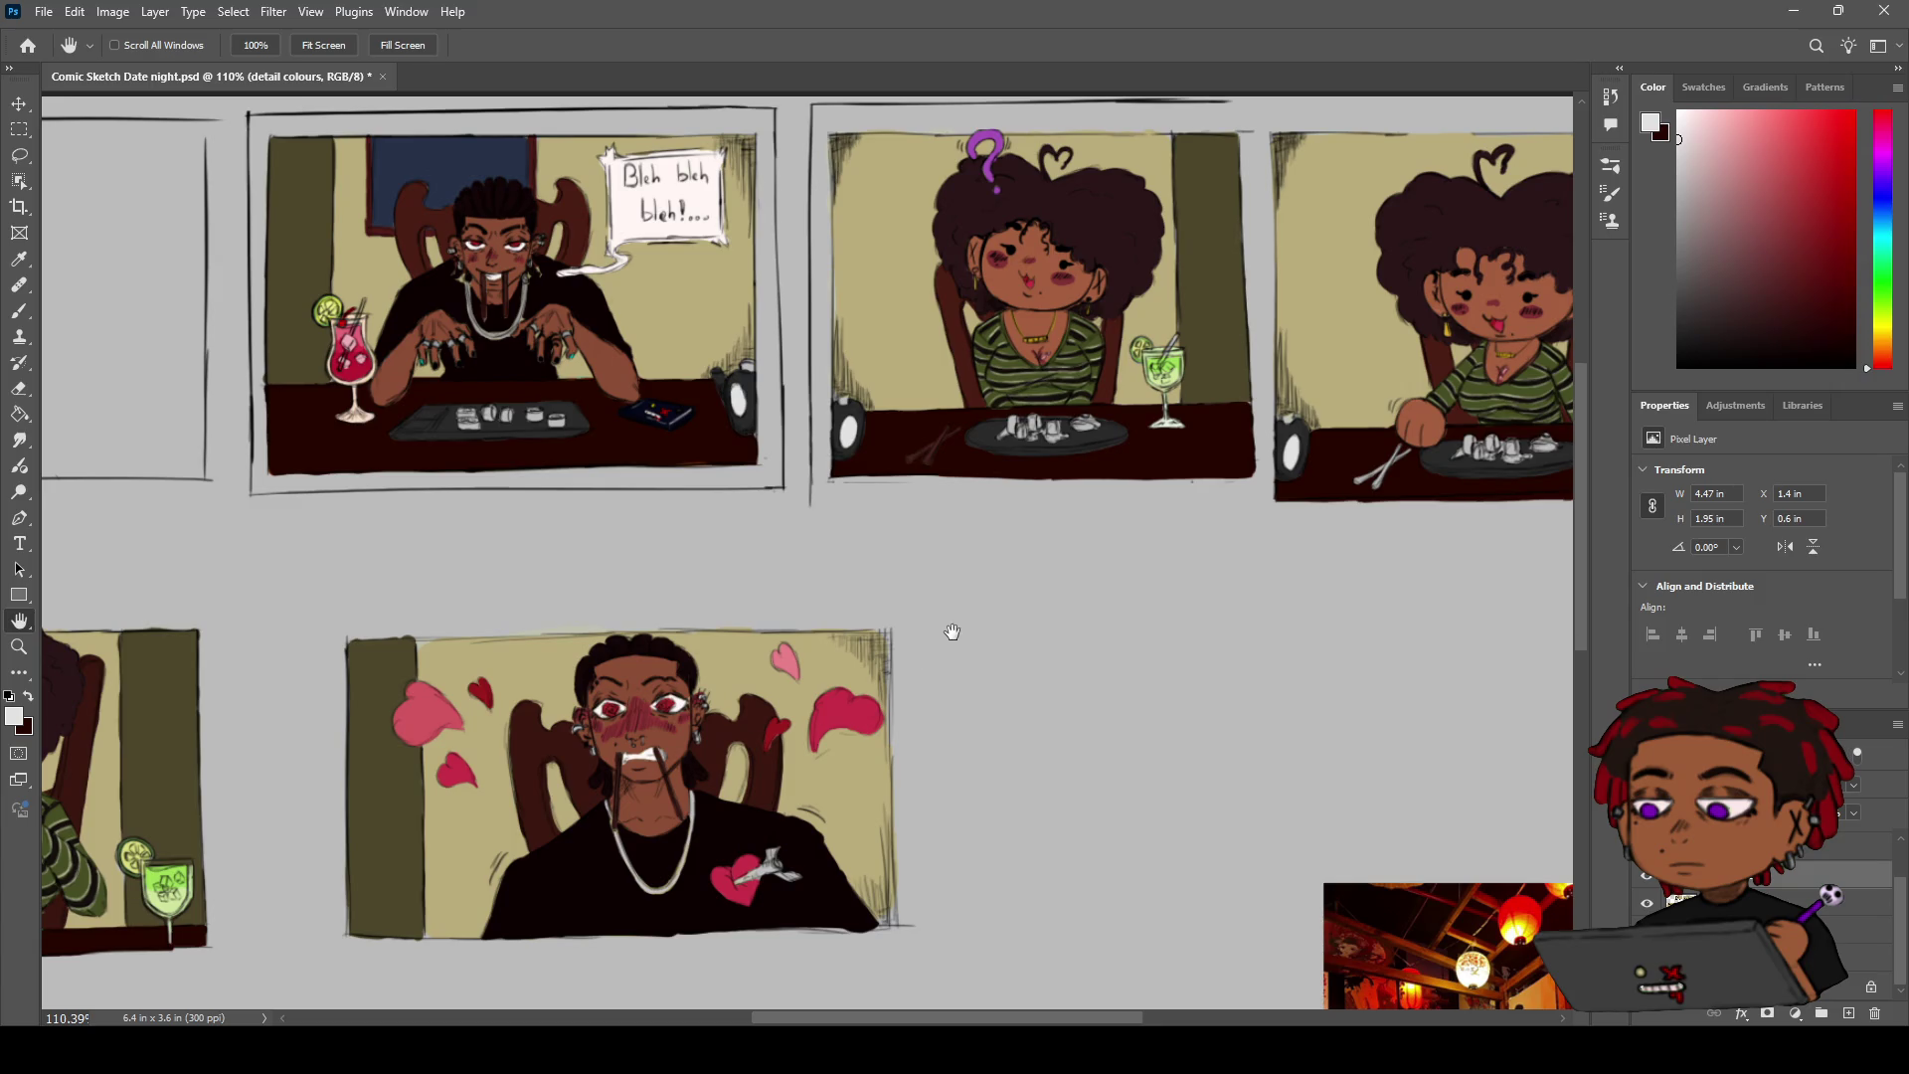
Zoom out and nudge the view to frame the whole comic page
{"action": "key", "text": "z"}
{"action": "left_click", "coordinate": [1013, 575], "text": "alt"}
{"action": "key", "text": "h"}
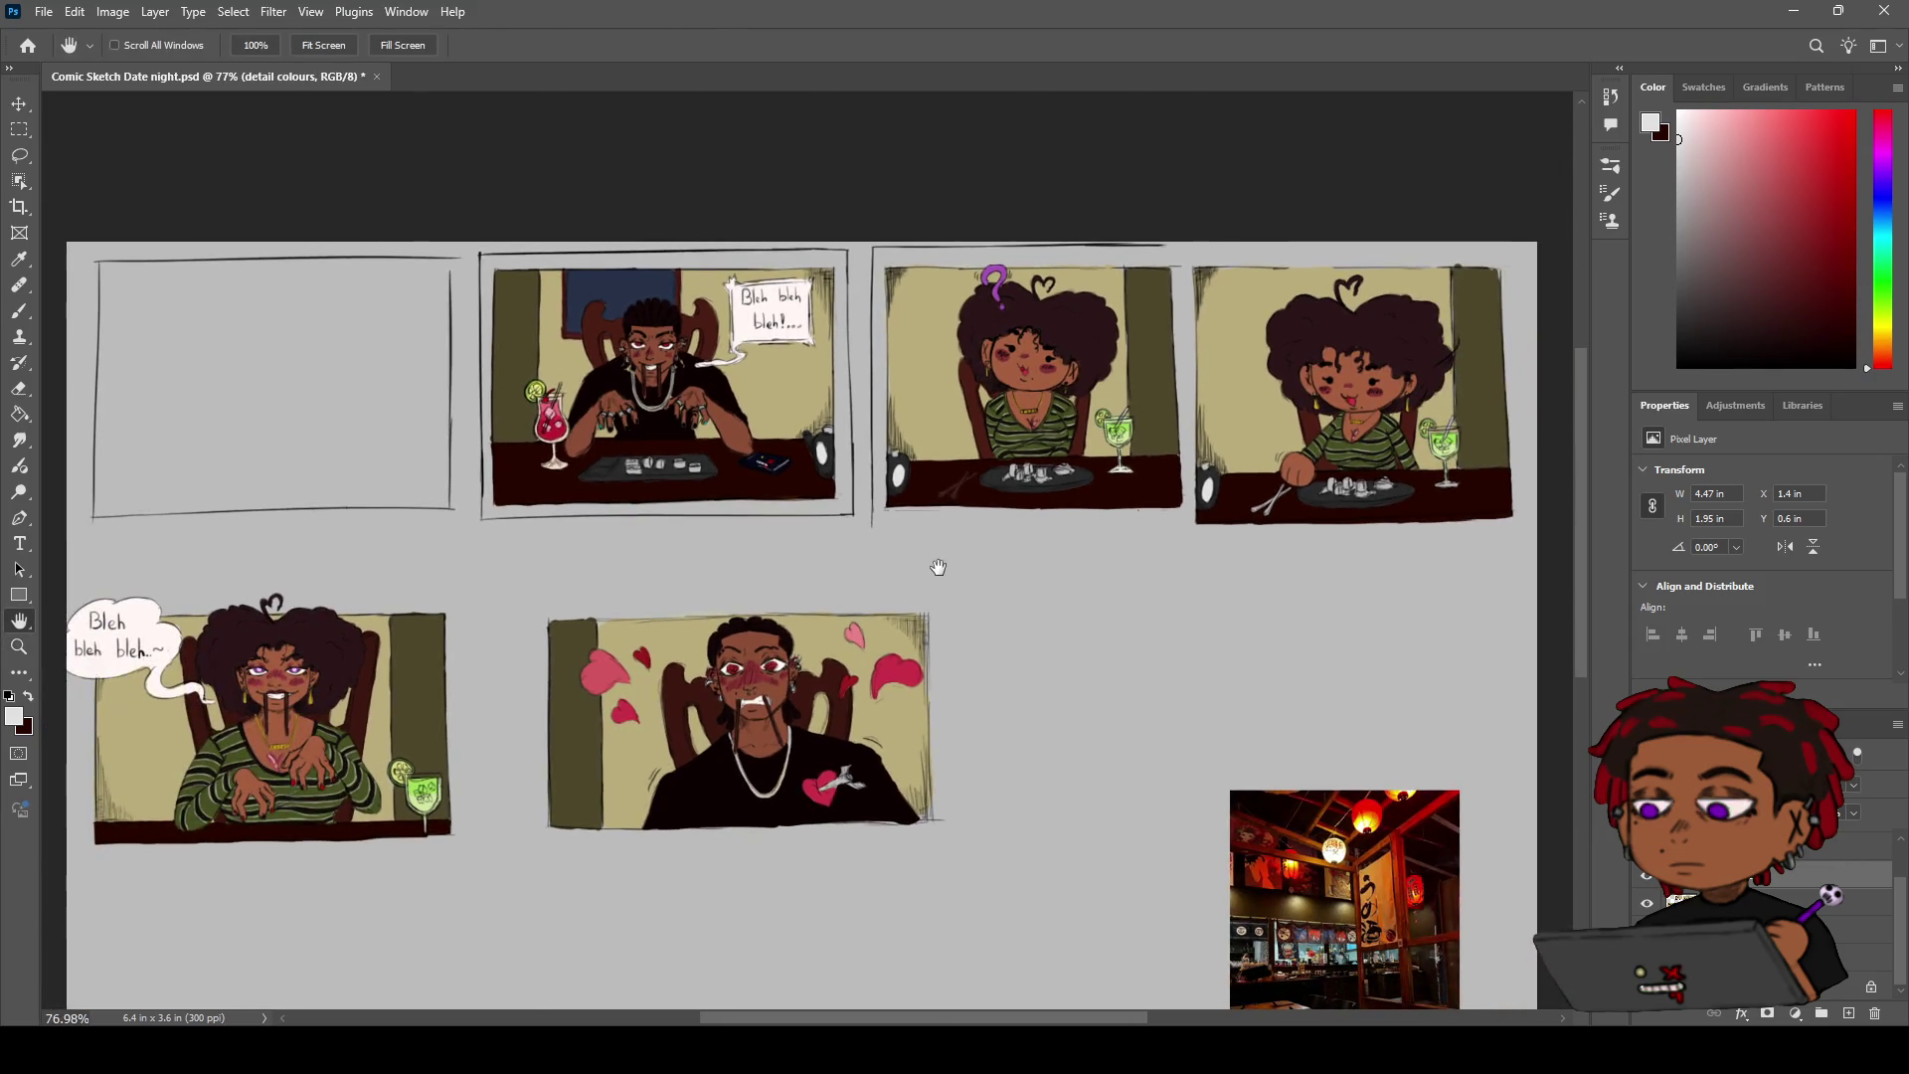
{"action": "left_click_drag", "start_coordinate": [938, 567], "coordinate": [981, 548]}
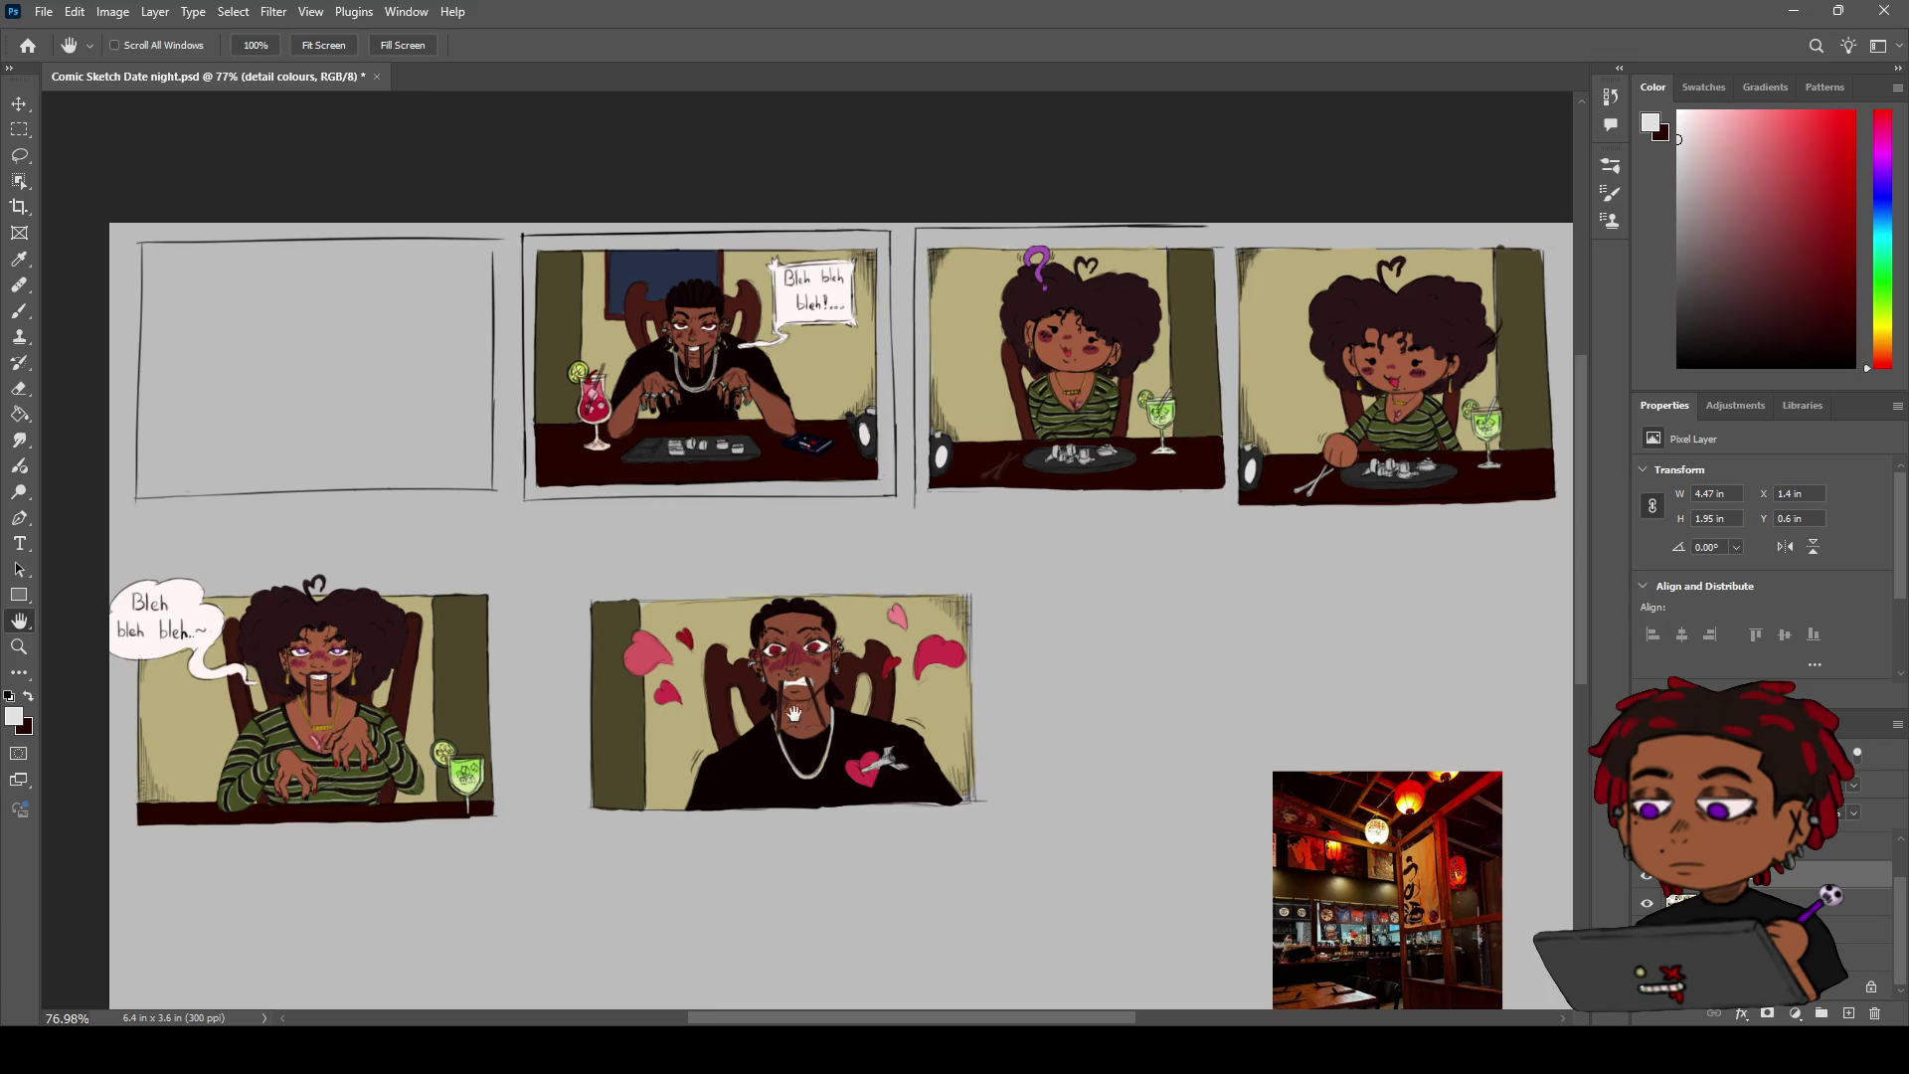
{"action": "key", "text": "z"}
{"action": "scroll", "coordinate": [849, 656], "scroll_direction": "up", "scroll_amount": 3}
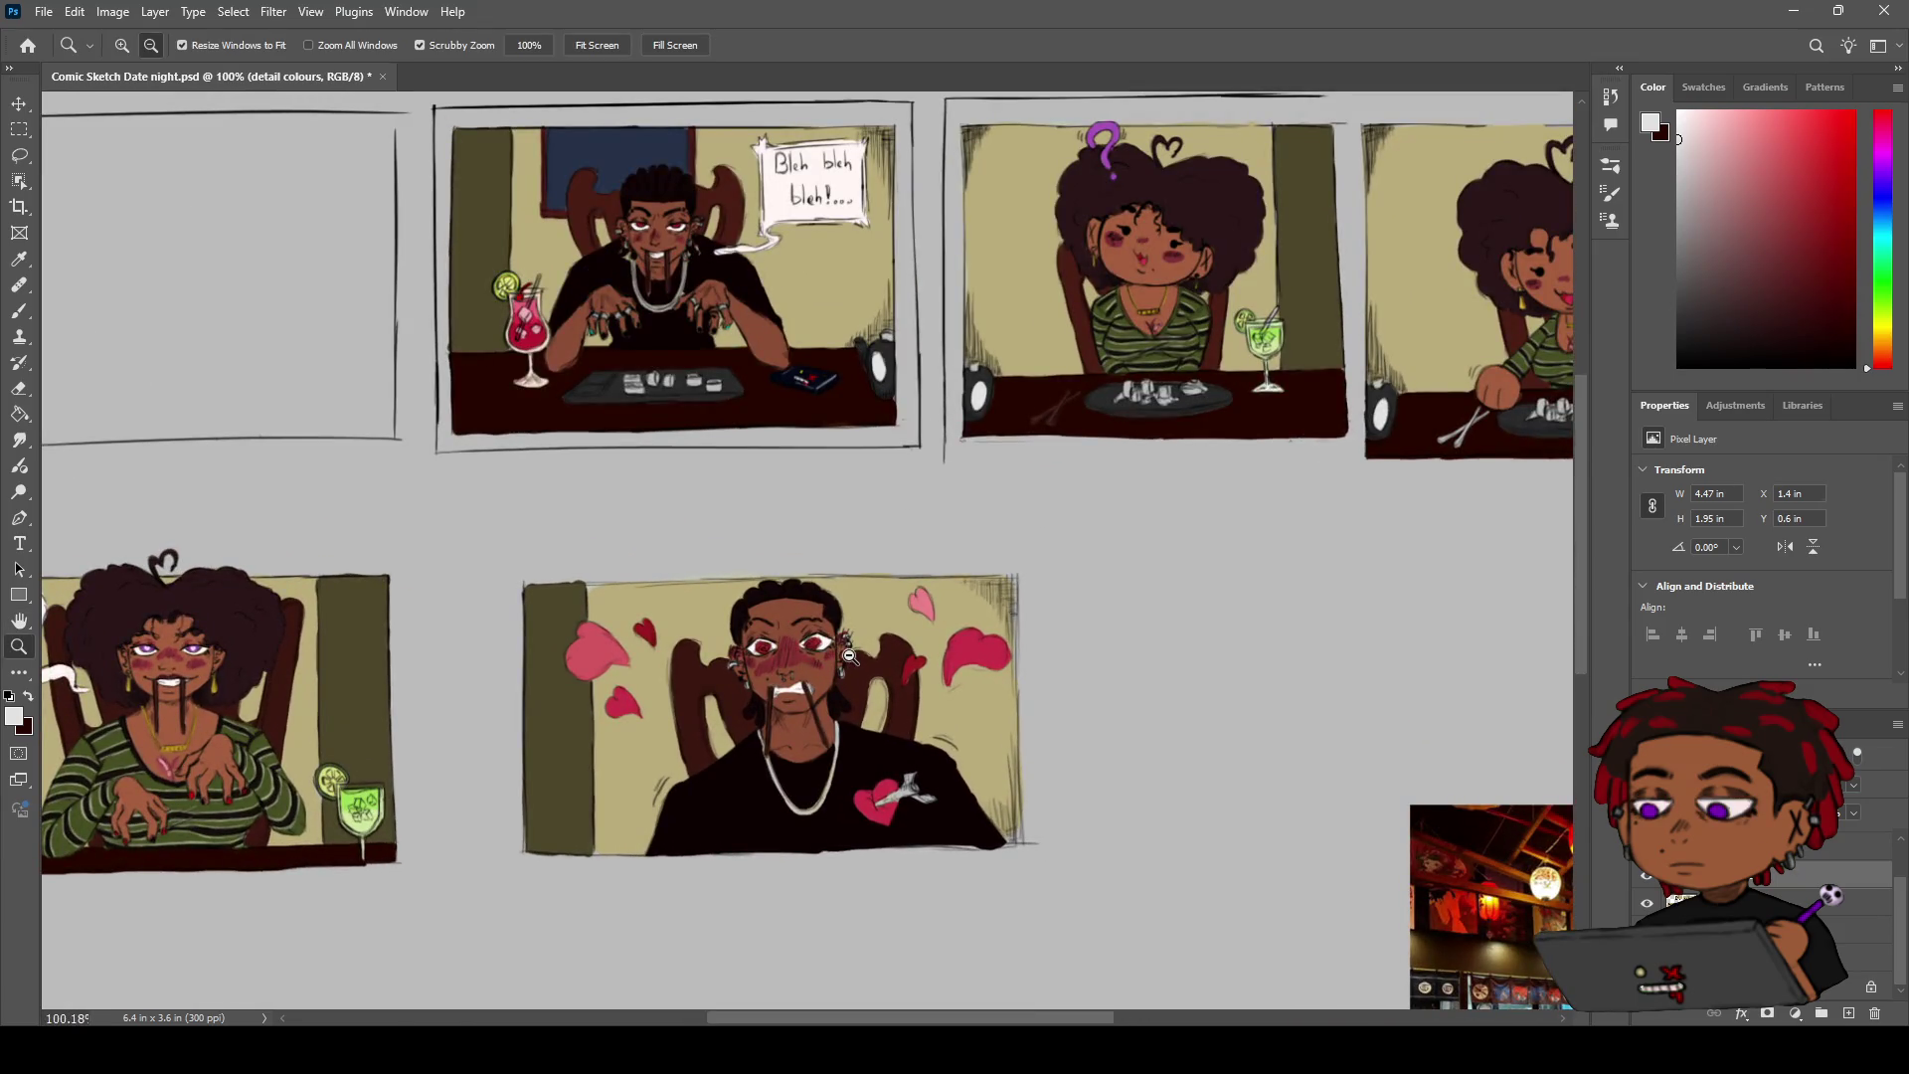
{"action": "scroll", "coordinate": [921, 607], "scroll_direction": "down", "scroll_amount": 2}
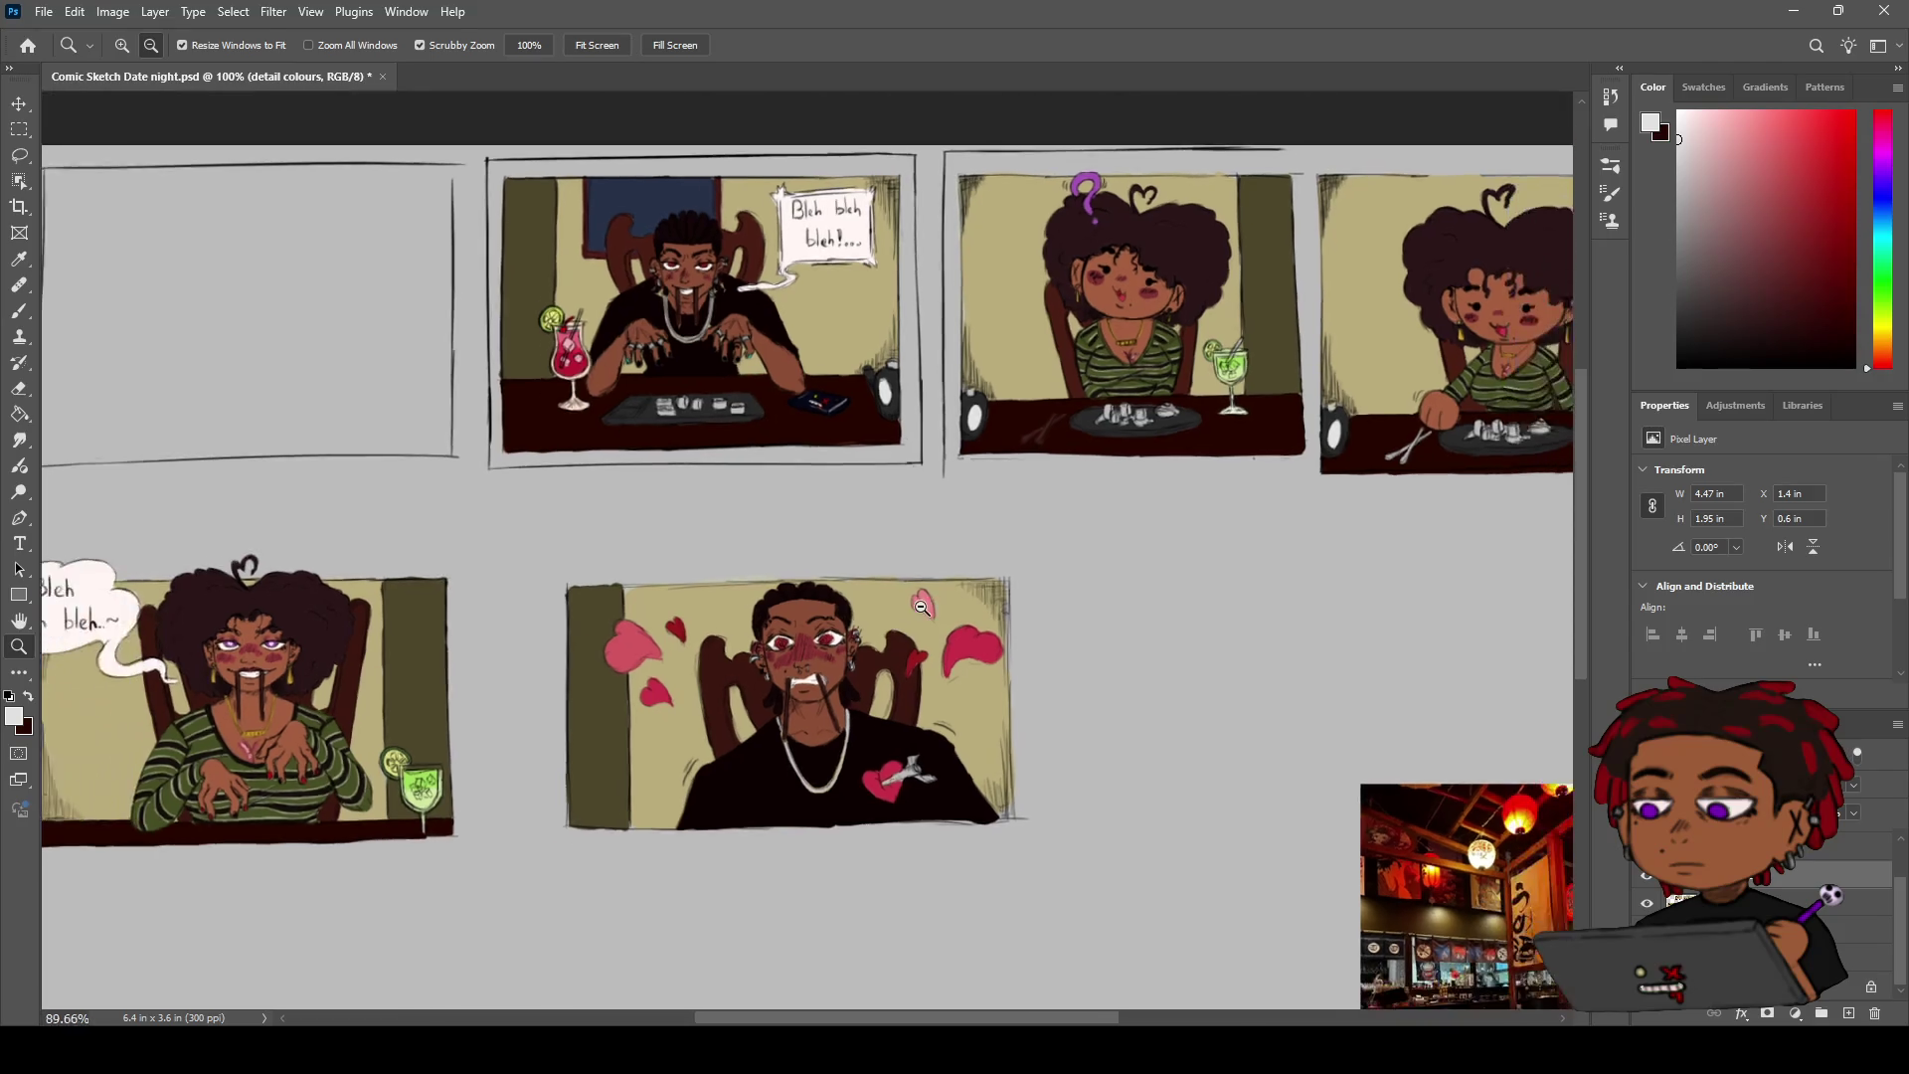
{"action": "key", "text": "h"}
{"action": "left_click_drag", "start_coordinate": [921, 608], "coordinate": [941, 613]}
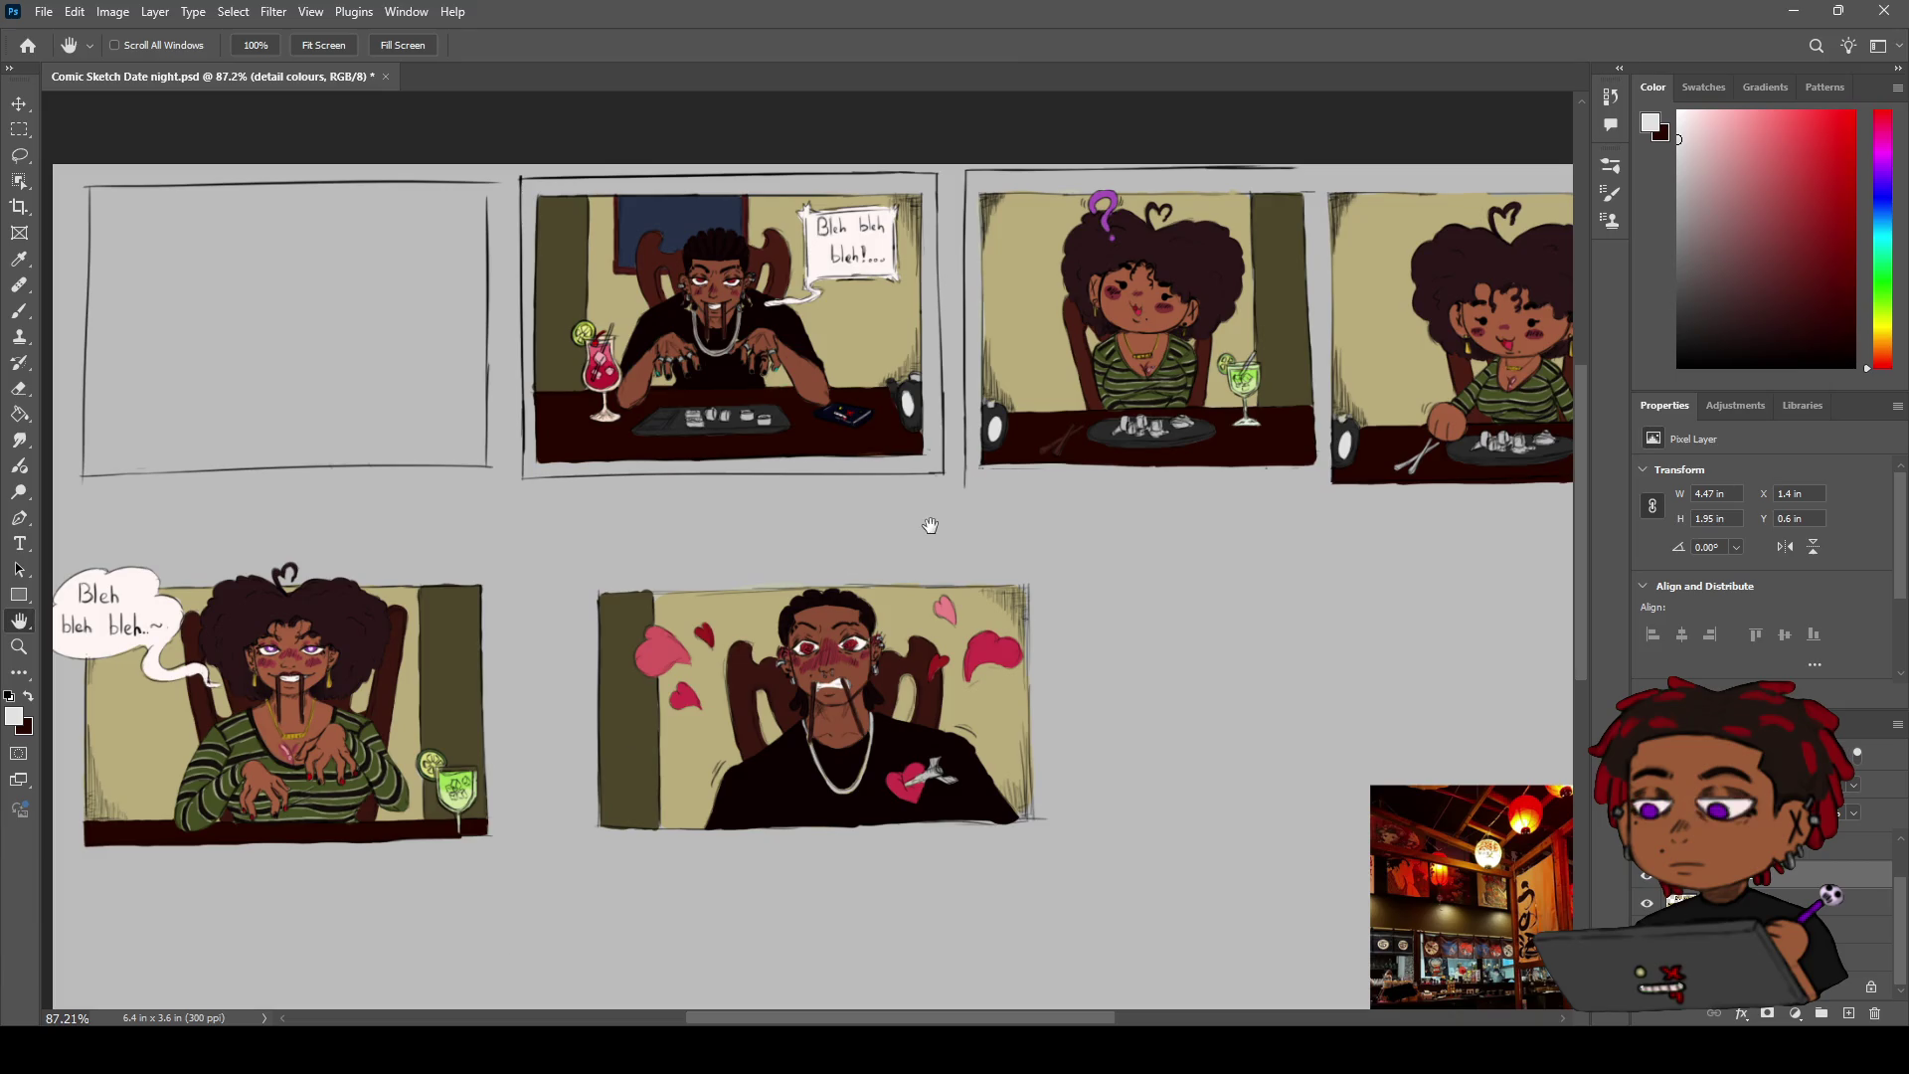
Make the 'sketch colour base' layer active and bring the top row of panels into view
{"action": "mouse_move", "coordinate": [859, 522]}
{"action": "left_mouse_down"}
{"action": "mouse_move", "coordinate": [906, 427]}
{"action": "mouse_move", "coordinate": [954, 426]}
{"action": "left_mouse_up"}
{"action": "key", "text": "z"}
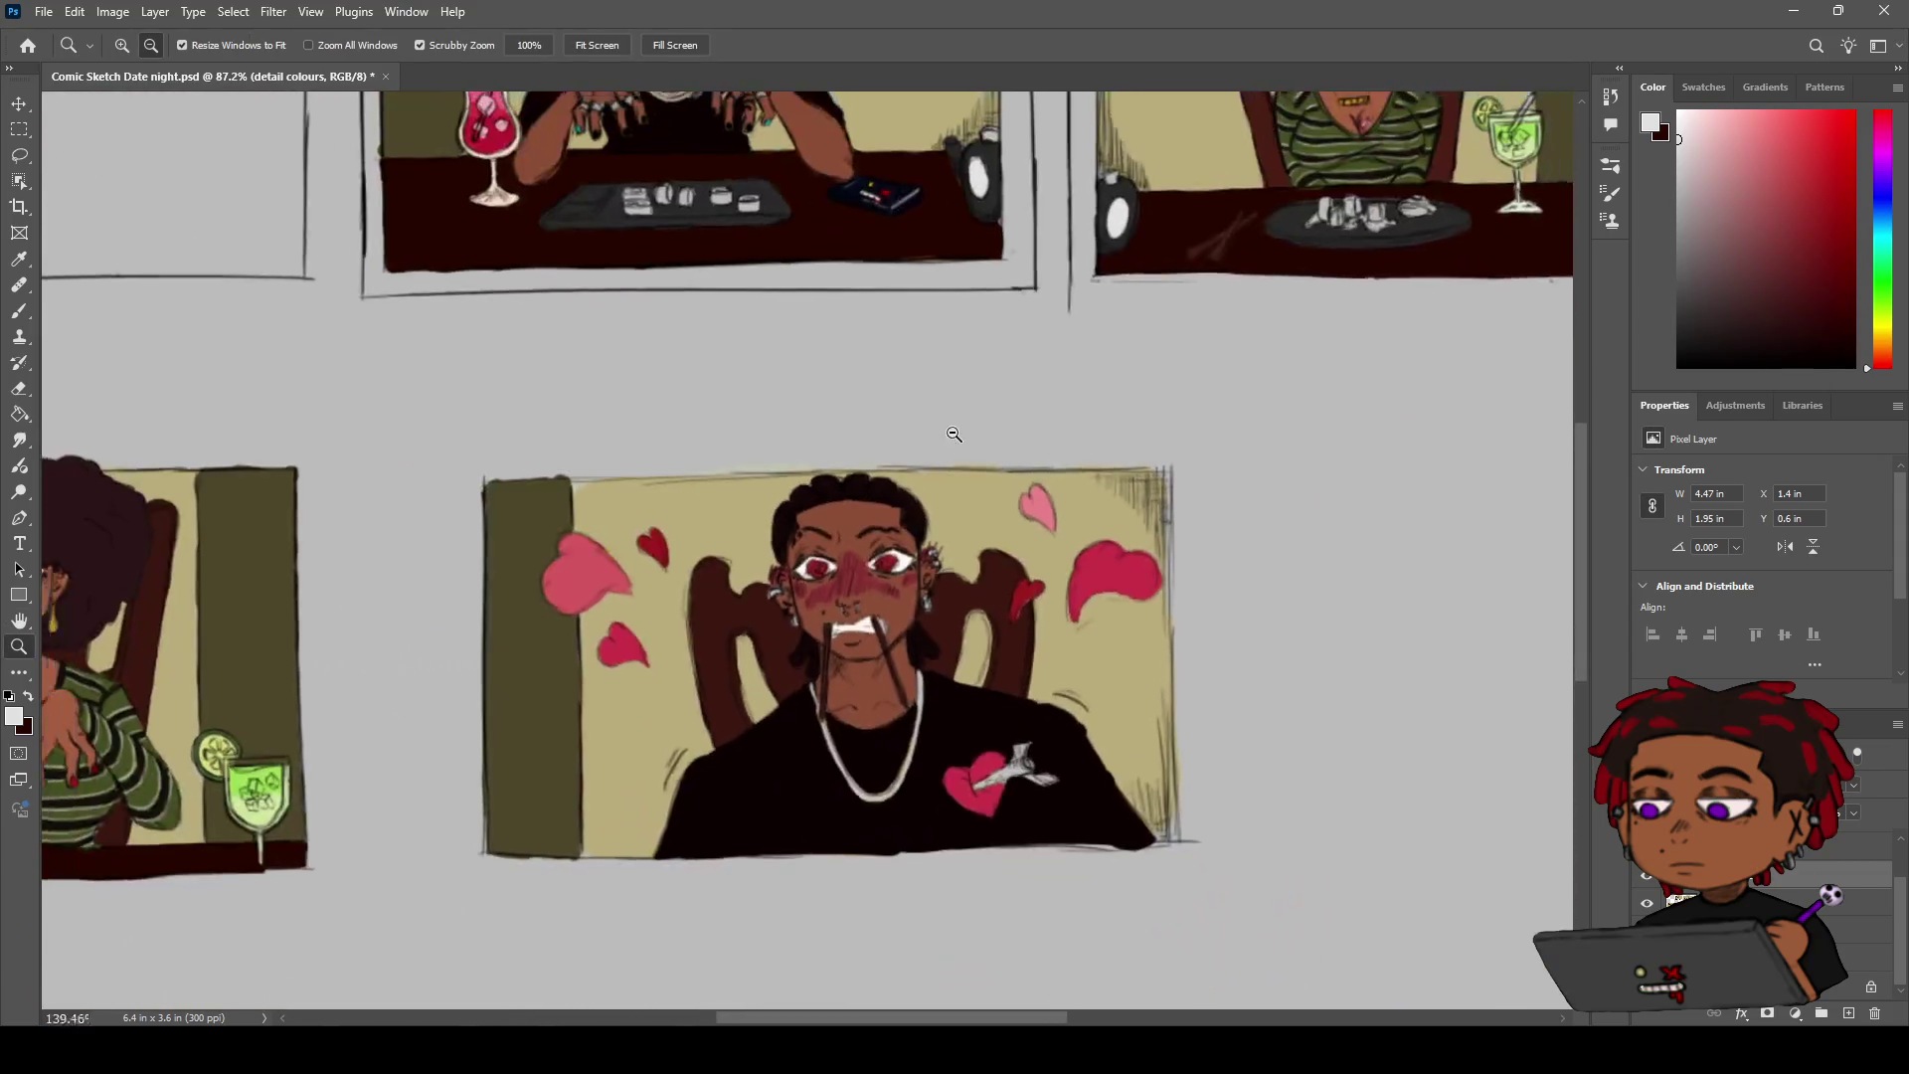
{"action": "left_click", "coordinate": [1859, 846]}
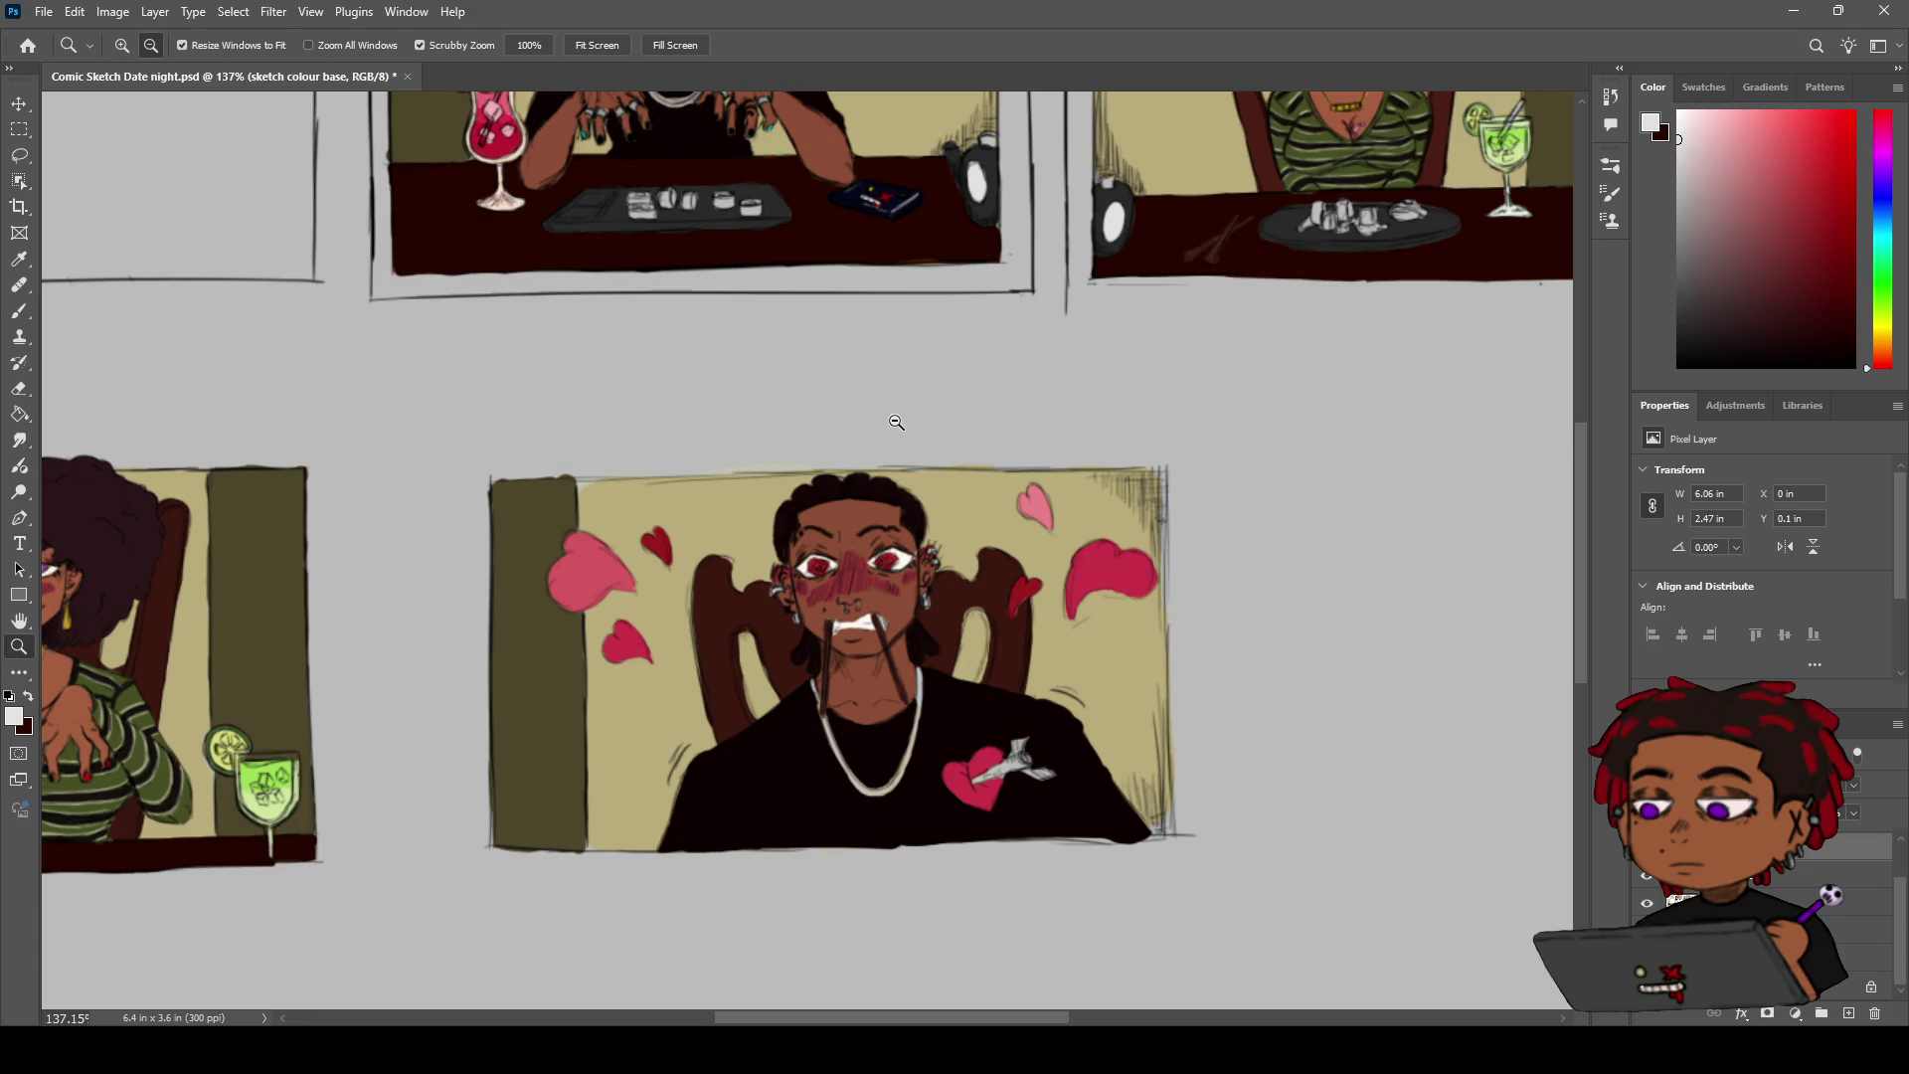
{"action": "key", "text": "h"}
{"action": "left_click_drag", "start_coordinate": [805, 440], "coordinate": [663, 550]}
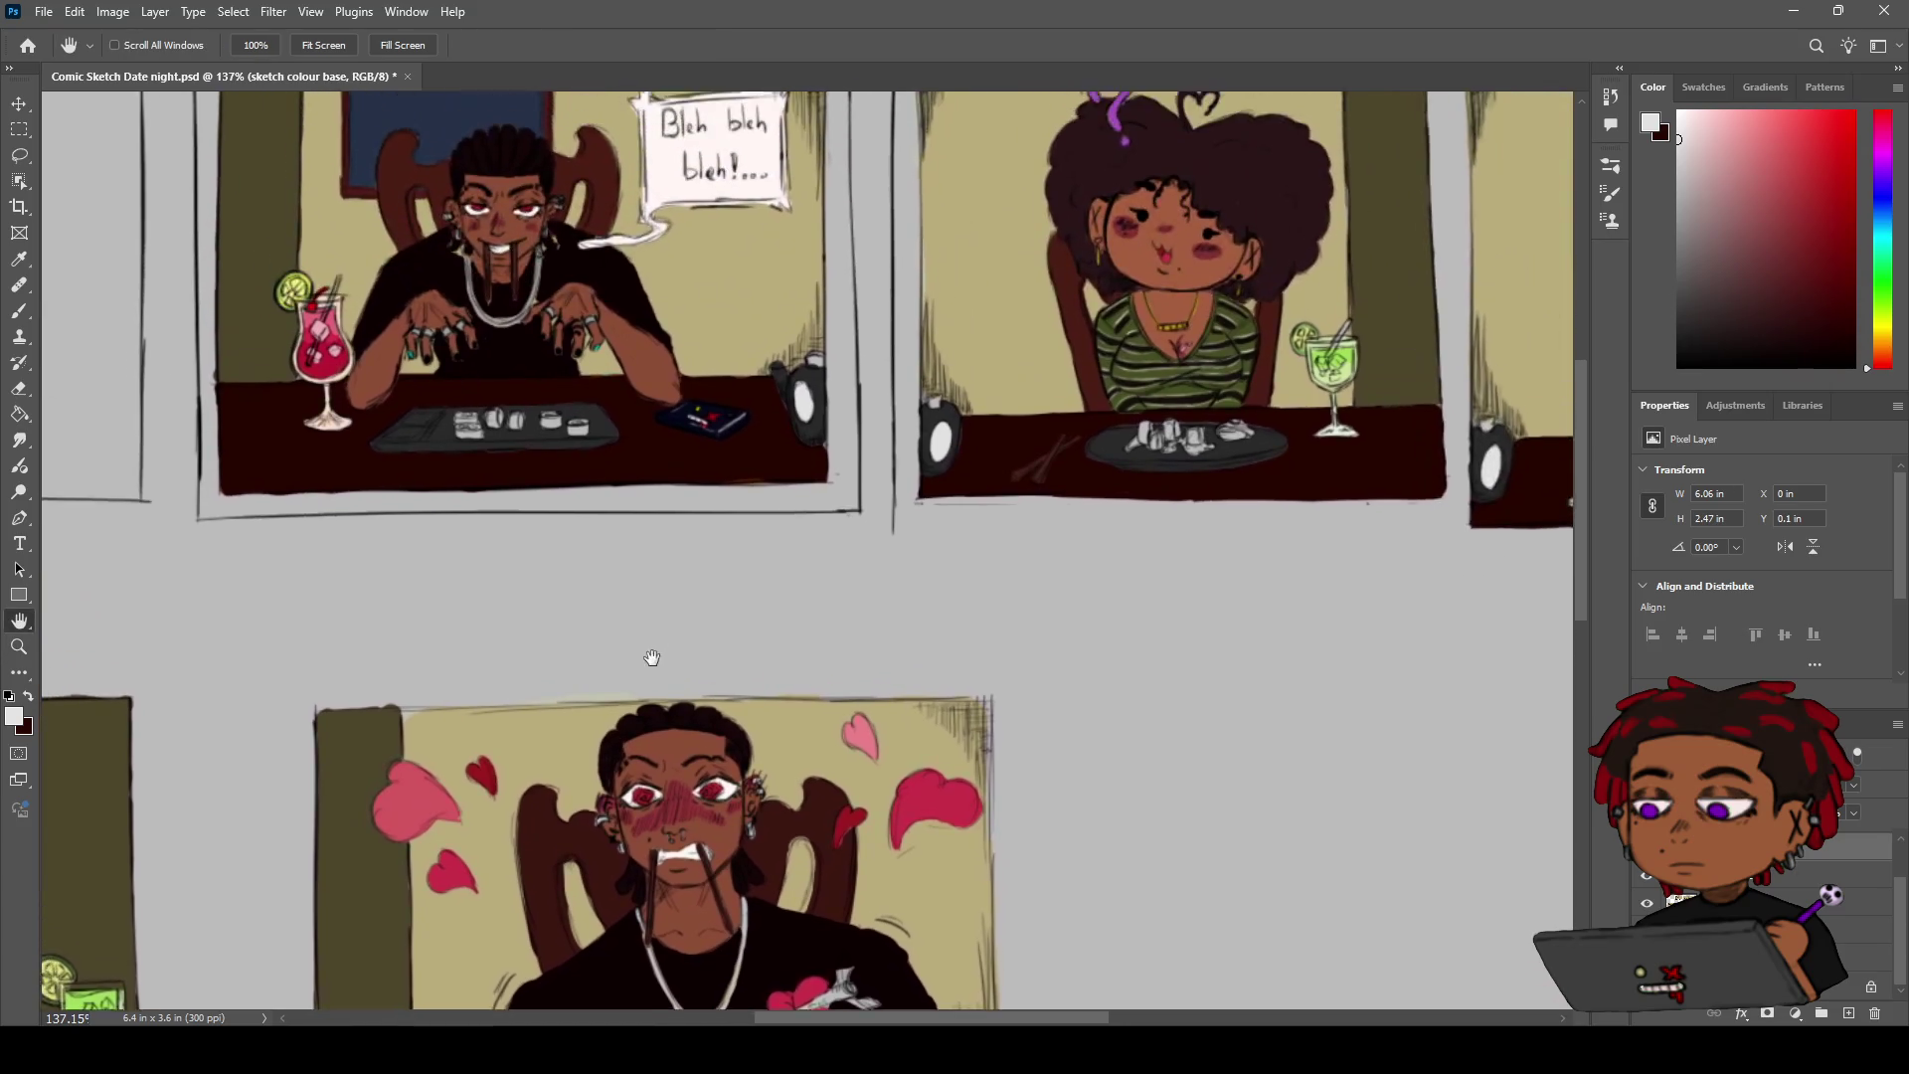
{"action": "mouse_move", "coordinate": [908, 496]}
{"action": "left_mouse_down"}
{"action": "mouse_move", "coordinate": [799, 474]}
{"action": "mouse_move", "coordinate": [847, 453]}
{"action": "left_mouse_up"}
{"action": "key", "text": "z"}
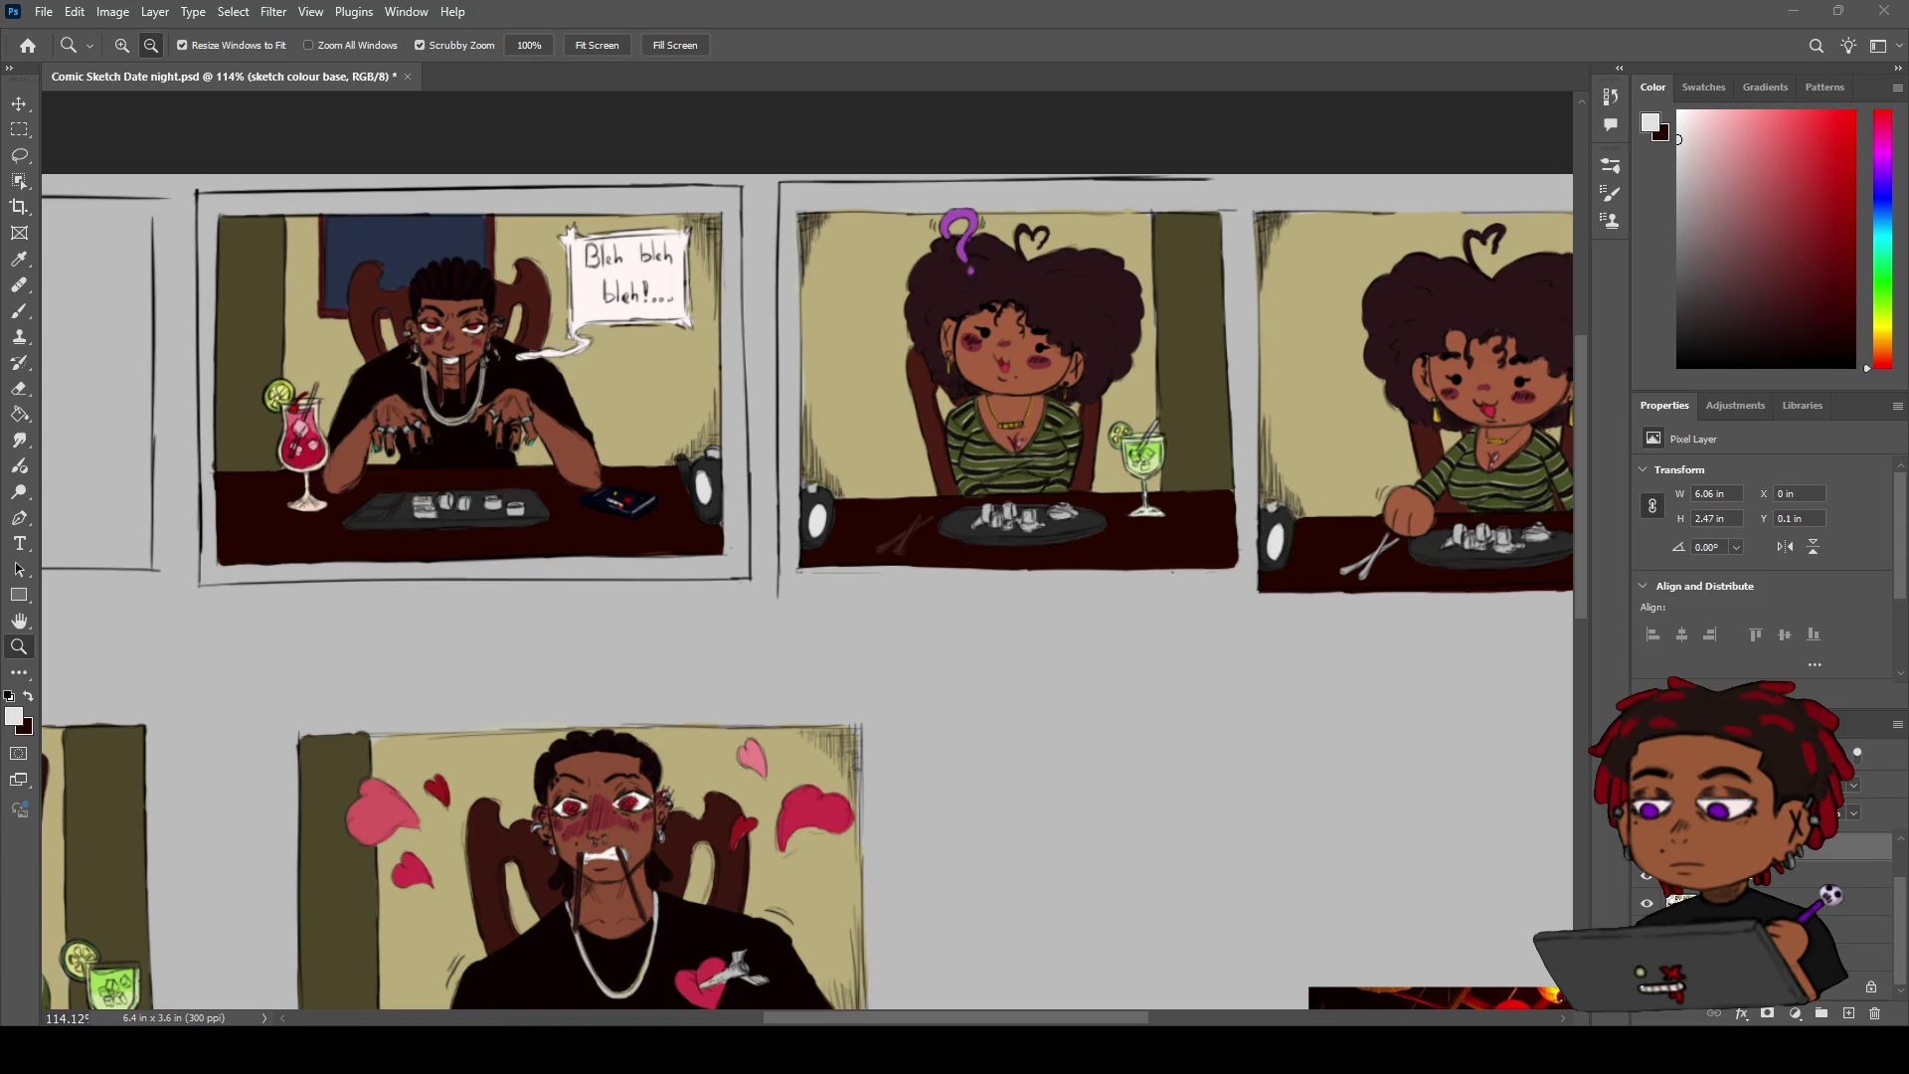
Zoom and pan around the comic panels to reposition the view
{"action": "scroll", "coordinate": [807, 634], "scroll_direction": "down", "scroll_amount": 3}
{"action": "key", "text": "h"}
{"action": "key", "text": "z"}
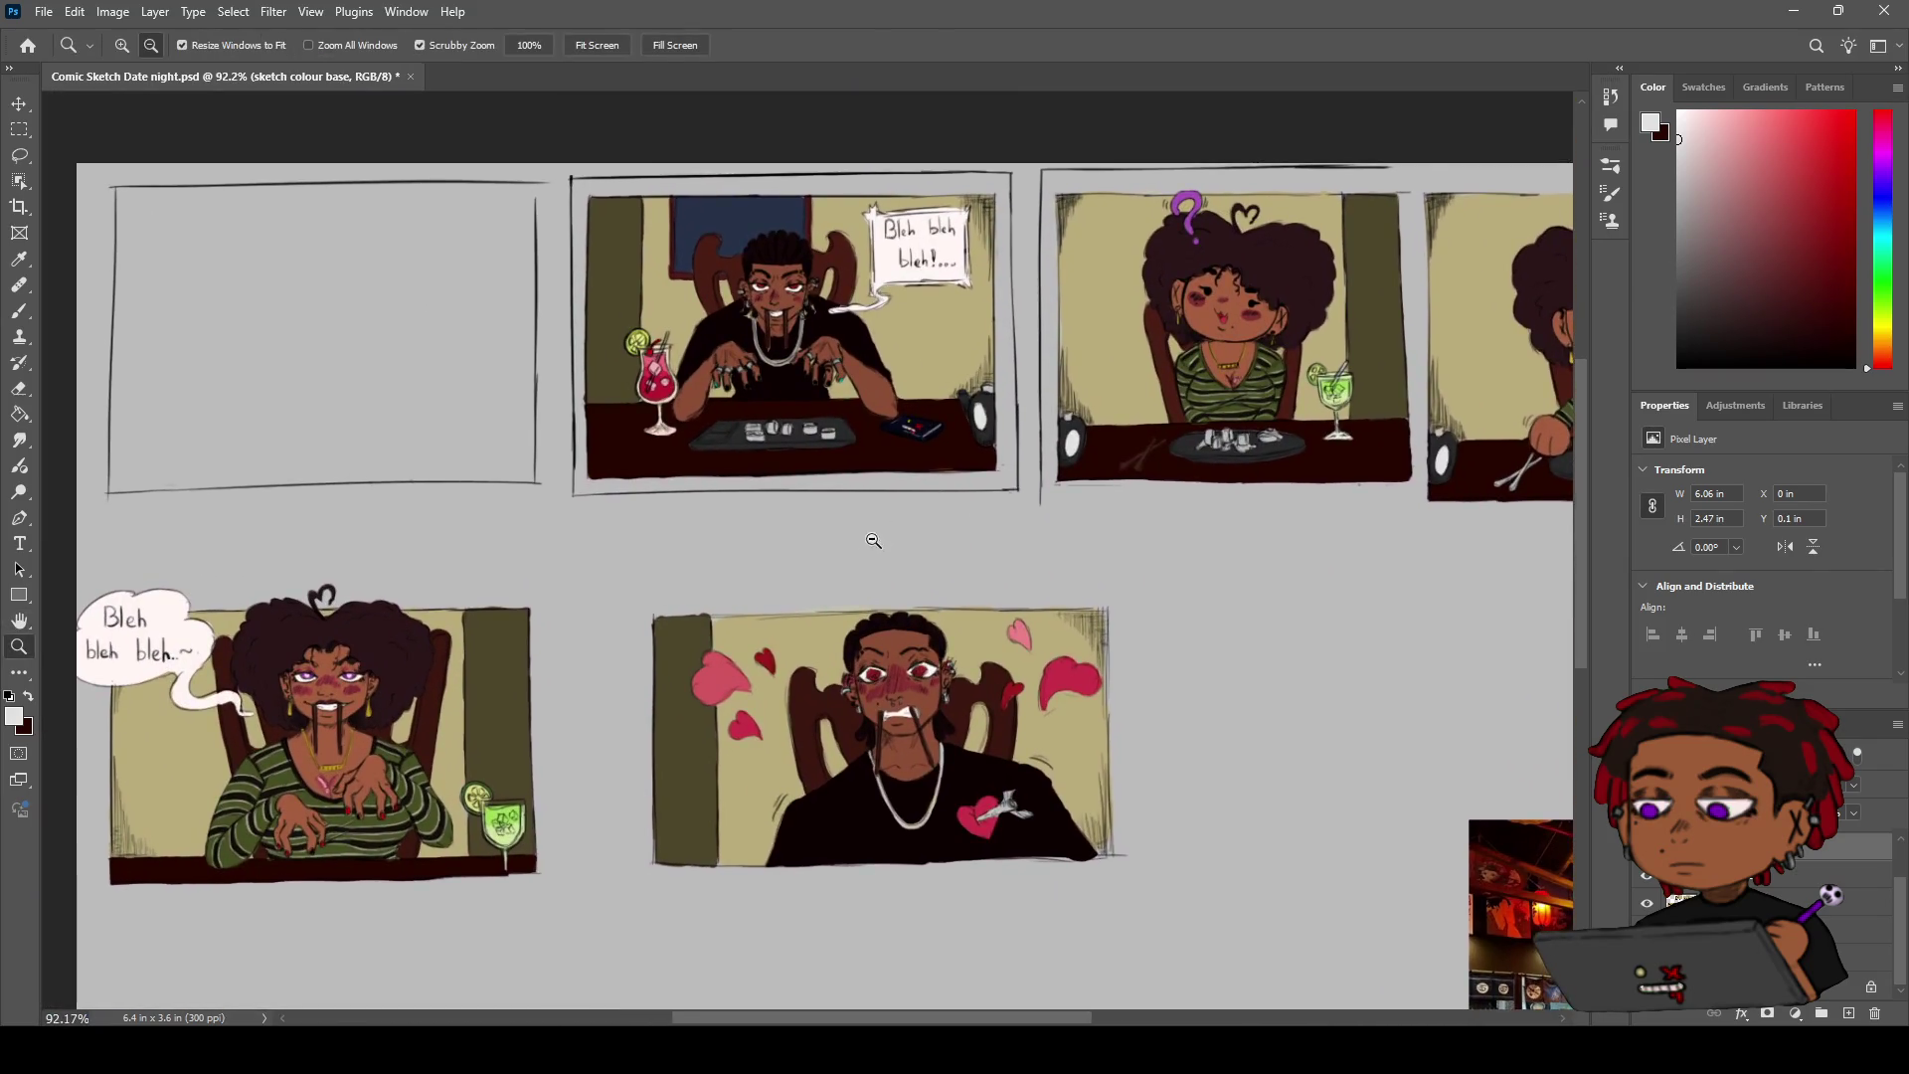
{"action": "scroll", "coordinate": [913, 527], "scroll_direction": "up", "scroll_amount": 2}
{"action": "scroll", "coordinate": [914, 527], "scroll_direction": "up", "scroll_amount": 1}
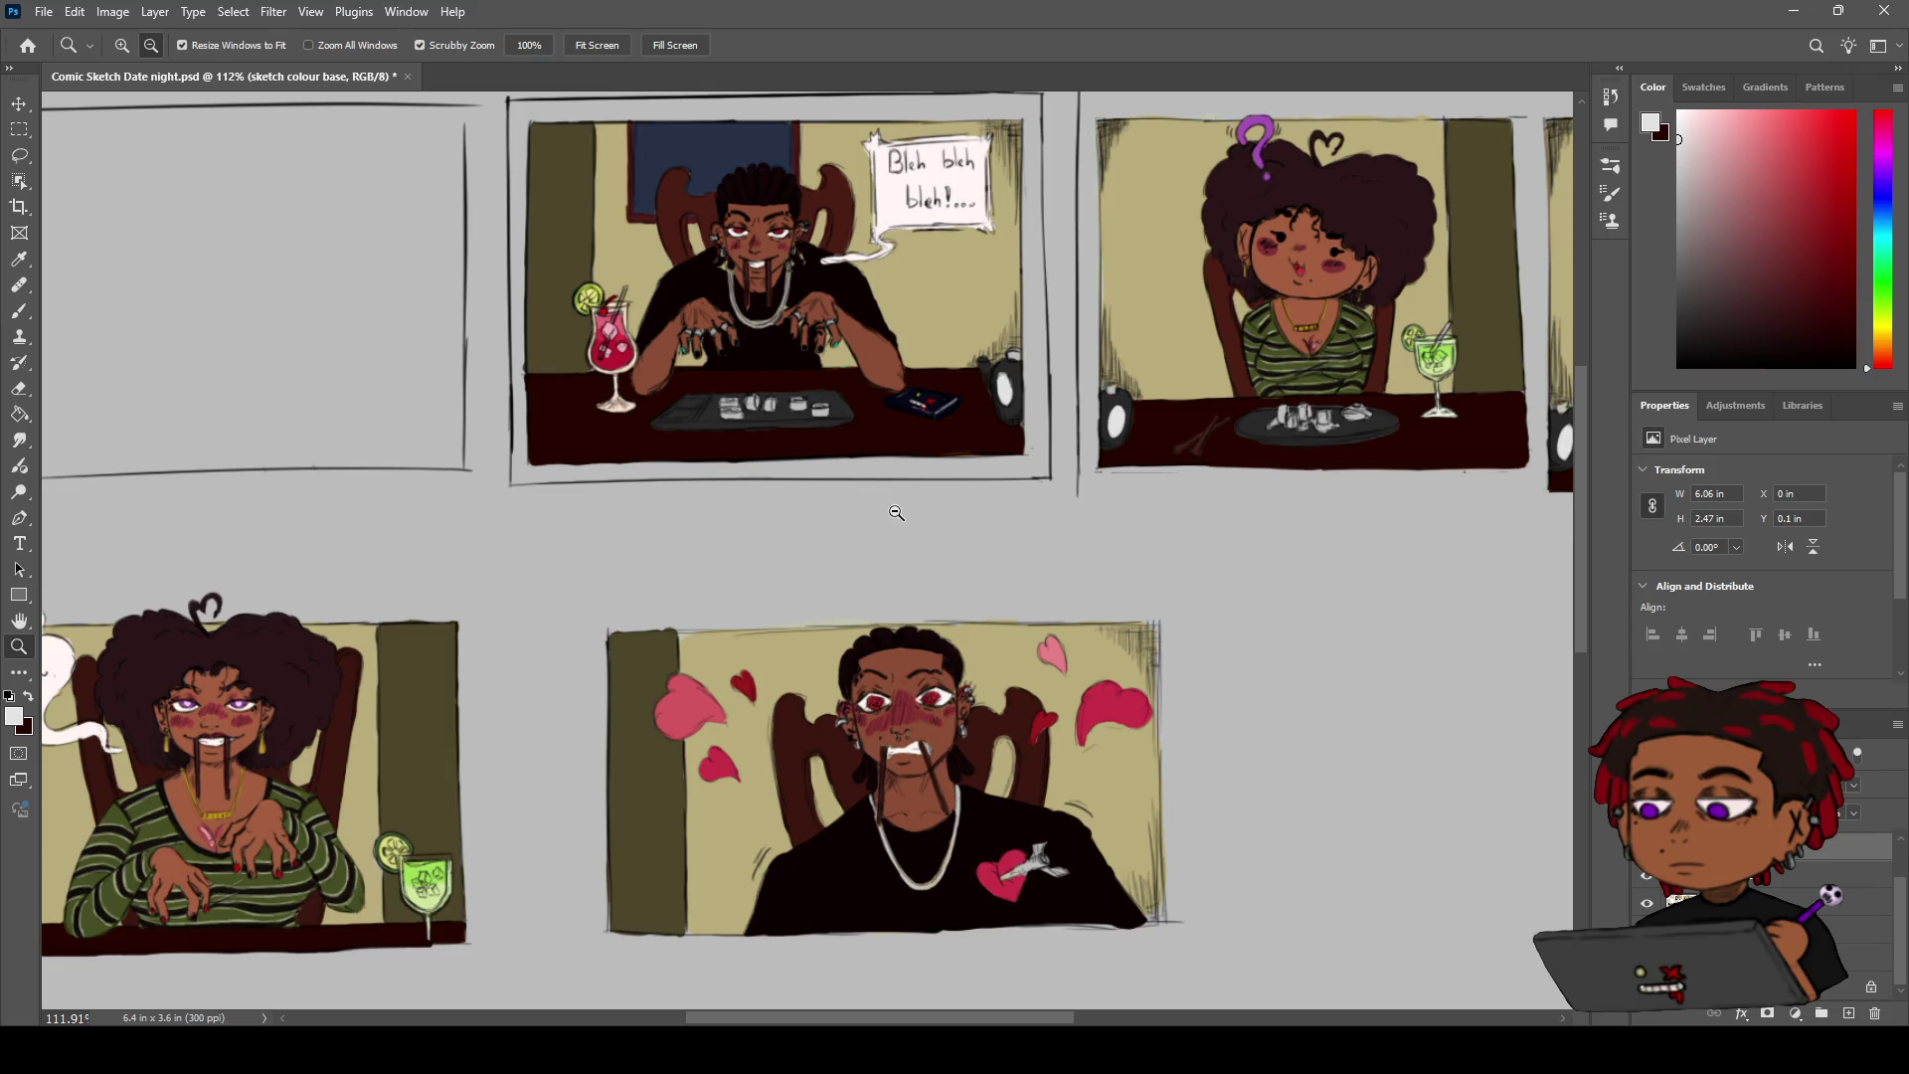
{"action": "scroll", "coordinate": [896, 512], "scroll_direction": "down", "scroll_amount": 2}
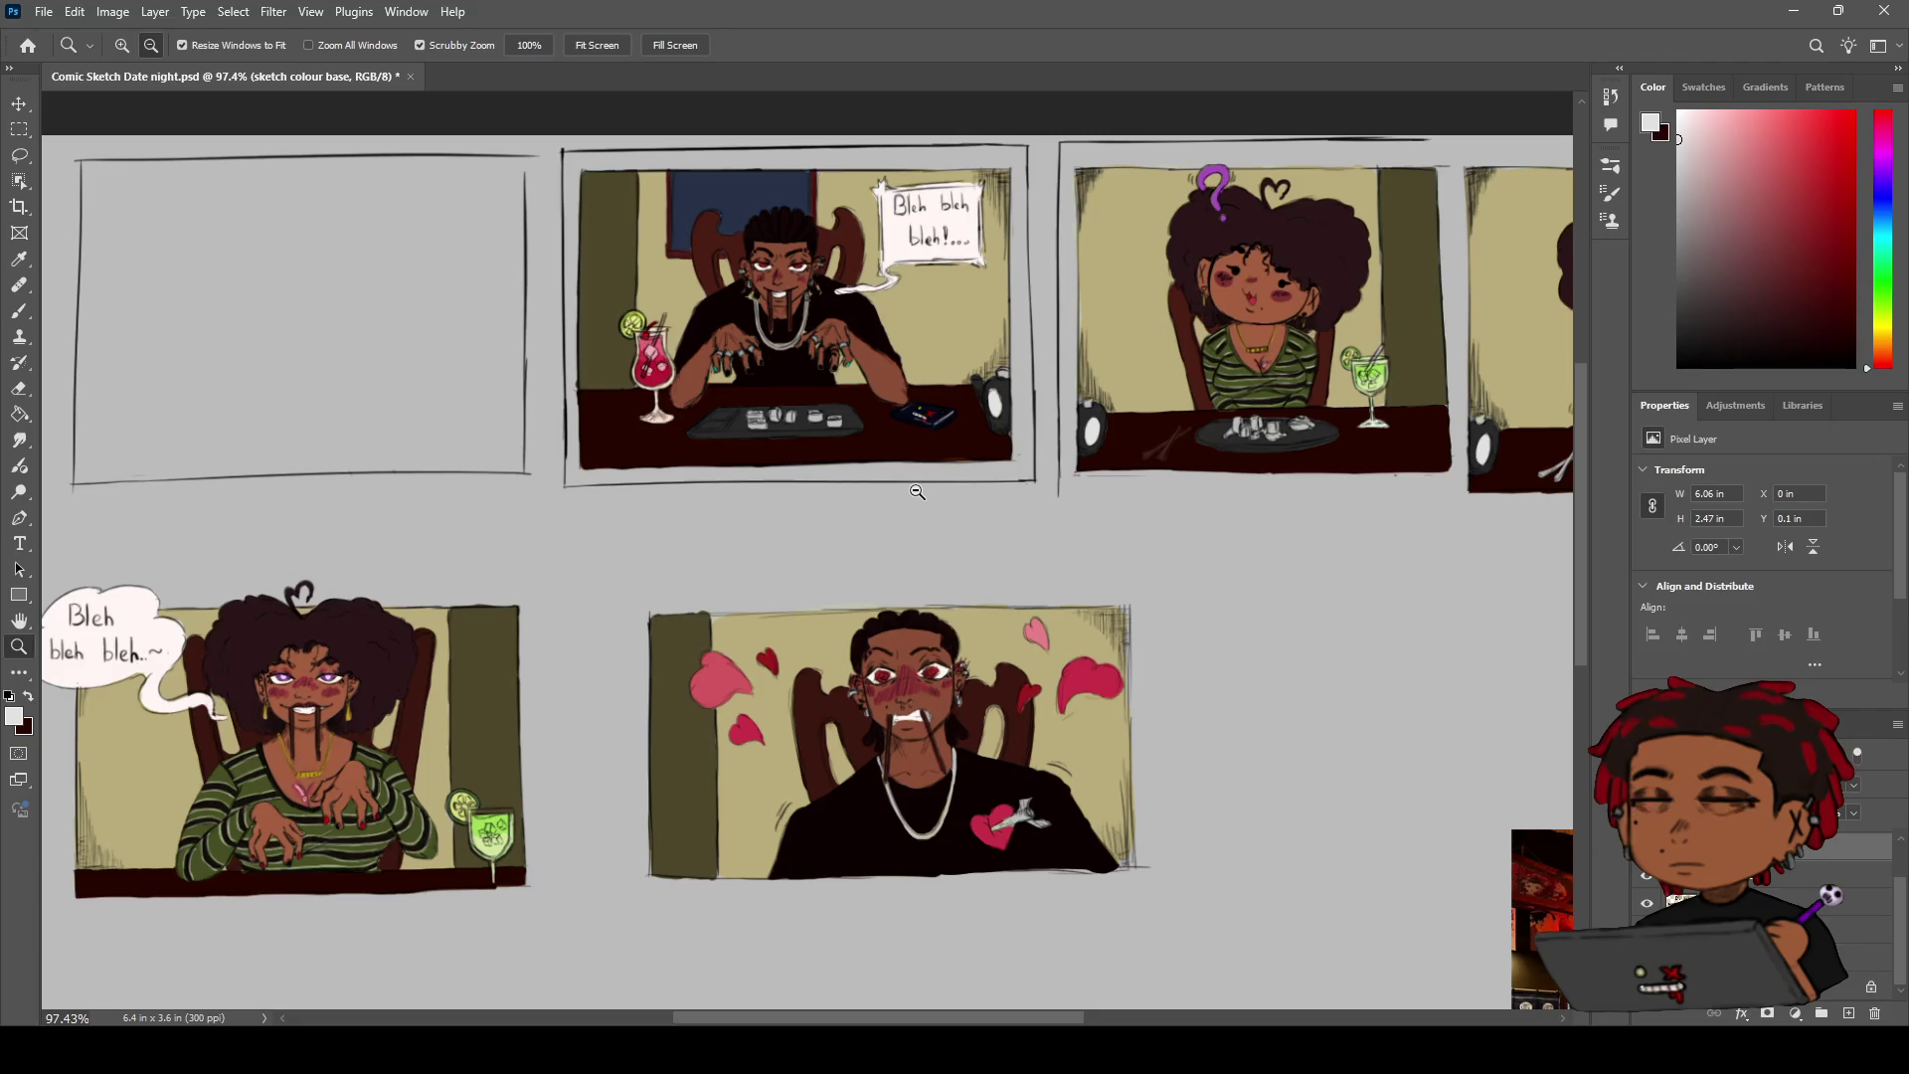
{"action": "scroll", "coordinate": [916, 492], "scroll_direction": "up", "scroll_amount": 2}
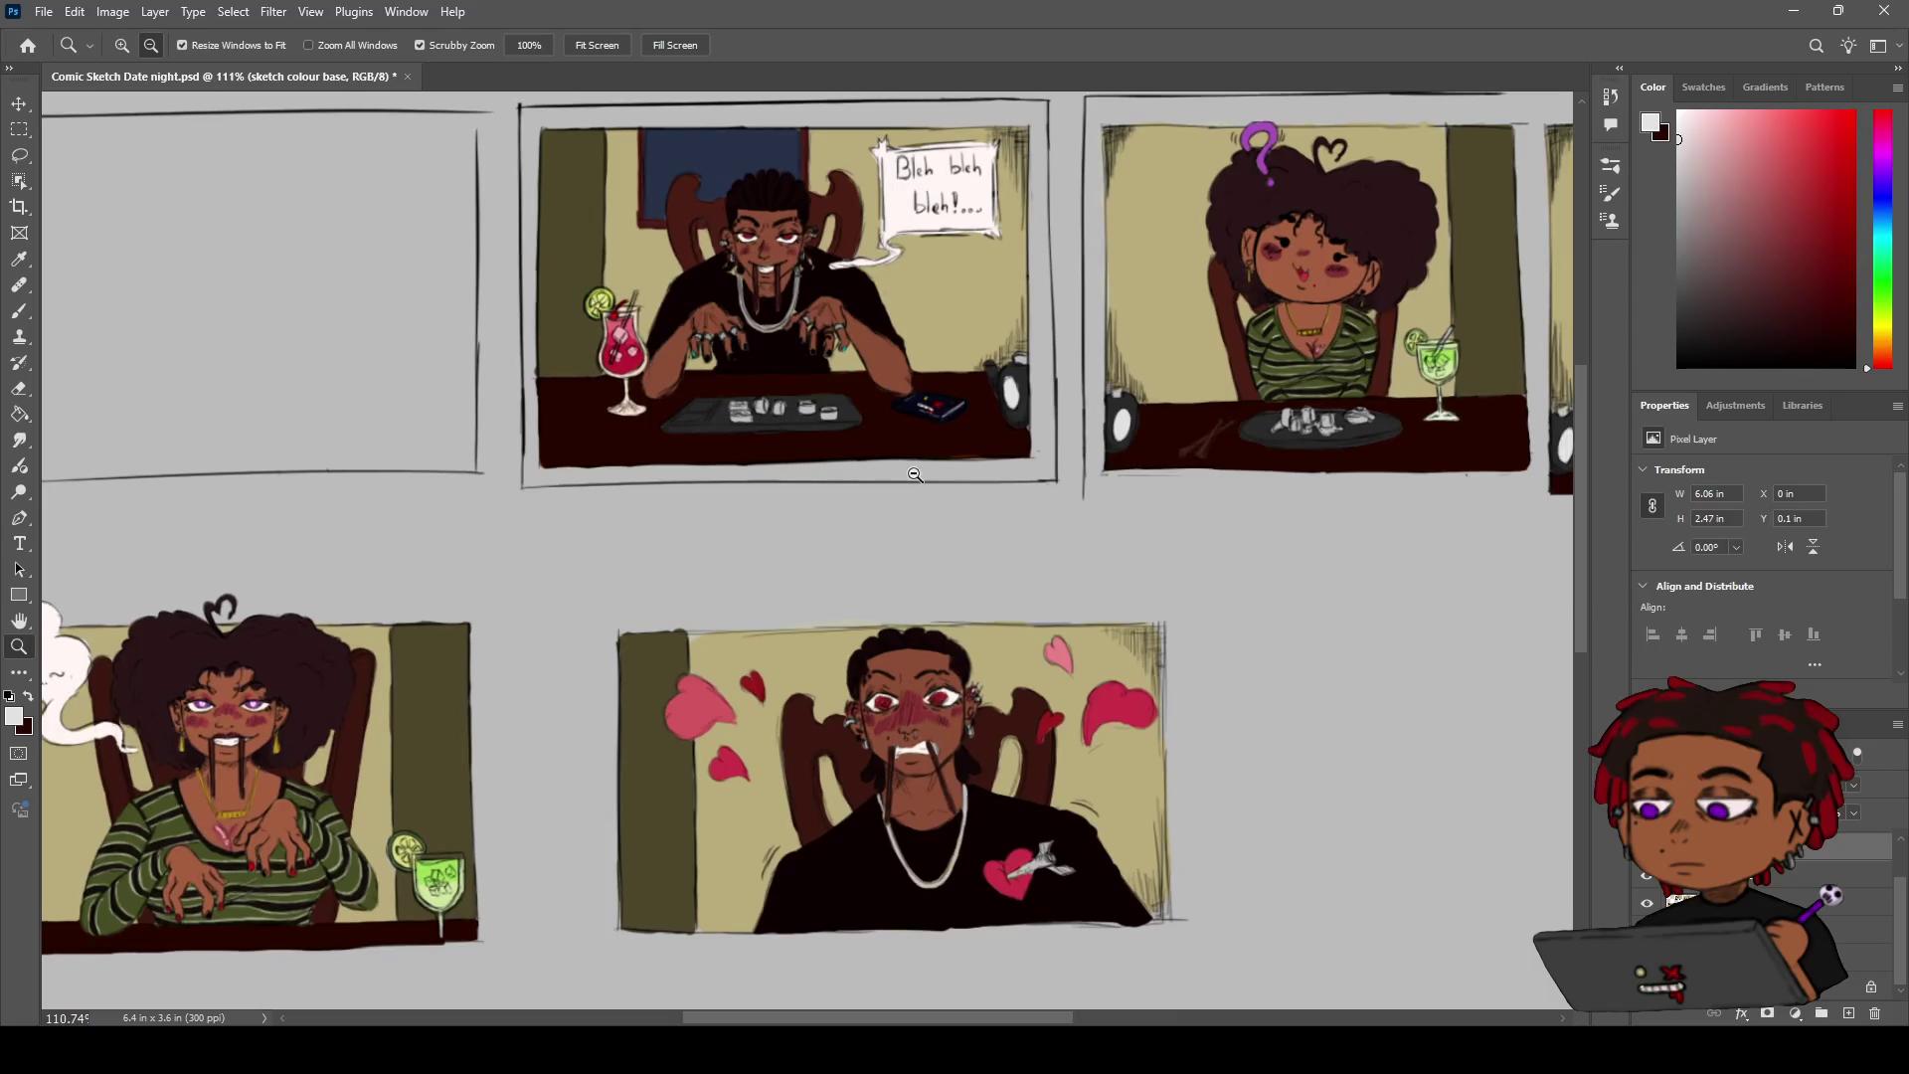
{"action": "left_click_drag", "start_coordinate": [1146, 468], "coordinate": [979, 562]}
Test a black brush stroke on the grey margin, then undo it
{"action": "key", "text": "b"}
{"action": "key", "text": "x"}
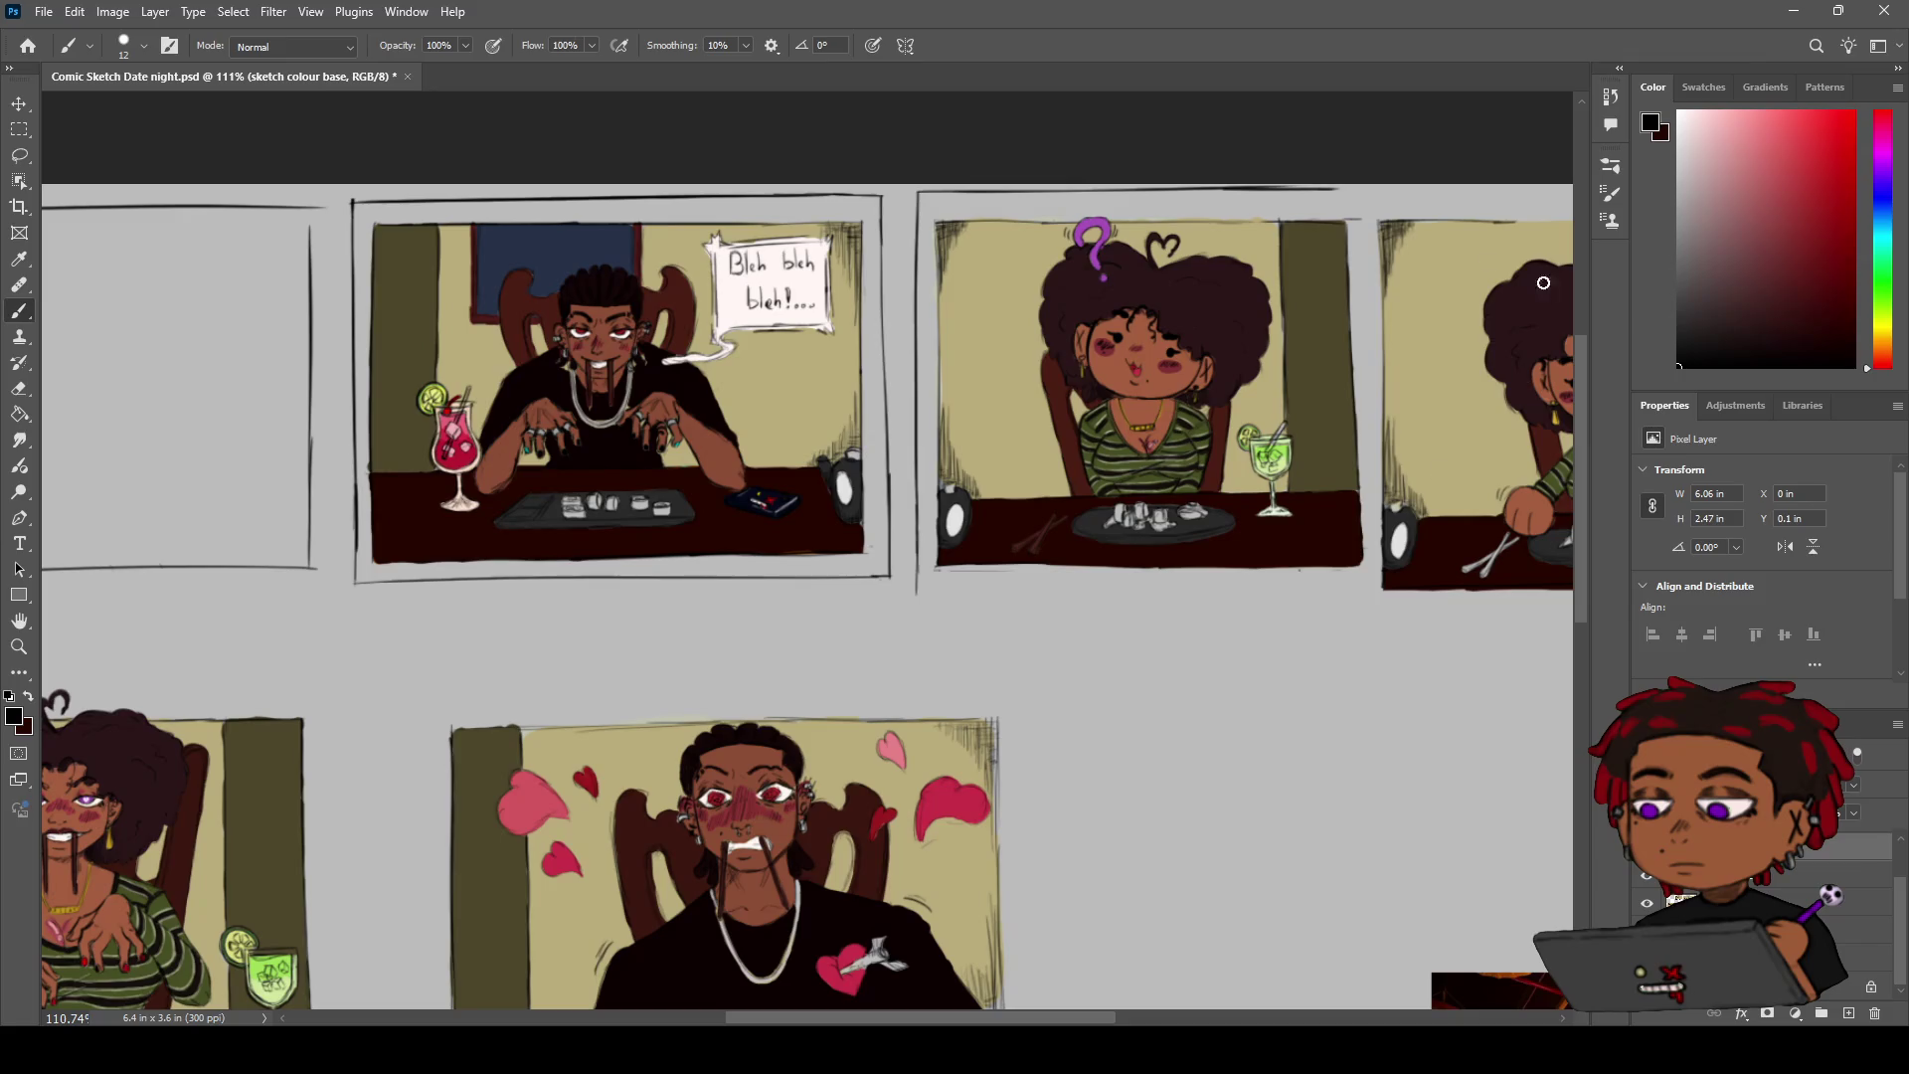
{"action": "left_click_drag", "start_coordinate": [1039, 666], "coordinate": [1150, 674]}
{"action": "key", "text": "ctrl+z"}
Select the COMIC SKETCH 1 layer and centre the blushing man's face in view
{"action": "key", "text": "h"}
{"action": "scroll", "coordinate": [1292, 785], "scroll_direction": "up", "scroll_amount": 4}
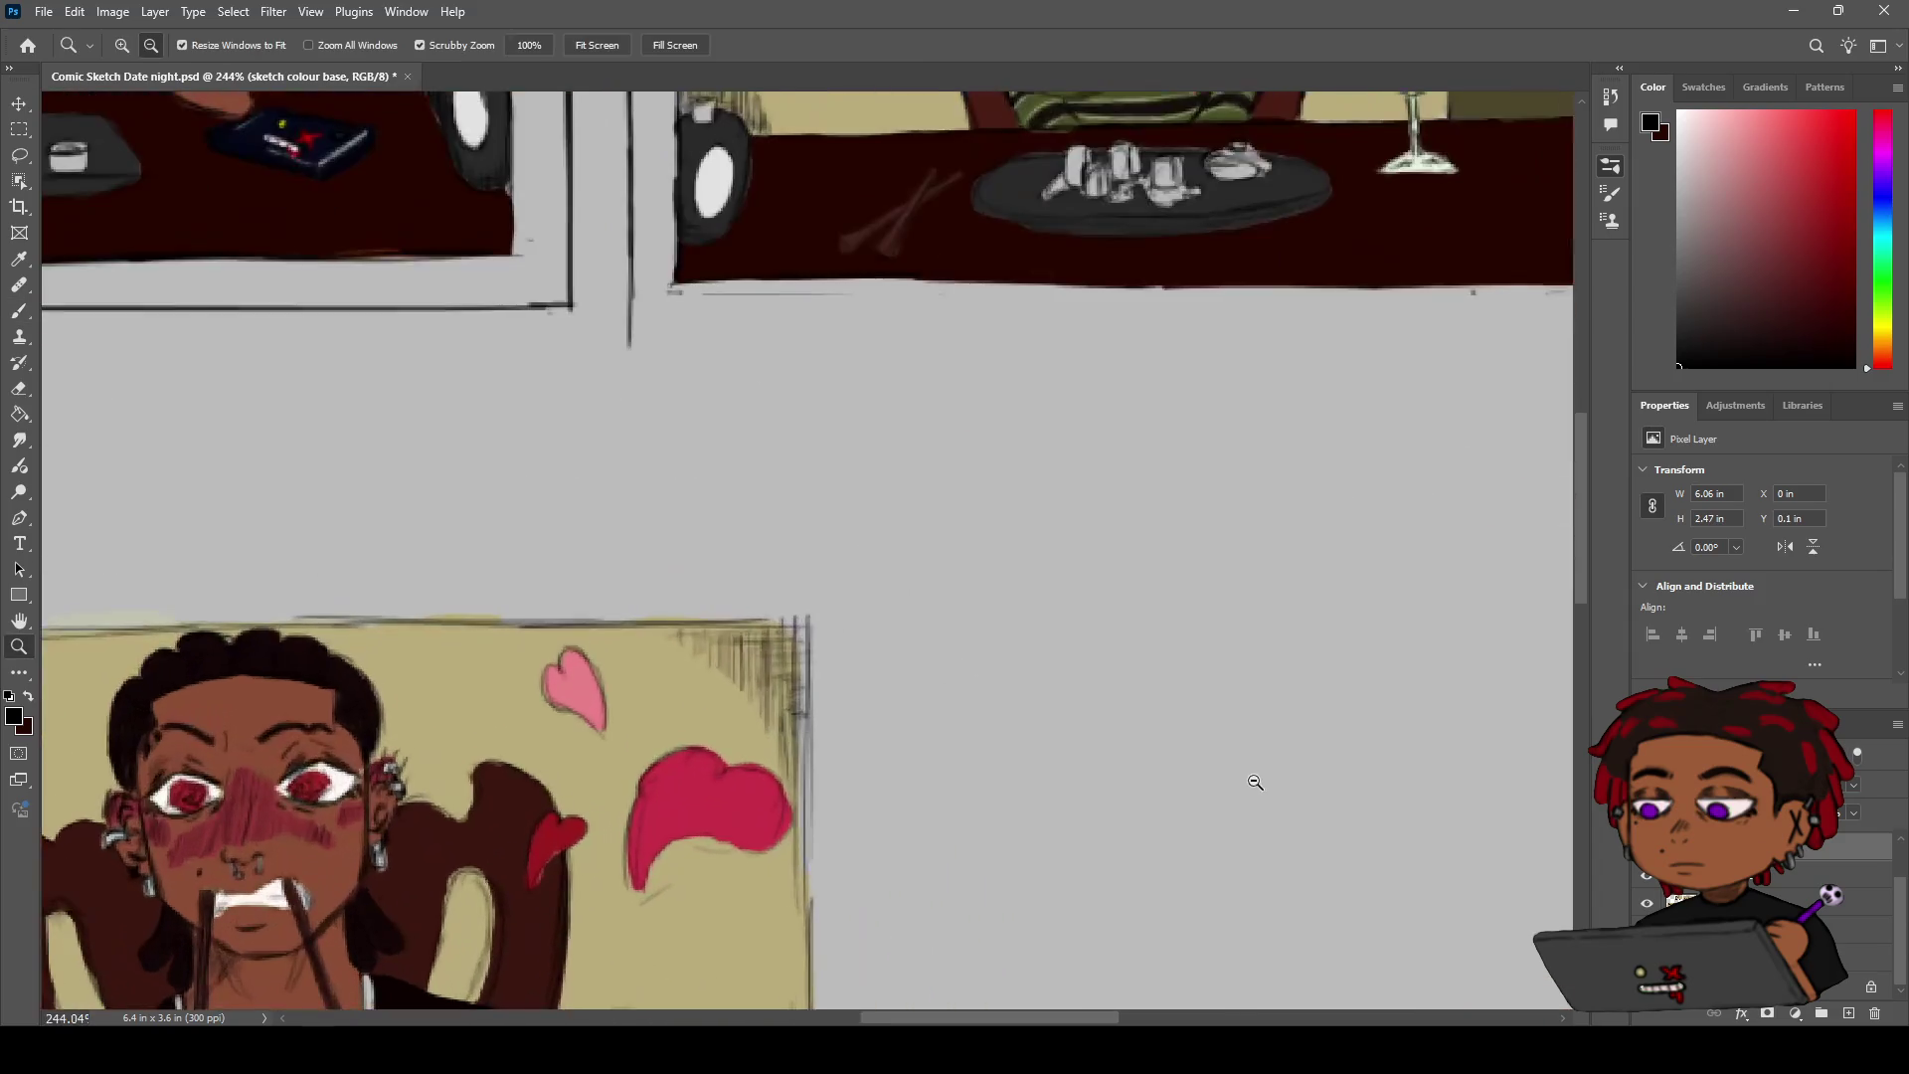
{"action": "left_click_drag", "start_coordinate": [995, 791], "coordinate": [1227, 607]}
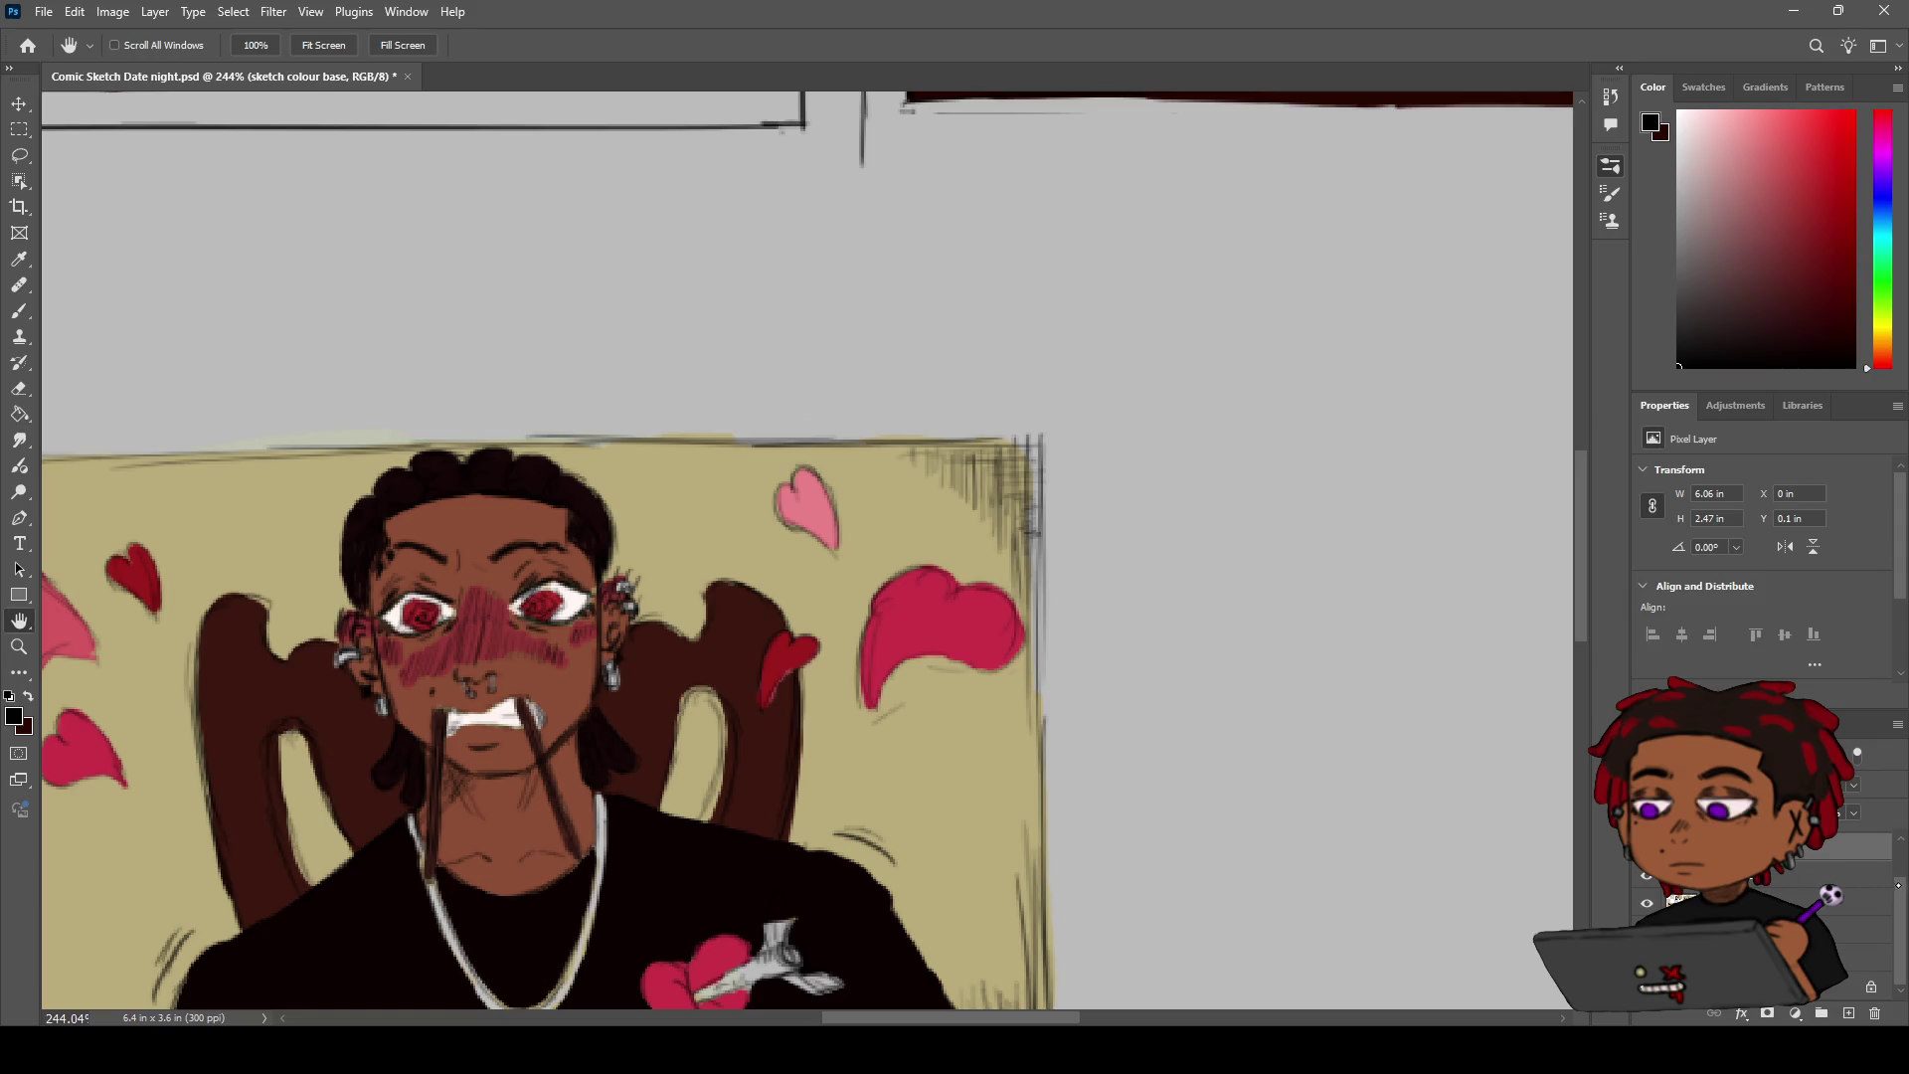
{"action": "scroll", "coordinate": [1770, 875], "scroll_direction": "up", "scroll_amount": 2}
{"action": "left_click", "coordinate": [1869, 843]}
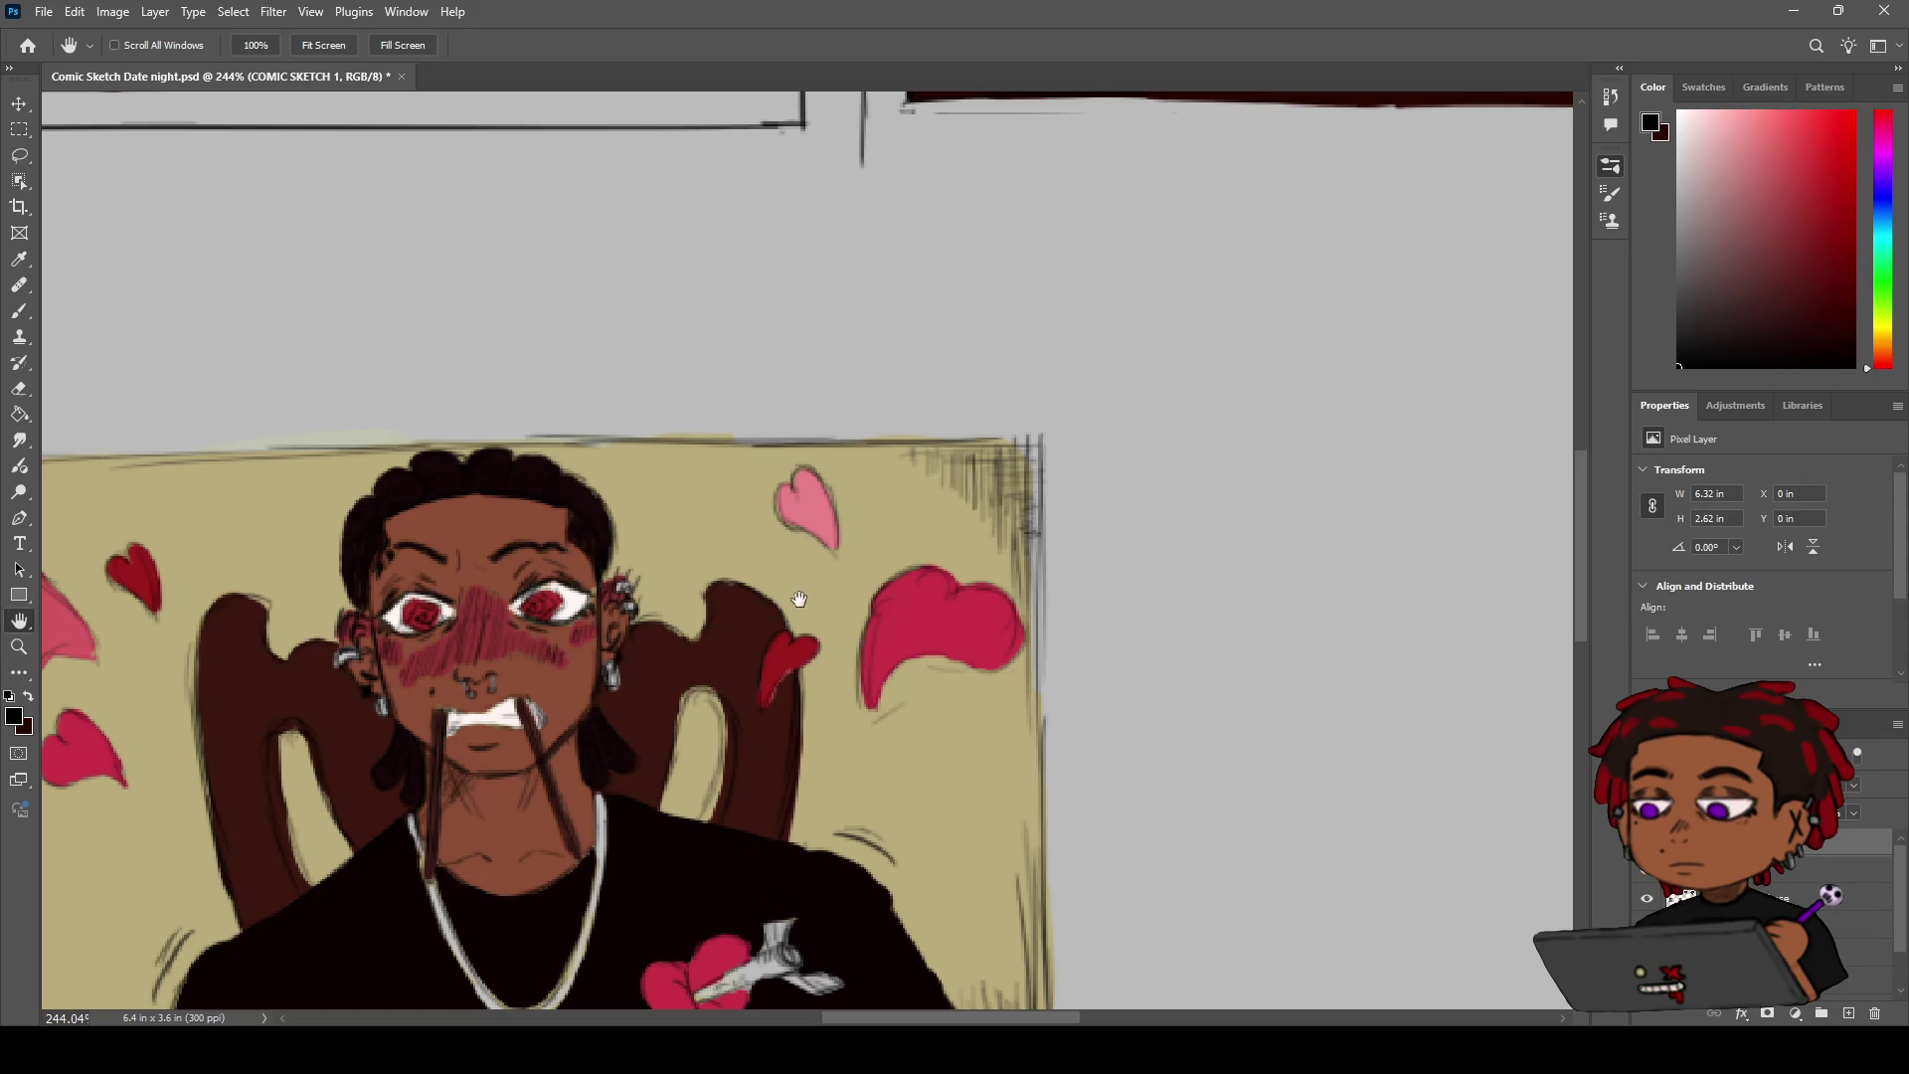
{"action": "left_click_drag", "start_coordinate": [803, 592], "coordinate": [1161, 413]}
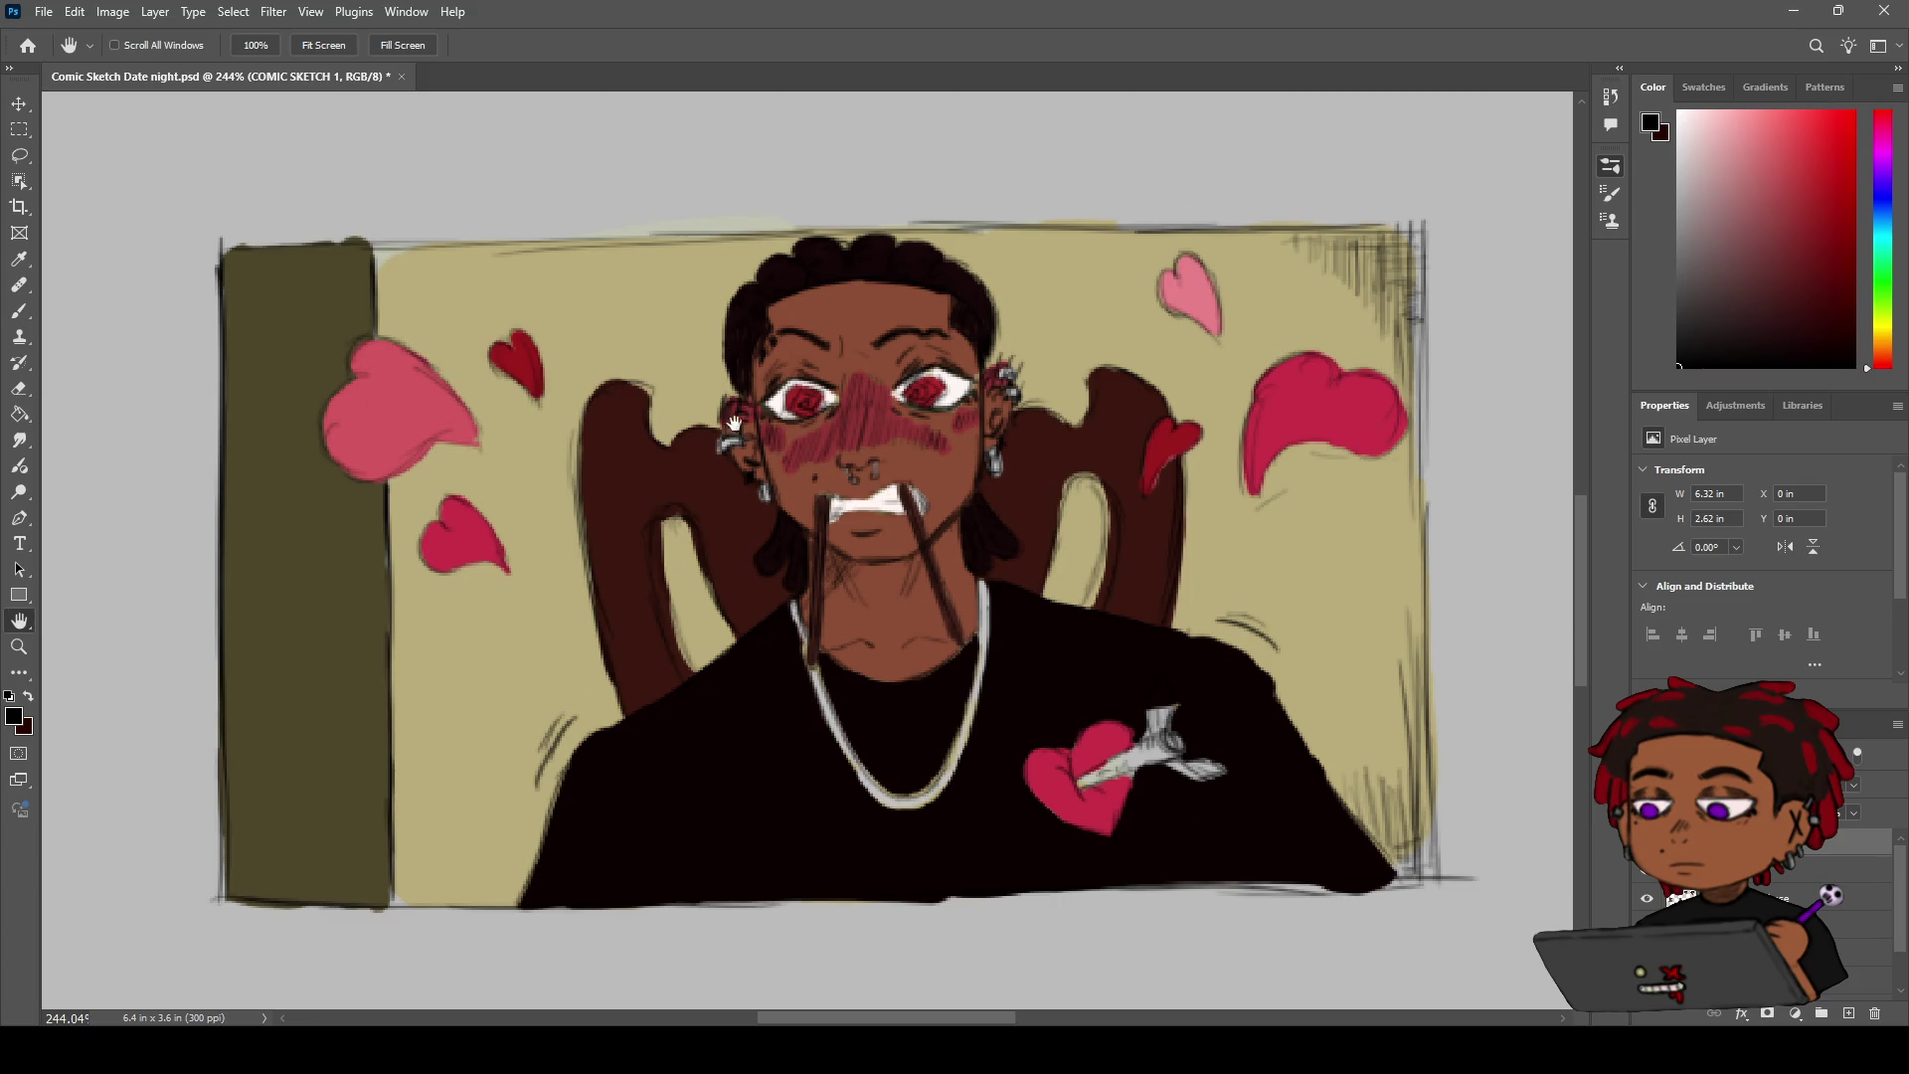
{"action": "scroll", "coordinate": [1512, 191], "scroll_direction": "down", "scroll_amount": 5}
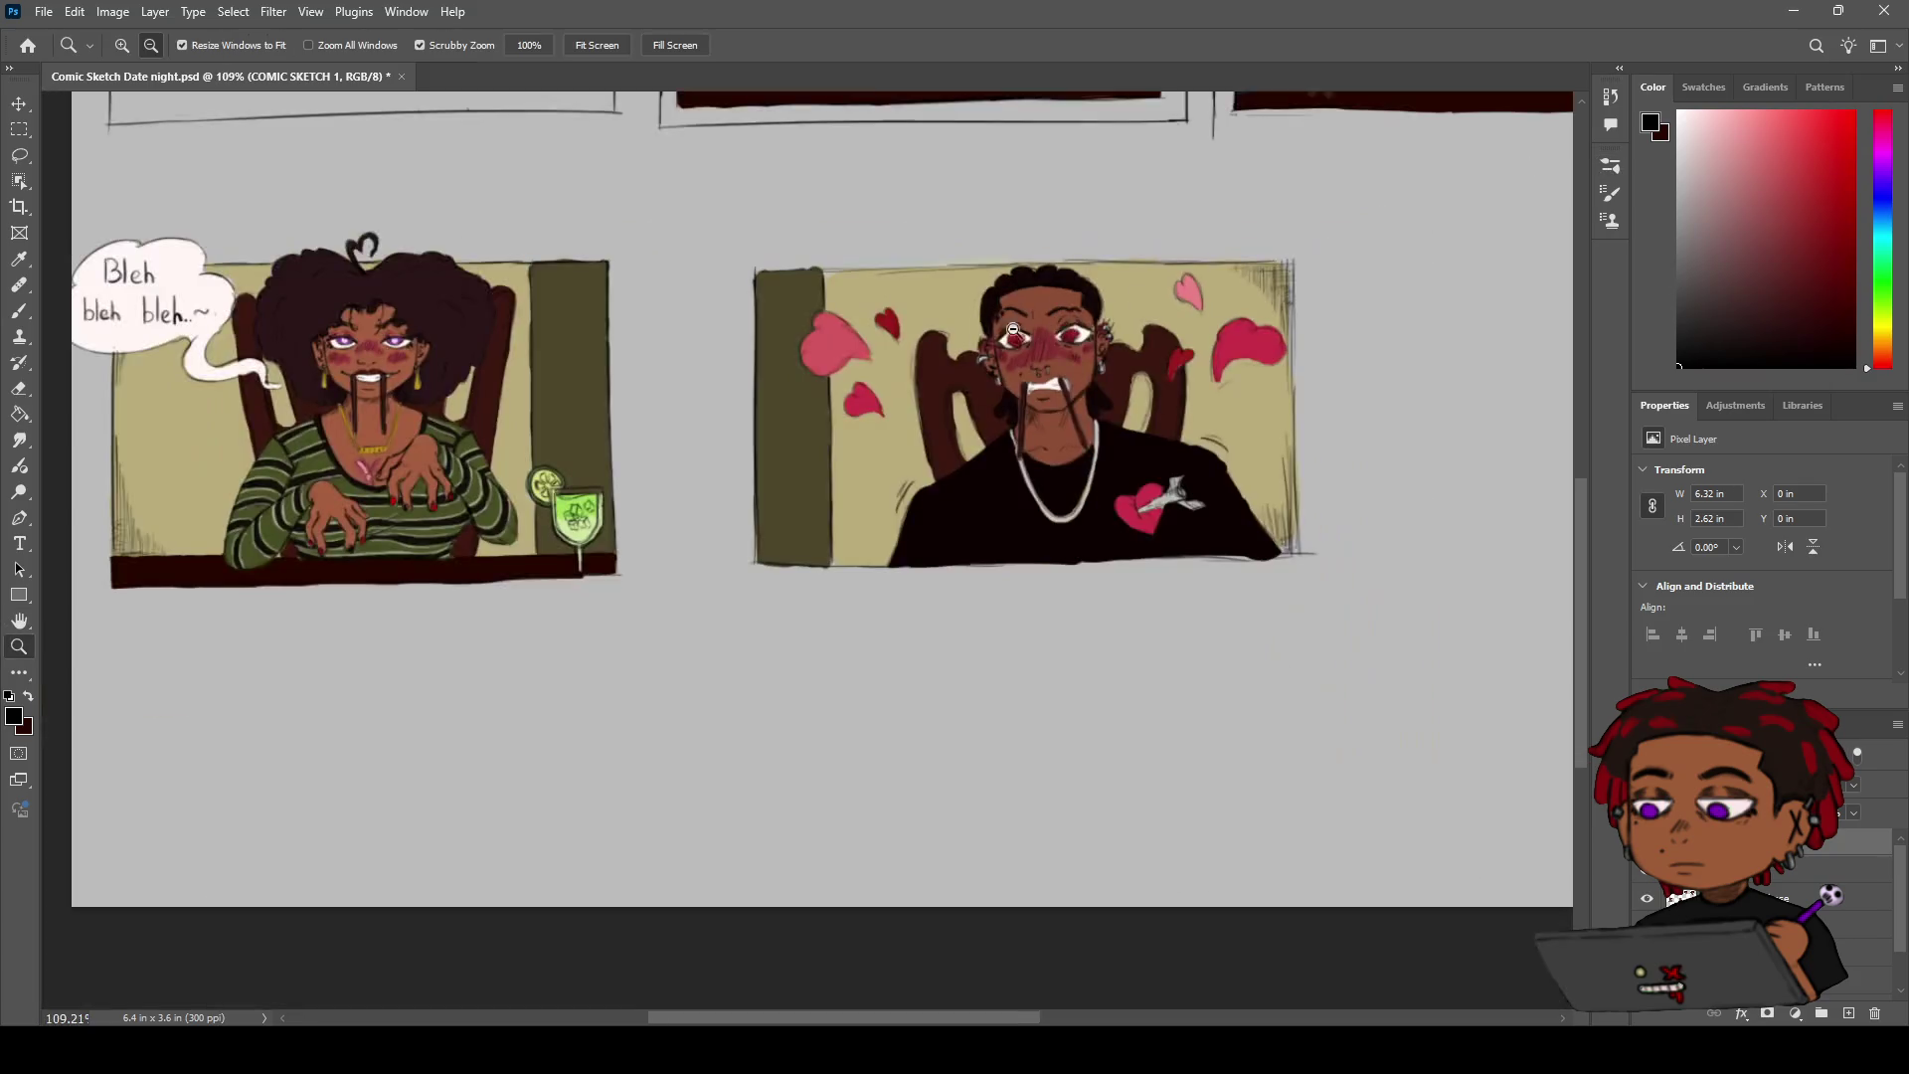
{"action": "scroll", "coordinate": [992, 386], "scroll_direction": "up", "scroll_amount": 3}
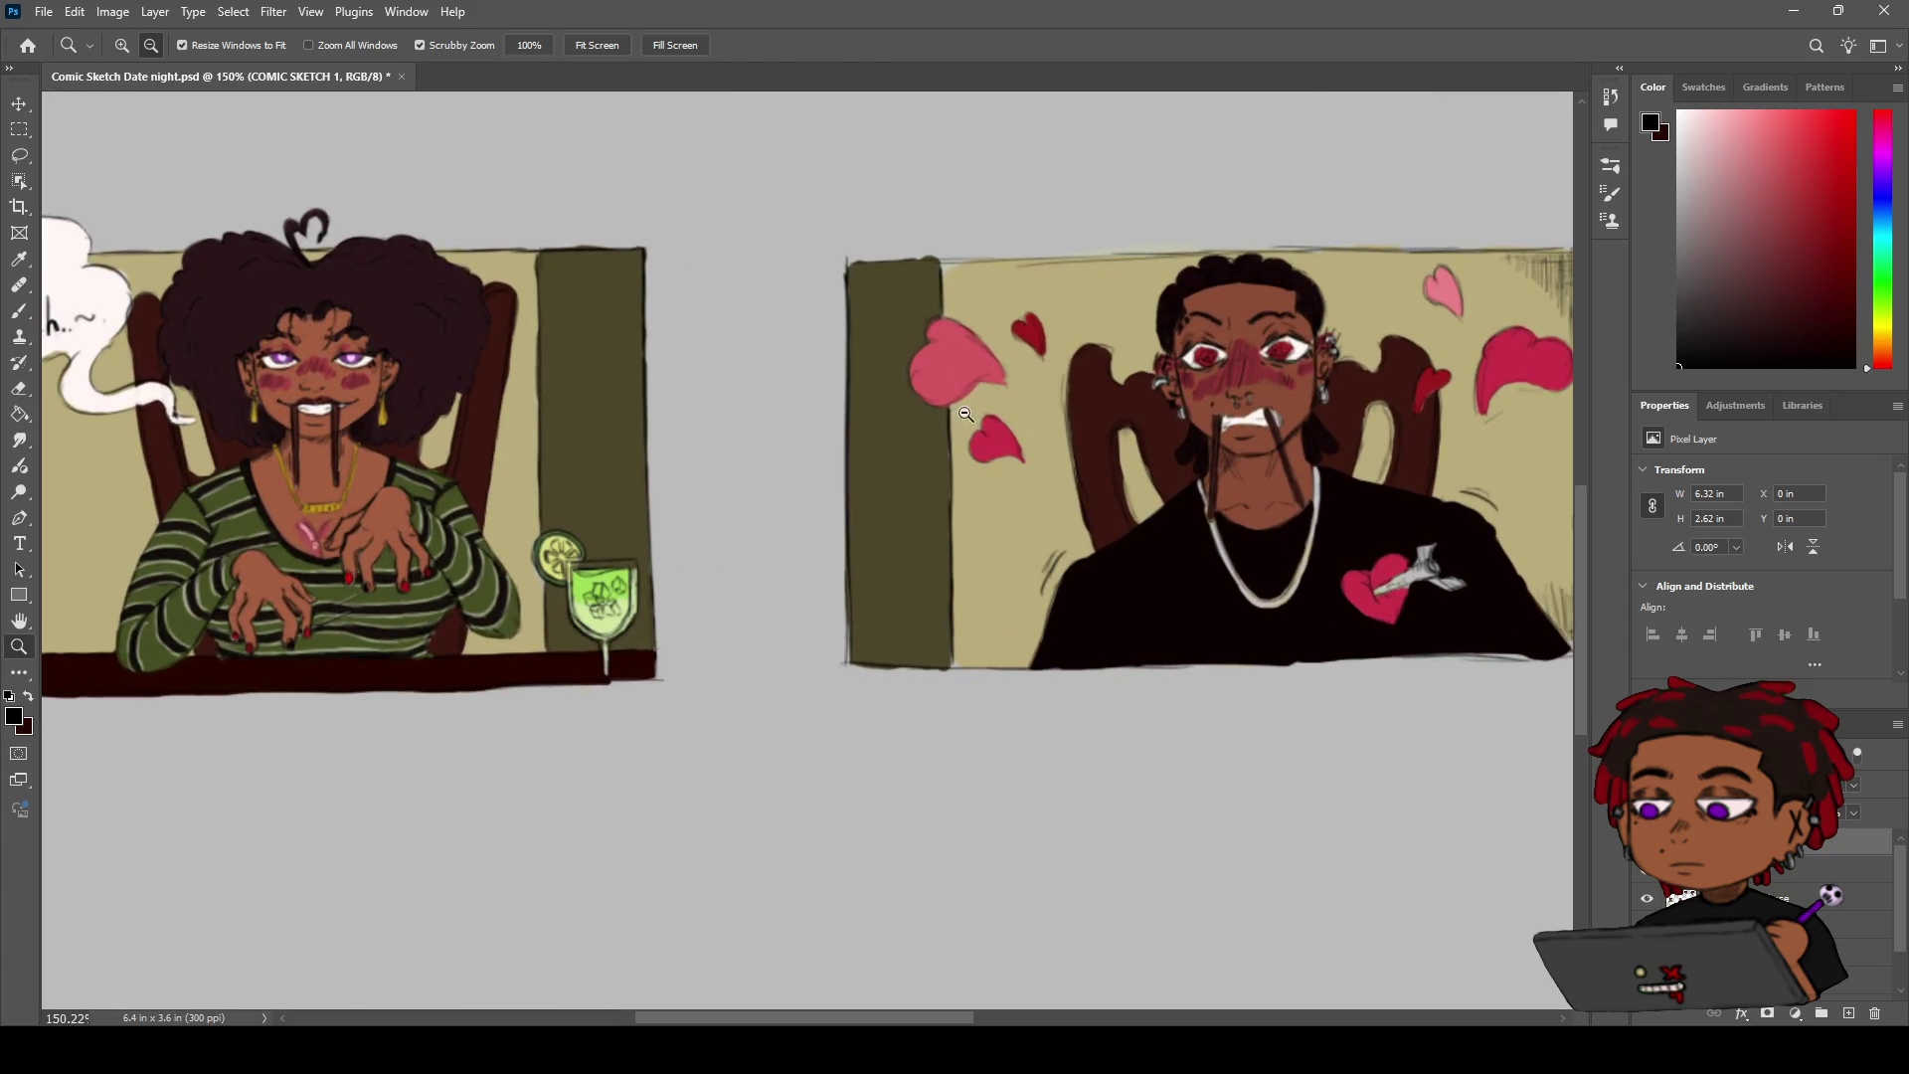
Brush dark lines along the olive wall's left edge, thickening it lower down
{"action": "key", "text": "b"}
{"action": "left_click_drag", "start_coordinate": [946, 396], "coordinate": [954, 656]}
{"action": "left_click_drag", "start_coordinate": [948, 579], "coordinate": [952, 649]}
{"action": "key", "text": "e"}
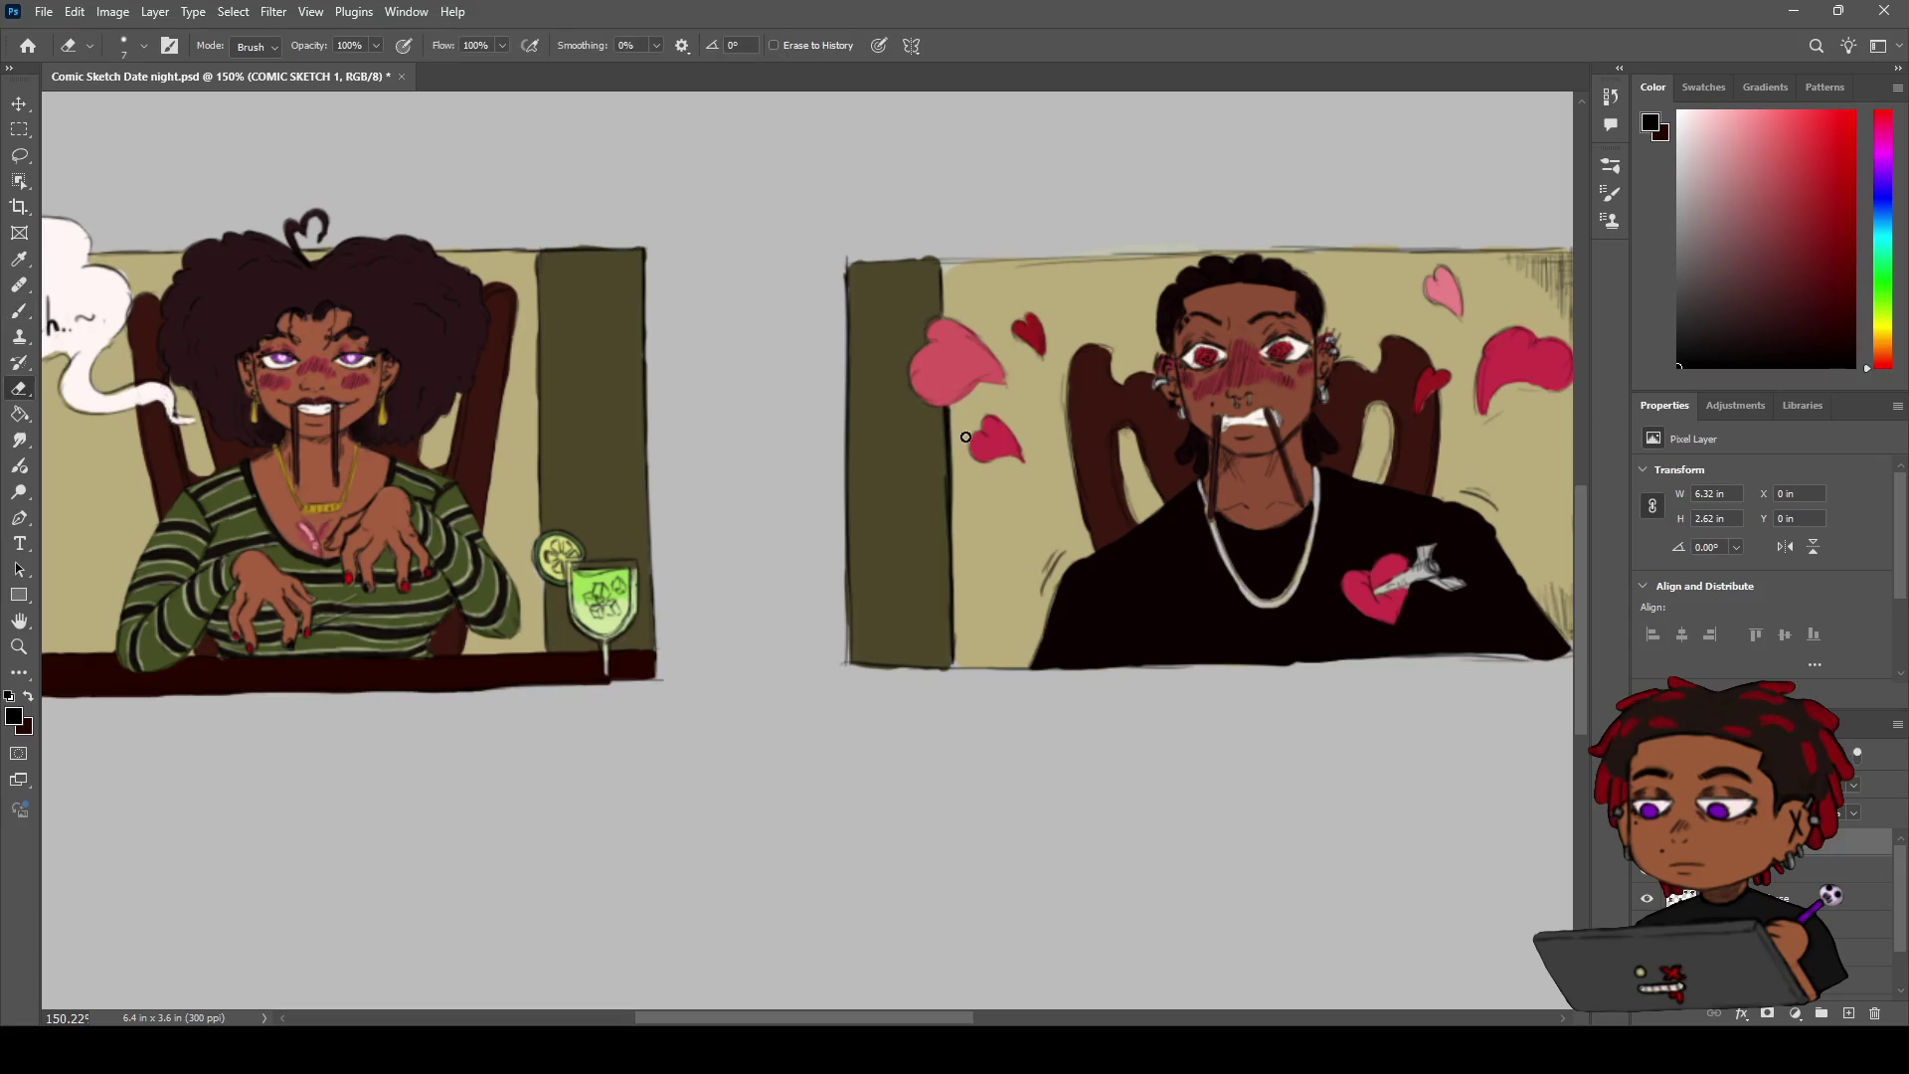
Darken the olive post's right edge and redraw its top edge line
{"action": "key", "text": "h"}
{"action": "scroll", "coordinate": [944, 398], "scroll_direction": "down", "scroll_amount": 2}
{"action": "left_click_drag", "start_coordinate": [975, 309], "coordinate": [879, 504]}
{"action": "scroll", "coordinate": [954, 403], "scroll_direction": "up", "scroll_amount": 3}
{"action": "key", "text": "b"}
{"action": "left_click_drag", "start_coordinate": [761, 576], "coordinate": [758, 506]}
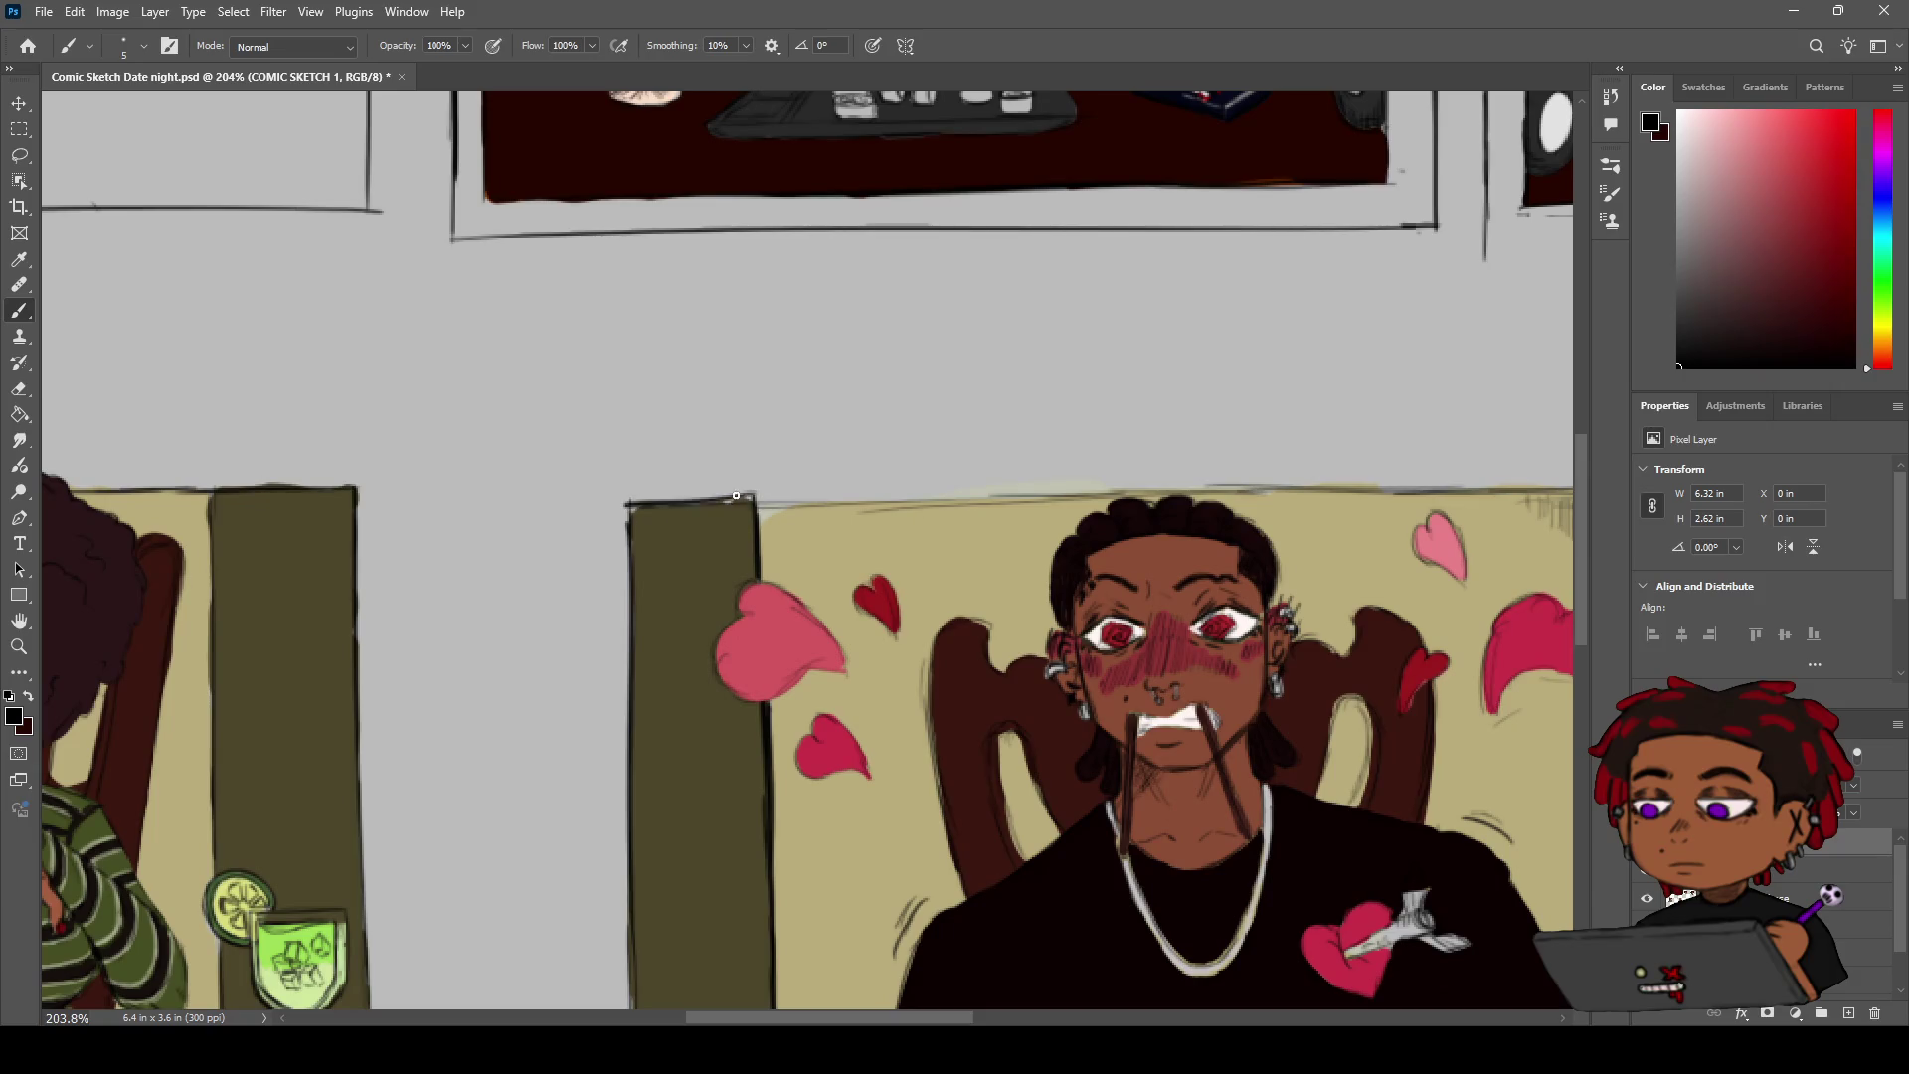
{"action": "left_click_drag", "start_coordinate": [636, 505], "coordinate": [754, 500]}
{"action": "key", "text": "ctrl+z"}
{"action": "left_click_drag", "start_coordinate": [632, 505], "coordinate": [748, 500]}
Retrace the chair opening's inner left edge and the chair's left post
{"action": "key", "text": "z"}
{"action": "left_click_drag", "start_coordinate": [830, 442], "coordinate": [765, 514]}
{"action": "key", "text": "h"}
{"action": "scroll", "coordinate": [765, 514], "scroll_direction": "up", "scroll_amount": 5}
{"action": "key", "text": "b"}
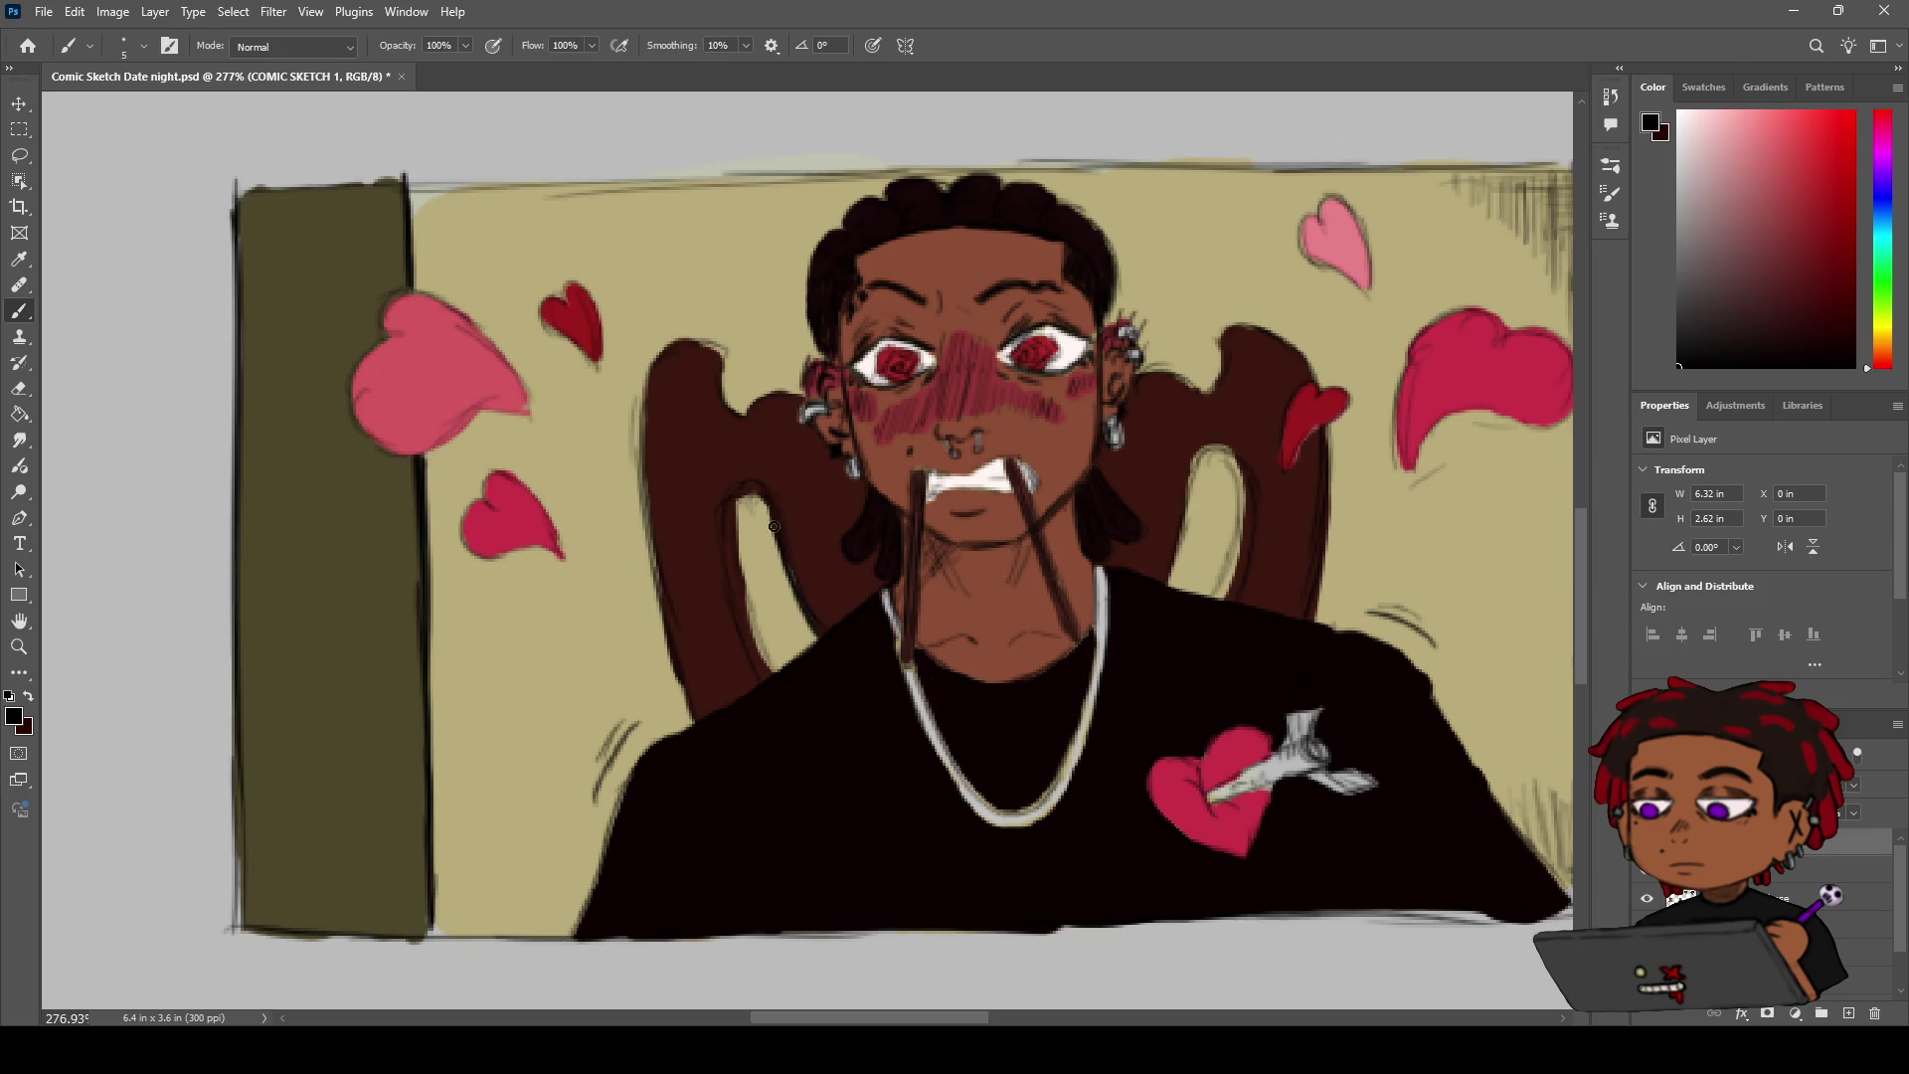
{"action": "left_click_drag", "start_coordinate": [722, 520], "coordinate": [771, 681]}
{"action": "left_click_drag", "start_coordinate": [743, 486], "coordinate": [772, 664]}
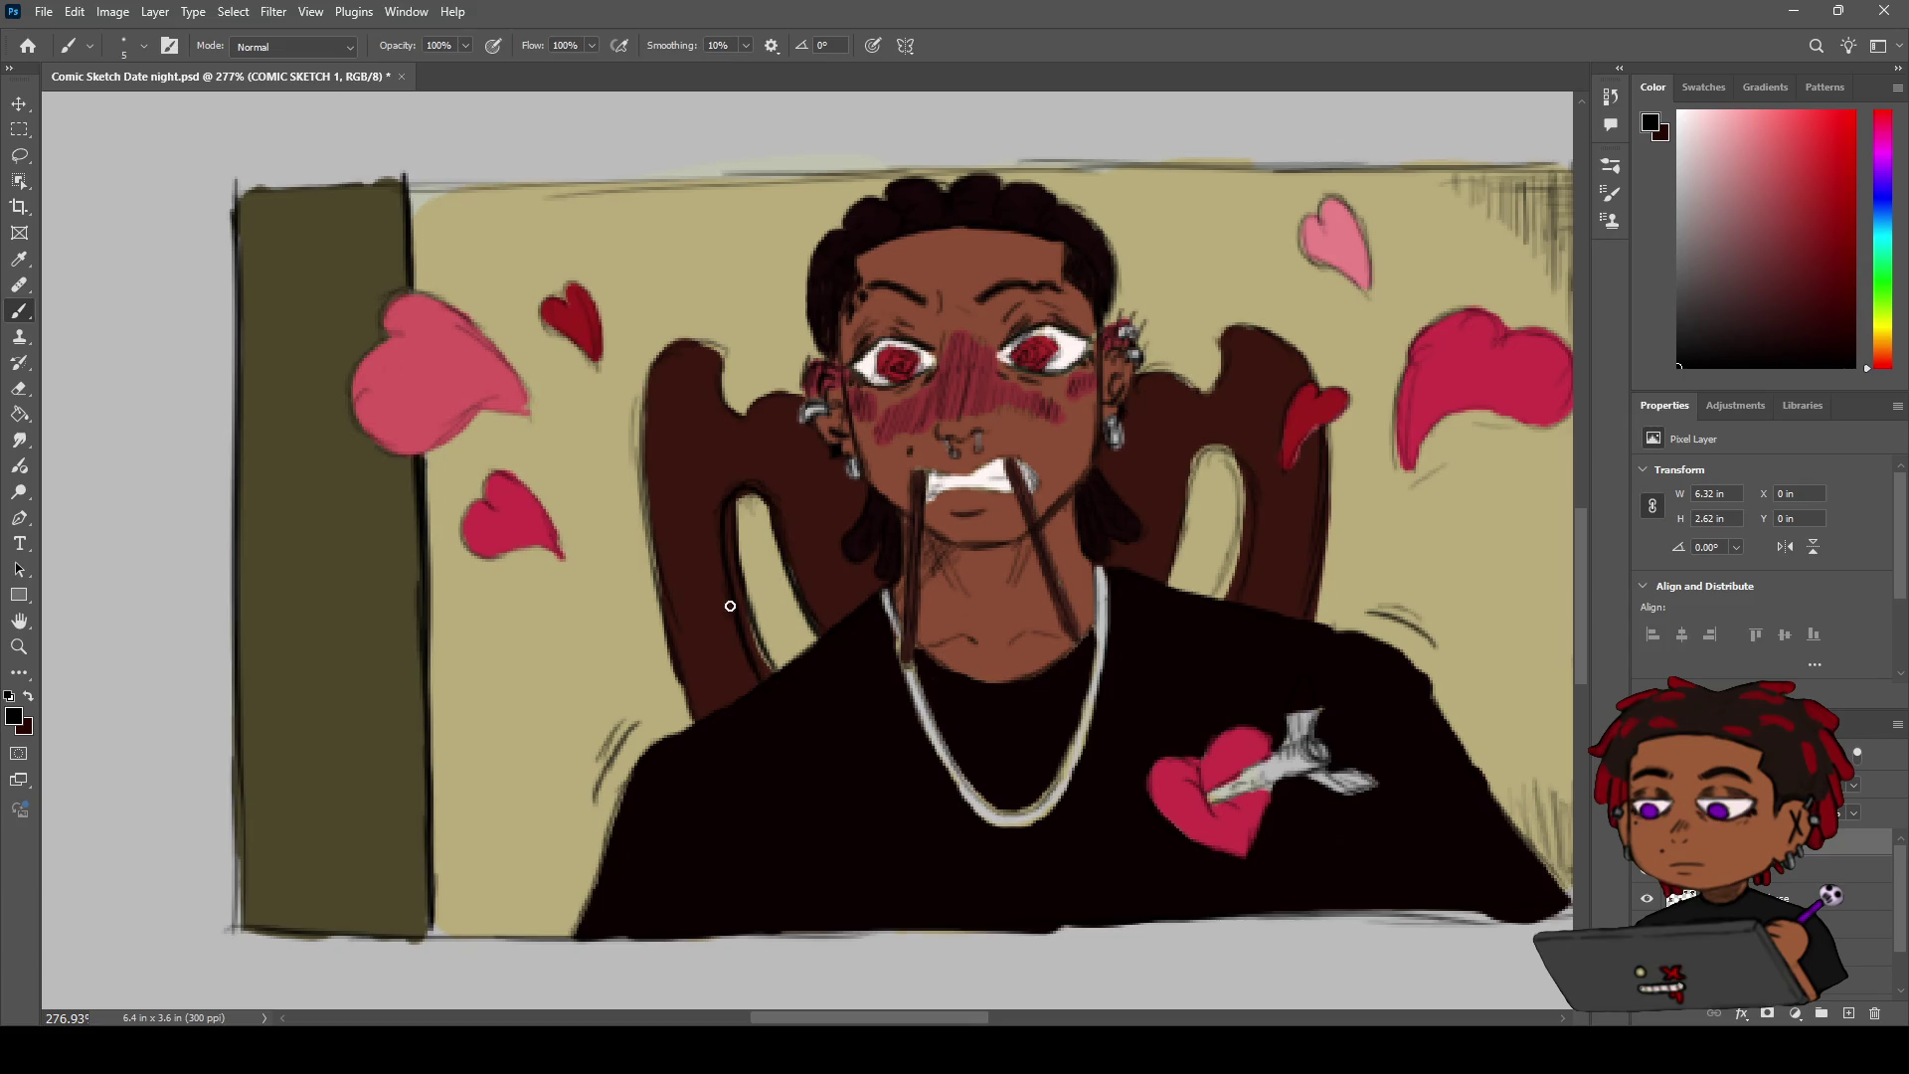
{"action": "mouse_move", "coordinate": [723, 354]}
{"action": "left_mouse_down"}
{"action": "mouse_move", "coordinate": [677, 352]}
{"action": "mouse_move", "coordinate": [656, 451]}
{"action": "mouse_move", "coordinate": [683, 710]}
{"action": "left_mouse_up"}
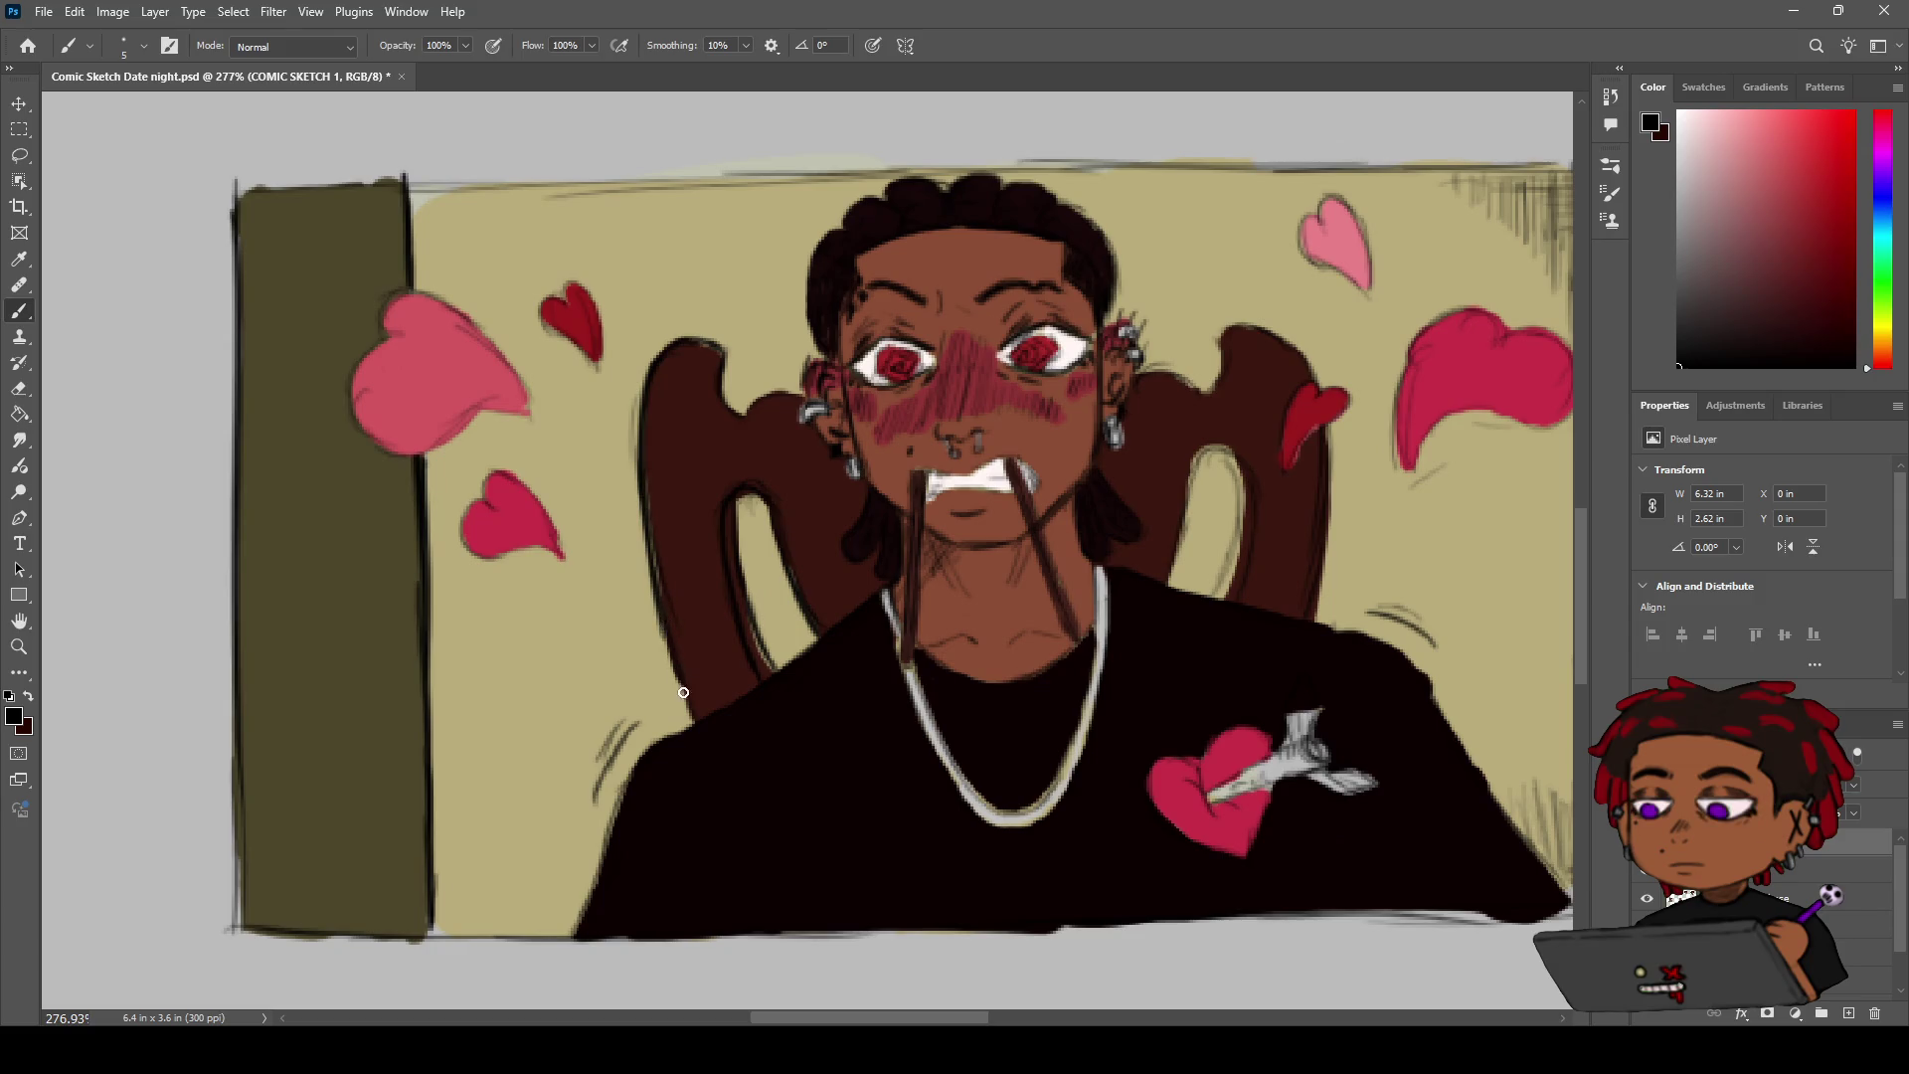
Redraw the black motion hatch lines beside the man's left shoulder
{"action": "left_click_drag", "start_coordinate": [597, 795], "coordinate": [613, 759]}
{"action": "key", "text": "z"}
{"action": "key", "text": "b"}
{"action": "mouse_move", "coordinate": [632, 718]}
{"action": "left_mouse_down"}
{"action": "mouse_move", "coordinate": [596, 764]}
{"action": "mouse_move", "coordinate": [628, 726]}
{"action": "left_mouse_up"}
{"action": "key", "text": "ctrl+z"}
{"action": "left_click_drag", "start_coordinate": [595, 803], "coordinate": [686, 649]}
Paint a thin dark line along the chair arch behind the man
{"action": "key", "text": "z"}
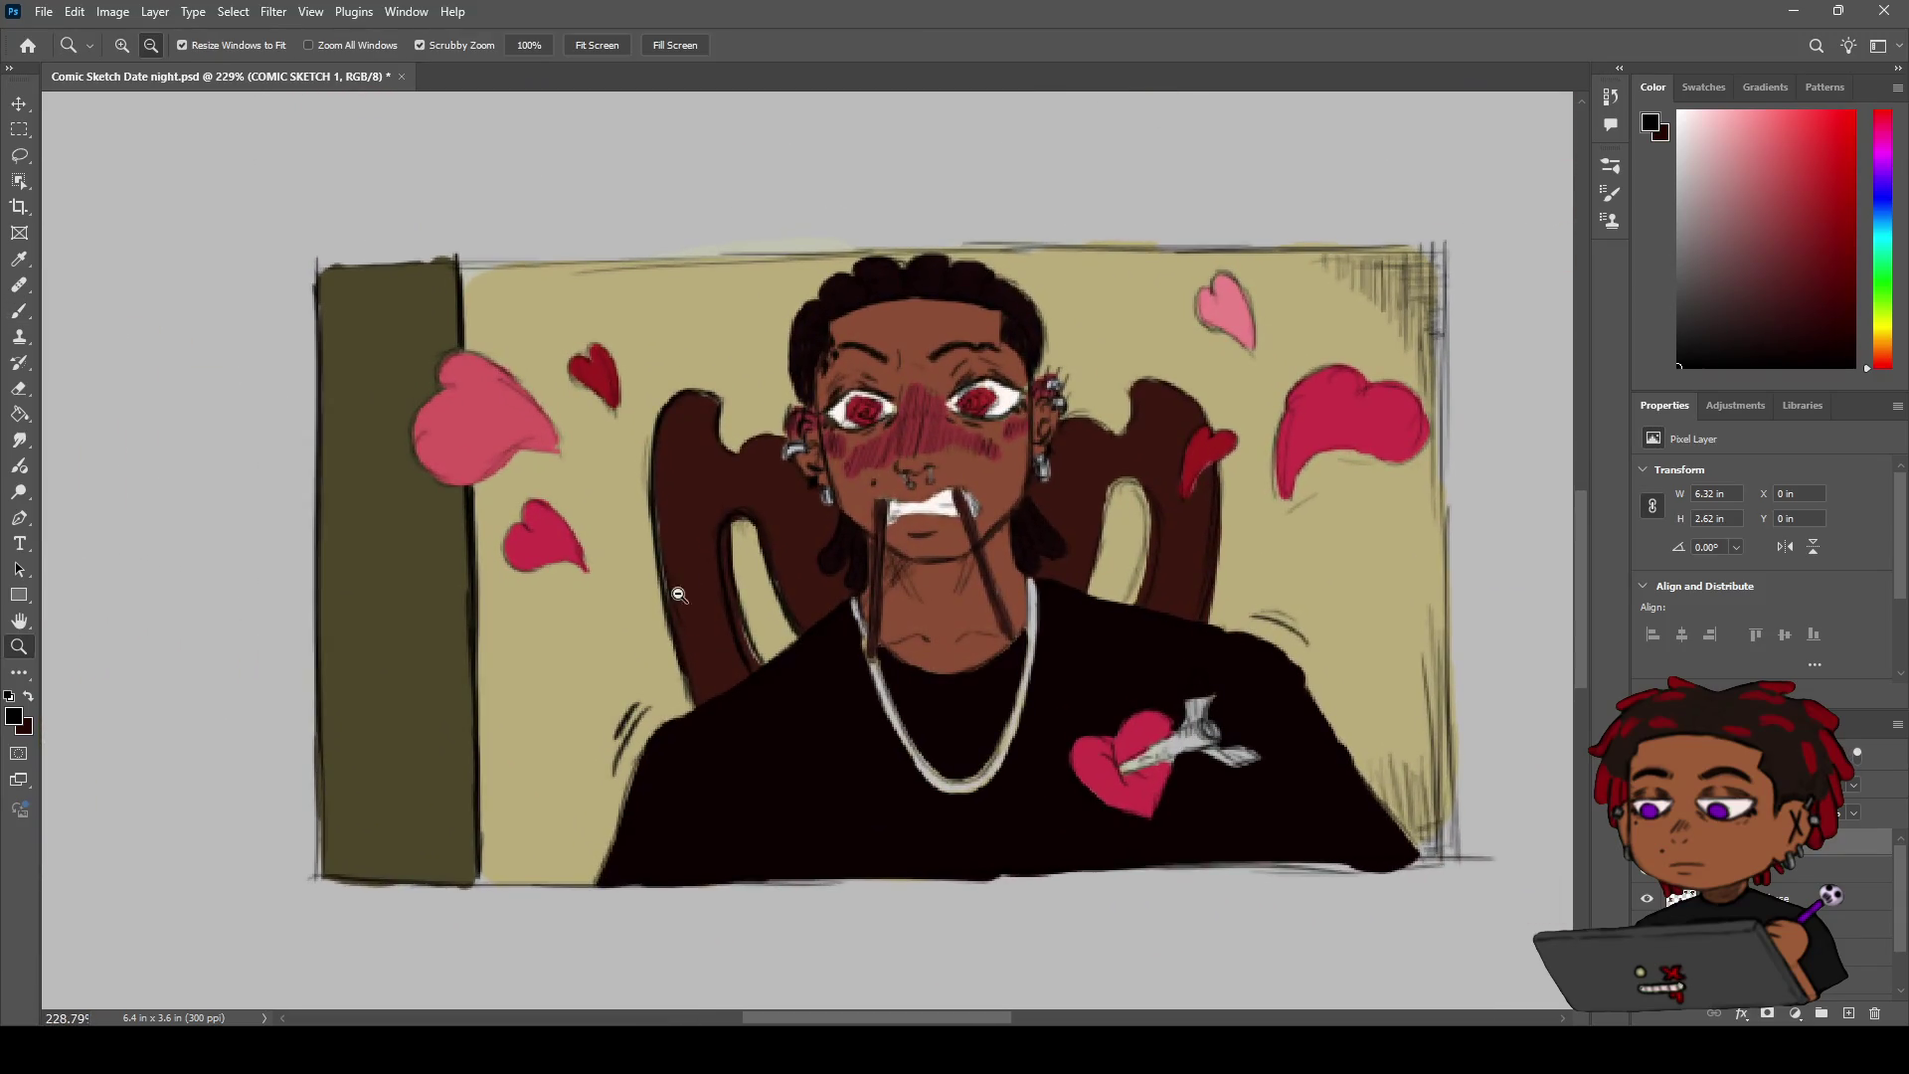
{"action": "key", "text": "h"}
{"action": "mouse_move", "coordinate": [850, 431]}
{"action": "left_mouse_down"}
{"action": "mouse_move", "coordinate": [450, 400]}
{"action": "mouse_move", "coordinate": [484, 433]}
{"action": "left_mouse_up"}
{"action": "key", "text": "b"}
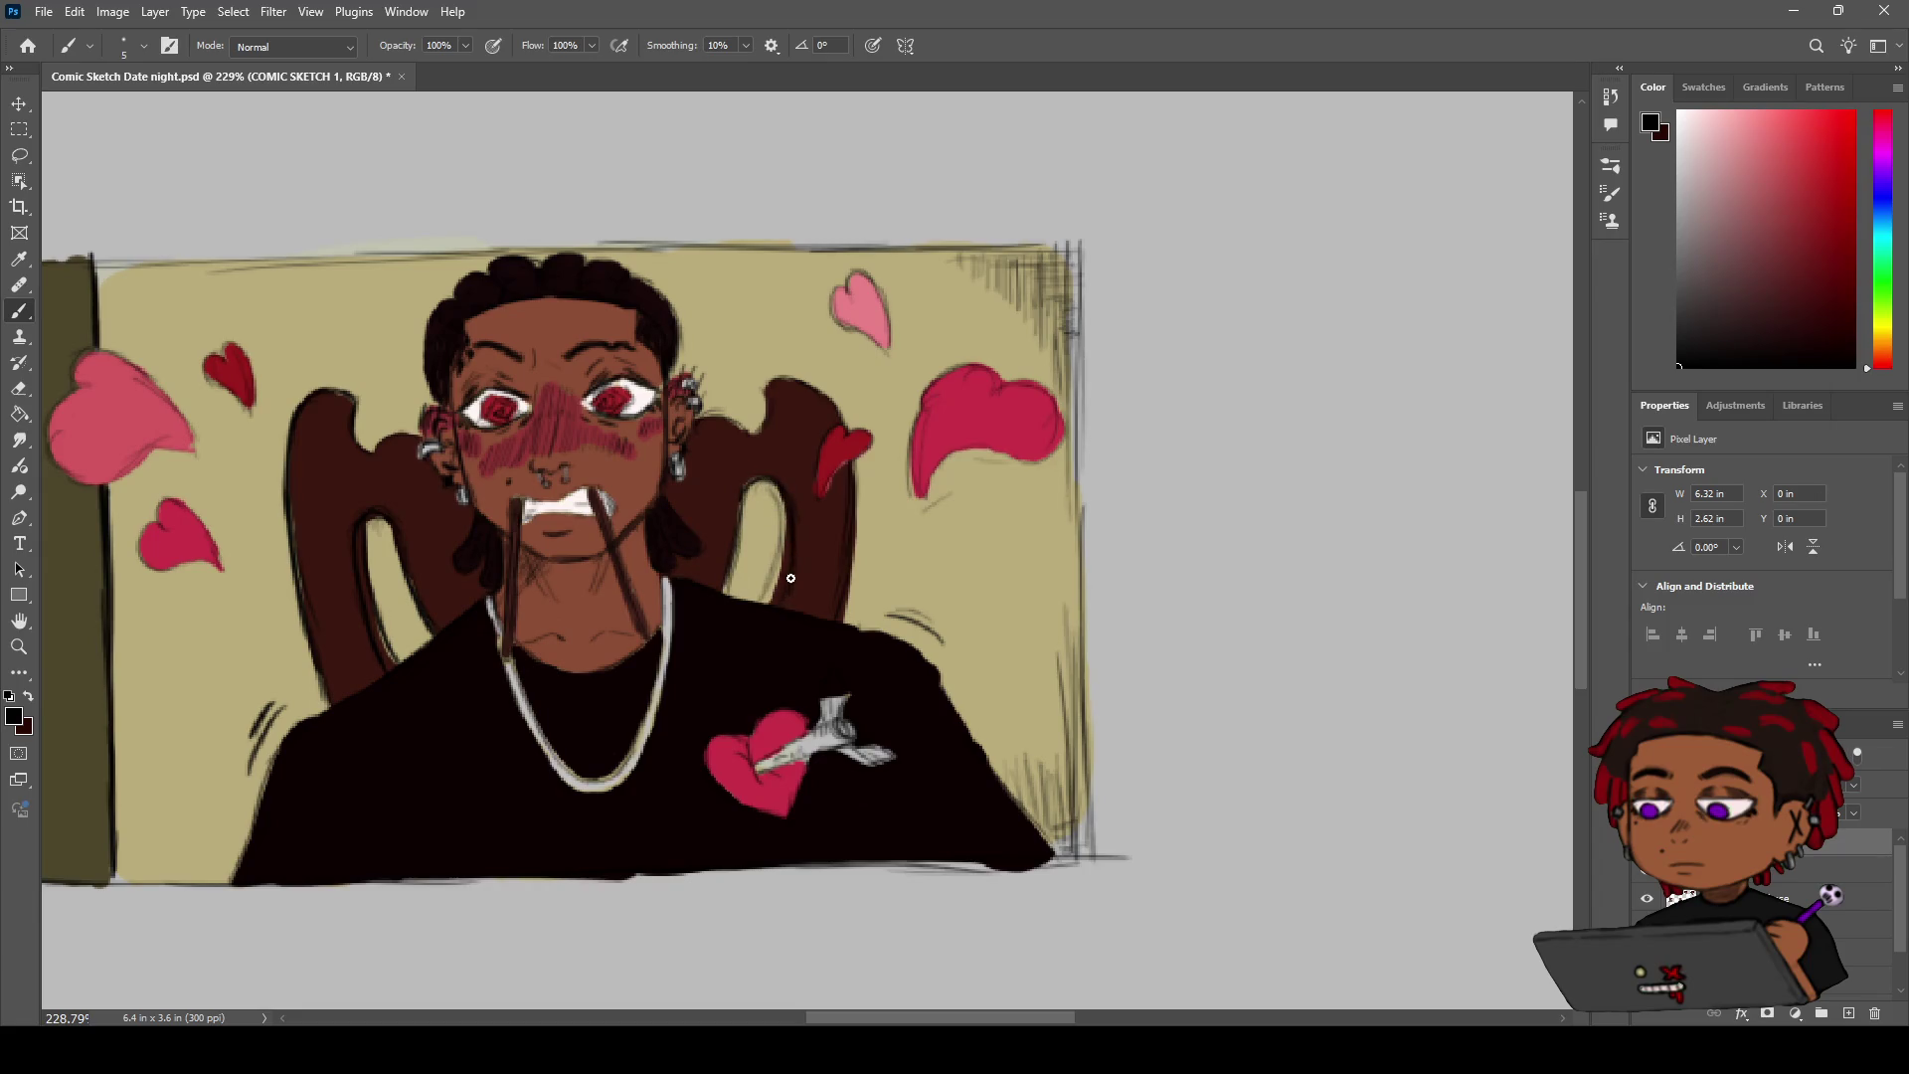
{"action": "left_click_drag", "start_coordinate": [788, 540], "coordinate": [789, 585]}
Darken the man's right jaw edge and tidy the white patch beside his teeth
{"action": "key", "text": "z"}
{"action": "left_click_drag", "start_coordinate": [681, 536], "coordinate": [686, 537]}
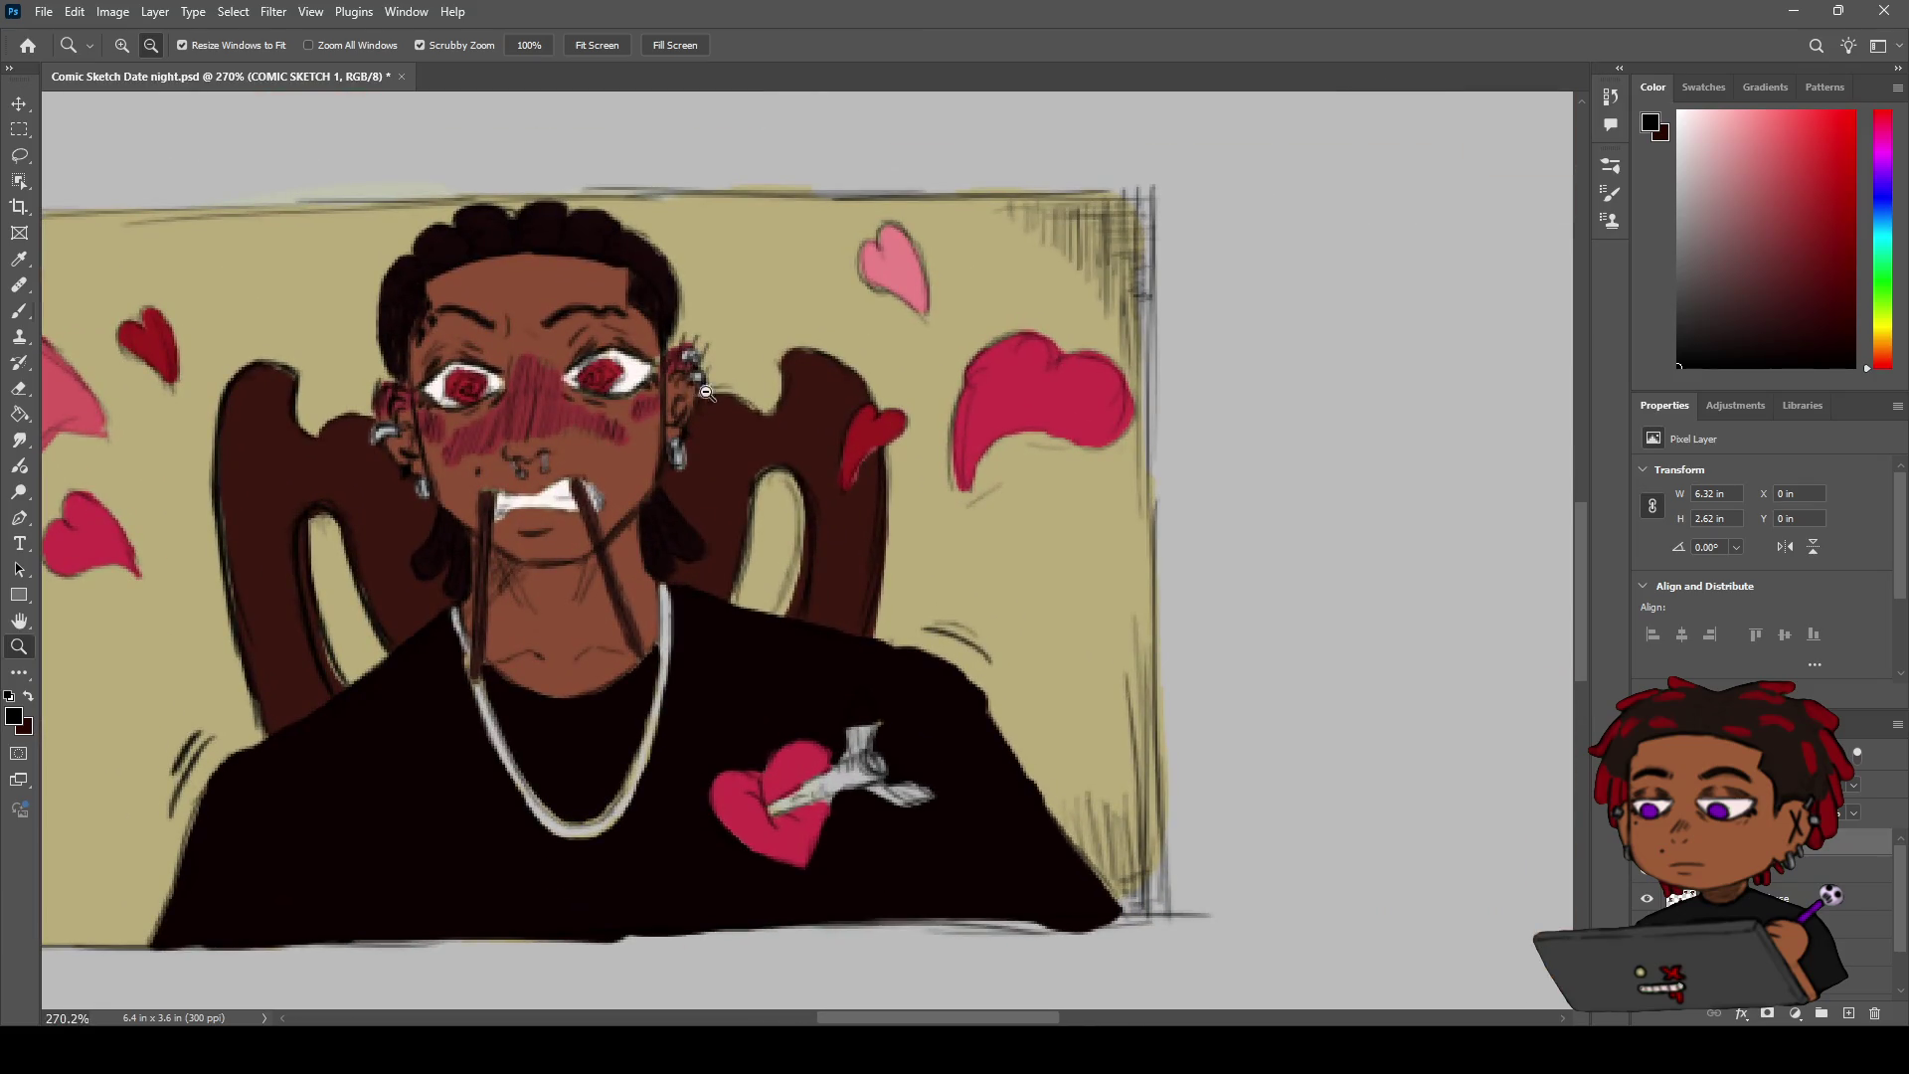
{"action": "key", "text": "b"}
{"action": "left_click_drag", "start_coordinate": [654, 374], "coordinate": [664, 481]}
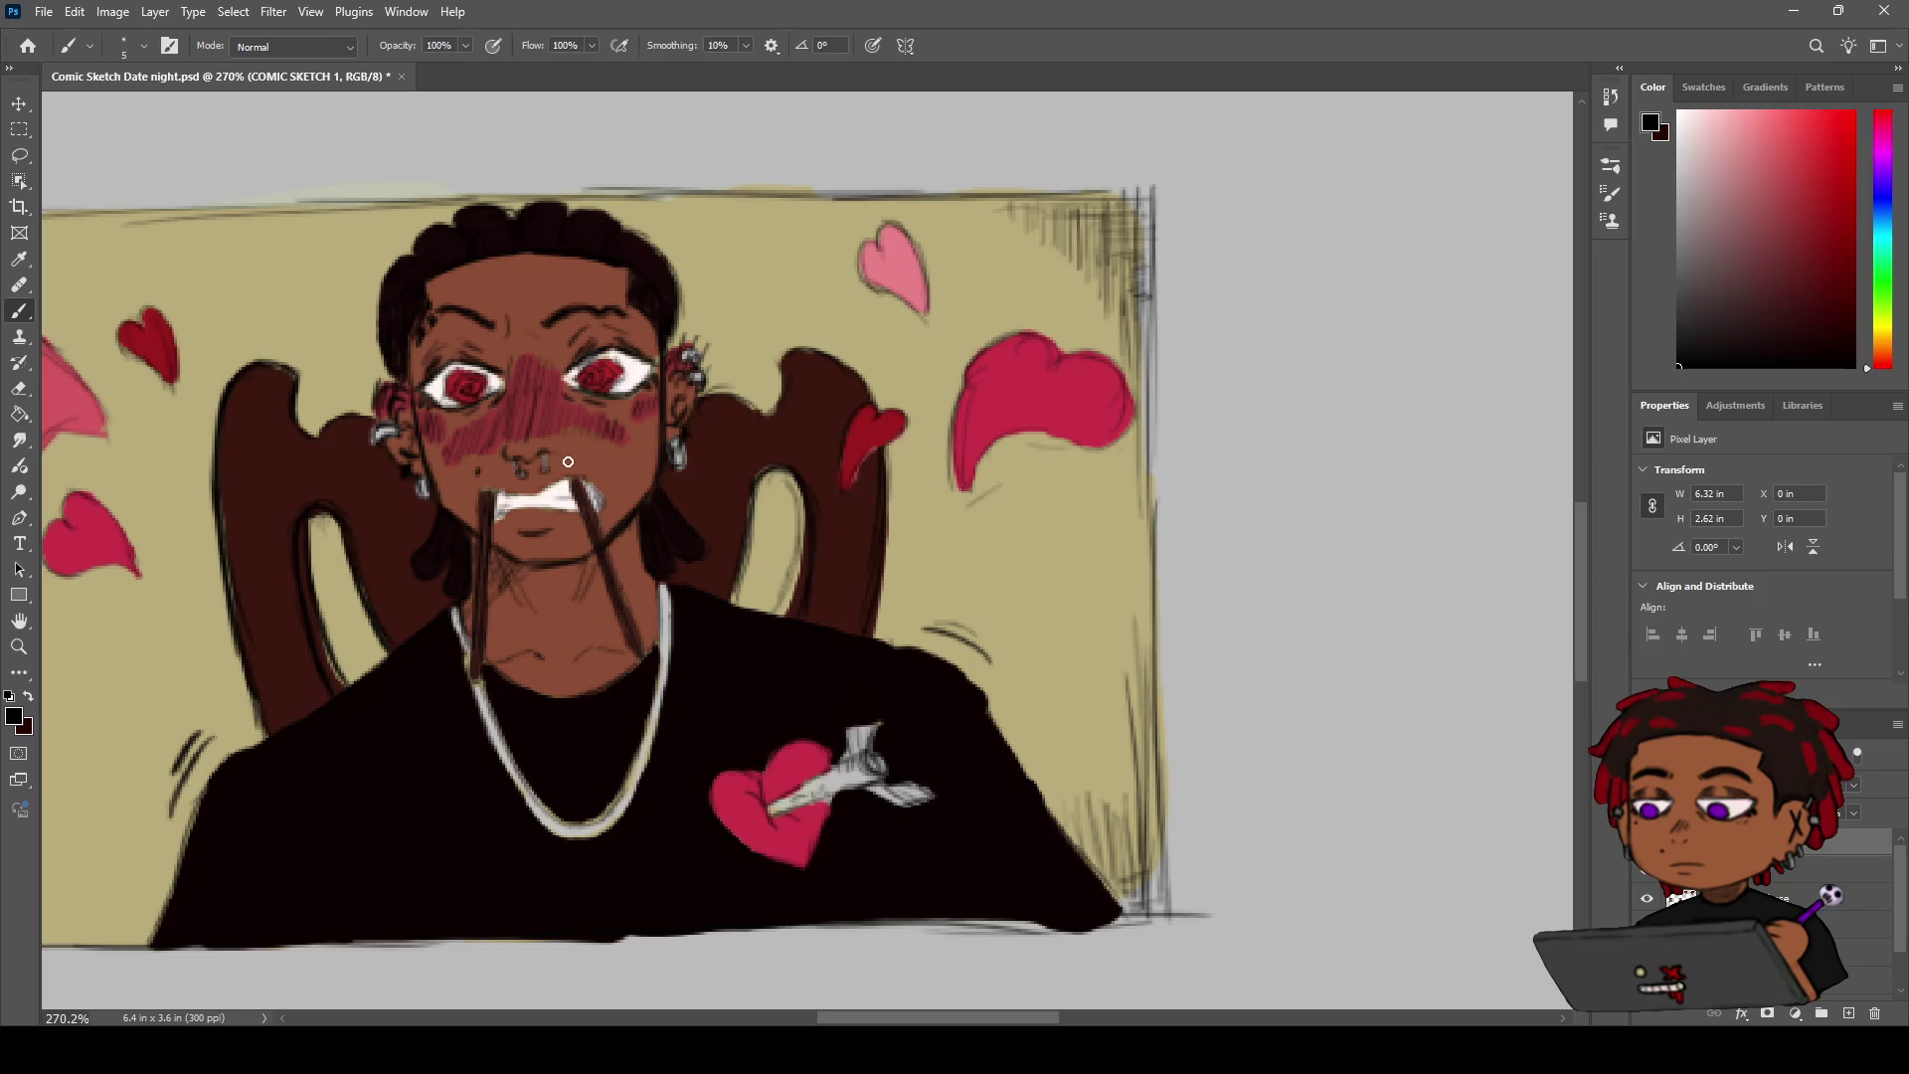
{"action": "key", "text": "z"}
{"action": "left_click_drag", "start_coordinate": [555, 470], "coordinate": [527, 544]}
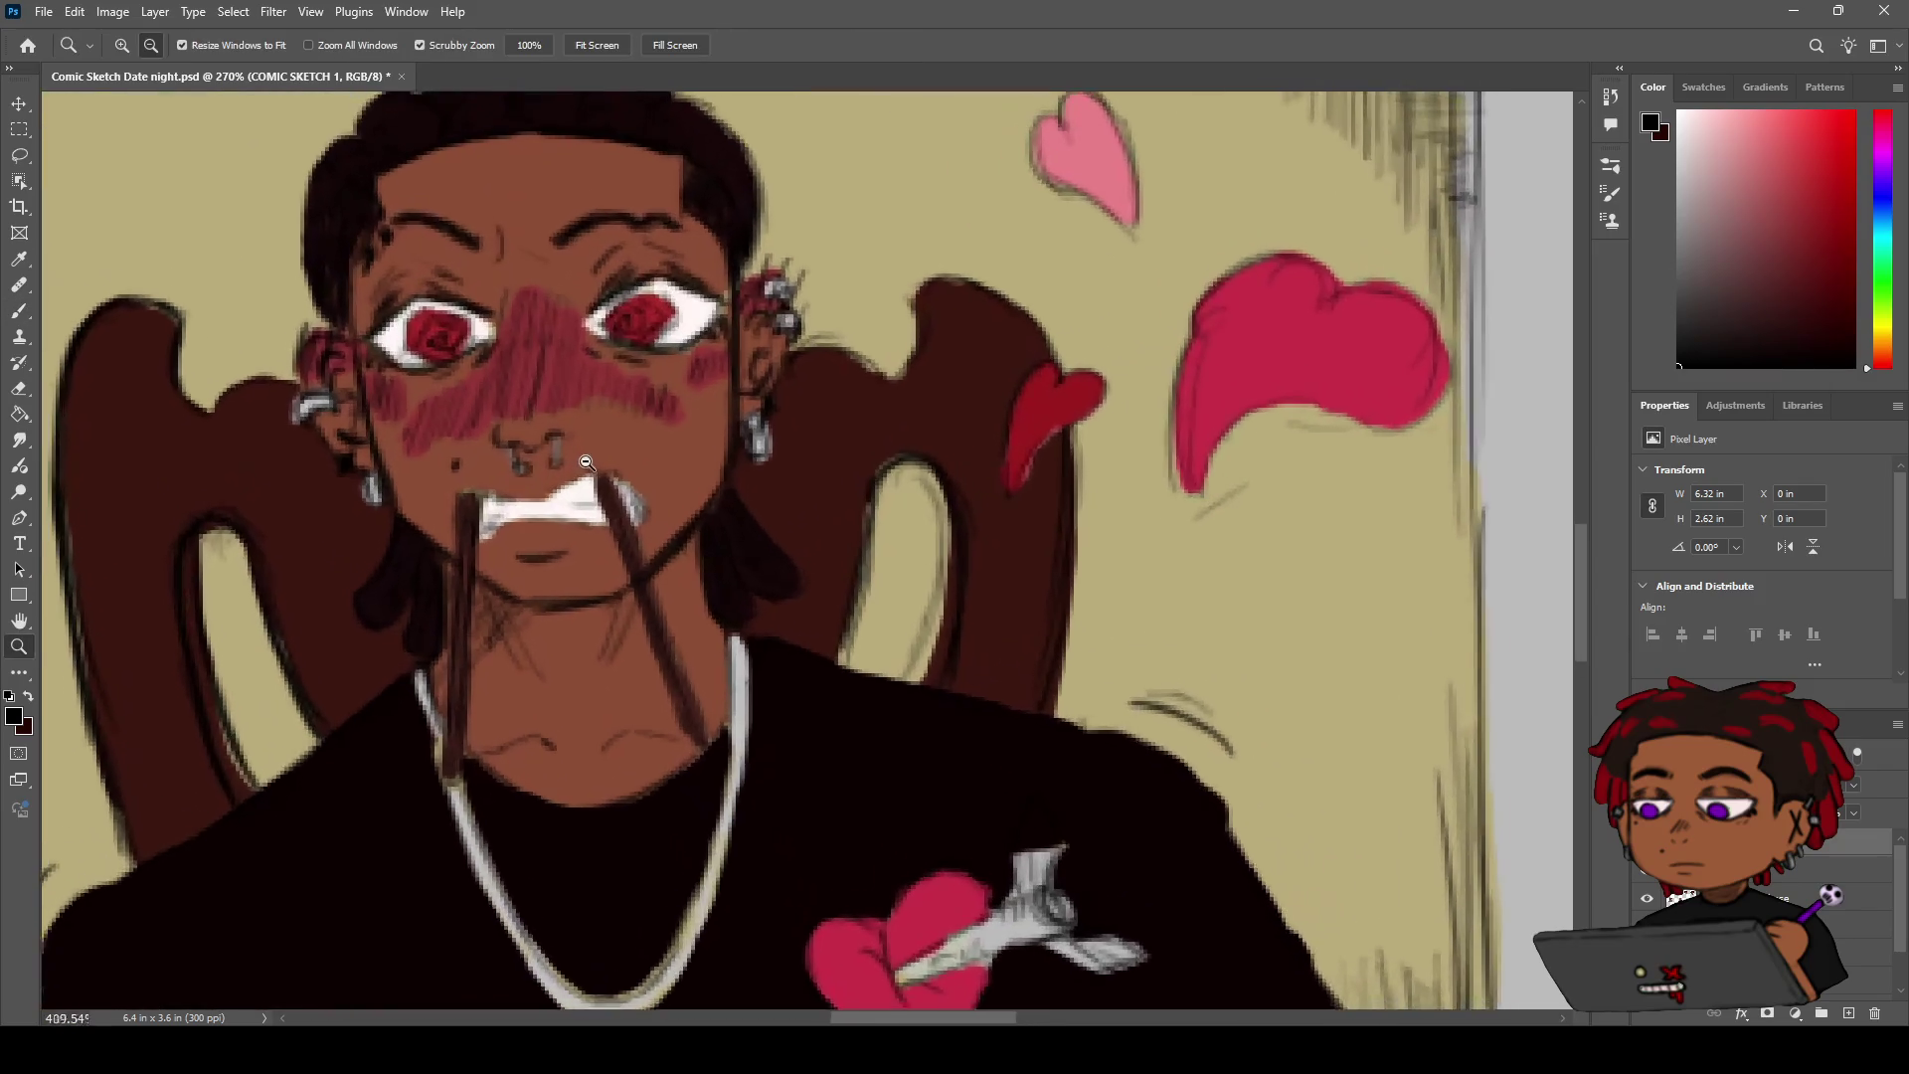
{"action": "key", "text": "ctrl+z"}
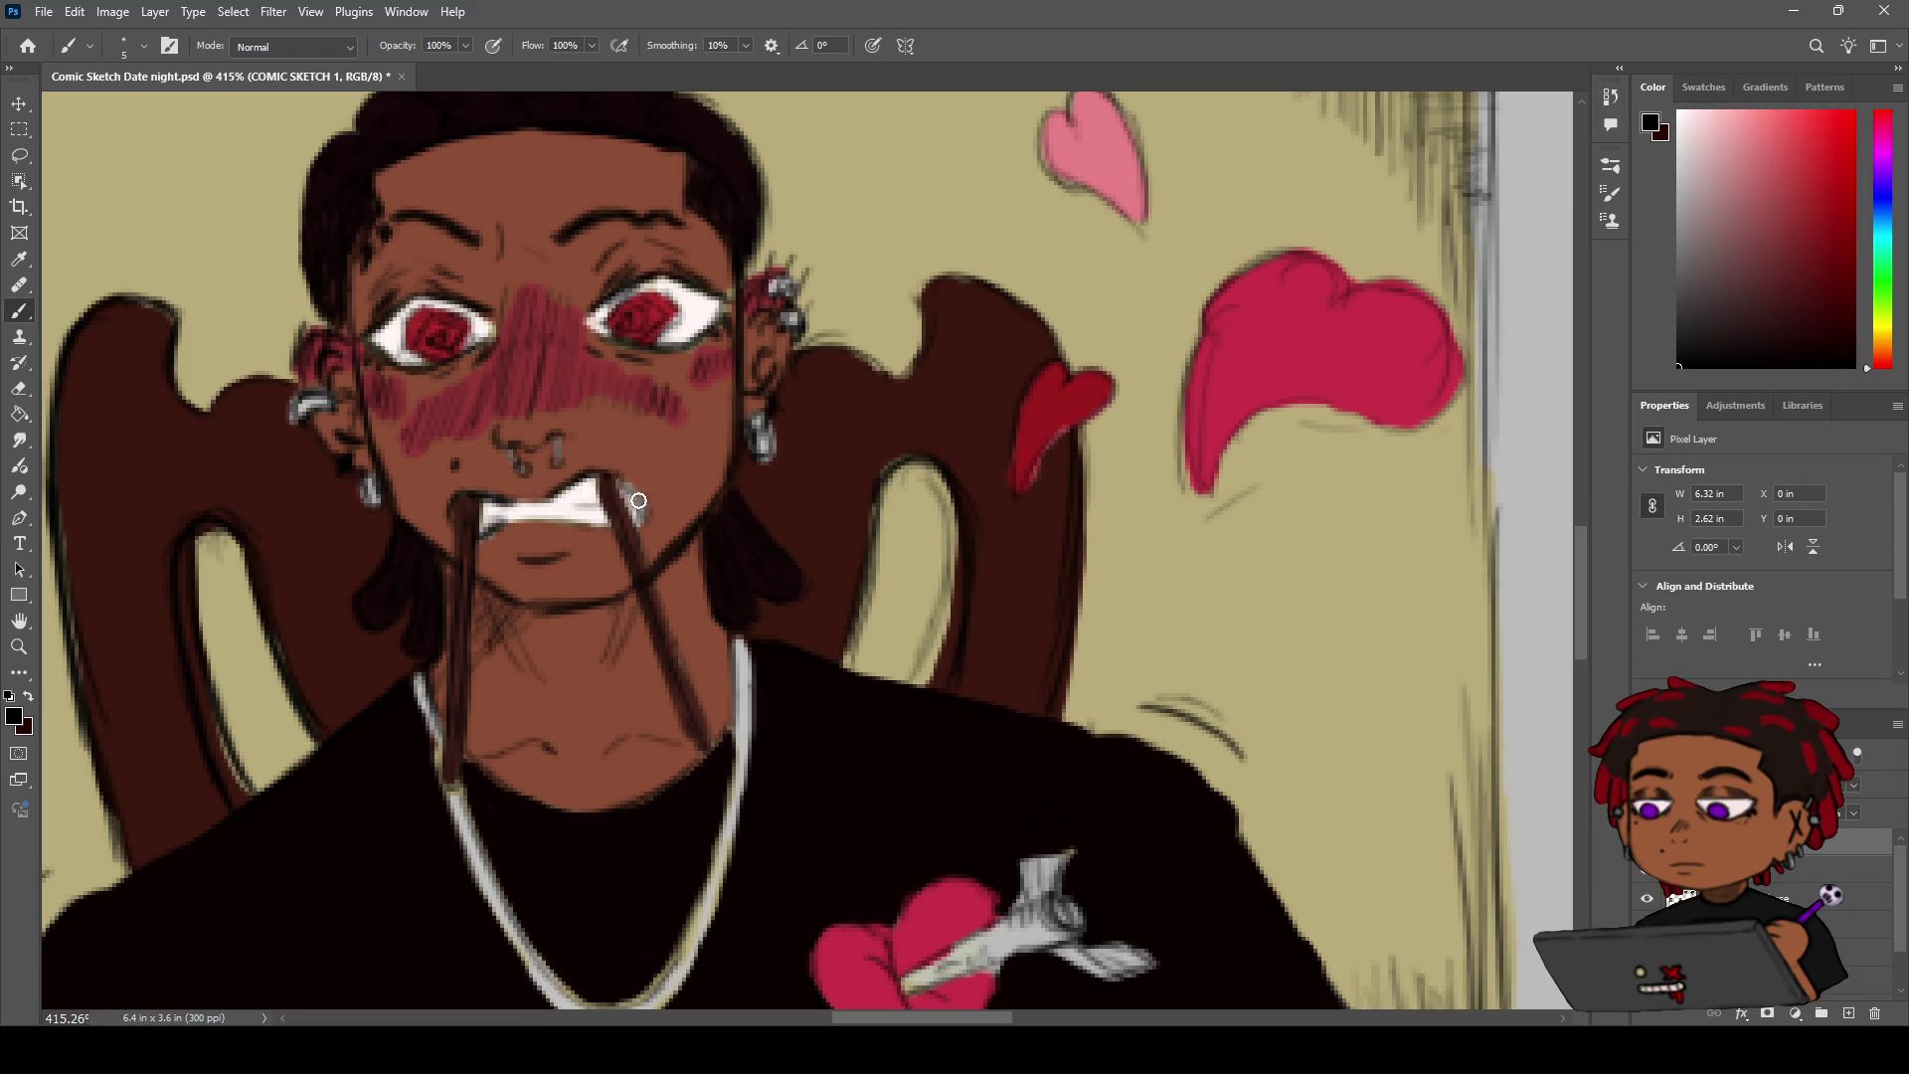
Paint the seated man's teeth solid white between his lips
{"action": "key", "text": "z"}
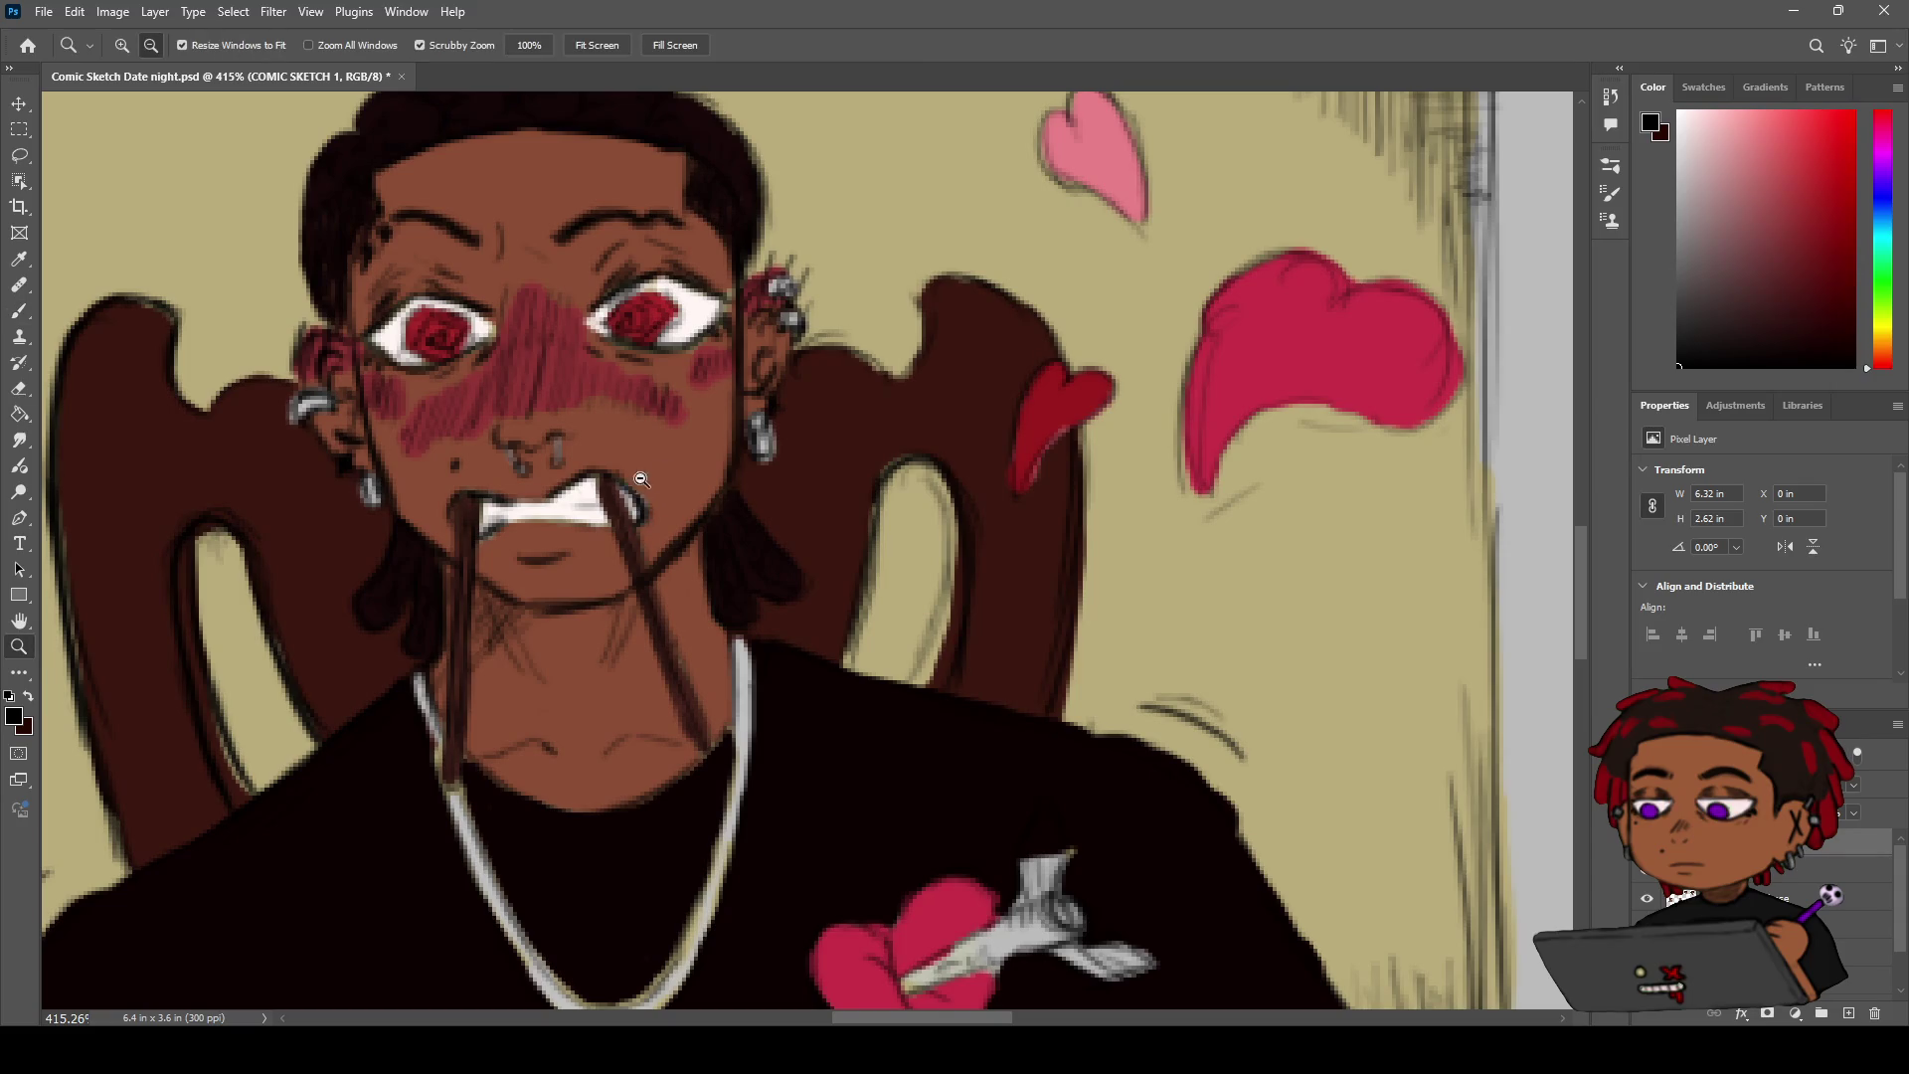
{"action": "left_click_drag", "start_coordinate": [633, 494], "coordinate": [575, 520]}
{"action": "left_click_drag", "start_coordinate": [691, 473], "coordinate": [723, 471]}
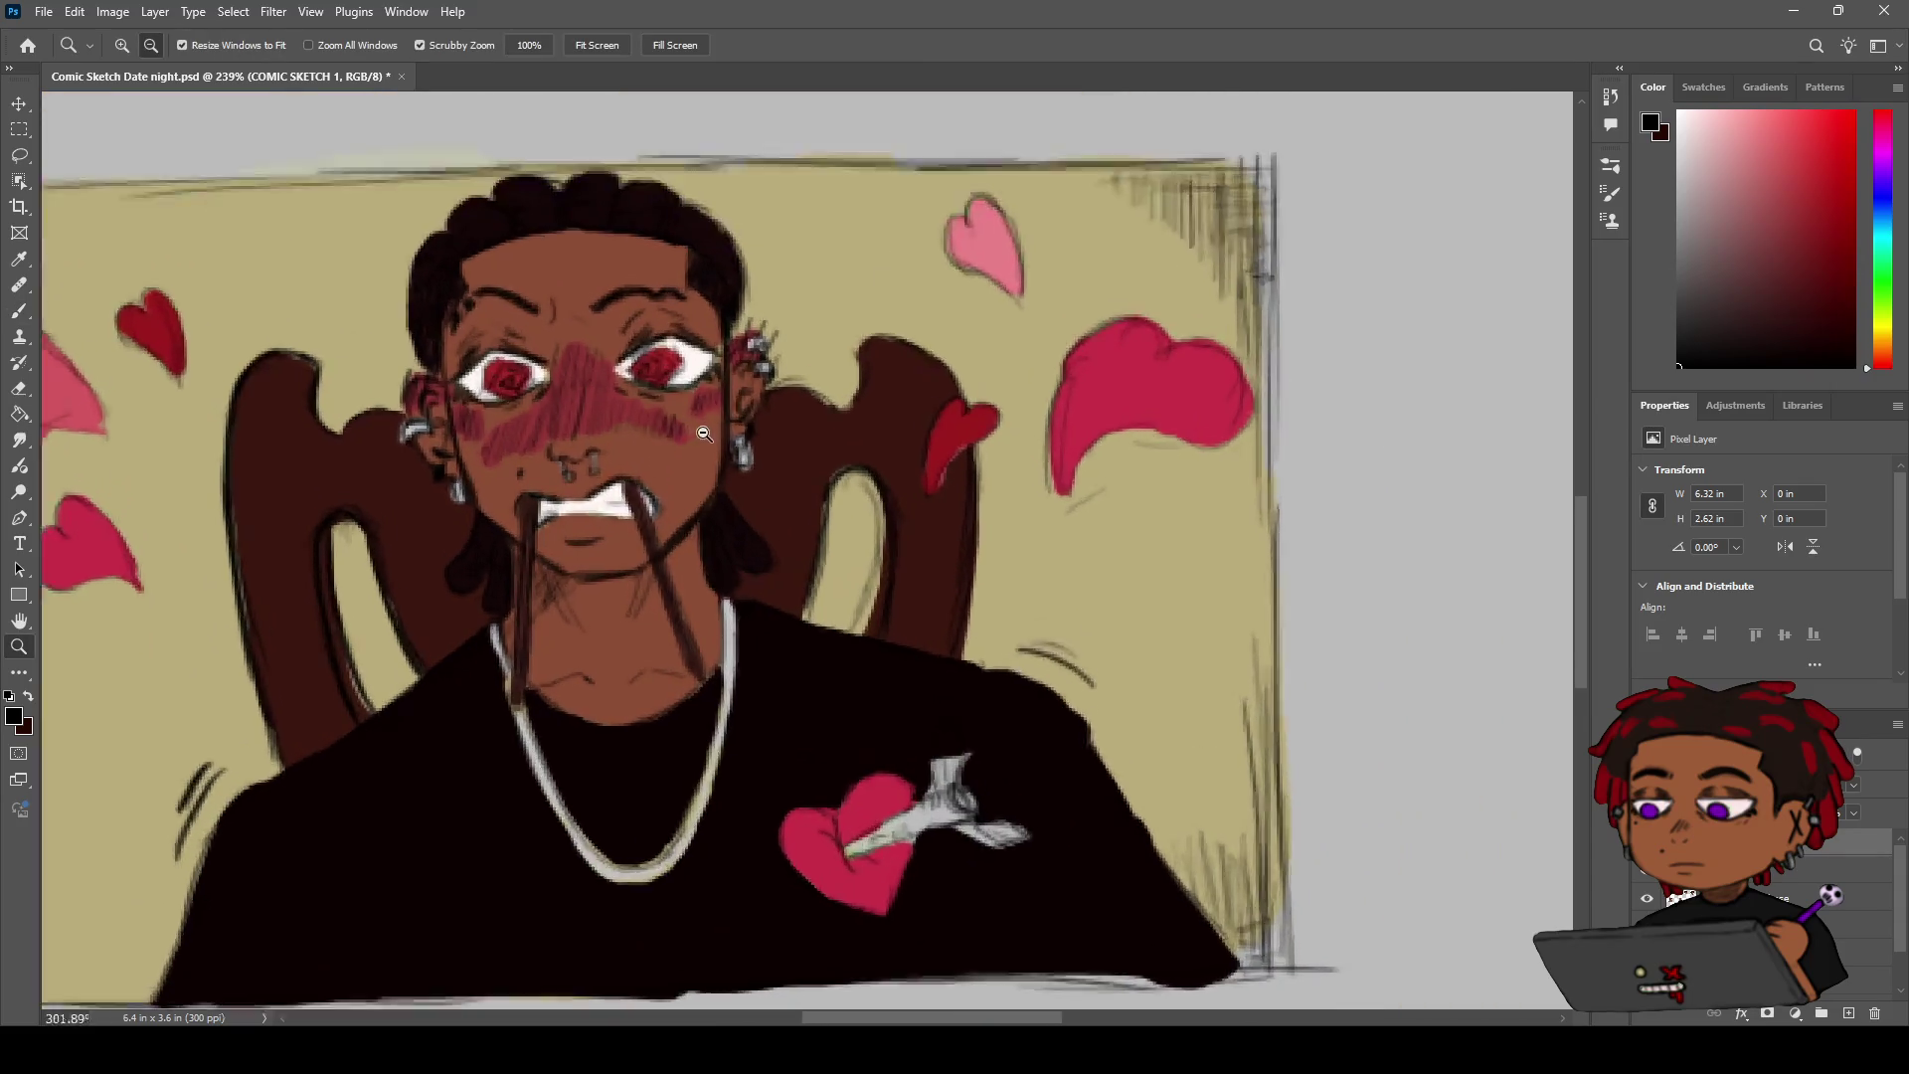
{"action": "key", "text": "b"}
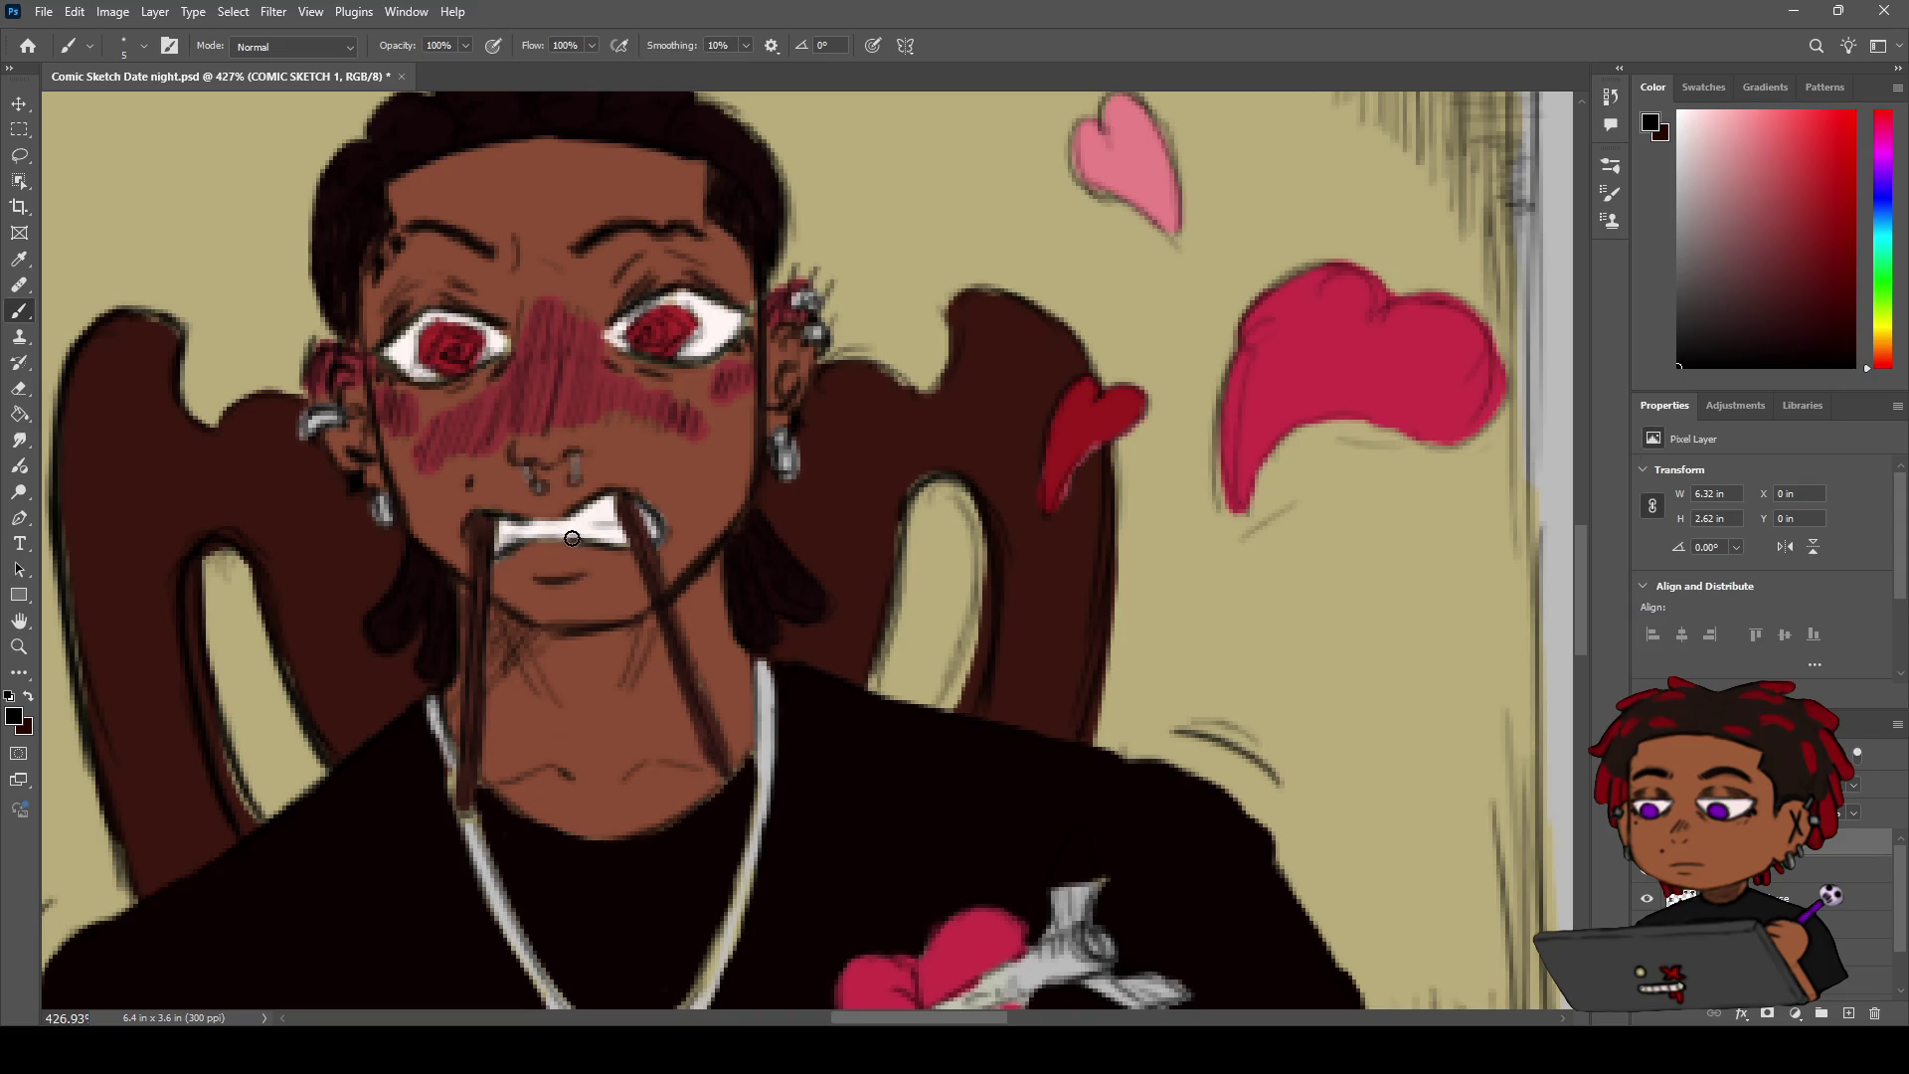
{"action": "key", "text": "z"}
{"action": "left_click_drag", "start_coordinate": [597, 514], "coordinate": [544, 519]}
{"action": "key", "text": "b"}
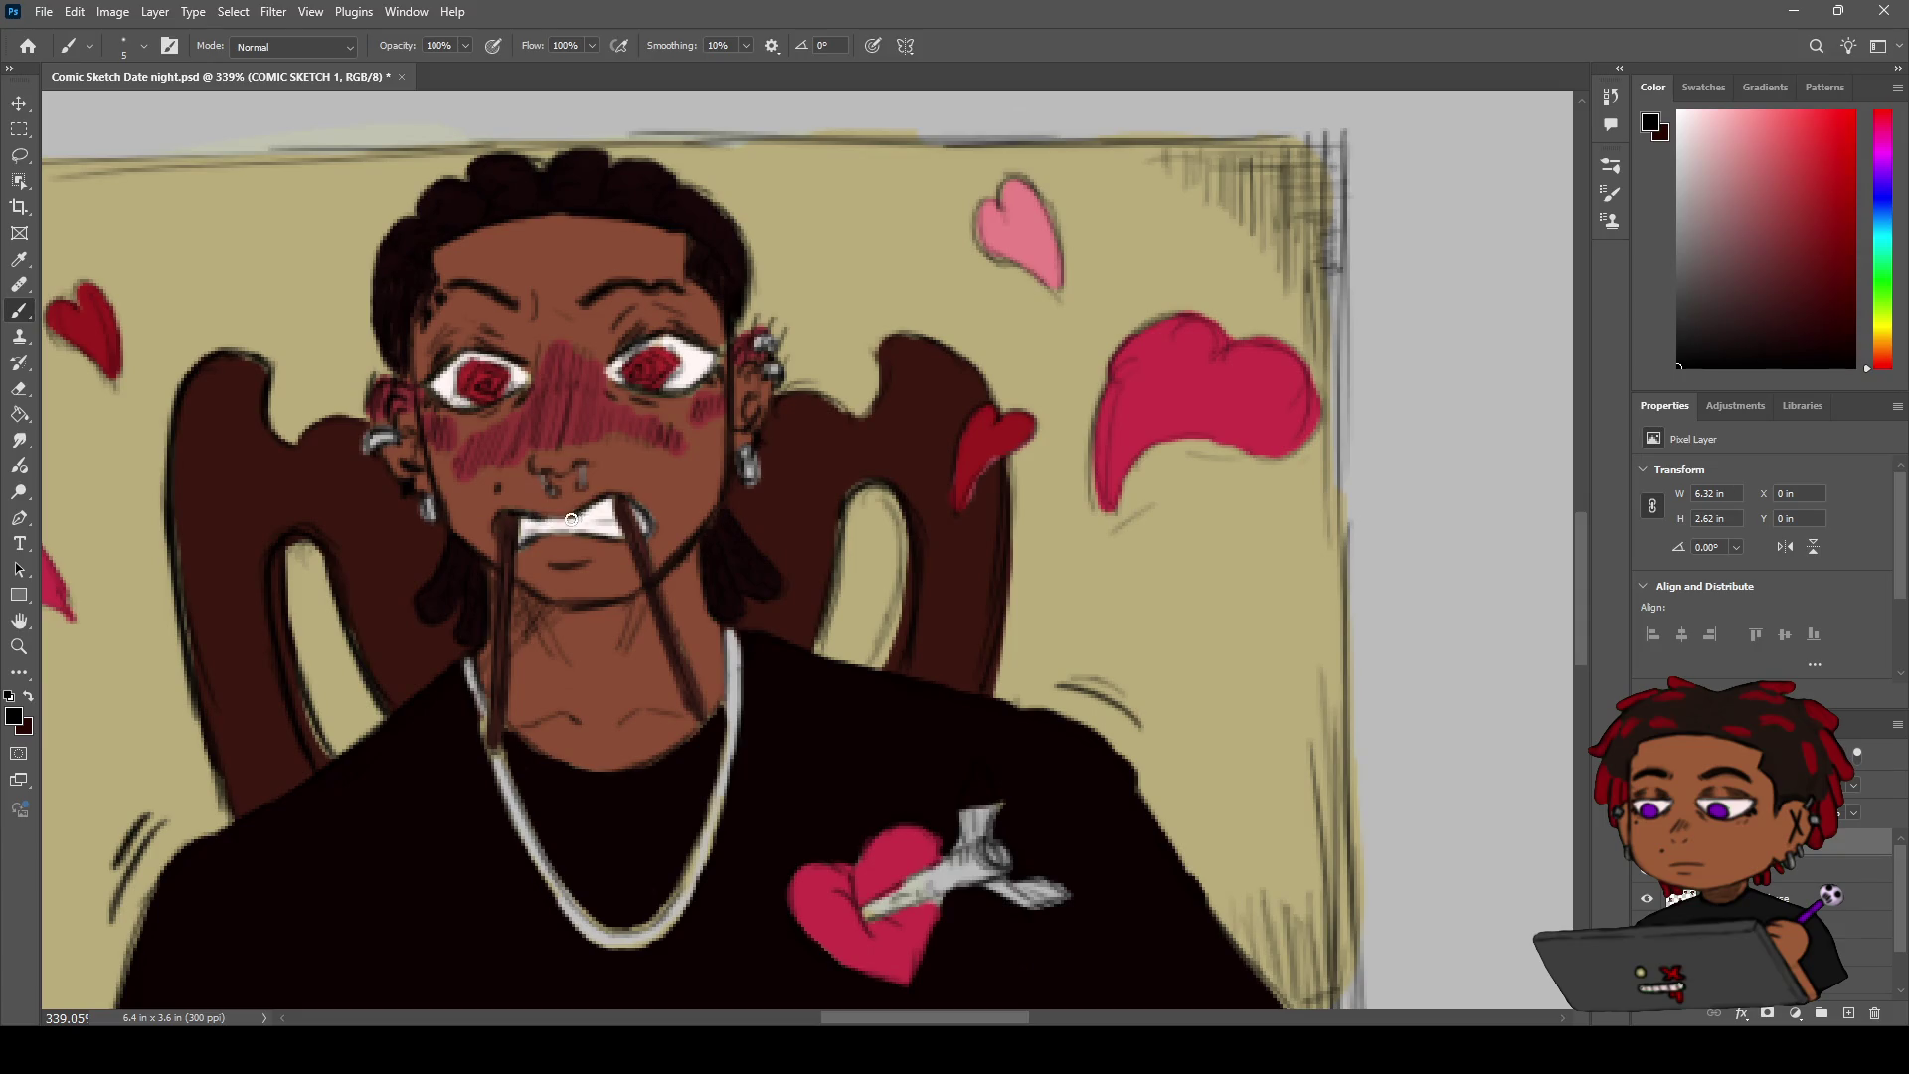
{"action": "left_click_drag", "start_coordinate": [601, 524], "coordinate": [542, 519]}
Zoom closer on the man's face to keep painting the teeth
{"action": "key", "text": "z"}
{"action": "mouse_move", "coordinate": [577, 483]}
{"action": "left_mouse_down"}
{"action": "mouse_move", "coordinate": [553, 502]}
{"action": "mouse_move", "coordinate": [575, 470]}
{"action": "left_mouse_up"}
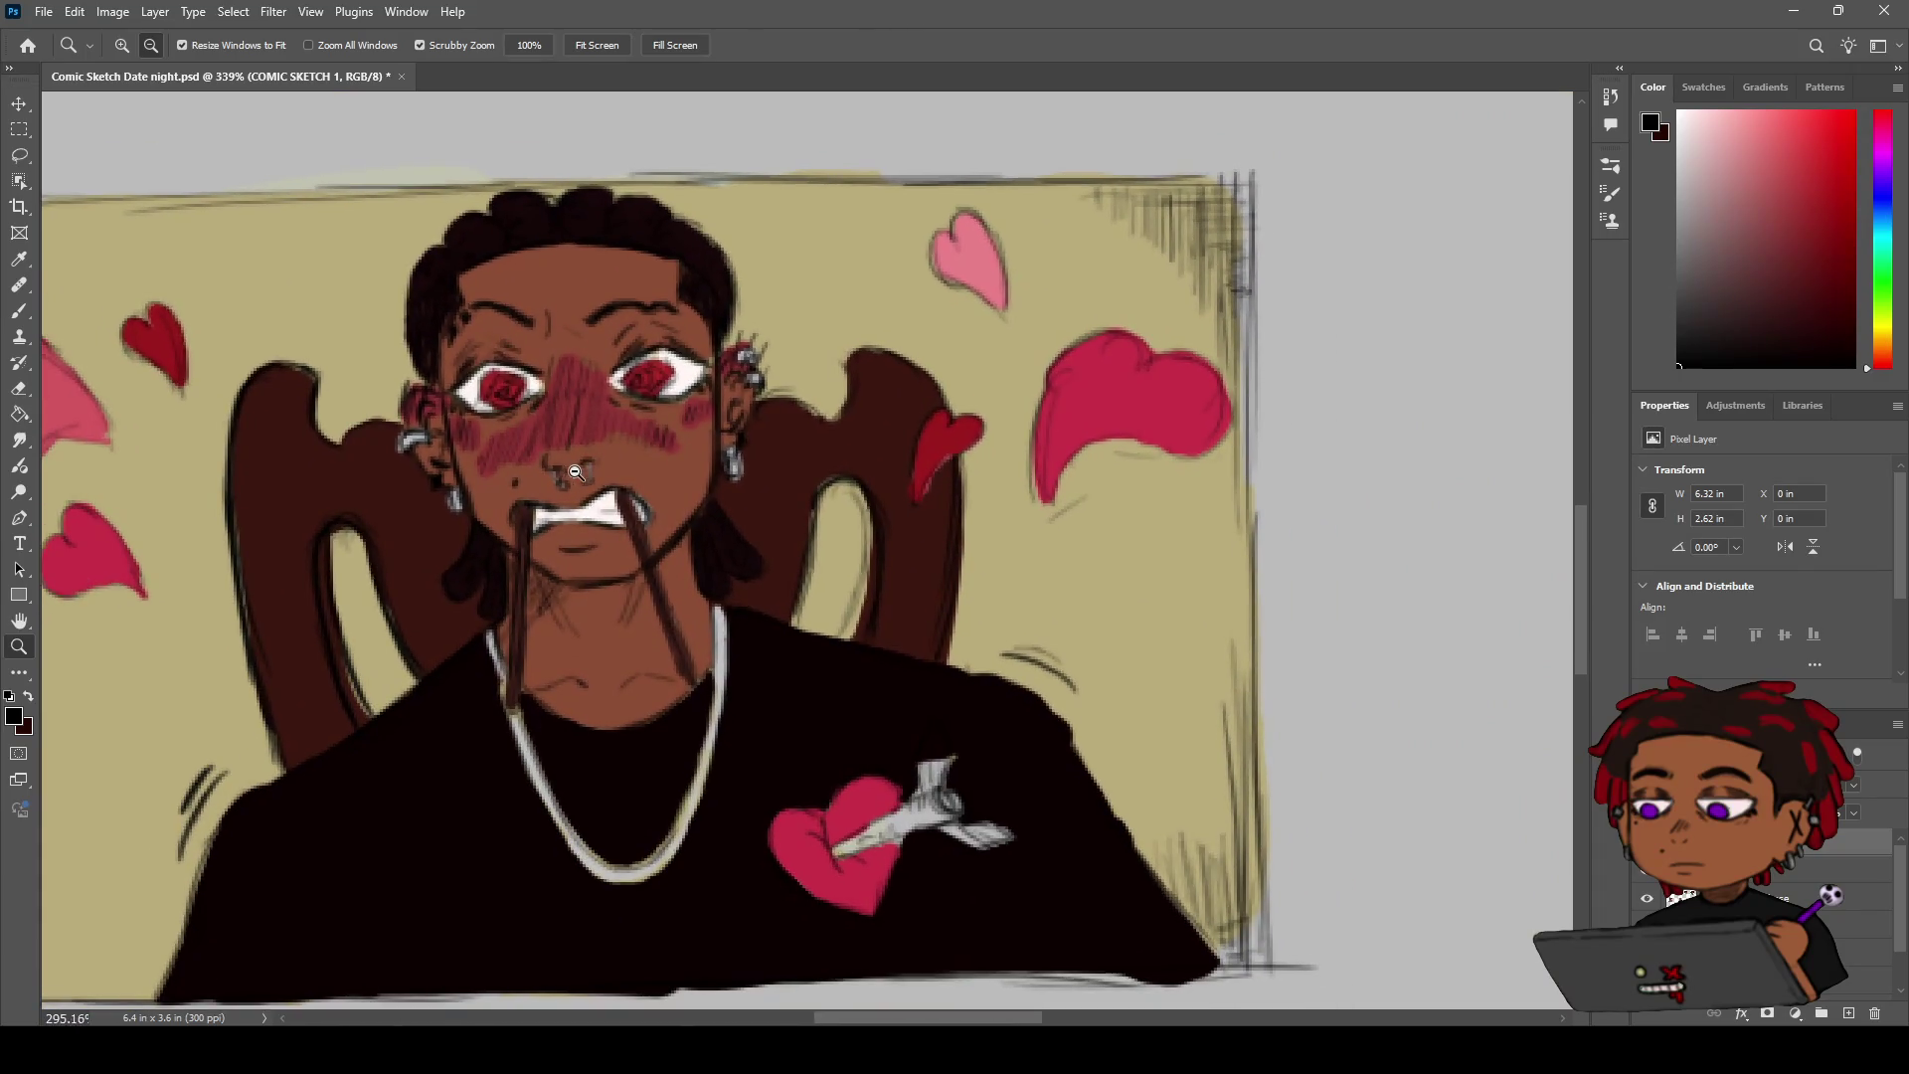
{"action": "key", "text": "h"}
{"action": "scroll", "coordinate": [620, 423], "scroll_direction": "up", "scroll_amount": 3}
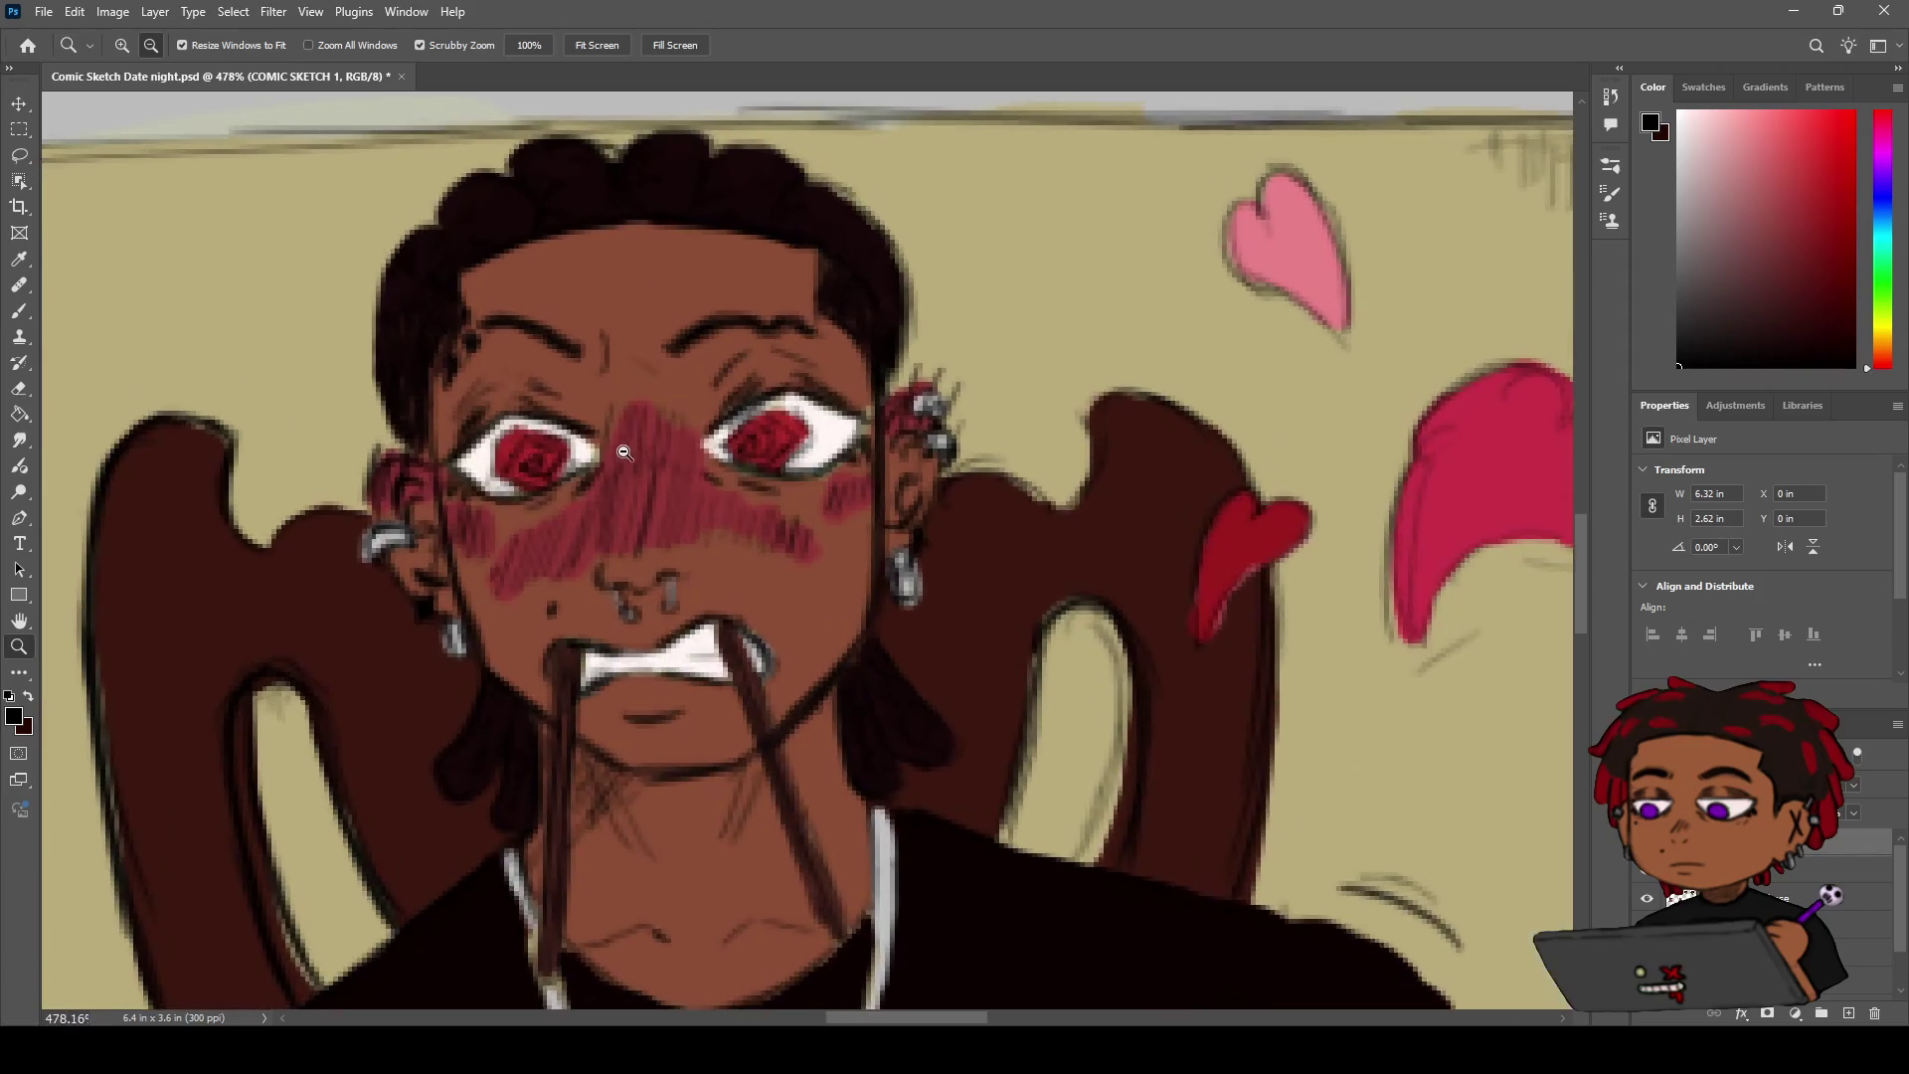
{"action": "key", "text": "b"}
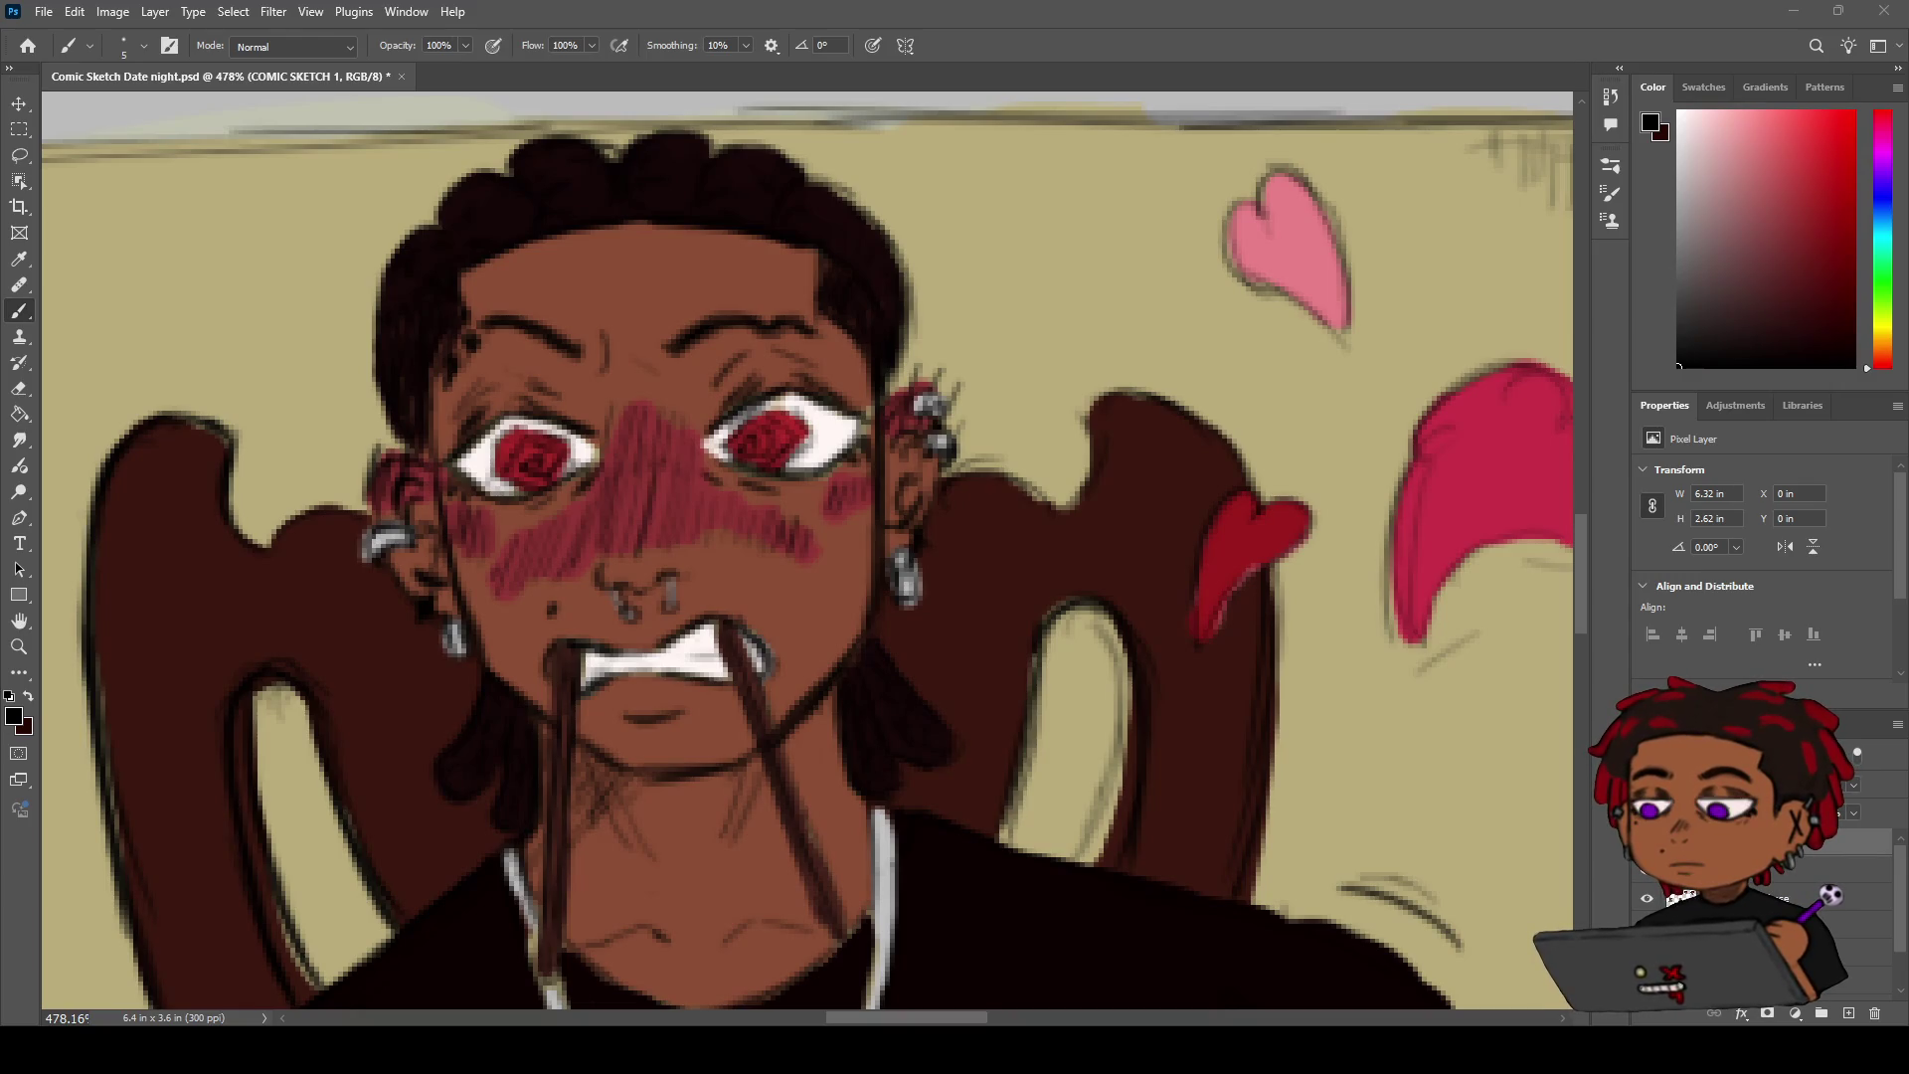
Zoom out and pan across the man's panel to review the gritted teeth
{"action": "key", "text": "z"}
{"action": "left_click", "coordinate": [734, 554], "text": "alt"}
{"action": "key", "text": "h"}
{"action": "left_click_drag", "start_coordinate": [1134, 587], "coordinate": [1198, 726]}
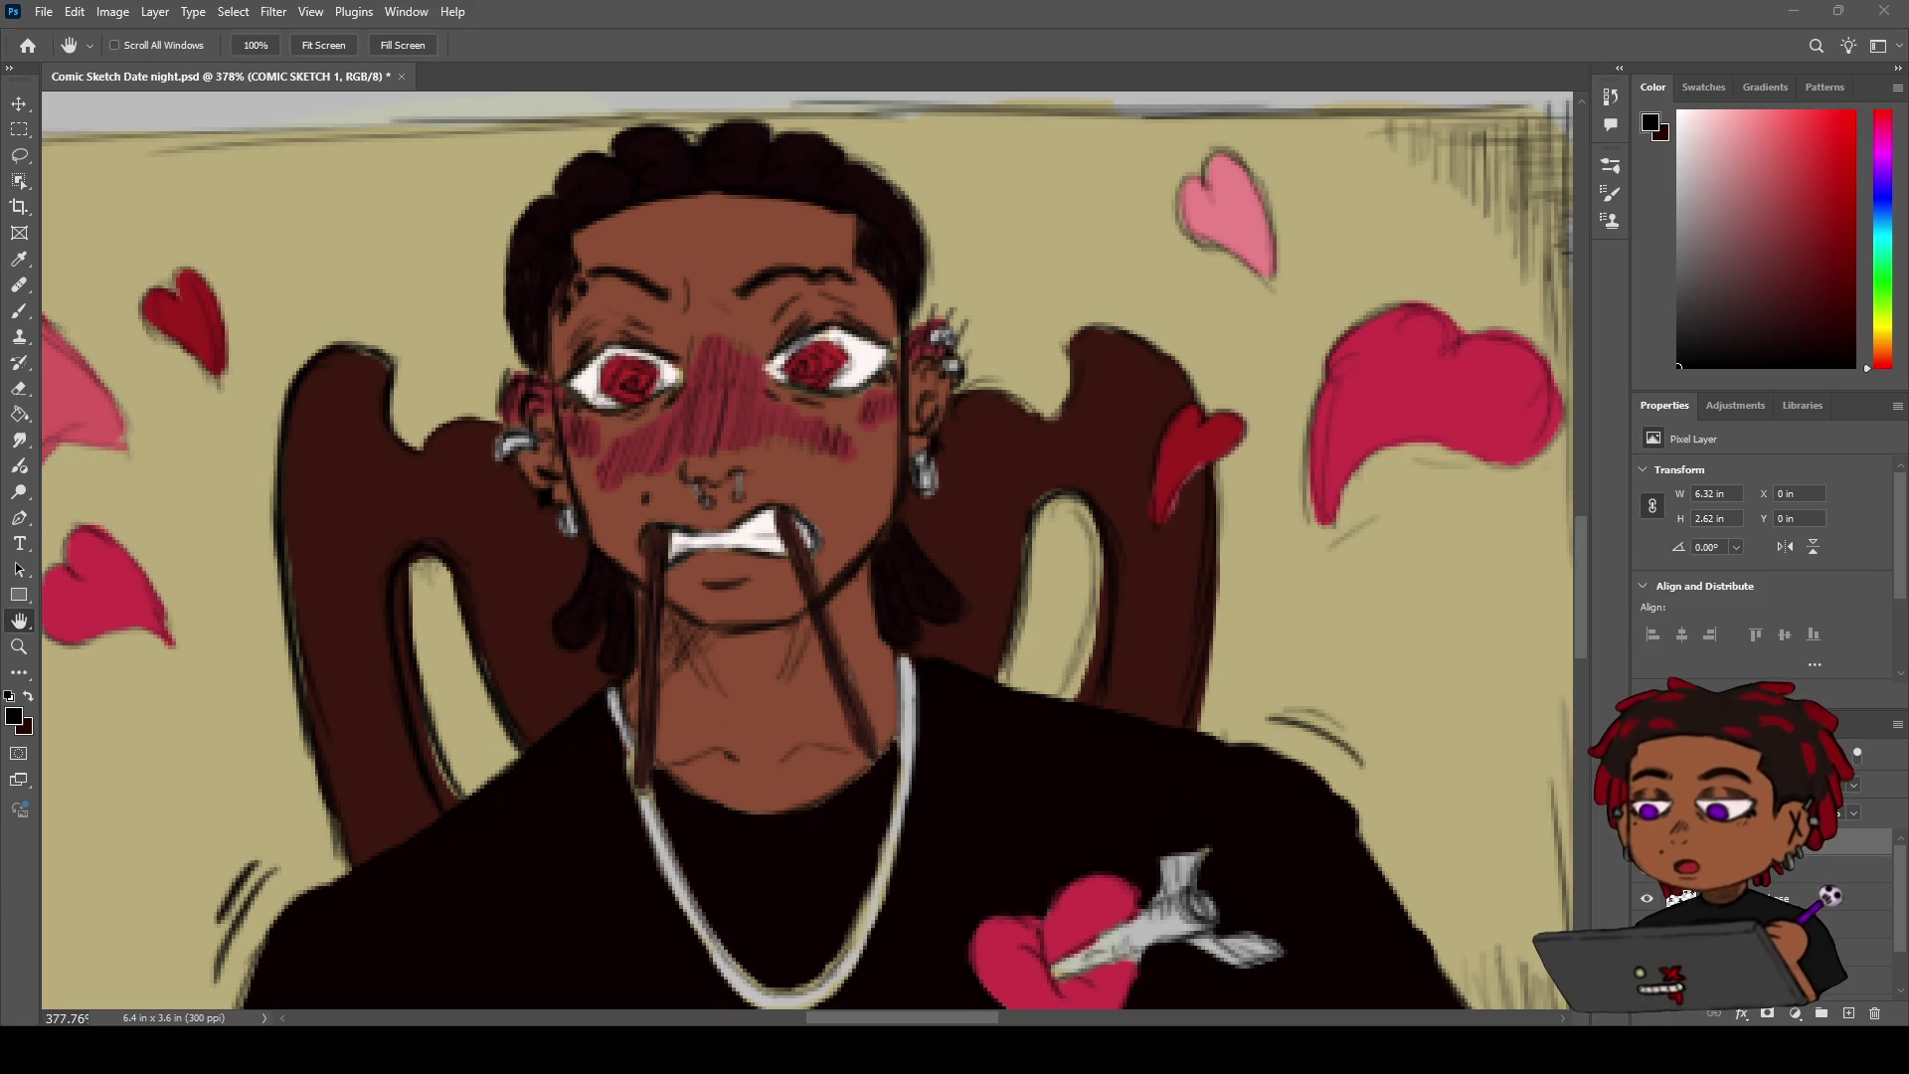
{"action": "left_click", "coordinate": [675, 677]}
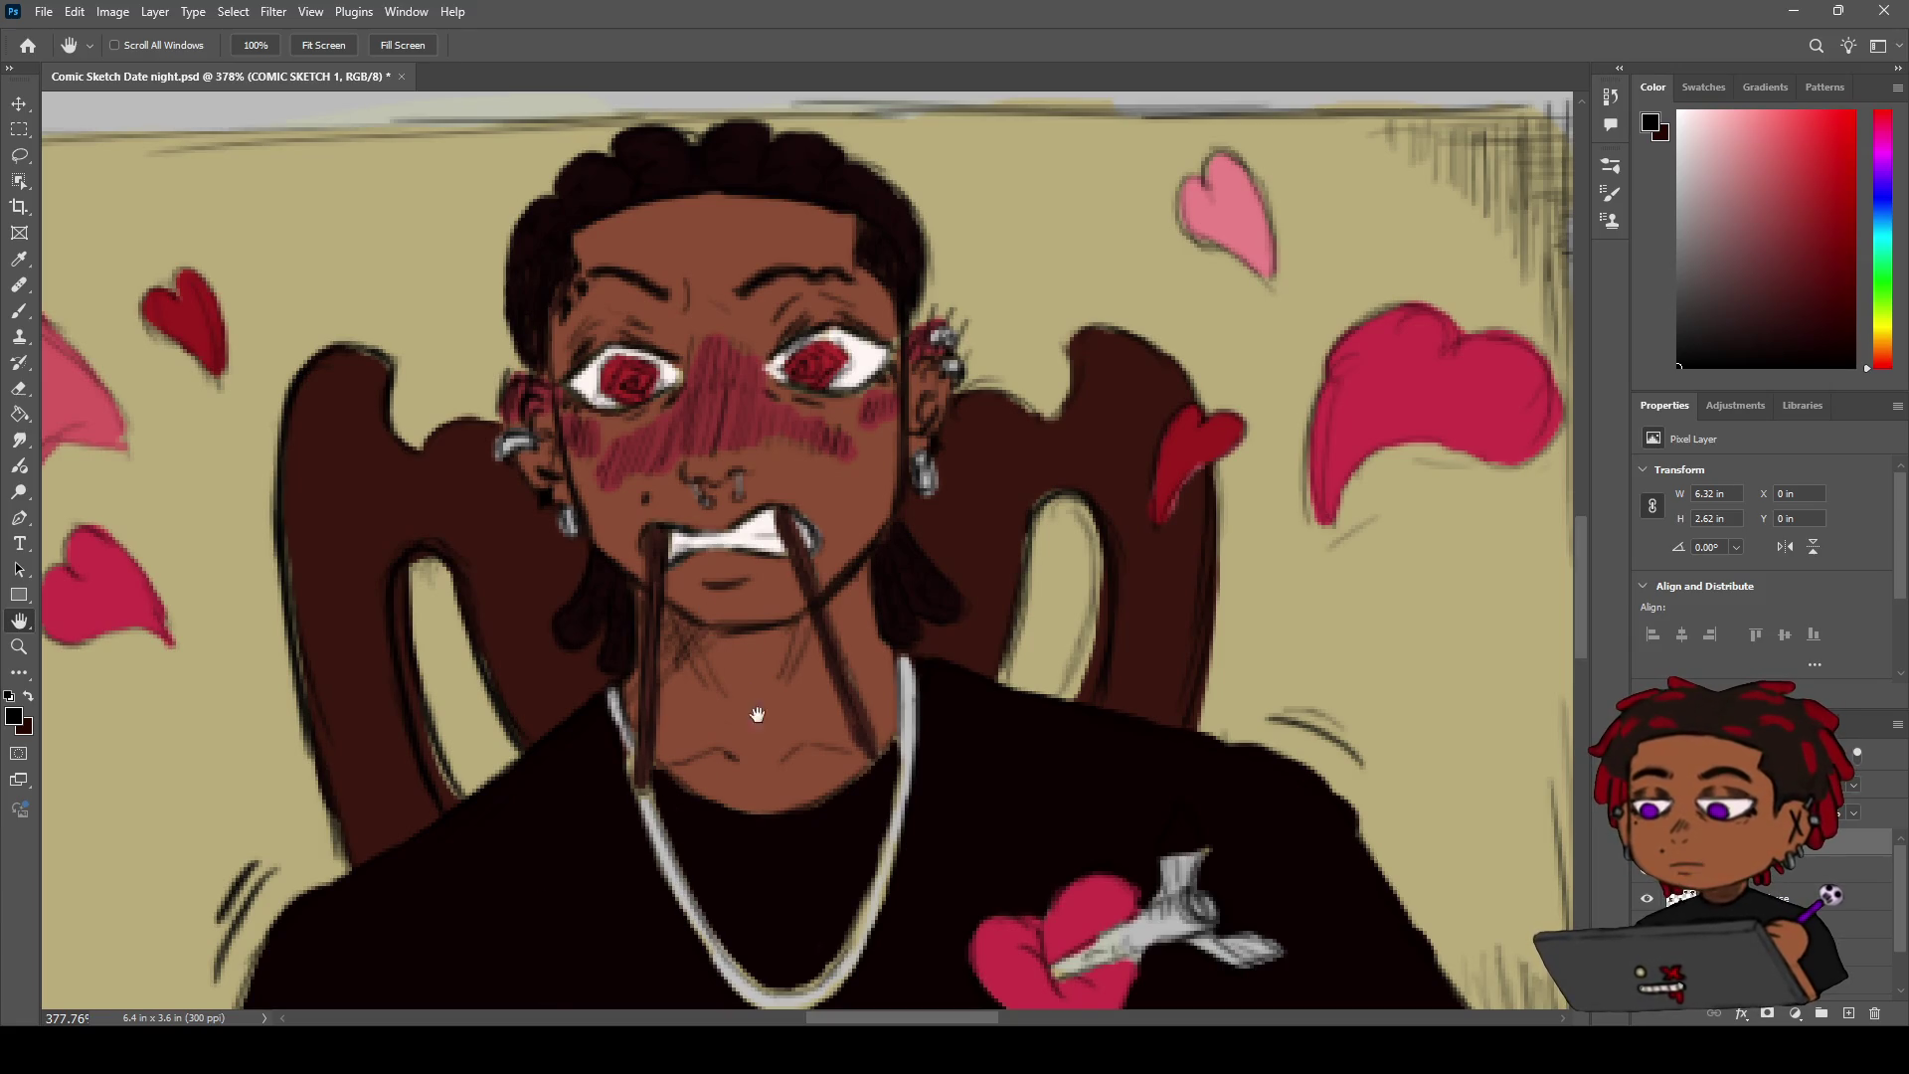
{"action": "left_click_drag", "start_coordinate": [840, 621], "coordinate": [763, 619]}
{"action": "scroll", "coordinate": [764, 618], "scroll_direction": "down", "scroll_amount": 2}
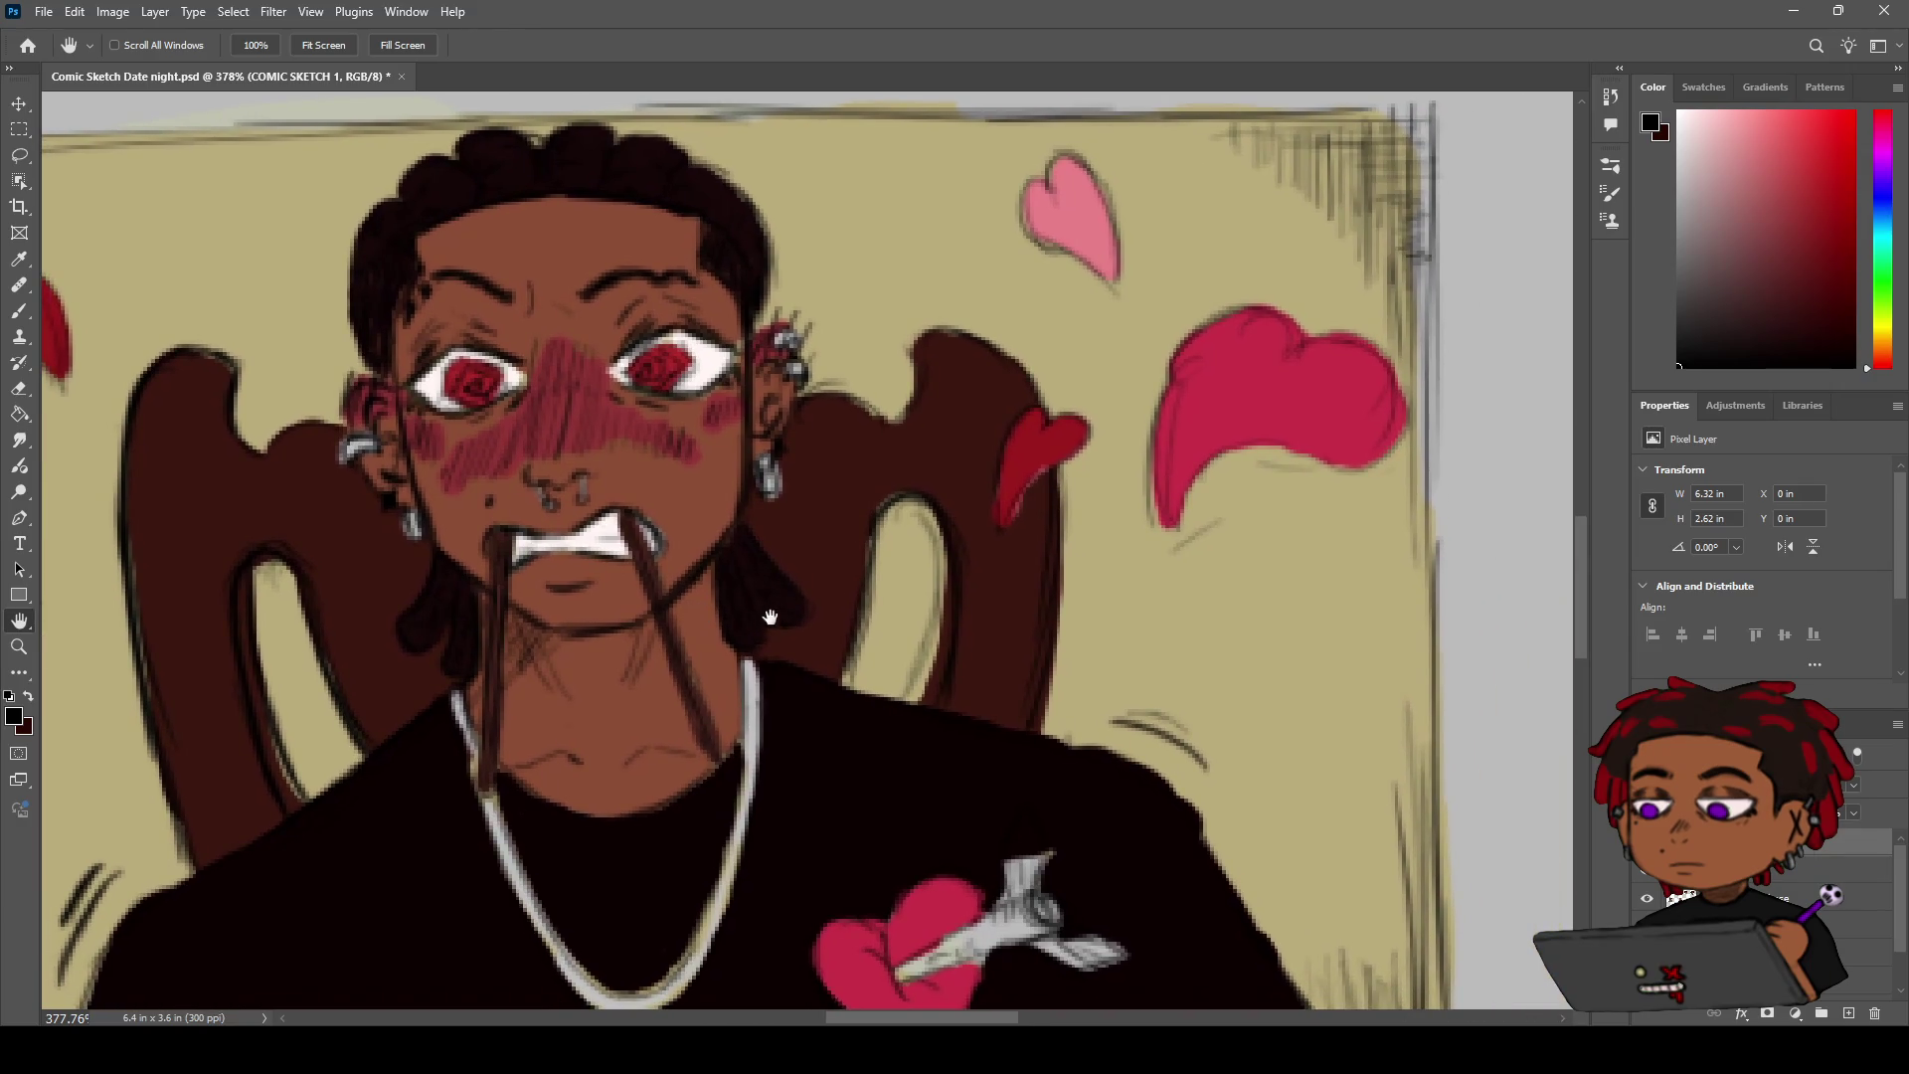
{"action": "key", "text": "z"}
{"action": "left_click", "coordinate": [707, 623], "text": "alt"}
{"action": "scroll", "coordinate": [707, 623], "scroll_direction": "down", "scroll_amount": 2}
{"action": "scroll", "coordinate": [736, 596], "scroll_direction": "down", "scroll_amount": 4}
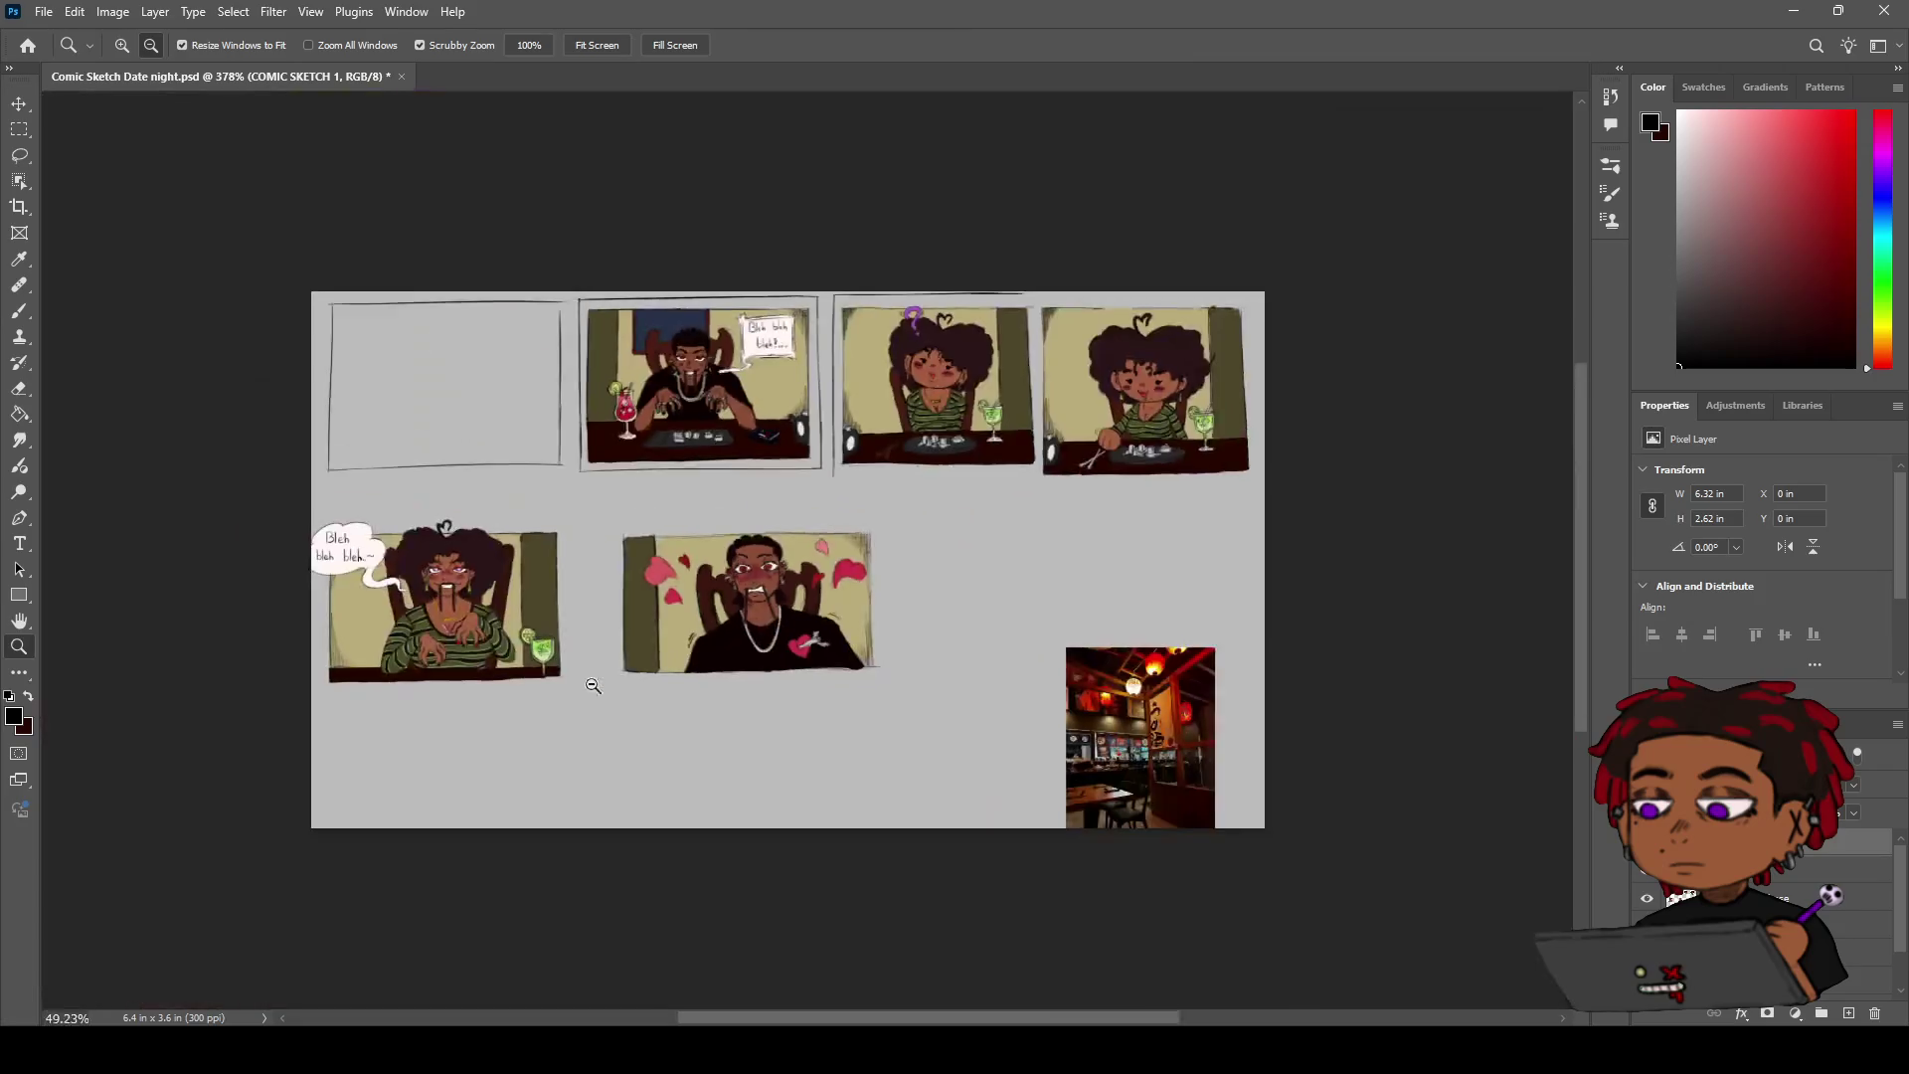
{"action": "scroll", "coordinate": [748, 586], "scroll_direction": "up", "scroll_amount": 2}
{"action": "scroll", "coordinate": [749, 585], "scroll_direction": "up", "scroll_amount": 2}
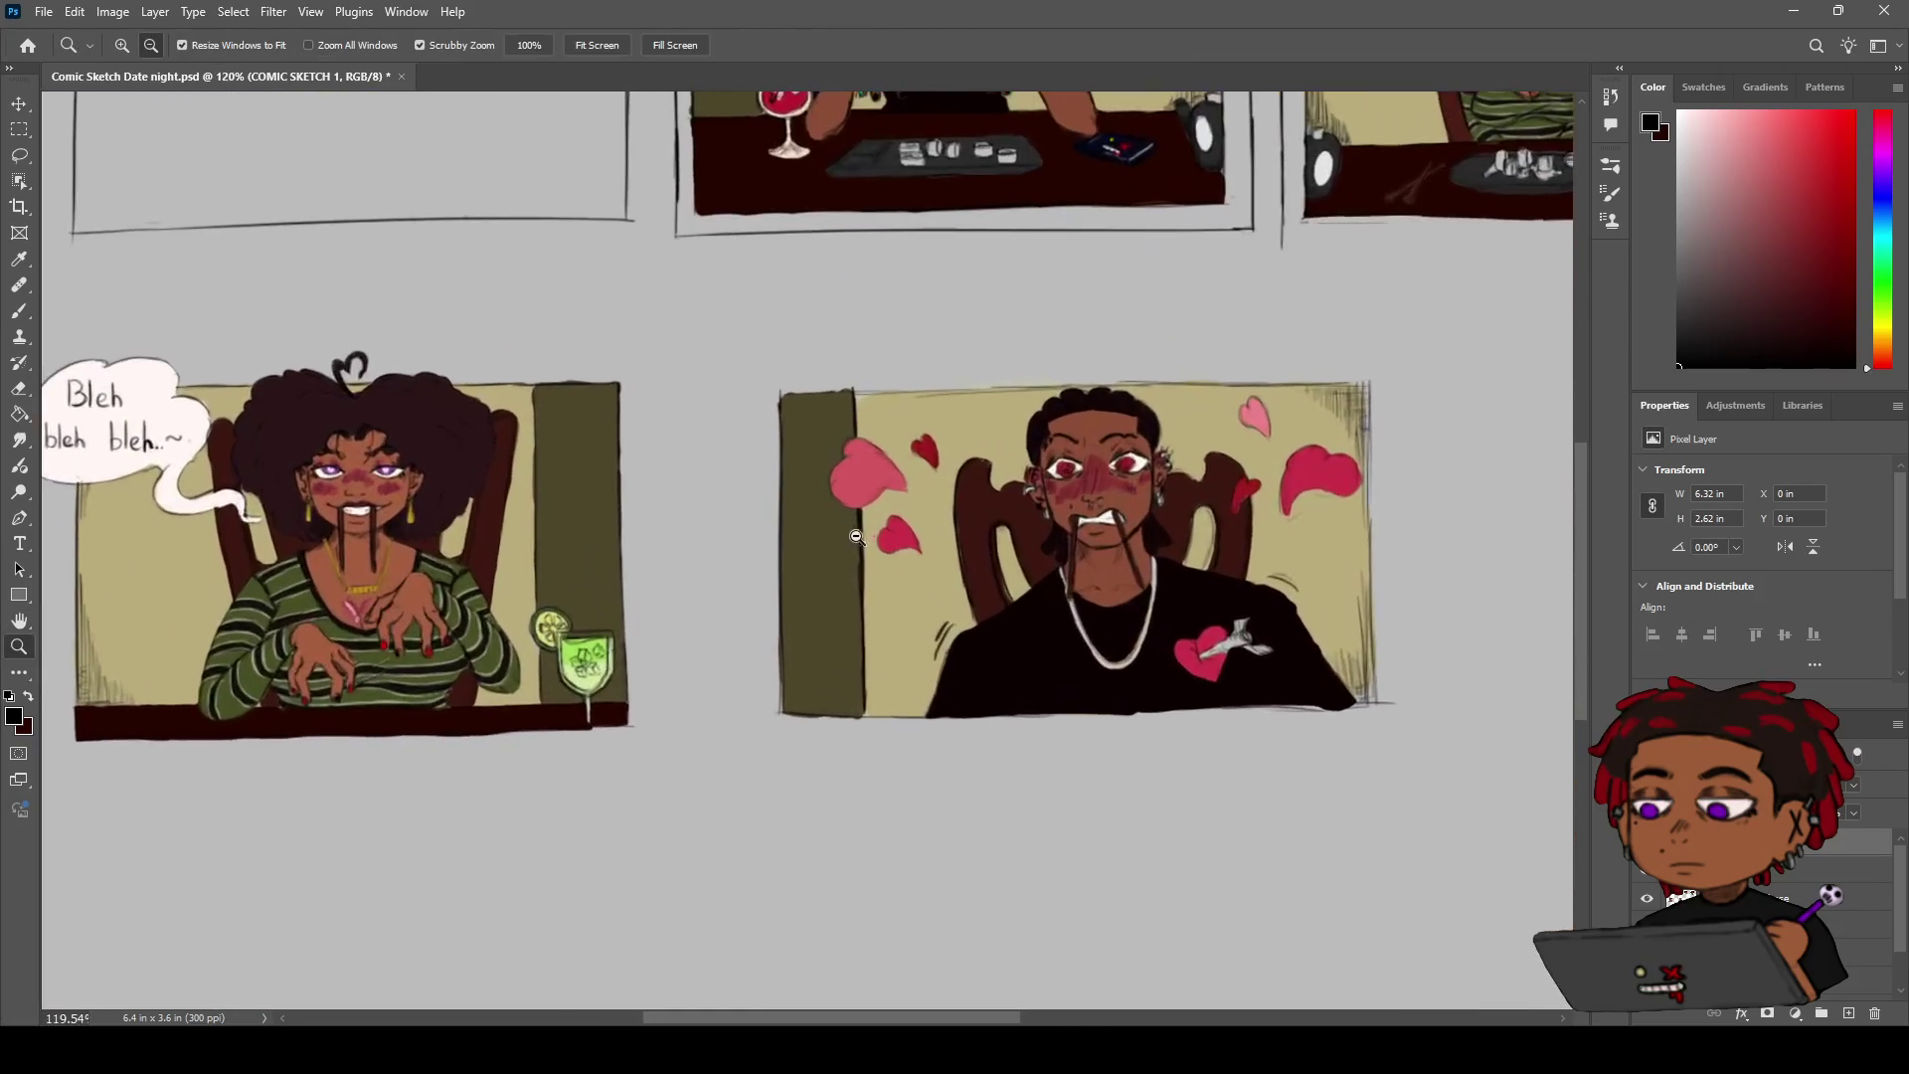
{"action": "key", "text": "h"}
{"action": "left_click_drag", "start_coordinate": [888, 557], "coordinate": [776, 550]}
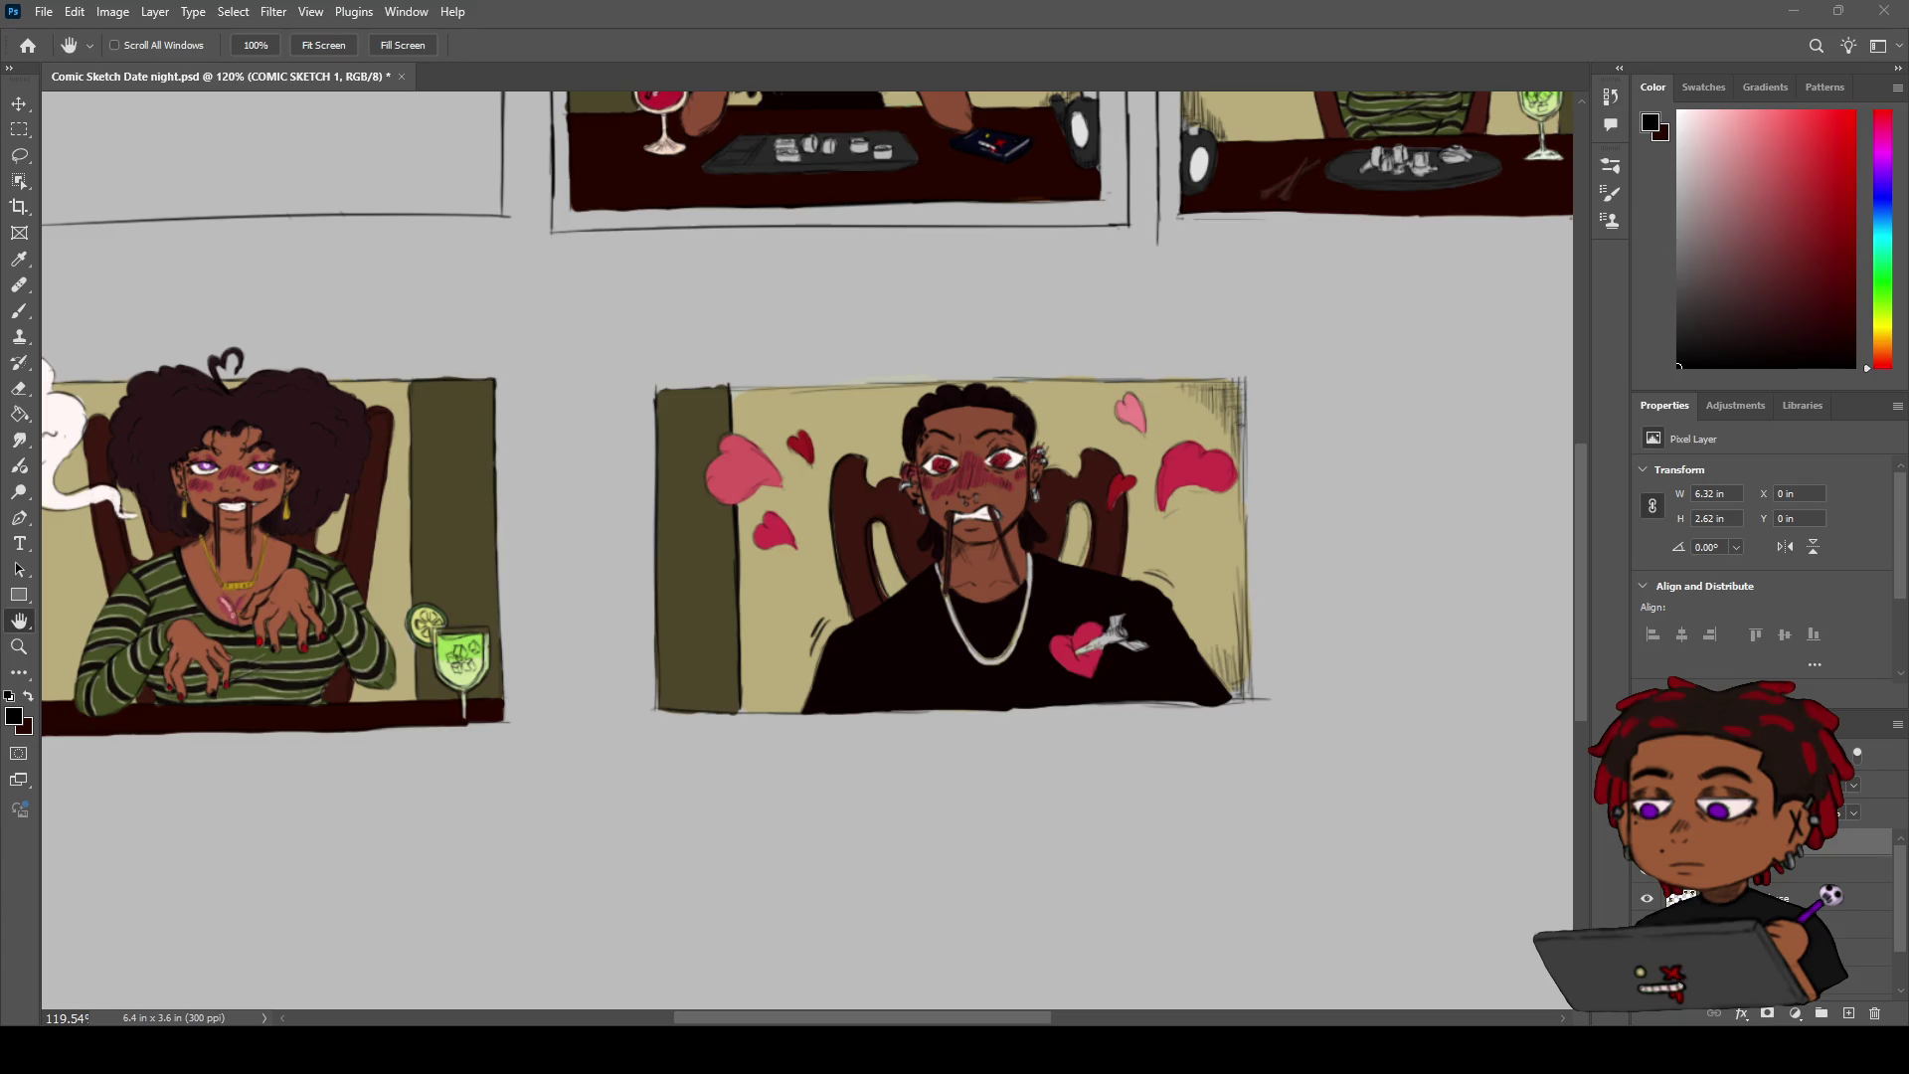
{"action": "scroll", "coordinate": [928, 654], "scroll_direction": "up", "scroll_amount": 5}
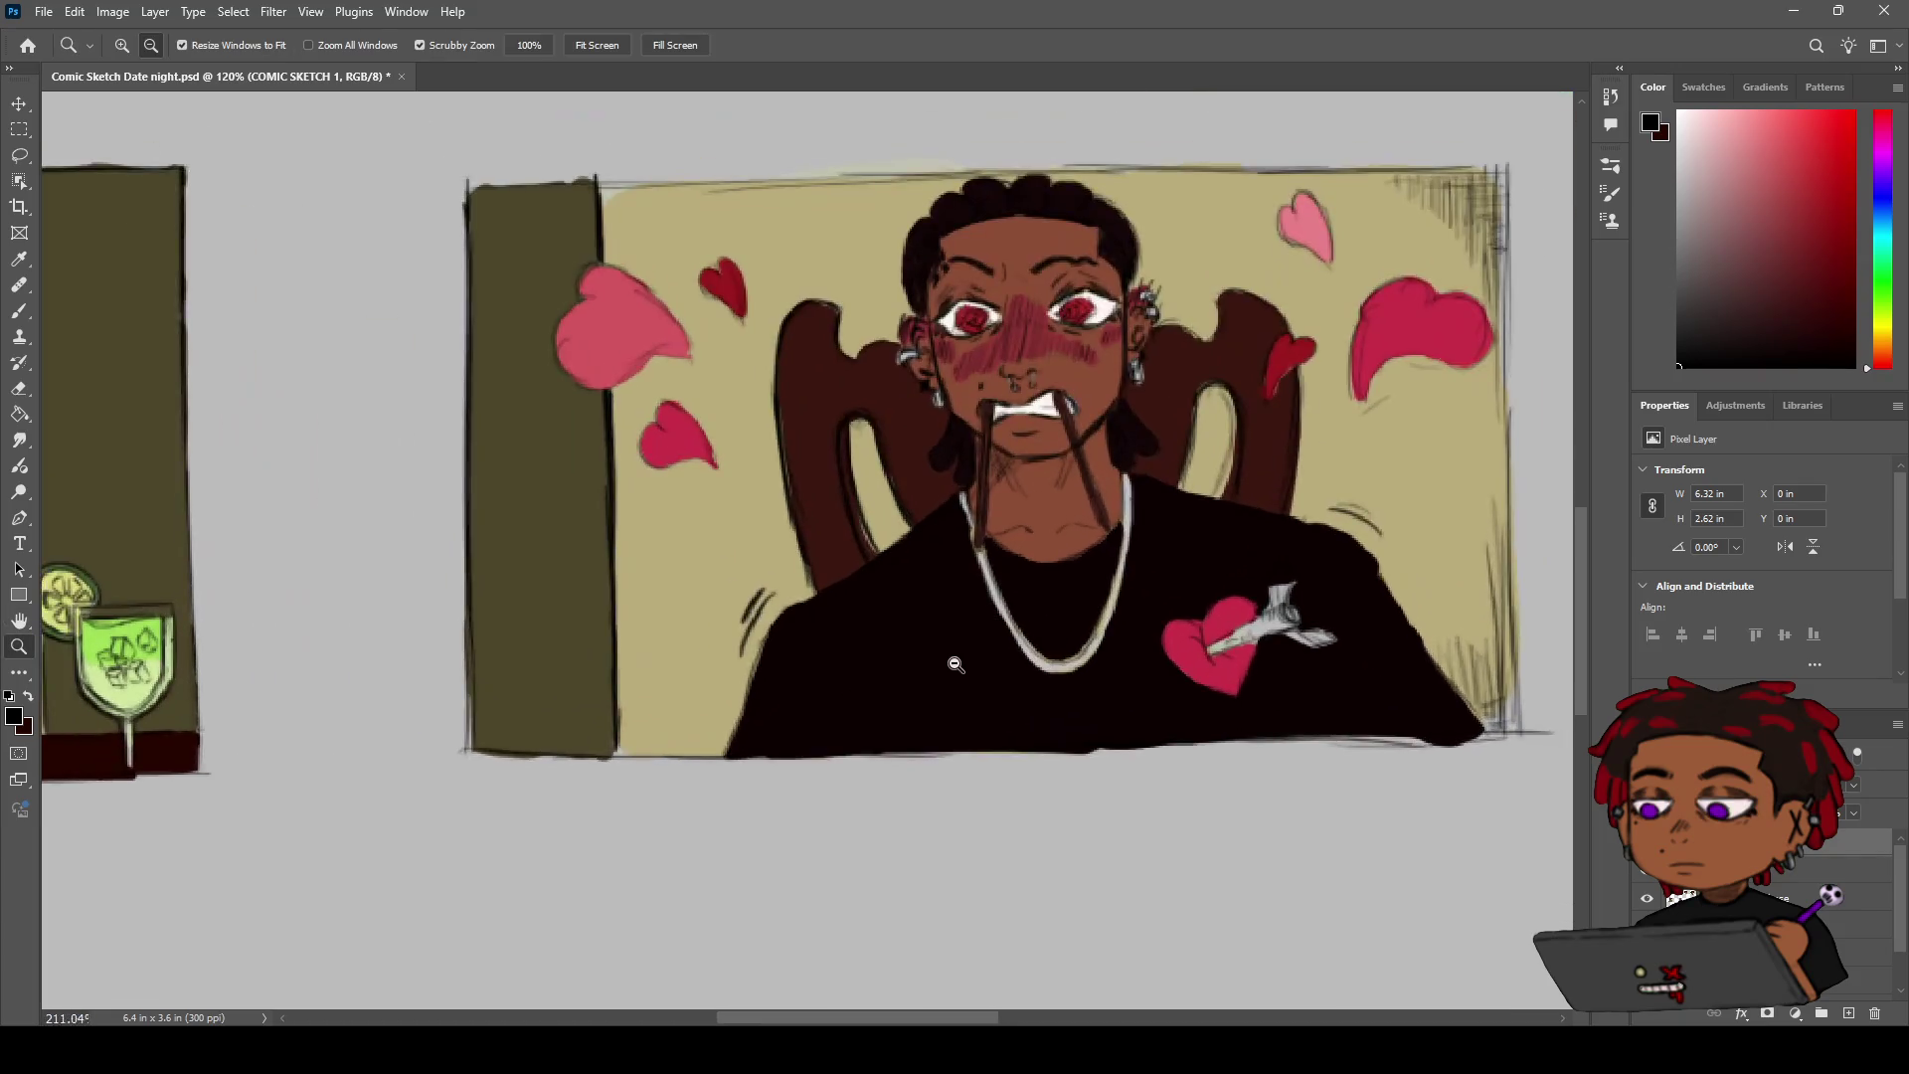
{"action": "left_click_drag", "start_coordinate": [863, 690], "coordinate": [834, 717]}
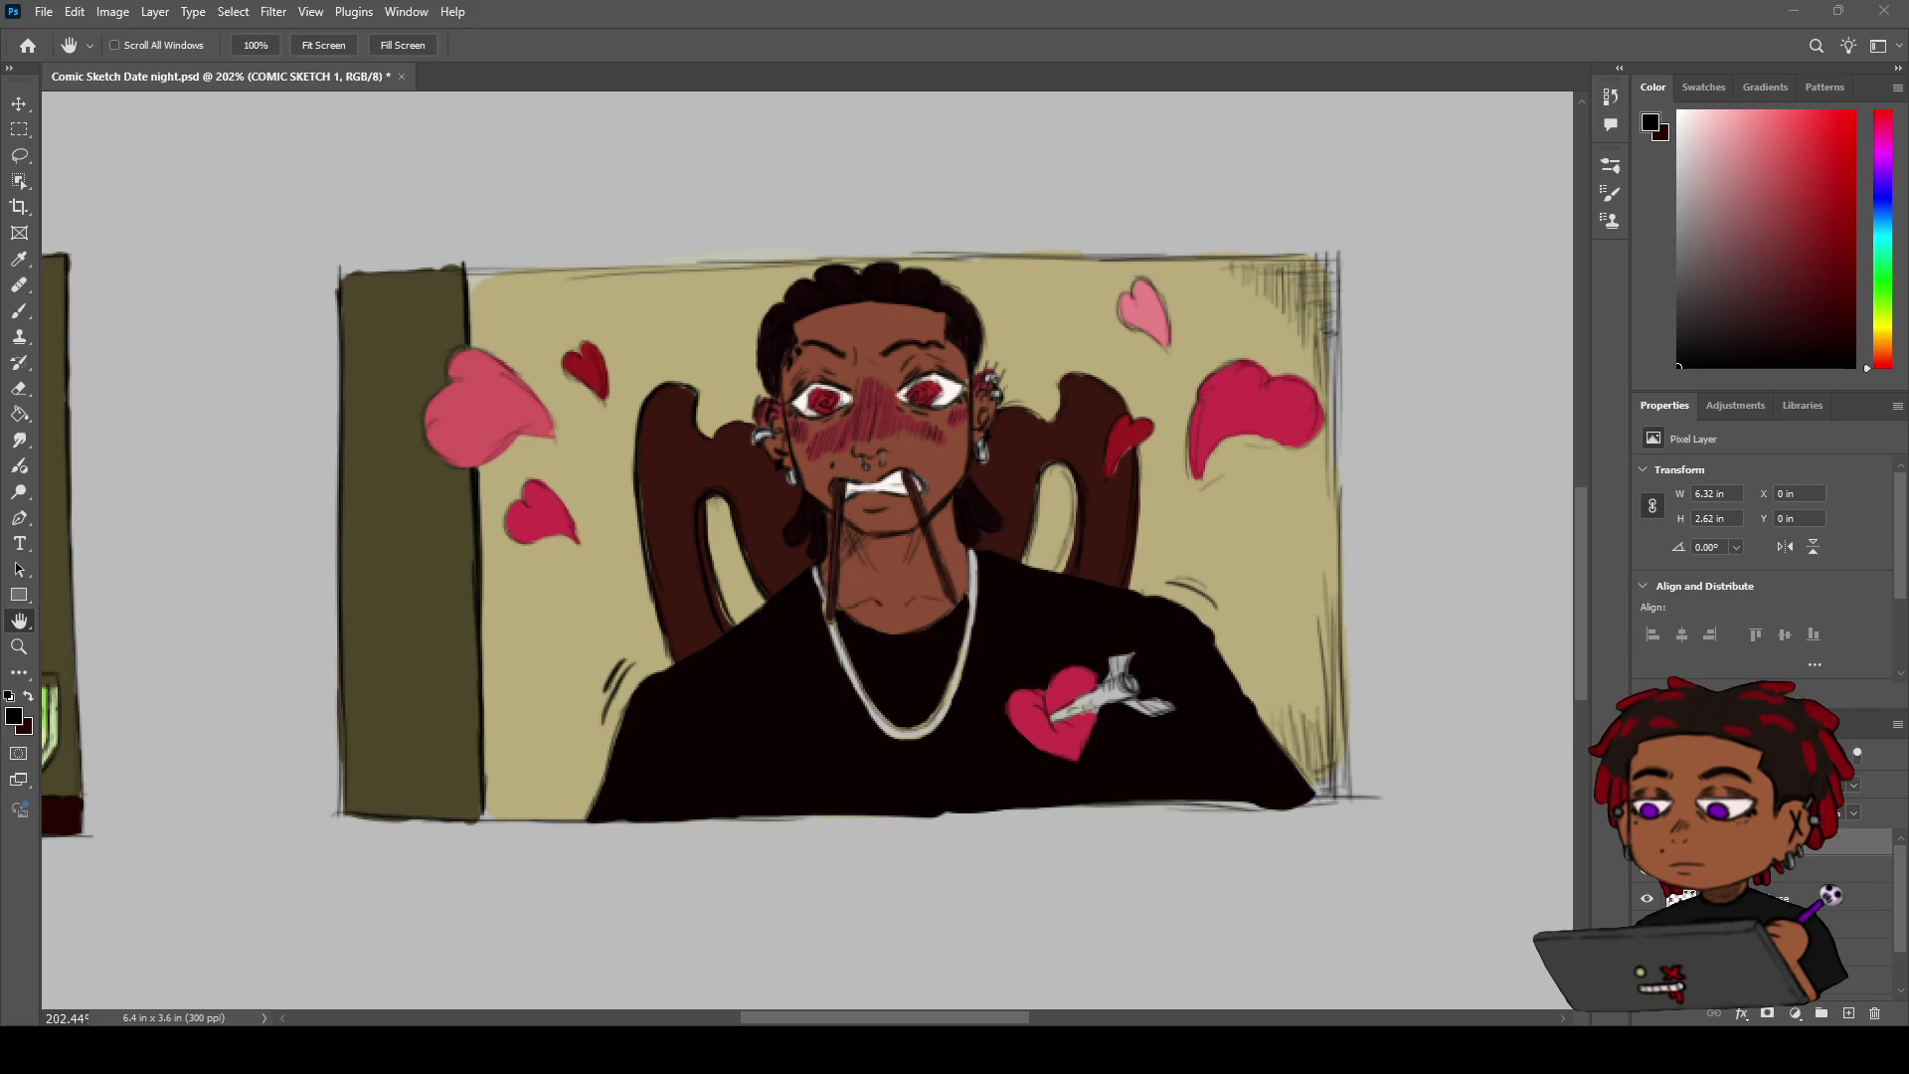
{"action": "key", "text": "z"}
{"action": "mouse_move", "coordinate": [762, 709]}
{"action": "left_mouse_down"}
{"action": "mouse_move", "coordinate": [702, 726]}
{"action": "mouse_move", "coordinate": [793, 661]}
{"action": "left_mouse_up"}
{"action": "key", "text": "h"}
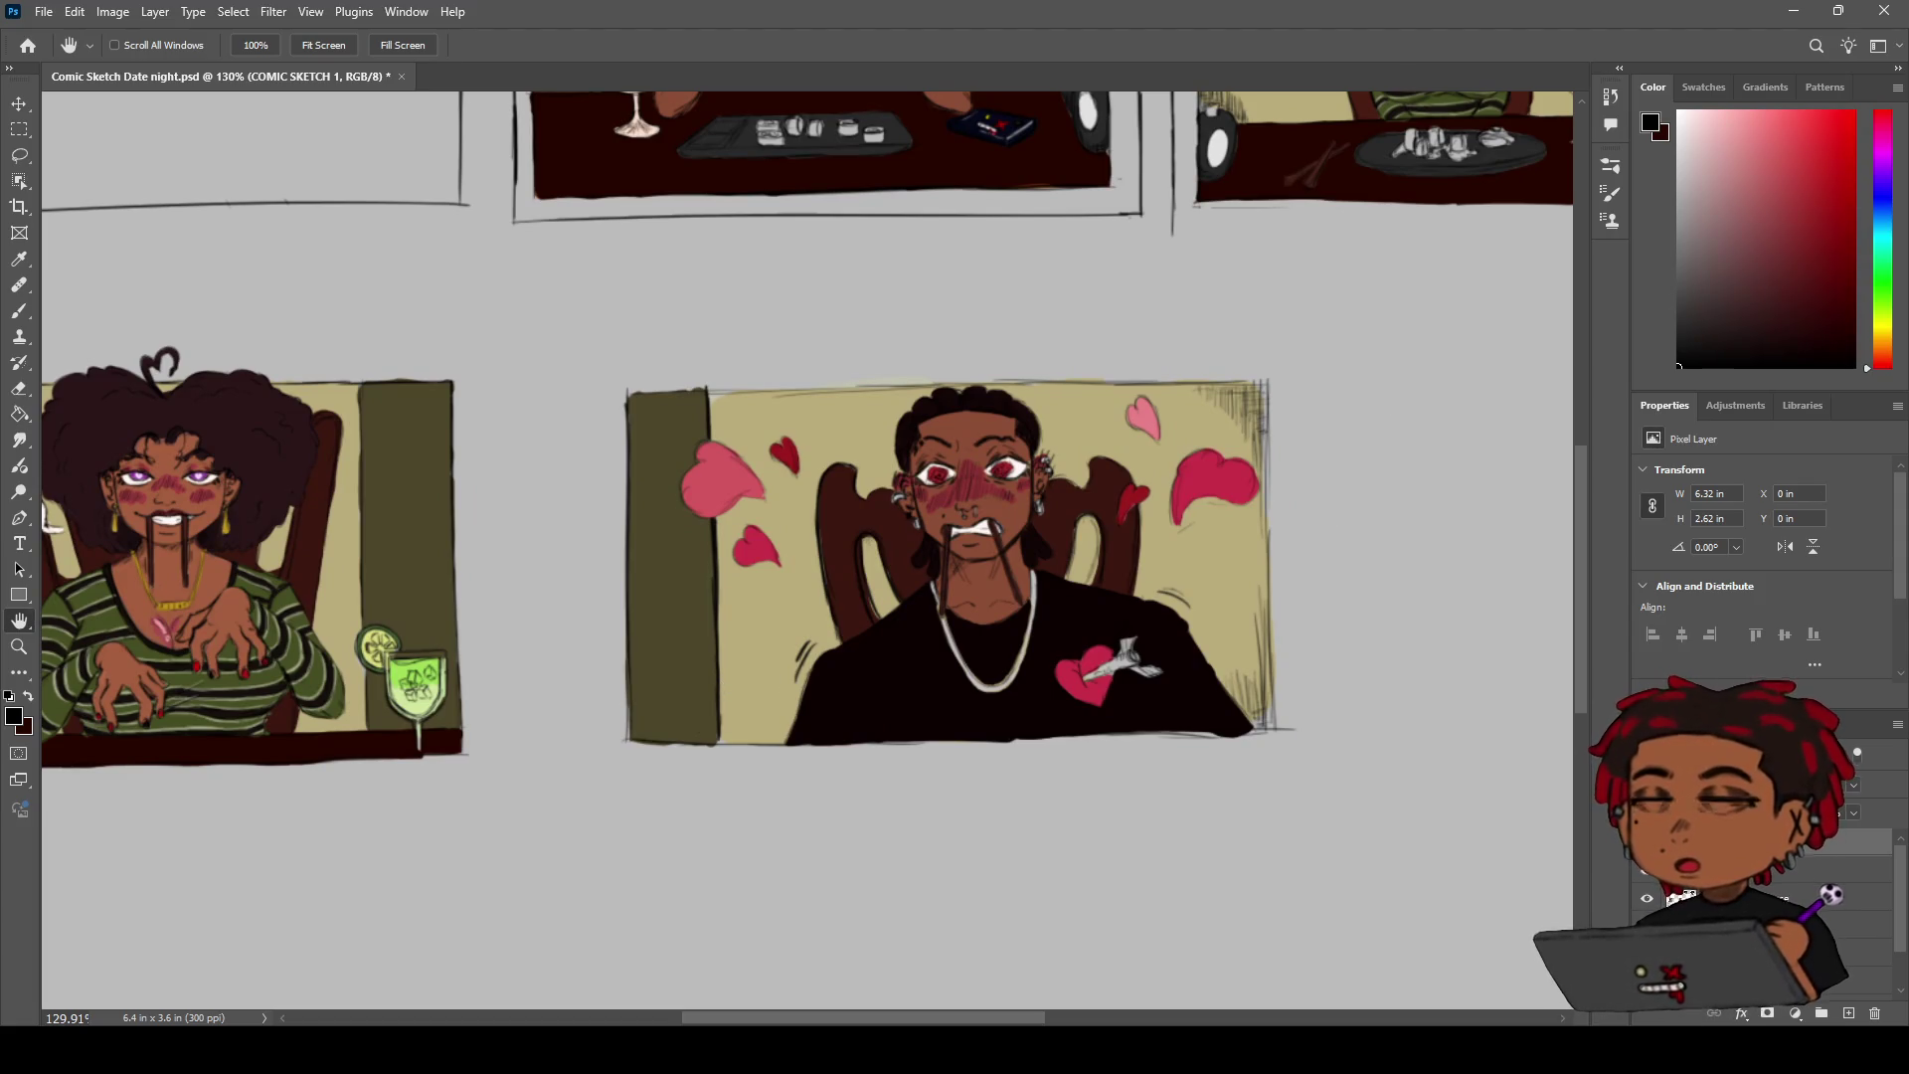
{"action": "key", "text": "z"}
{"action": "mouse_move", "coordinate": [844, 581]}
{"action": "left_mouse_down"}
{"action": "mouse_move", "coordinate": [852, 560]}
{"action": "mouse_move", "coordinate": [881, 564]}
{"action": "left_mouse_up"}
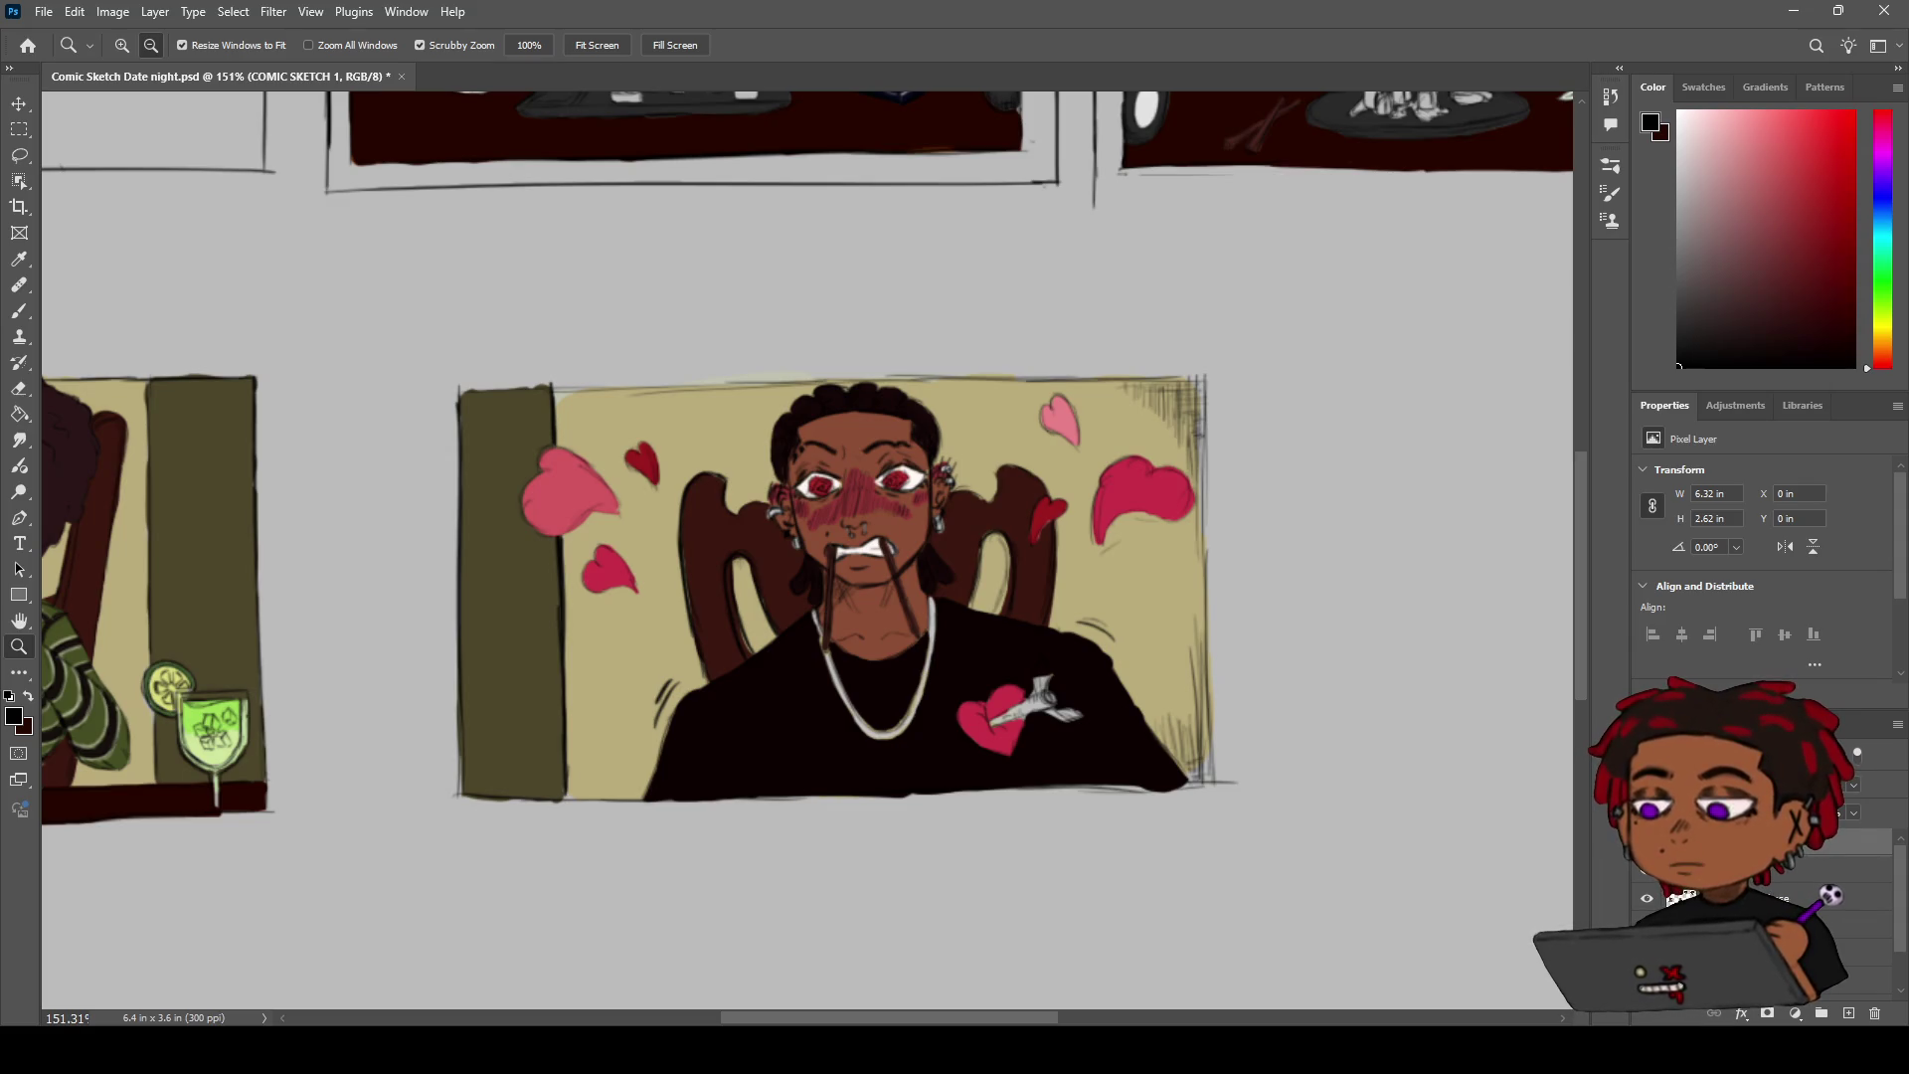
{"action": "scroll", "coordinate": [962, 458], "scroll_direction": "down", "scroll_amount": 5}
{"action": "scroll", "coordinate": [962, 458], "scroll_direction": "down", "scroll_amount": 2}
{"action": "scroll", "coordinate": [1028, 407], "scroll_direction": "up", "scroll_amount": 6}
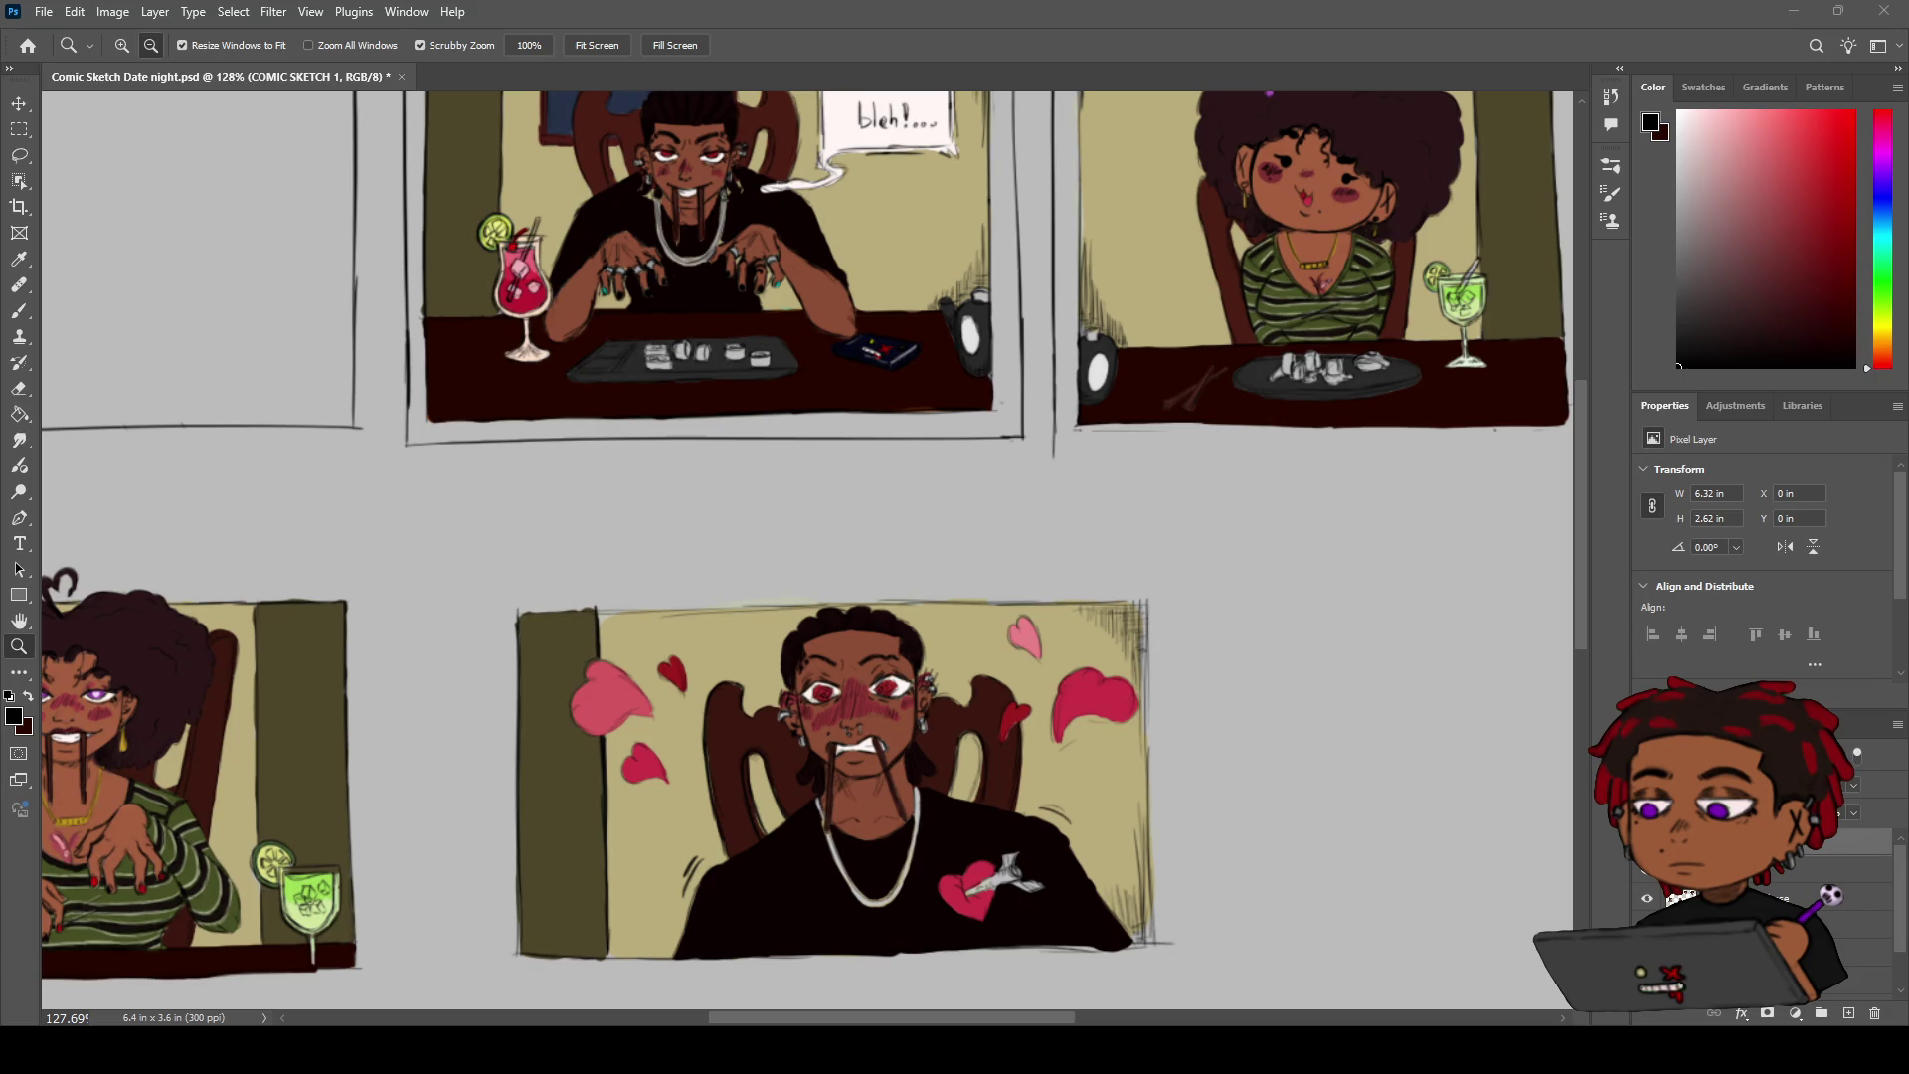
{"action": "key", "text": "h"}
{"action": "mouse_move", "coordinate": [912, 523]}
{"action": "left_mouse_down"}
{"action": "mouse_move", "coordinate": [787, 523]}
{"action": "mouse_move", "coordinate": [704, 575]}
{"action": "mouse_move", "coordinate": [788, 588]}
{"action": "left_mouse_up"}
{"action": "key", "text": "ctrl+minus"}
{"action": "left_click_drag", "start_coordinate": [646, 797], "coordinate": [806, 495]}
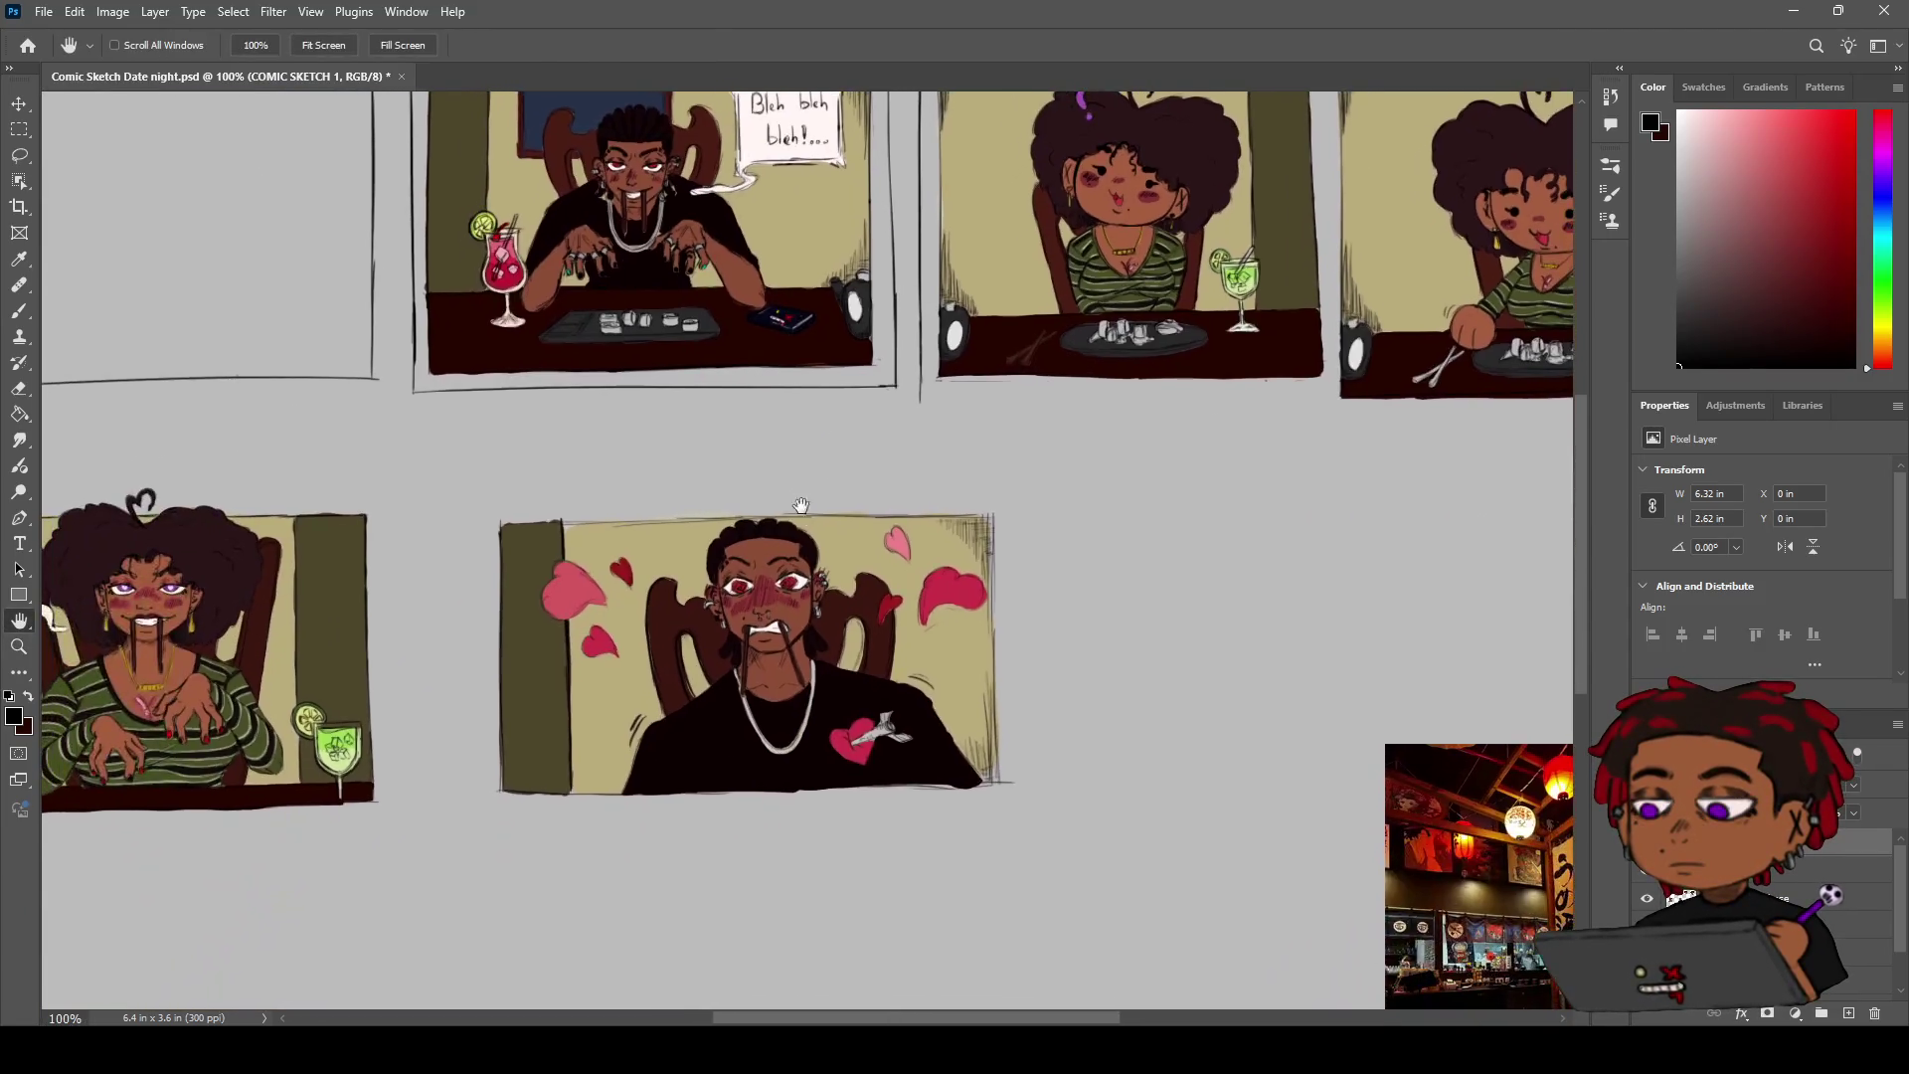
{"action": "scroll", "coordinate": [807, 495], "scroll_direction": "down", "scroll_amount": 1}
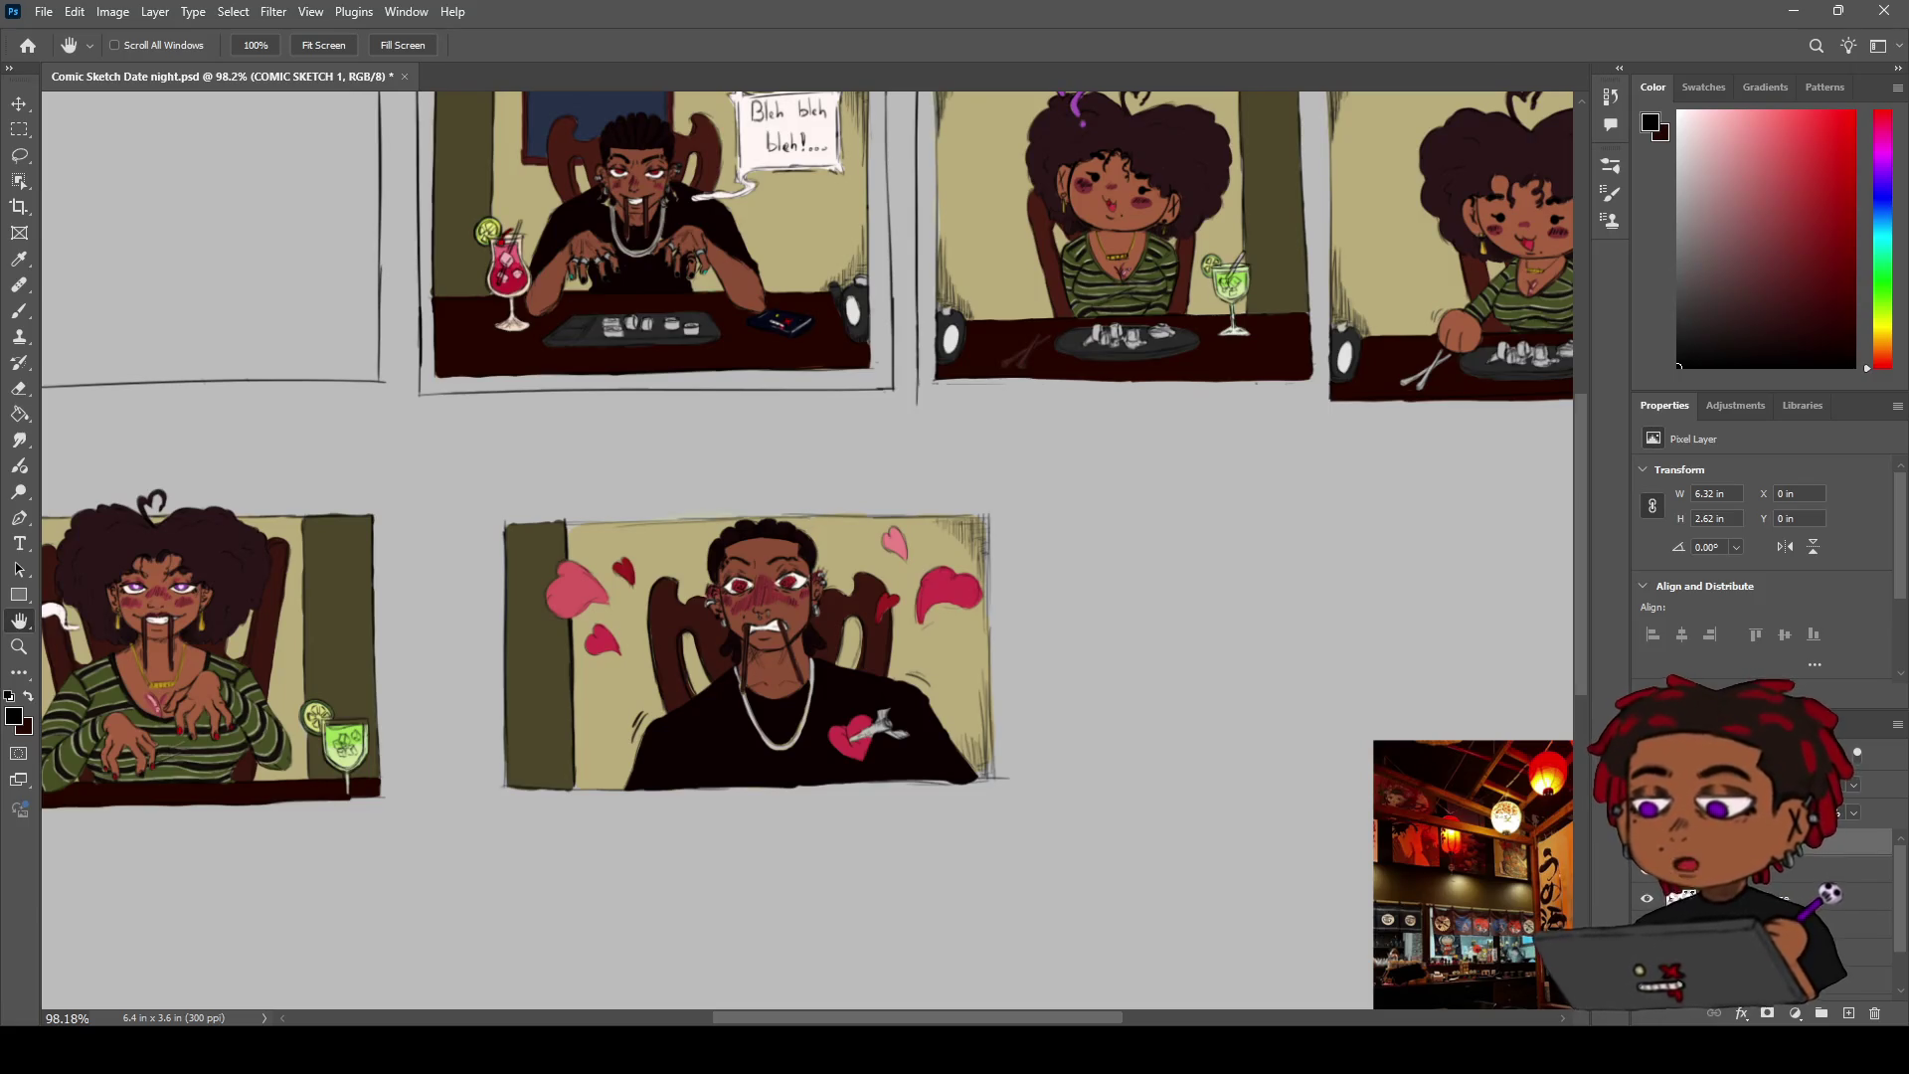
{"action": "key", "text": "z"}
{"action": "left_click_drag", "start_coordinate": [623, 551], "coordinate": [617, 475]}
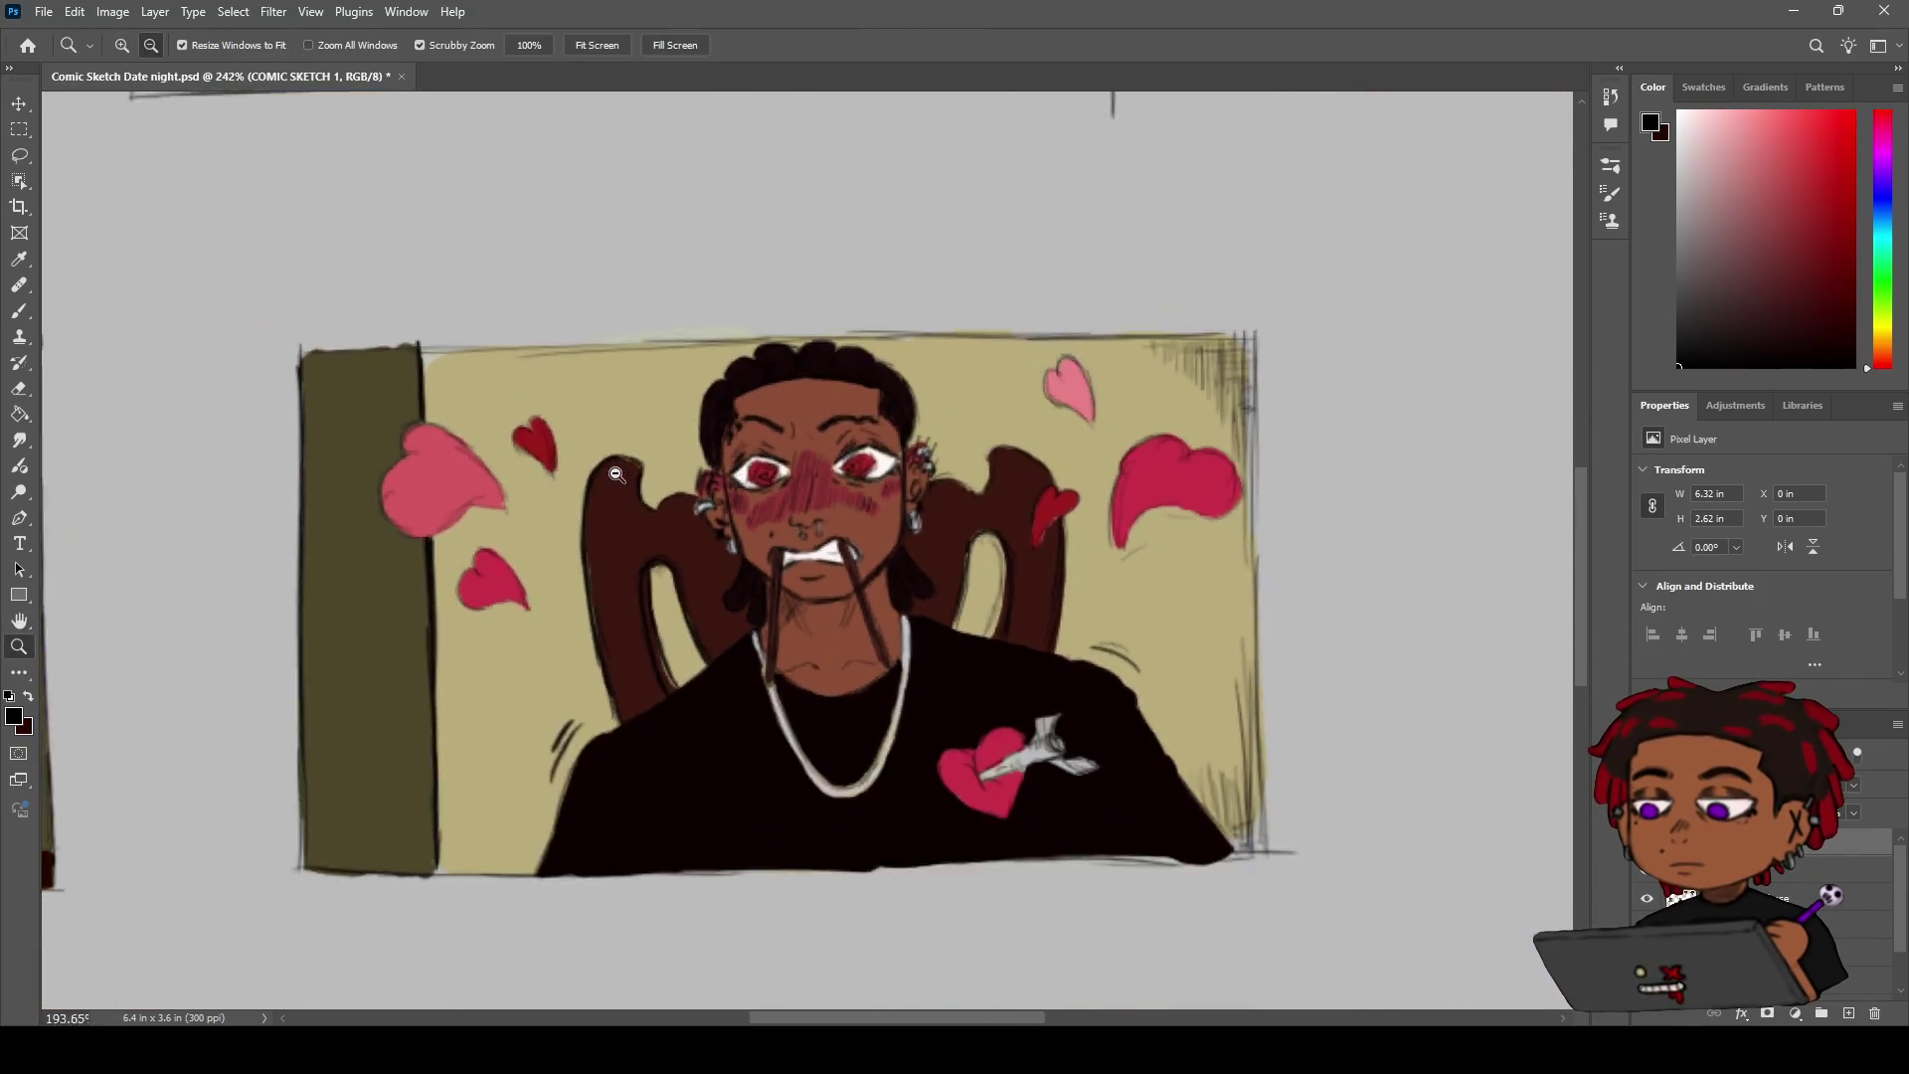
{"action": "left_click", "coordinate": [616, 475], "text": "alt"}
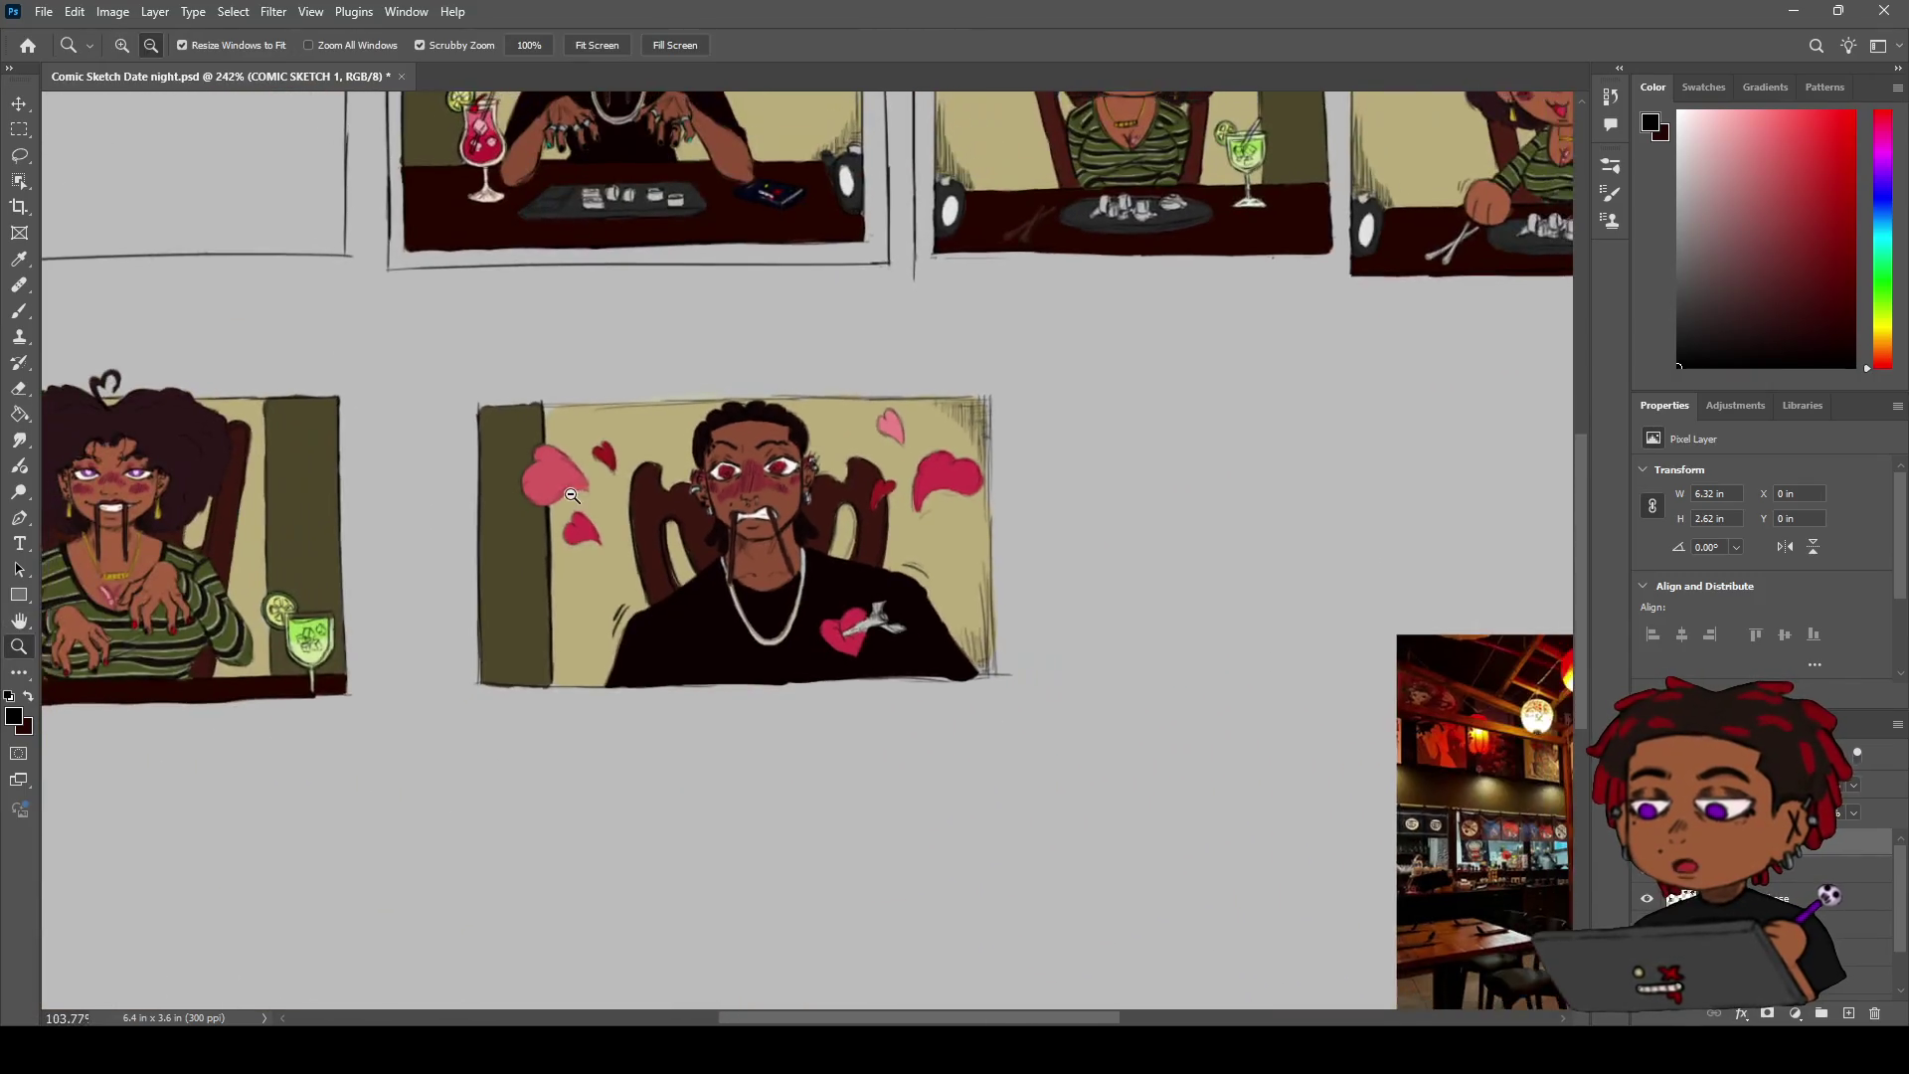
{"action": "key", "text": "h"}
{"action": "mouse_move", "coordinate": [604, 521]}
{"action": "left_mouse_down"}
{"action": "mouse_move", "coordinate": [597, 498]}
{"action": "mouse_move", "coordinate": [676, 497]}
{"action": "left_mouse_up"}
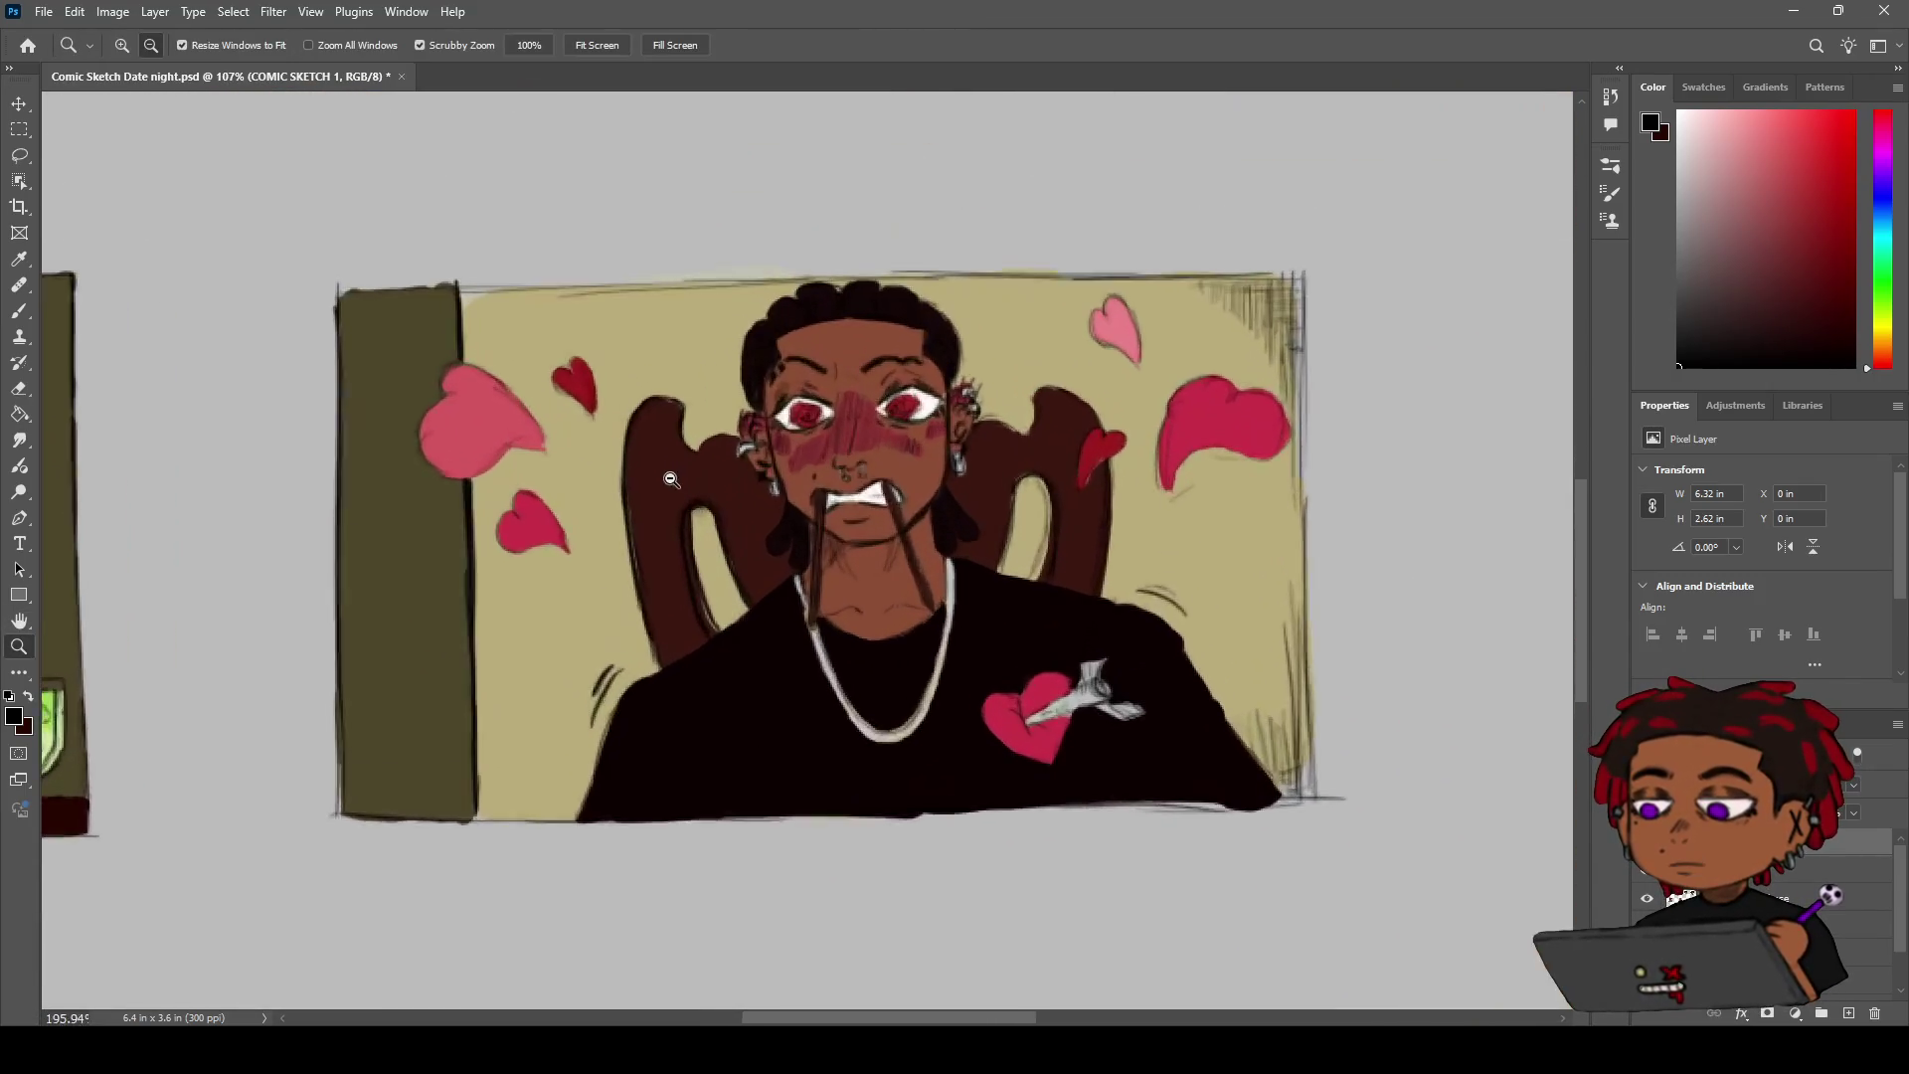
{"action": "left_click_drag", "start_coordinate": [898, 530], "coordinate": [724, 463]}
{"action": "left_click_drag", "start_coordinate": [835, 441], "coordinate": [865, 428]}
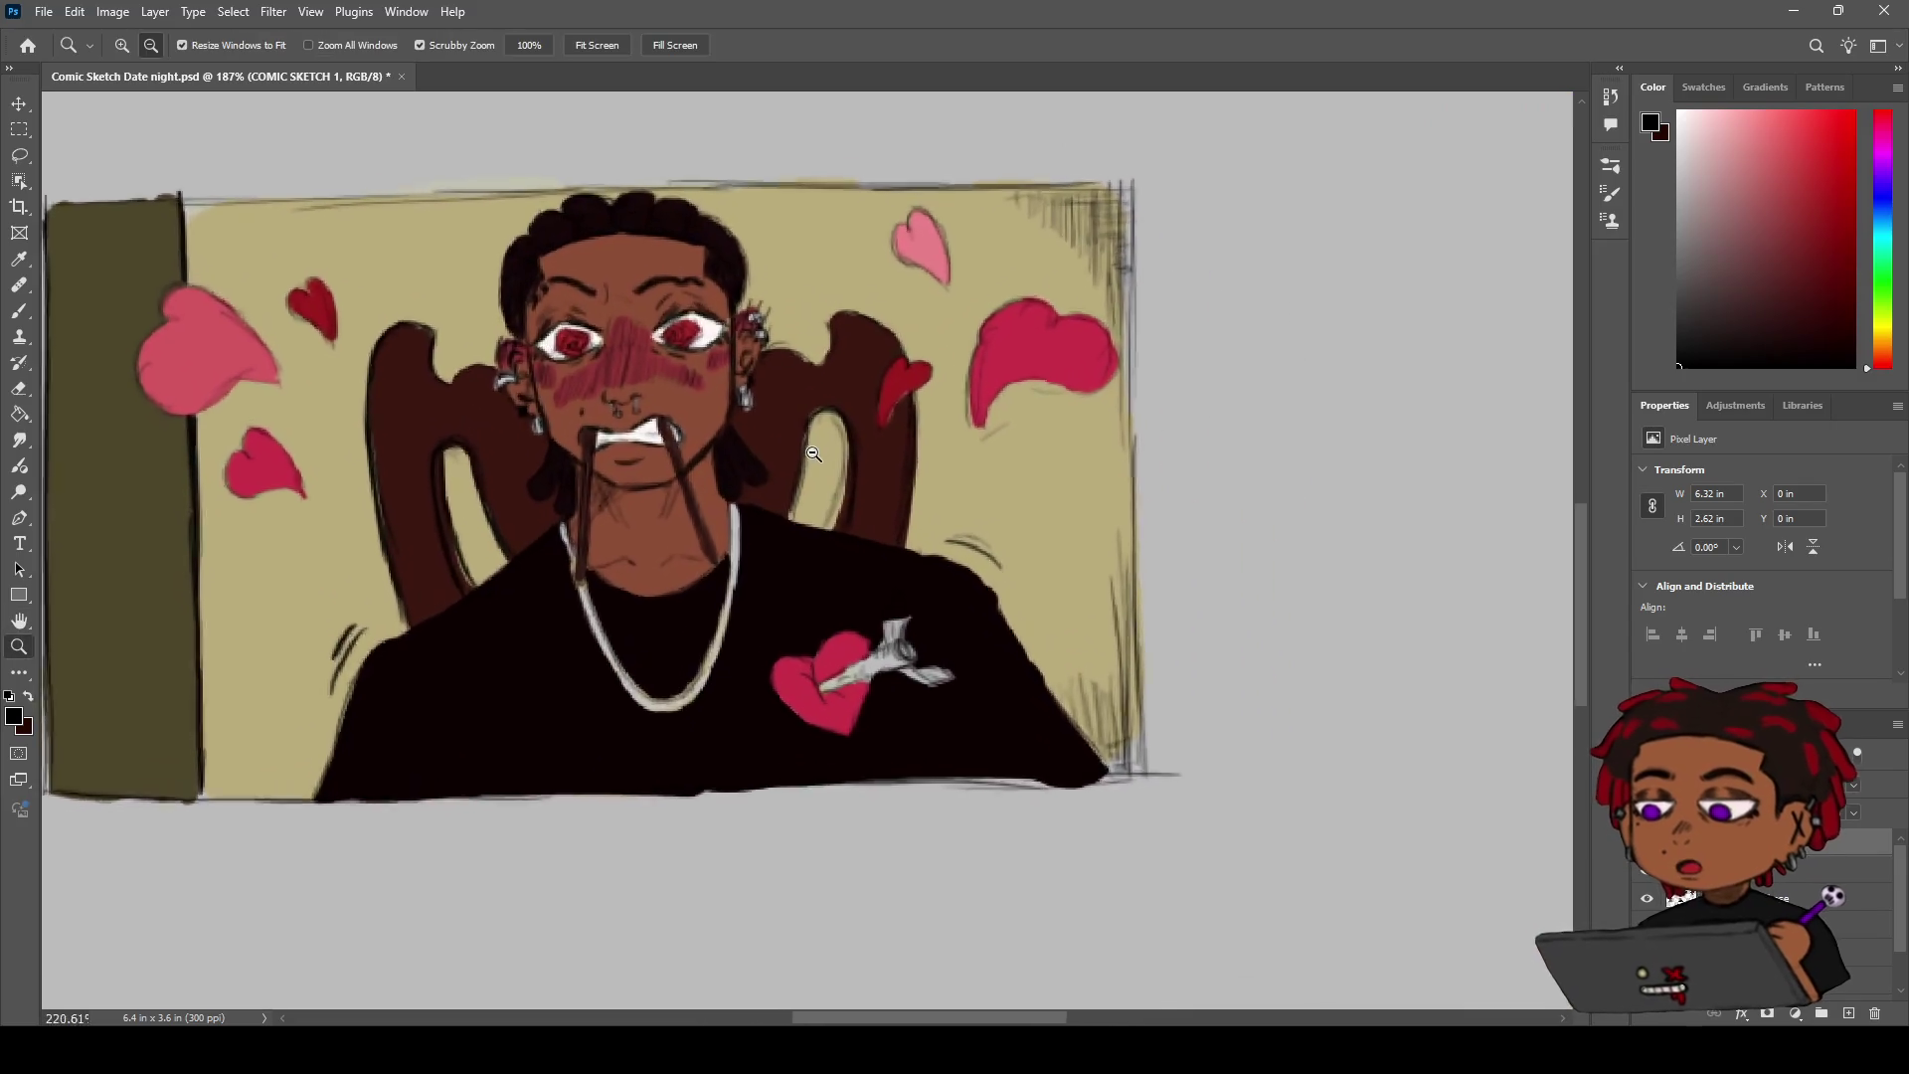
{"action": "key", "text": "b"}
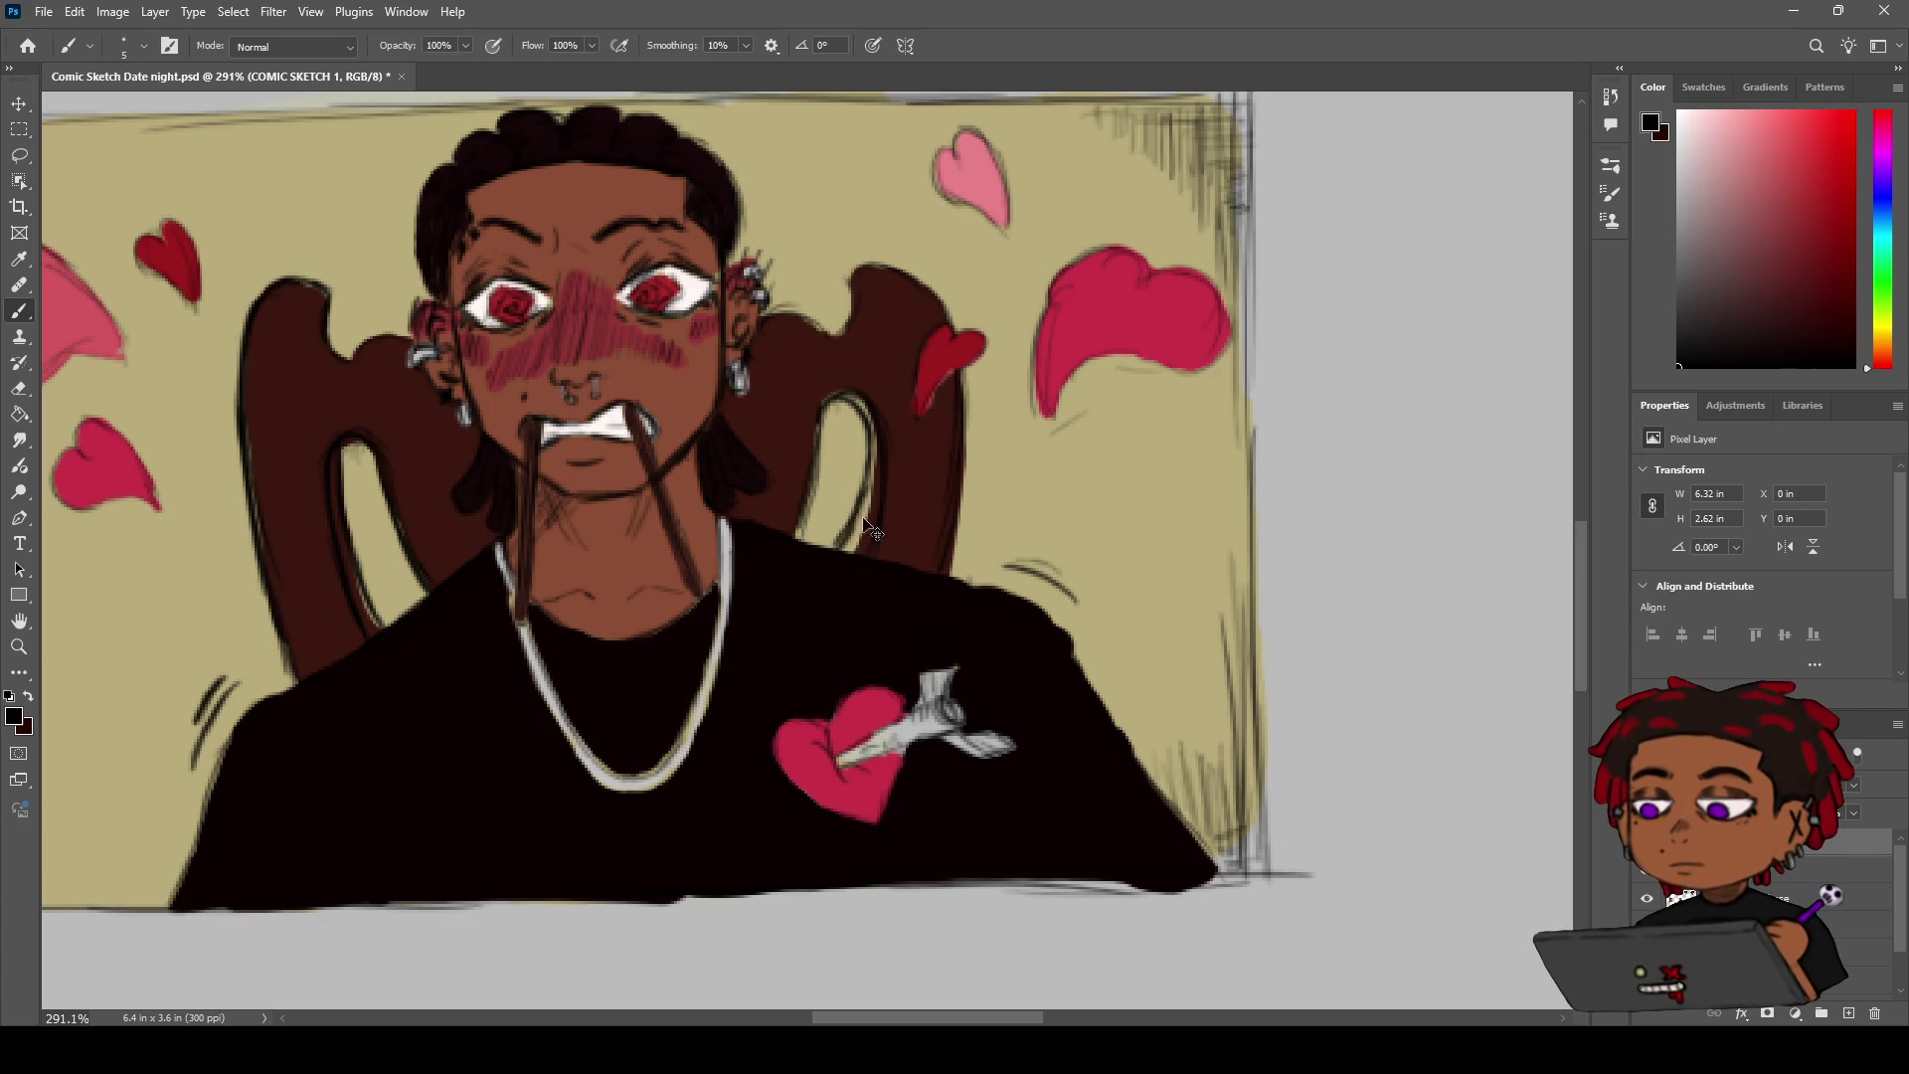
Zoom in on the man's right eye, then on his left eye
{"action": "key", "text": "h"}
{"action": "scroll", "coordinate": [817, 444], "scroll_direction": "down", "scroll_amount": 3}
{"action": "left_click_drag", "start_coordinate": [817, 444], "coordinate": [887, 523]}
{"action": "key", "text": "z"}
{"action": "left_click_drag", "start_coordinate": [815, 447], "coordinate": [862, 444]}
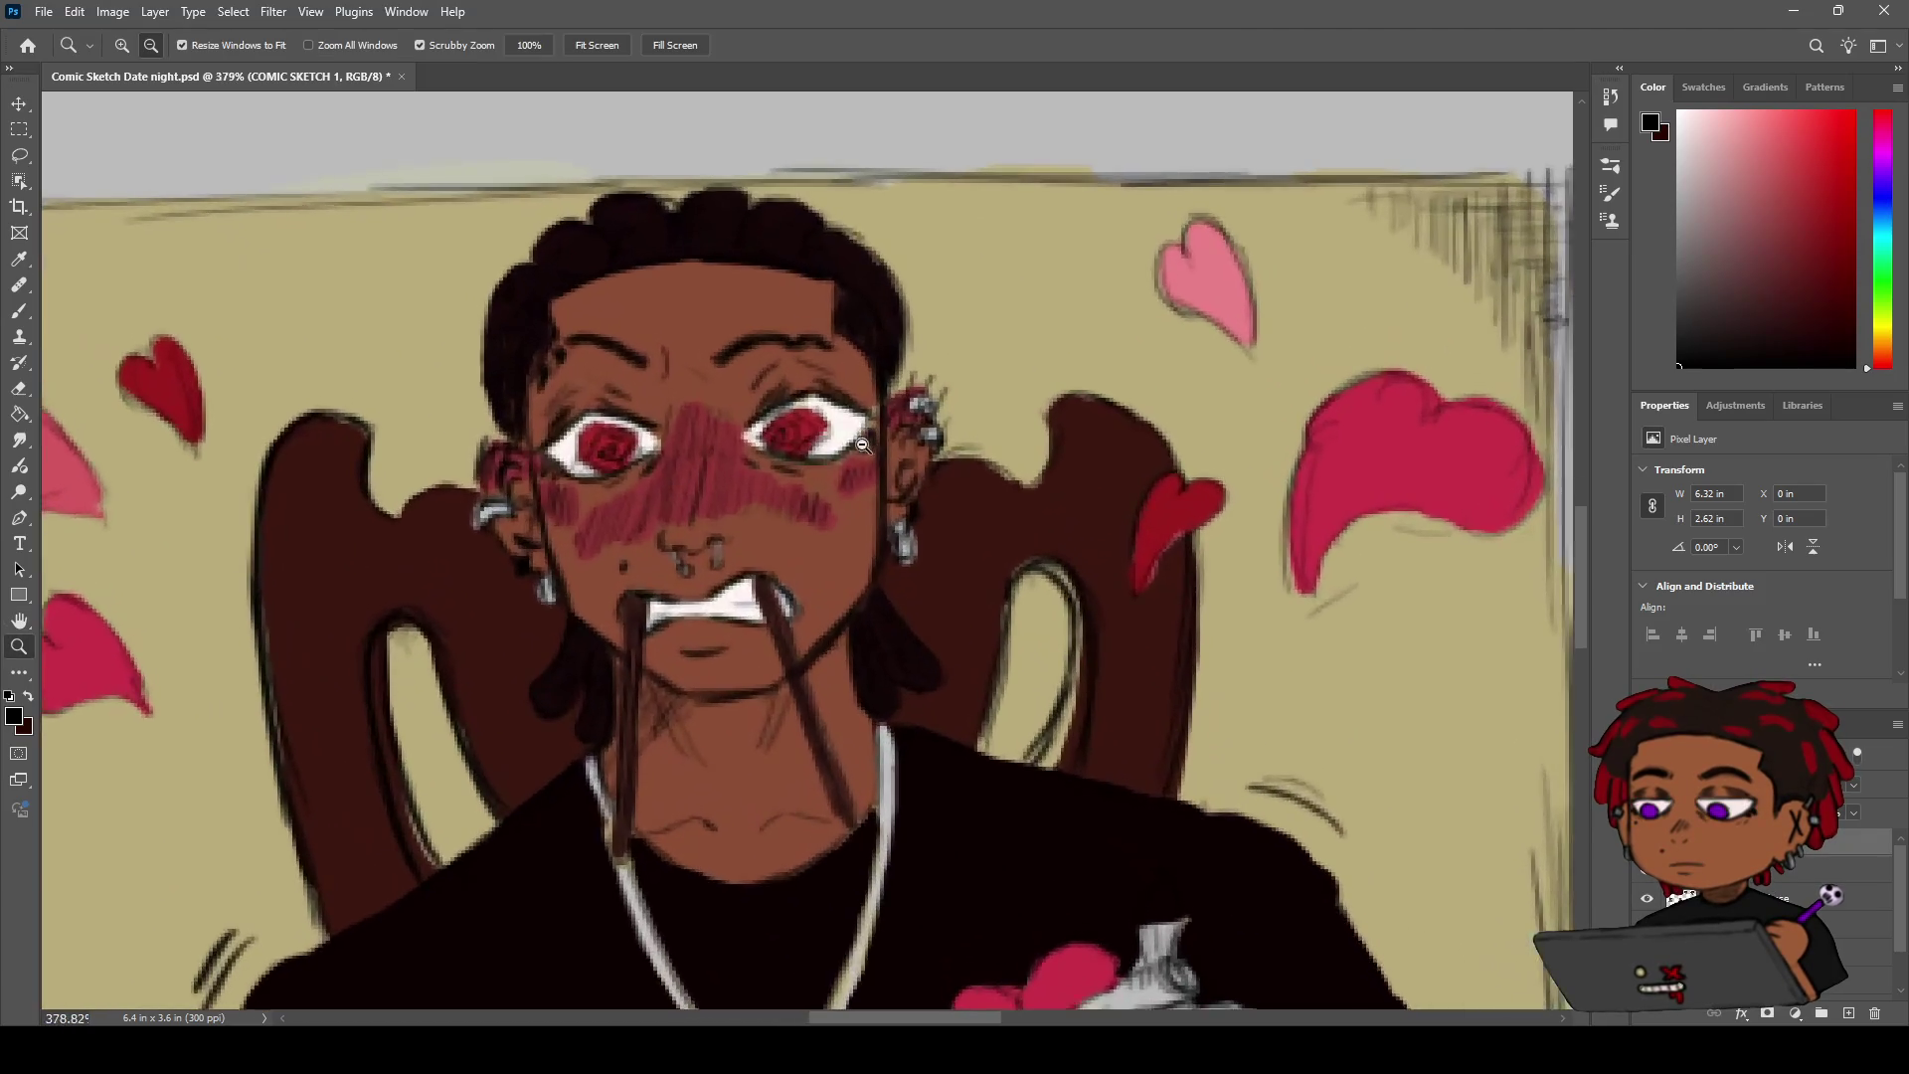
{"action": "left_click", "coordinate": [862, 443], "text": "alt"}
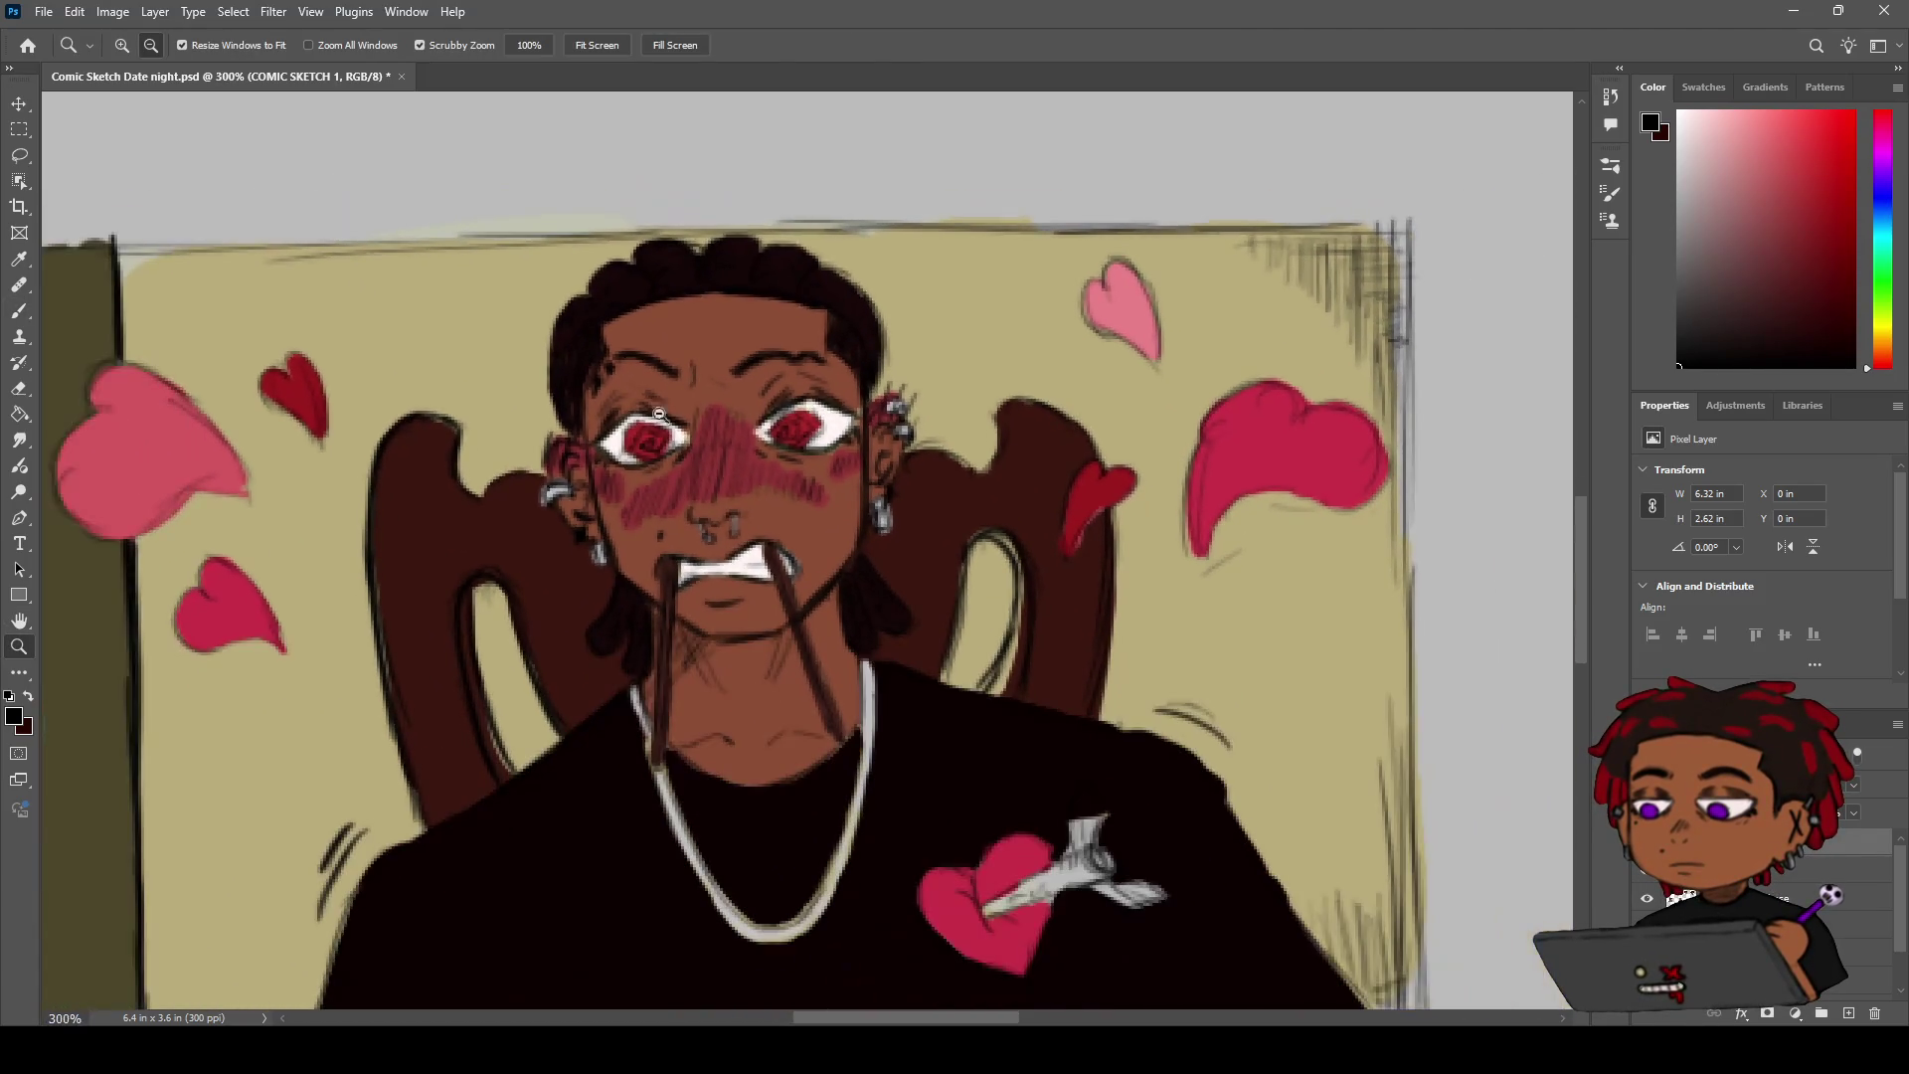
{"action": "left_click_drag", "start_coordinate": [682, 415], "coordinate": [637, 389]}
Paint touch-ups on the man's eye, reframing the close-up between strokes
{"action": "key", "text": "b"}
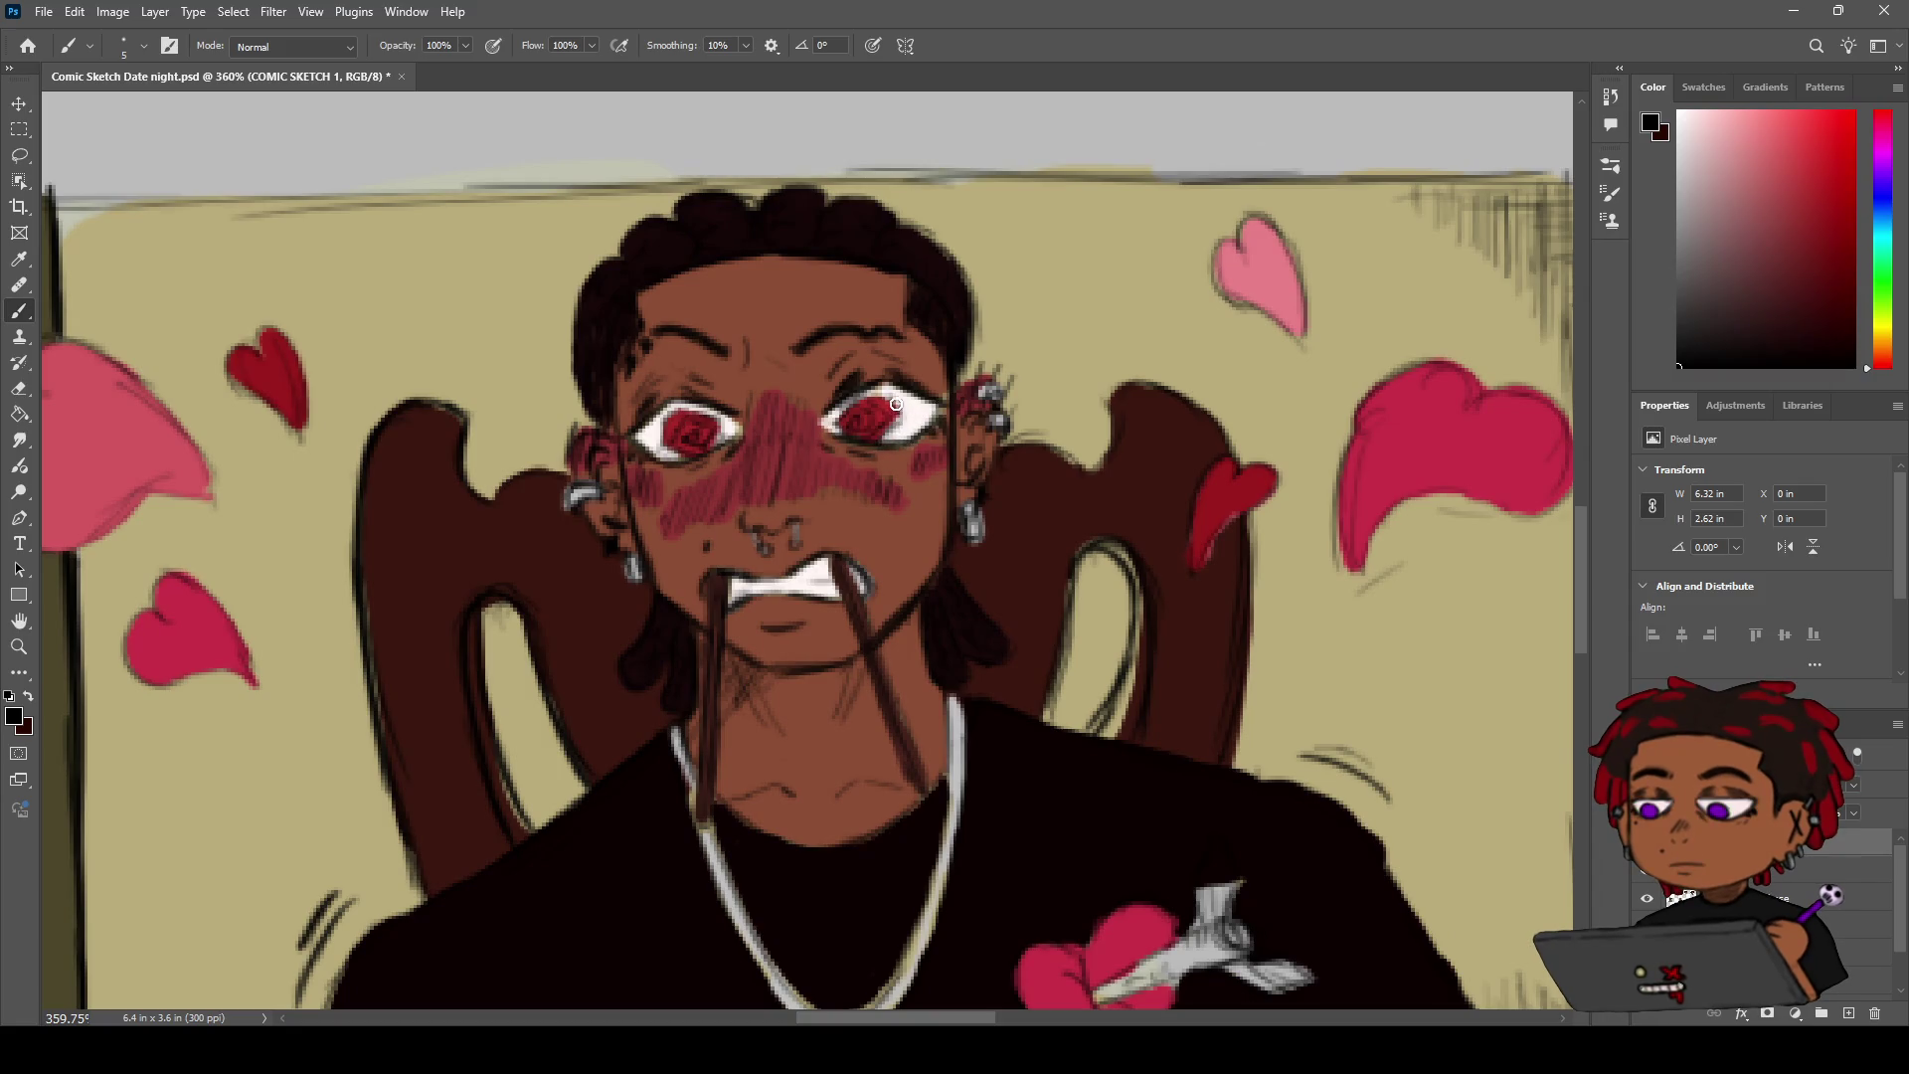
{"action": "left_click_drag", "start_coordinate": [553, 416], "coordinate": [639, 430]}
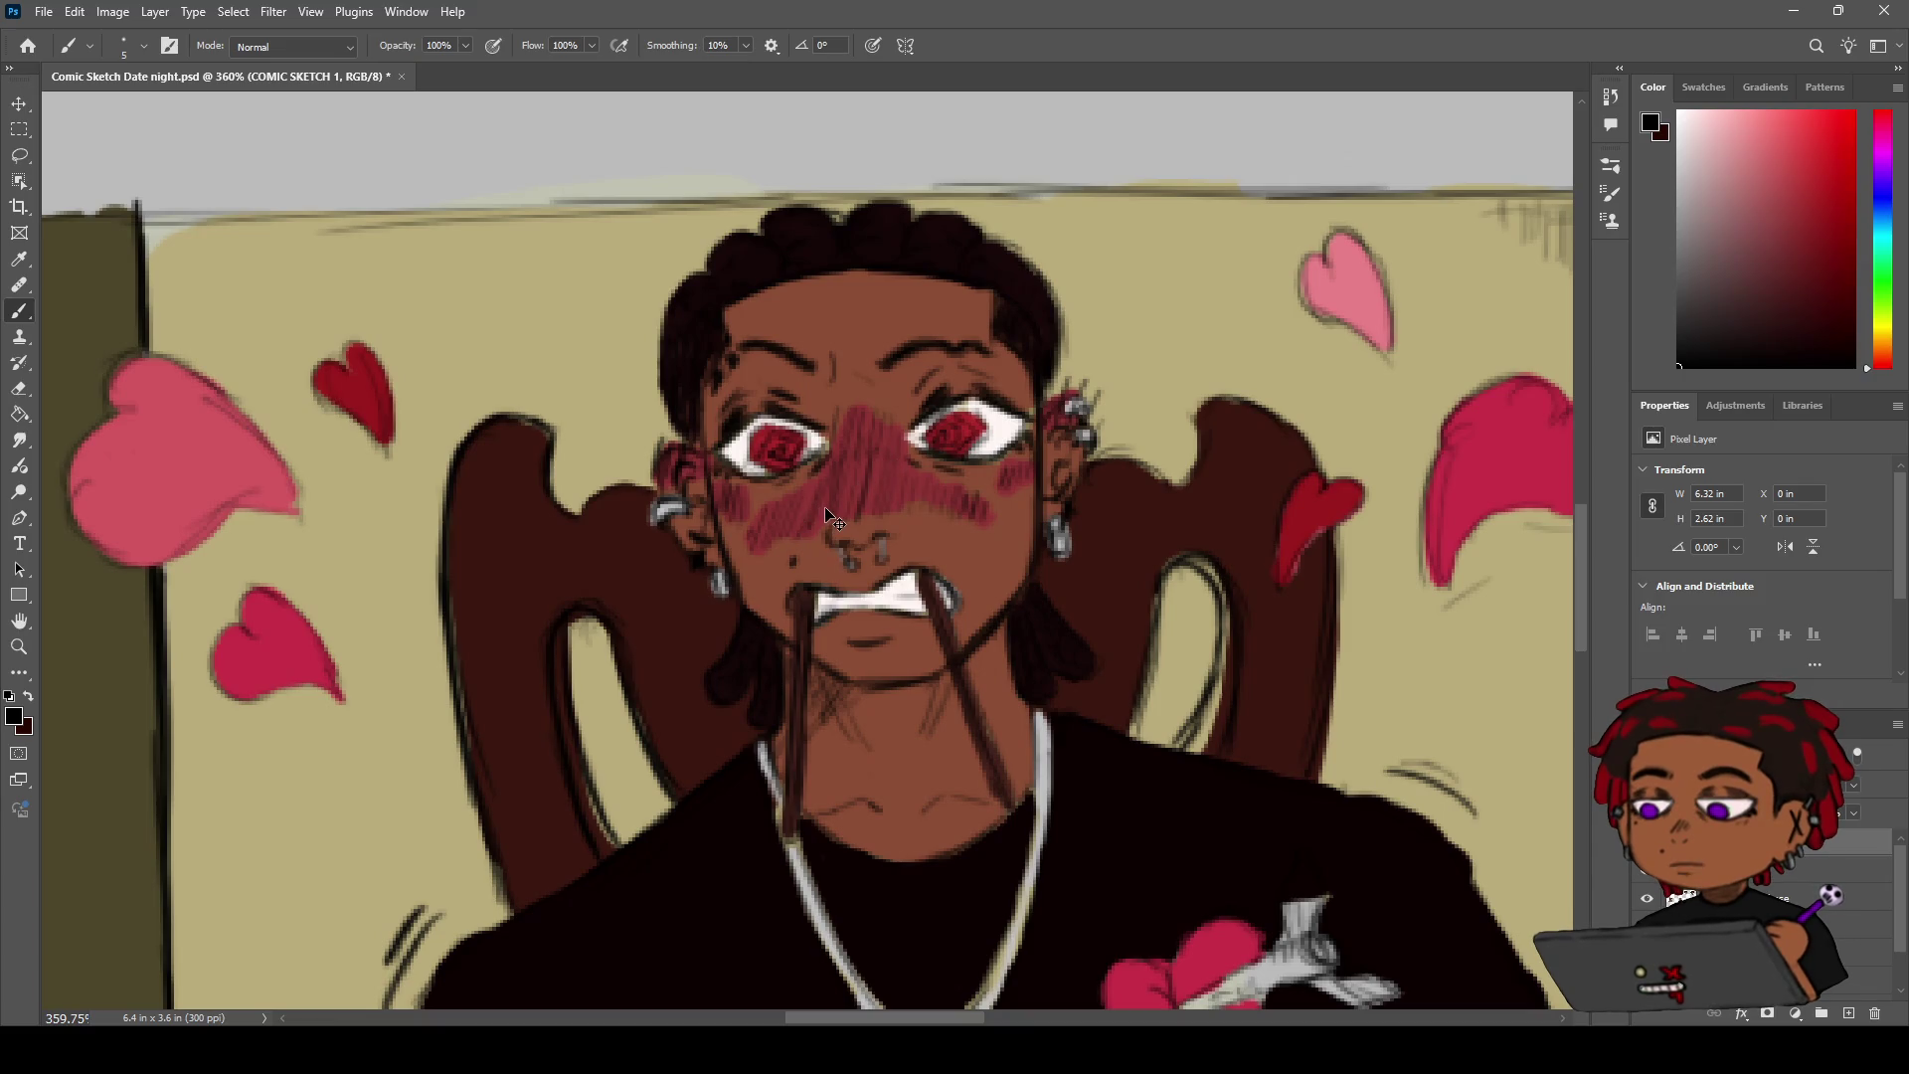
{"action": "key", "text": "z"}
{"action": "mouse_move", "coordinate": [838, 512]}
{"action": "left_mouse_down"}
{"action": "mouse_move", "coordinate": [840, 468]}
{"action": "mouse_move", "coordinate": [890, 452]}
{"action": "left_mouse_up"}
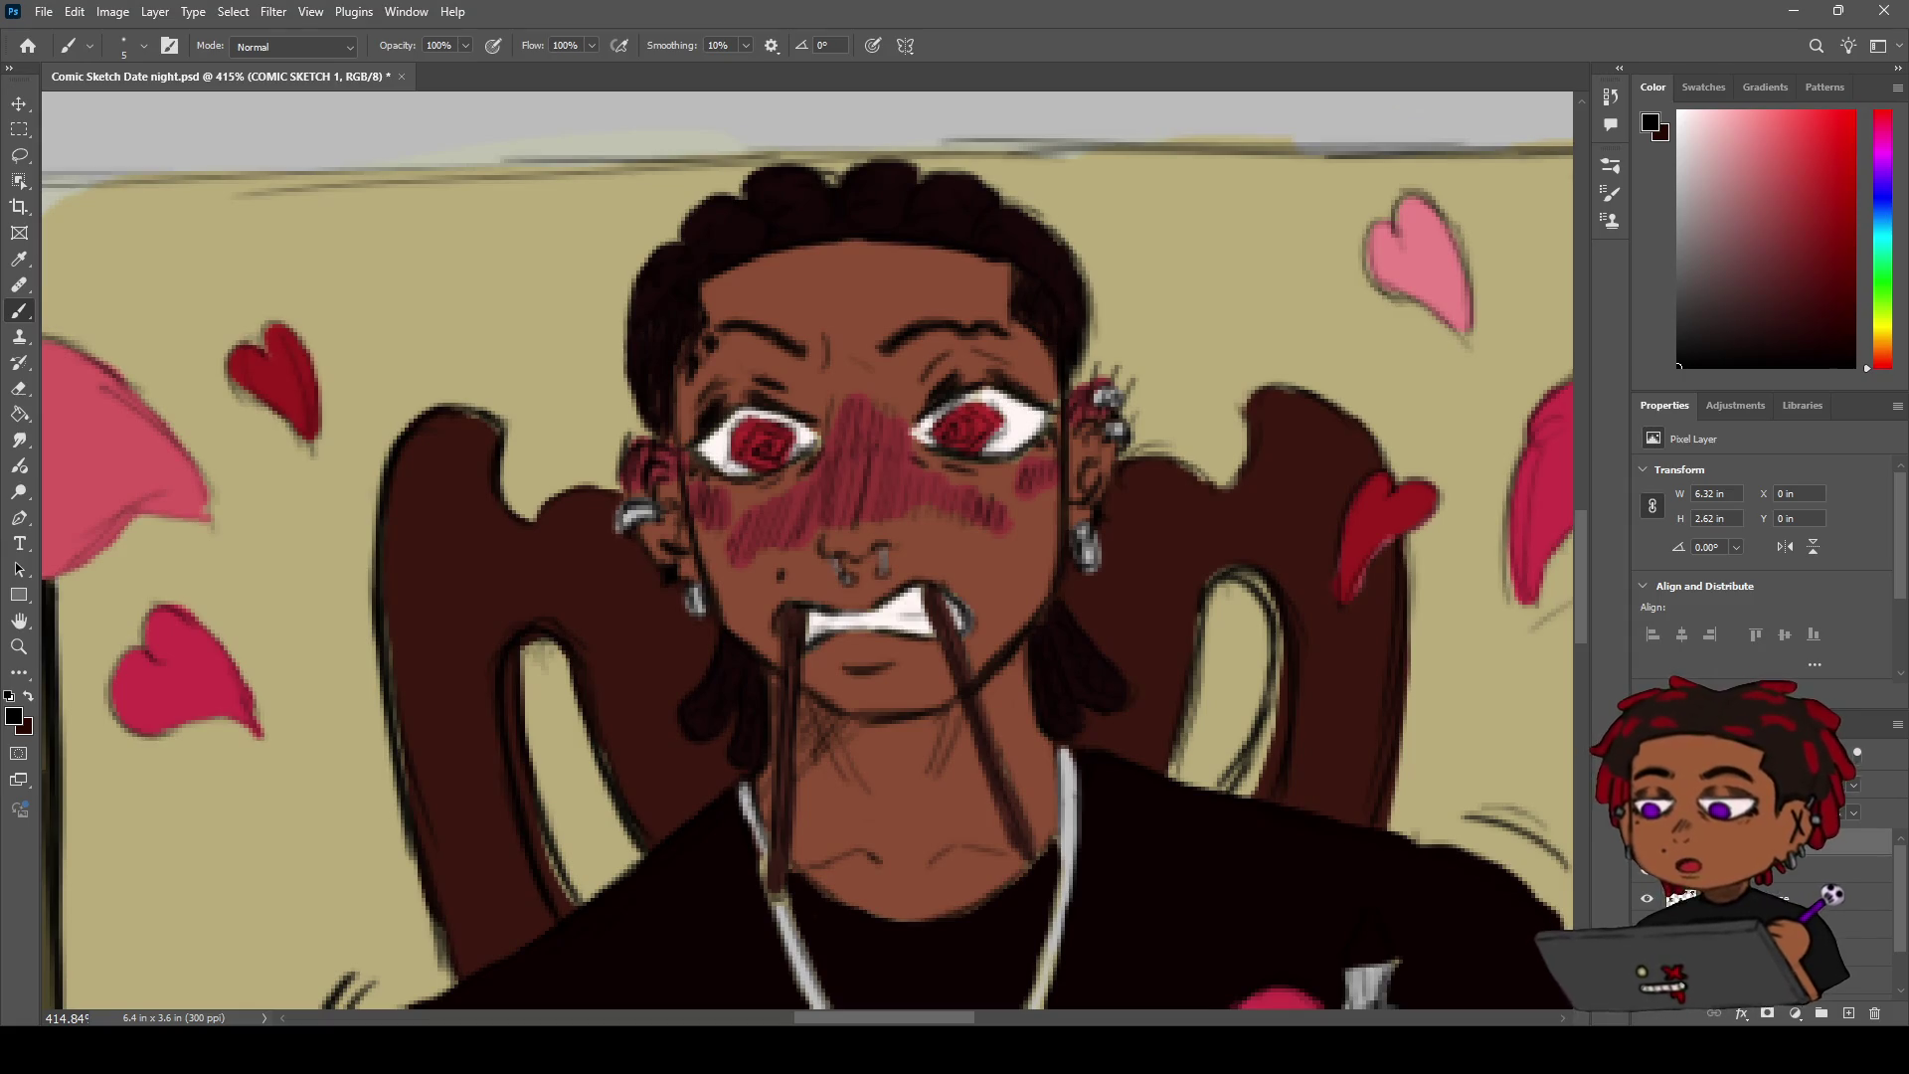
{"action": "mouse_move", "coordinate": [649, 406]}
{"action": "left_mouse_down"}
{"action": "mouse_move", "coordinate": [694, 395]}
{"action": "mouse_move", "coordinate": [763, 415]}
{"action": "mouse_move", "coordinate": [805, 483]}
{"action": "left_mouse_up"}
{"action": "key", "text": "z"}
{"action": "key", "text": "b"}
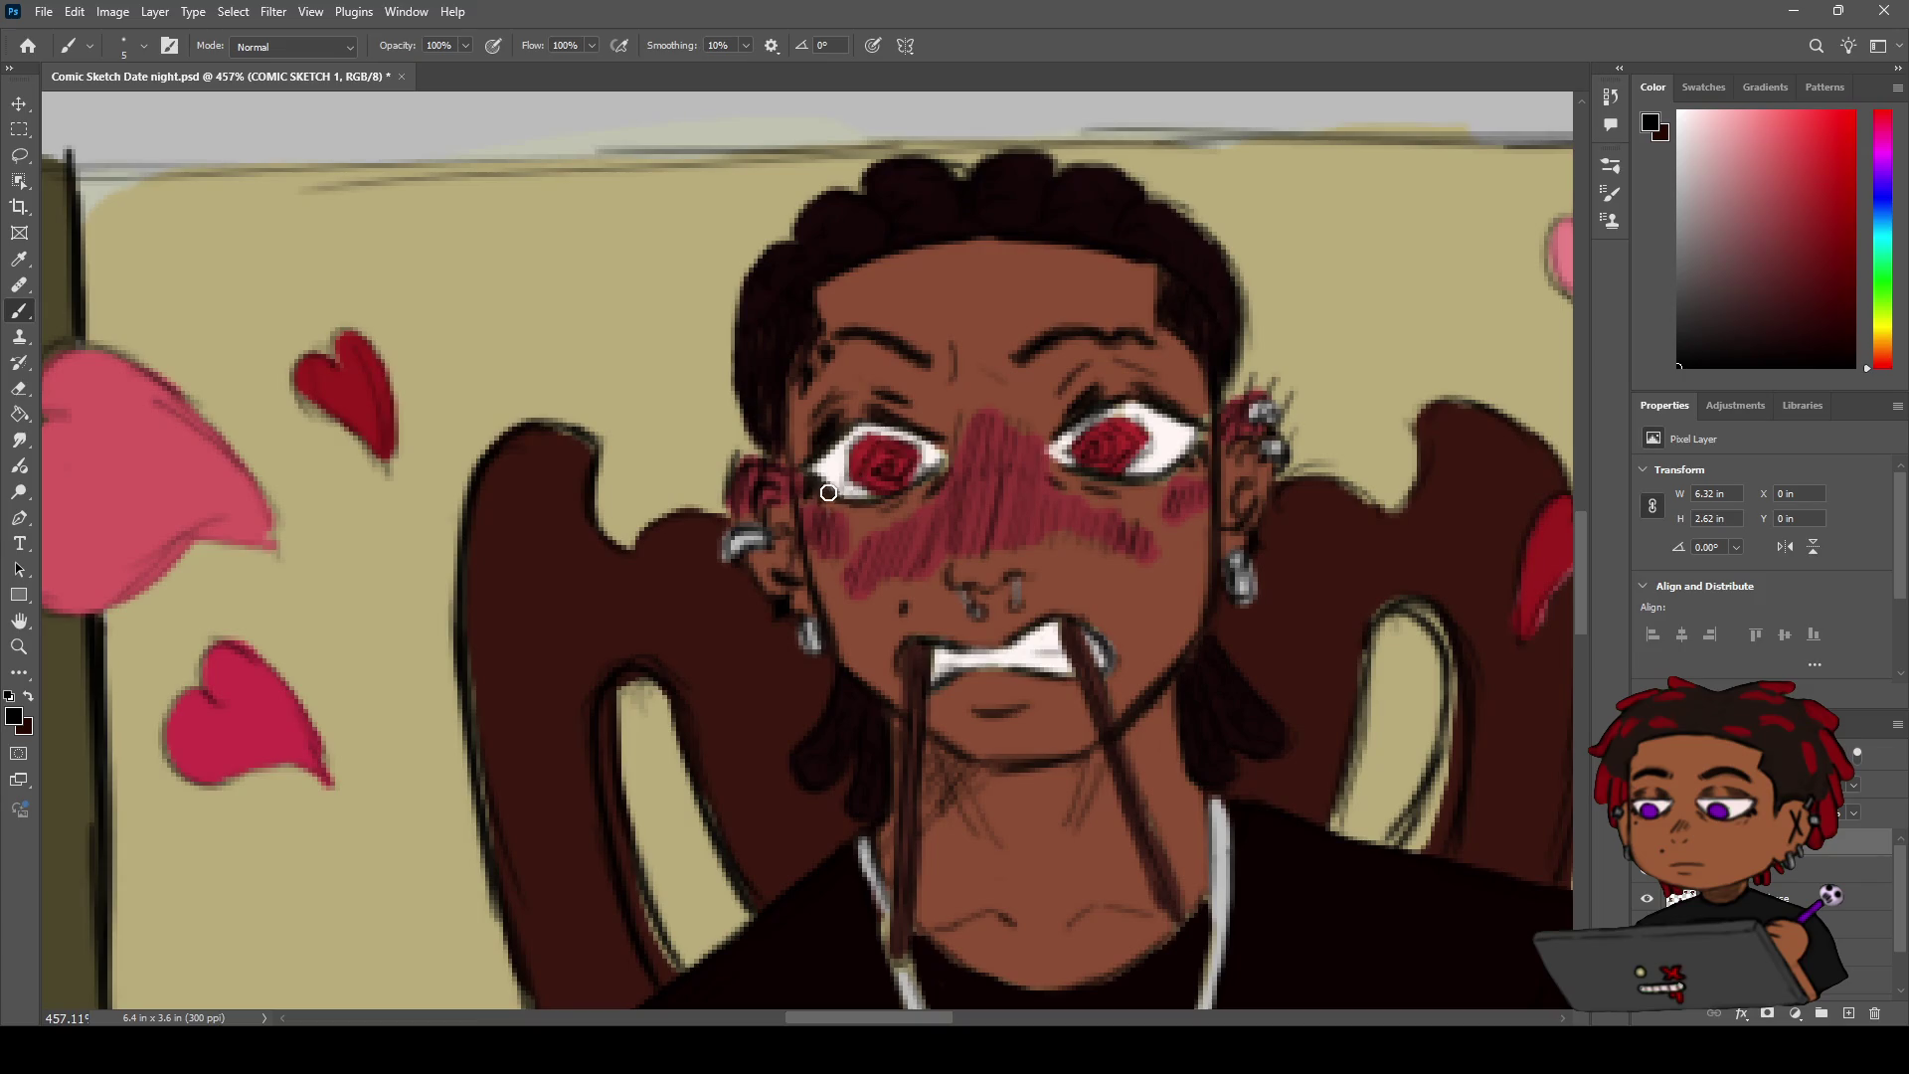
Pan and zoom out to show the neighbouring lower panels
{"action": "scroll", "coordinate": [830, 502], "scroll_direction": "down", "scroll_amount": 5}
{"action": "key", "text": "h"}
{"action": "mouse_move", "coordinate": [189, 410]}
{"action": "left_mouse_down"}
{"action": "mouse_move", "coordinate": [1120, 411]}
{"action": "mouse_move", "coordinate": [972, 470]}
{"action": "mouse_move", "coordinate": [1137, 448]}
{"action": "left_mouse_up"}
{"action": "scroll", "coordinate": [1120, 410], "scroll_direction": "down", "scroll_amount": 4}
{"action": "key", "text": "z"}
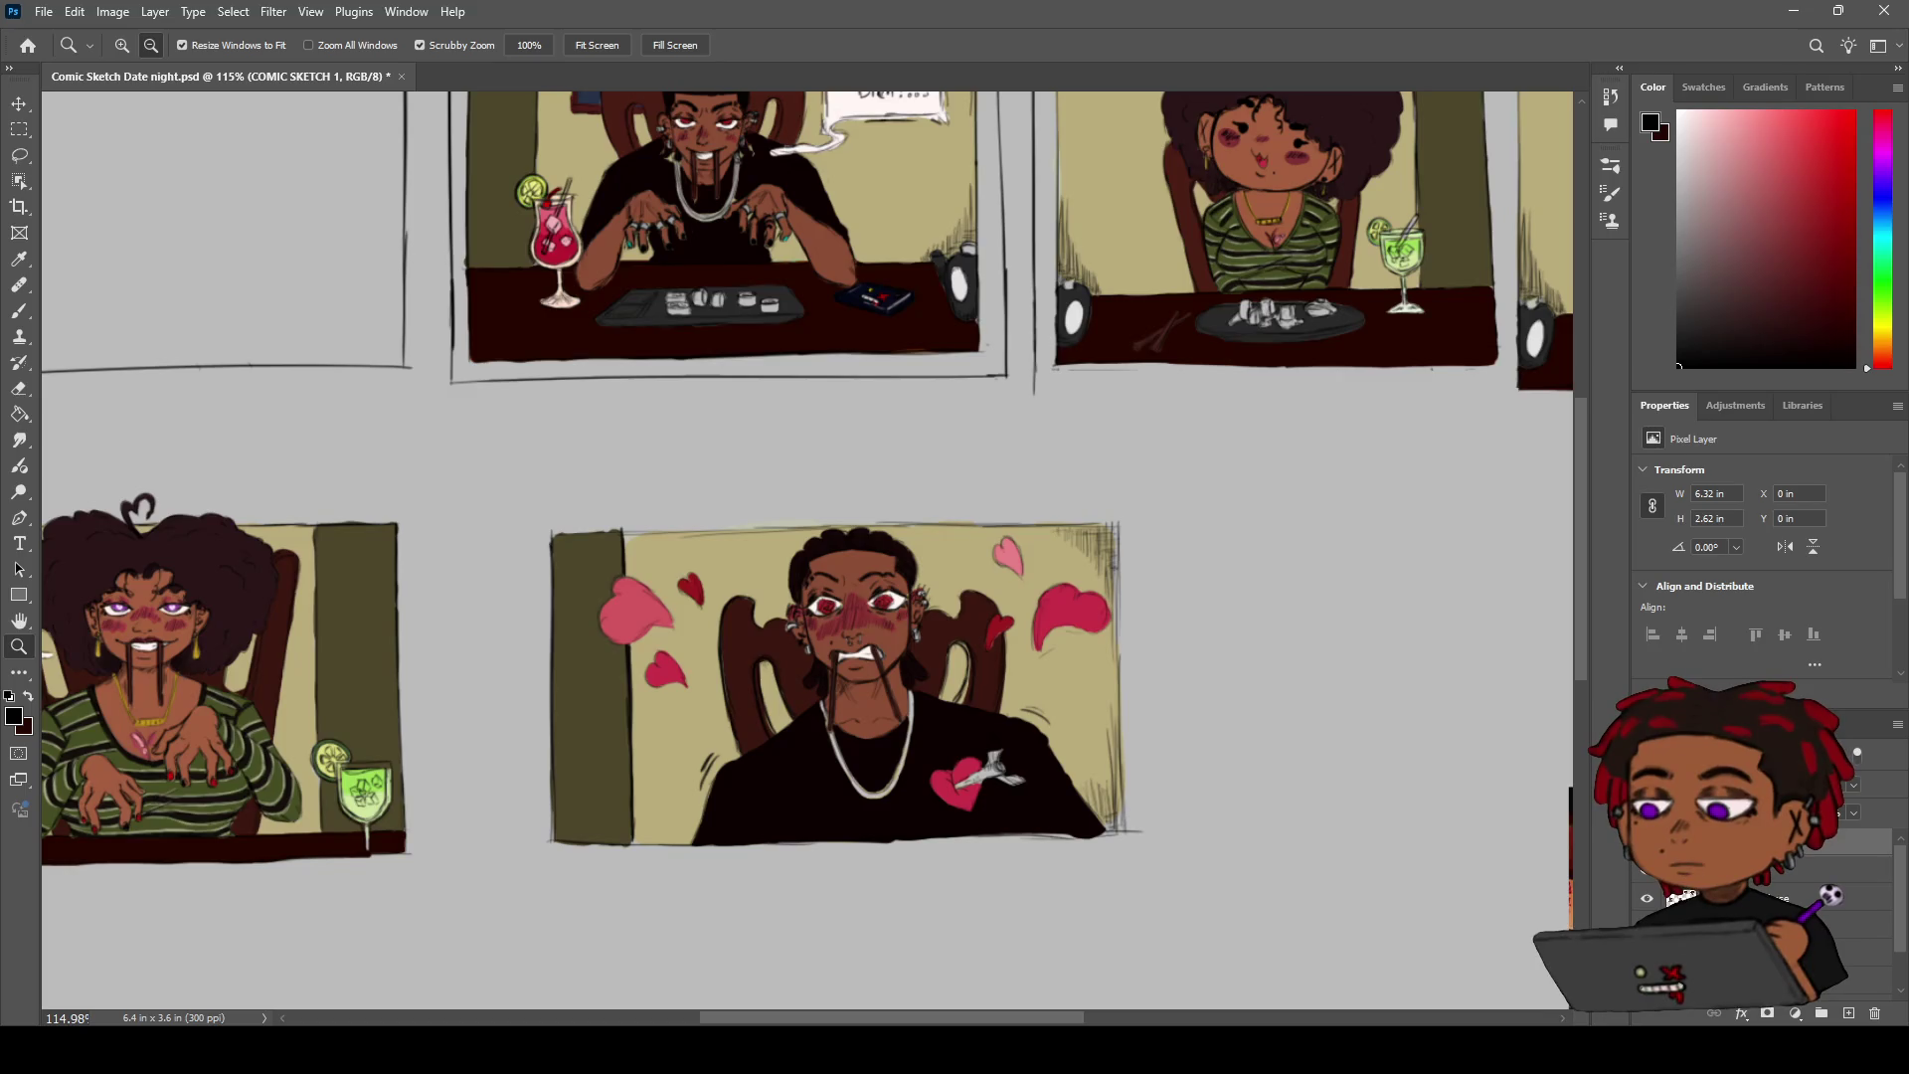
Paint darker pupils into the man's red irises, then zoom out to his whole panel
{"action": "mouse_move", "coordinate": [684, 474]}
{"action": "left_mouse_down"}
{"action": "mouse_move", "coordinate": [767, 464]}
{"action": "mouse_move", "coordinate": [711, 495]}
{"action": "mouse_move", "coordinate": [755, 492]}
{"action": "left_mouse_up"}
{"action": "key", "text": "b"}
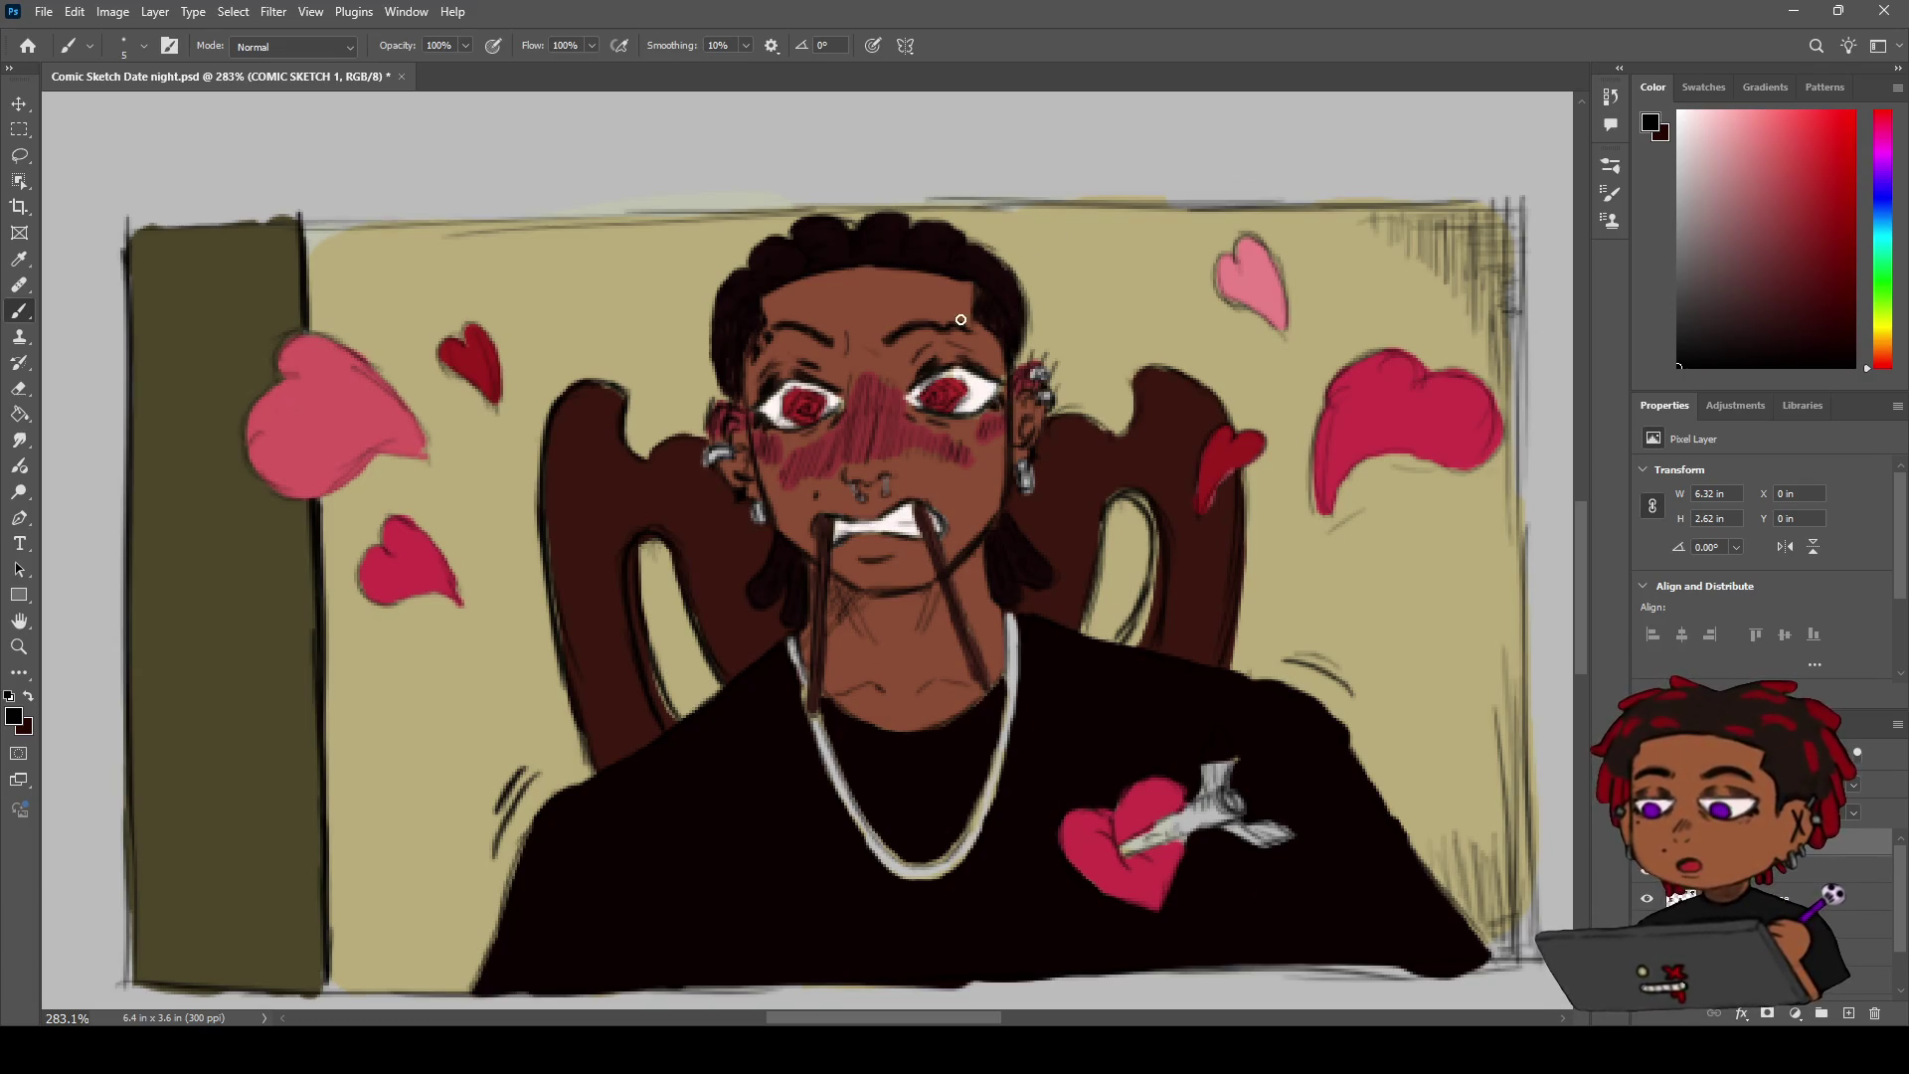
{"action": "key", "text": "z"}
{"action": "scroll", "coordinate": [937, 400], "scroll_direction": "up", "scroll_amount": 2}
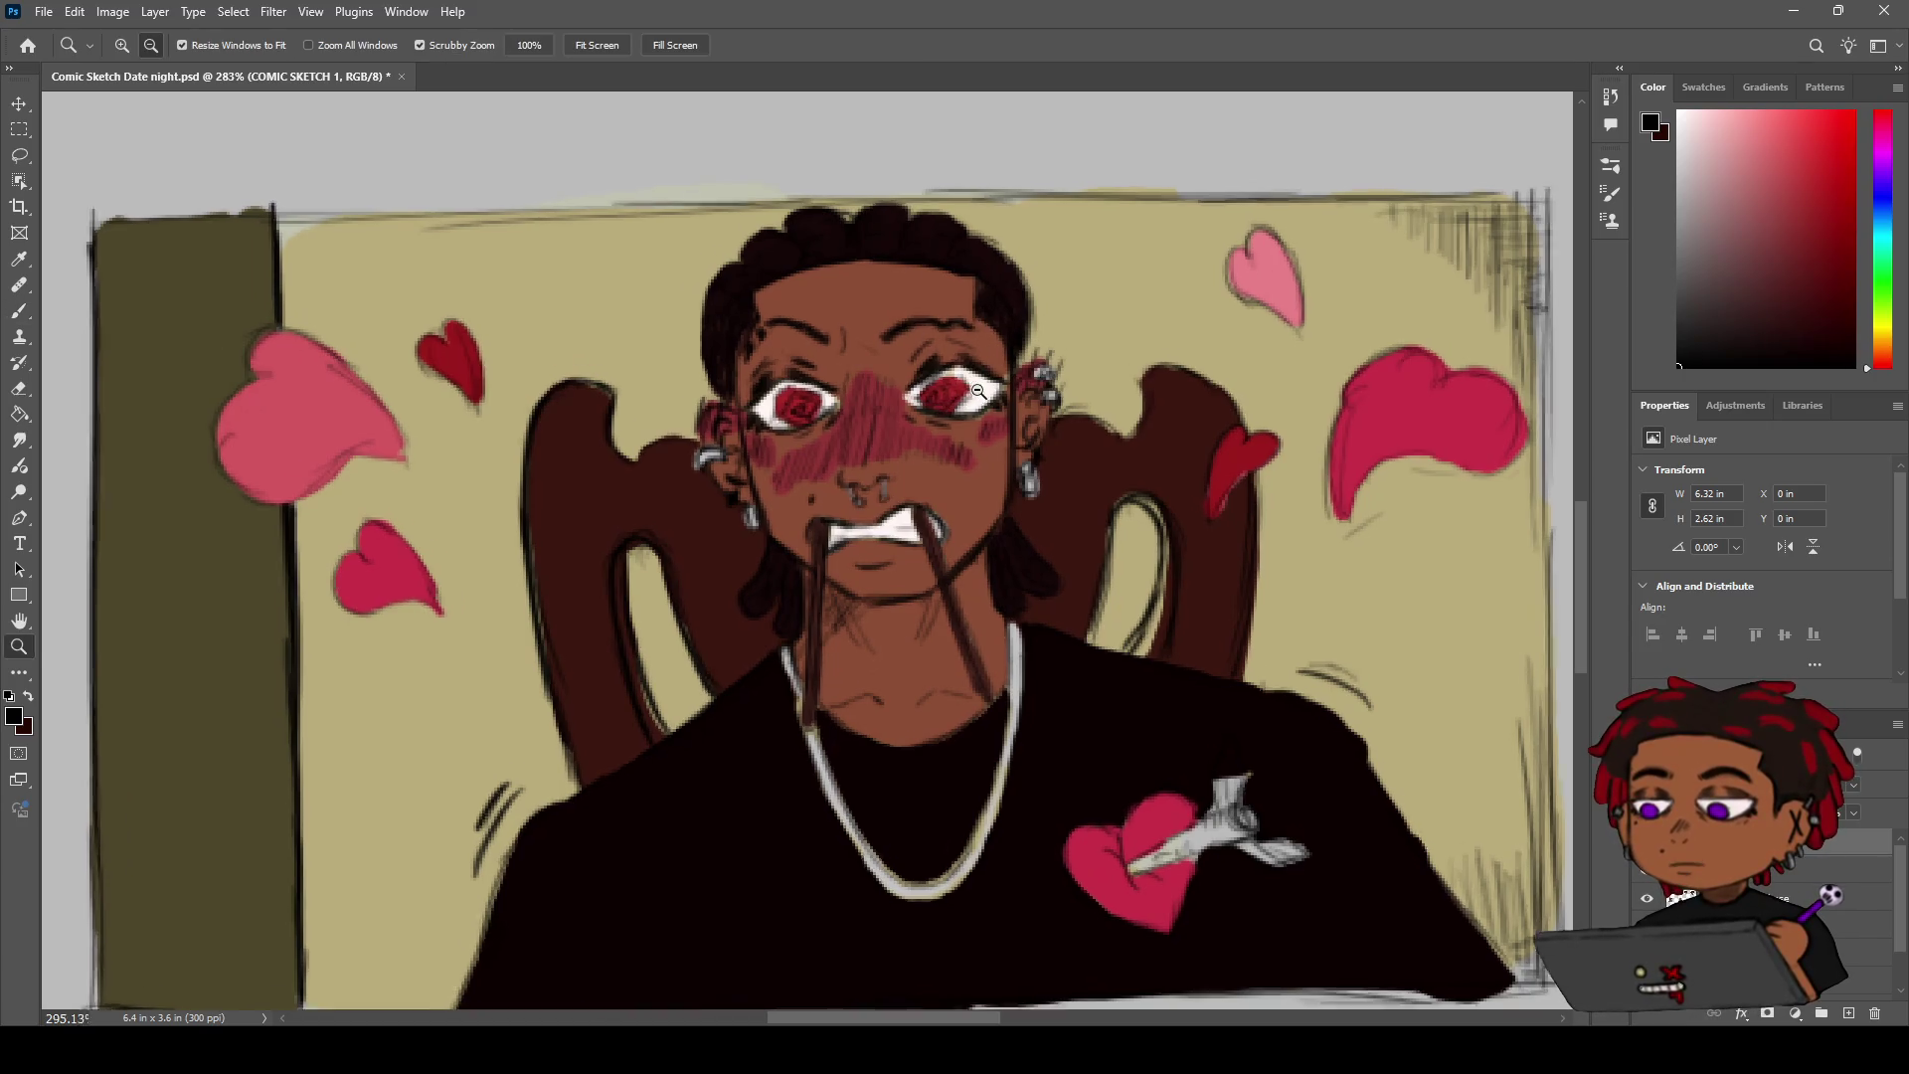
{"action": "scroll", "coordinate": [871, 379], "scroll_direction": "up", "scroll_amount": 5}
{"action": "scroll", "coordinate": [871, 379], "scroll_direction": "down", "scroll_amount": 3}
{"action": "key", "text": "b"}
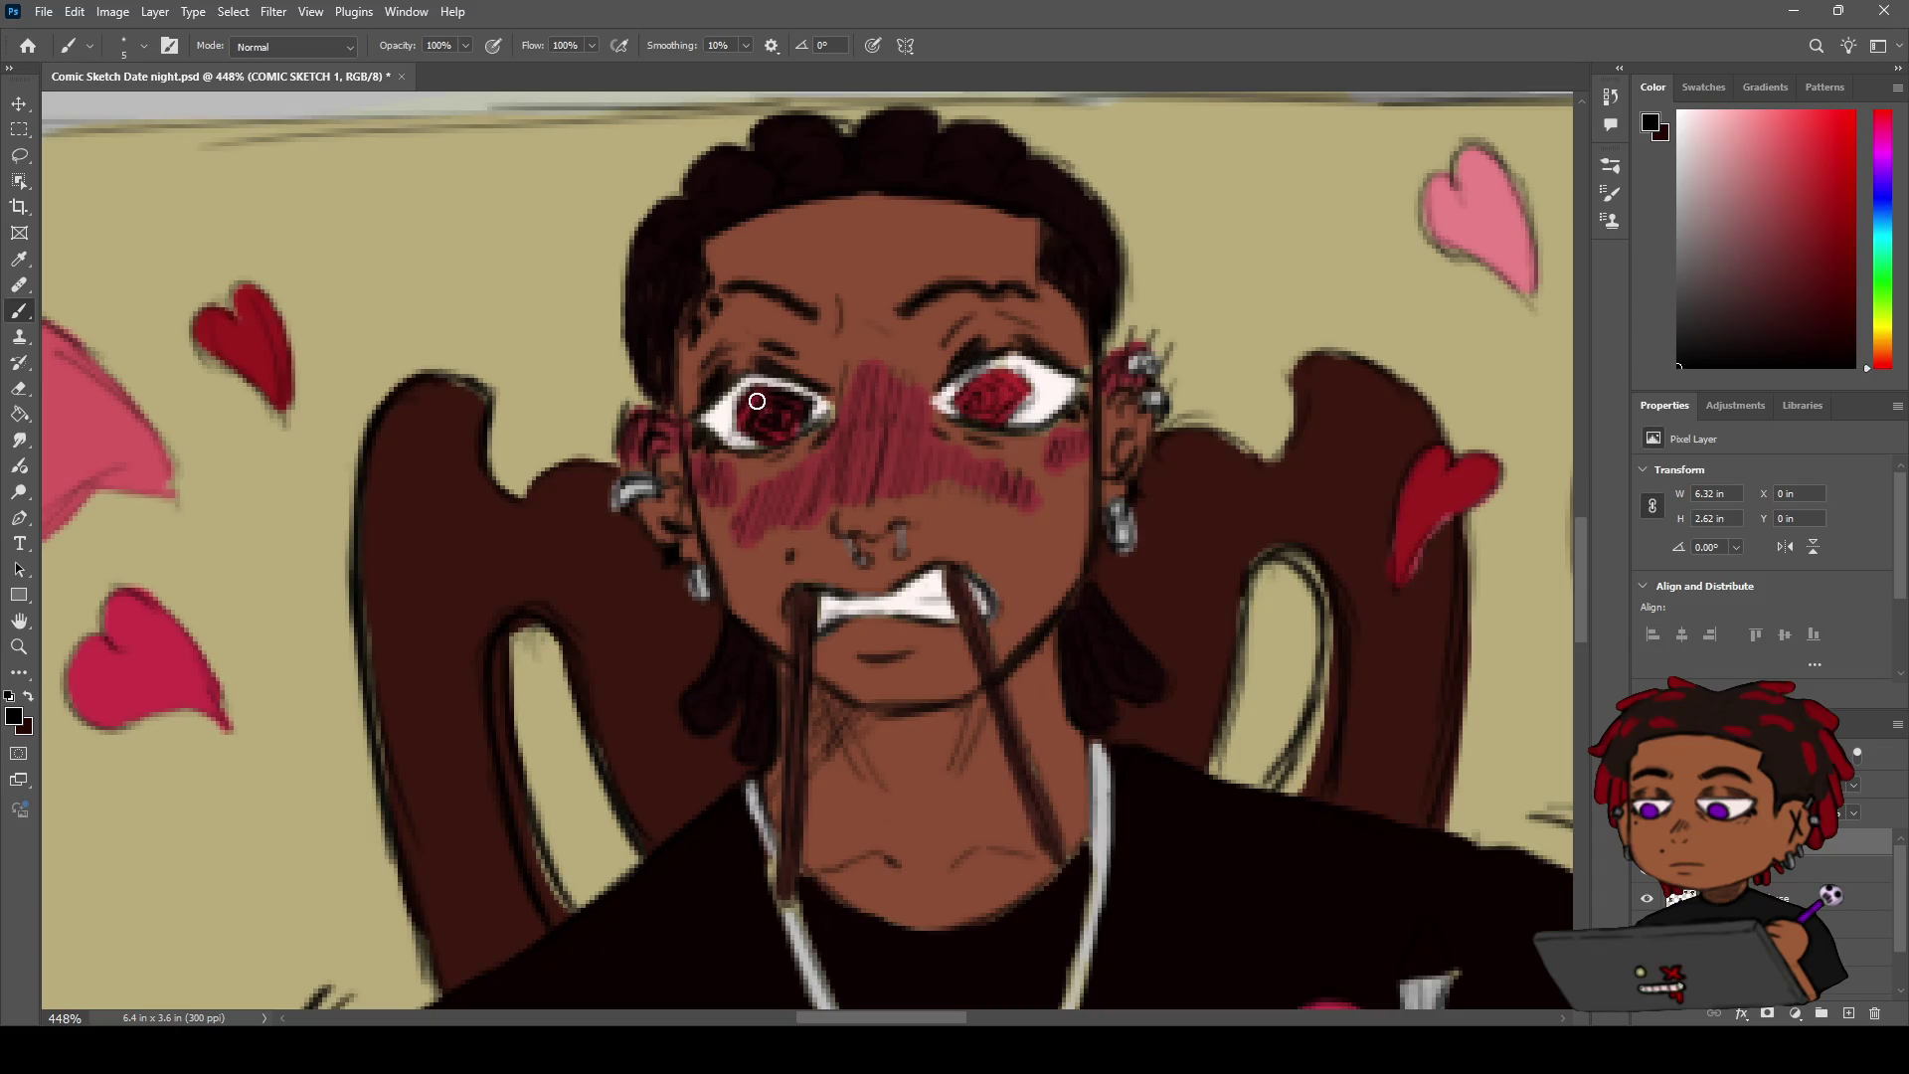
{"action": "key", "text": "z"}
{"action": "left_click_drag", "start_coordinate": [784, 397], "coordinate": [975, 358]}
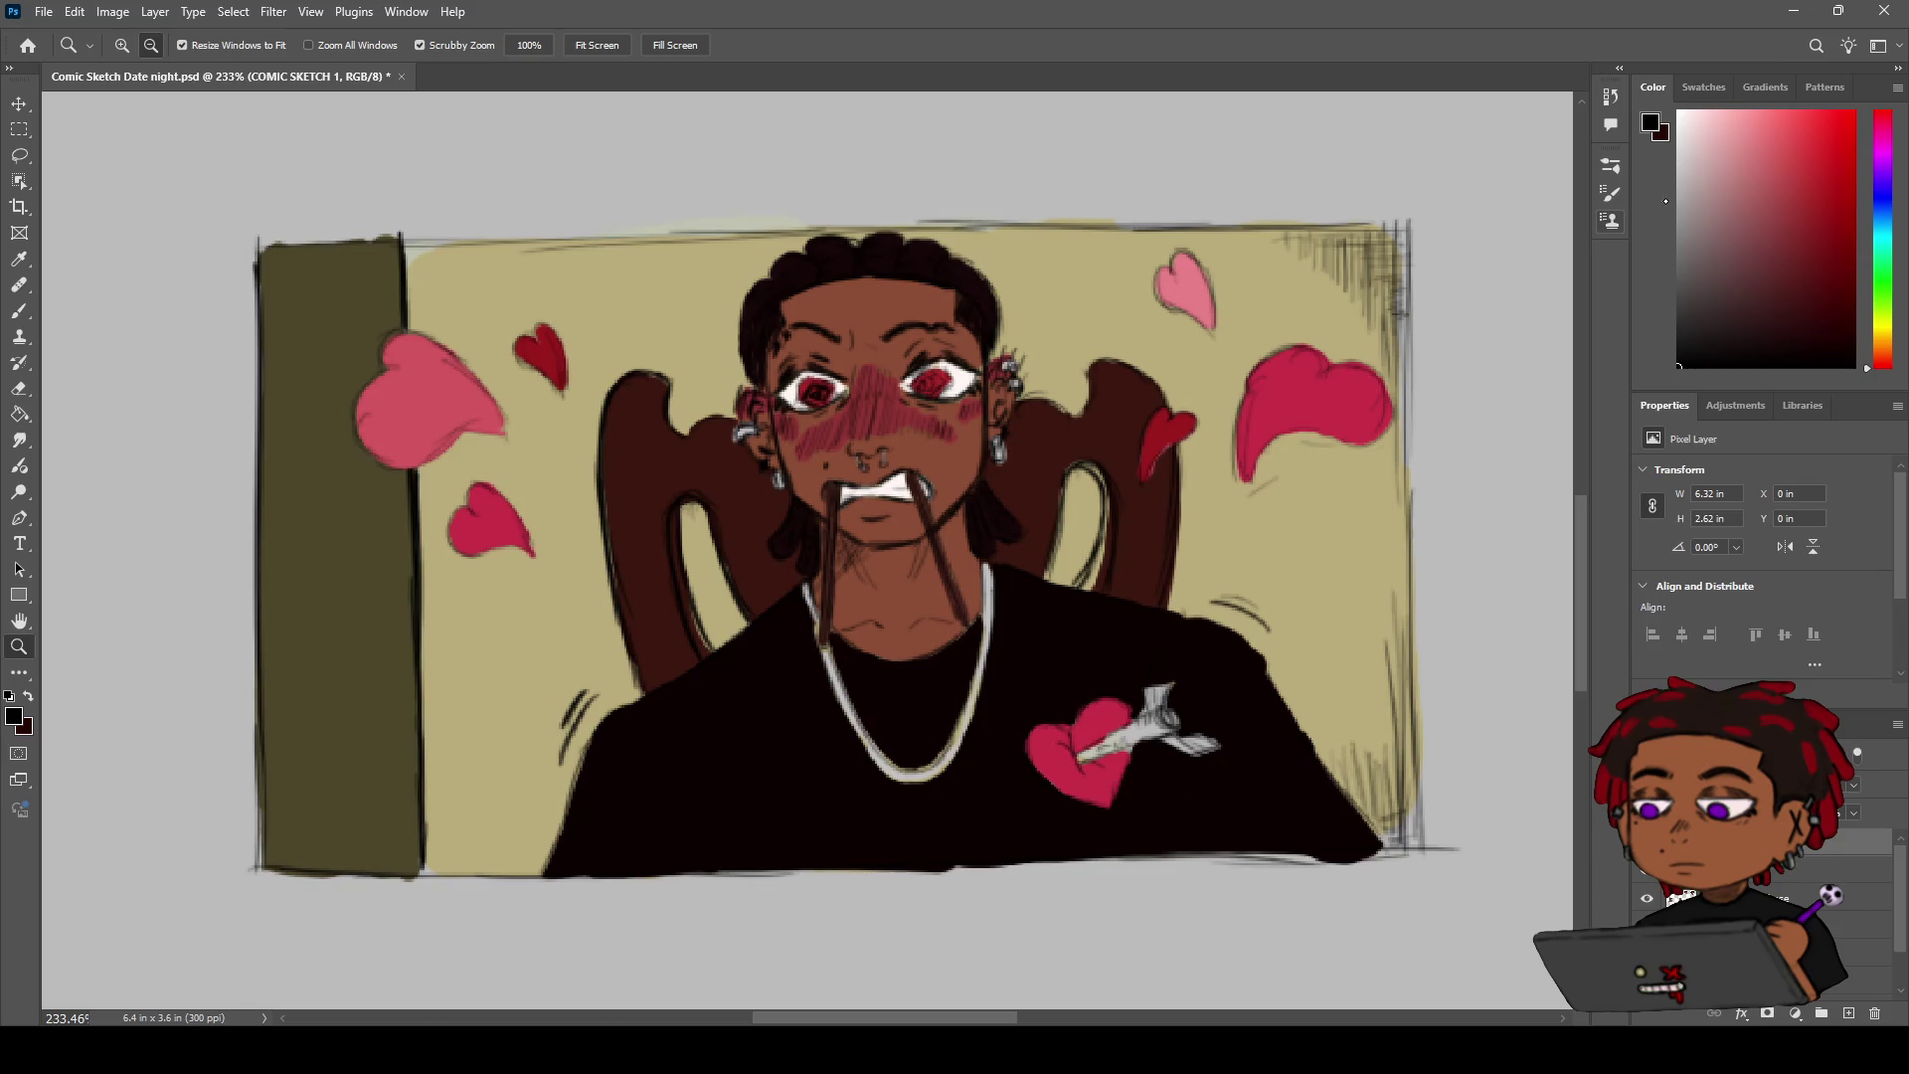
Shrink the brush from size 5 to 3 for finer detail work
{"action": "key", "text": "b"}
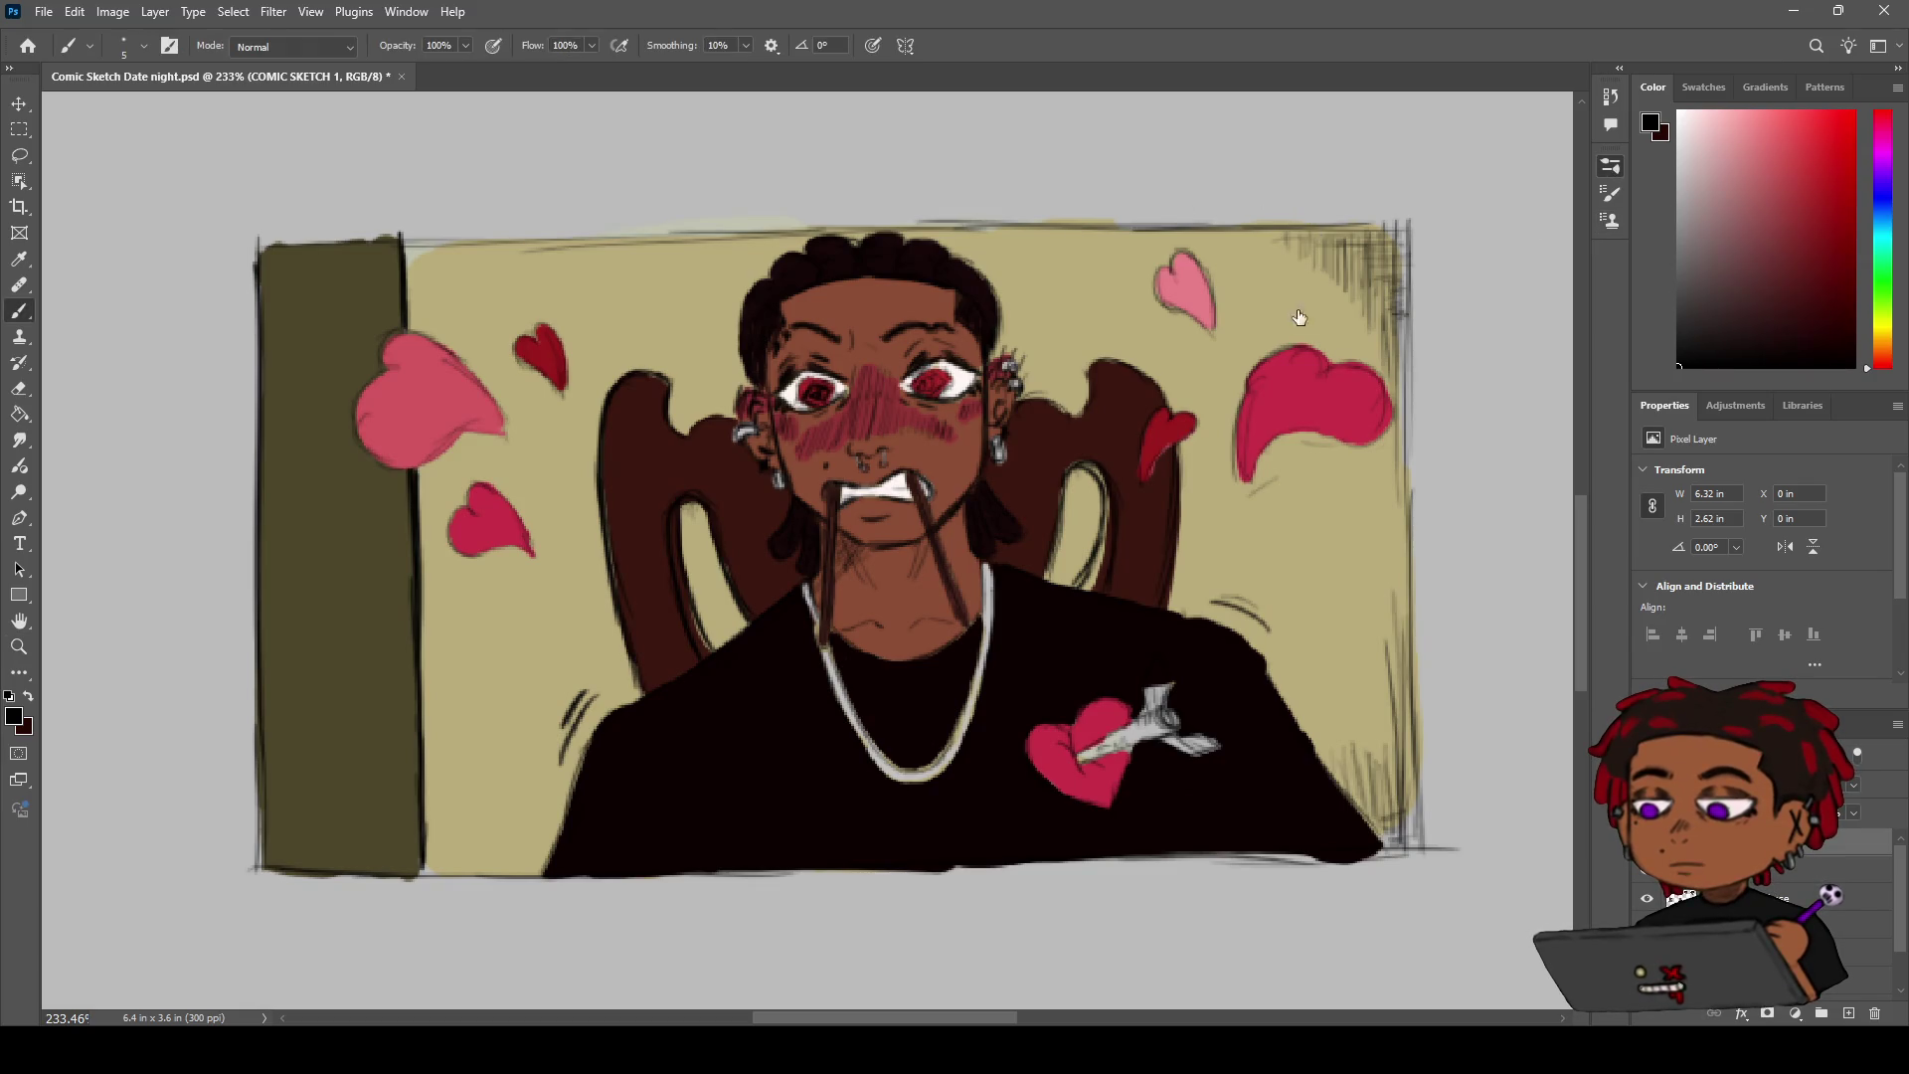
{"action": "key", "text": "bracketleft"}
{"action": "key", "text": "bracketleft"}
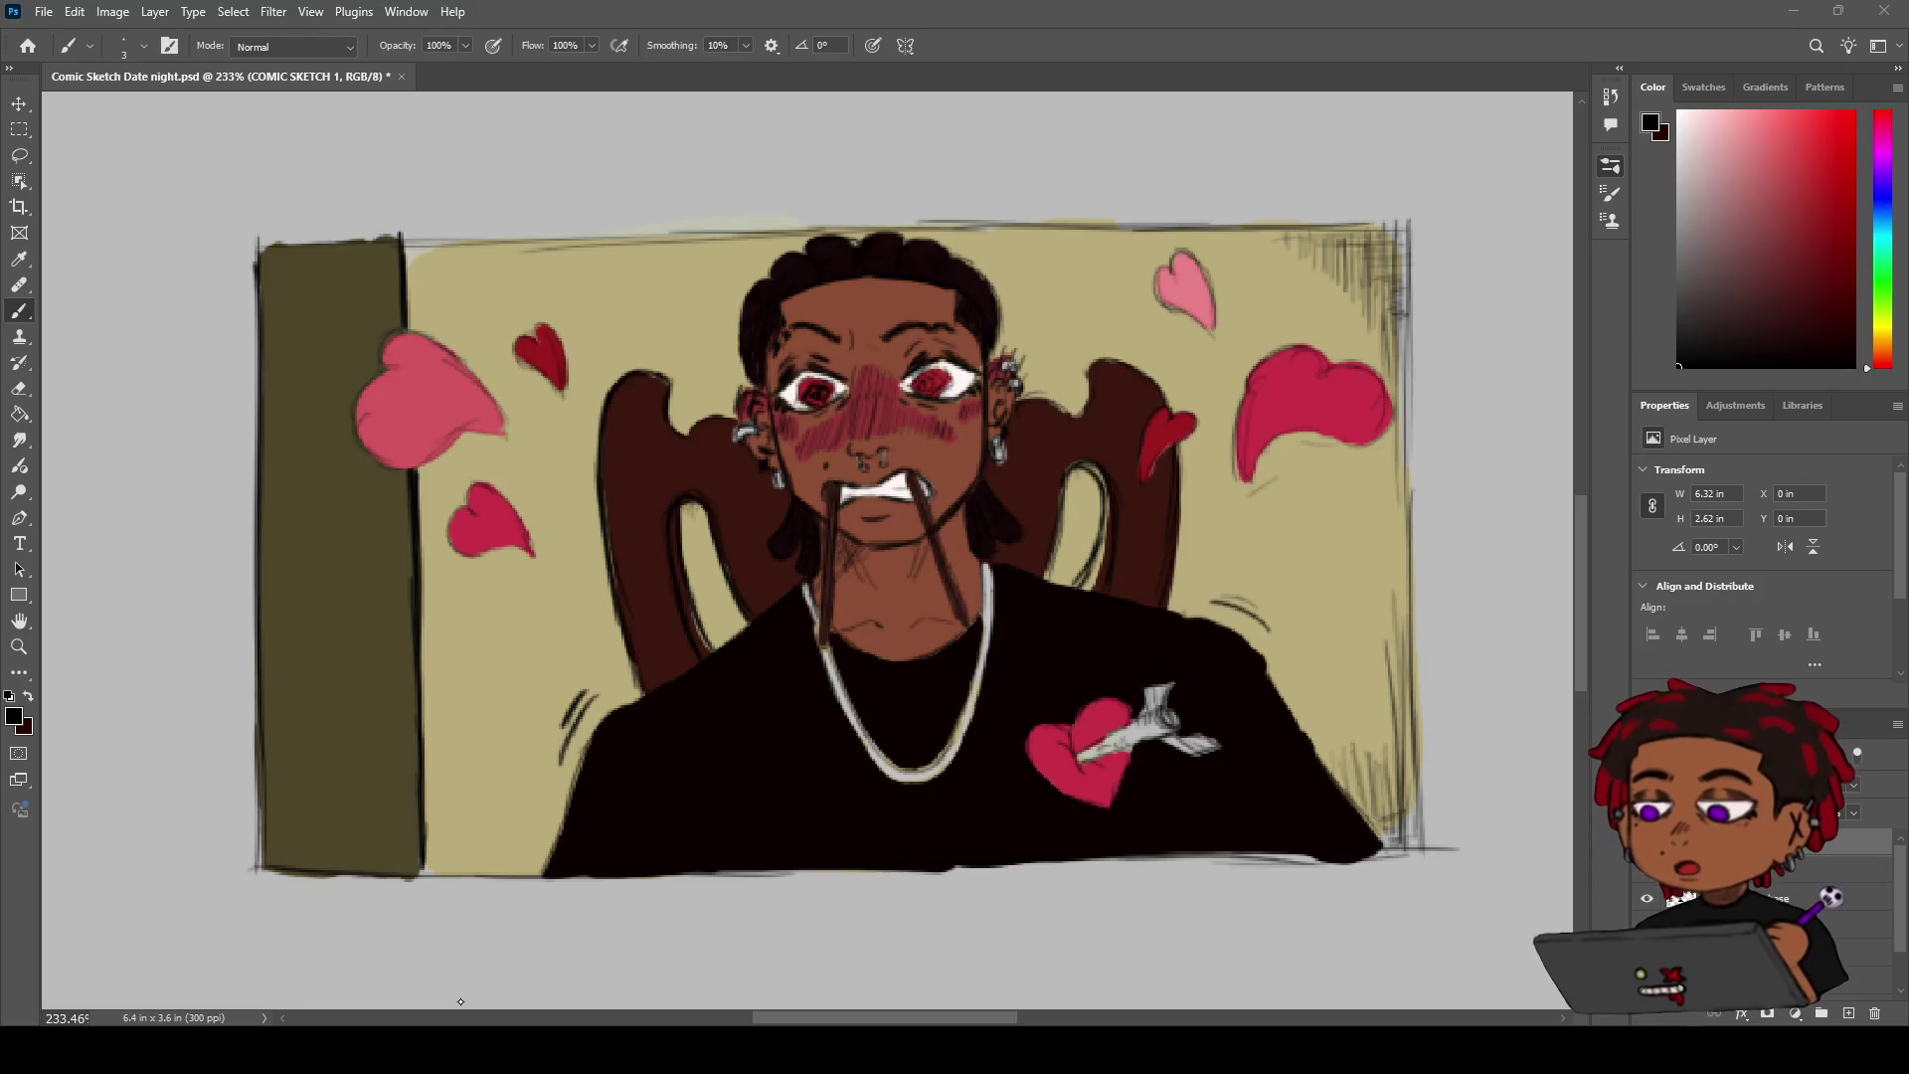
{"action": "key", "text": "h"}
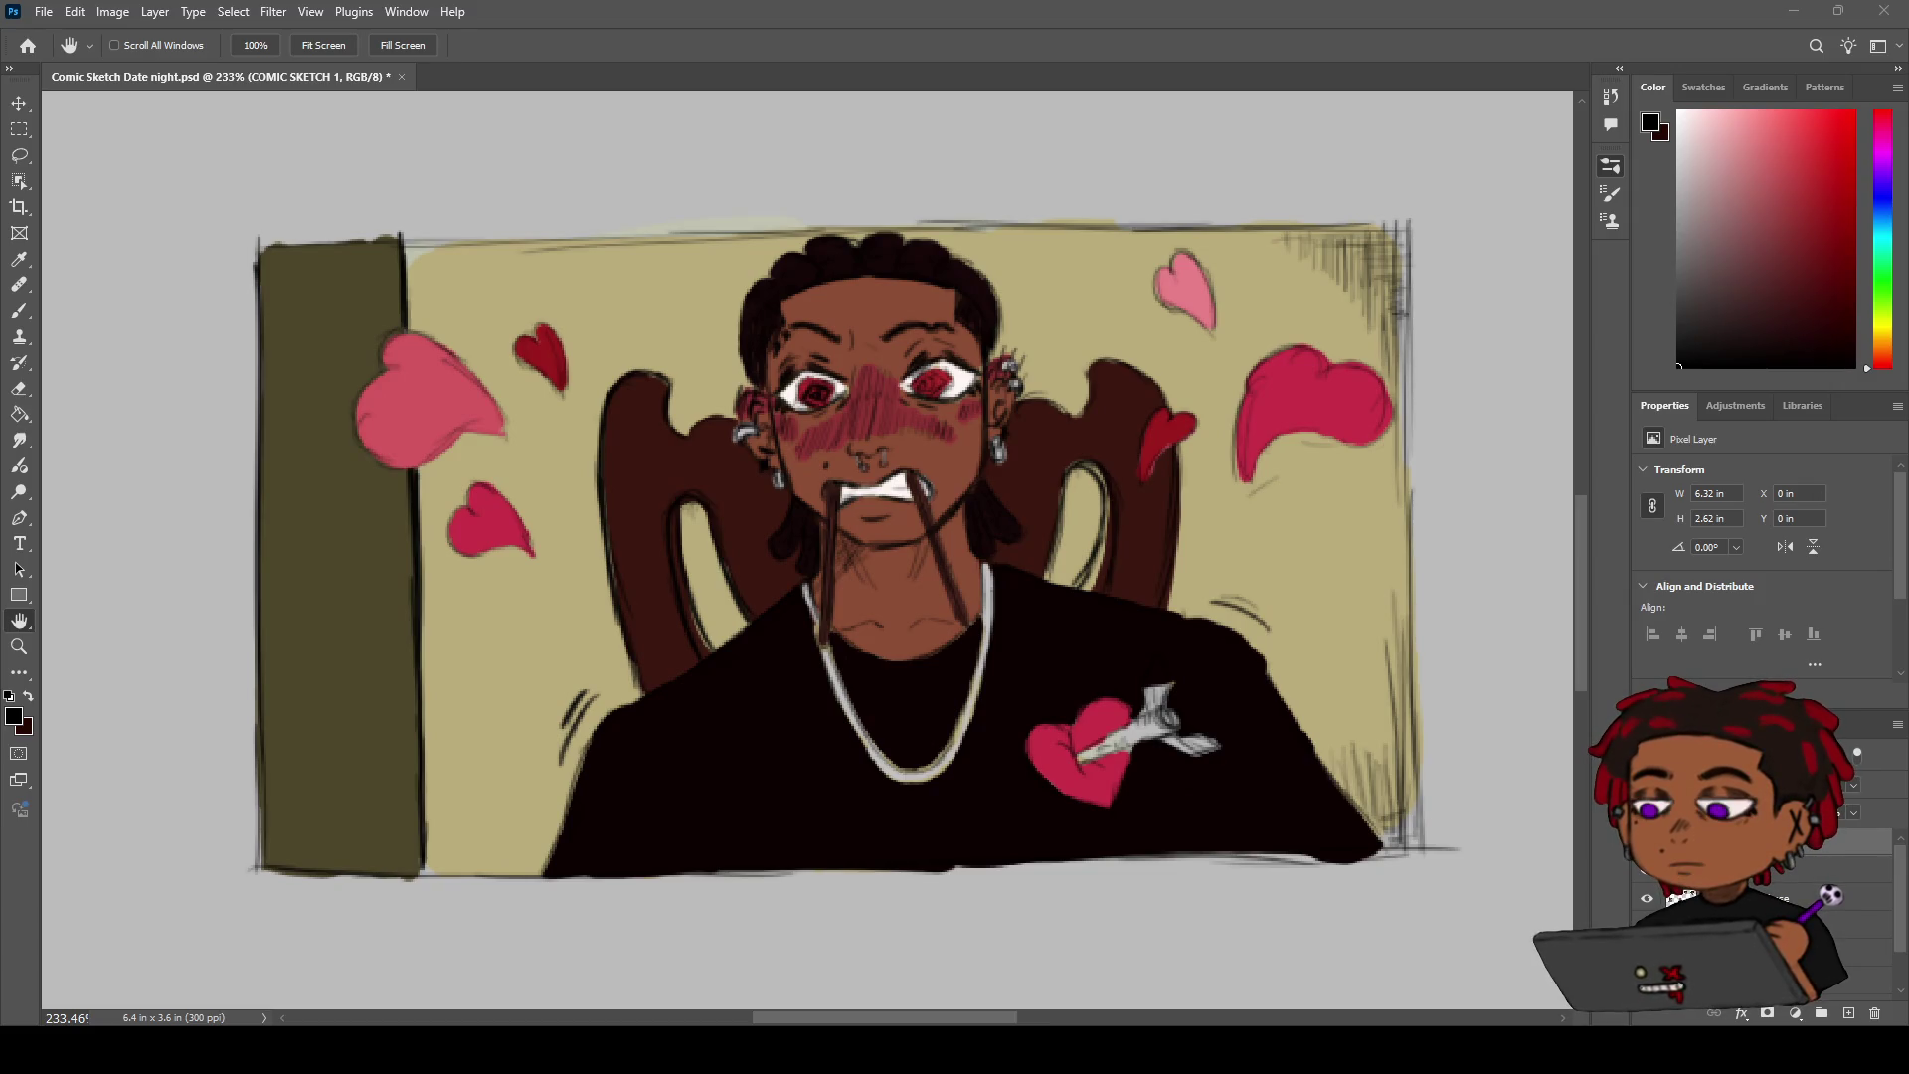
{"action": "key", "text": "z"}
{"action": "scroll", "coordinate": [1030, 414], "scroll_direction": "down", "scroll_amount": 2}
Zoom to about 314% on the man's face and right eye, with the Brush ready
{"action": "scroll", "coordinate": [1030, 414], "scroll_direction": "up", "scroll_amount": 4}
{"action": "scroll", "coordinate": [1030, 415], "scroll_direction": "down", "scroll_amount": 5}
{"action": "scroll", "coordinate": [1030, 415], "scroll_direction": "up", "scroll_amount": 5}
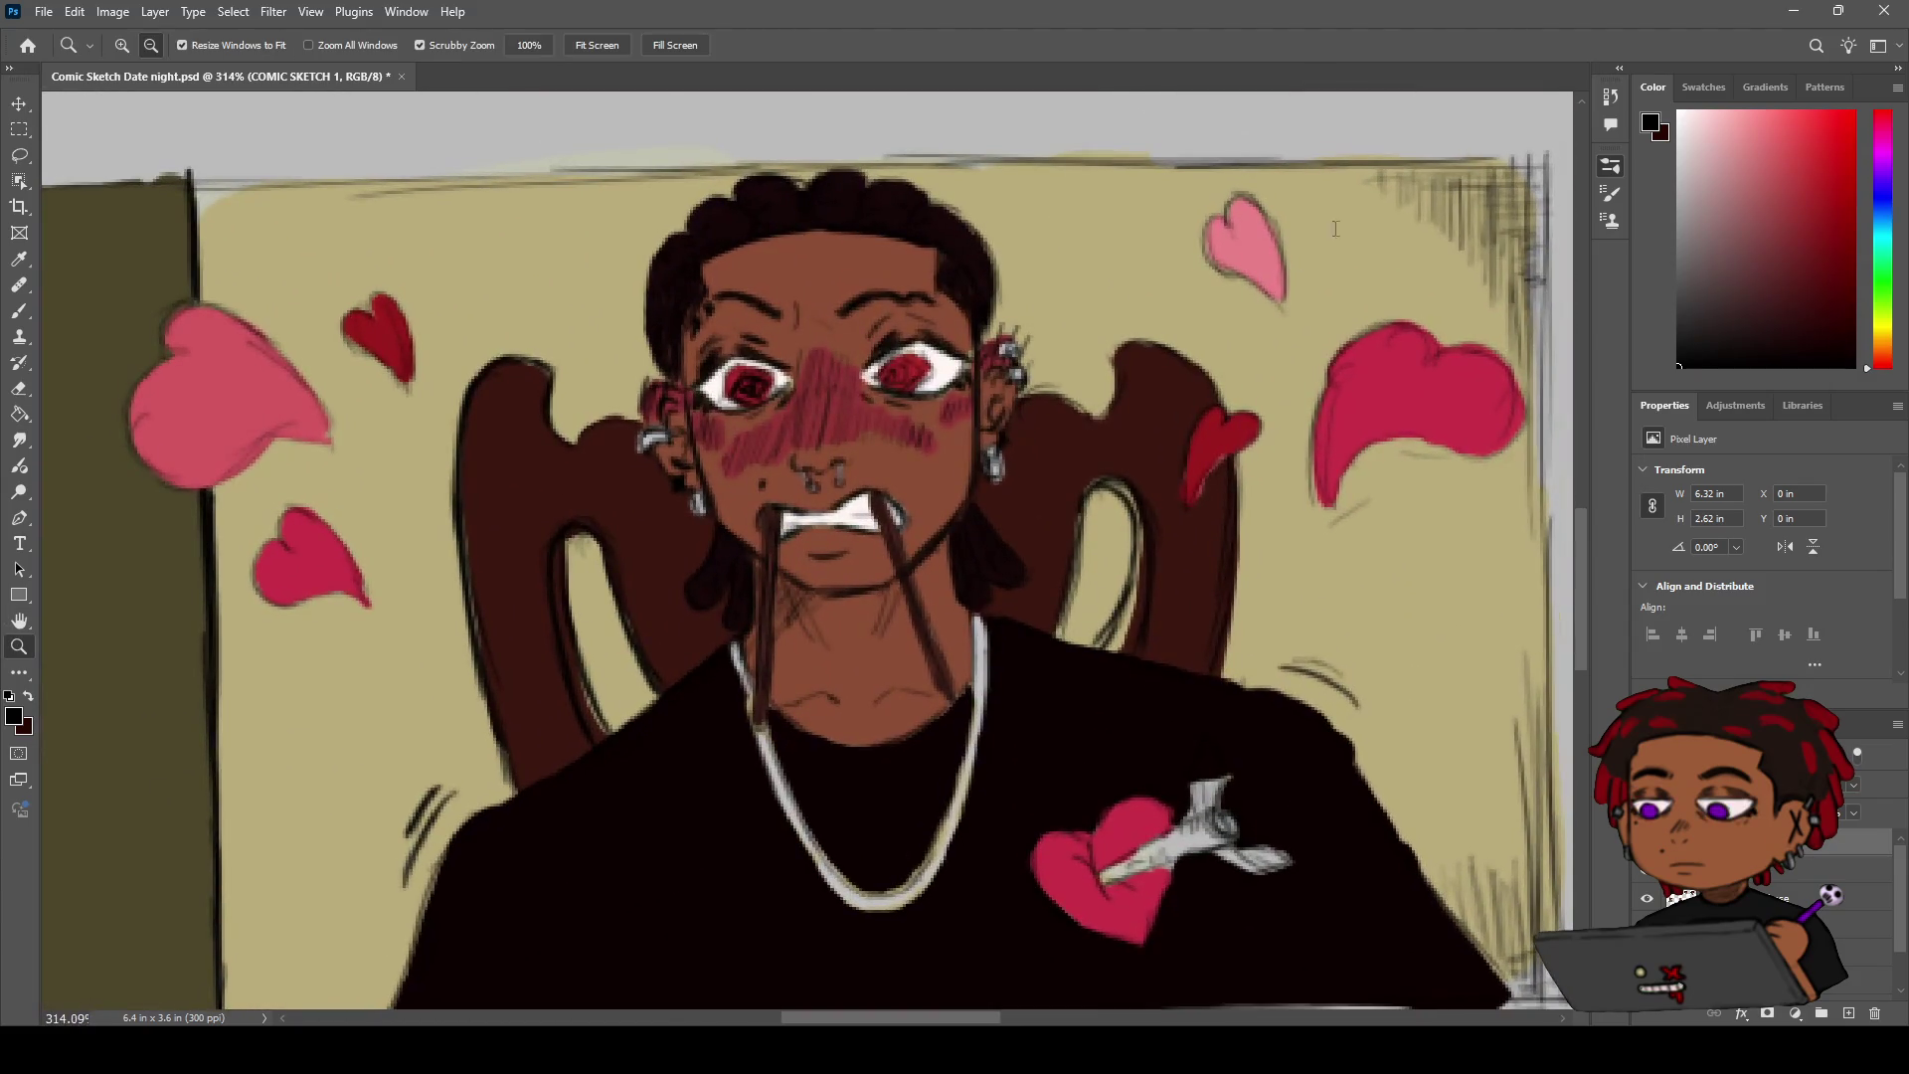
{"action": "key", "text": "b"}
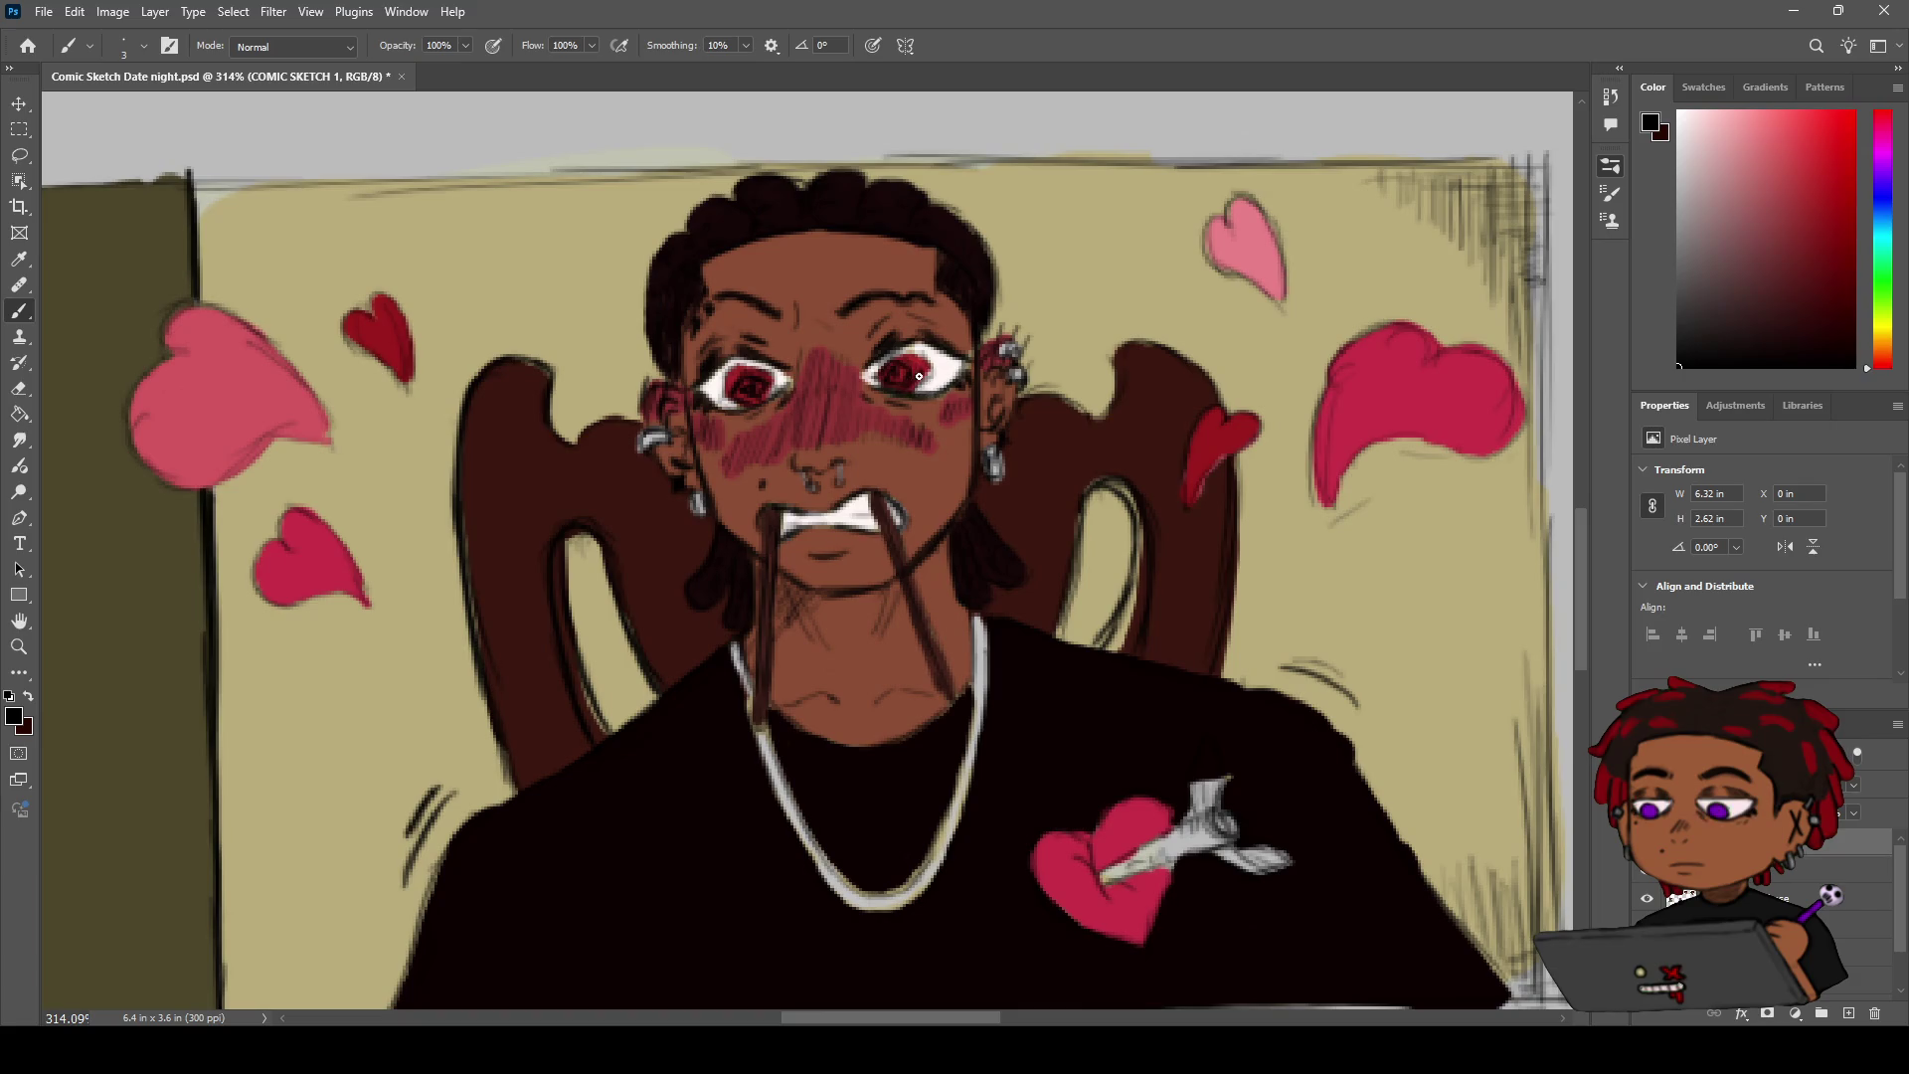
{"action": "key", "text": "z"}
{"action": "left_click_drag", "start_coordinate": [903, 355], "coordinate": [942, 360]}
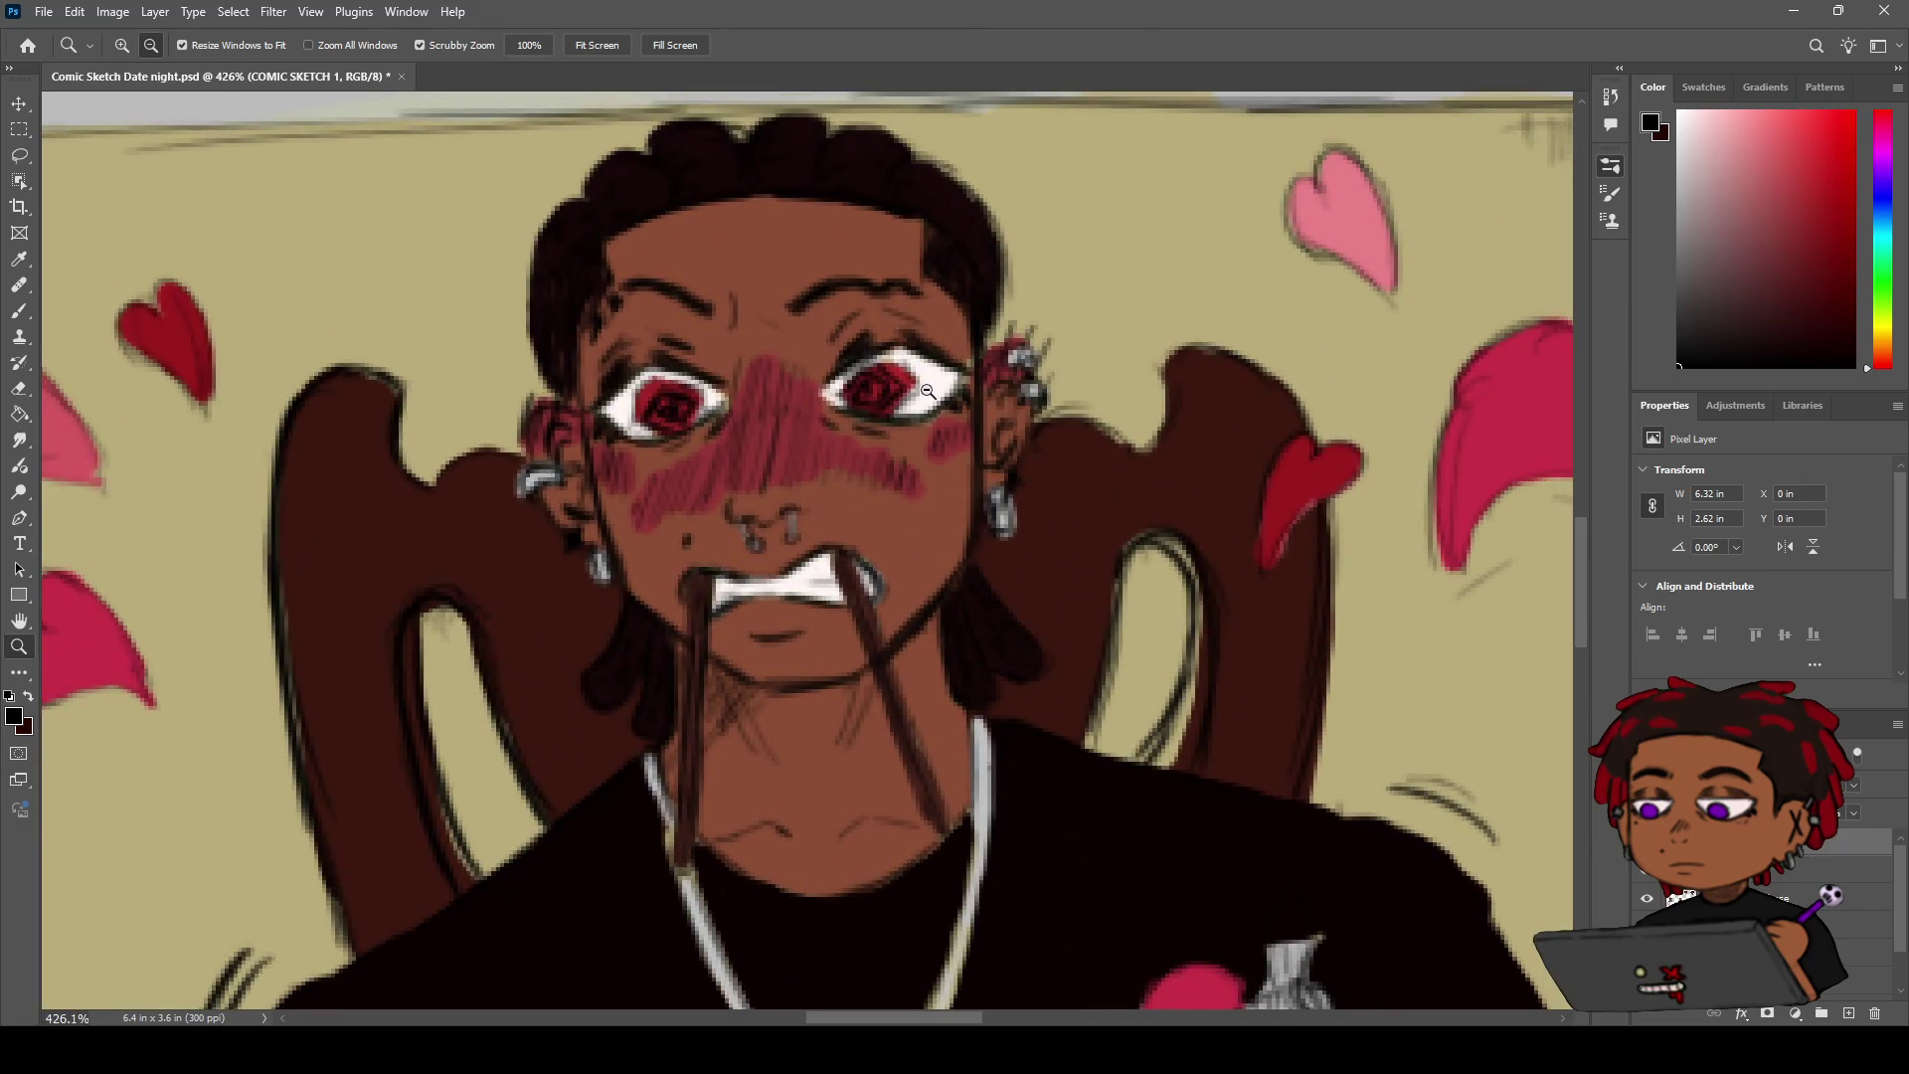
Erase the stray red marks above the man's right iris and trim the cheek blush edge
{"action": "key", "text": "e"}
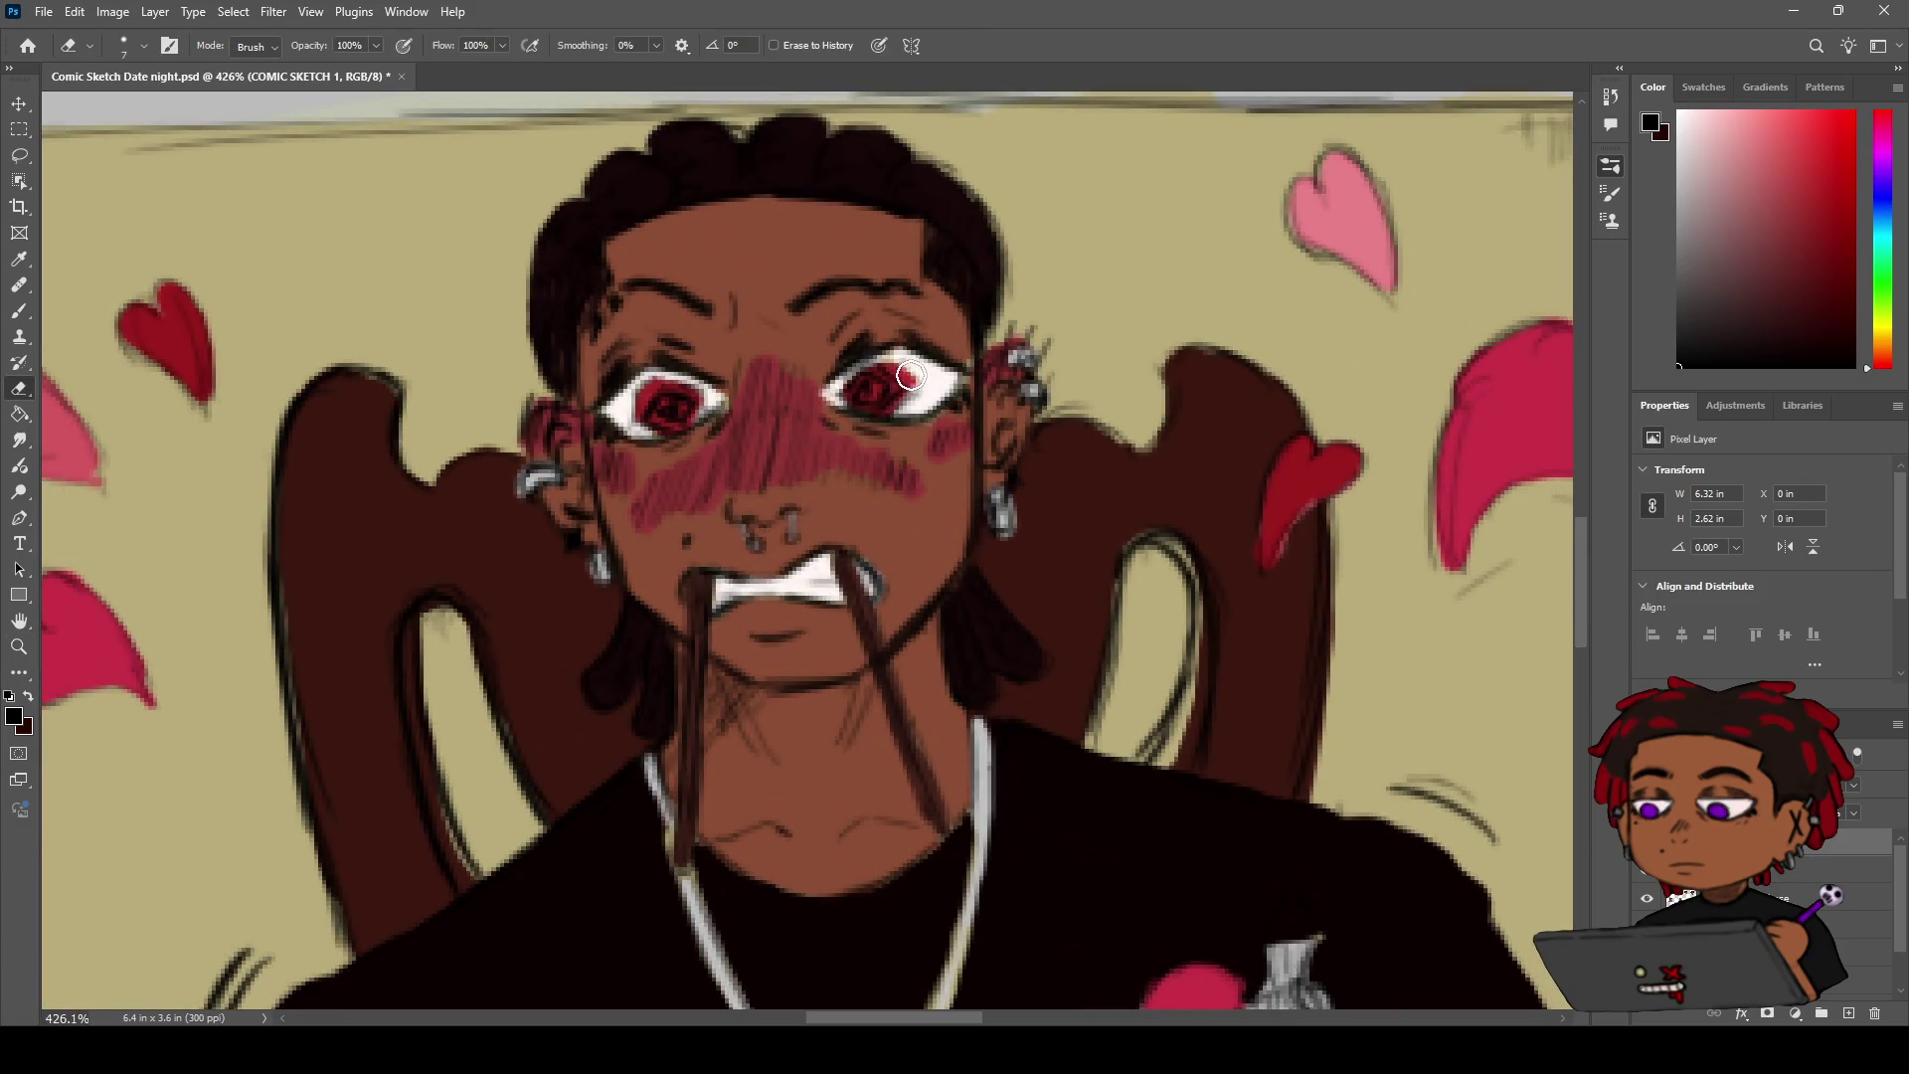
{"action": "left_click_drag", "start_coordinate": [902, 364], "coordinate": [860, 373]}
{"action": "left_click_drag", "start_coordinate": [928, 477], "coordinate": [923, 488]}
{"action": "key", "text": "b"}
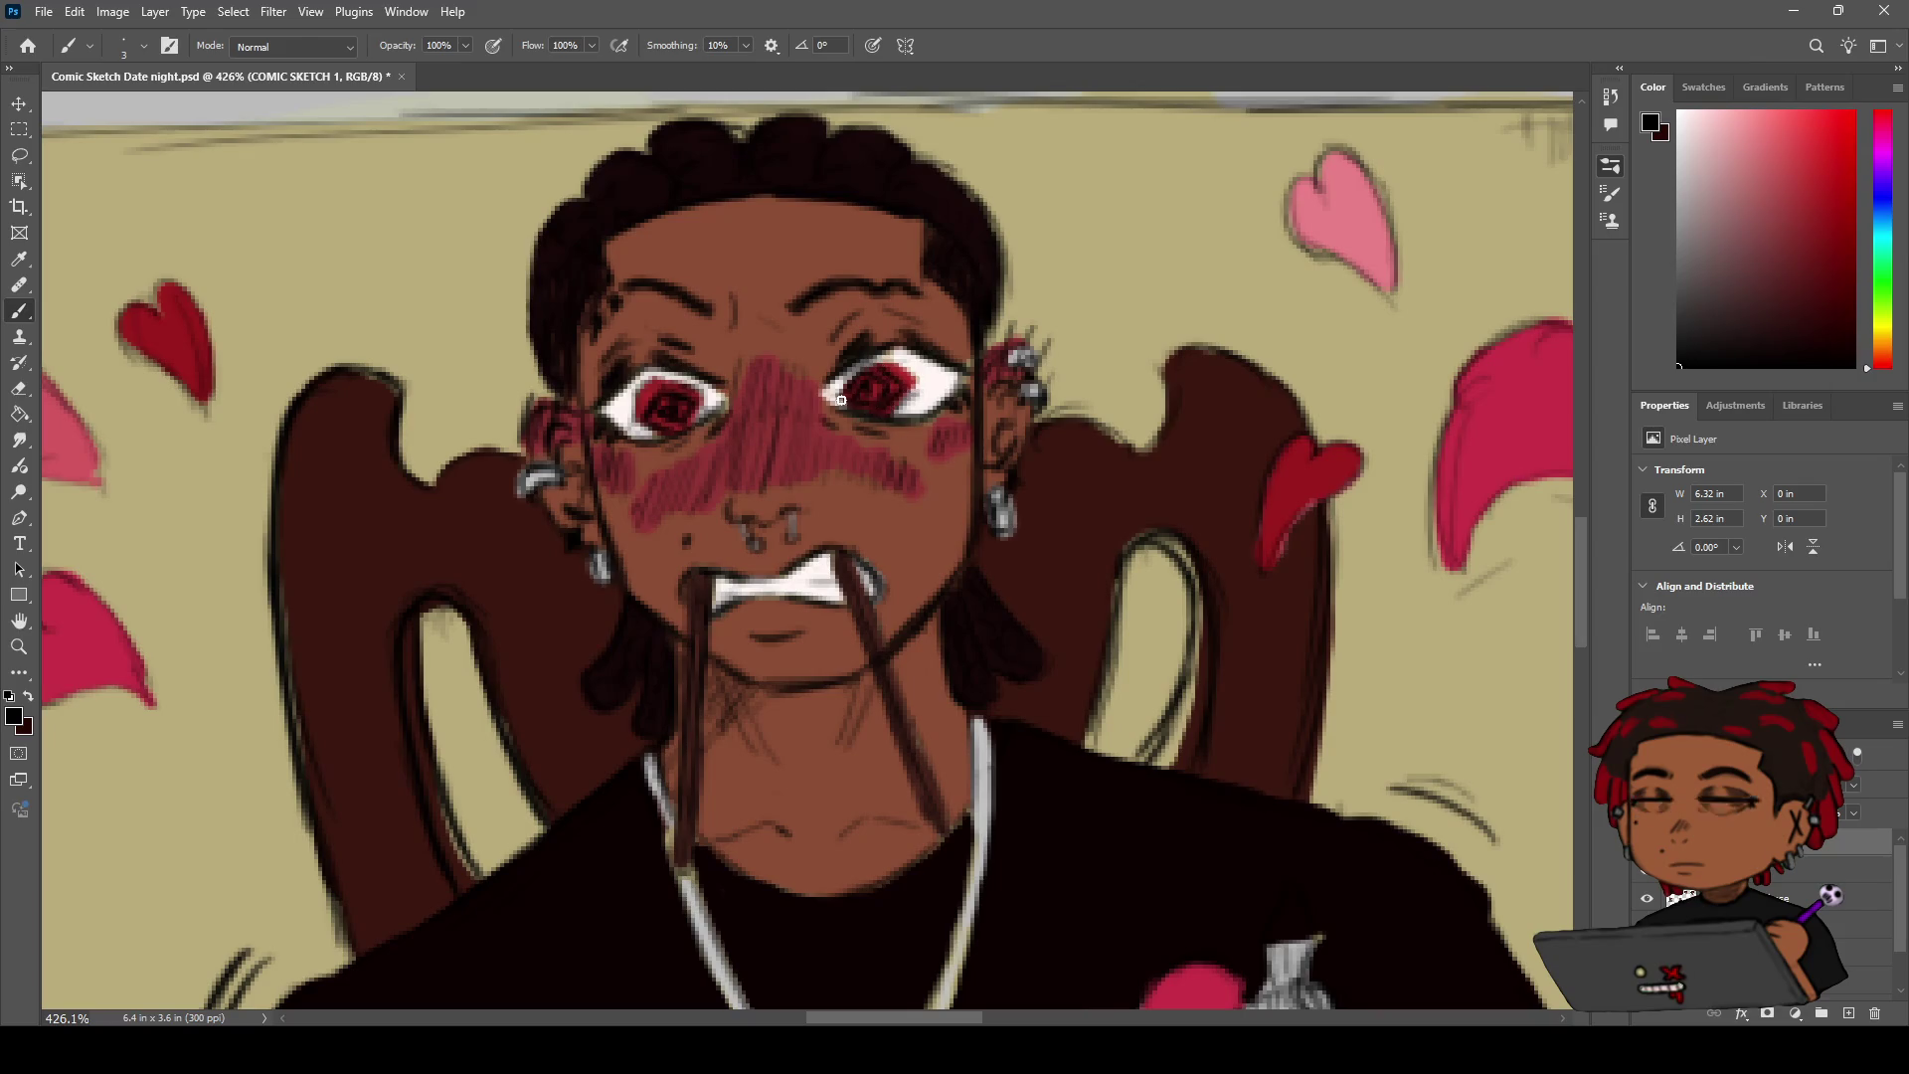
Touch up the man's left iris, then zoom out around the left eye
{"action": "key", "text": "z"}
{"action": "scroll", "coordinate": [880, 355], "scroll_direction": "down", "scroll_amount": 2}
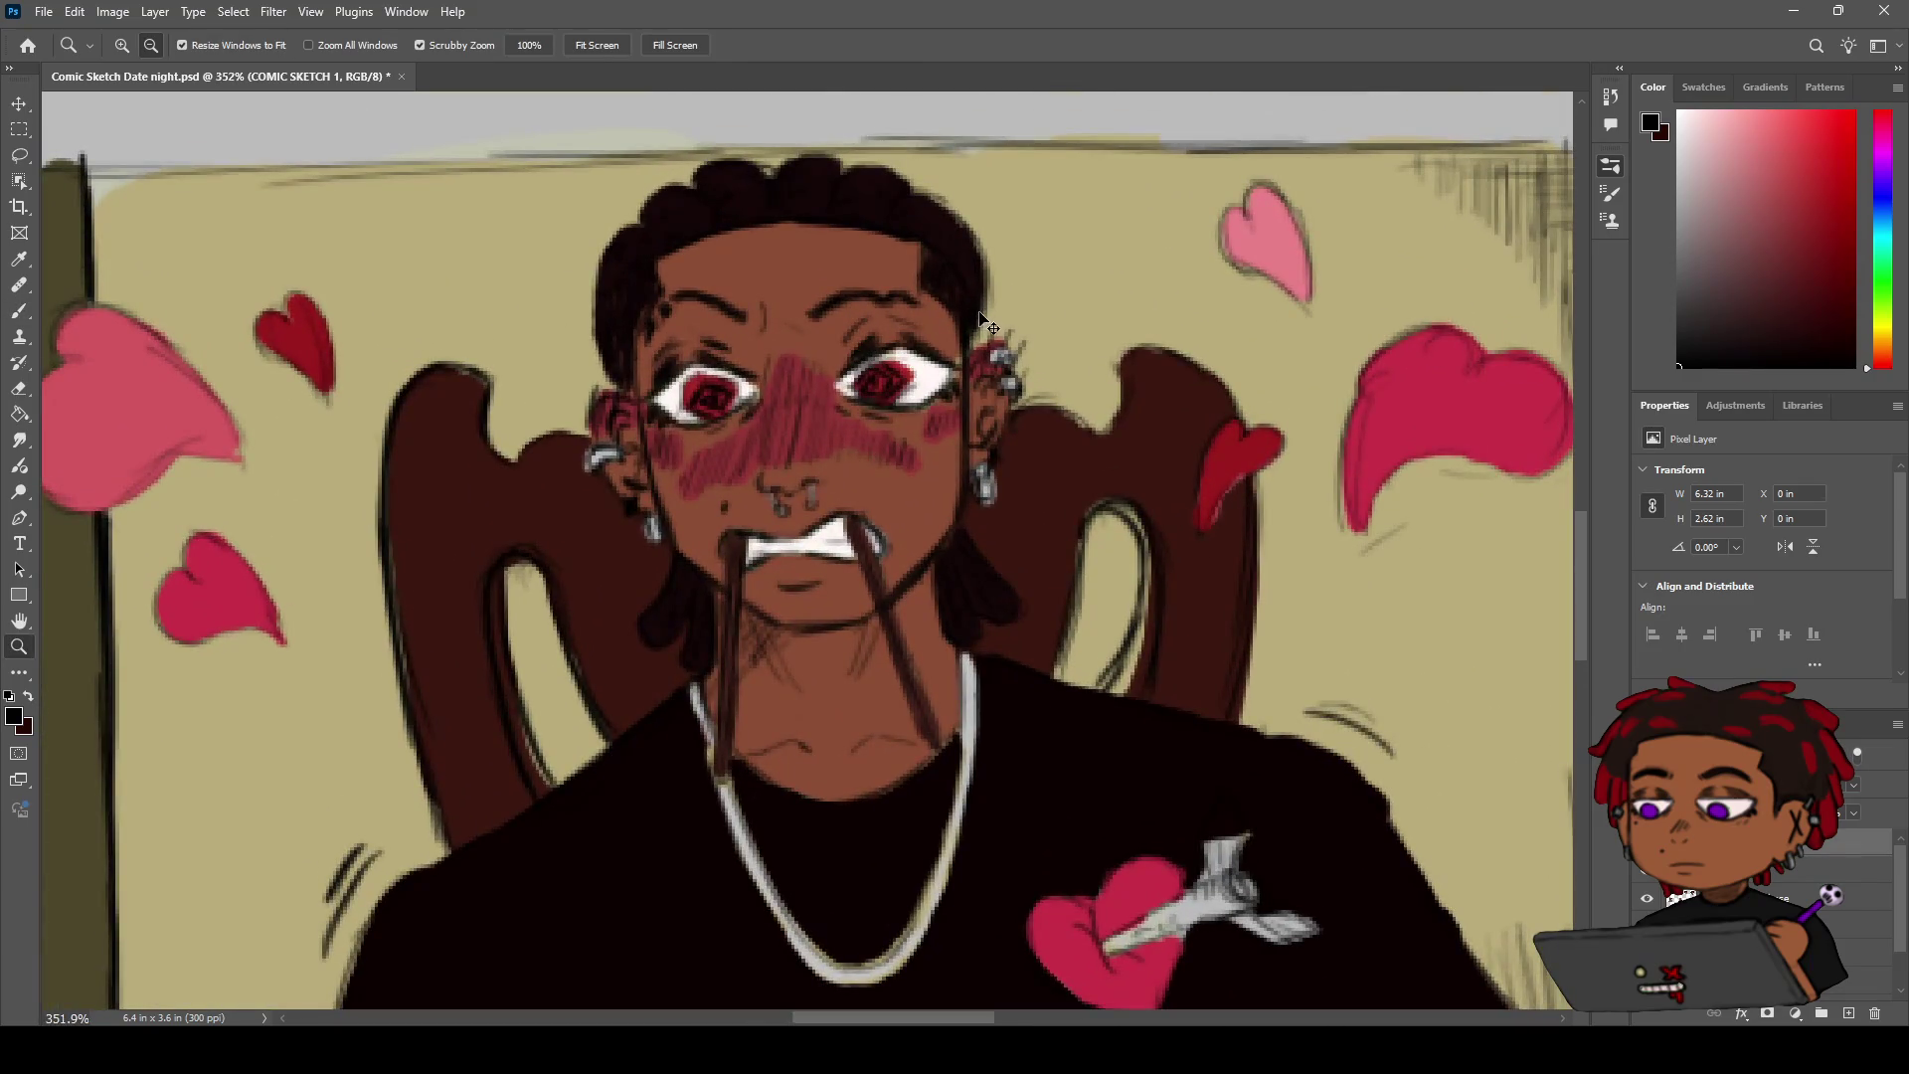
{"action": "scroll", "coordinate": [865, 352], "scroll_direction": "down", "scroll_amount": 2}
{"action": "scroll", "coordinate": [850, 348], "scroll_direction": "up", "scroll_amount": 4}
{"action": "key", "text": "b"}
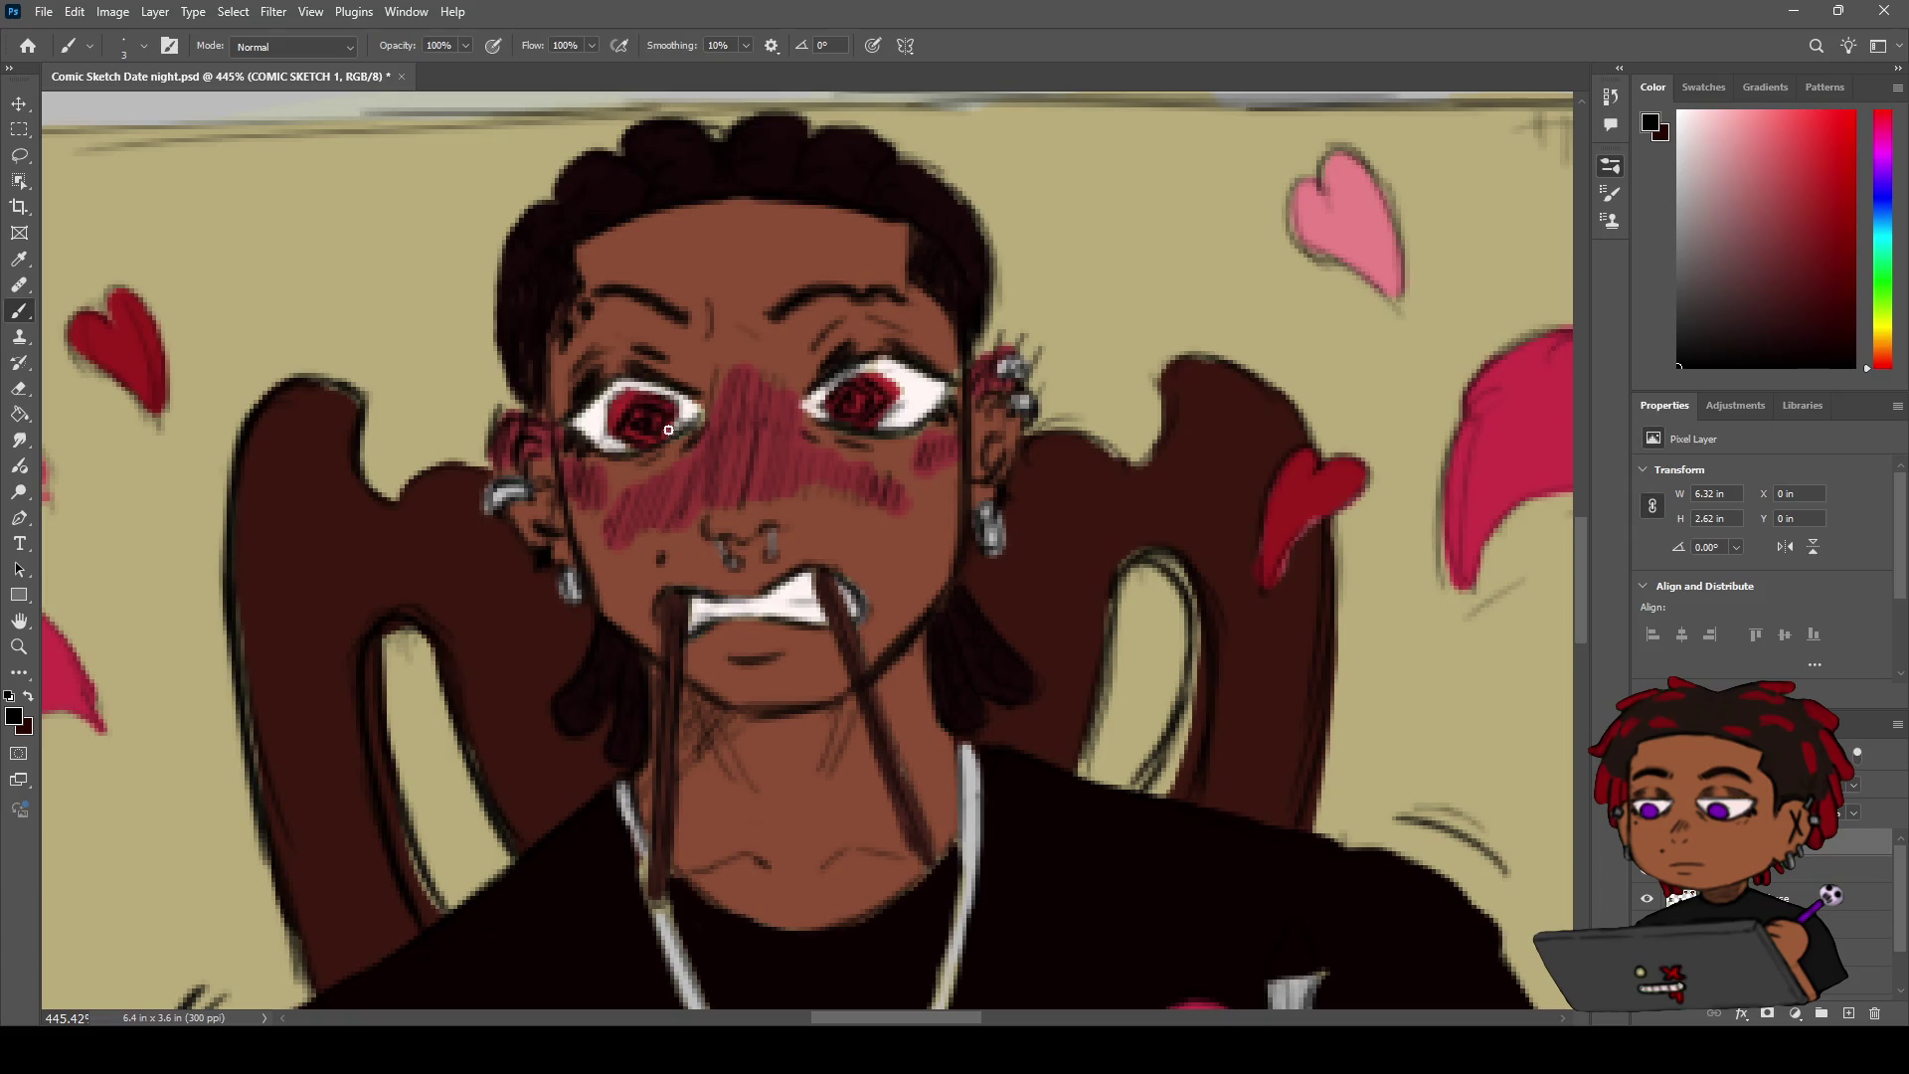
{"action": "left_click_drag", "start_coordinate": [609, 417], "coordinate": [622, 408]}
{"action": "key", "text": "z"}
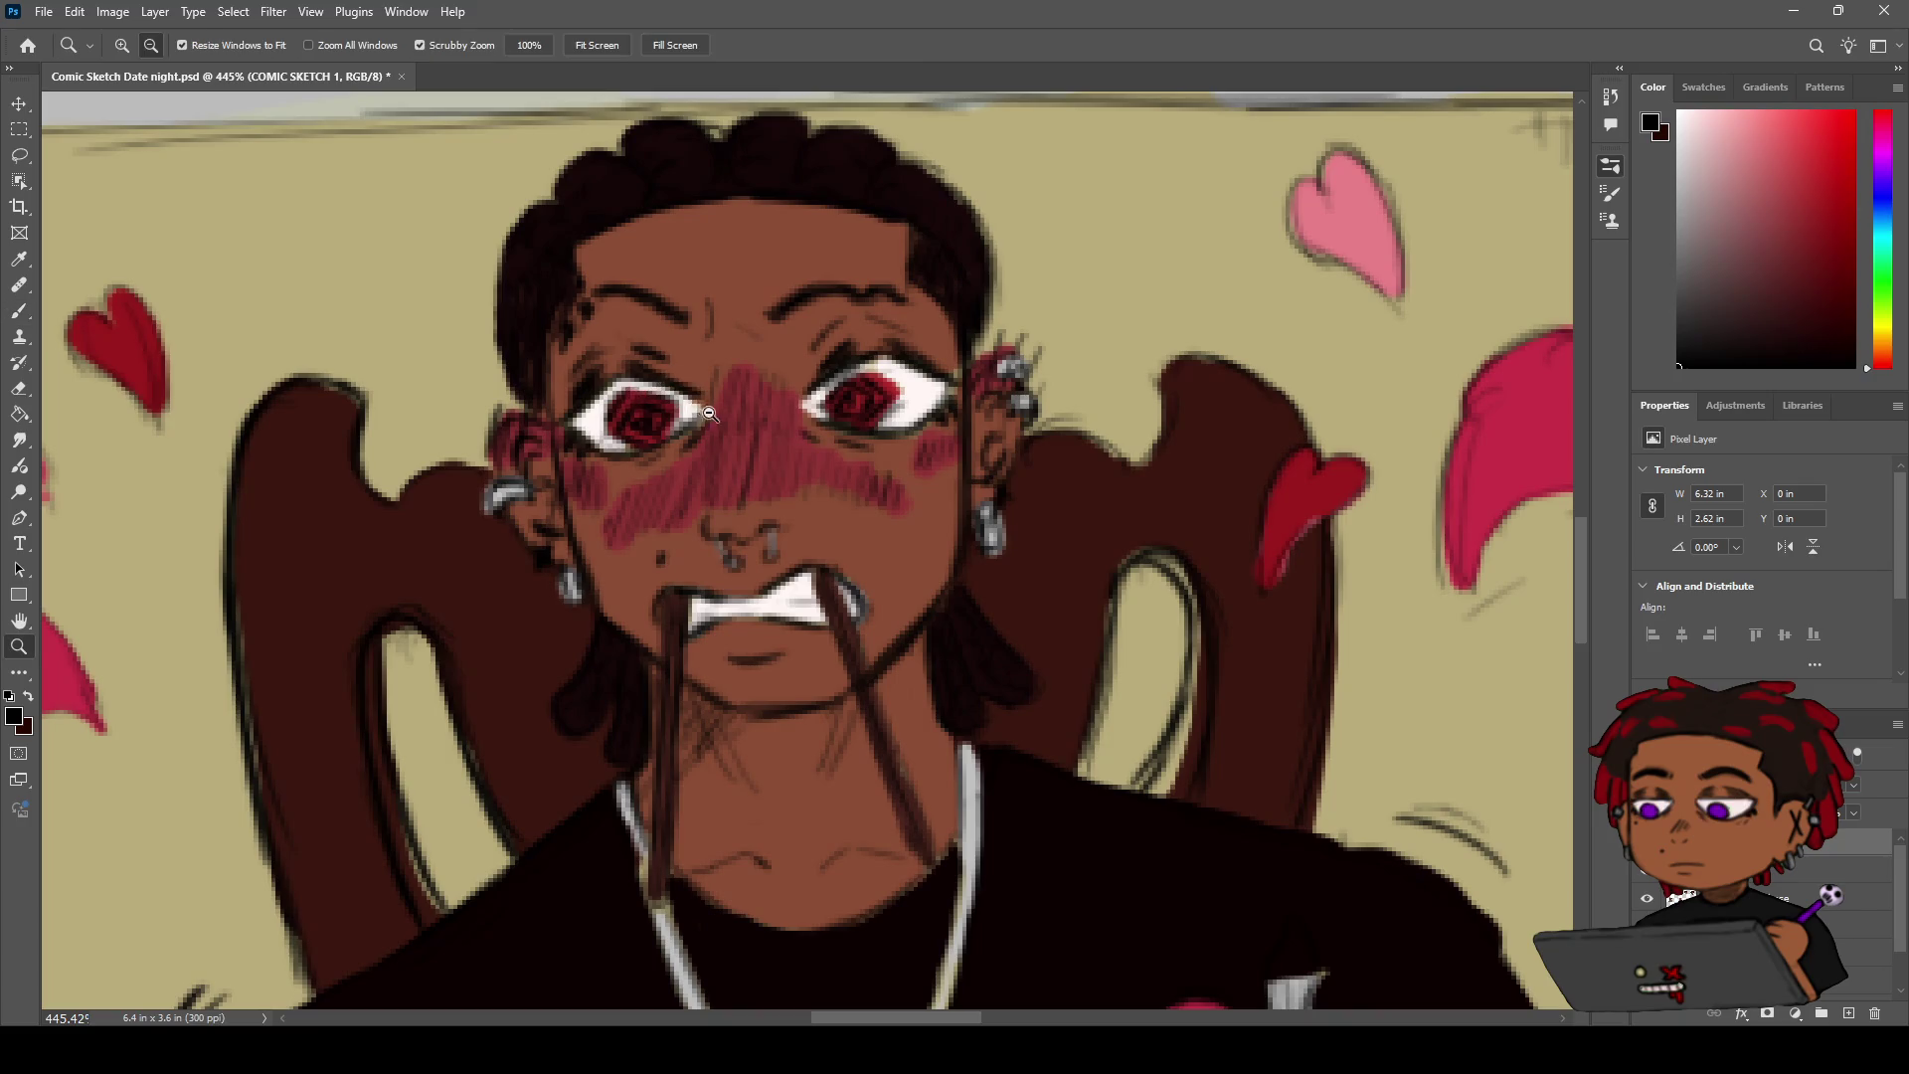
{"action": "left_click", "coordinate": [683, 422], "text": "alt"}
{"action": "left_click_drag", "start_coordinate": [683, 421], "coordinate": [736, 416]}
Zoom out to the neighbouring panels and back in on the man's face to check the cleanup
{"action": "key", "text": "e"}
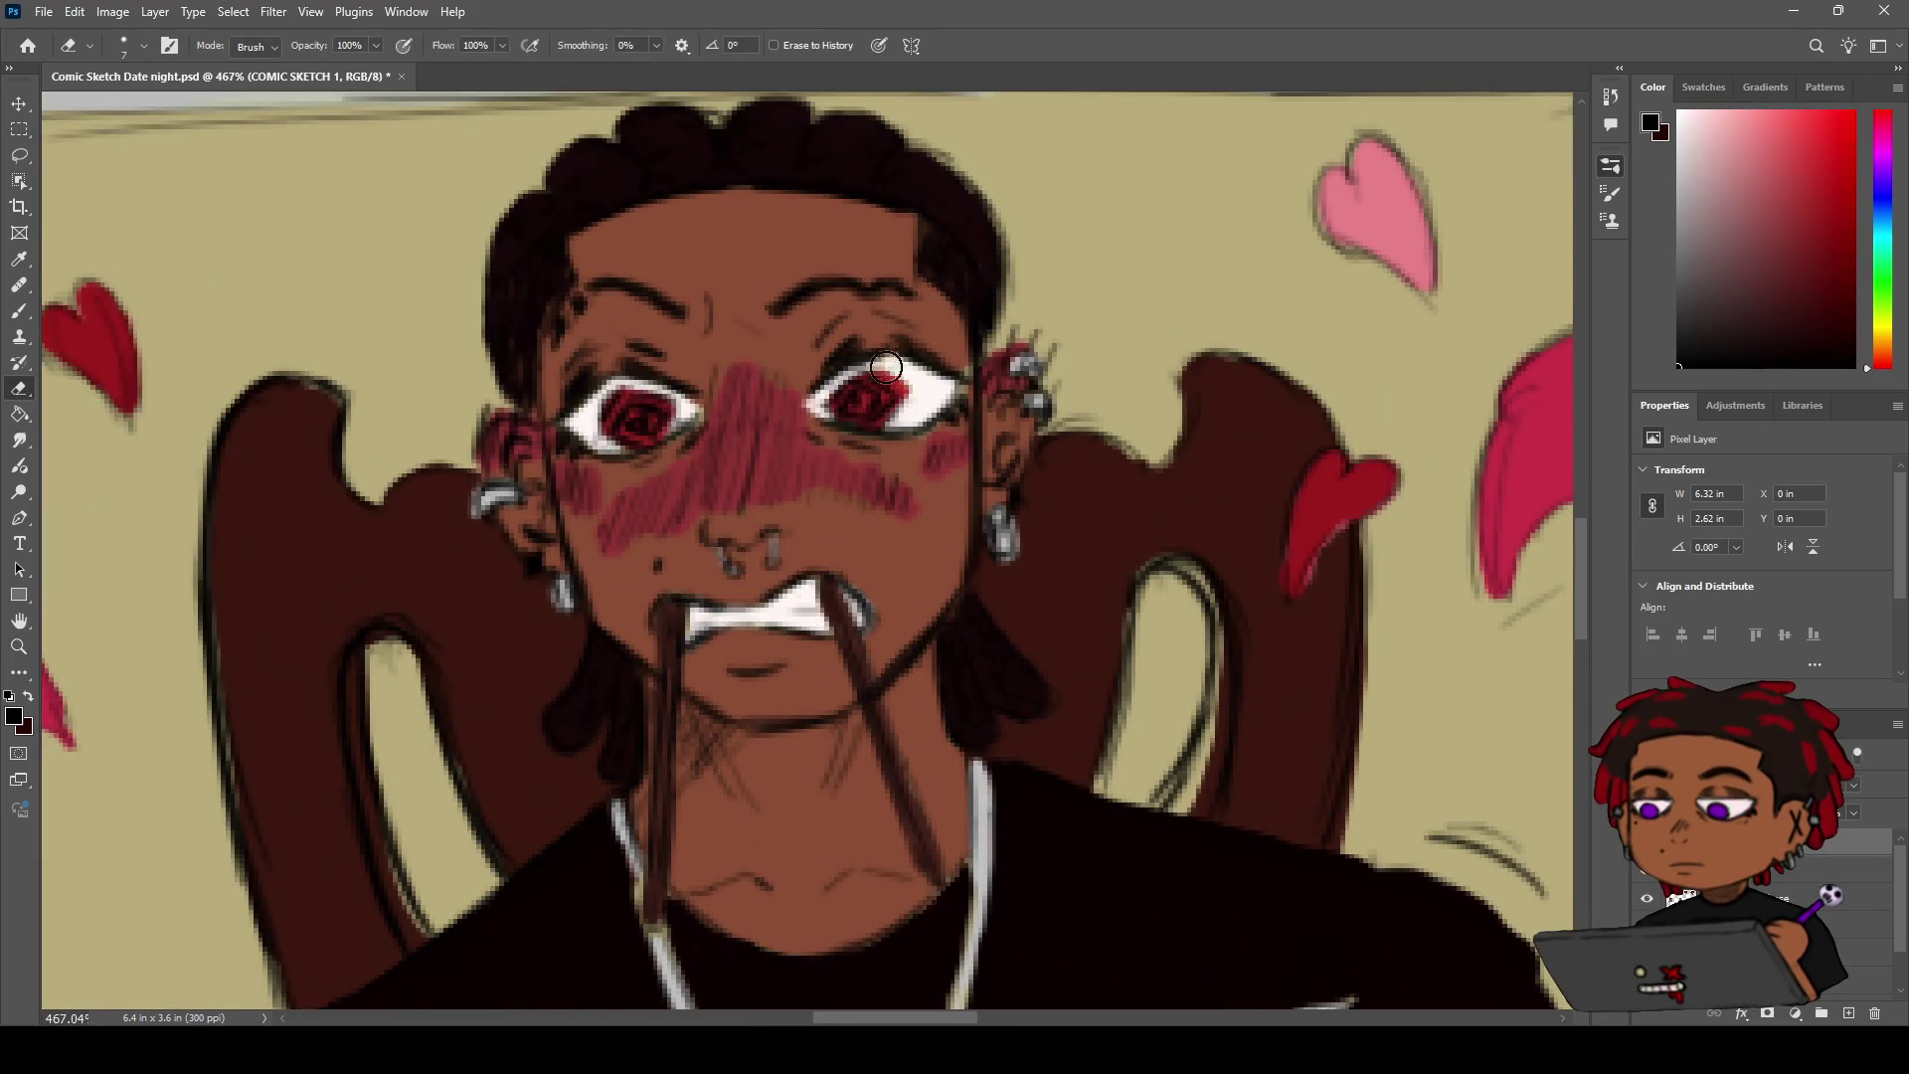
{"action": "key", "text": "z"}
{"action": "left_click_drag", "start_coordinate": [923, 356], "coordinate": [826, 414]}
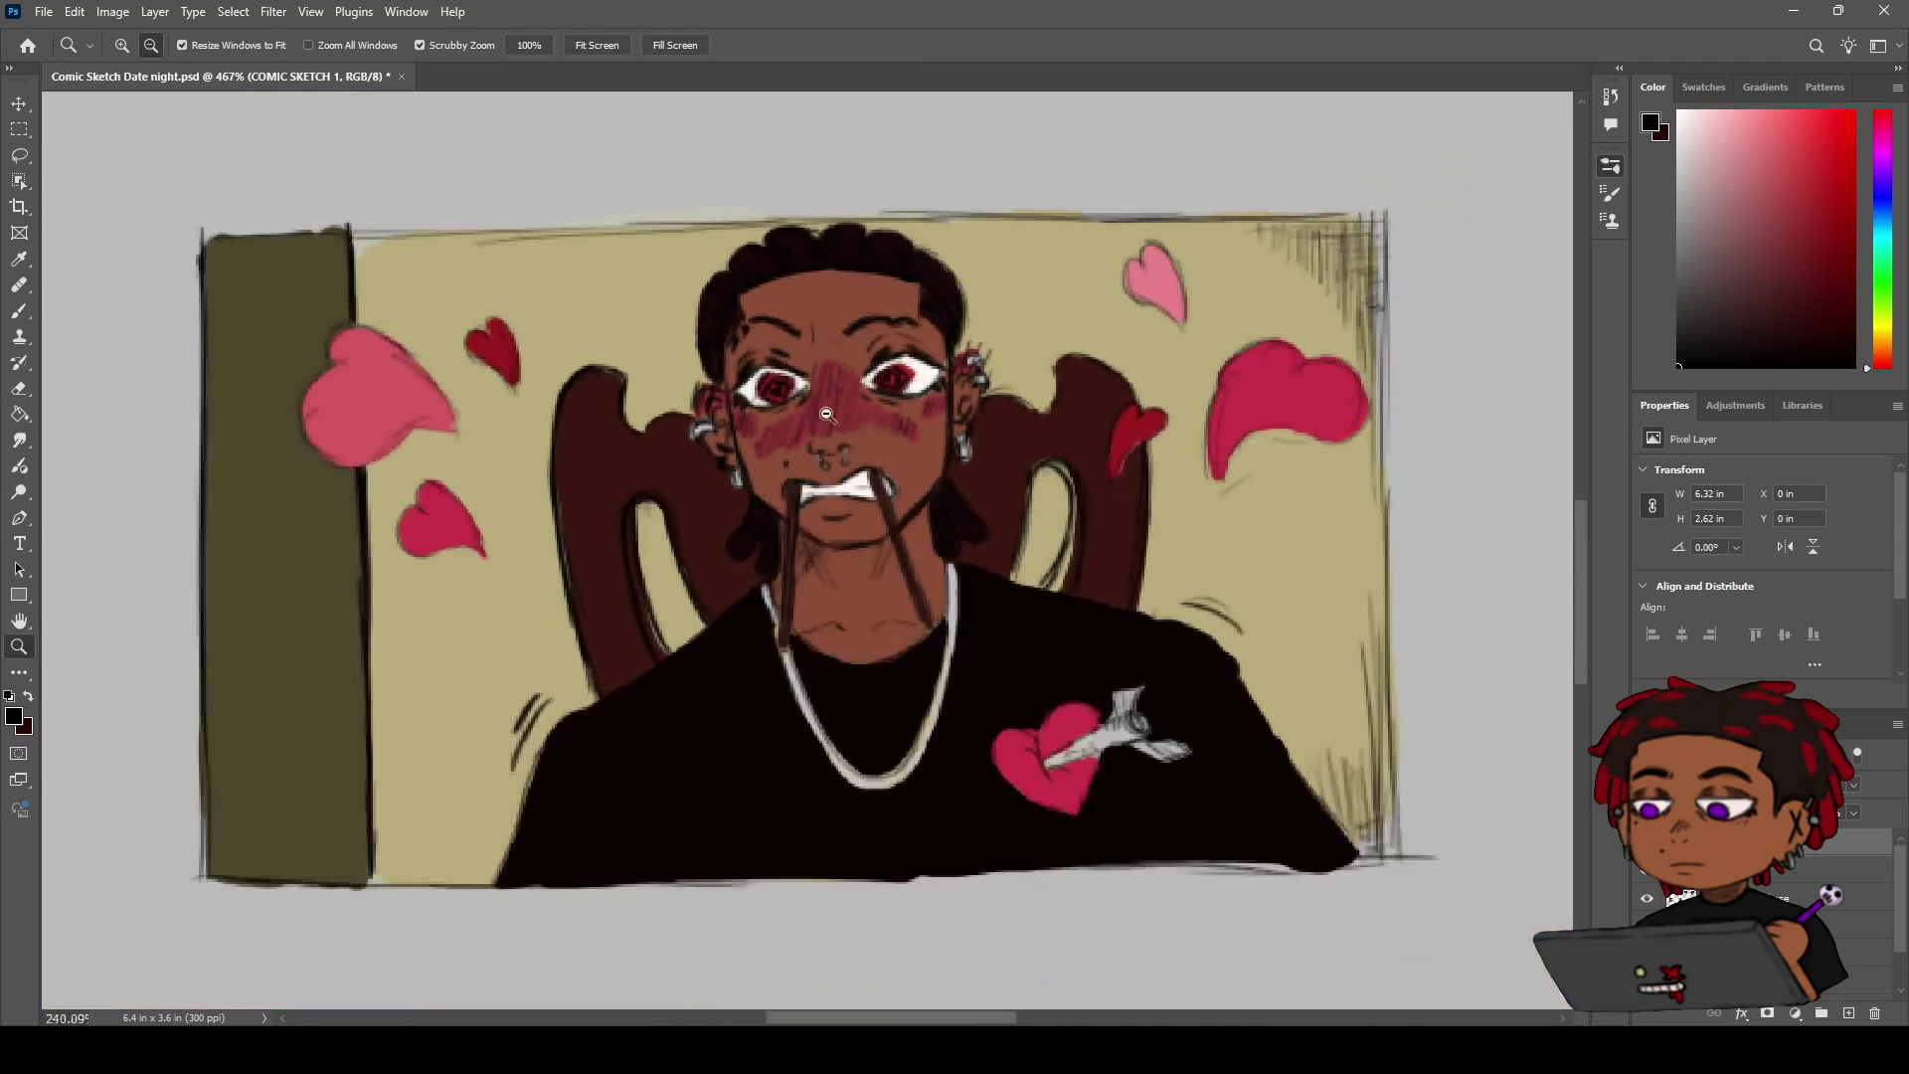
{"action": "left_click_drag", "start_coordinate": [895, 360], "coordinate": [935, 360]}
{"action": "key", "text": "e"}
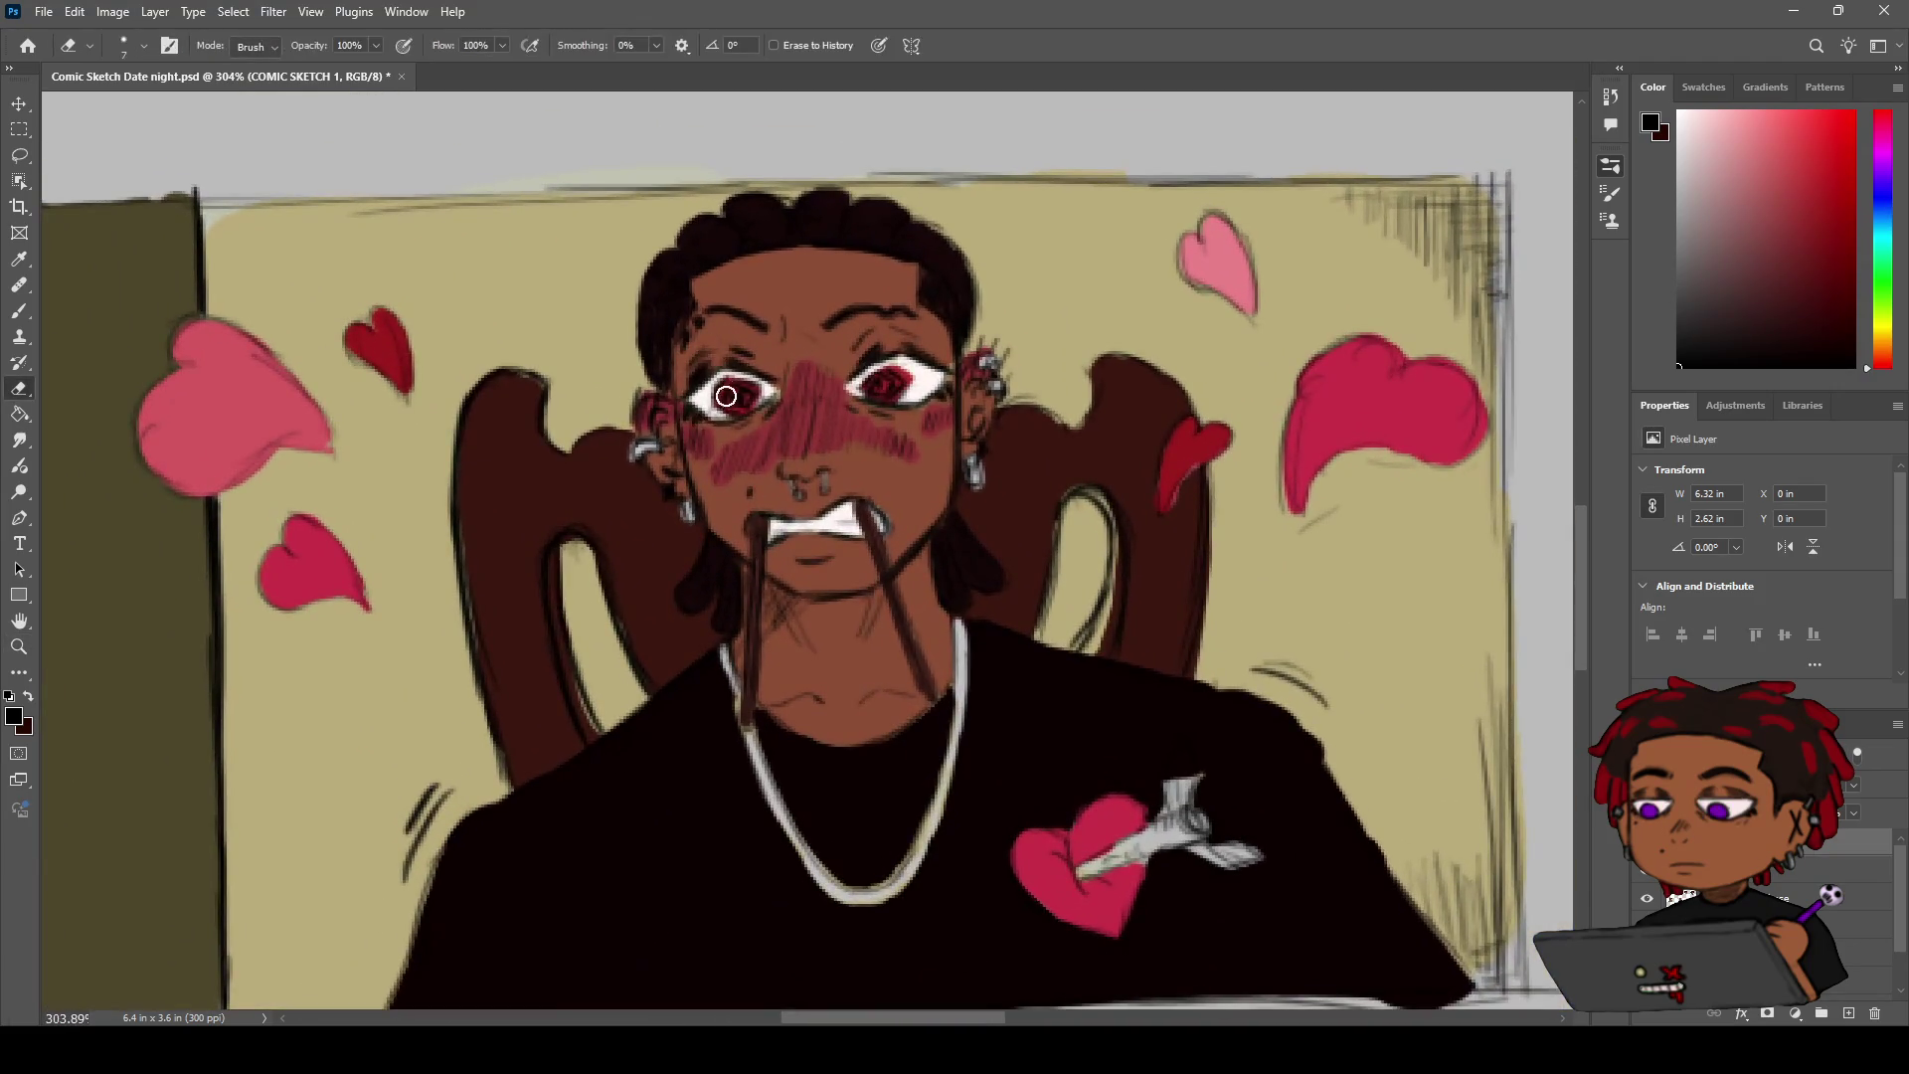
{"action": "key", "text": "z"}
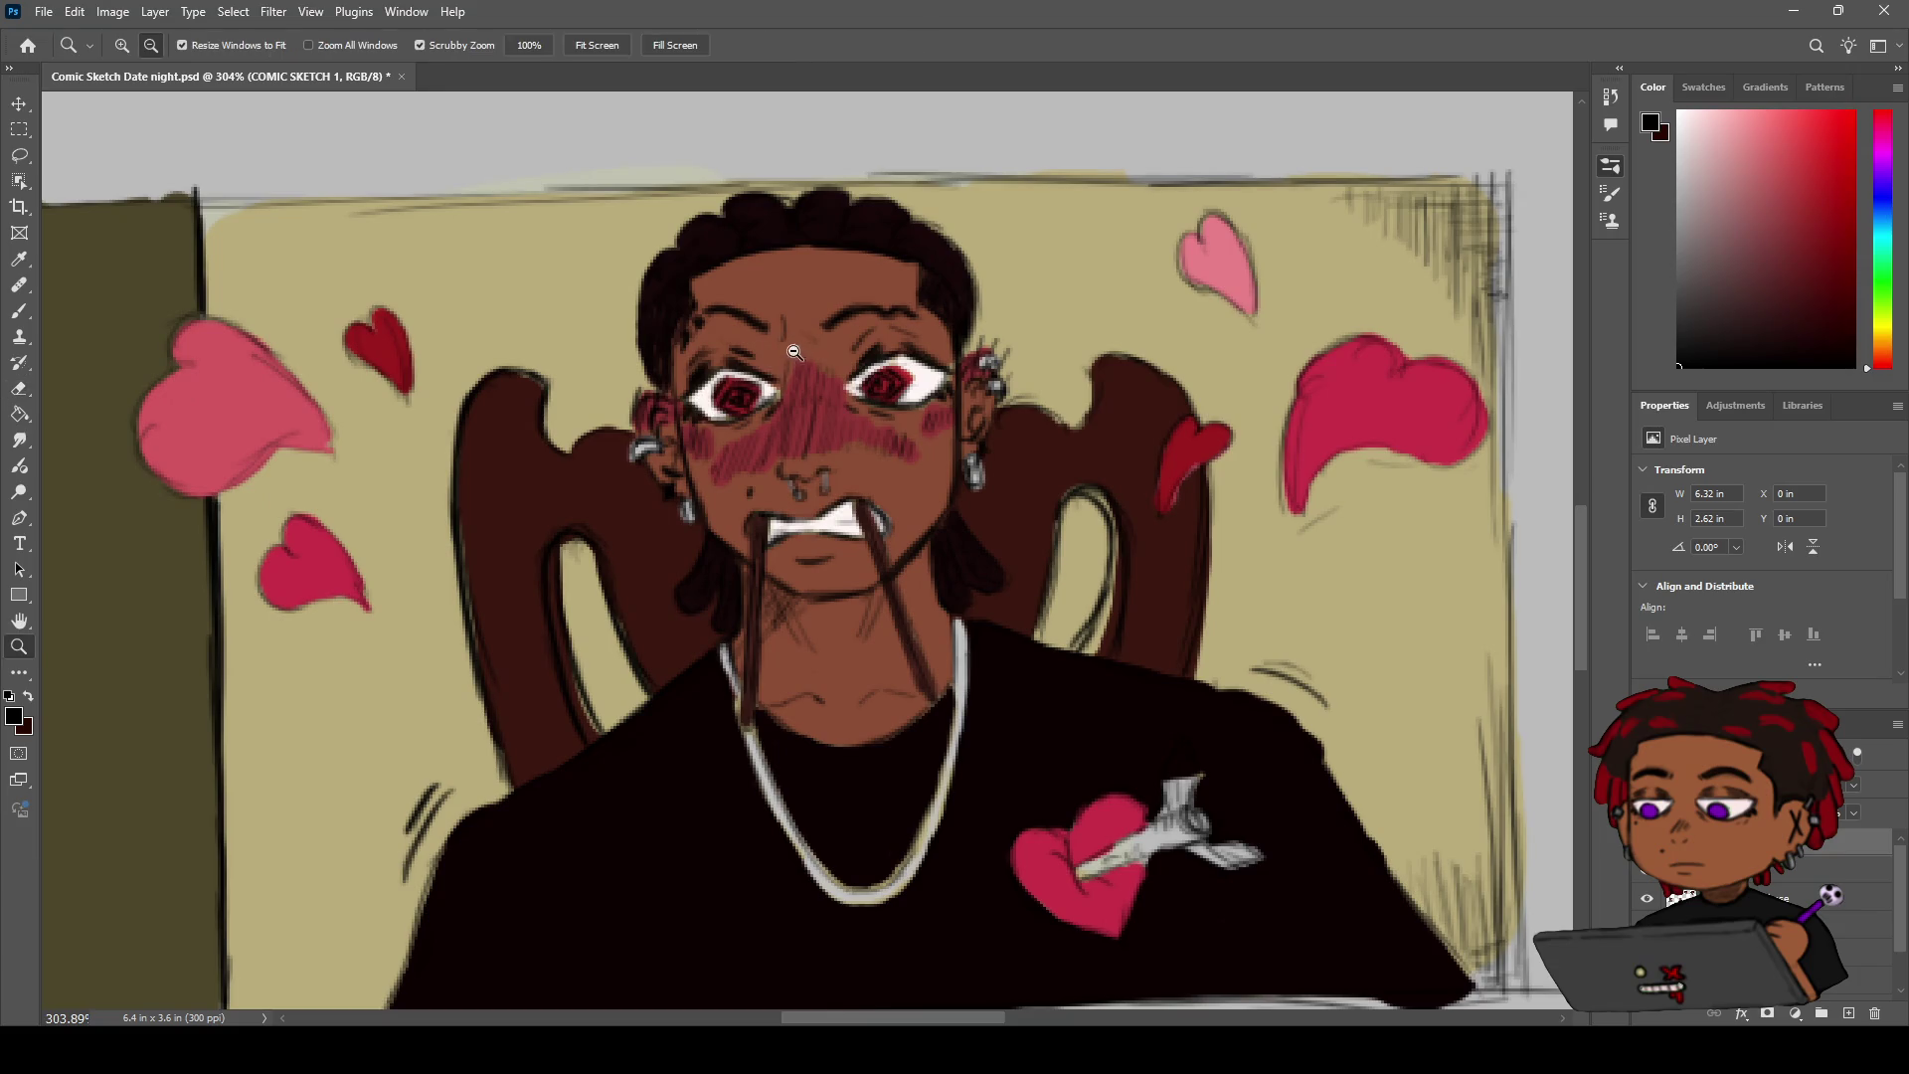
{"action": "left_click_drag", "start_coordinate": [707, 404], "coordinate": [689, 415]}
{"action": "left_click_drag", "start_coordinate": [690, 414], "coordinate": [754, 374]}
{"action": "key", "text": "i"}
{"action": "key", "text": "b"}
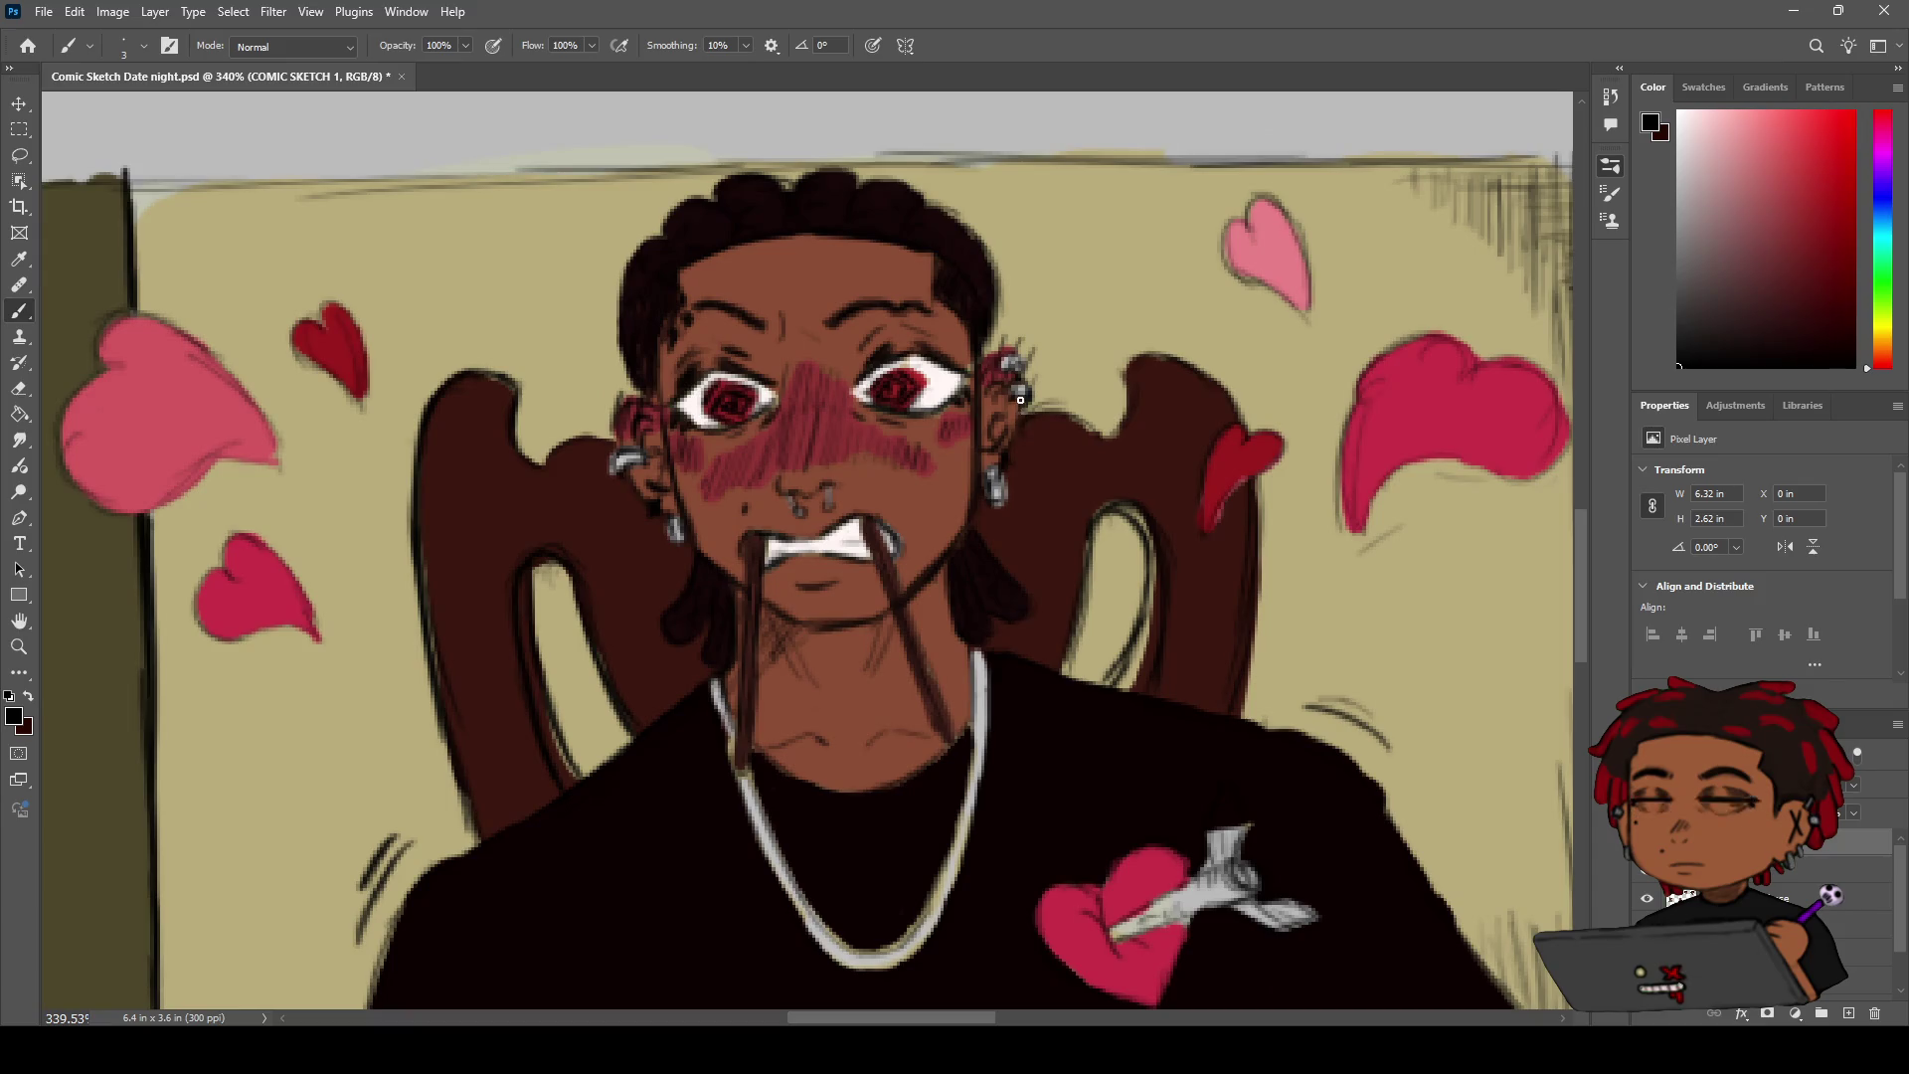
{"action": "key", "text": "e"}
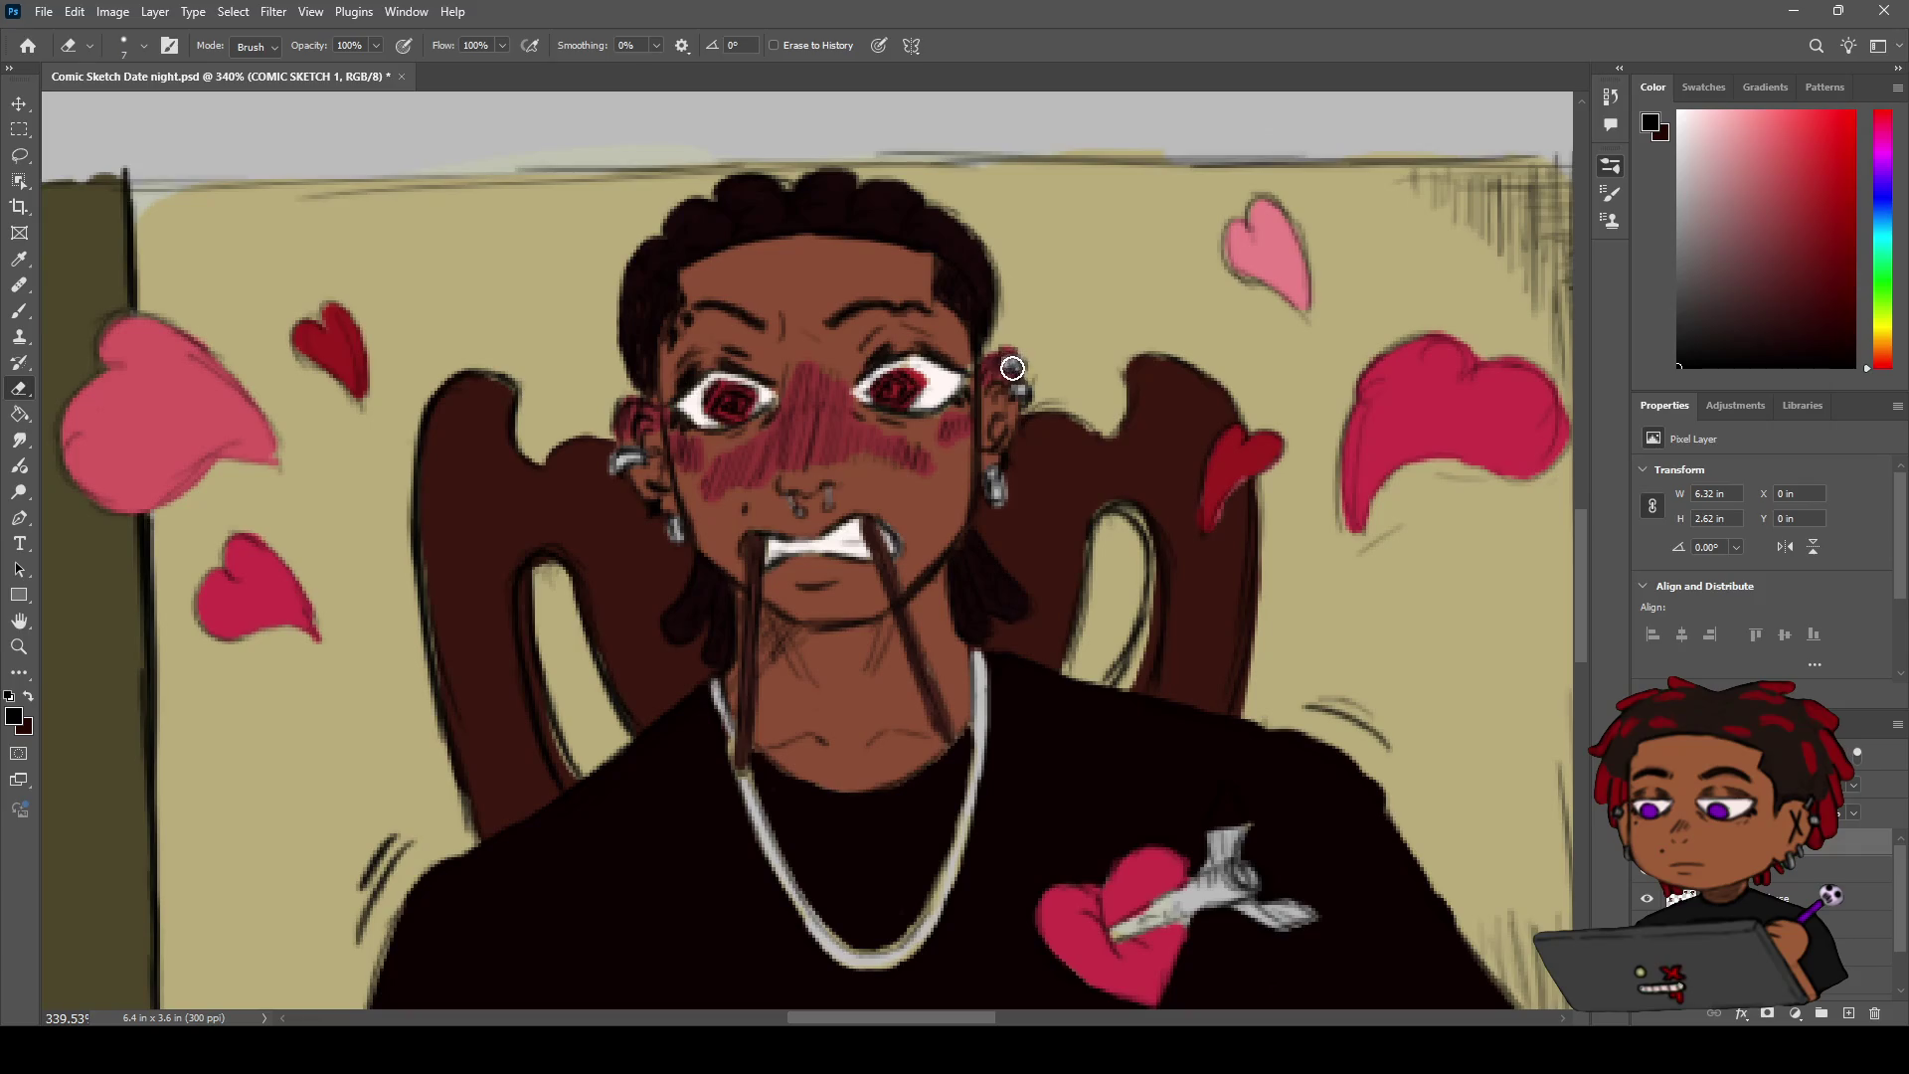
{"action": "key", "text": "h"}
{"action": "scroll", "coordinate": [1031, 243], "scroll_direction": "down", "scroll_amount": 5}
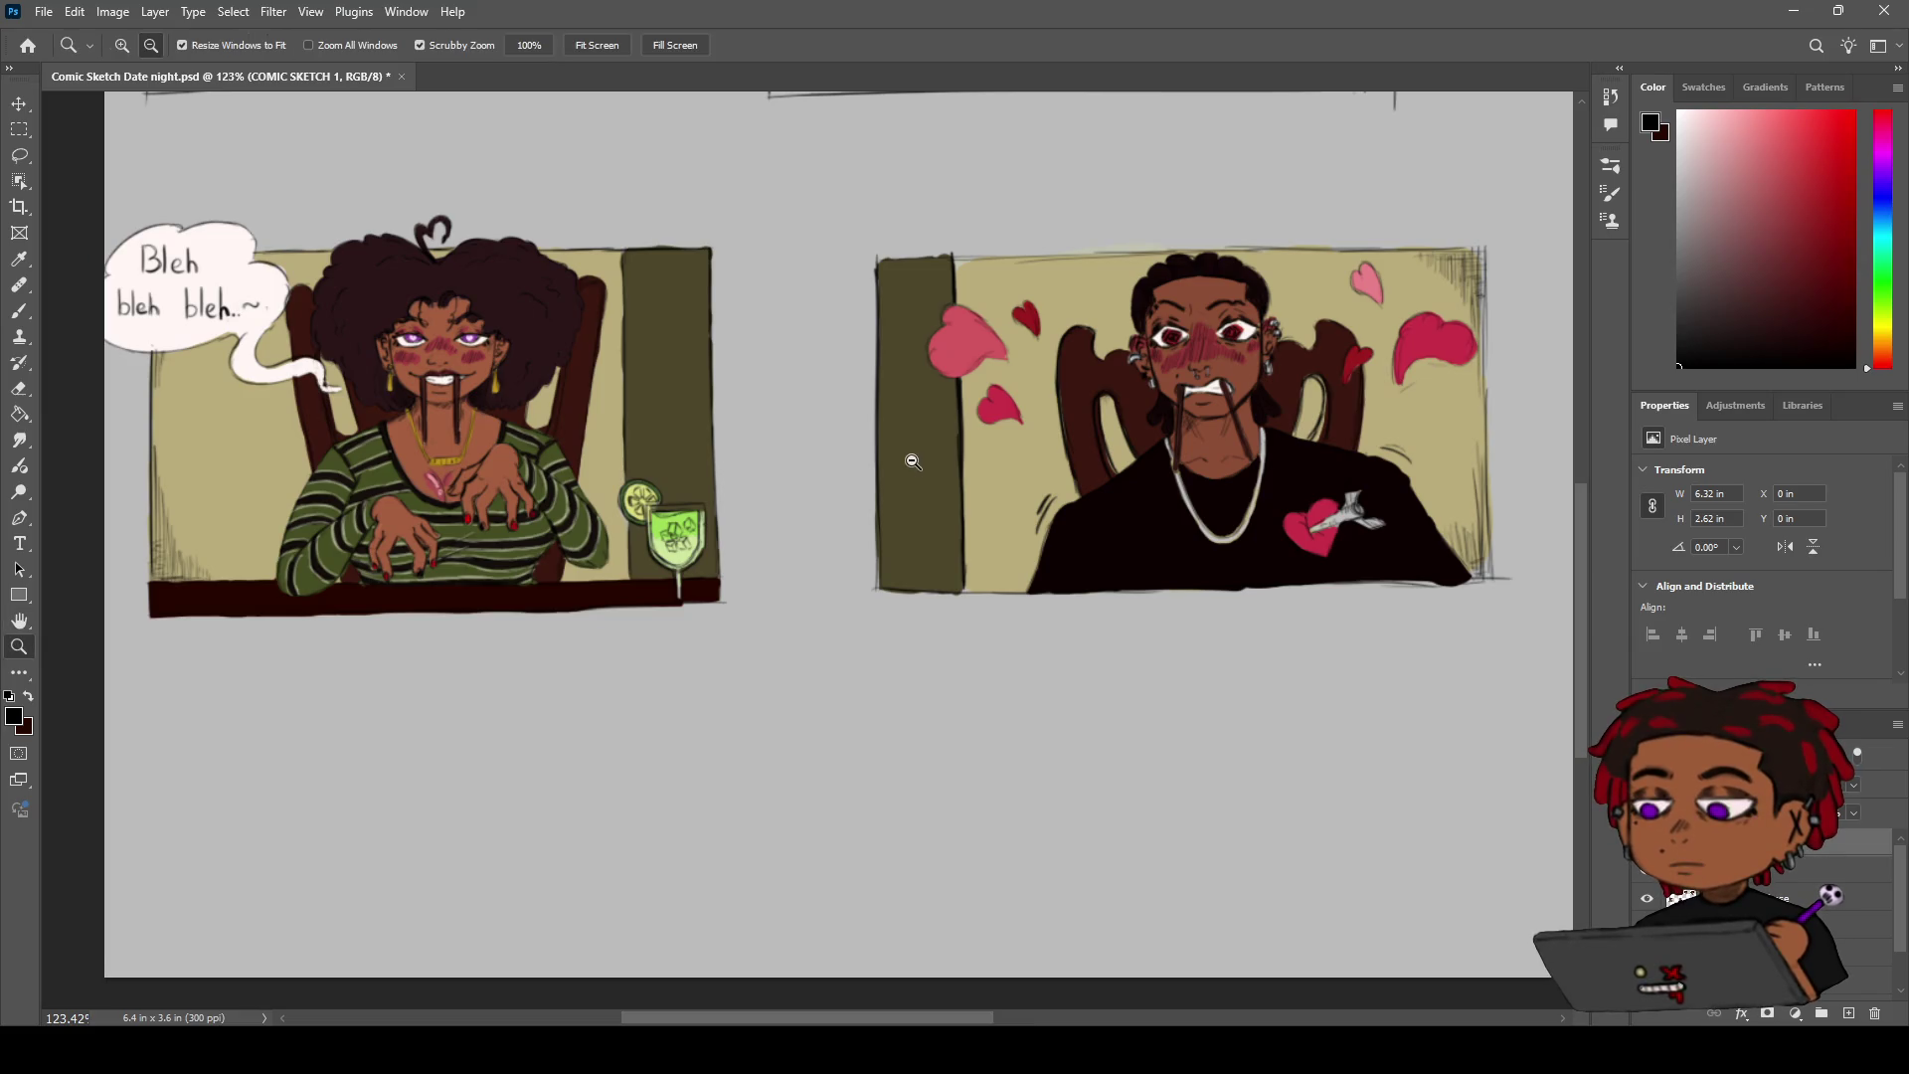
Centre the man's face, sample his brown skin tone and paint it over the patchy areas
{"action": "left_click_drag", "start_coordinate": [890, 481], "coordinate": [649, 409]}
{"action": "key", "text": "b"}
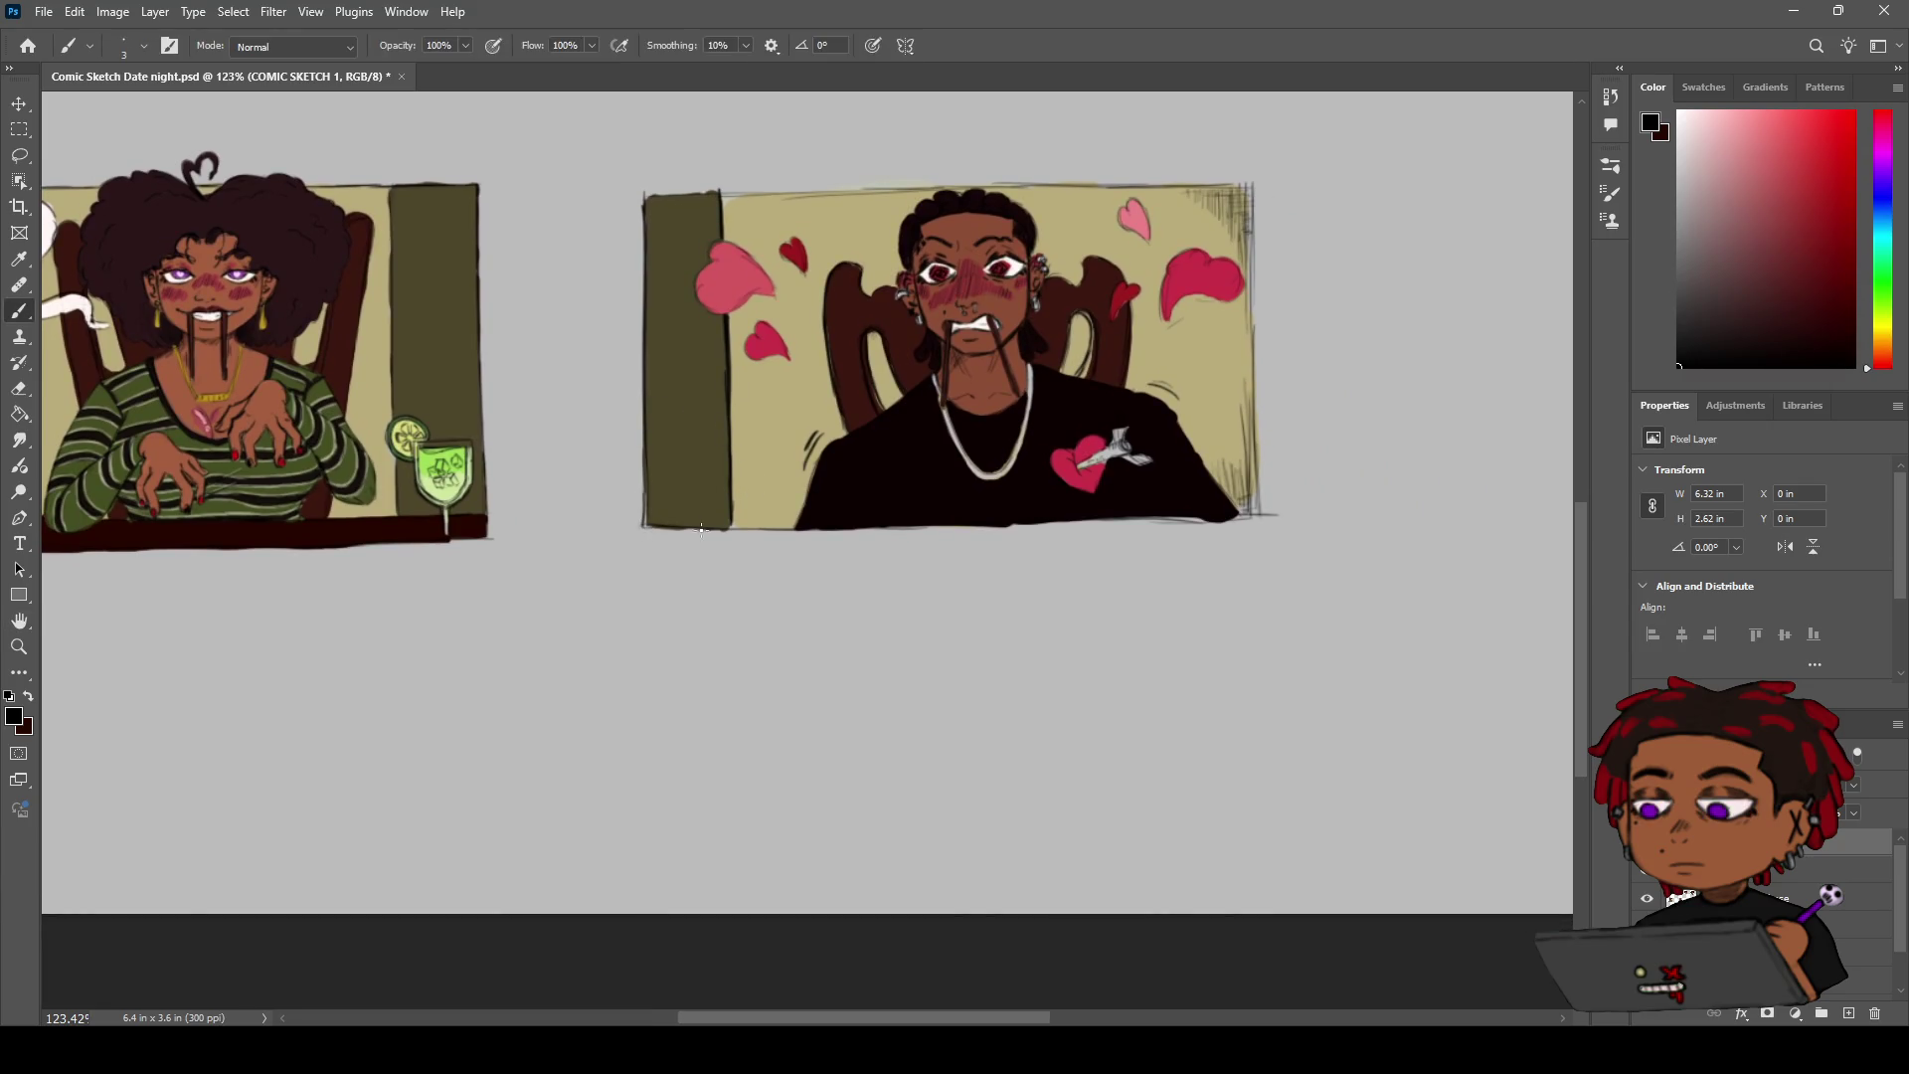
{"action": "key", "text": "z"}
{"action": "mouse_move", "coordinate": [987, 374]}
{"action": "left_mouse_down"}
{"action": "mouse_move", "coordinate": [1057, 376]}
{"action": "mouse_move", "coordinate": [942, 321]}
{"action": "mouse_move", "coordinate": [937, 275]}
{"action": "mouse_move", "coordinate": [900, 278]}
{"action": "left_mouse_up"}
{"action": "key", "text": "b"}
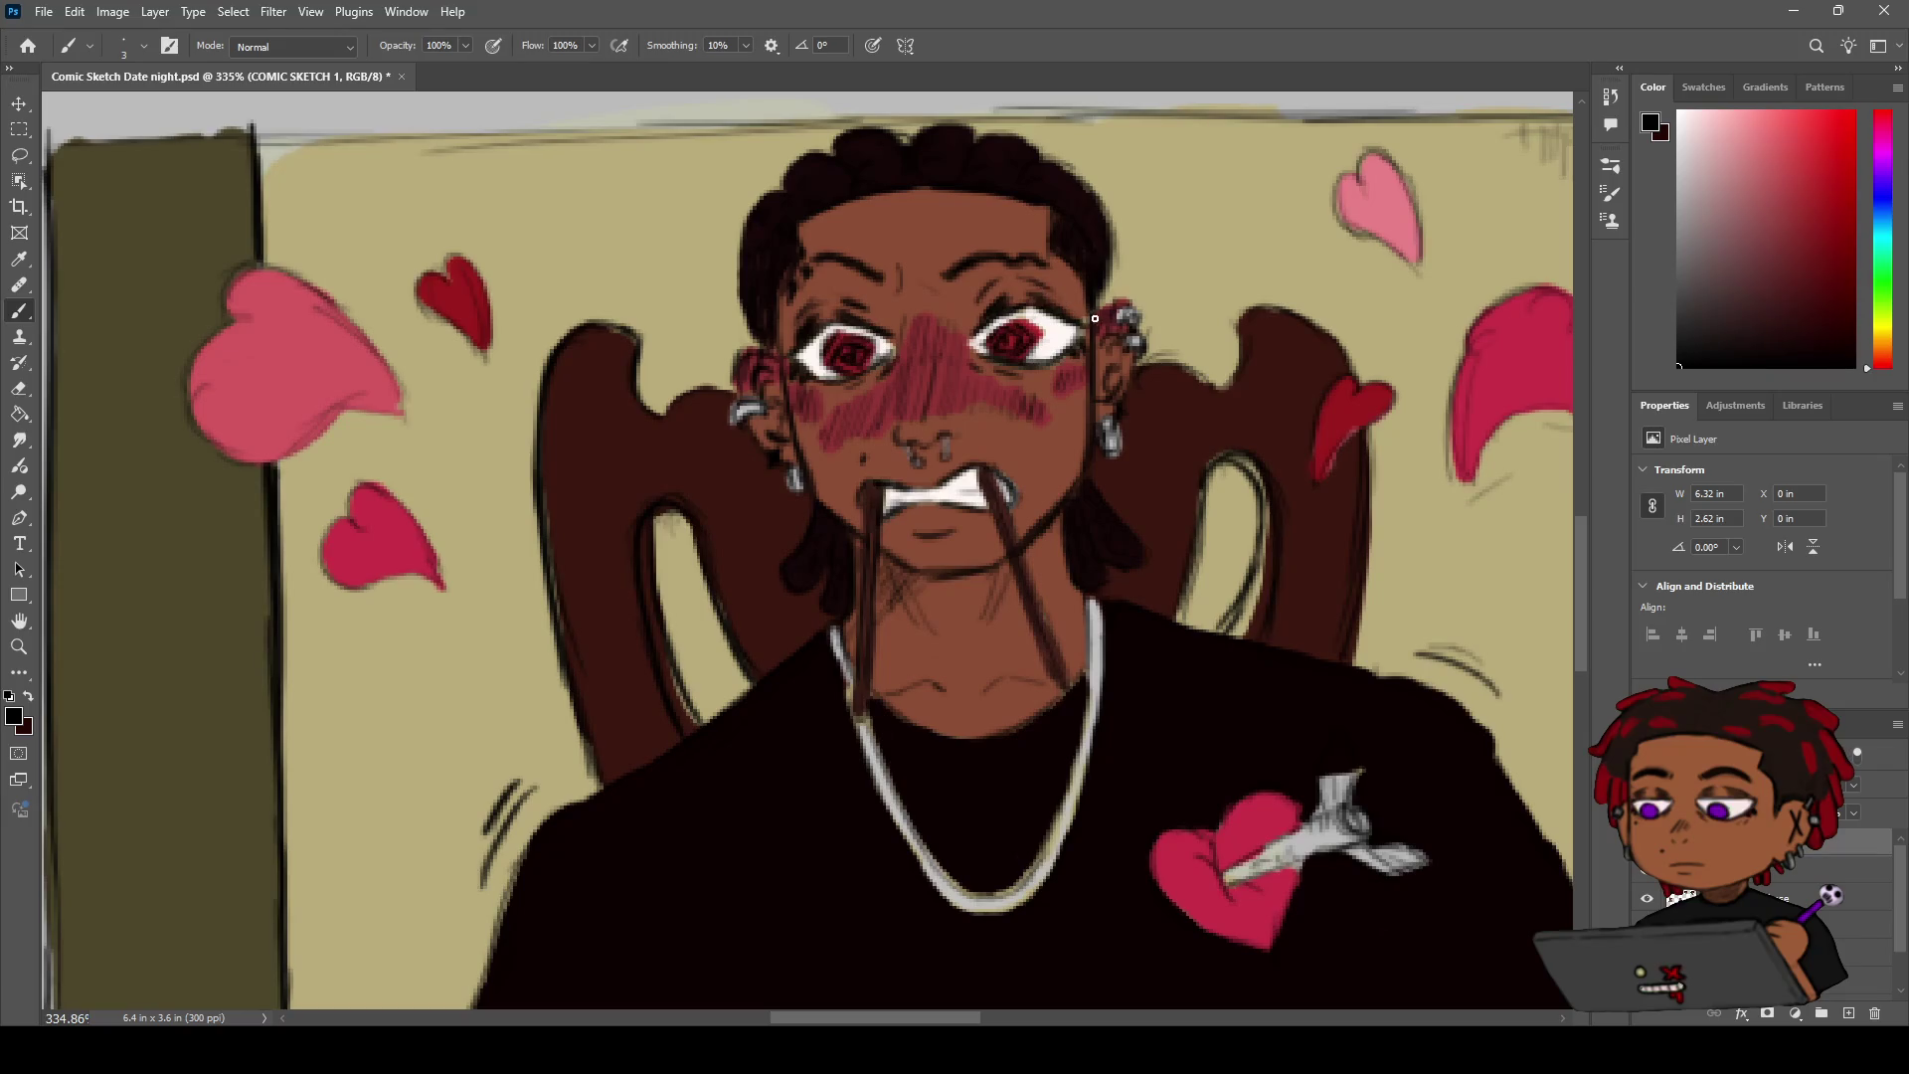
{"action": "key", "text": "i"}
{"action": "left_click", "coordinate": [1078, 299]}
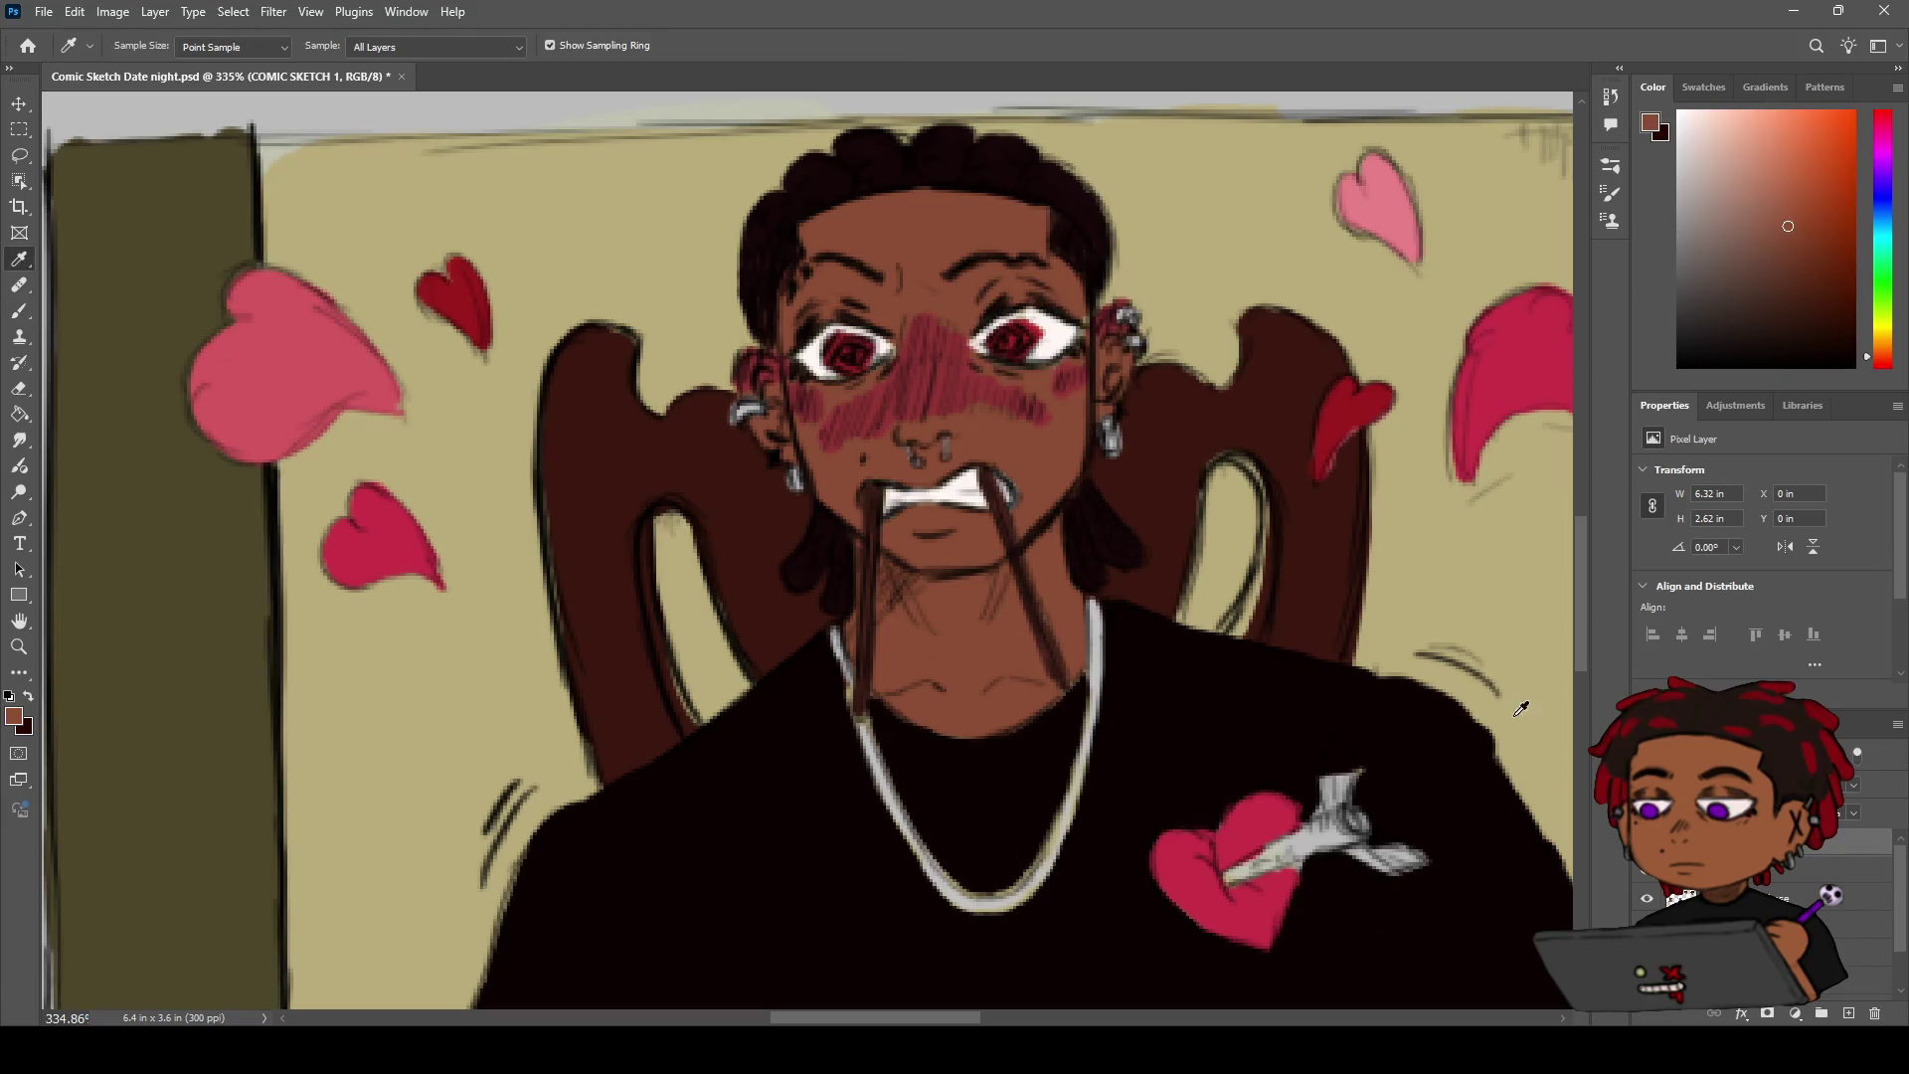
{"action": "key", "text": "b"}
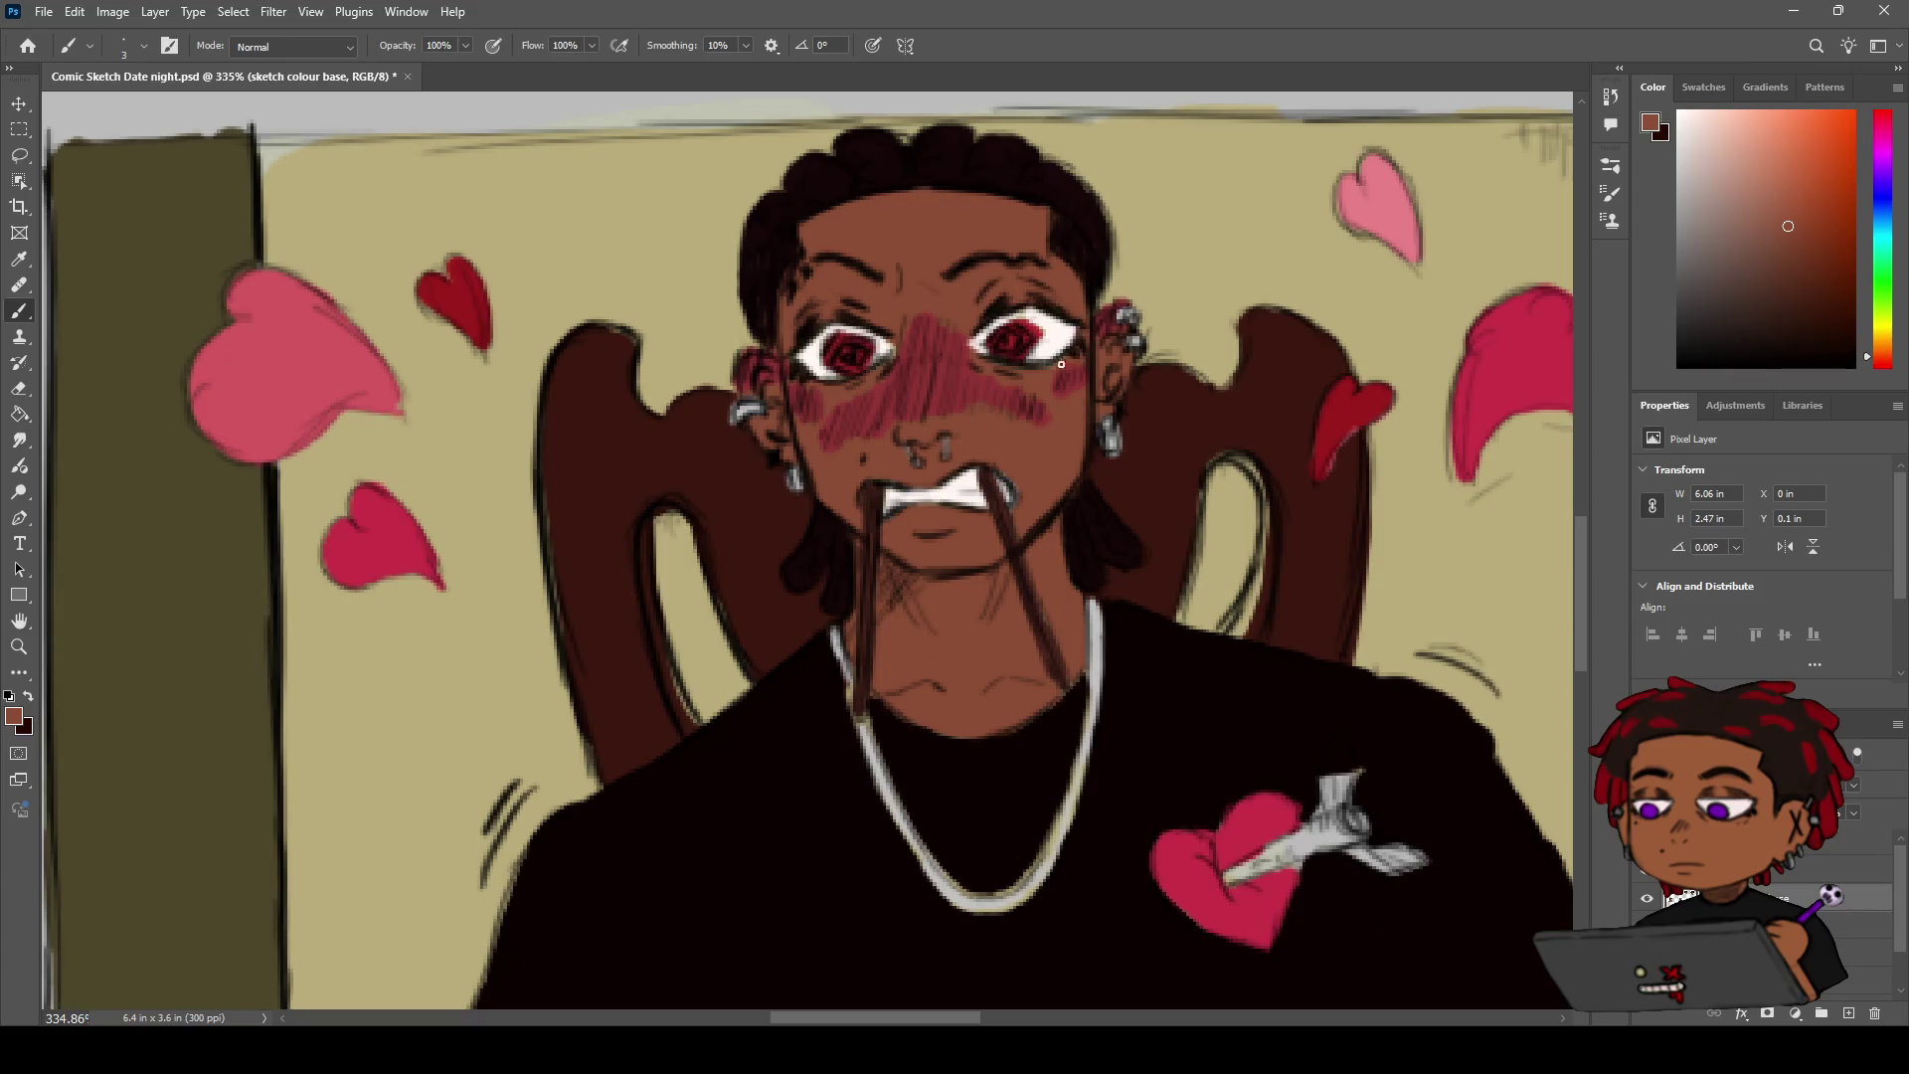
{"action": "key", "text": "z"}
{"action": "mouse_move", "coordinate": [940, 235]}
{"action": "left_mouse_down"}
{"action": "mouse_move", "coordinate": [881, 243]}
{"action": "mouse_move", "coordinate": [909, 239]}
{"action": "left_mouse_up"}
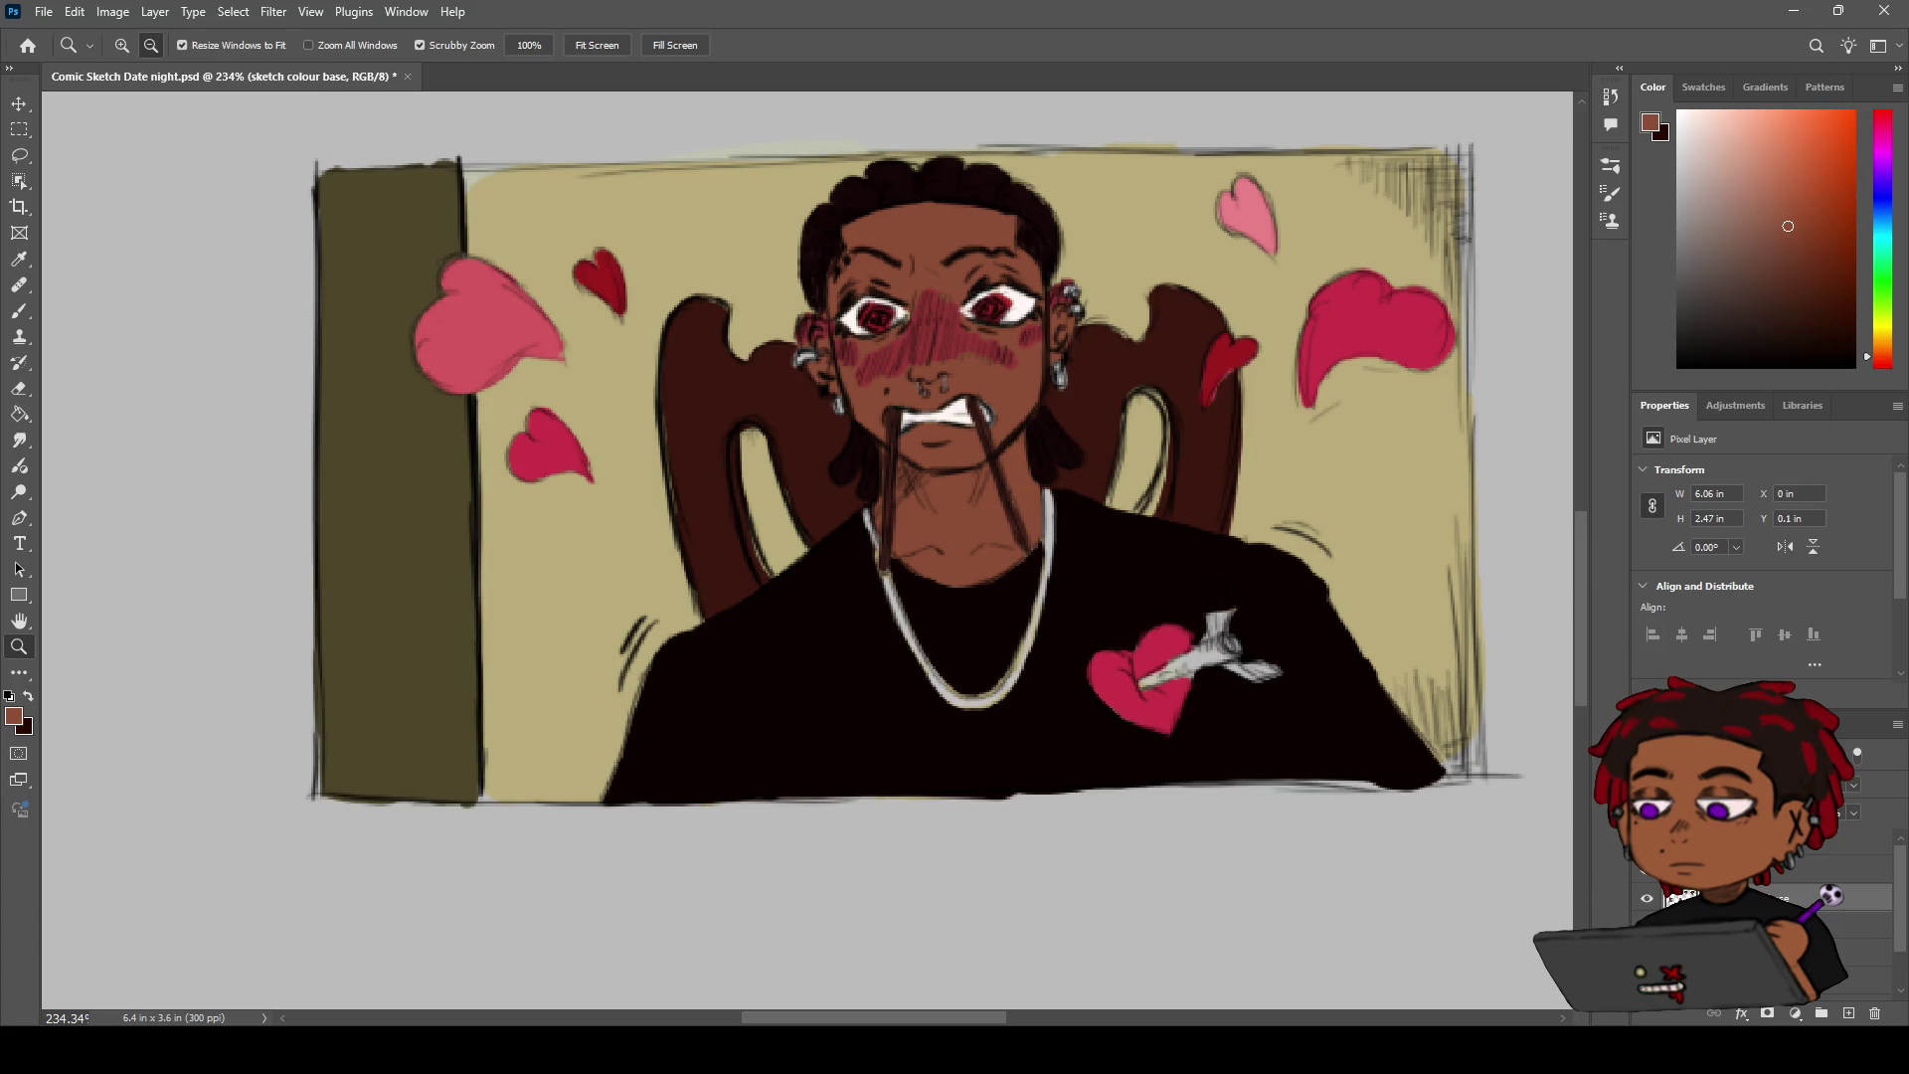
On COMIC SKETCH 1, draw pure black chair-back outlines from the ear upward and darken its right edge
{"action": "key", "text": "space"}
{"action": "left_click_drag", "start_coordinate": [1156, 409], "coordinate": [909, 389]}
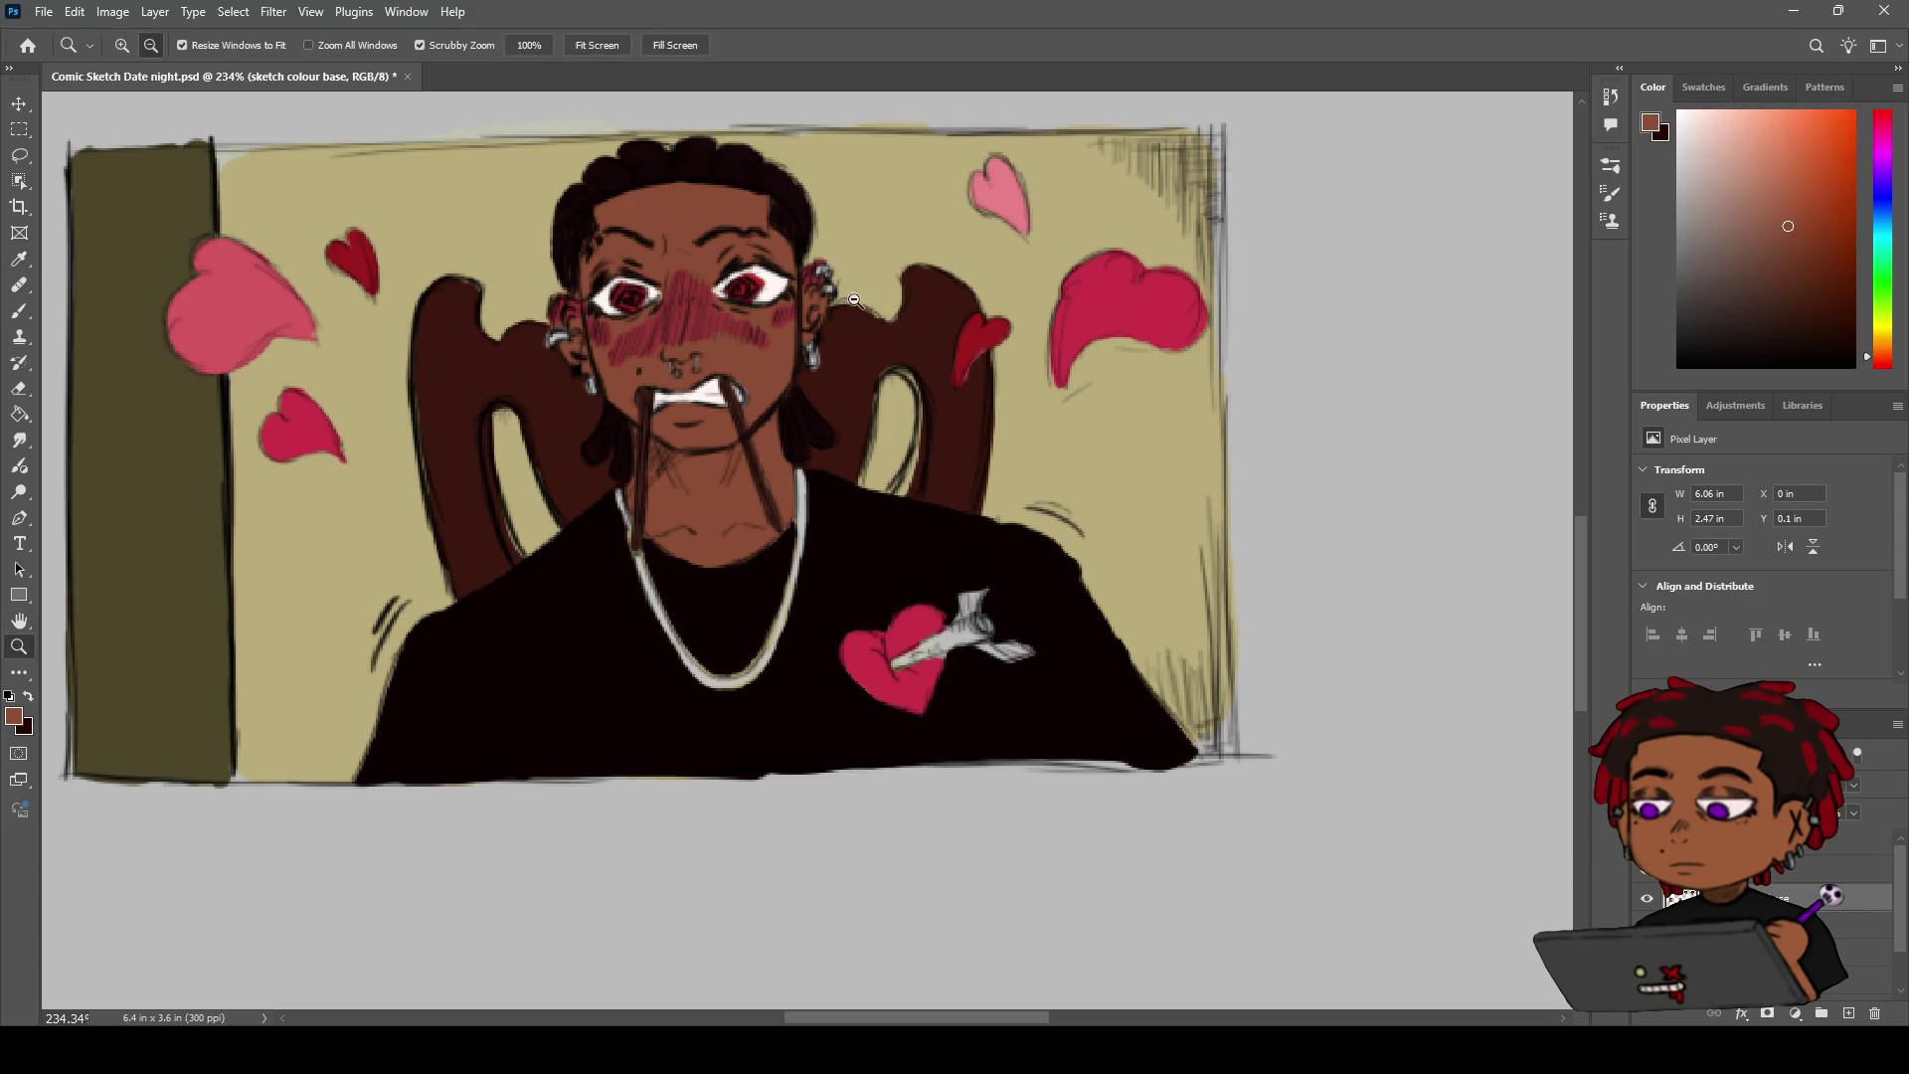
{"action": "left_click", "coordinate": [1849, 840]}
{"action": "key", "text": "b"}
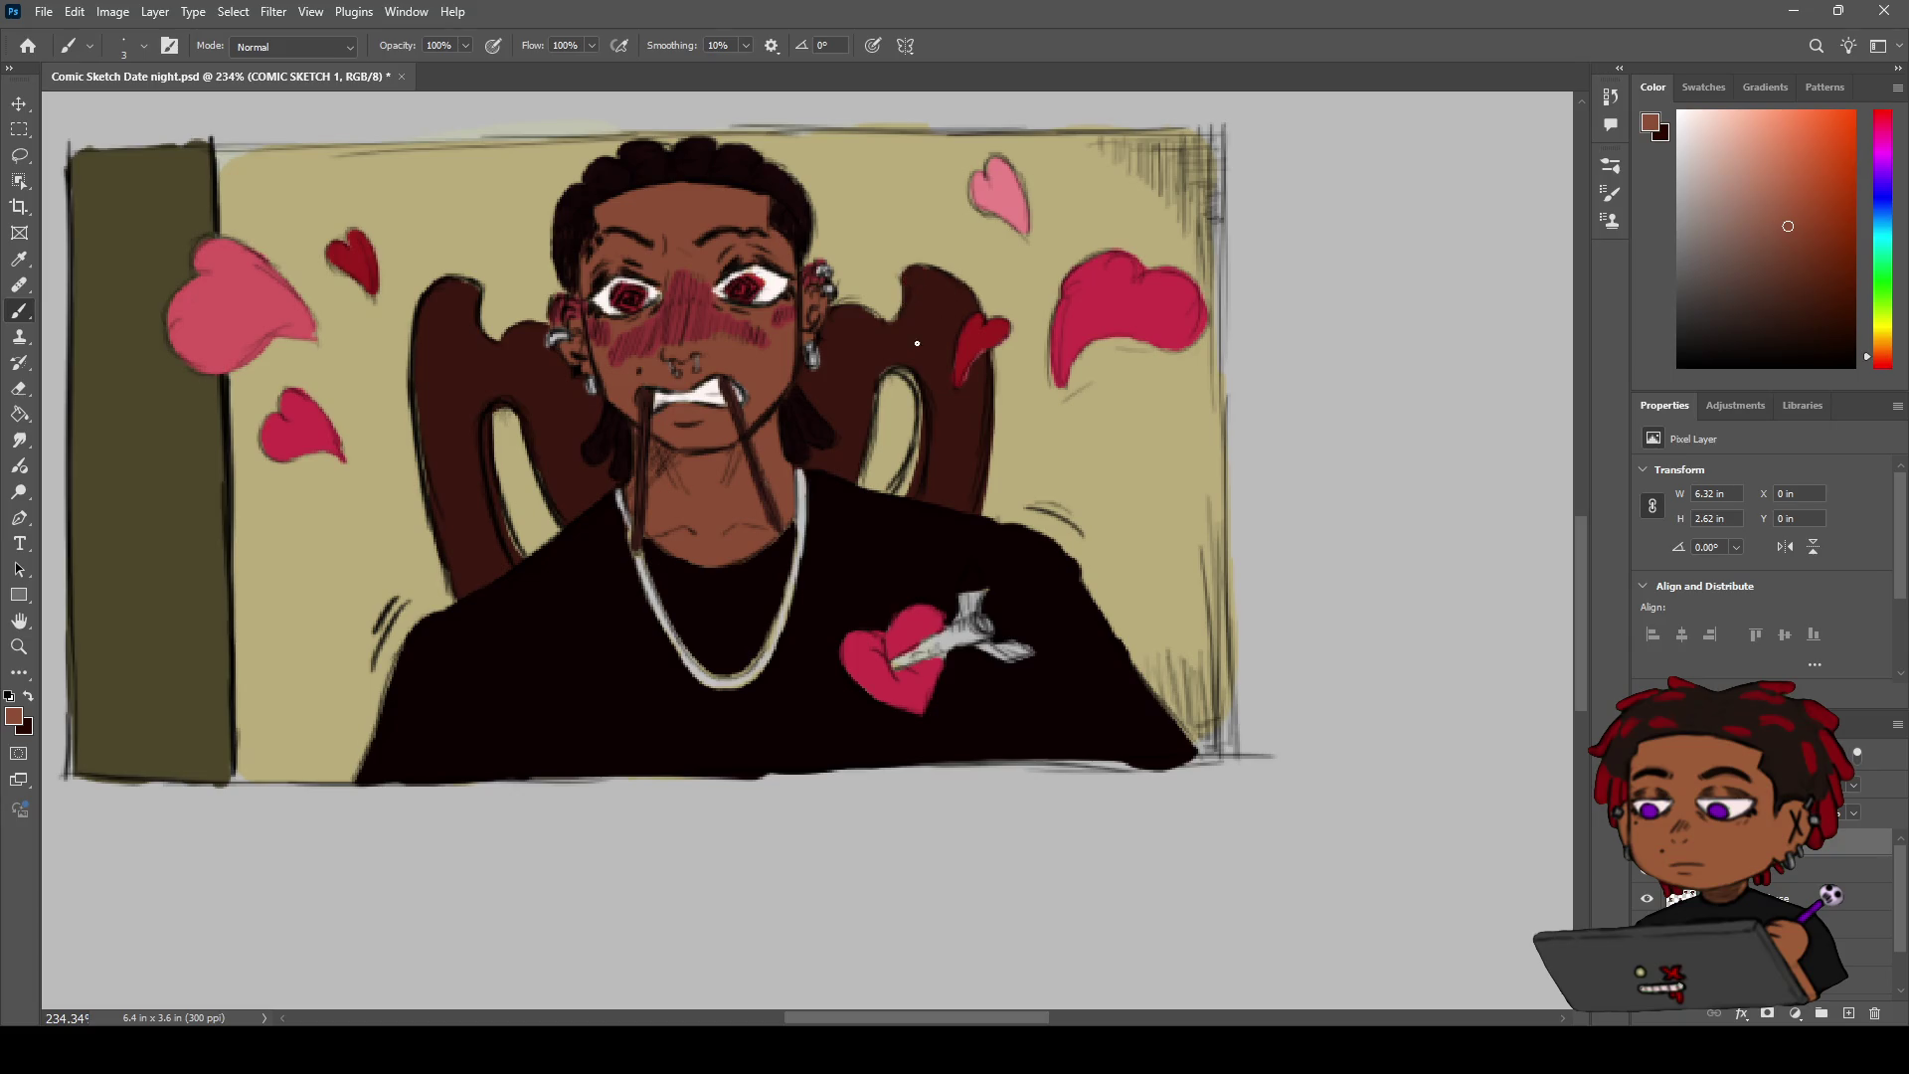
{"action": "left_click", "coordinate": [1679, 366]}
{"action": "left_click_drag", "start_coordinate": [834, 309], "coordinate": [878, 318]}
{"action": "left_click_drag", "start_coordinate": [889, 315], "coordinate": [911, 281]}
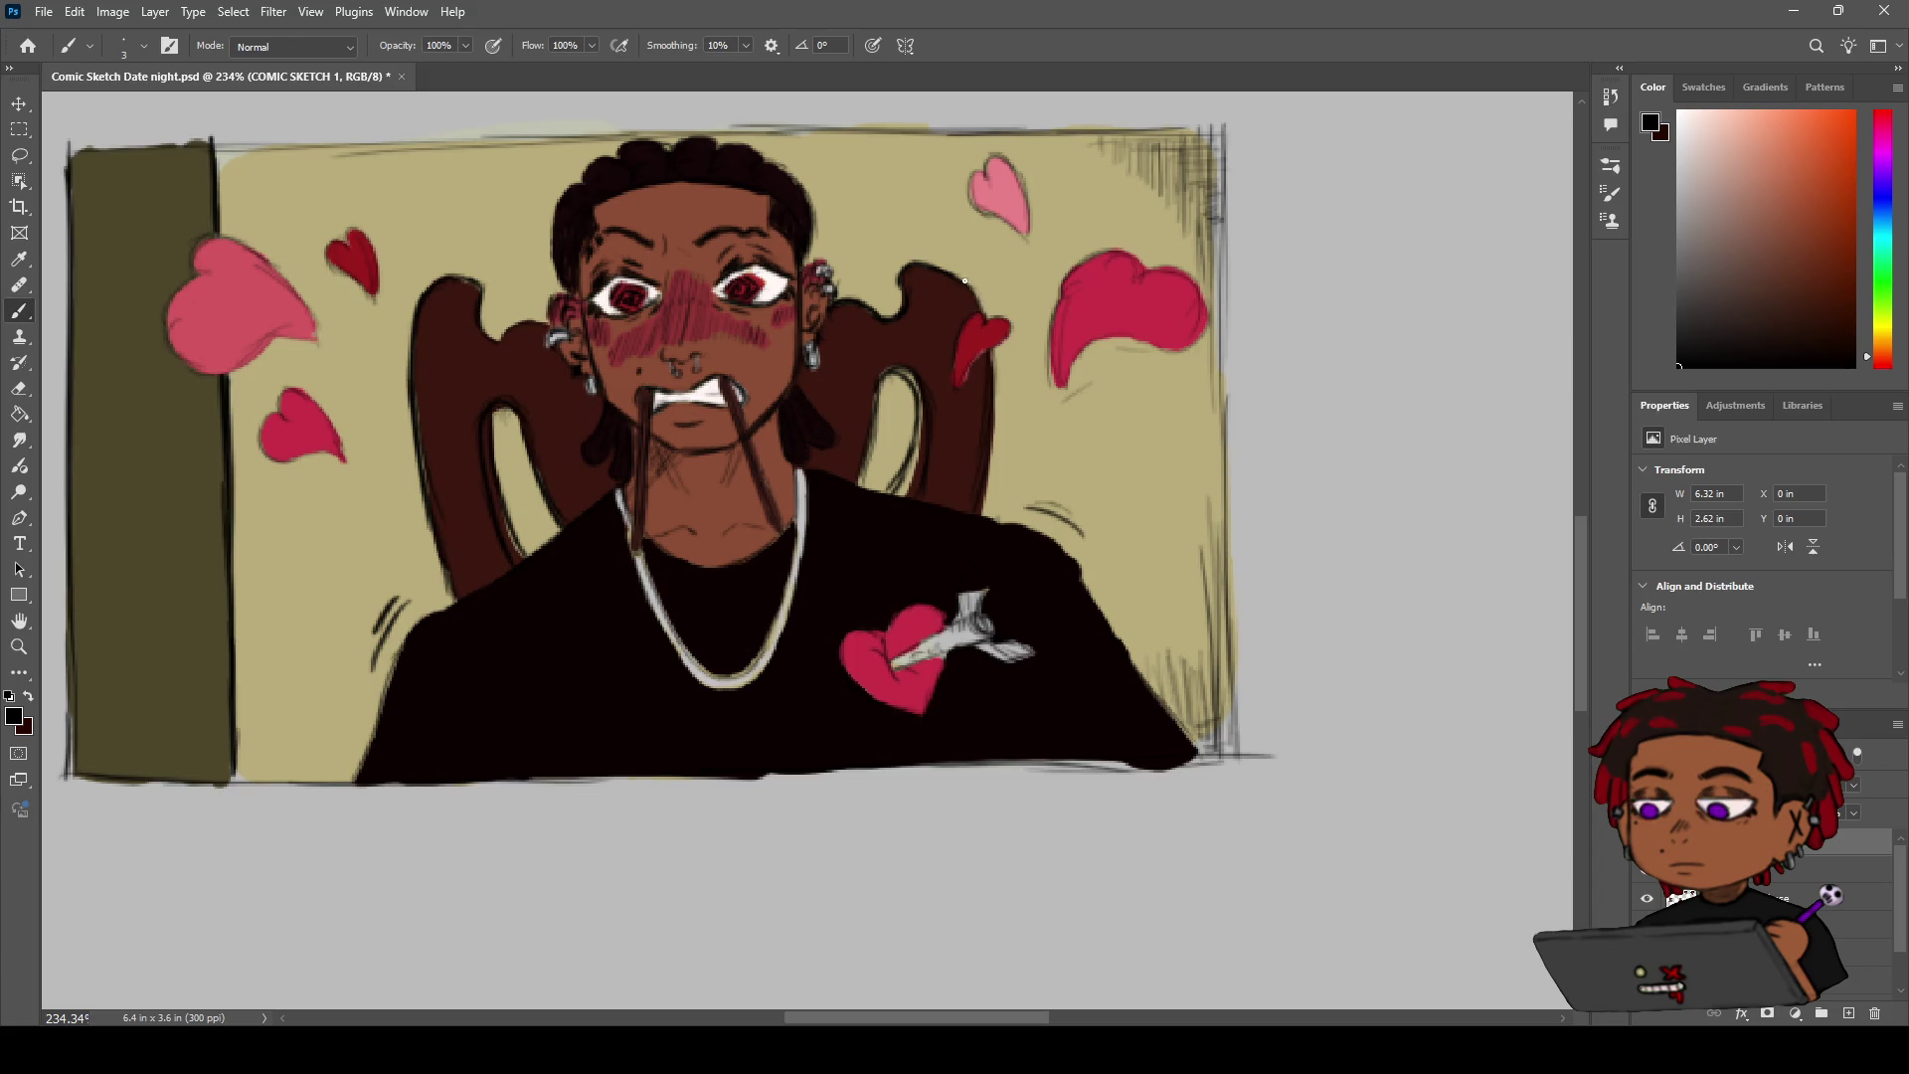
{"action": "left_click_drag", "start_coordinate": [993, 375], "coordinate": [1002, 380]}
Fill the beige gap inside the chair-back loop with the chair's dark brown on the background colour layer
{"action": "scroll", "coordinate": [868, 440], "scroll_direction": "up", "scroll_amount": 1}
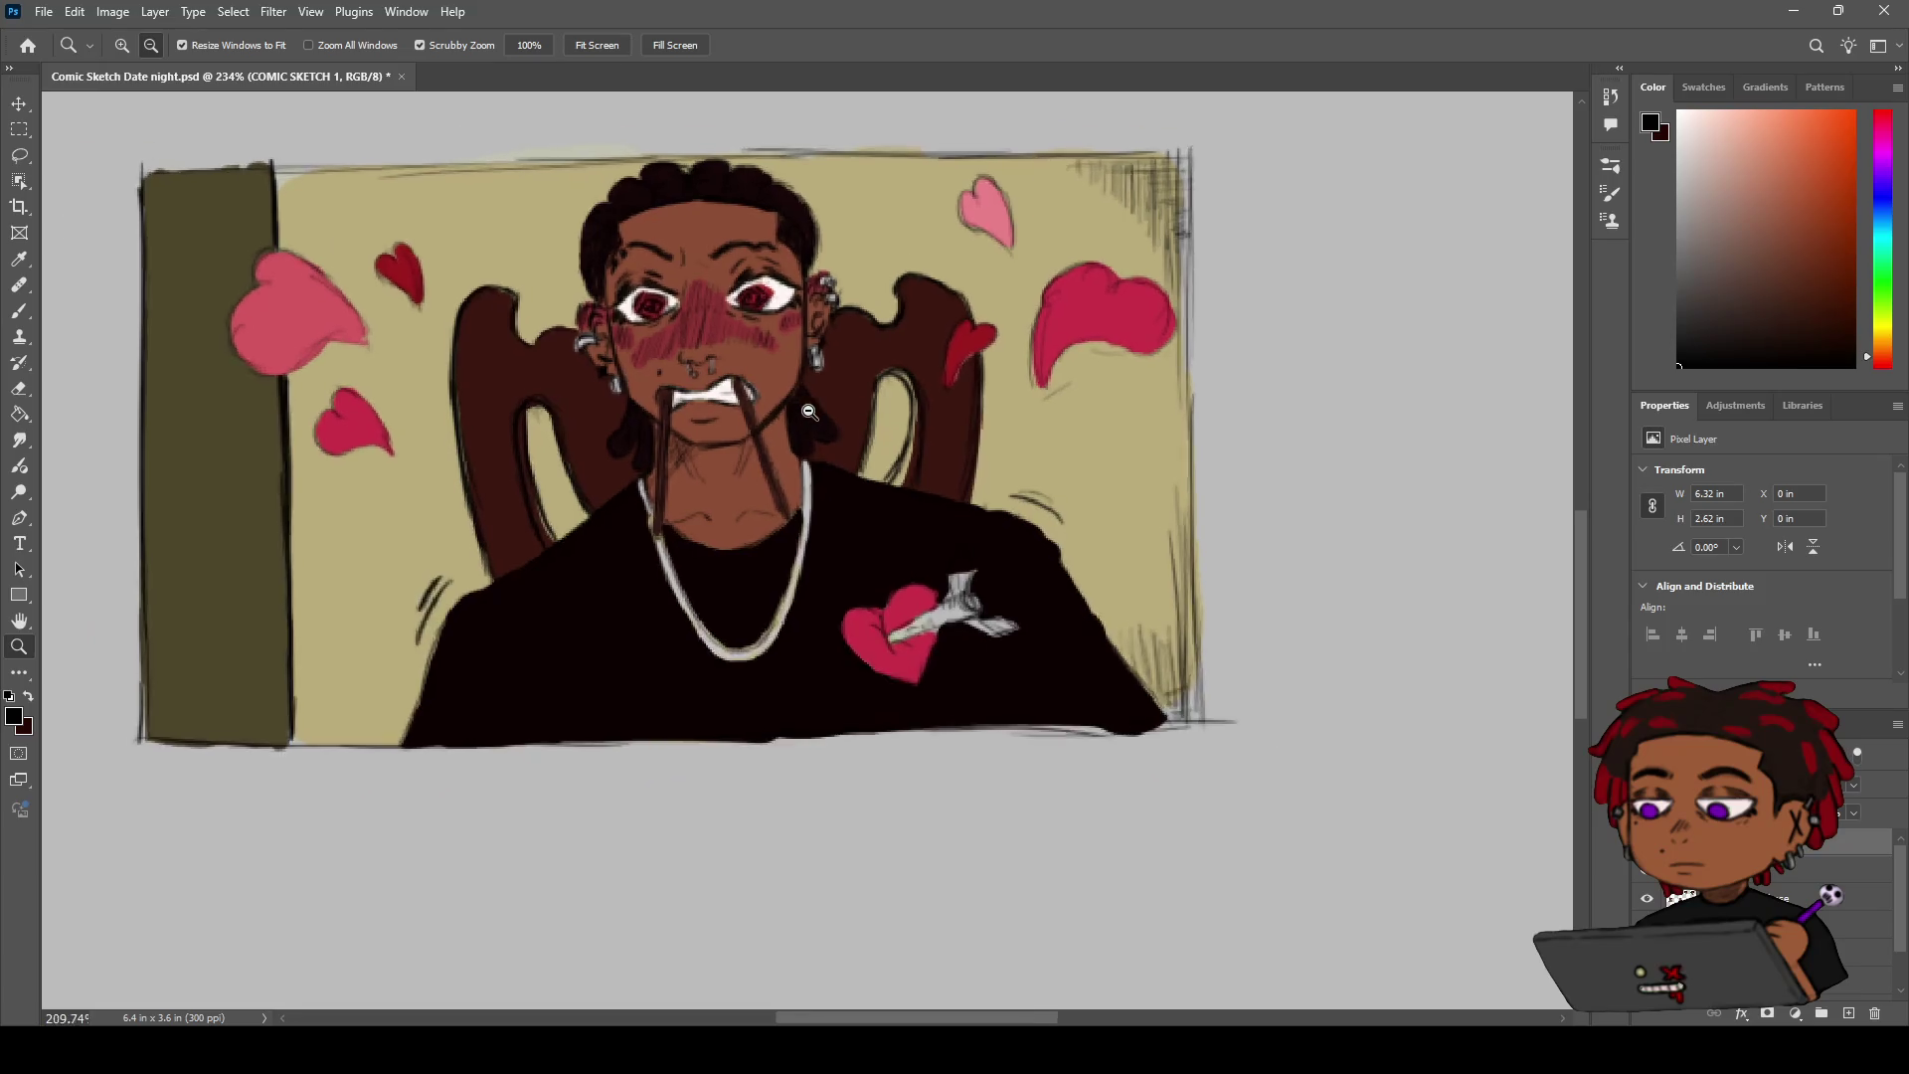
{"action": "left_click", "coordinate": [916, 339], "text": "alt"}
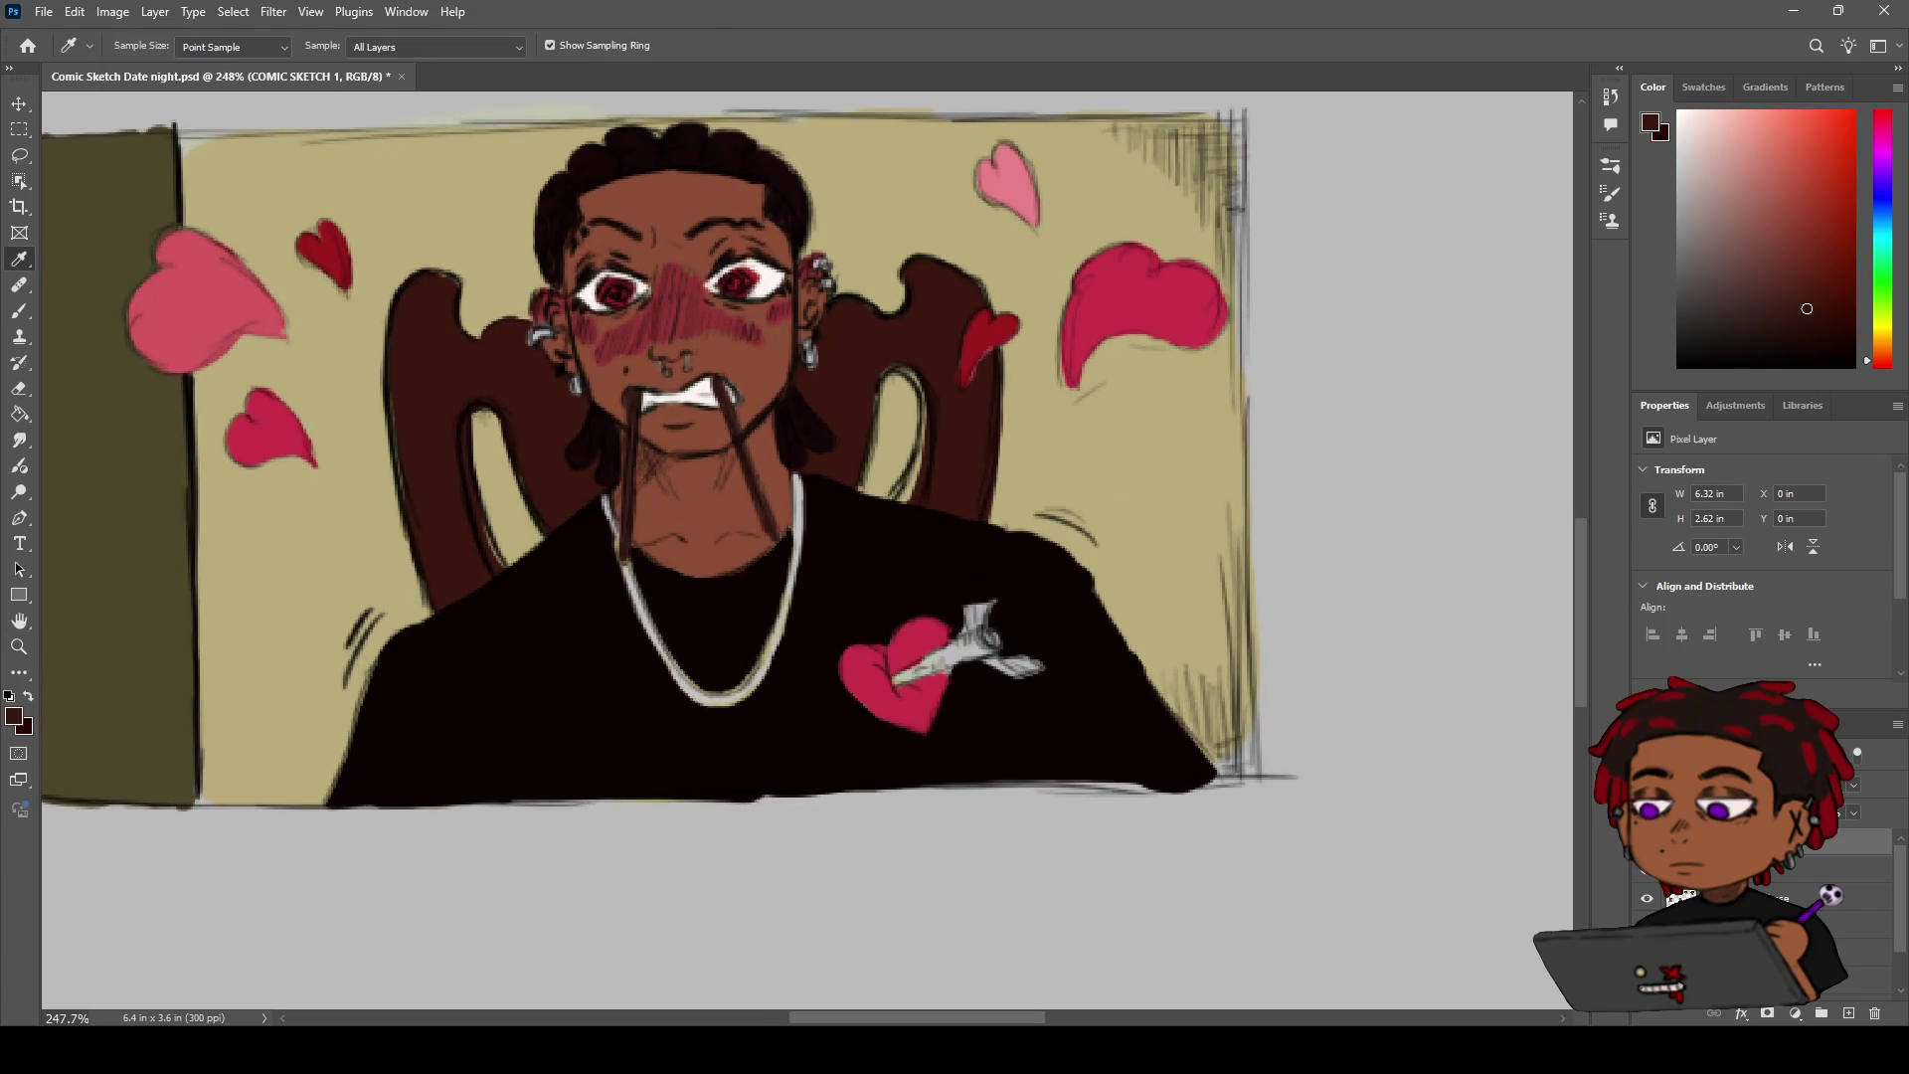
{"action": "left_click", "coordinate": [1770, 952]}
{"action": "key", "text": "b"}
{"action": "mouse_move", "coordinate": [917, 492]}
{"action": "left_mouse_down"}
{"action": "mouse_move", "coordinate": [921, 391]}
{"action": "mouse_move", "coordinate": [869, 440]}
{"action": "left_mouse_up"}
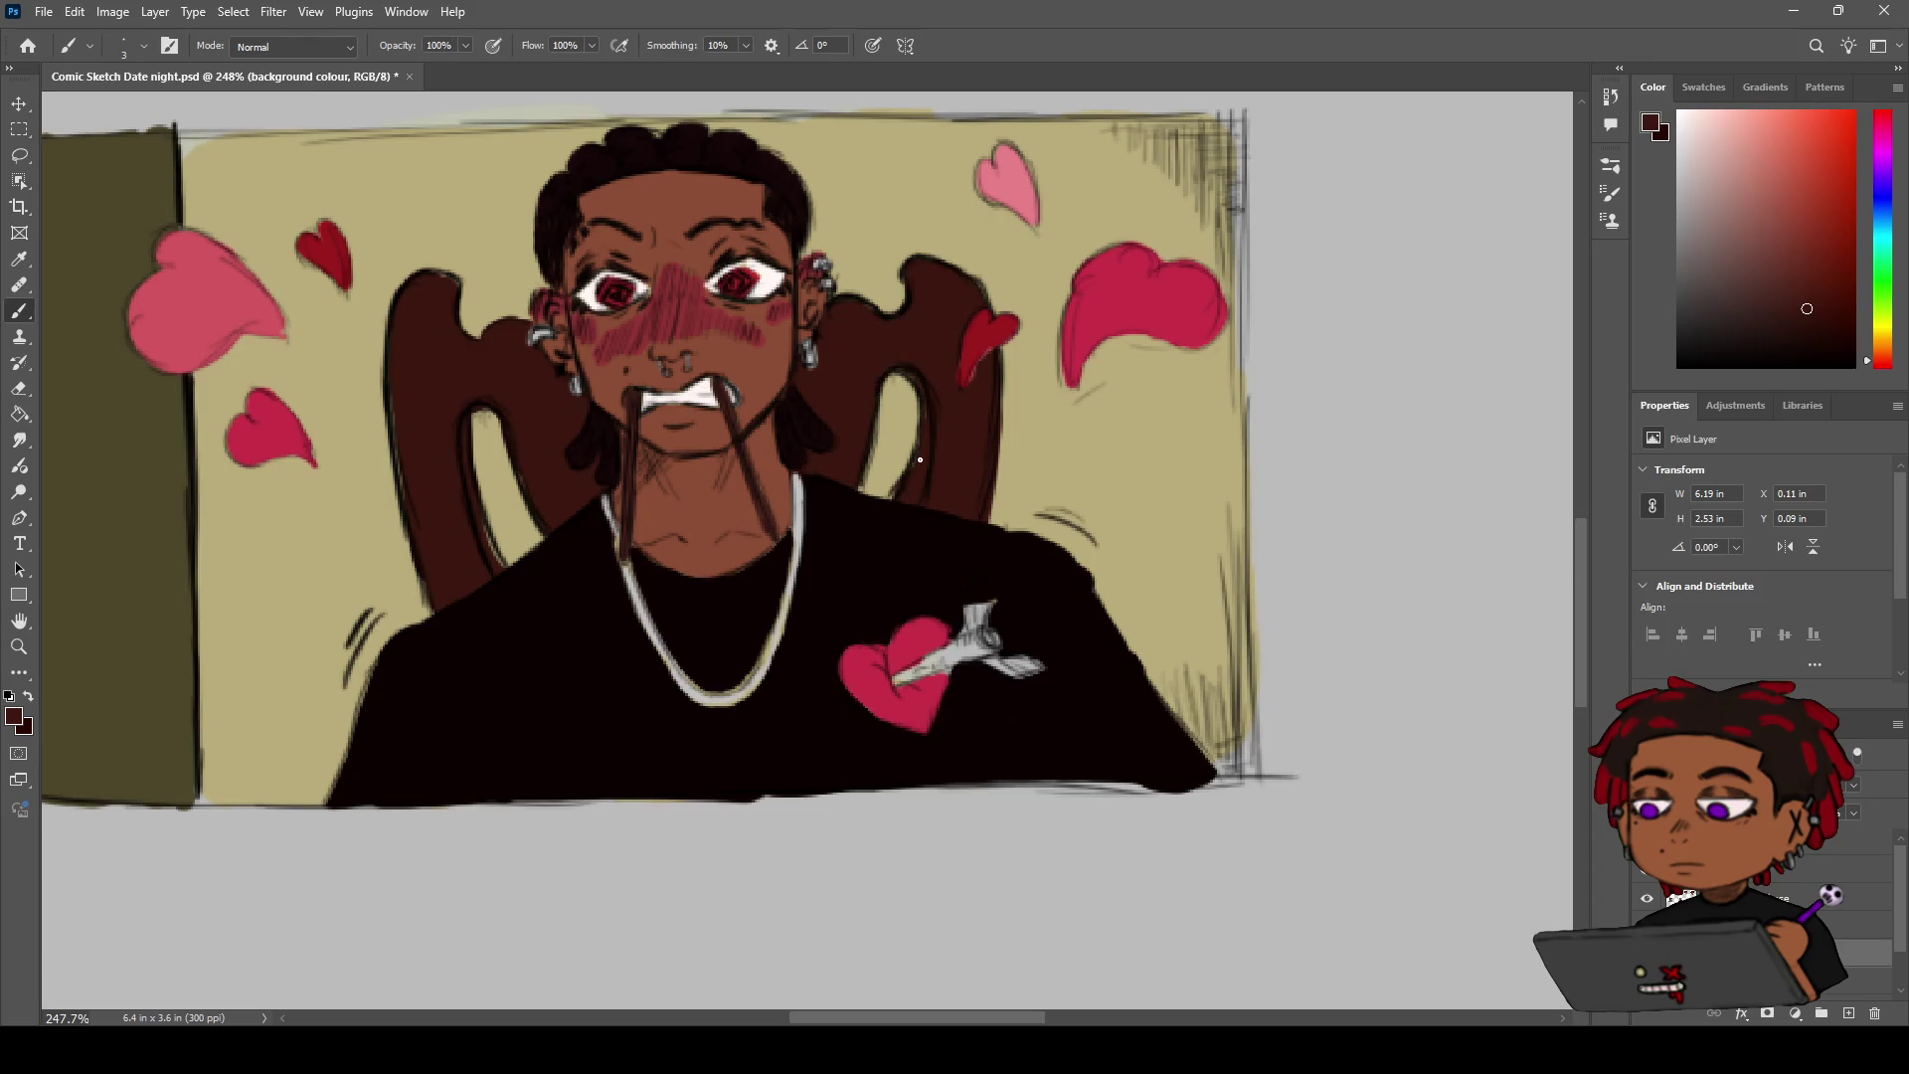
Pan out until all the comic panels are in view
{"action": "key", "text": "h"}
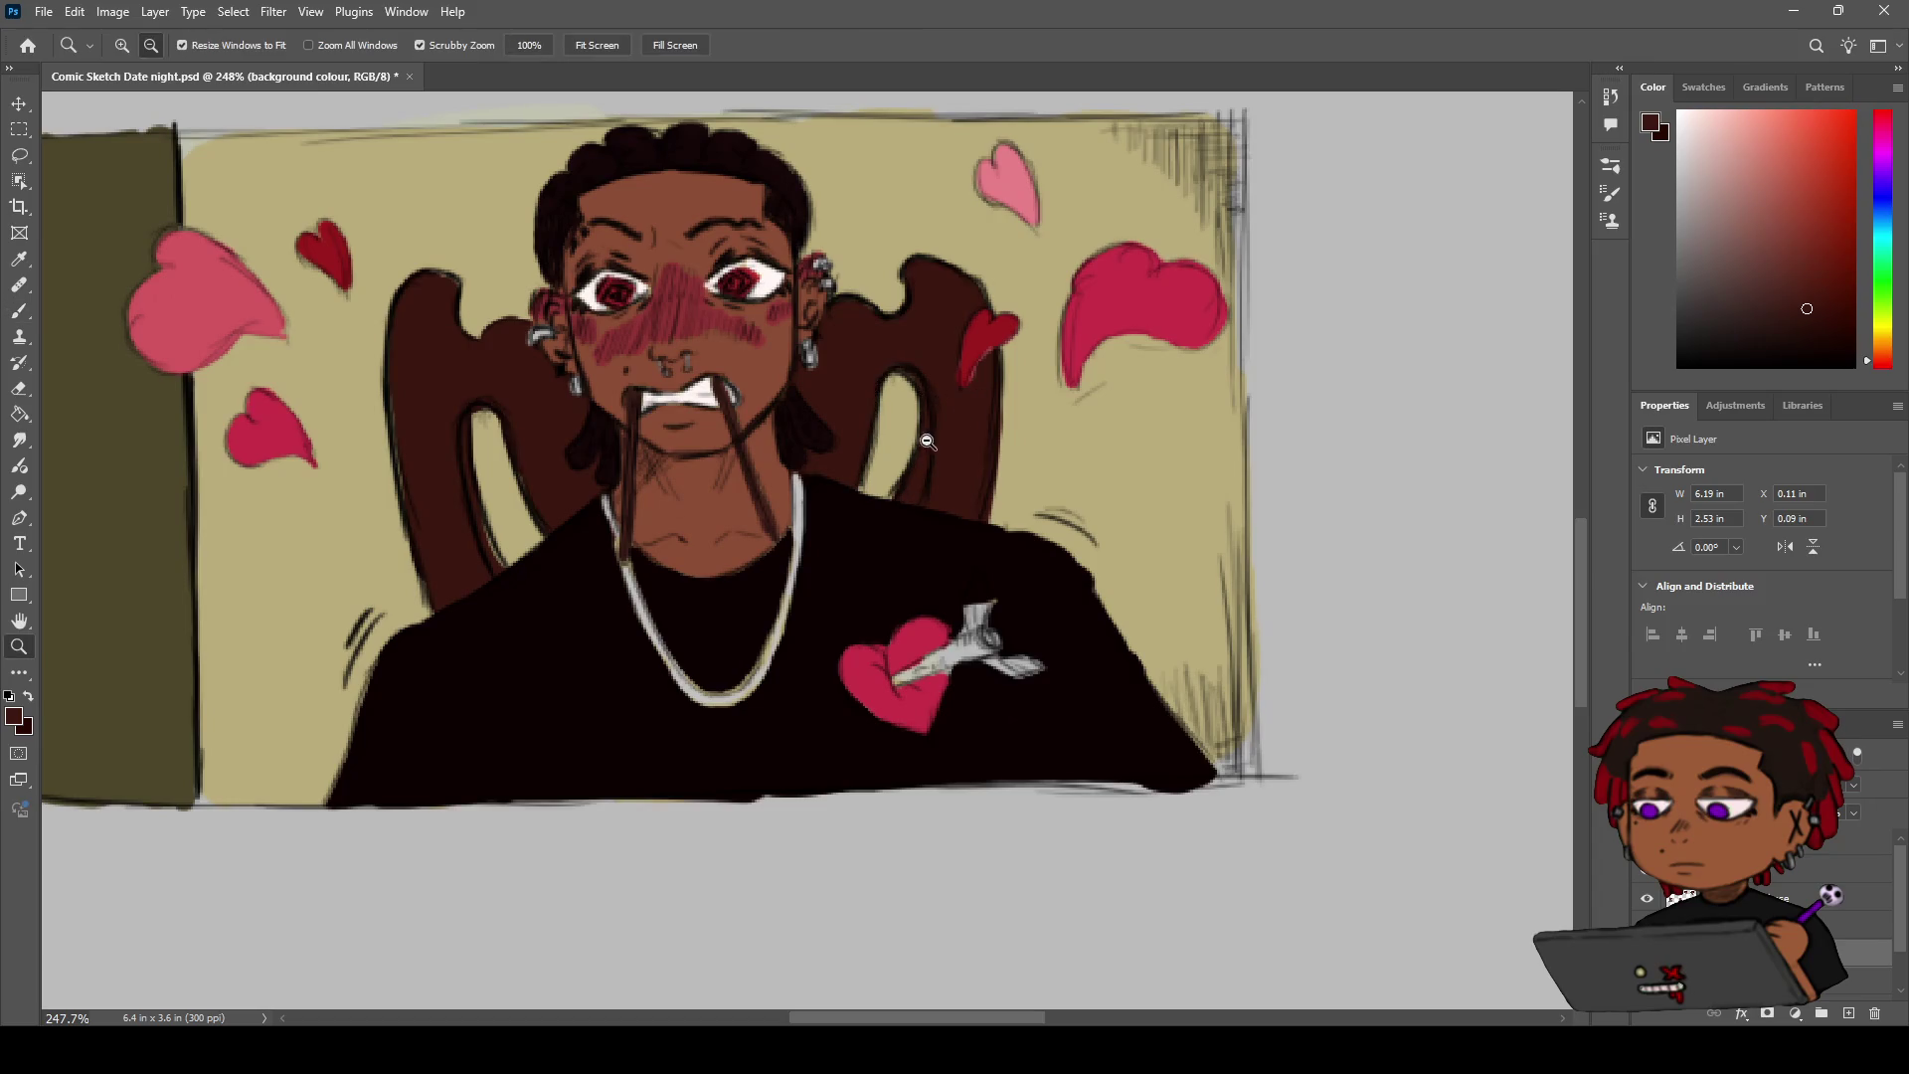
{"action": "scroll", "coordinate": [978, 397], "scroll_direction": "down", "scroll_amount": 6}
{"action": "left_click_drag", "start_coordinate": [763, 447], "coordinate": [932, 502]}
Pan across the page to bring the top row of panels into view
{"action": "key", "text": "z"}
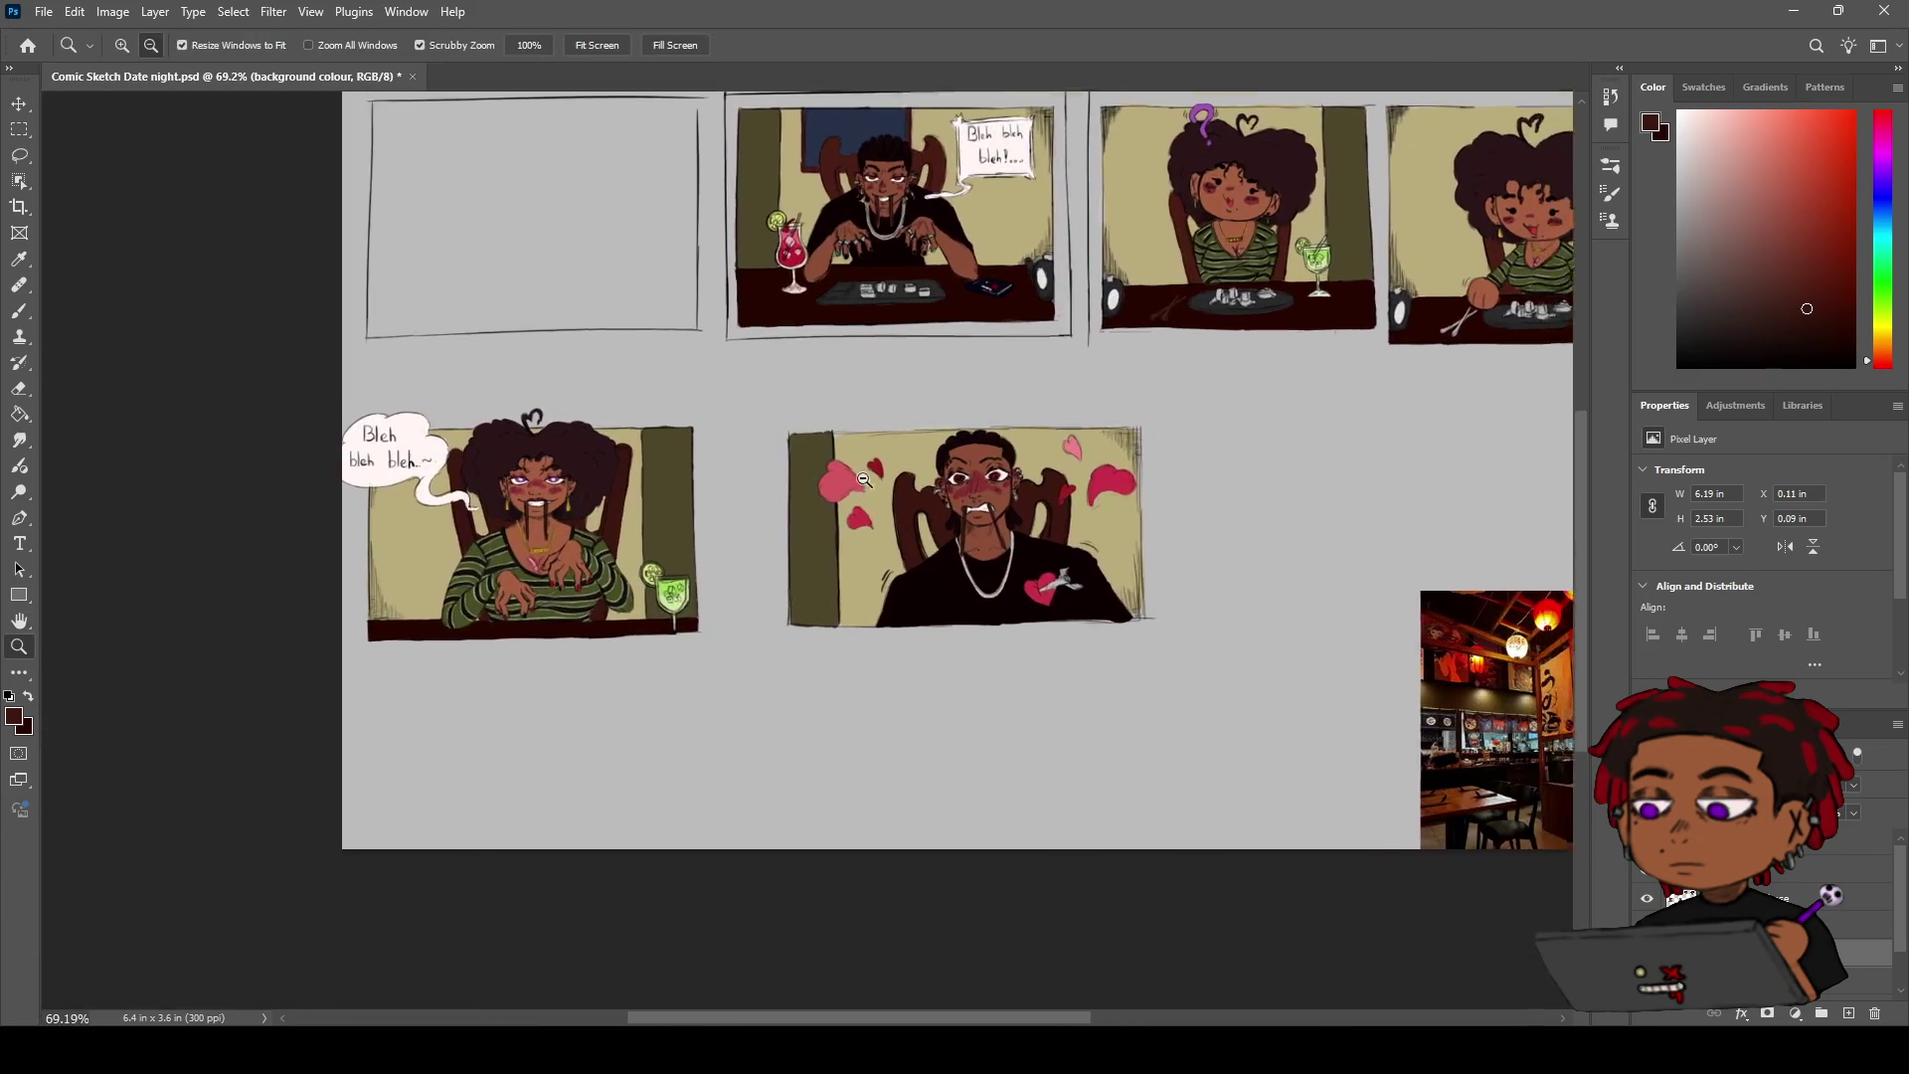
{"action": "scroll", "coordinate": [940, 492], "scroll_direction": "up", "scroll_amount": 5}
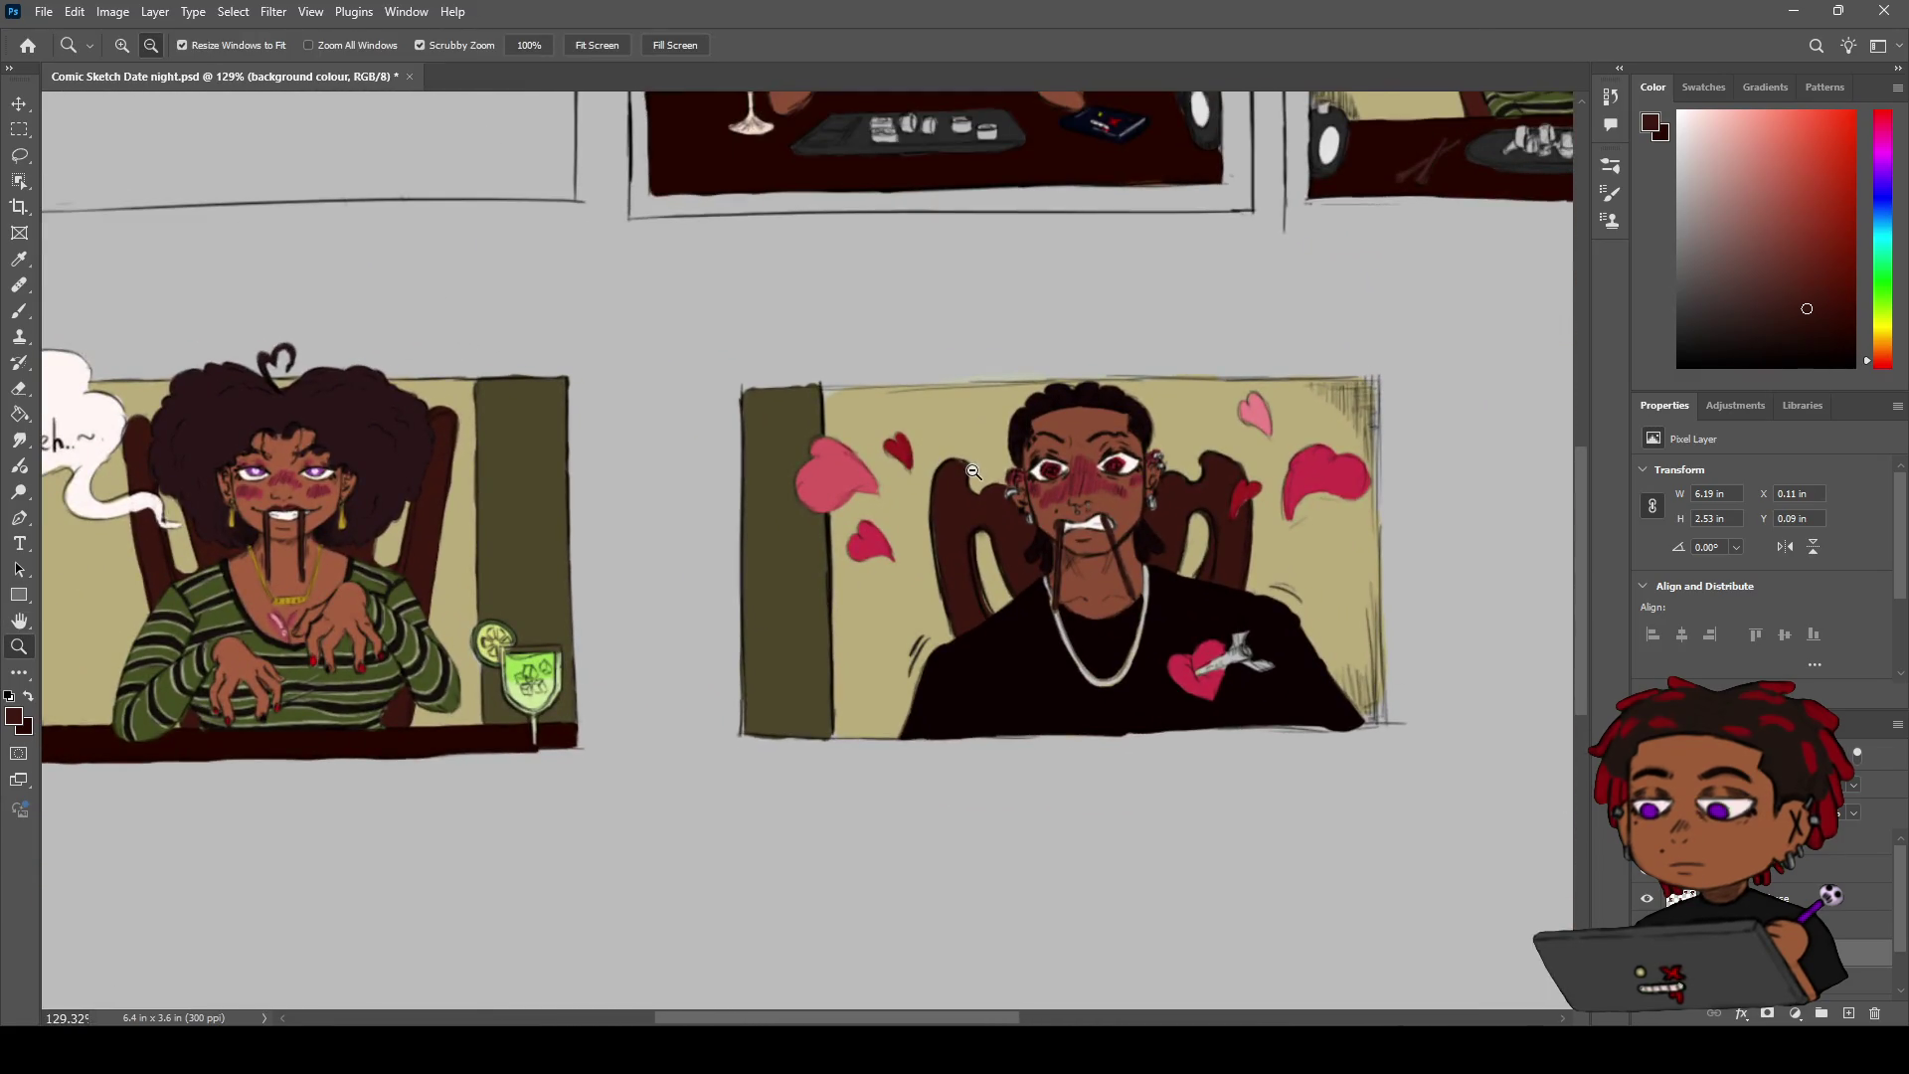
{"action": "key", "text": "h"}
{"action": "left_click_drag", "start_coordinate": [881, 519], "coordinate": [811, 529]}
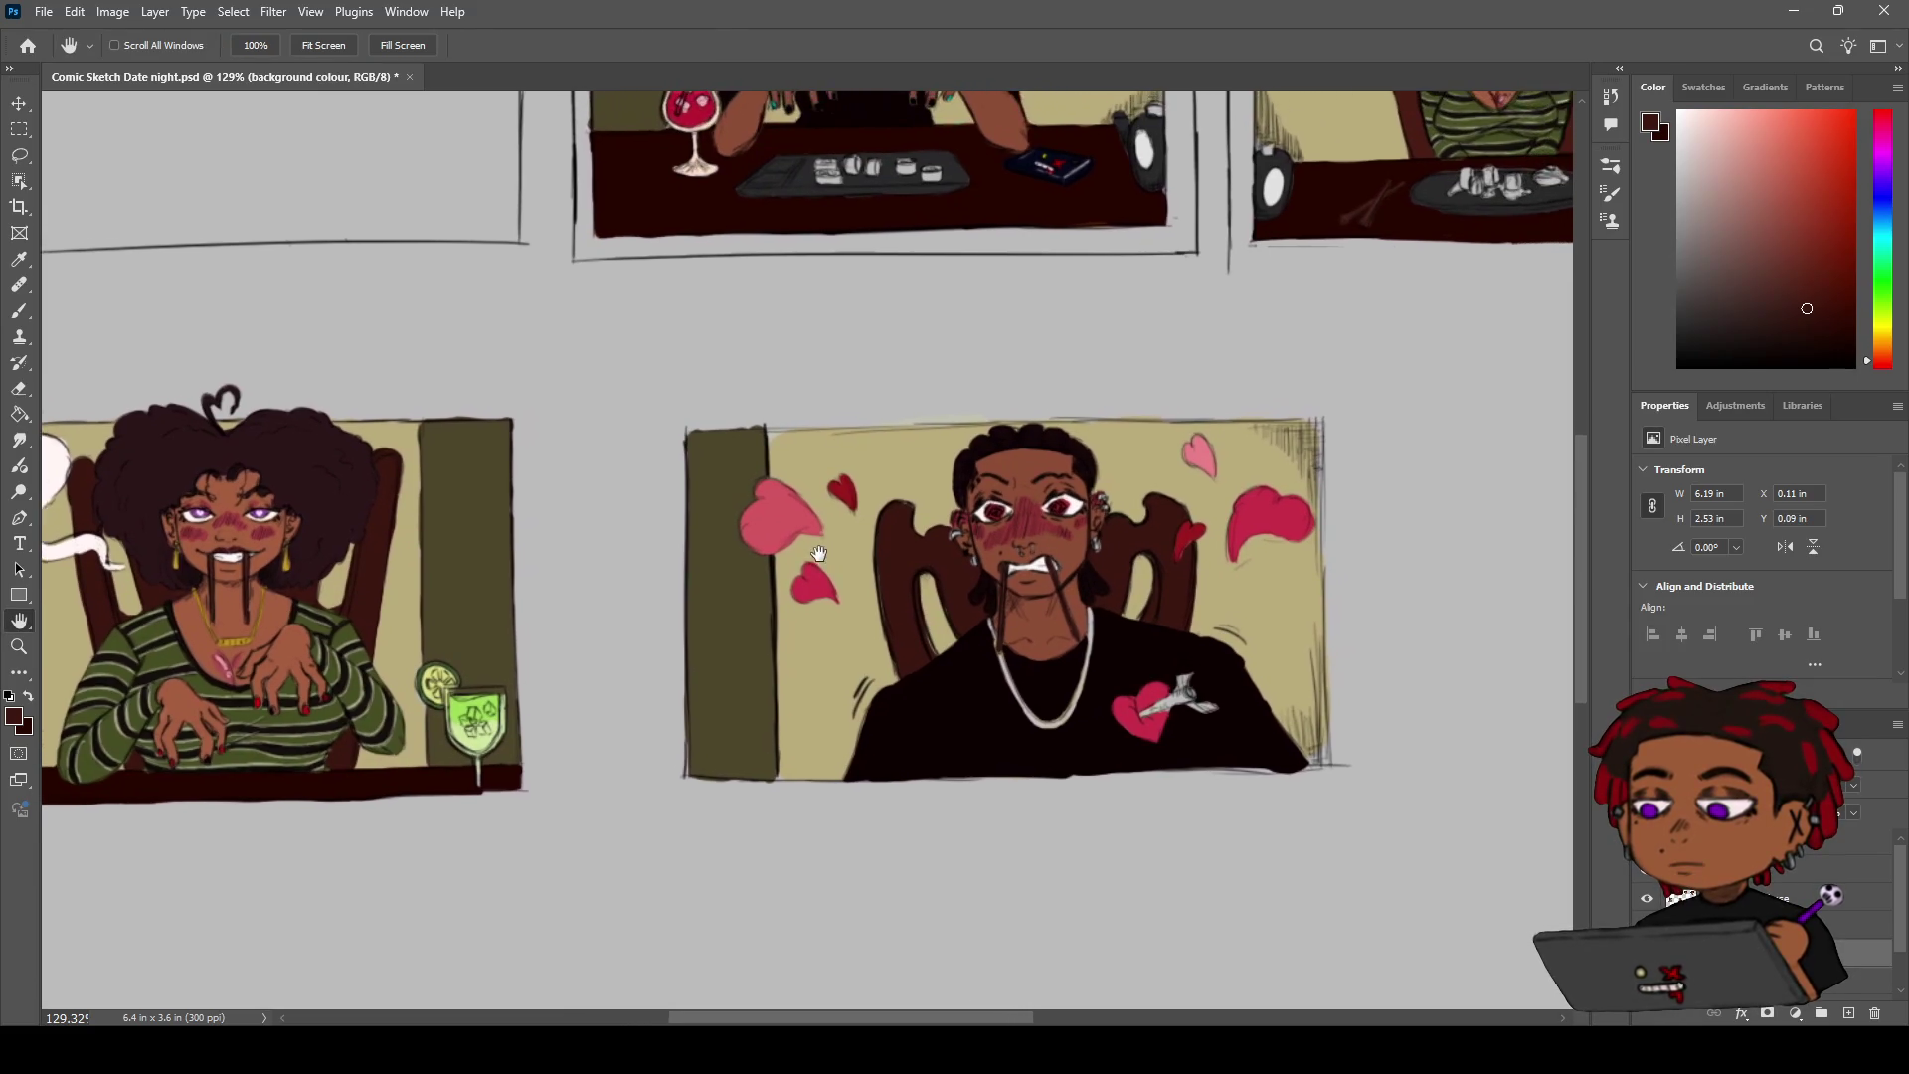
{"action": "left_click_drag", "start_coordinate": [900, 459], "coordinate": [843, 439]}
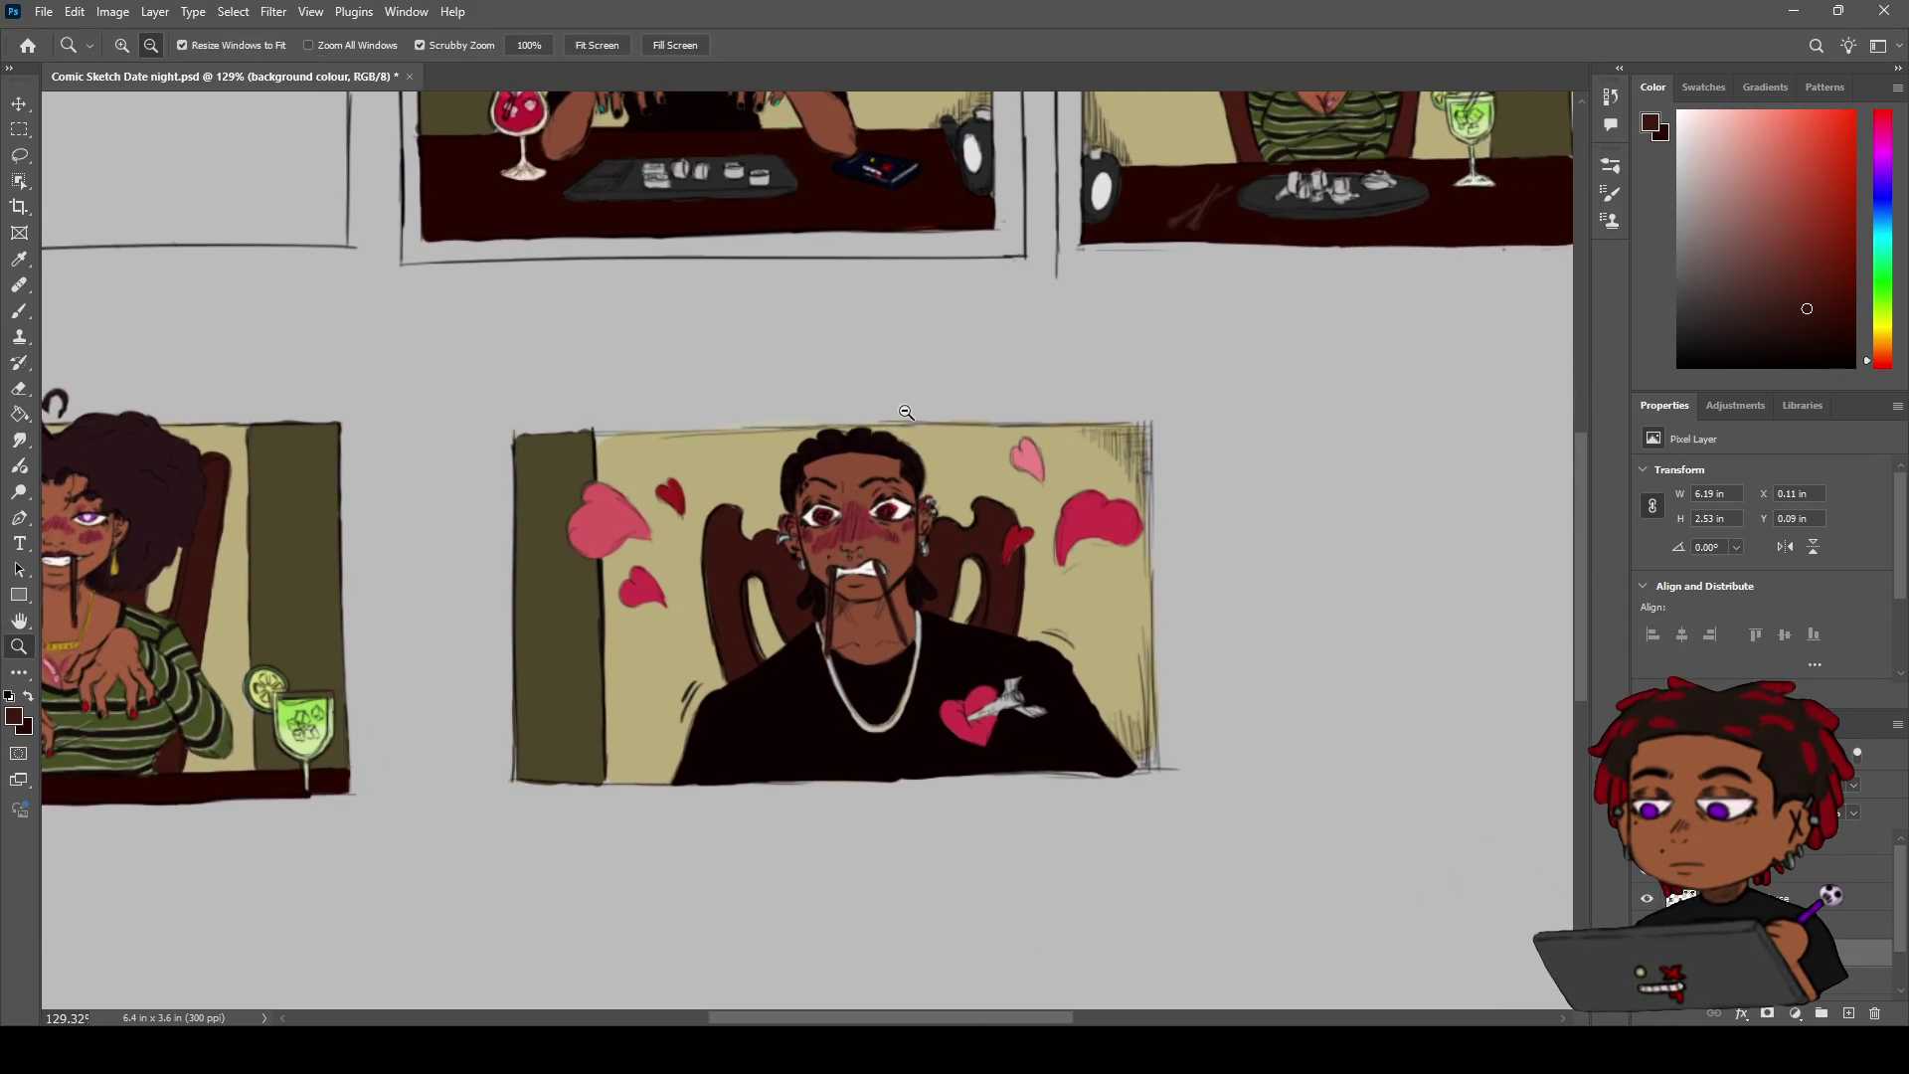
{"action": "scroll", "coordinate": [772, 583], "scroll_direction": "down", "scroll_amount": 8}
{"action": "scroll", "coordinate": [954, 364], "scroll_direction": "up", "scroll_amount": 7}
{"action": "mouse_move", "coordinate": [955, 364]}
{"action": "left_mouse_down"}
{"action": "mouse_move", "coordinate": [619, 642]}
{"action": "mouse_move", "coordinate": [665, 576]}
{"action": "left_mouse_up"}
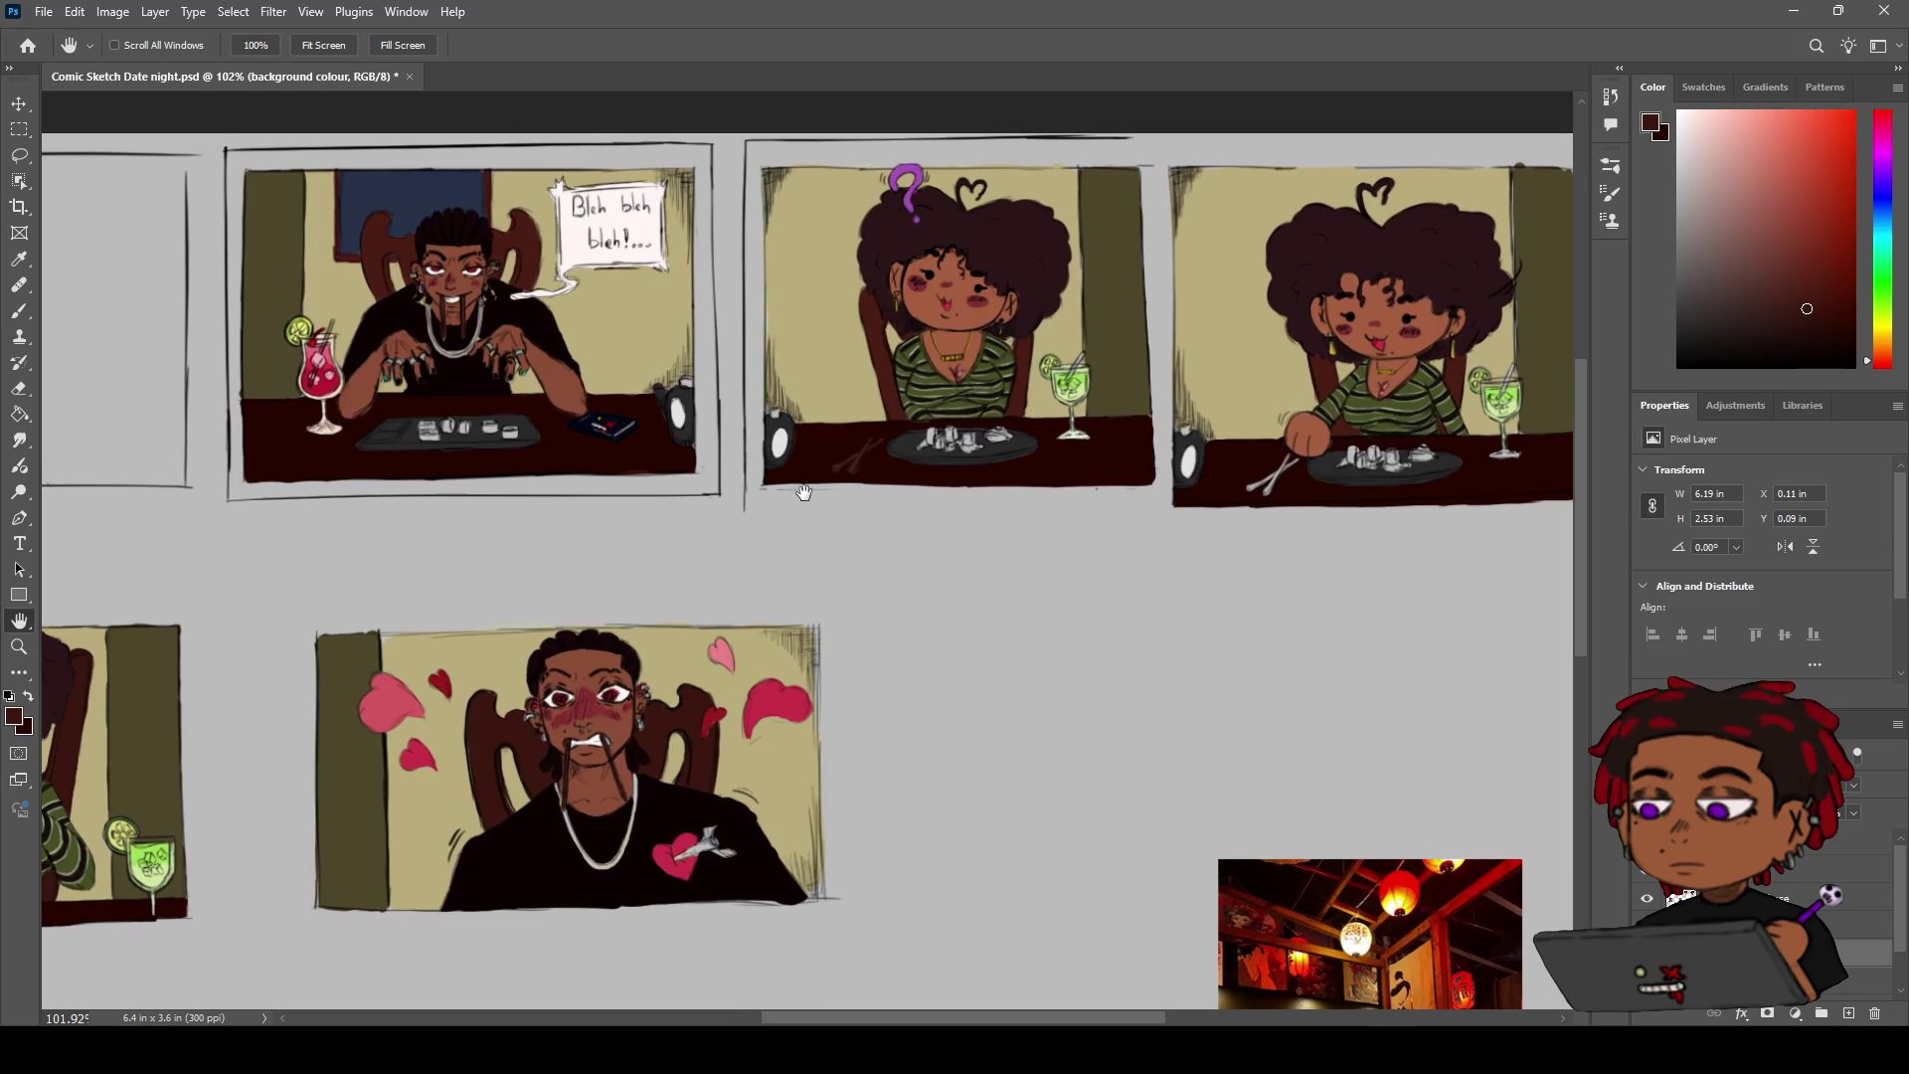
{"action": "left_click_drag", "start_coordinate": [589, 438], "coordinate": [830, 527]}
Zoom in to about 315% on the man's top panel with COMIC SKETCH 1 active
{"action": "key", "text": "z"}
{"action": "left_click_drag", "start_coordinate": [740, 368], "coordinate": [1259, 325]}
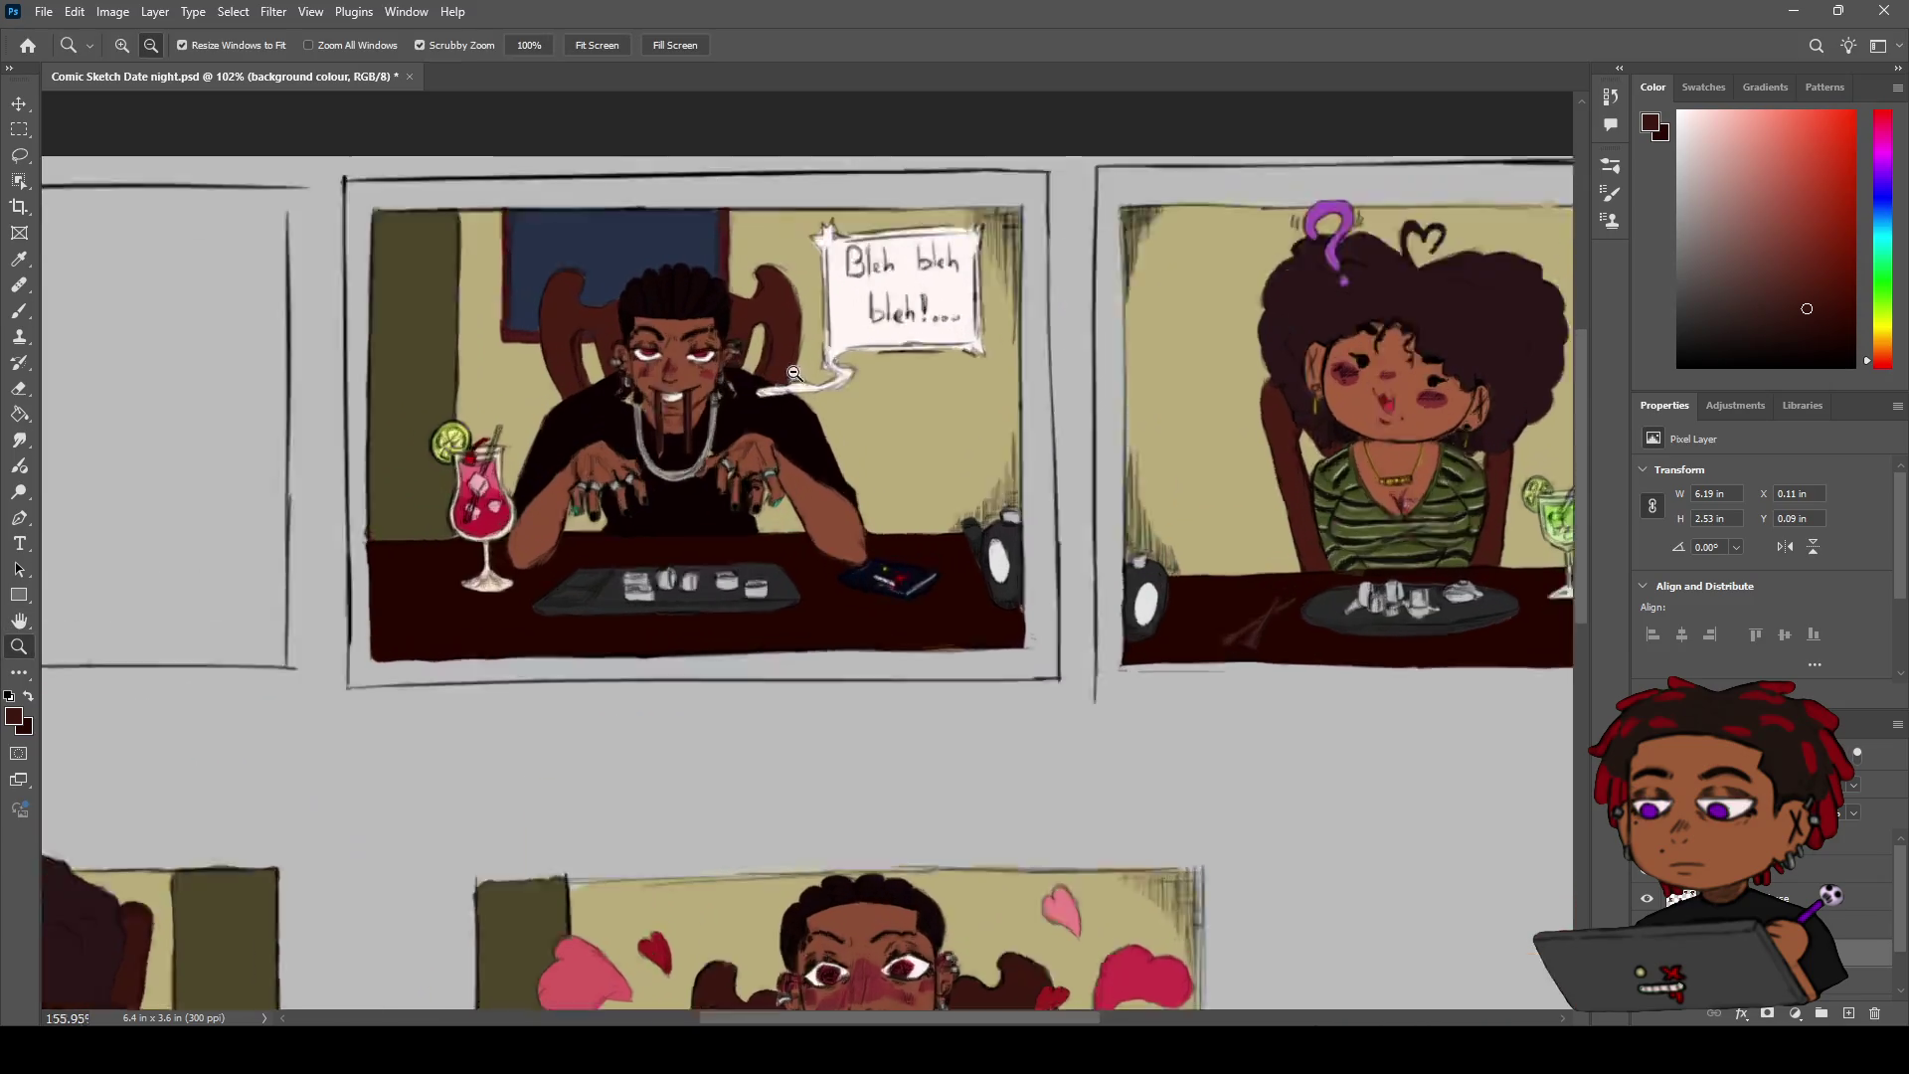
{"action": "key", "text": "h"}
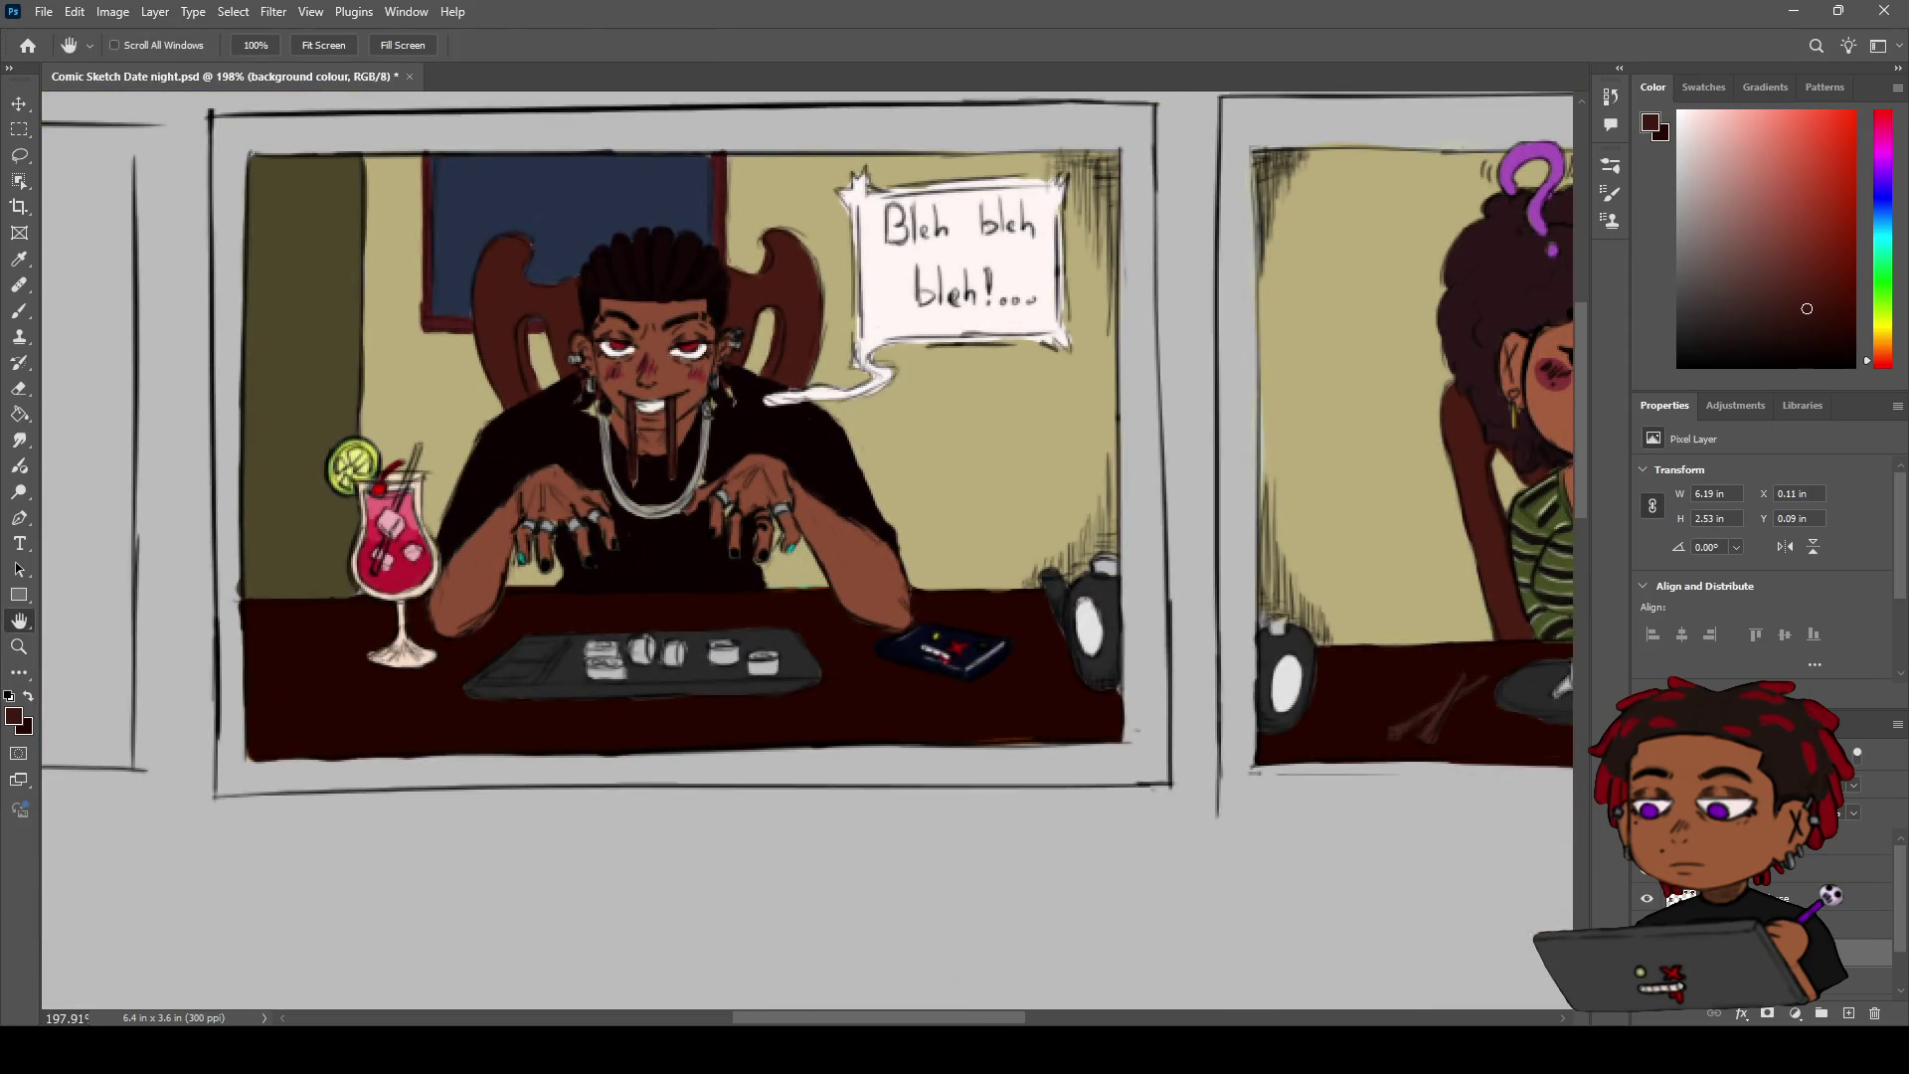
{"action": "left_click", "coordinate": [1869, 841]}
{"action": "mouse_move", "coordinate": [703, 426]}
{"action": "left_mouse_down"}
{"action": "mouse_move", "coordinate": [819, 465]}
{"action": "mouse_move", "coordinate": [775, 460]}
{"action": "left_mouse_up"}
{"action": "key", "text": "z"}
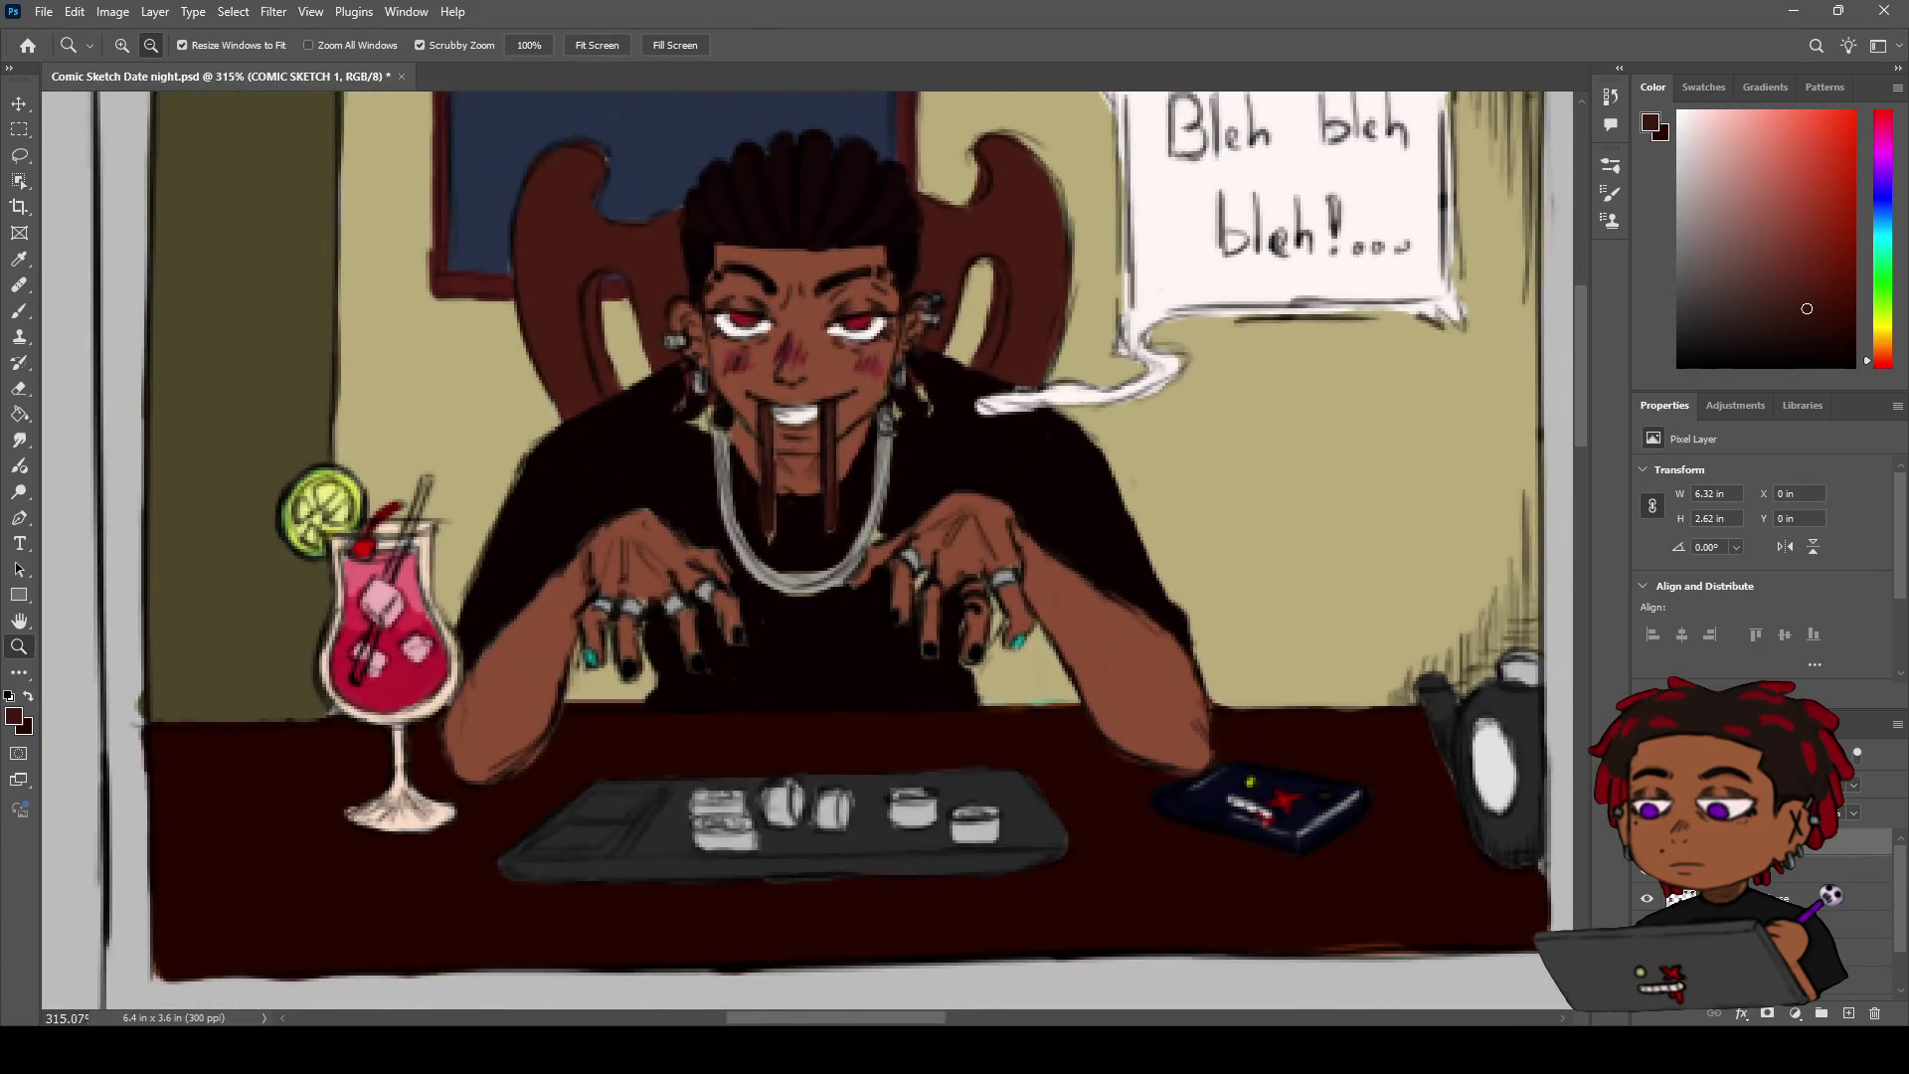
Sample the shirt's black and paint over the man's shirt on the sketch colour base layer
{"action": "key", "text": "i"}
{"action": "left_click", "coordinate": [885, 654]}
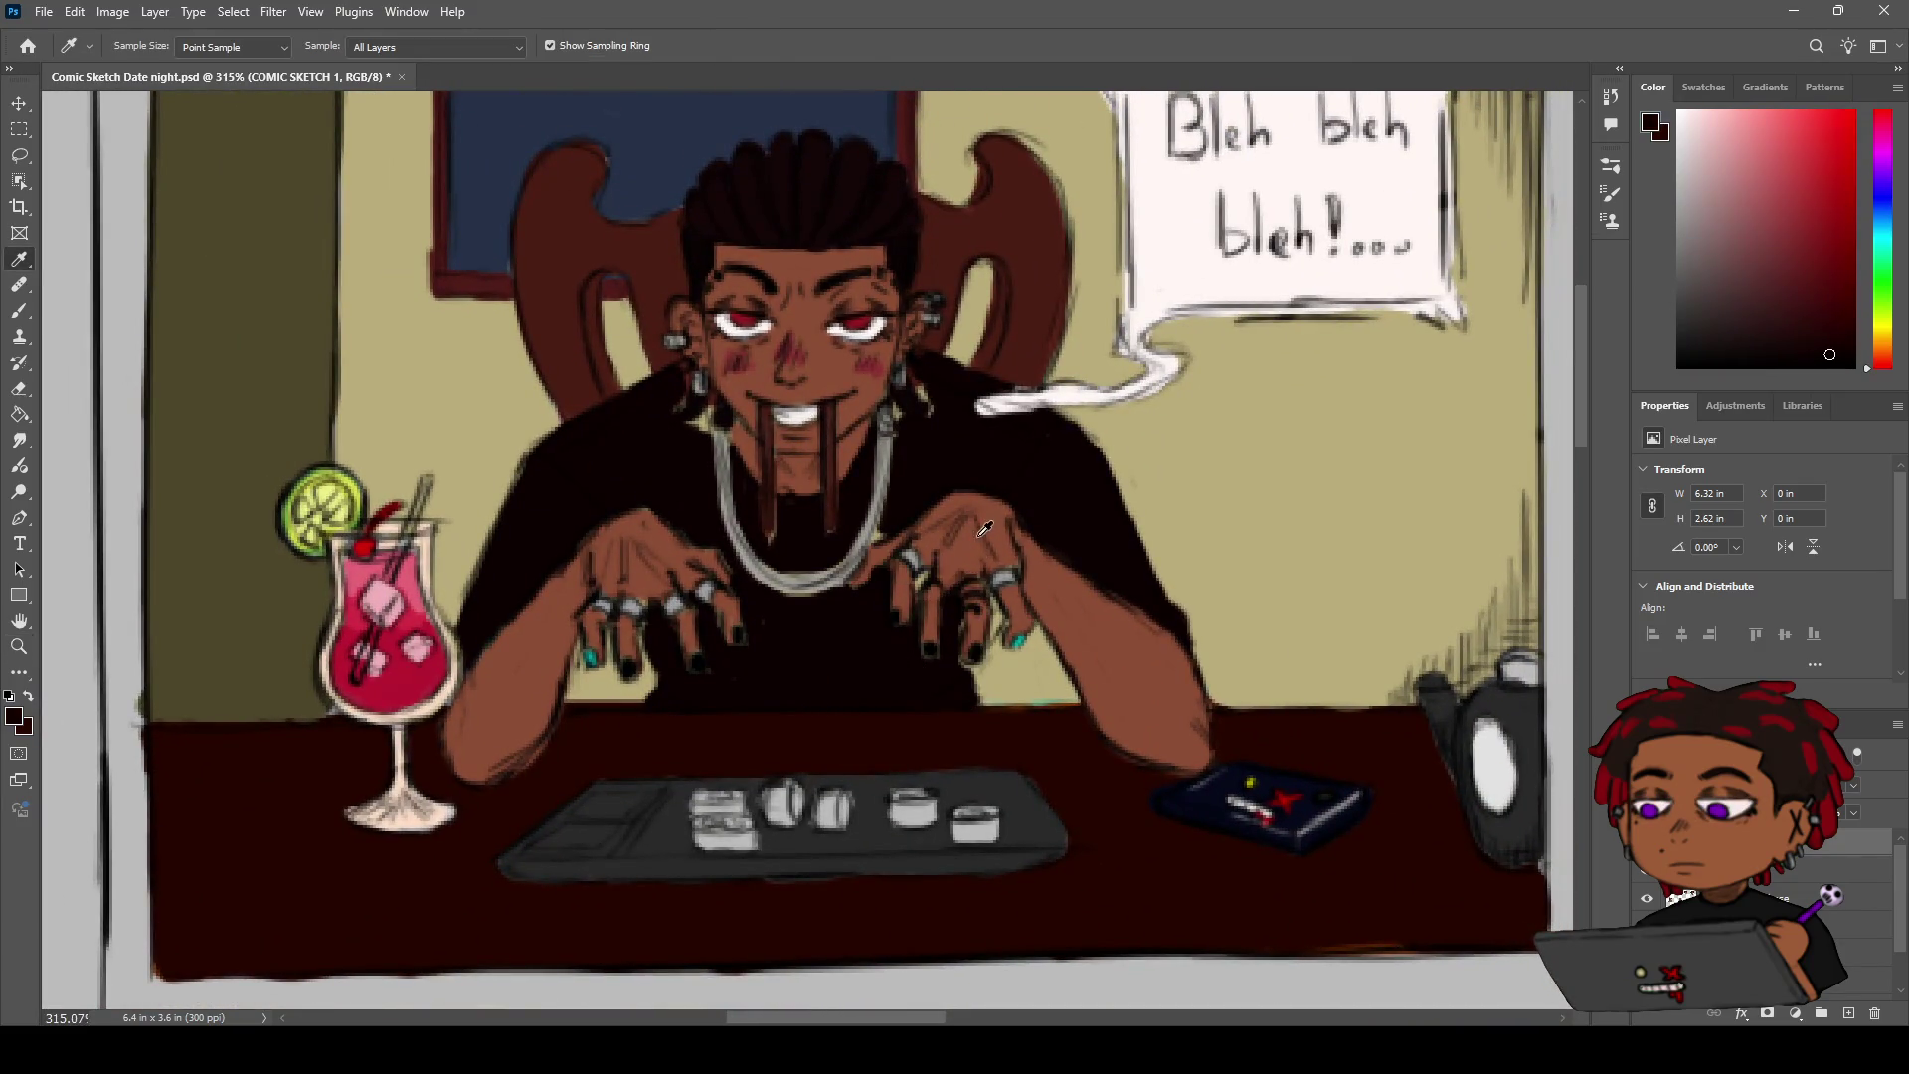
{"action": "key", "text": "b"}
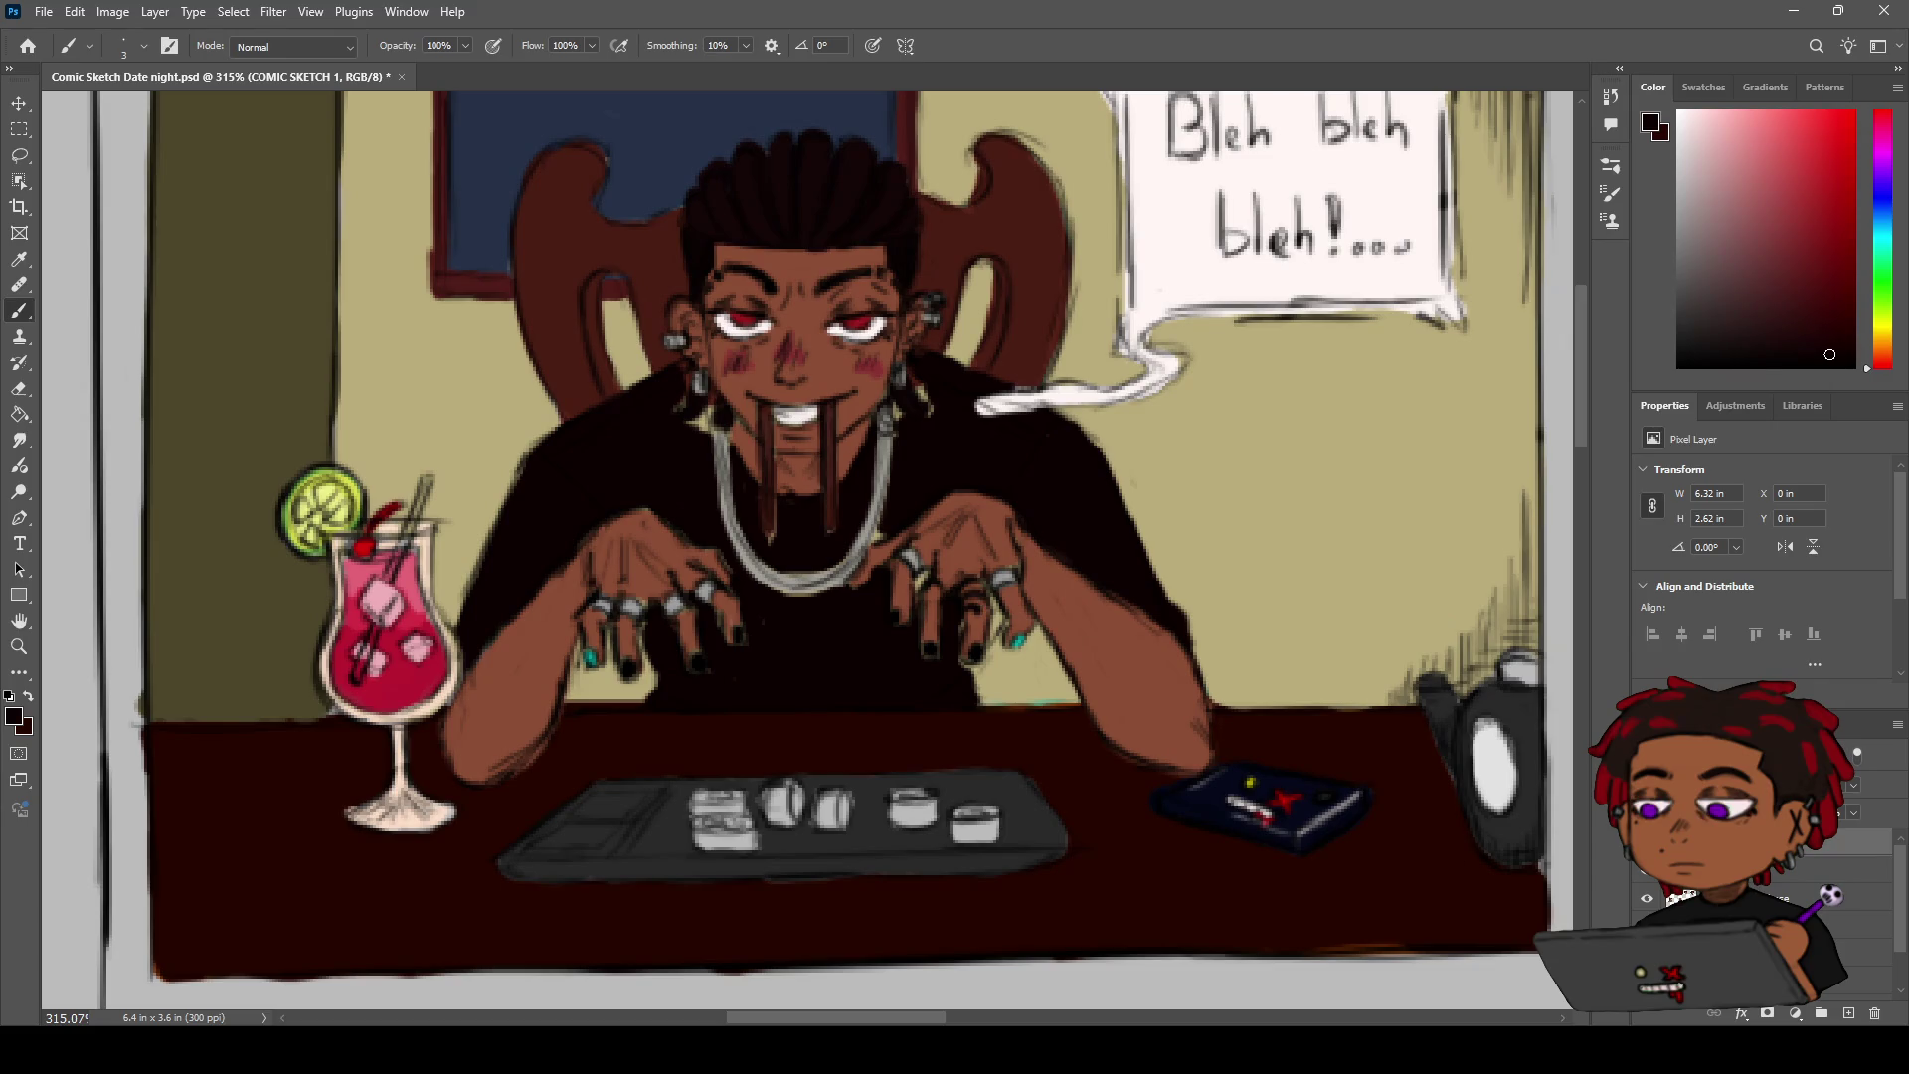
{"action": "key", "text": "alt+bracketleft"}
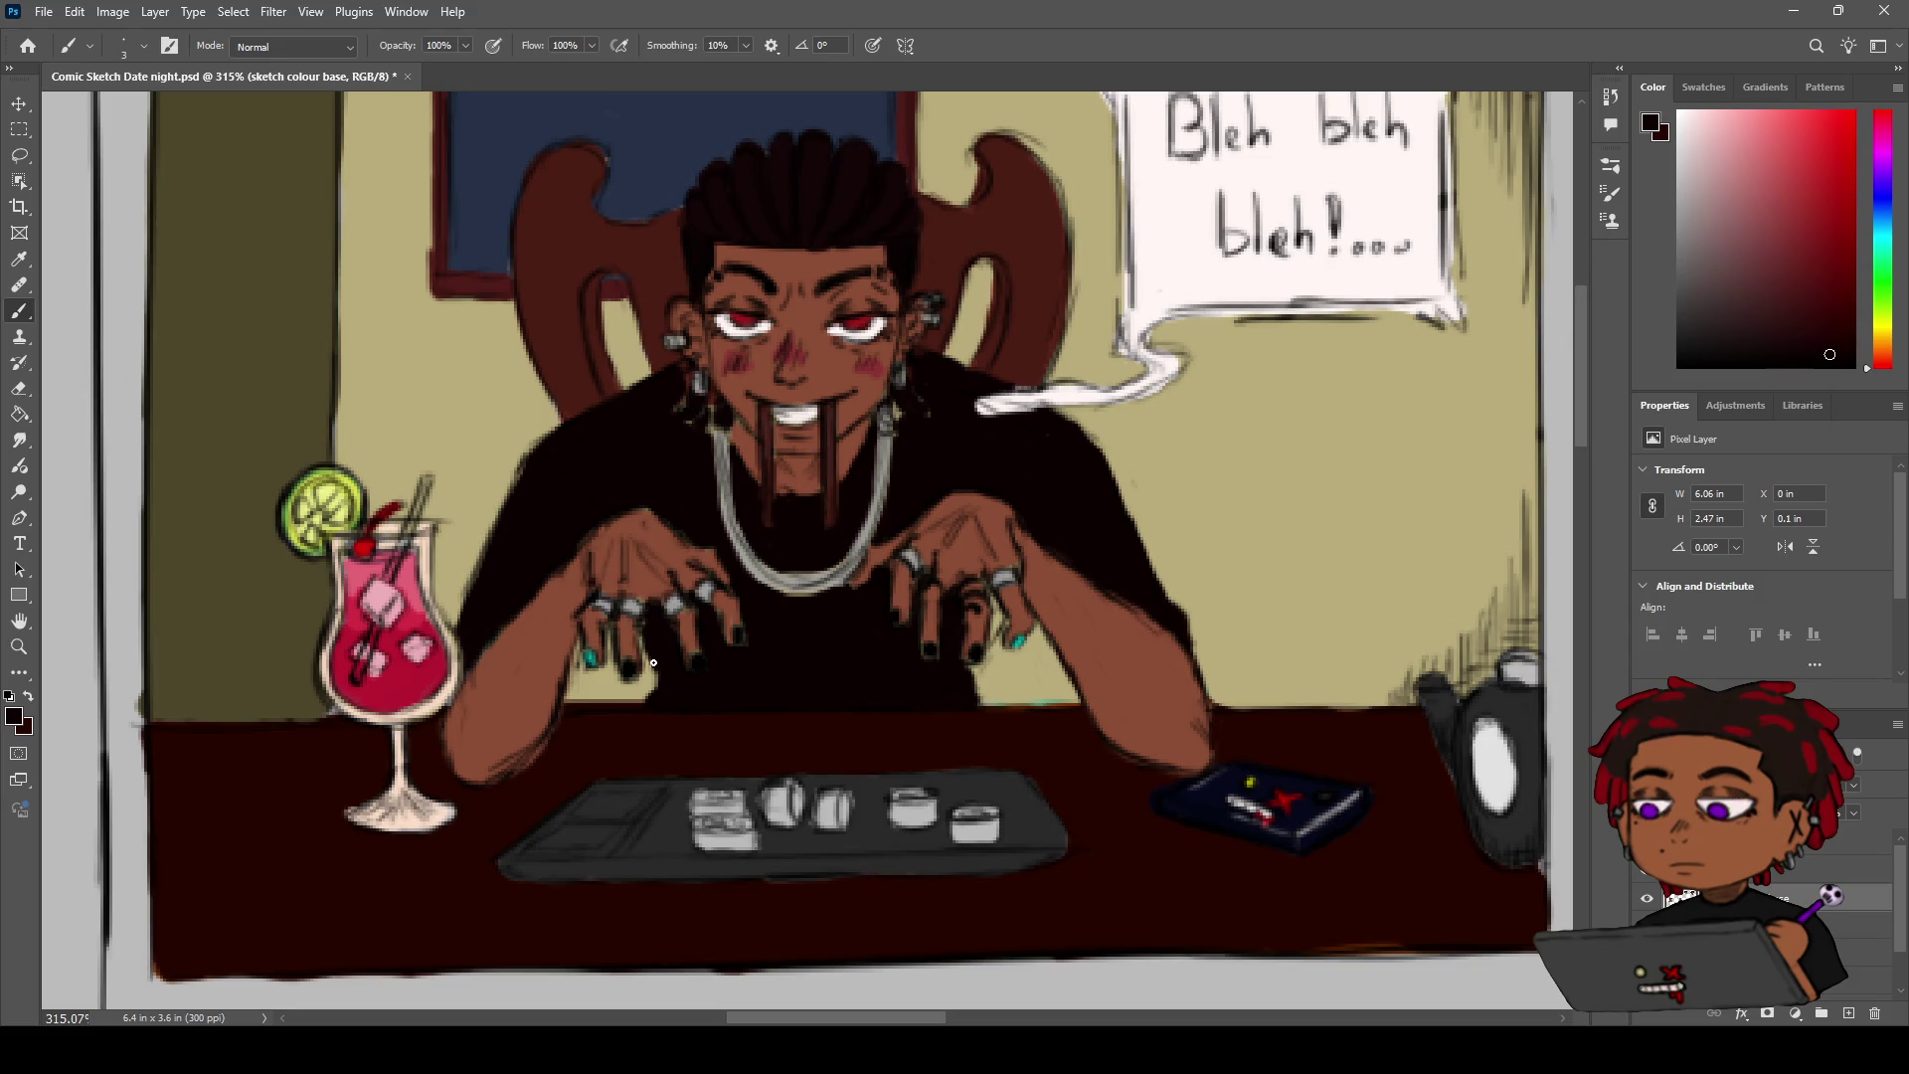
{"action": "scroll", "coordinate": [662, 667], "scroll_direction": "down", "scroll_amount": 3}
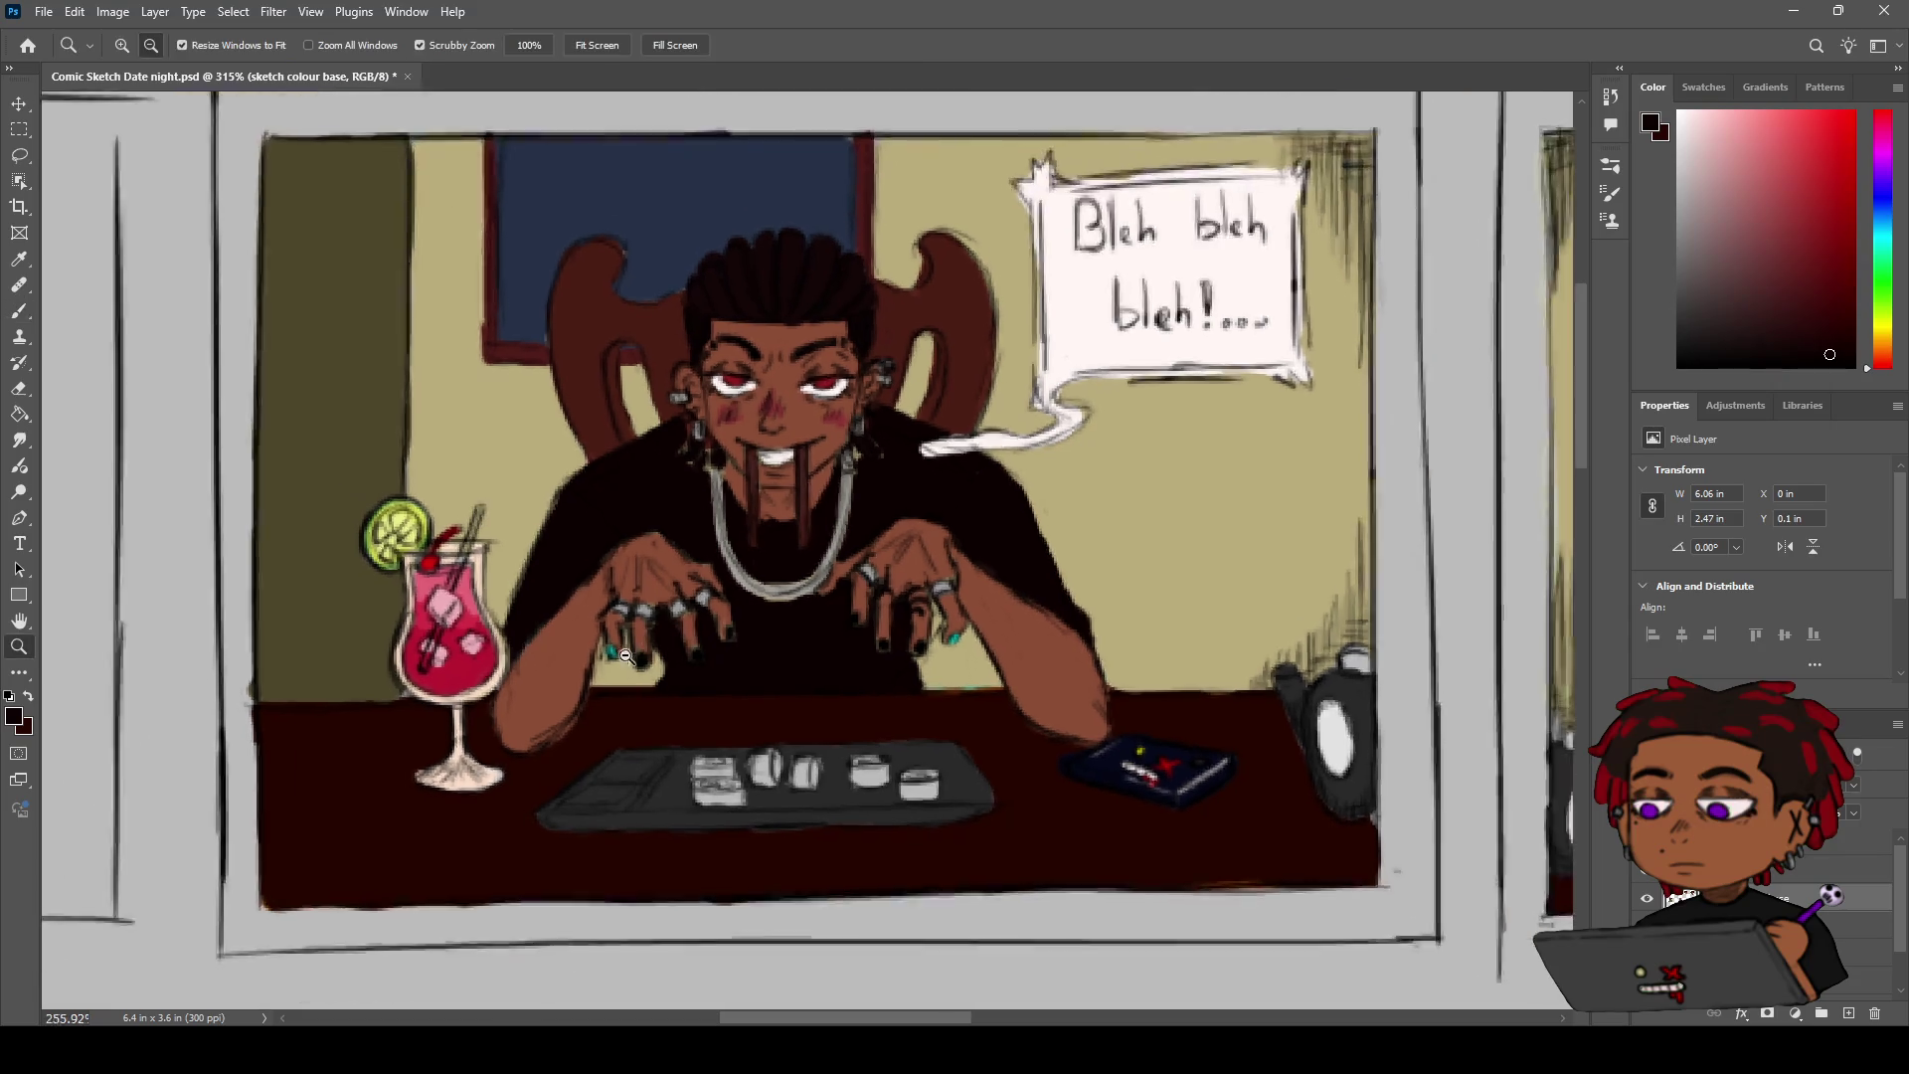
Zoom out to about 112% to see both top panels, then pan down to the bottom row
{"action": "left_click_drag", "start_coordinate": [1158, 611], "coordinate": [611, 532]}
{"action": "scroll", "coordinate": [746, 502], "scroll_direction": "down", "scroll_amount": 3}
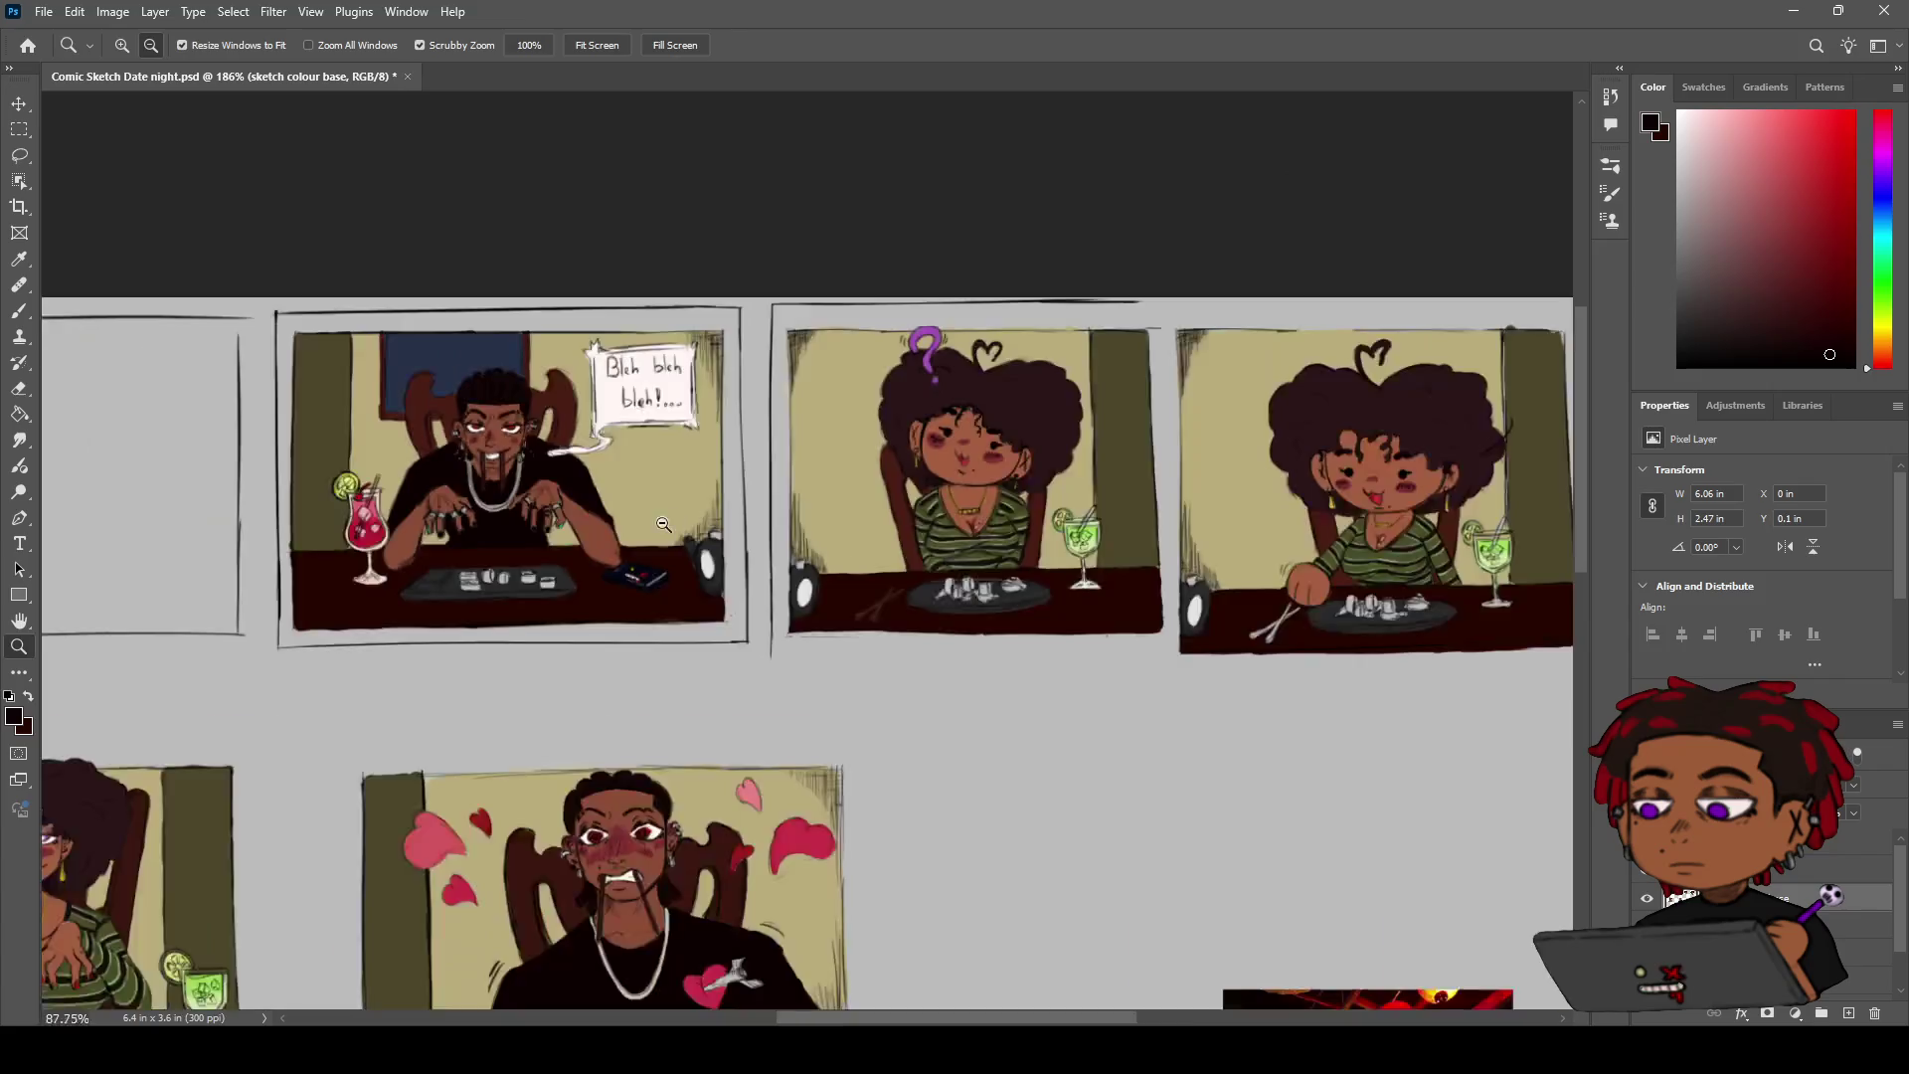
{"action": "scroll", "coordinate": [745, 502], "scroll_direction": "down", "scroll_amount": 2}
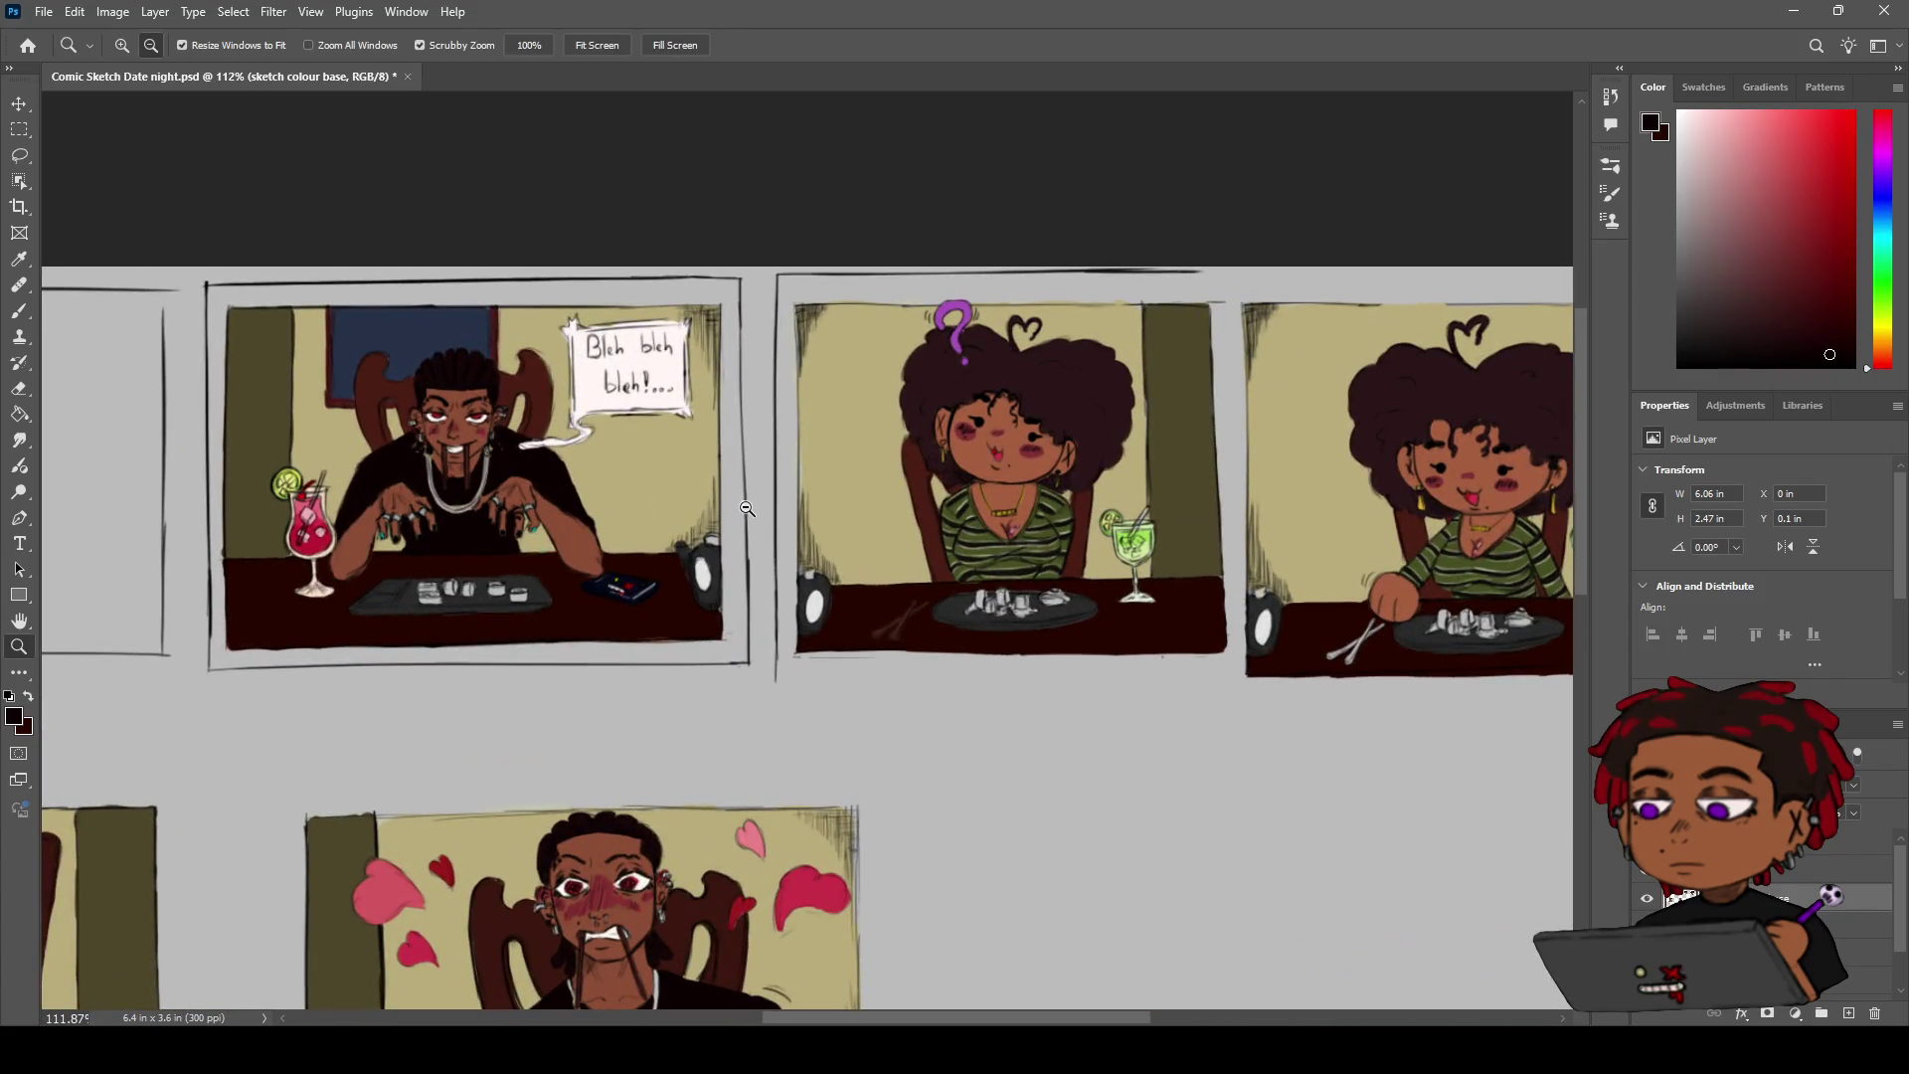
{"action": "key", "text": "h"}
{"action": "mouse_move", "coordinate": [642, 634]}
{"action": "left_mouse_down"}
{"action": "mouse_move", "coordinate": [733, 478]}
{"action": "mouse_move", "coordinate": [611, 703]}
{"action": "left_mouse_up"}
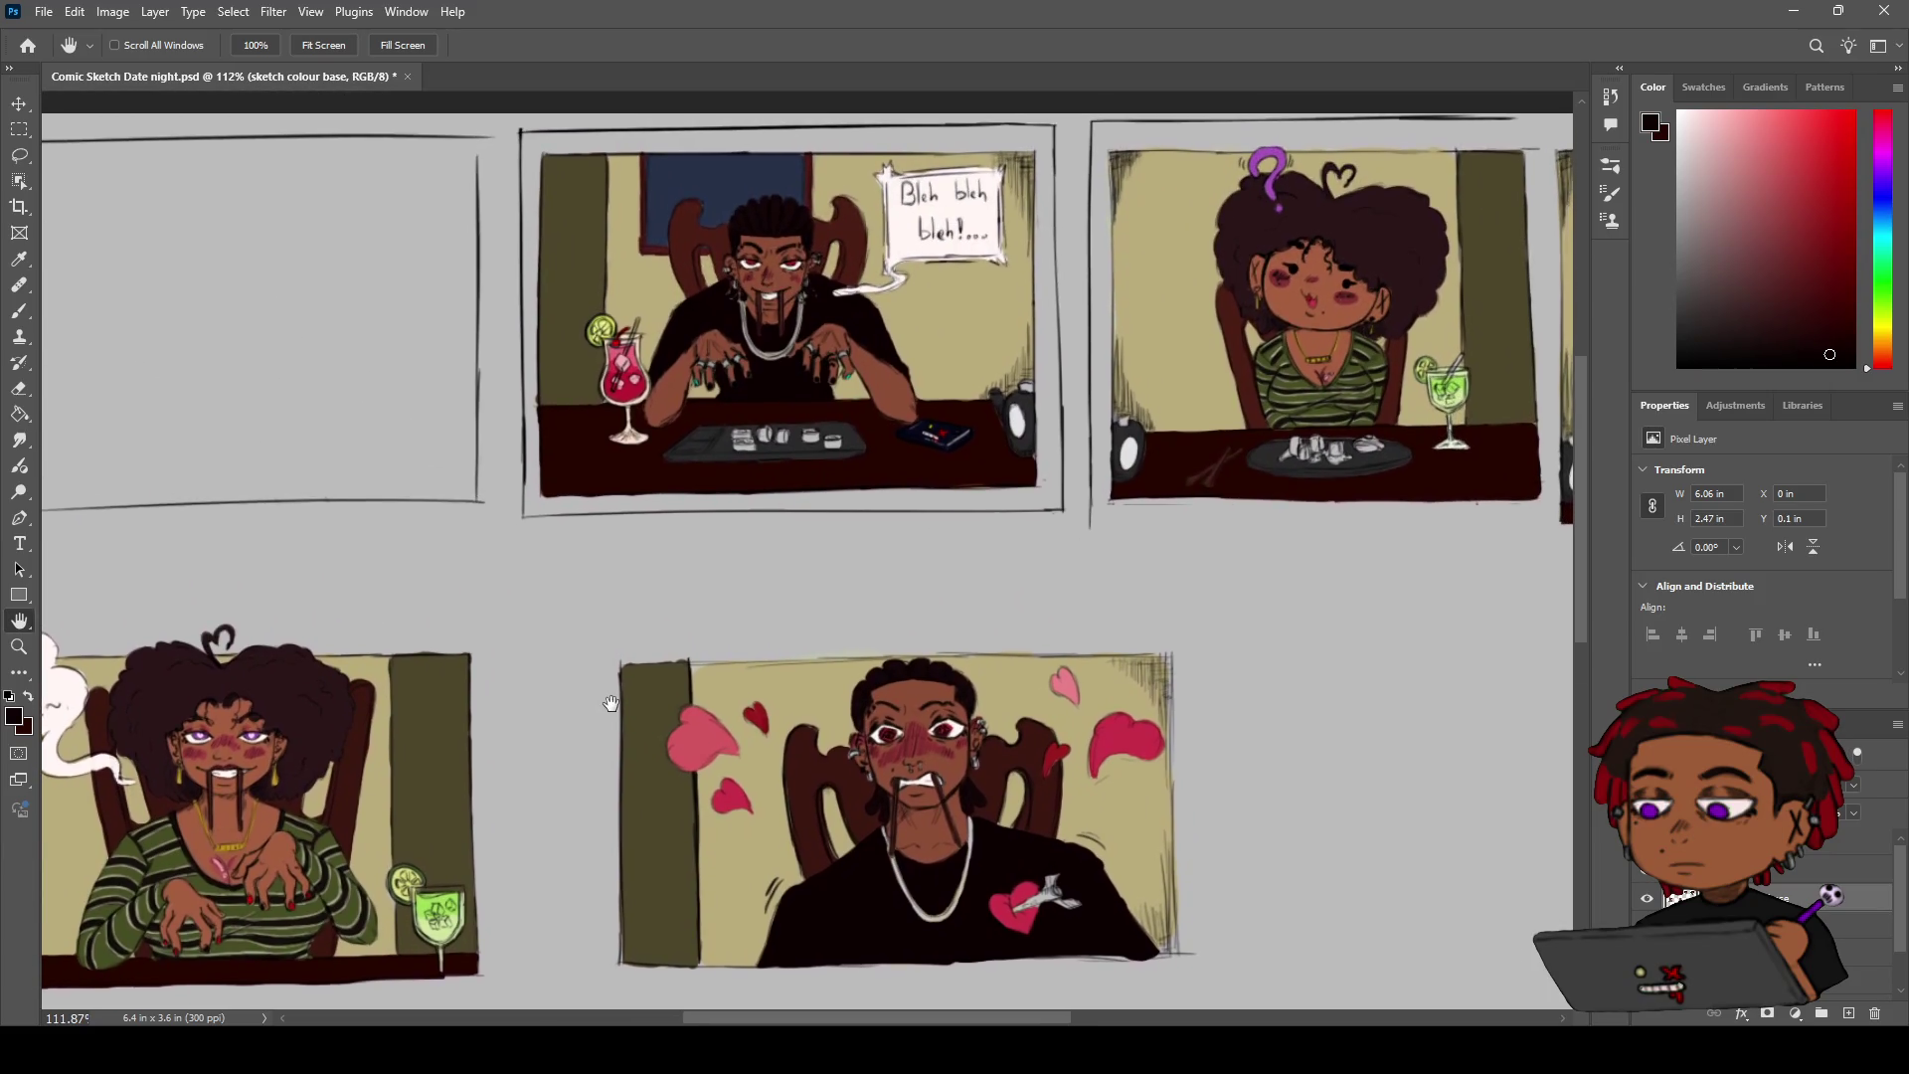
{"action": "left_click_drag", "start_coordinate": [610, 703], "coordinate": [603, 695]}
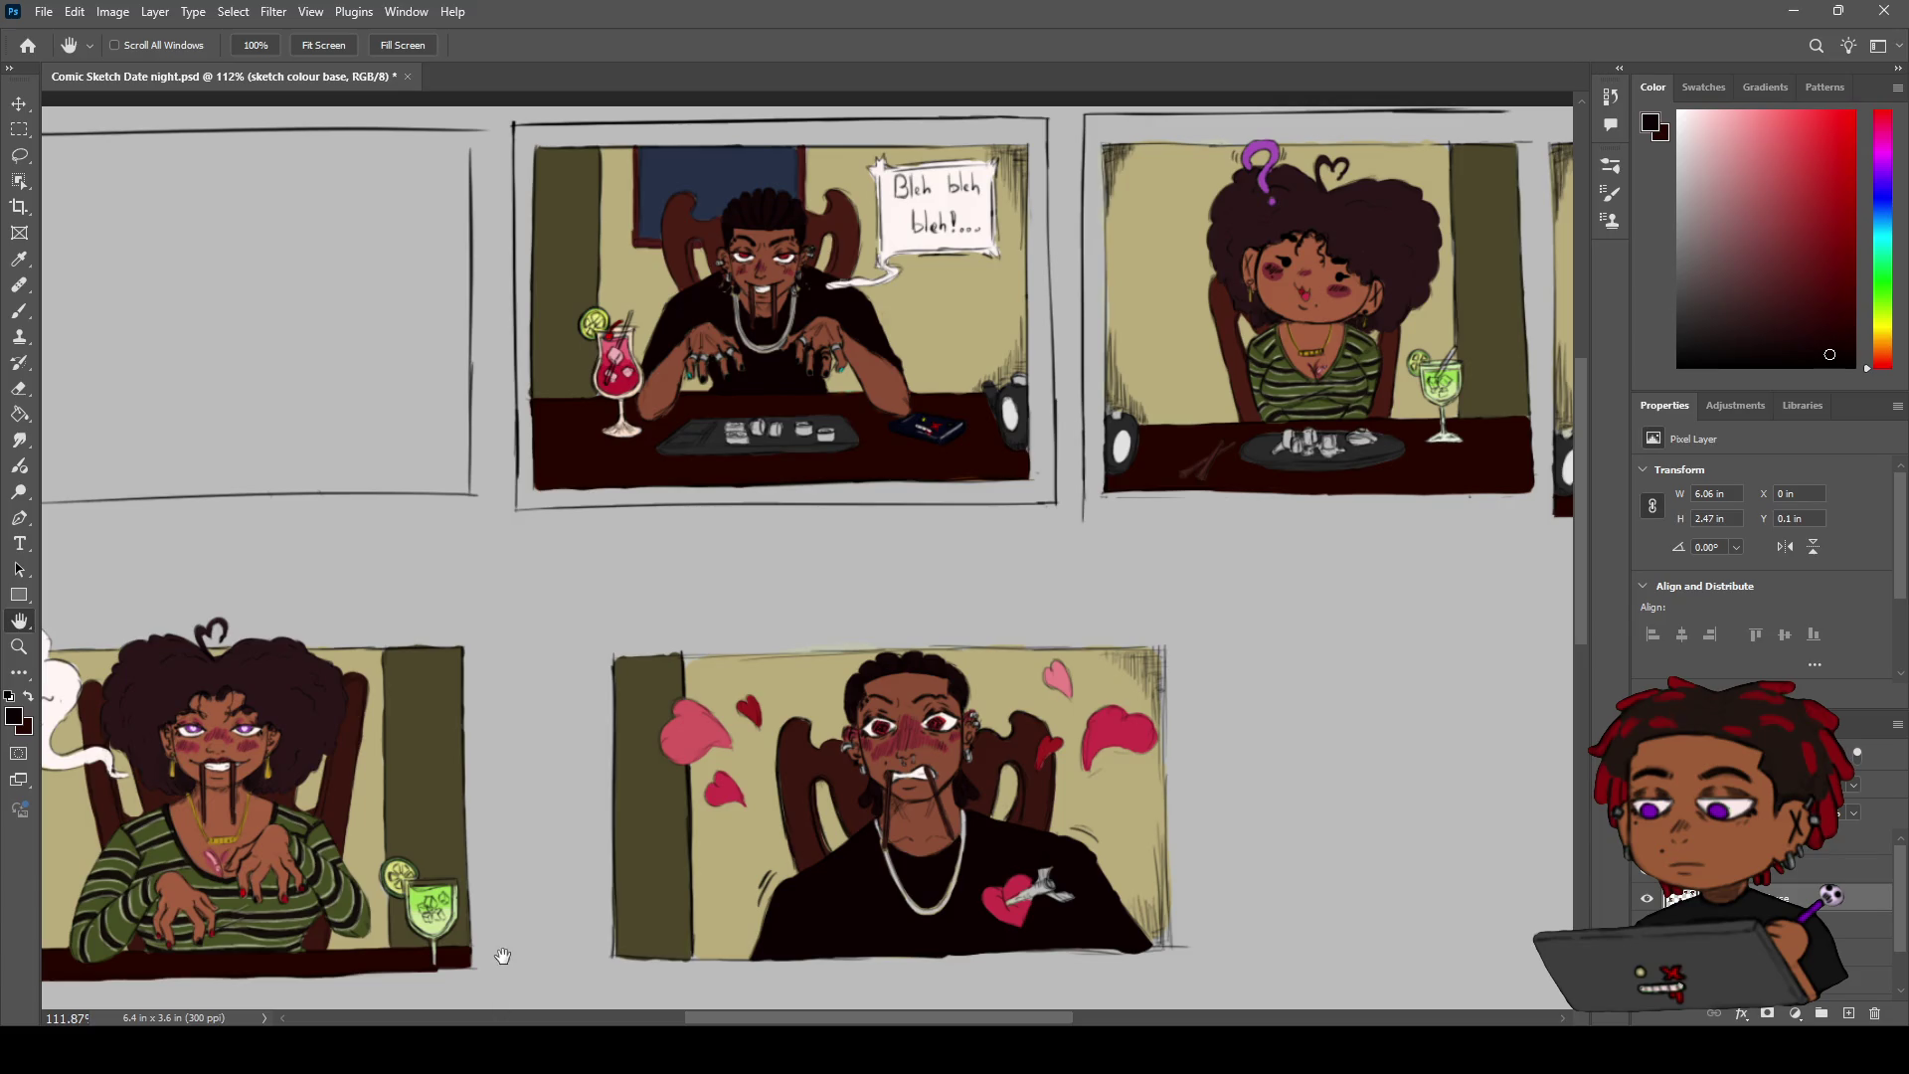
{"action": "left_click_drag", "start_coordinate": [764, 602], "coordinate": [793, 466]}
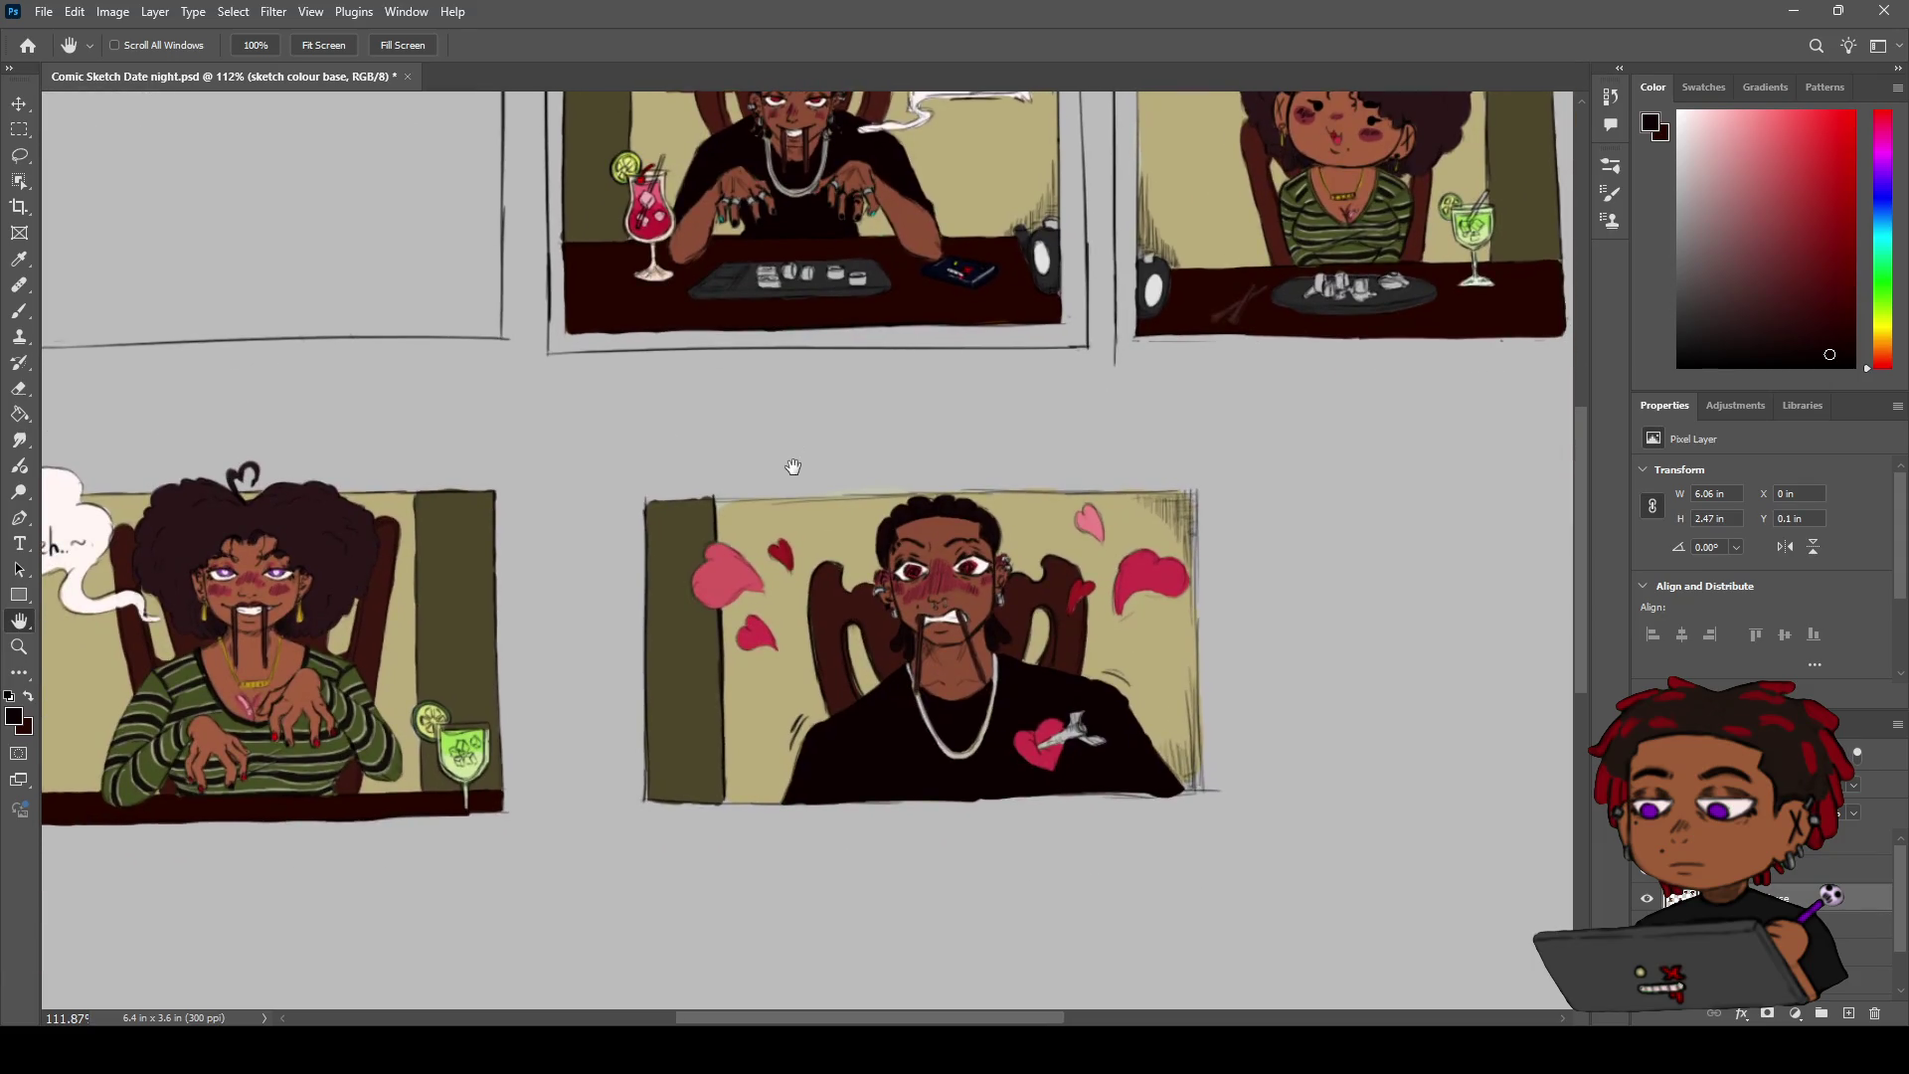
Zoom out to about 83.6% to see more of the page
{"action": "key", "text": "z"}
{"action": "mouse_move", "coordinate": [761, 562]}
{"action": "left_mouse_down"}
{"action": "mouse_move", "coordinate": [742, 564]}
{"action": "mouse_move", "coordinate": [767, 553]}
{"action": "mouse_move", "coordinate": [681, 404]}
{"action": "mouse_move", "coordinate": [651, 404]}
{"action": "left_mouse_up"}
{"action": "key", "text": "h"}
{"action": "key", "text": "z"}
{"action": "key", "text": "h"}
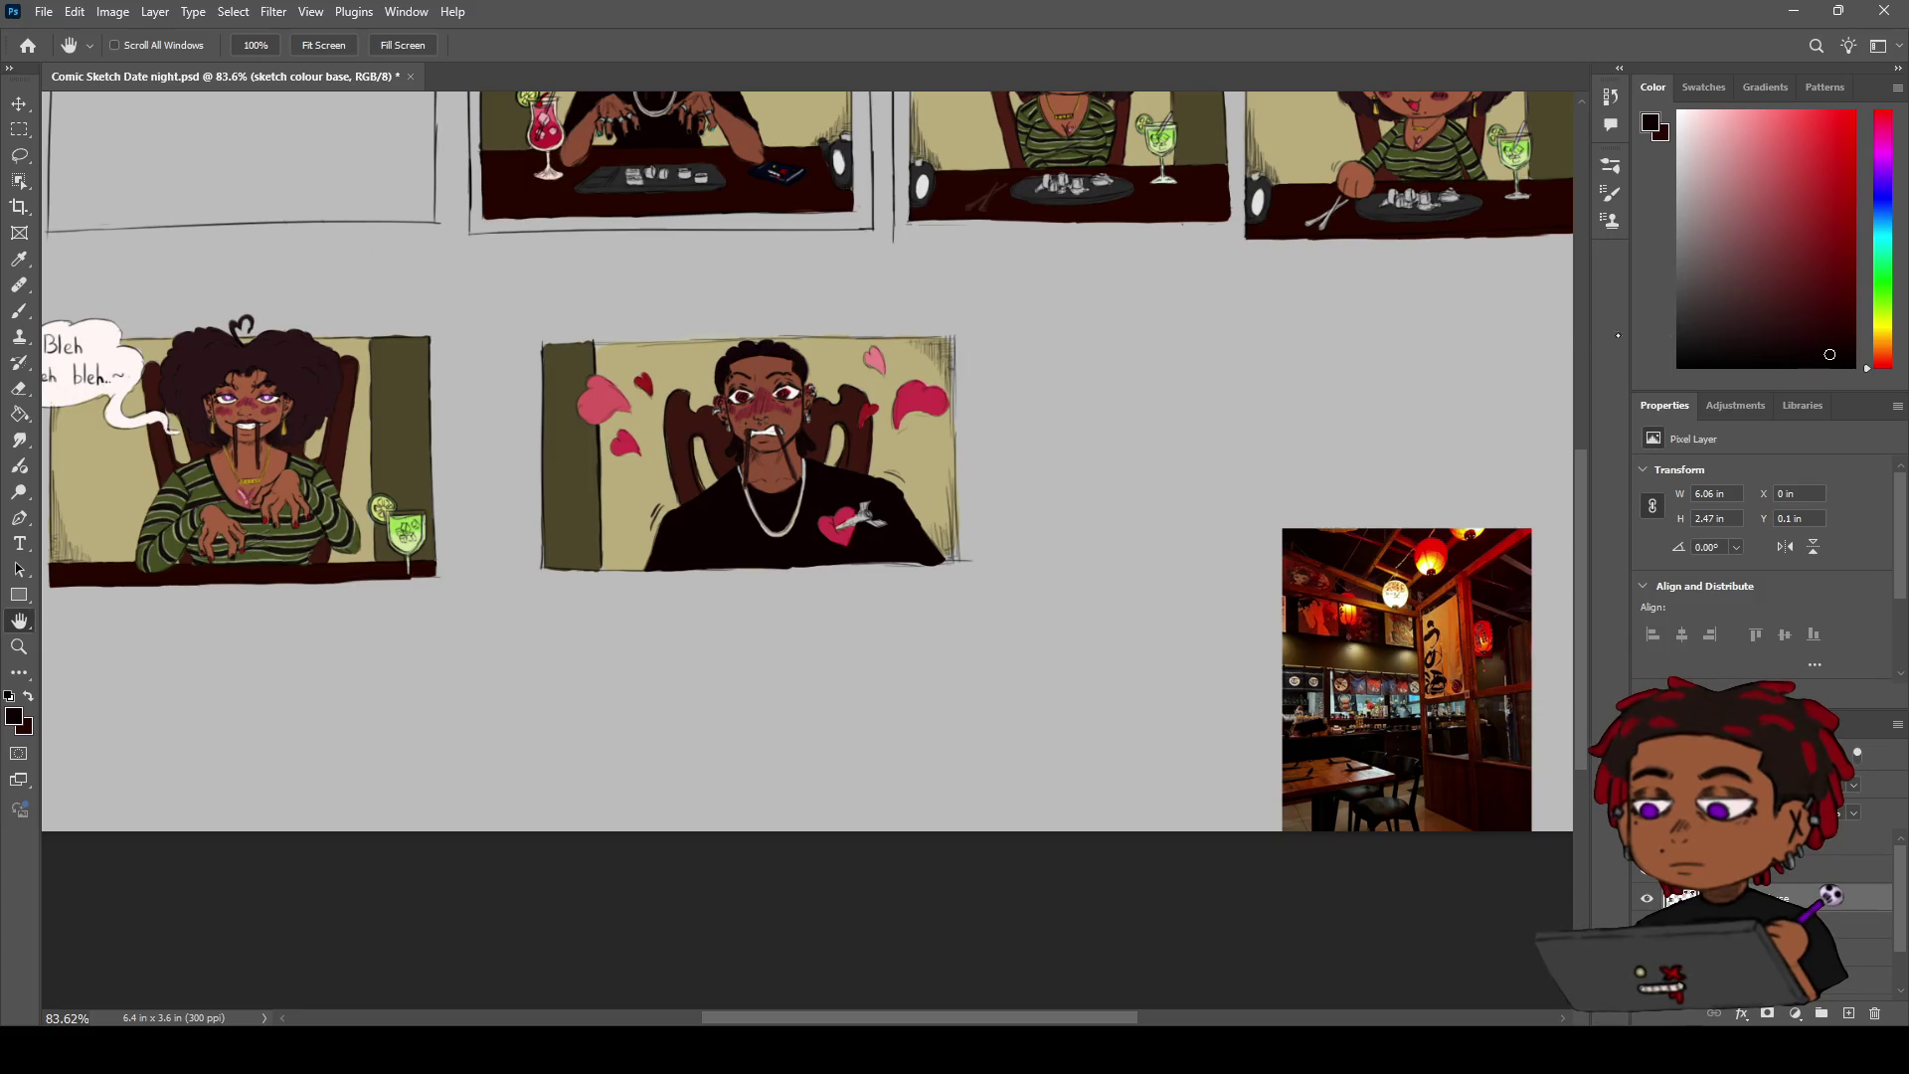
Adjust the Color panel hue slider and colour field, trying golden and olive, before settling on bright yellow
{"action": "left_click", "coordinate": [1874, 335]}
{"action": "left_click", "coordinate": [1754, 118]}
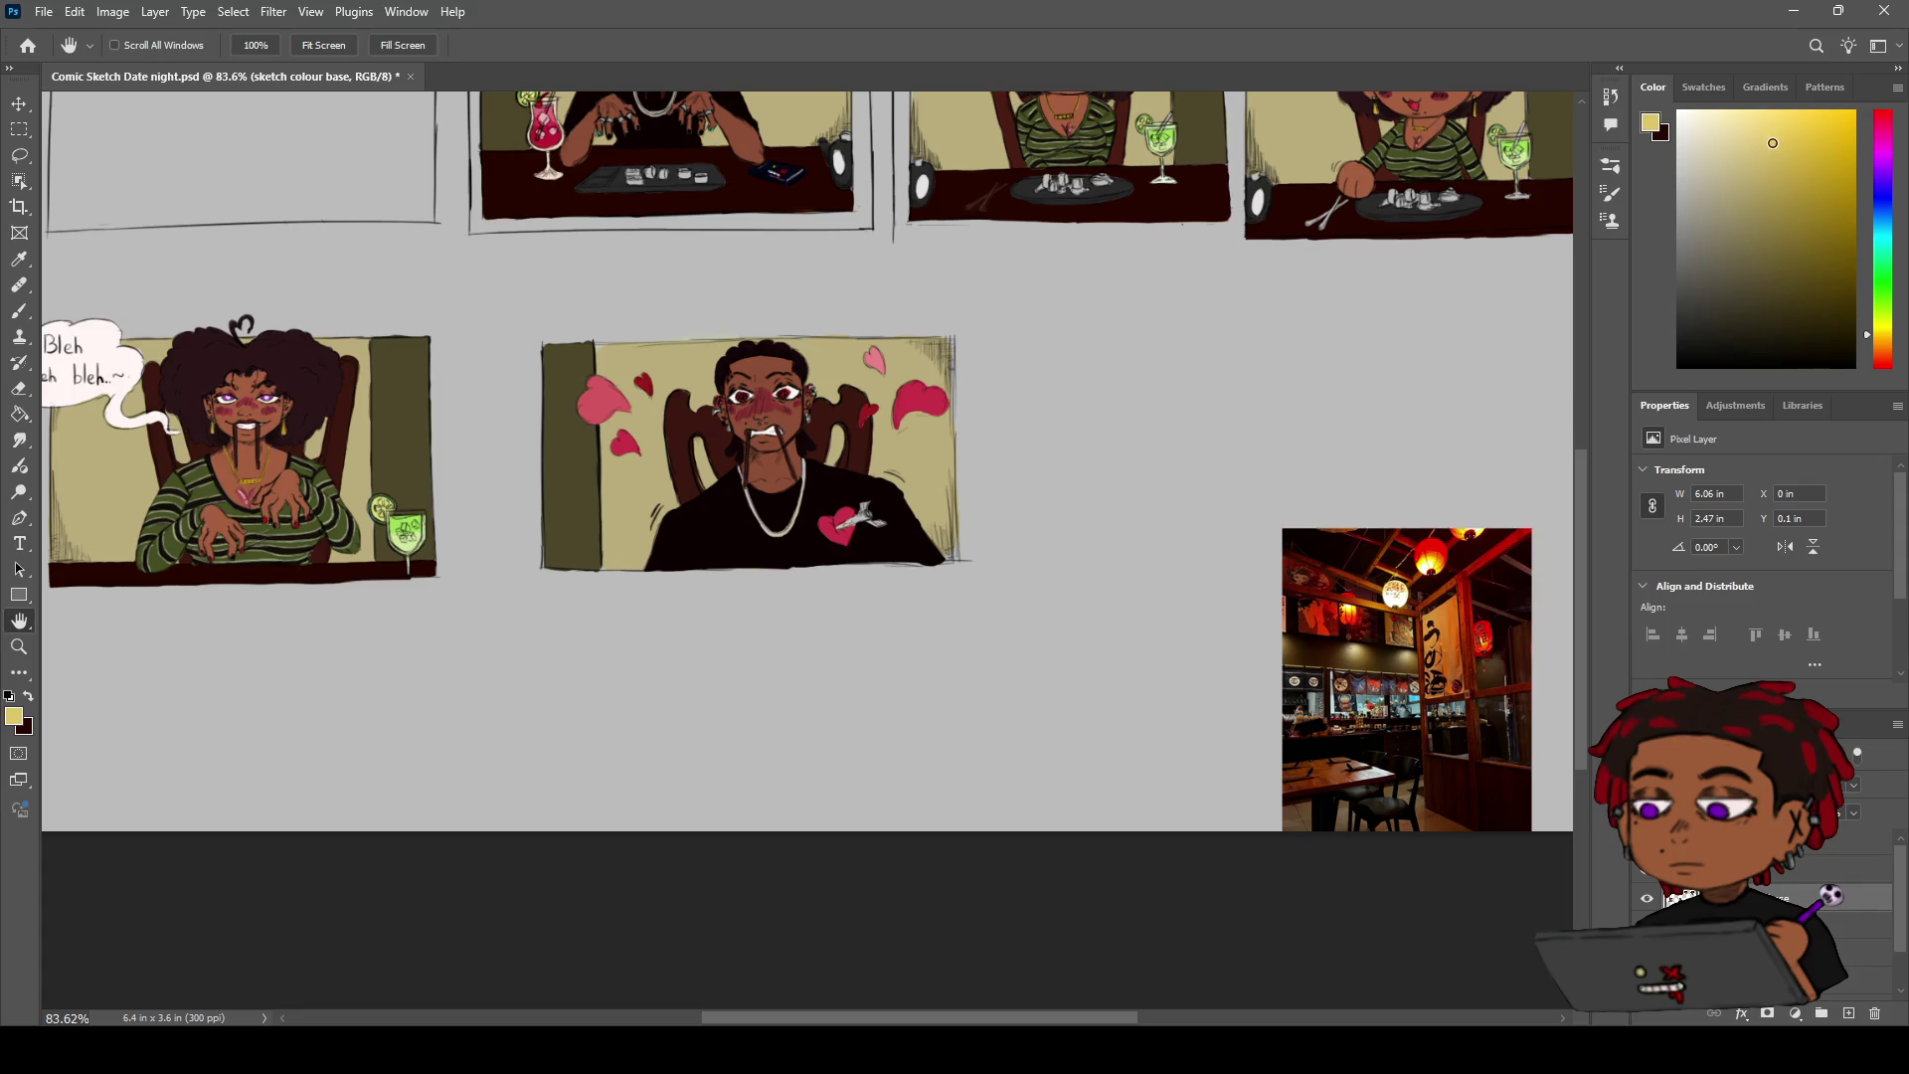
{"action": "left_click_drag", "start_coordinate": [1744, 122], "coordinate": [1790, 162]}
{"action": "left_click", "coordinate": [1881, 338]}
{"action": "left_click", "coordinate": [1881, 327]}
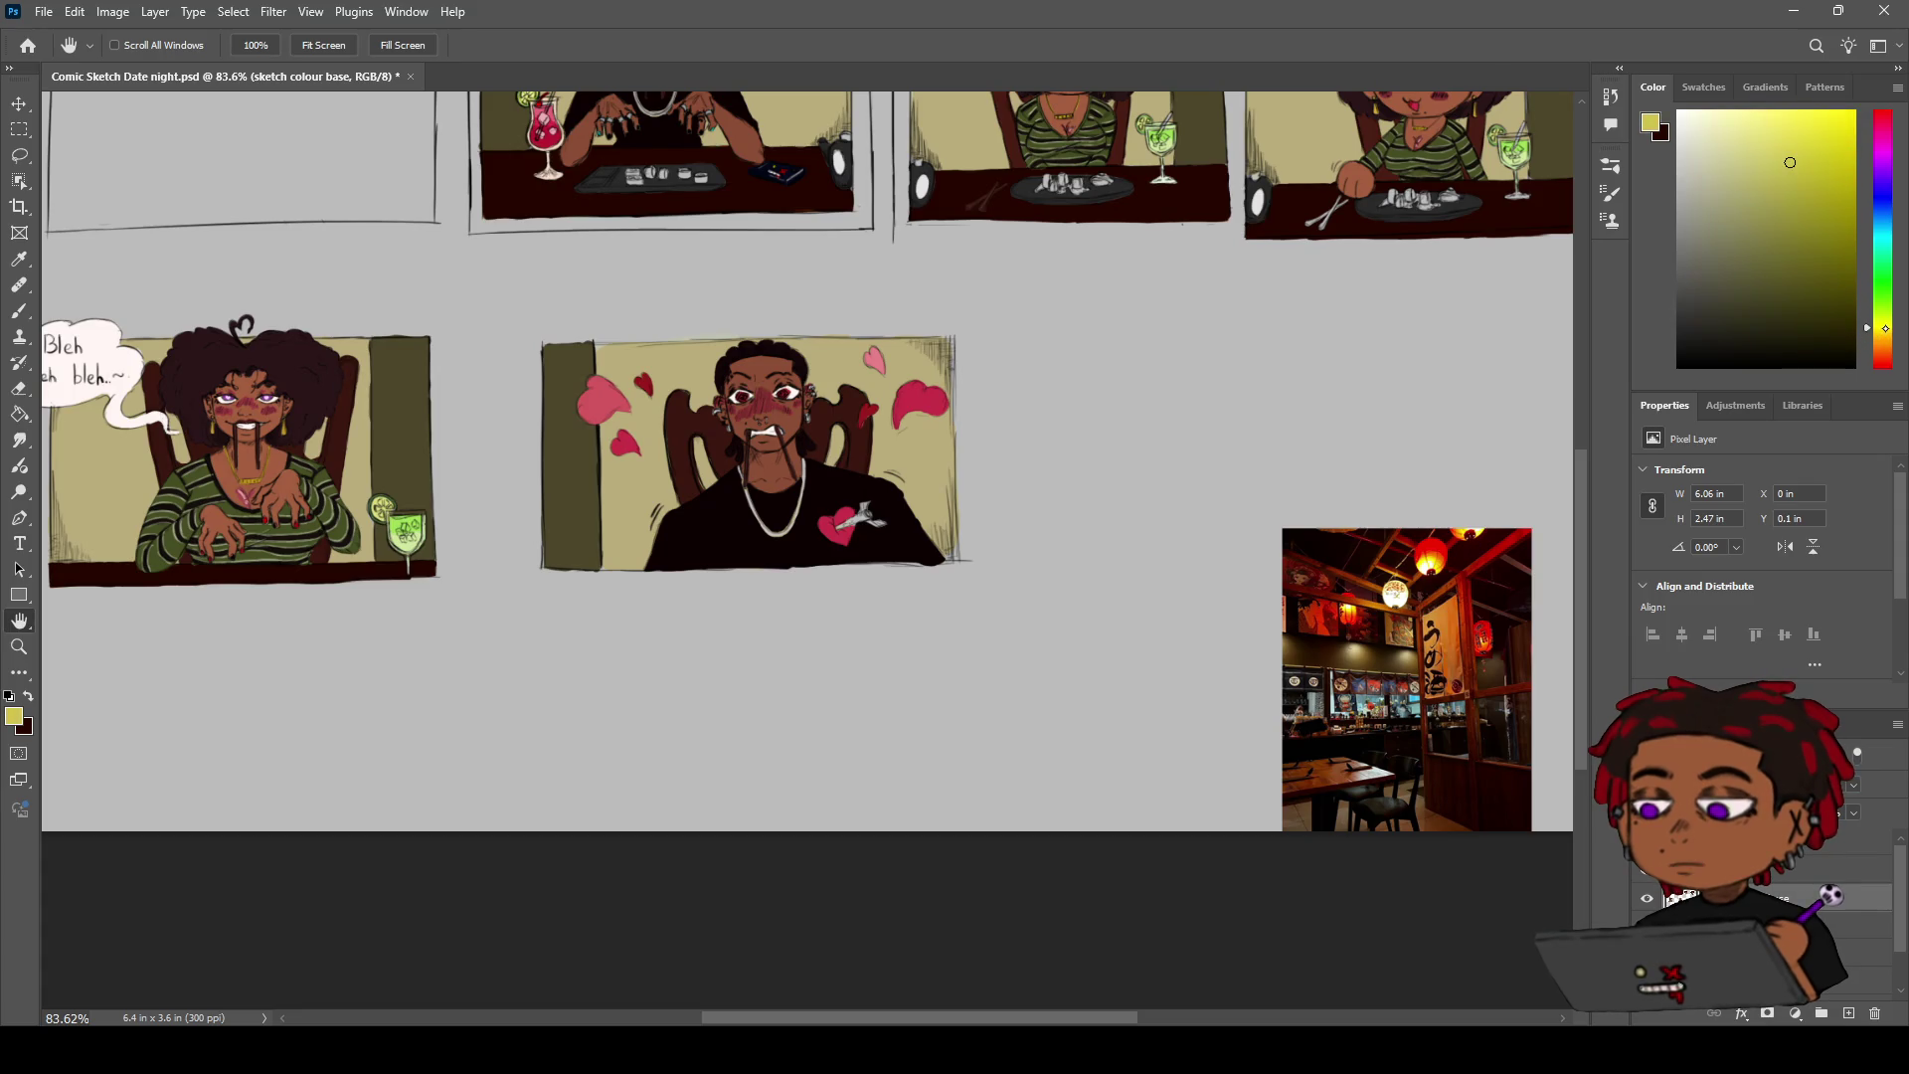
{"action": "left_click", "coordinate": [1821, 121]}
{"action": "left_click", "coordinate": [1802, 123]}
{"action": "left_click", "coordinate": [1817, 227]}
{"action": "left_click", "coordinate": [1824, 152]}
{"action": "left_click", "coordinate": [1884, 333]}
{"action": "left_click", "coordinate": [1834, 133]}
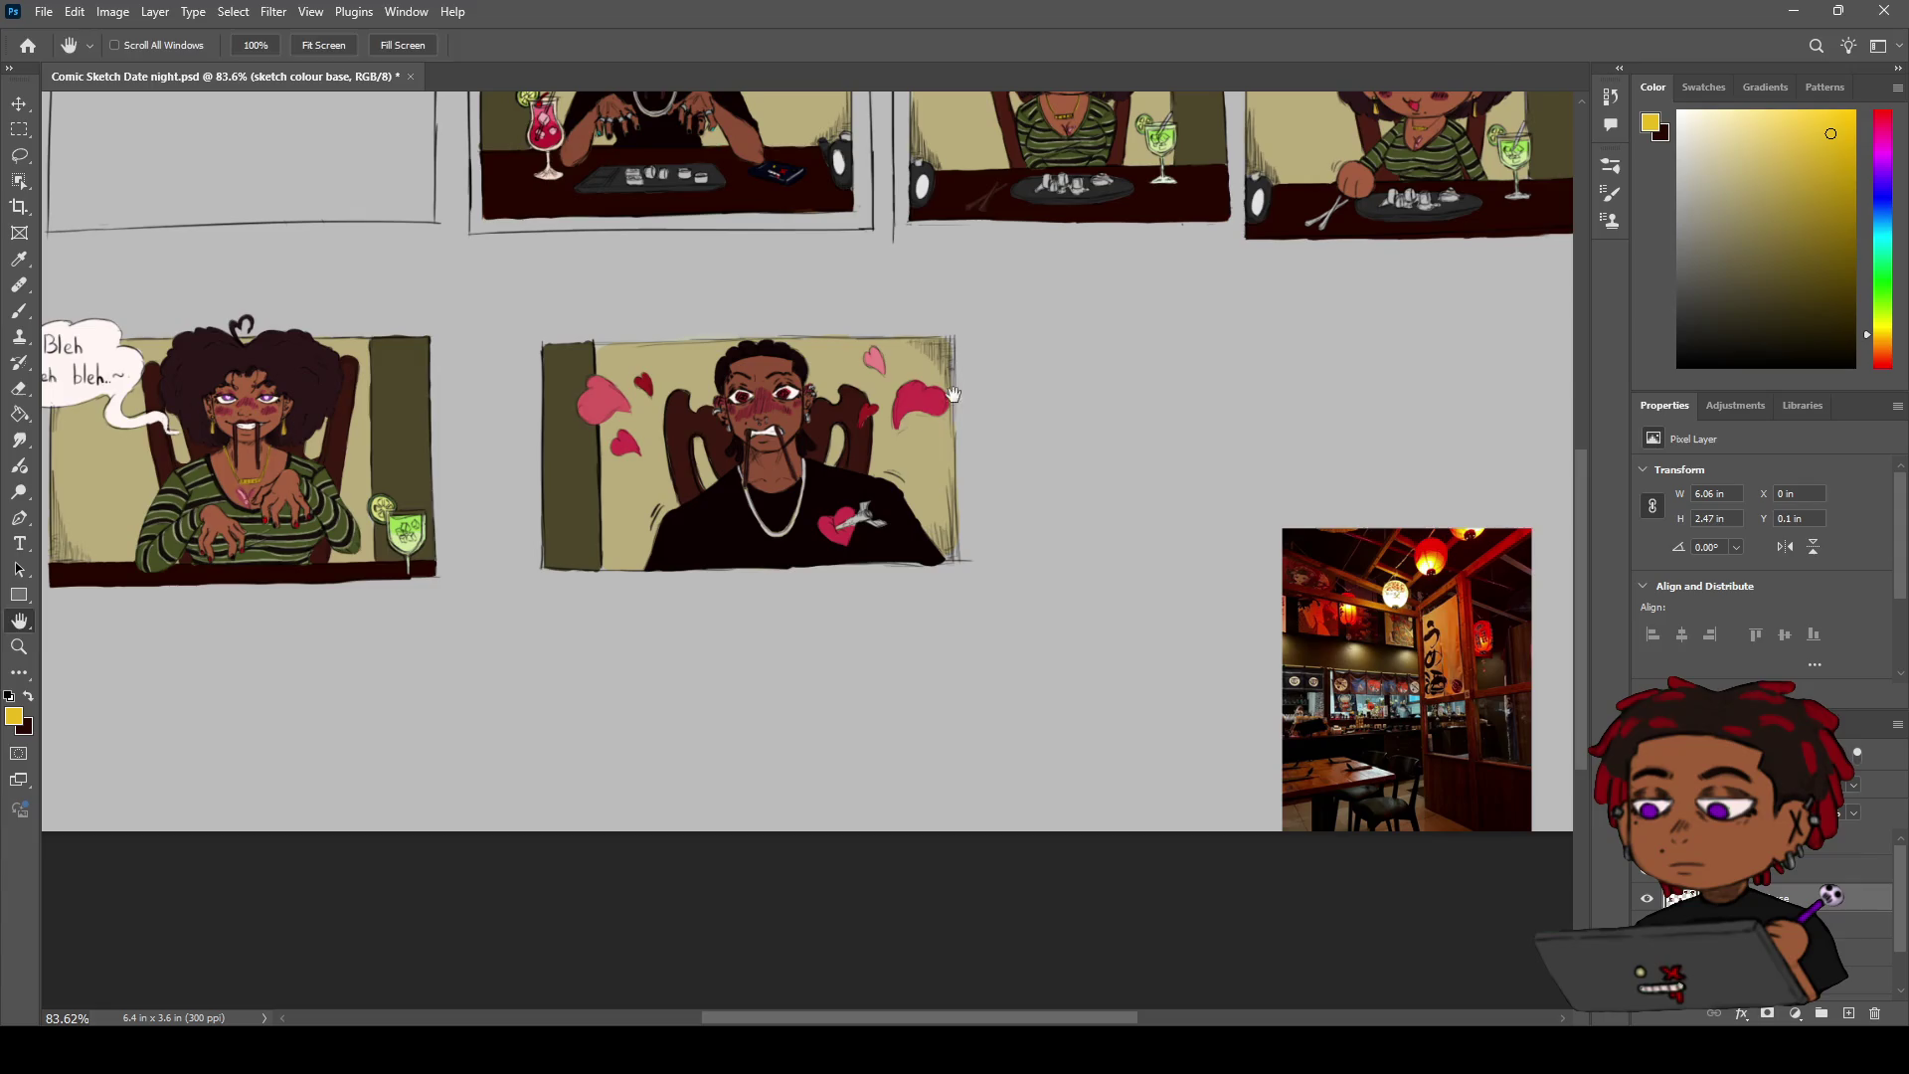
Zoom in on the man's heart panel with the Brush ready
{"action": "key", "text": "z"}
{"action": "left_click_drag", "start_coordinate": [881, 473], "coordinate": [953, 471]}
{"action": "key", "text": "b"}
{"action": "scroll", "coordinate": [863, 550], "scroll_direction": "up", "scroll_amount": 1}
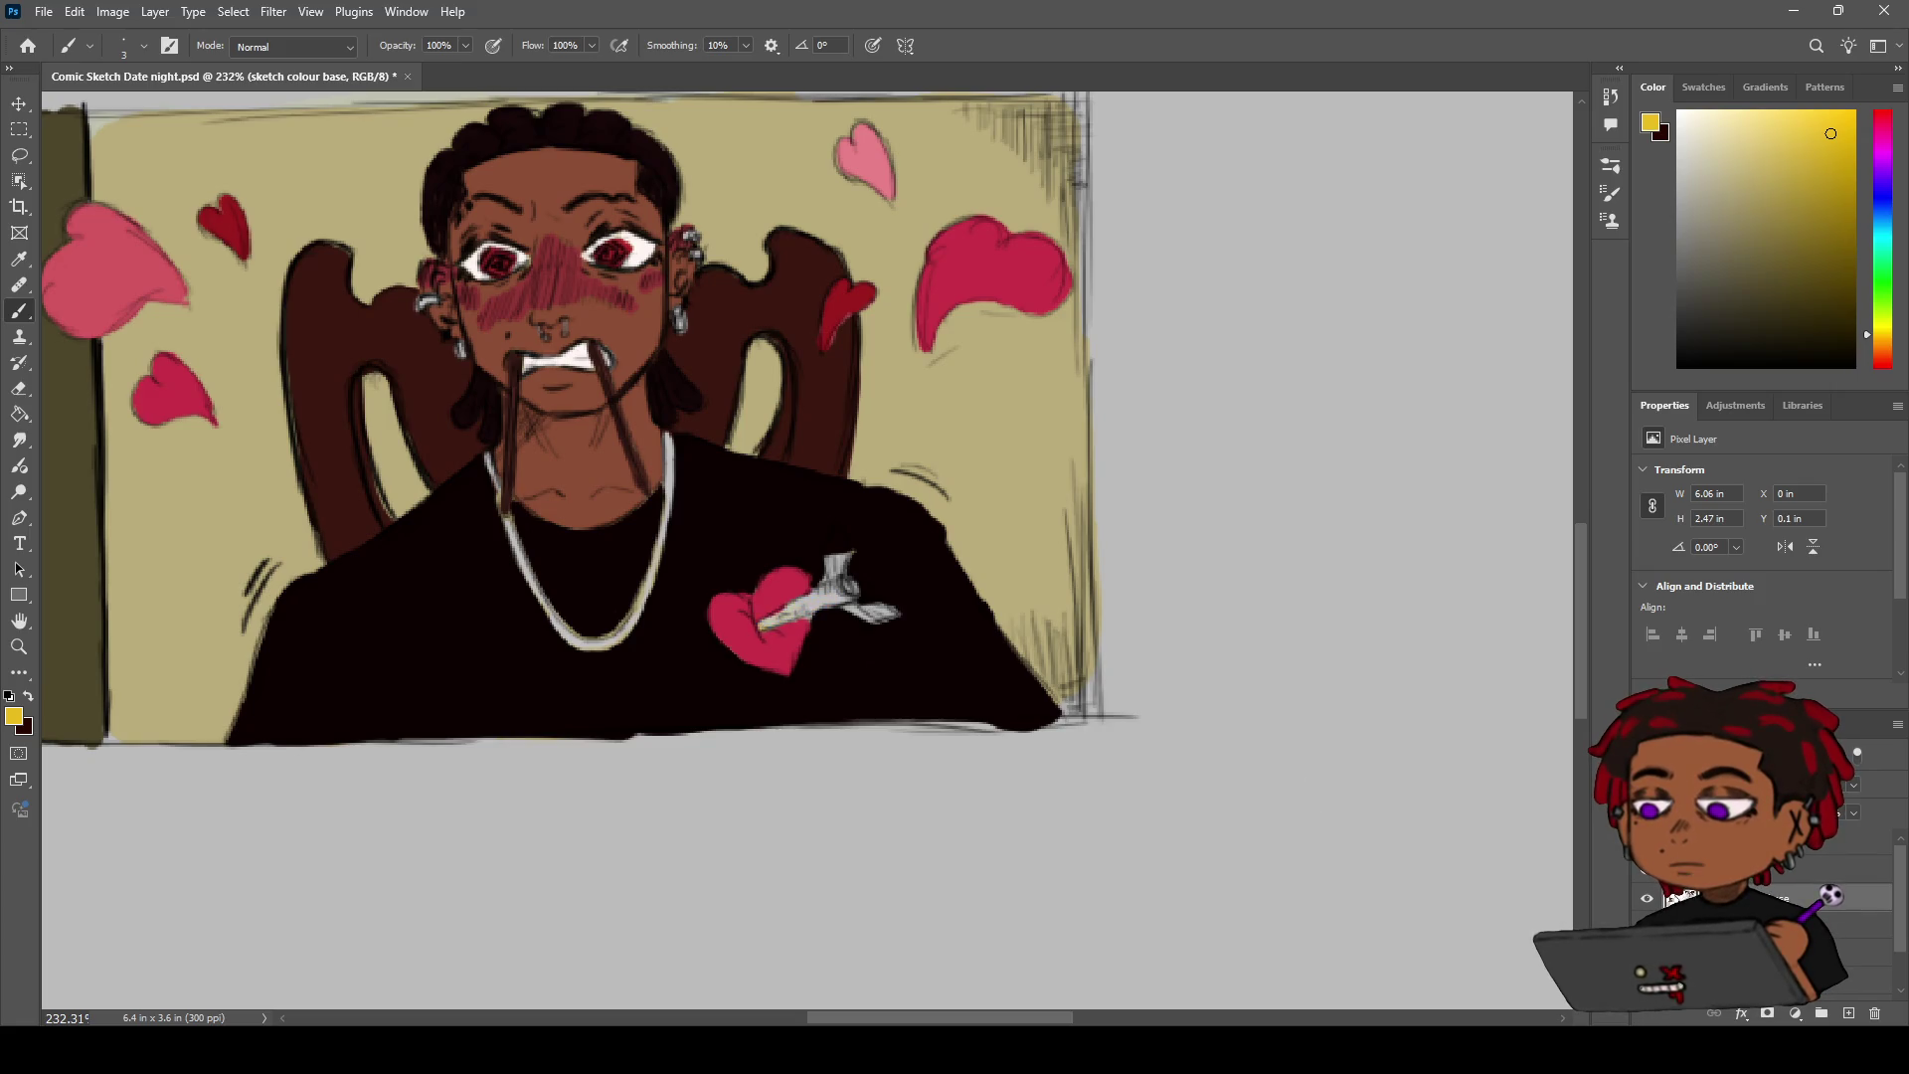
Paint the arrow shaft on the heart yellow, thickening it near the arrowhead, then pick a muted yellow
{"action": "key", "text": "e"}
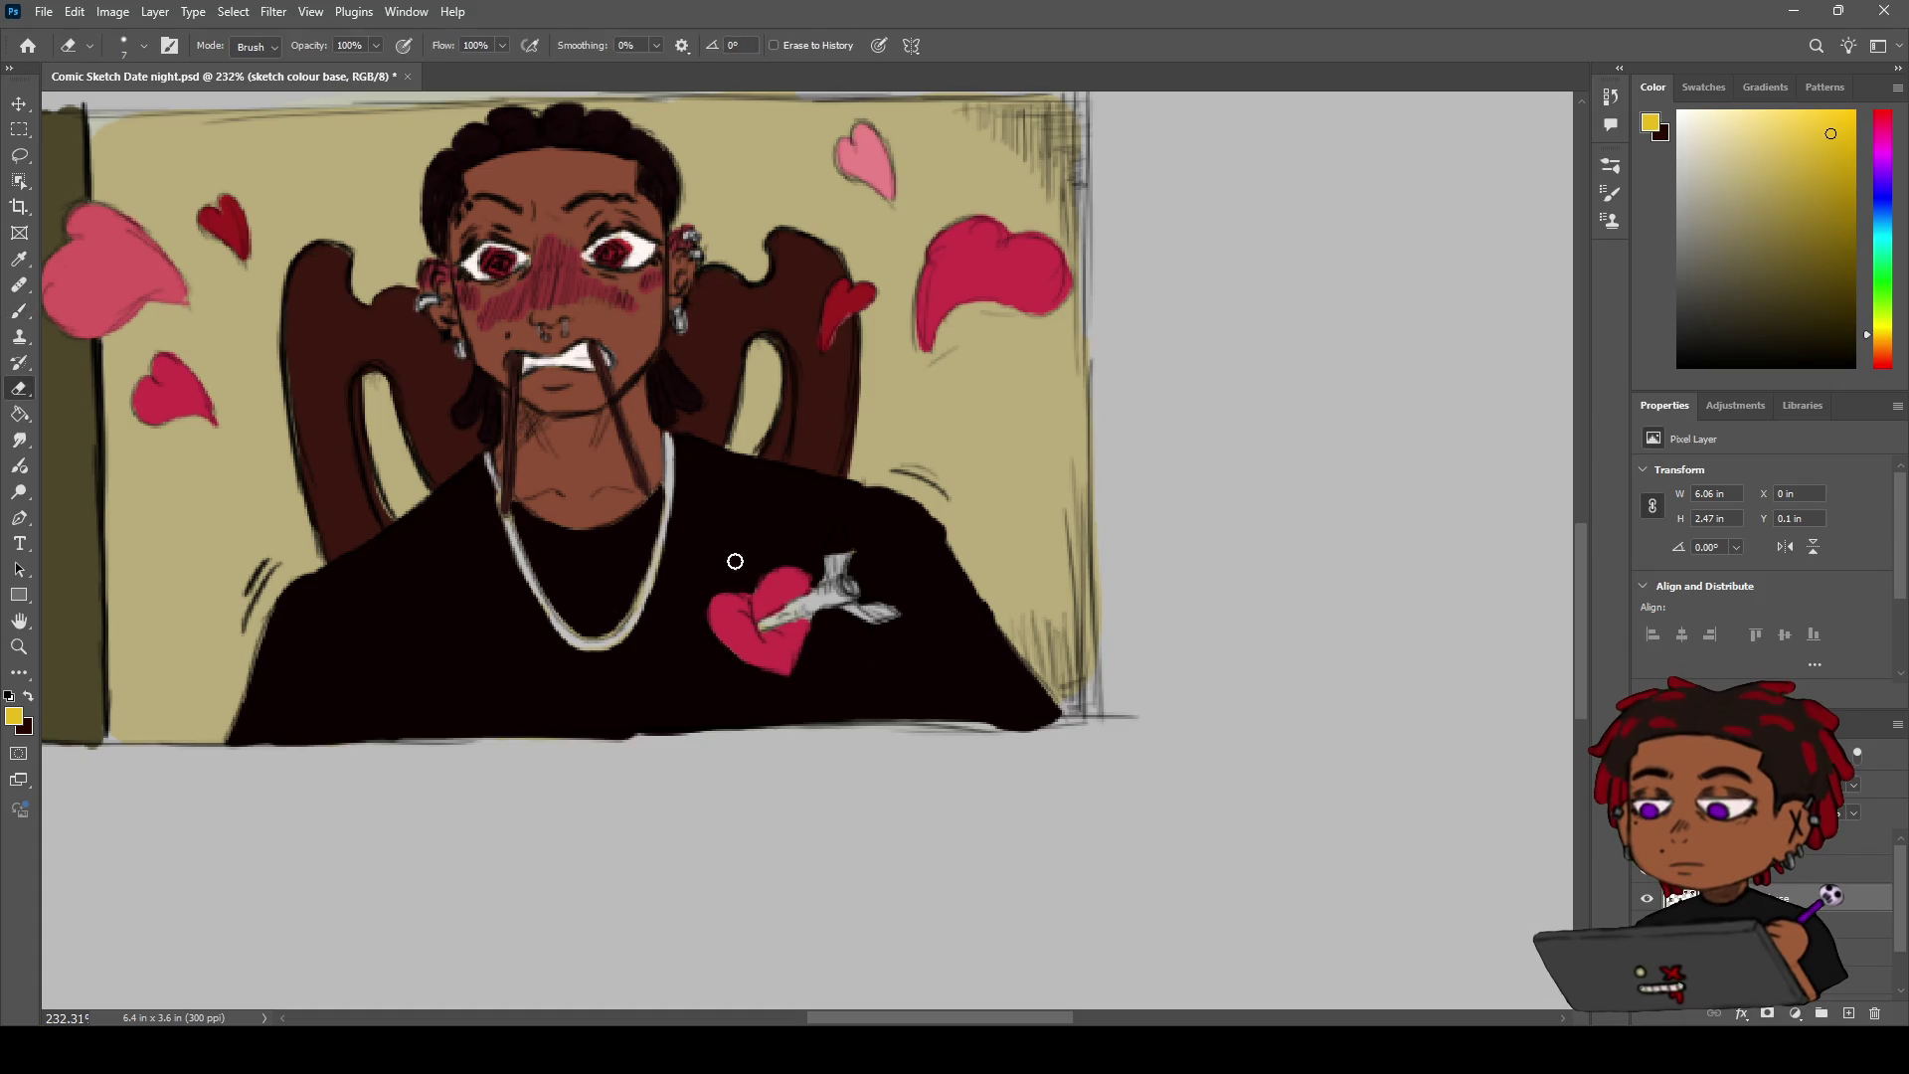
{"action": "key", "text": "b"}
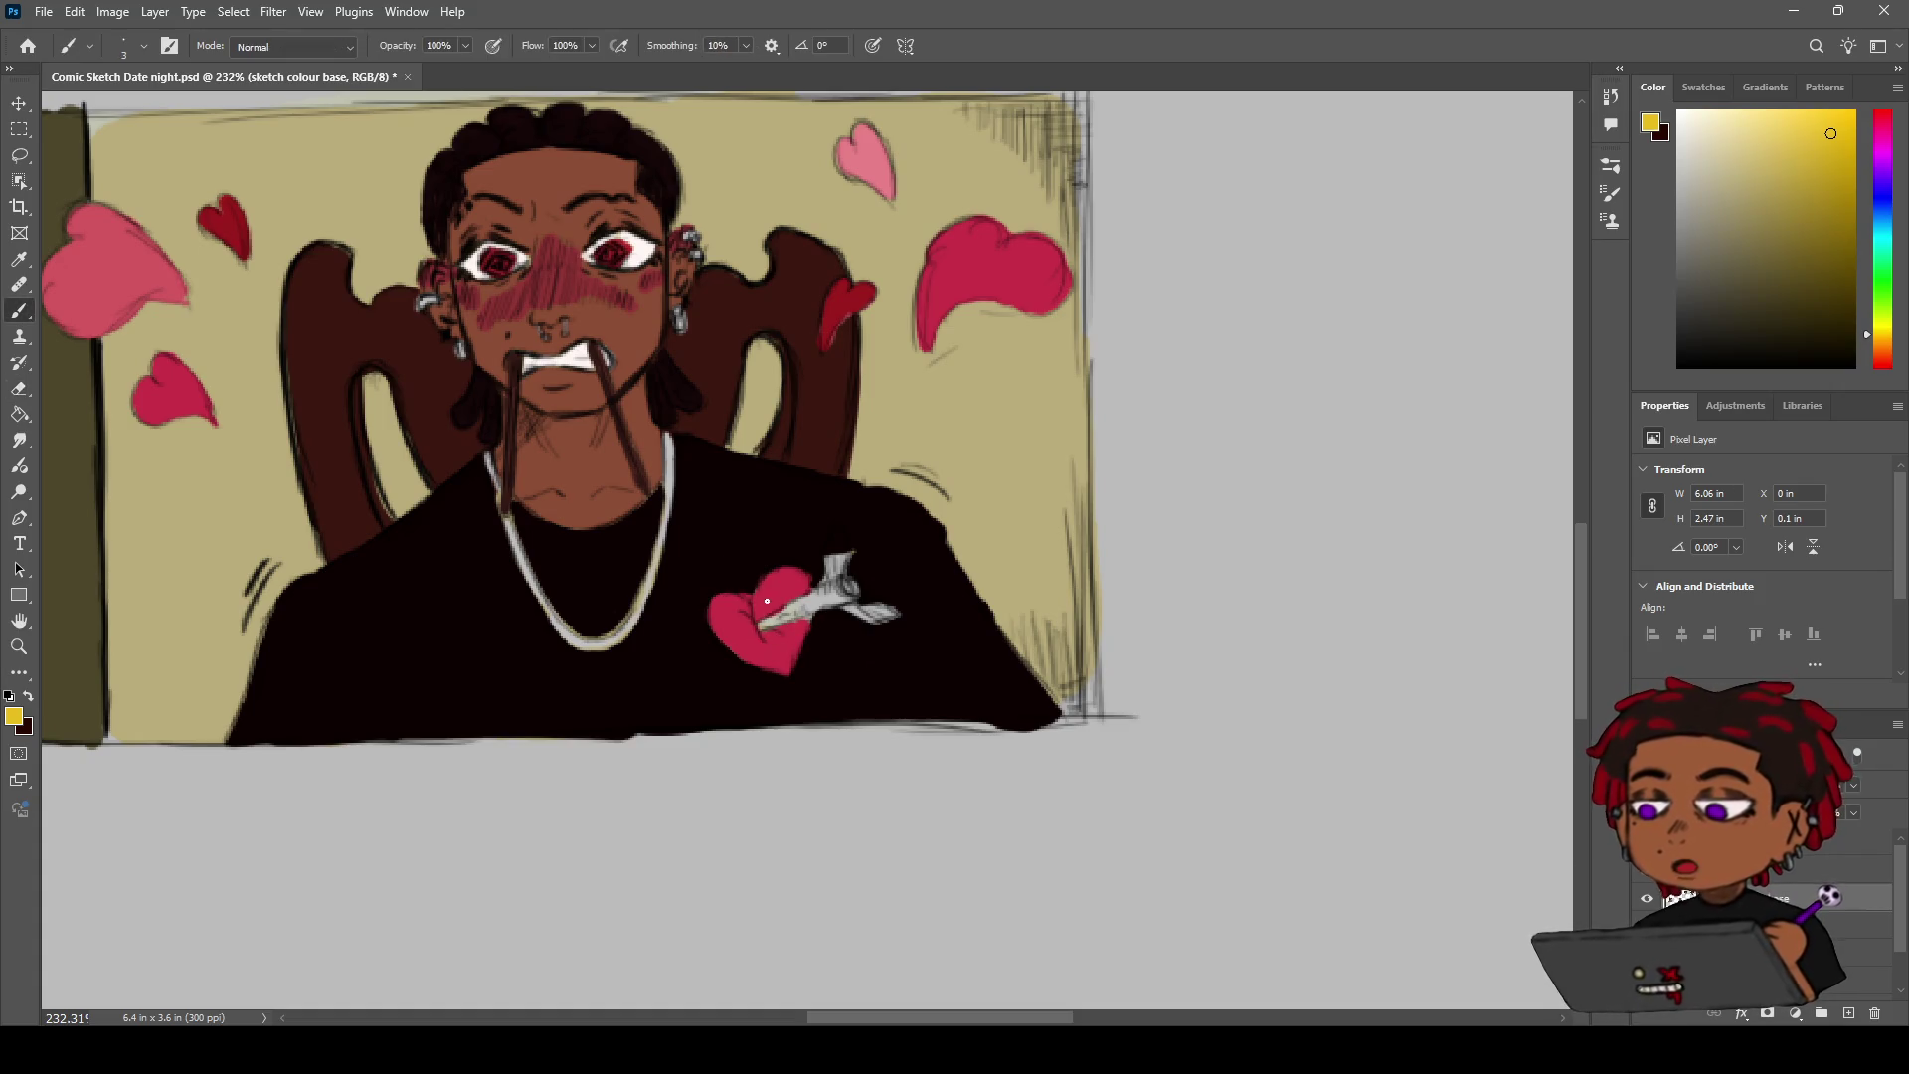
{"action": "left_click_drag", "start_coordinate": [765, 620], "coordinate": [809, 609]}
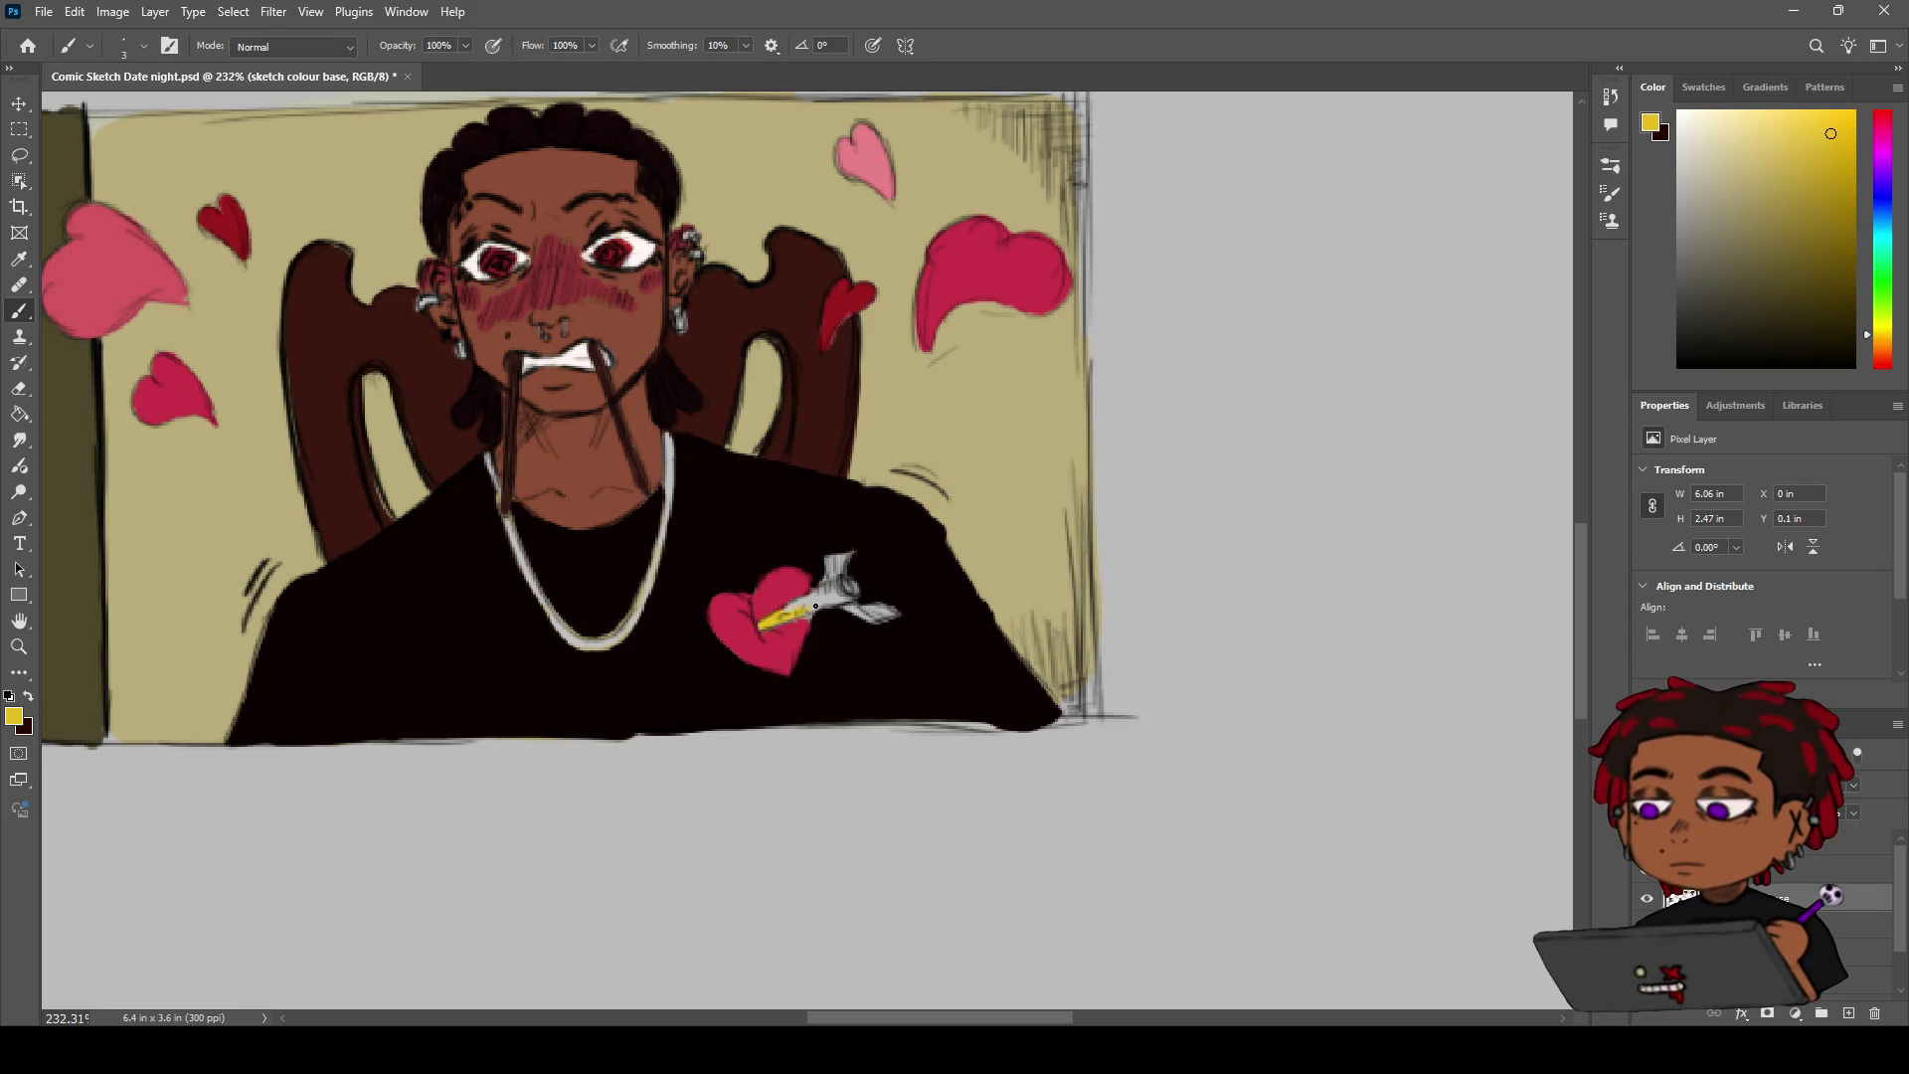
{"action": "left_click_drag", "start_coordinate": [825, 590], "coordinate": [850, 585]}
{"action": "left_click_drag", "start_coordinate": [1827, 173], "coordinate": [1810, 160]}
Sample the heart's crimson, reframe the heart panel, and make COMIC SKETCH 1 the active layer
{"action": "left_click", "coordinate": [808, 638], "text": "alt"}
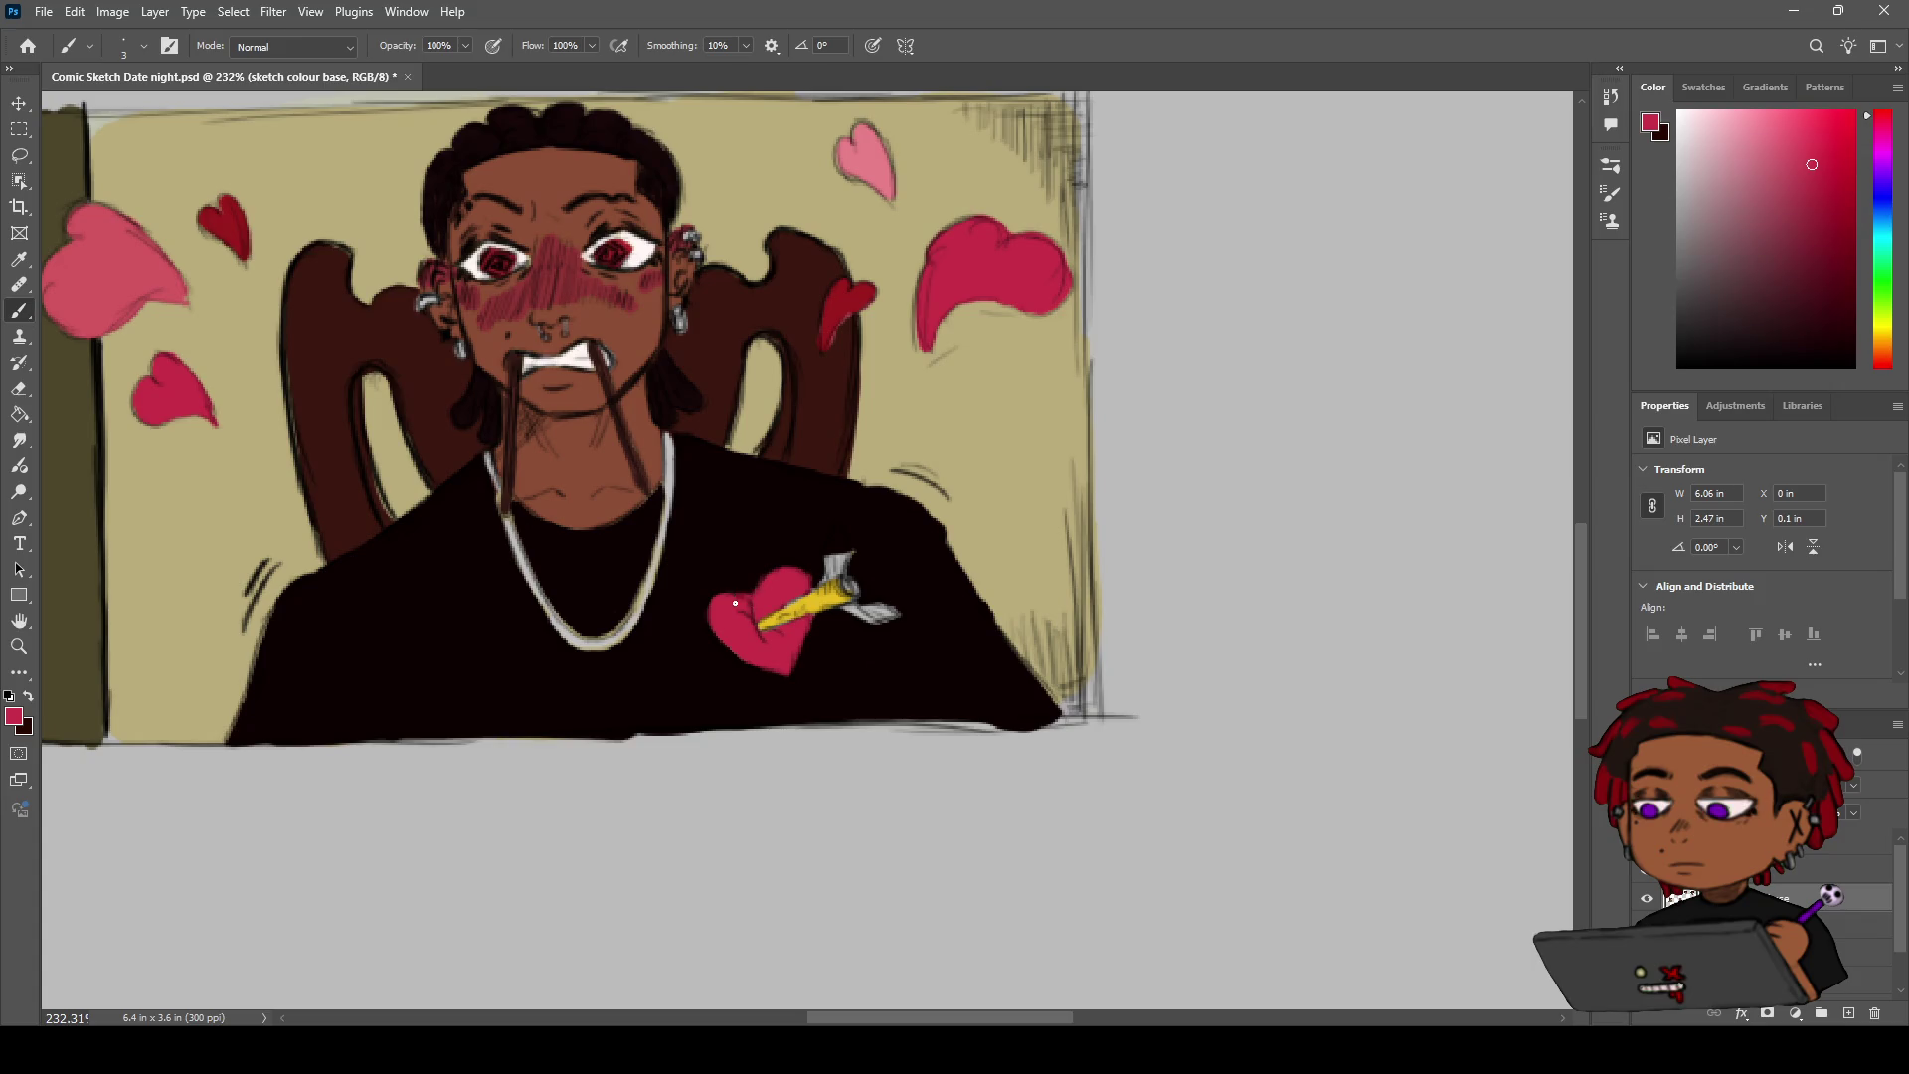
{"action": "key", "text": "z"}
{"action": "mouse_move", "coordinate": [771, 542]}
{"action": "left_mouse_down"}
{"action": "mouse_move", "coordinate": [719, 556]}
{"action": "mouse_move", "coordinate": [816, 517]}
{"action": "left_mouse_up"}
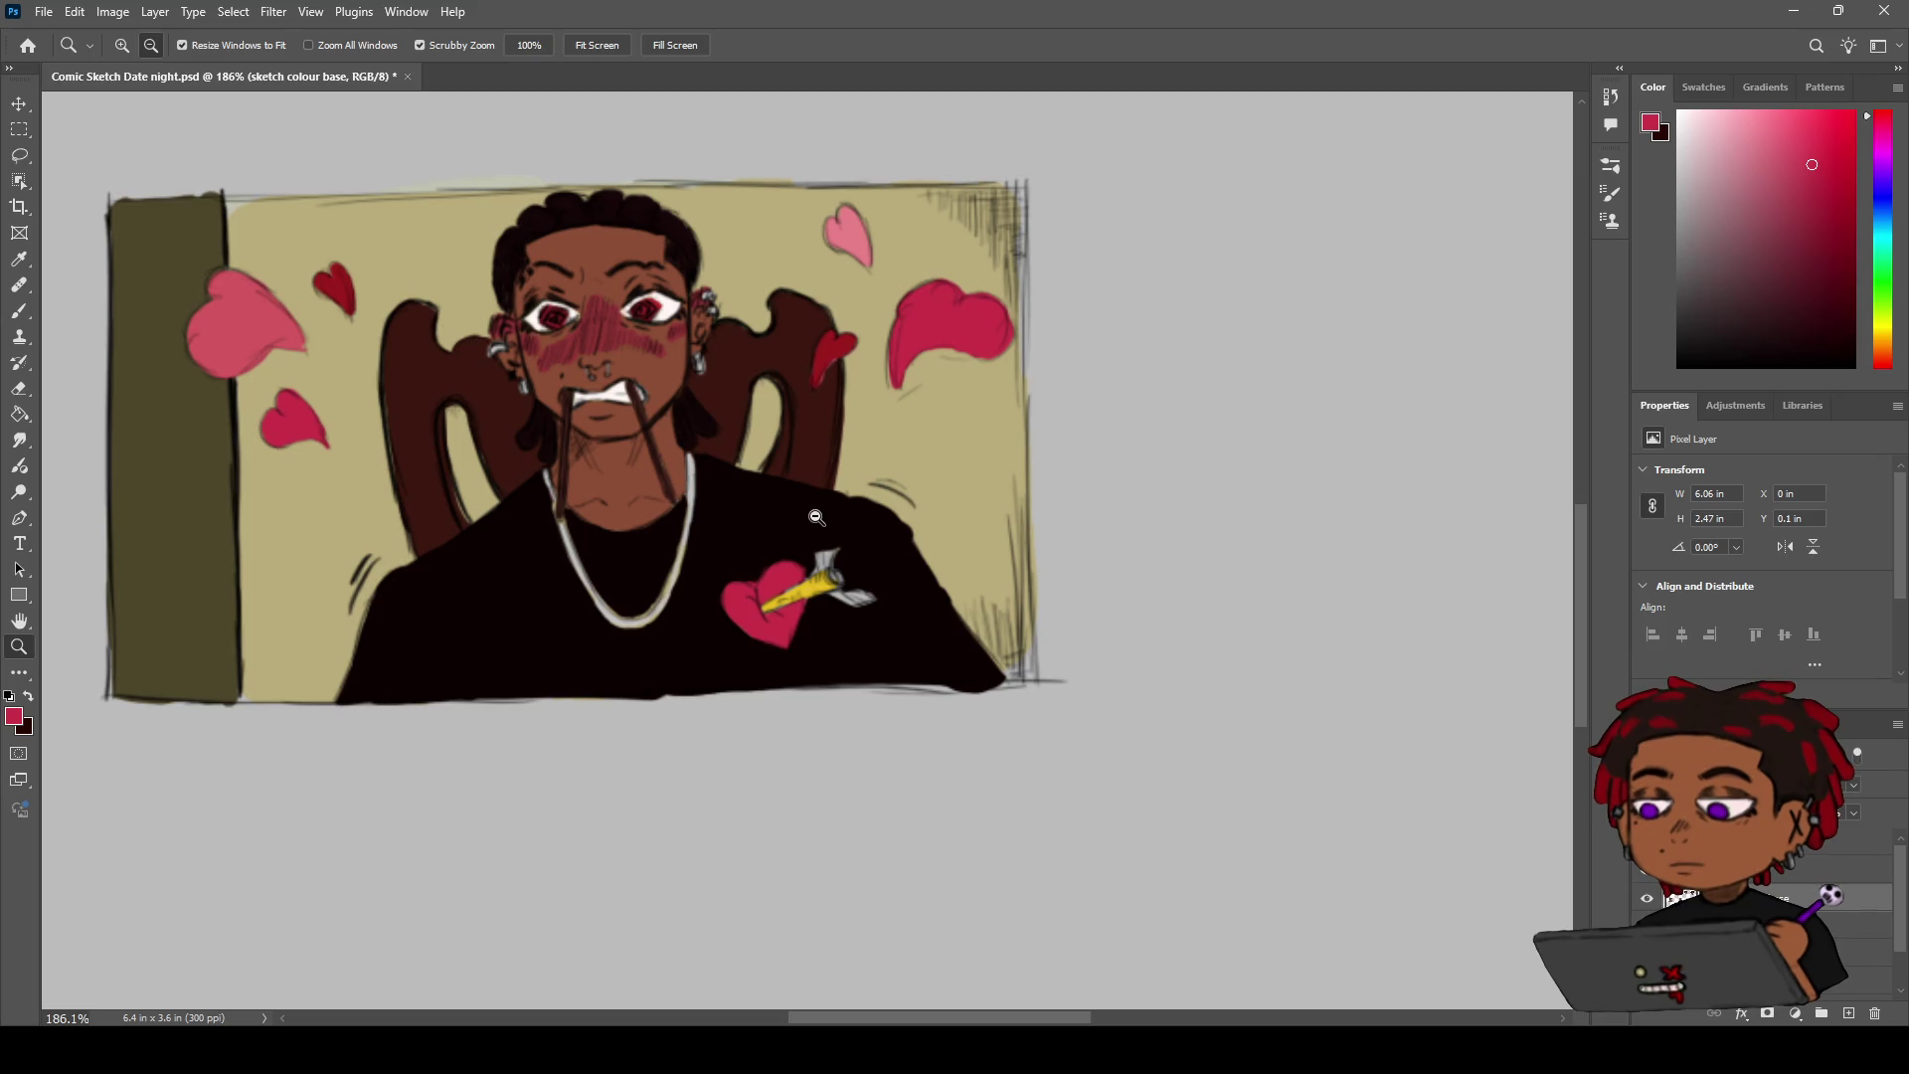
{"action": "left_click_drag", "start_coordinate": [857, 391], "coordinate": [870, 395]}
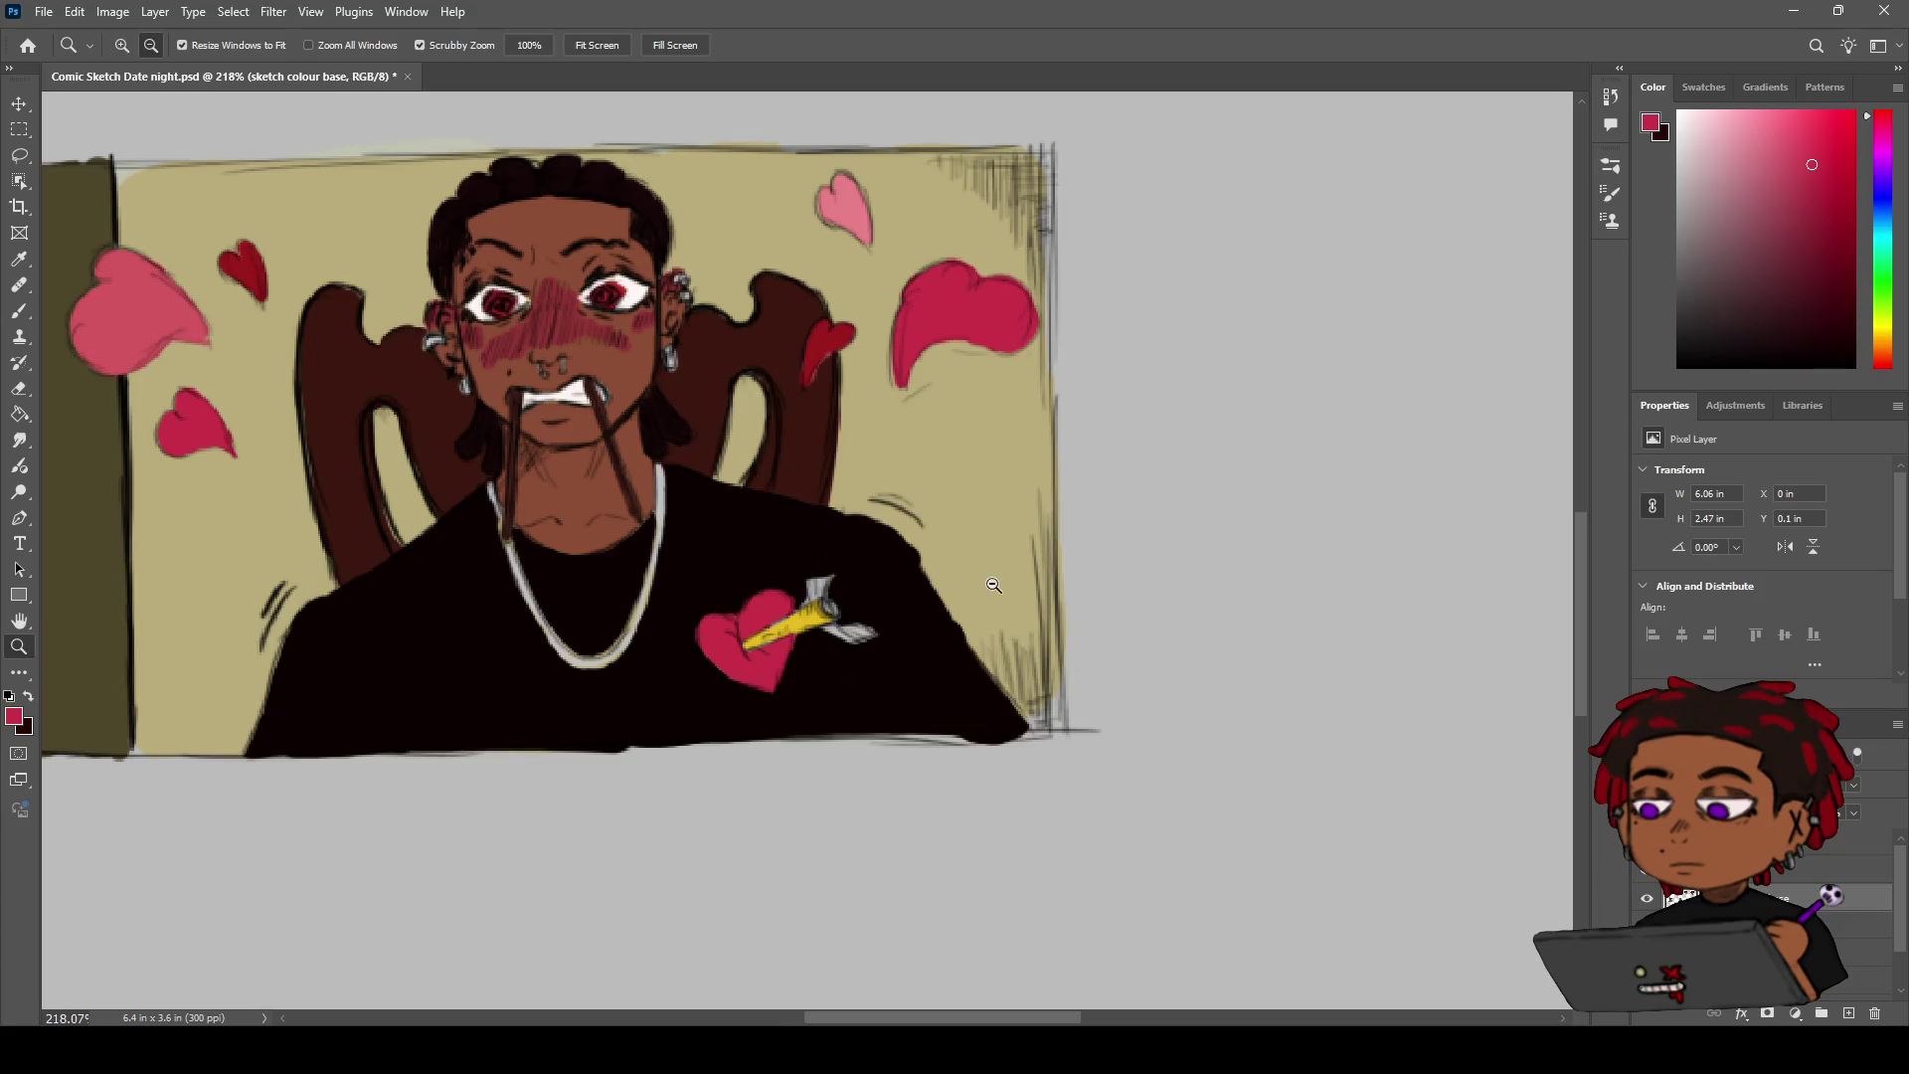
{"action": "key", "text": "b"}
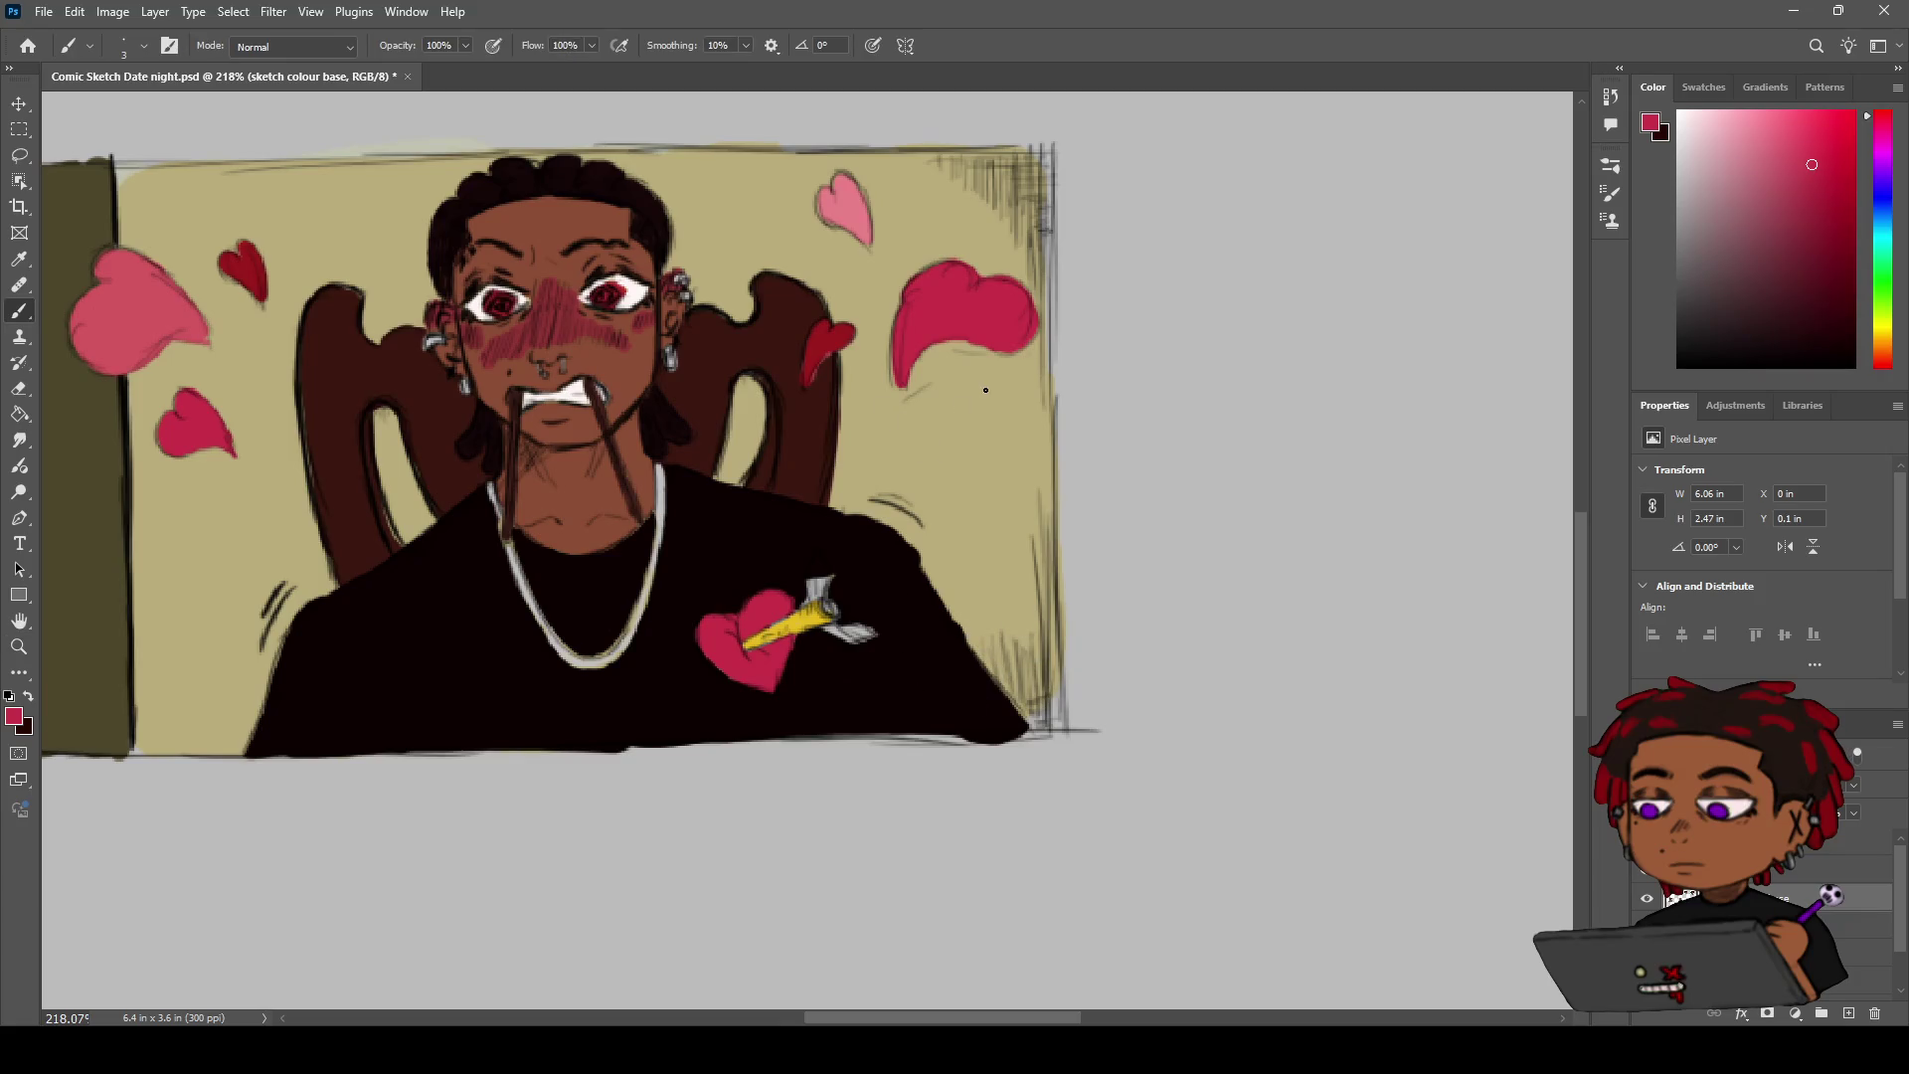
{"action": "left_click_drag", "start_coordinate": [1001, 394], "coordinate": [930, 480]}
{"action": "key", "text": "e"}
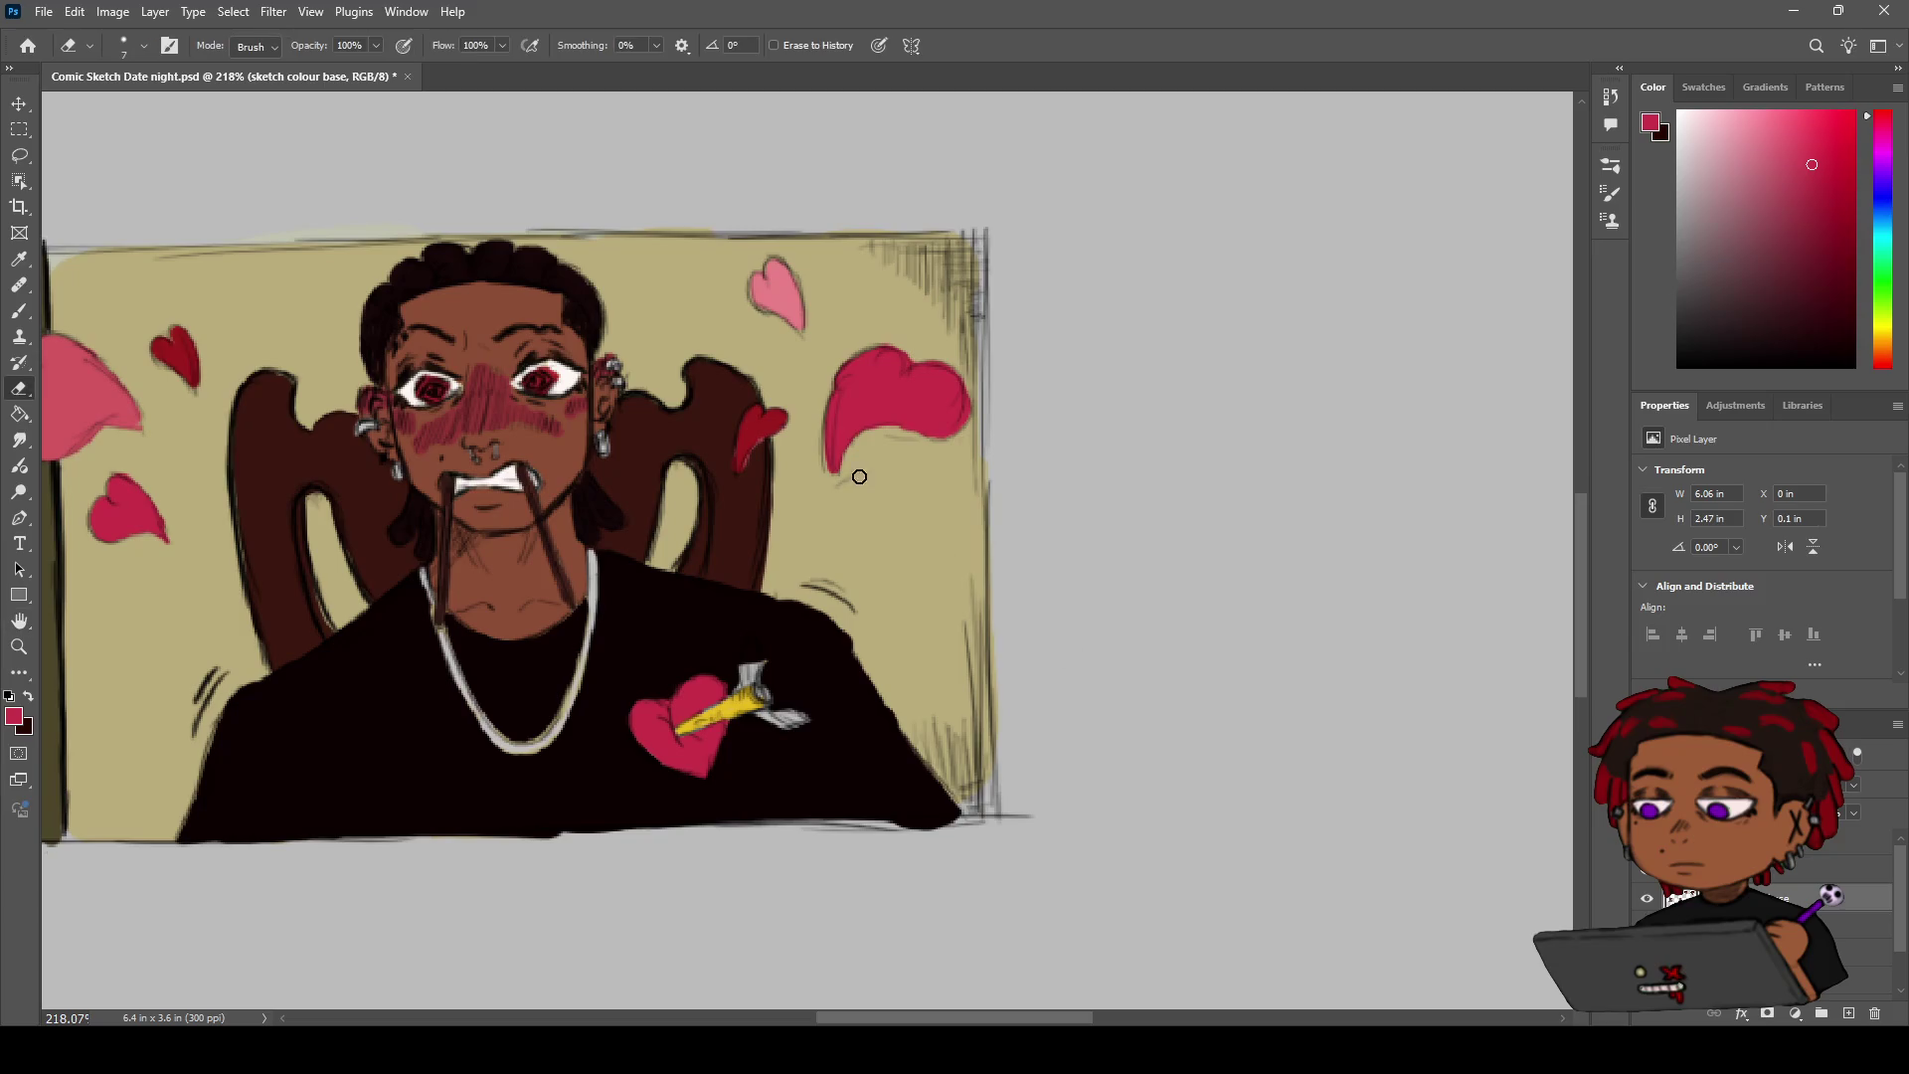
{"action": "left_click", "coordinate": [1849, 841]}
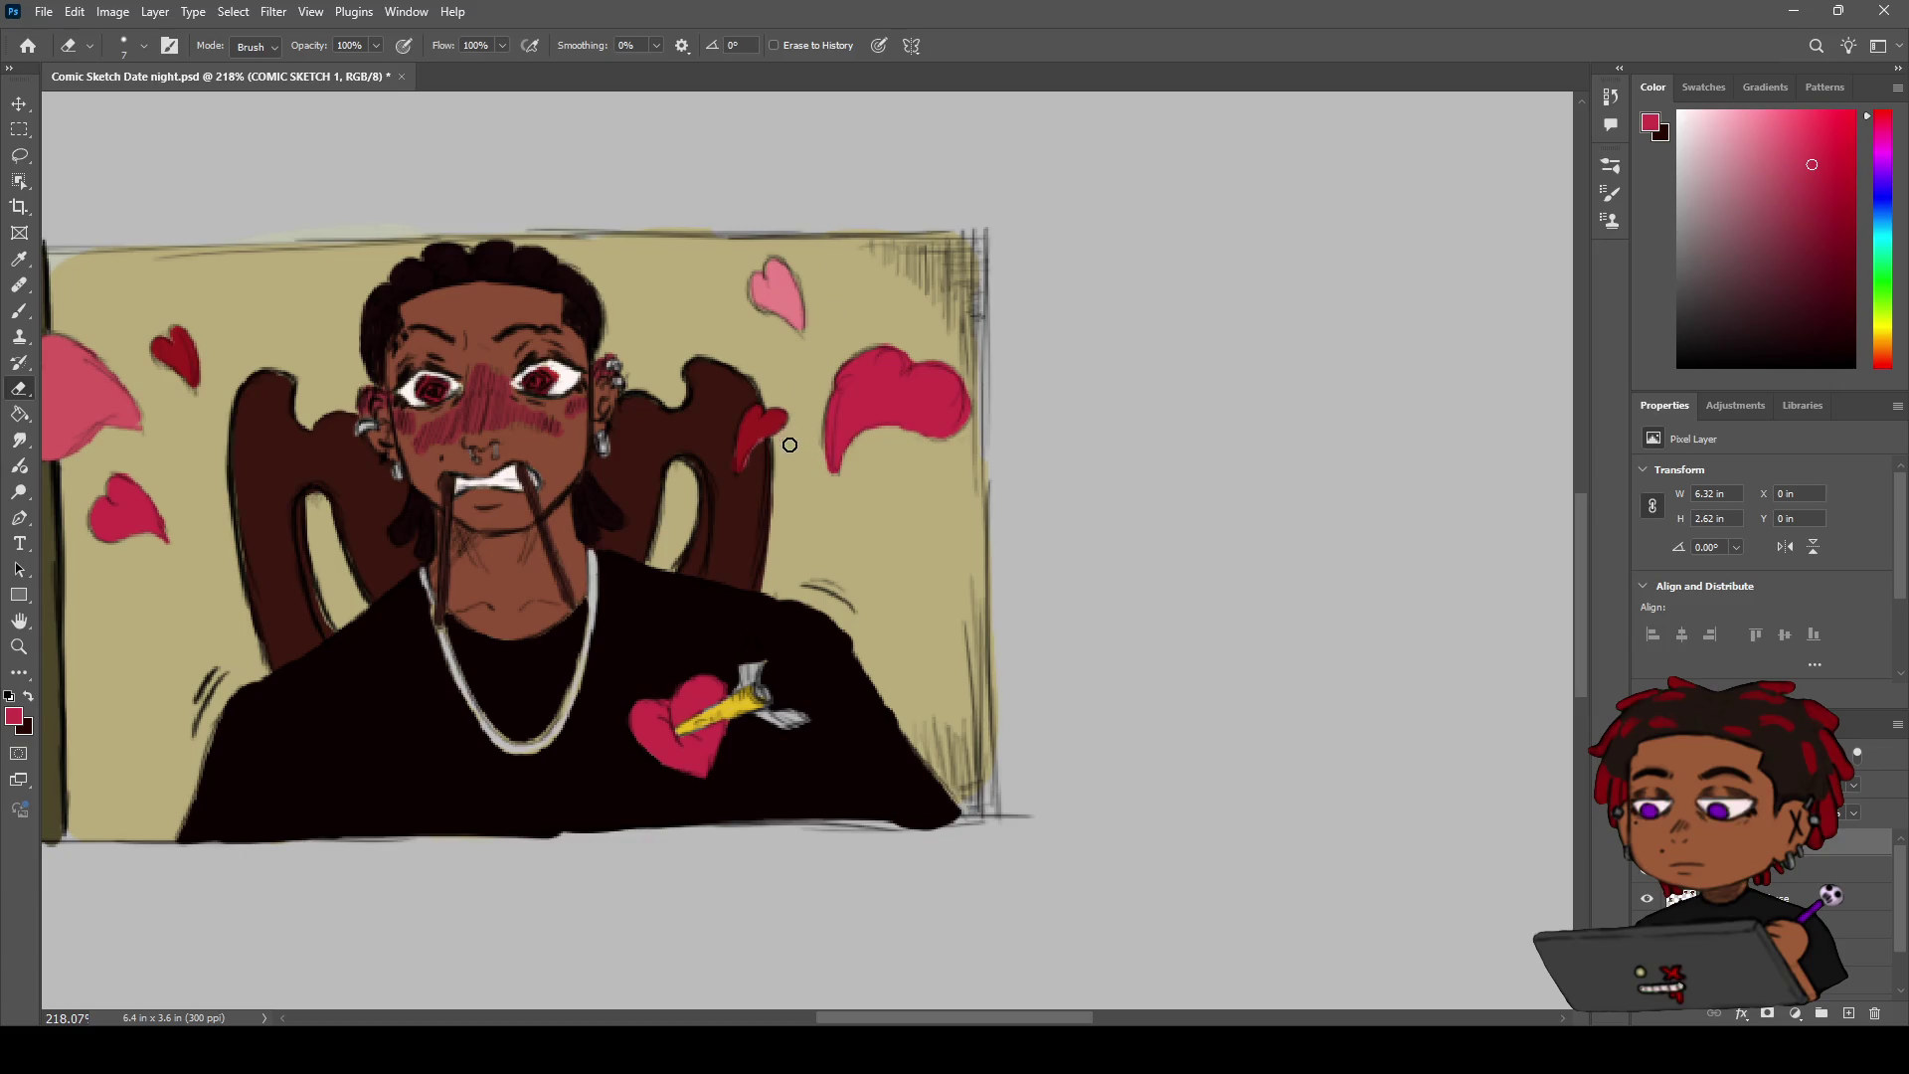
Darken the red heart's left and top-right outlines in black
{"action": "key", "text": "x"}
{"action": "key", "text": "b"}
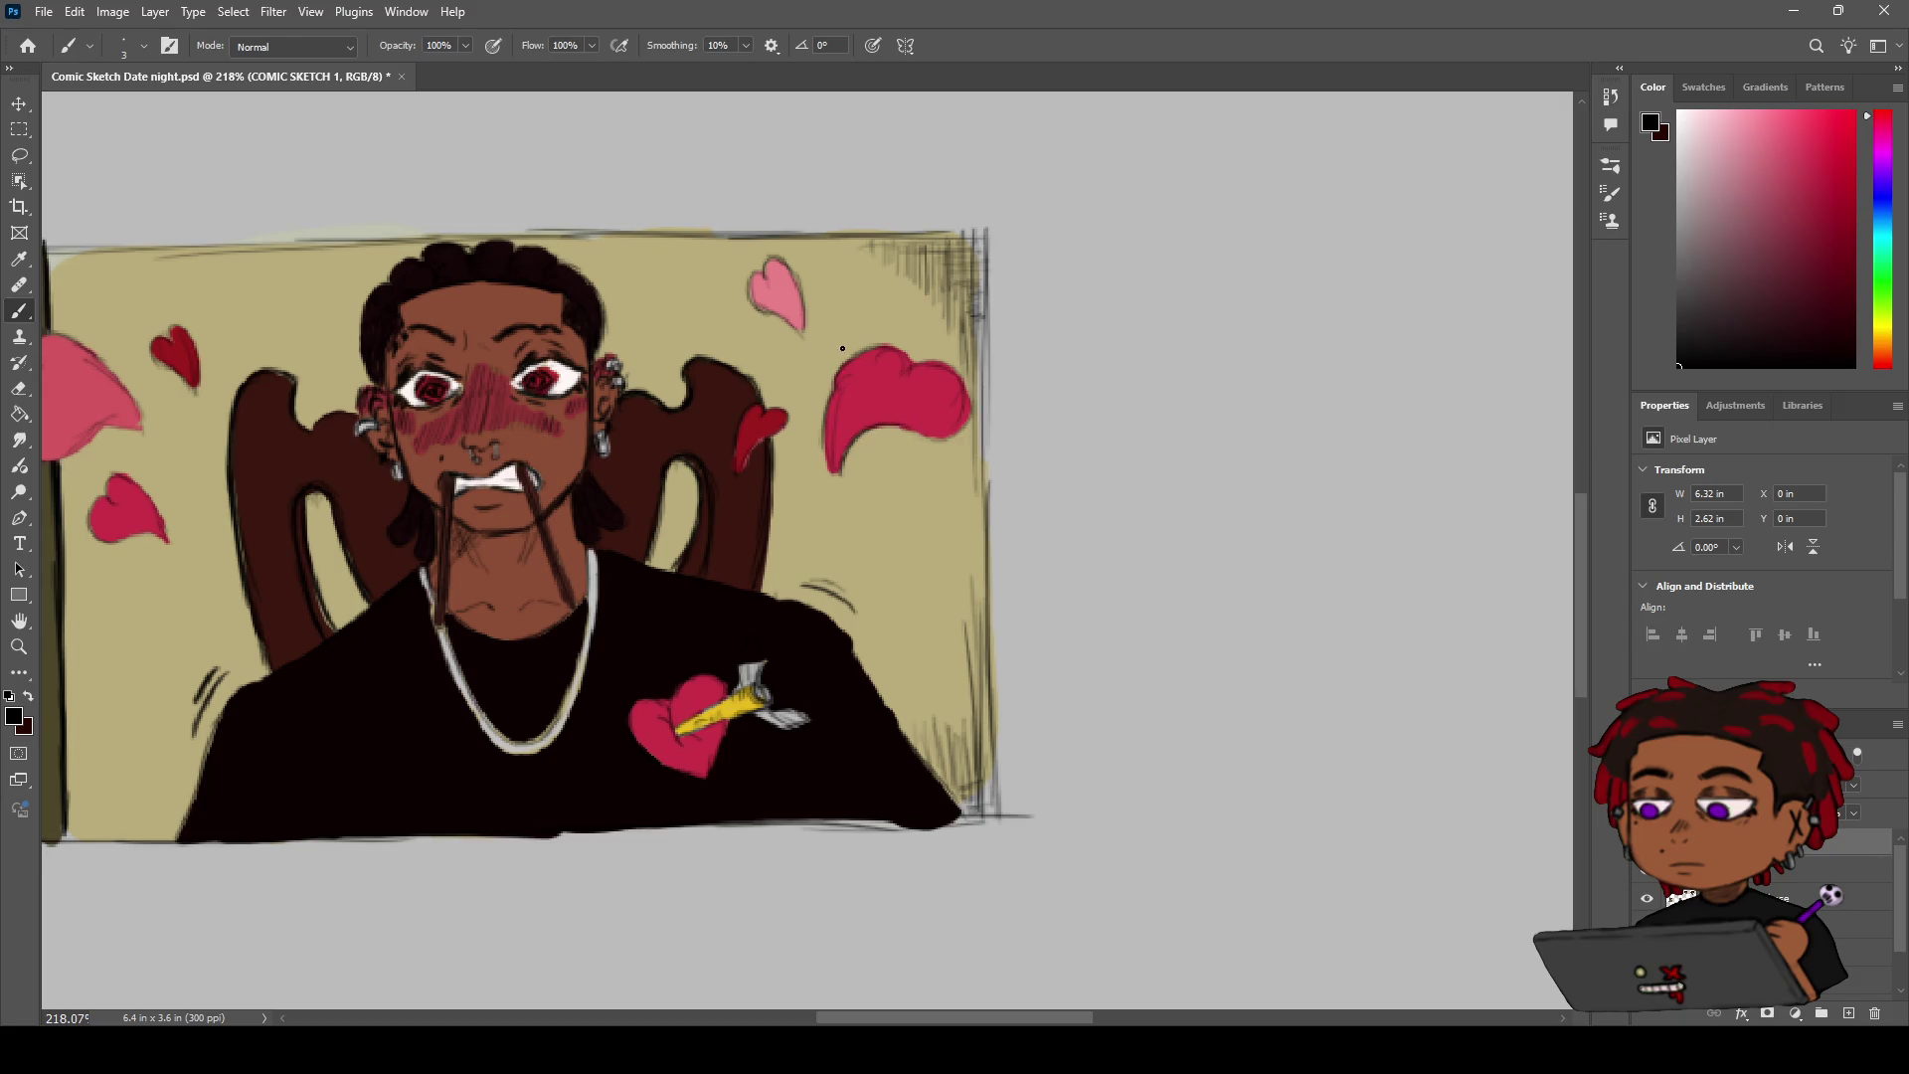
{"action": "left_click_drag", "start_coordinate": [834, 389], "coordinate": [828, 450]}
{"action": "left_click_drag", "start_coordinate": [961, 383], "coordinate": [919, 361]}
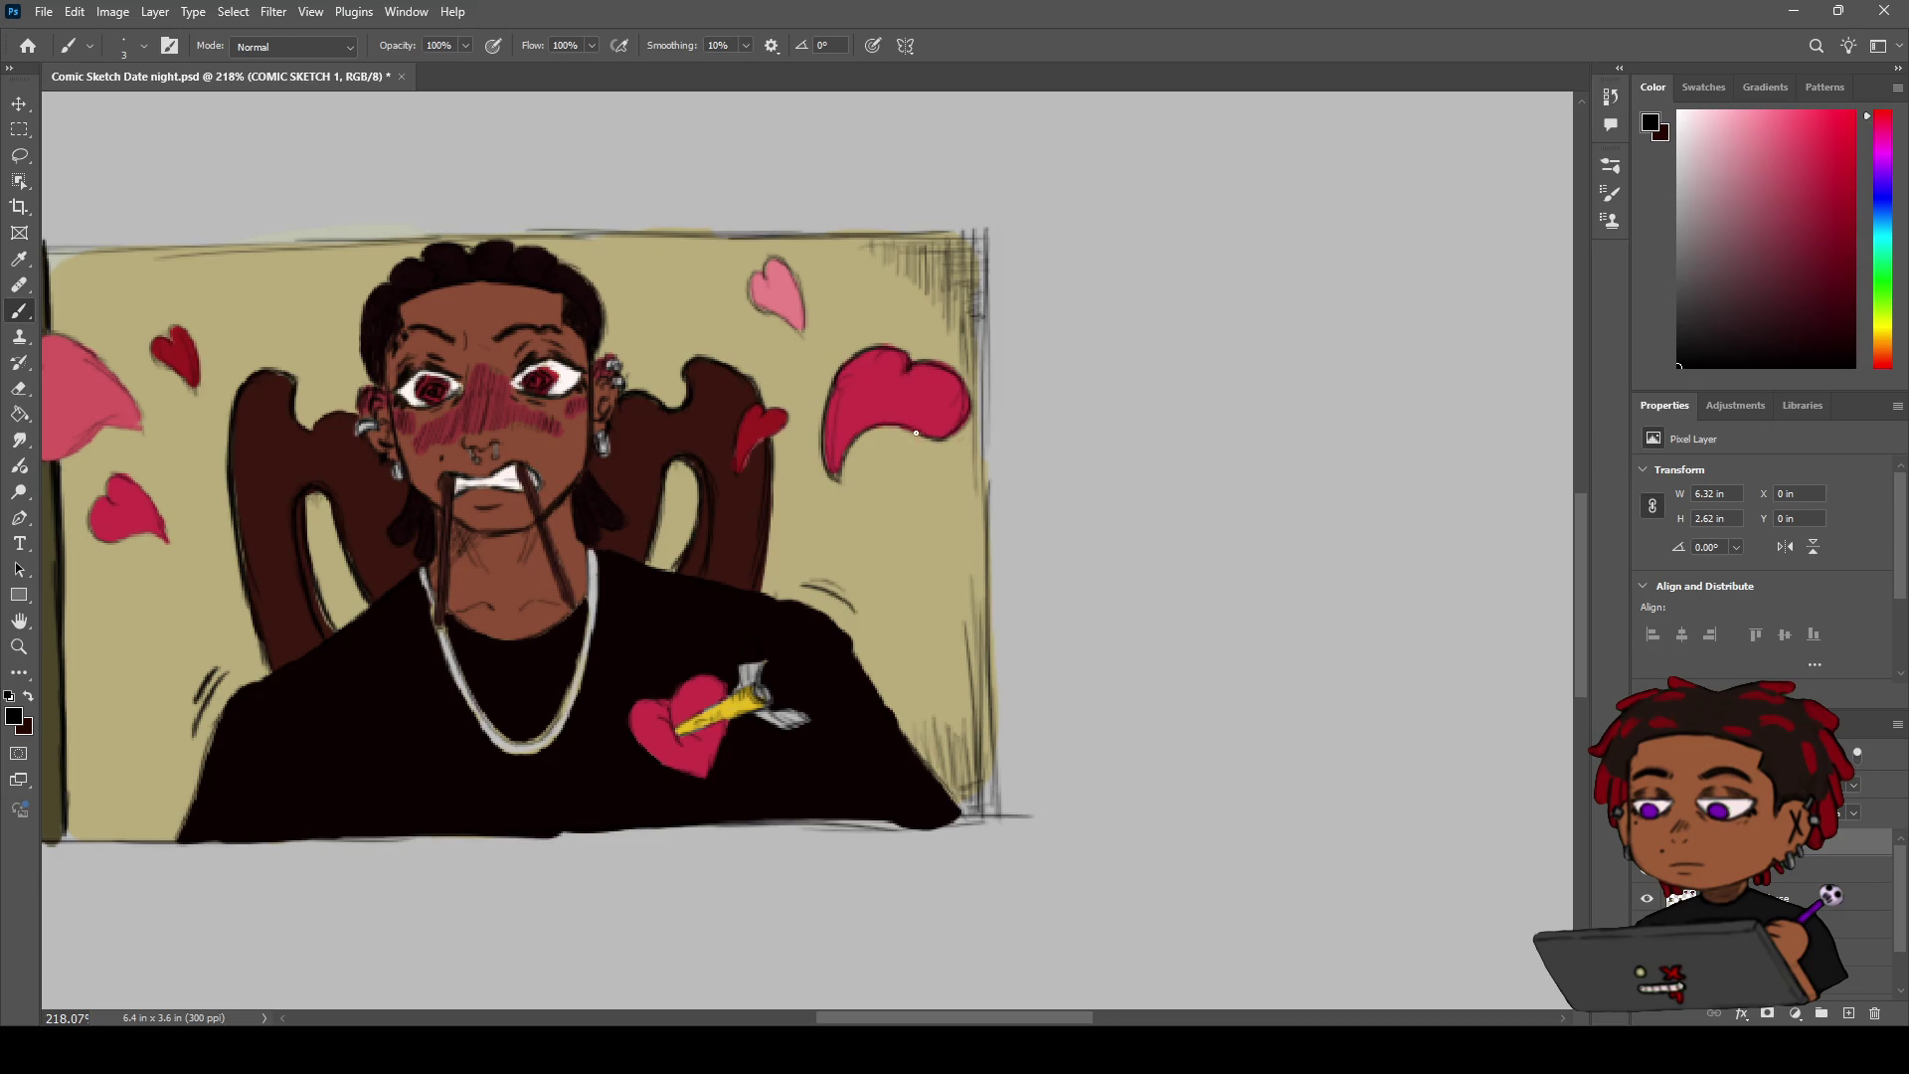
Zoom and pan to frame the hearts on the panel's left side
{"action": "key", "text": "e"}
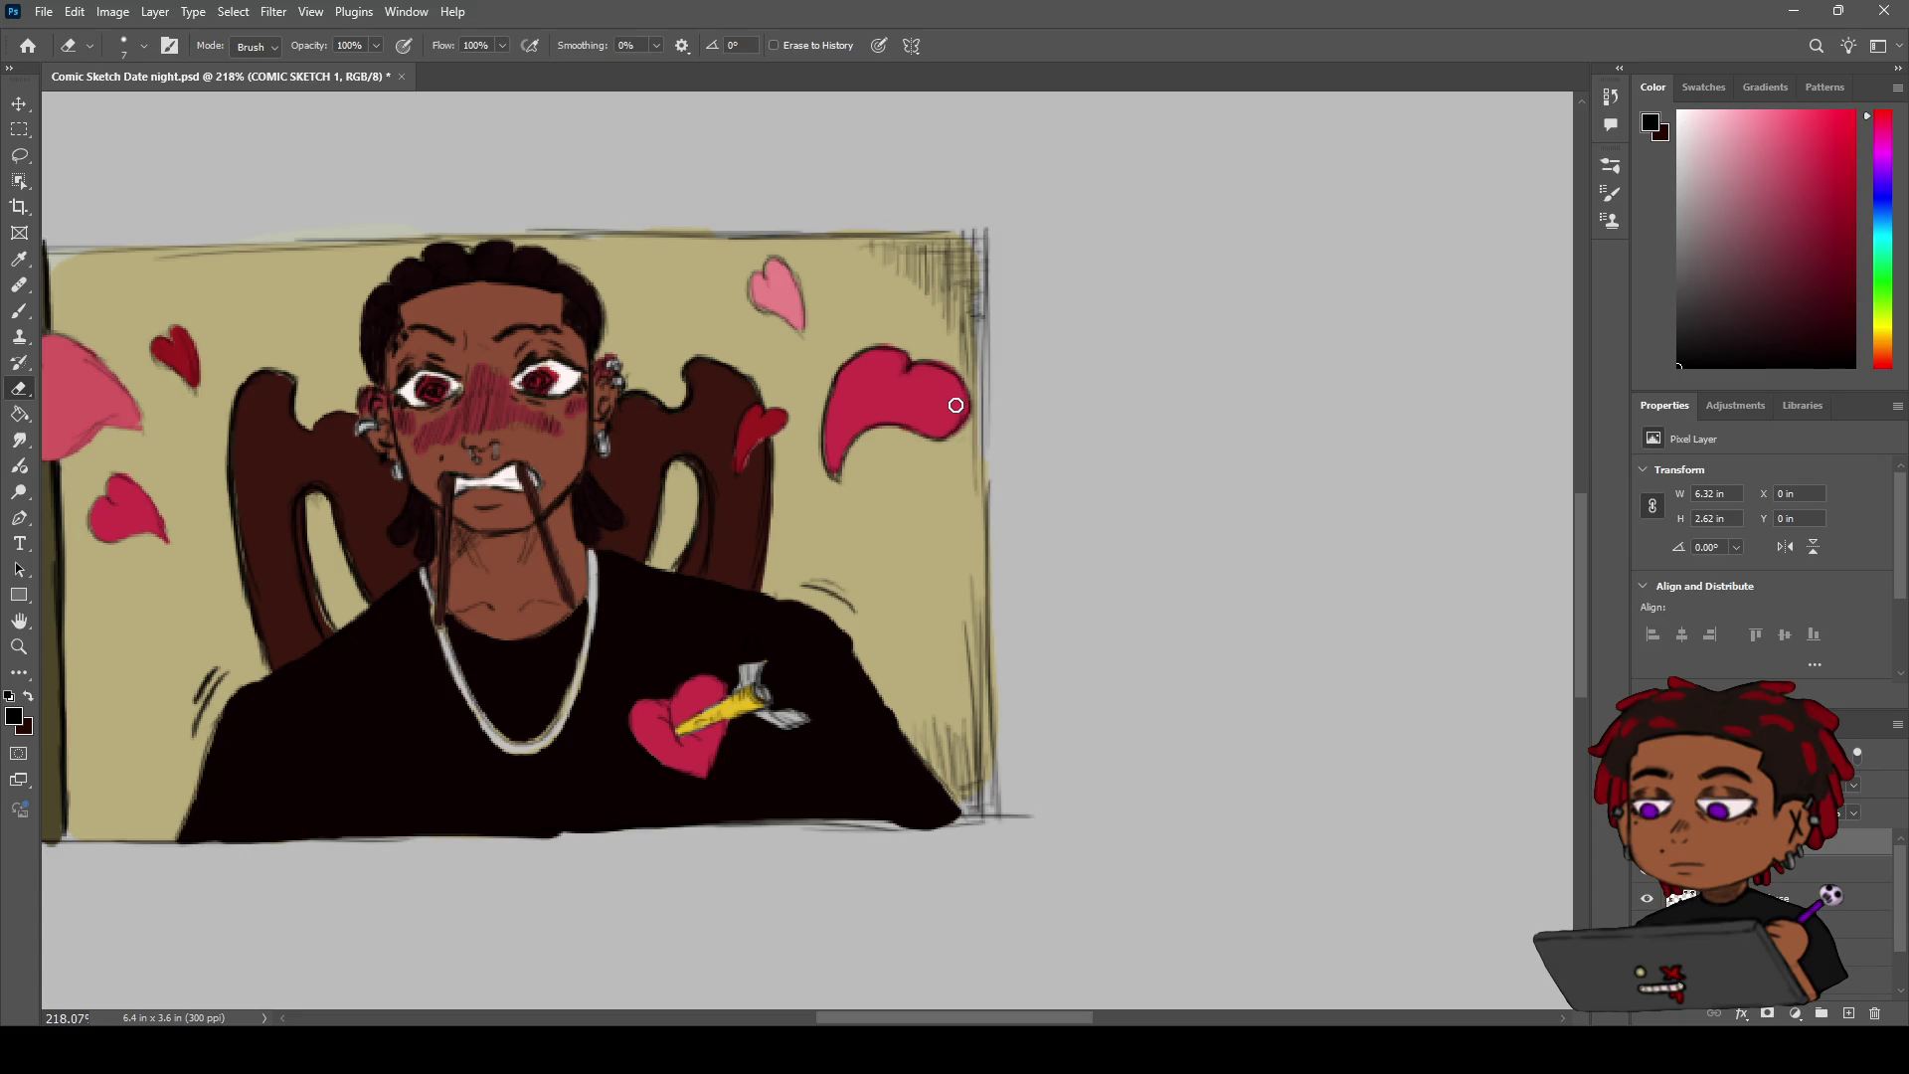
{"action": "key", "text": "z"}
{"action": "mouse_move", "coordinate": [914, 409]}
{"action": "left_mouse_down"}
{"action": "mouse_move", "coordinate": [888, 404]}
{"action": "mouse_move", "coordinate": [905, 403]}
{"action": "left_mouse_up"}
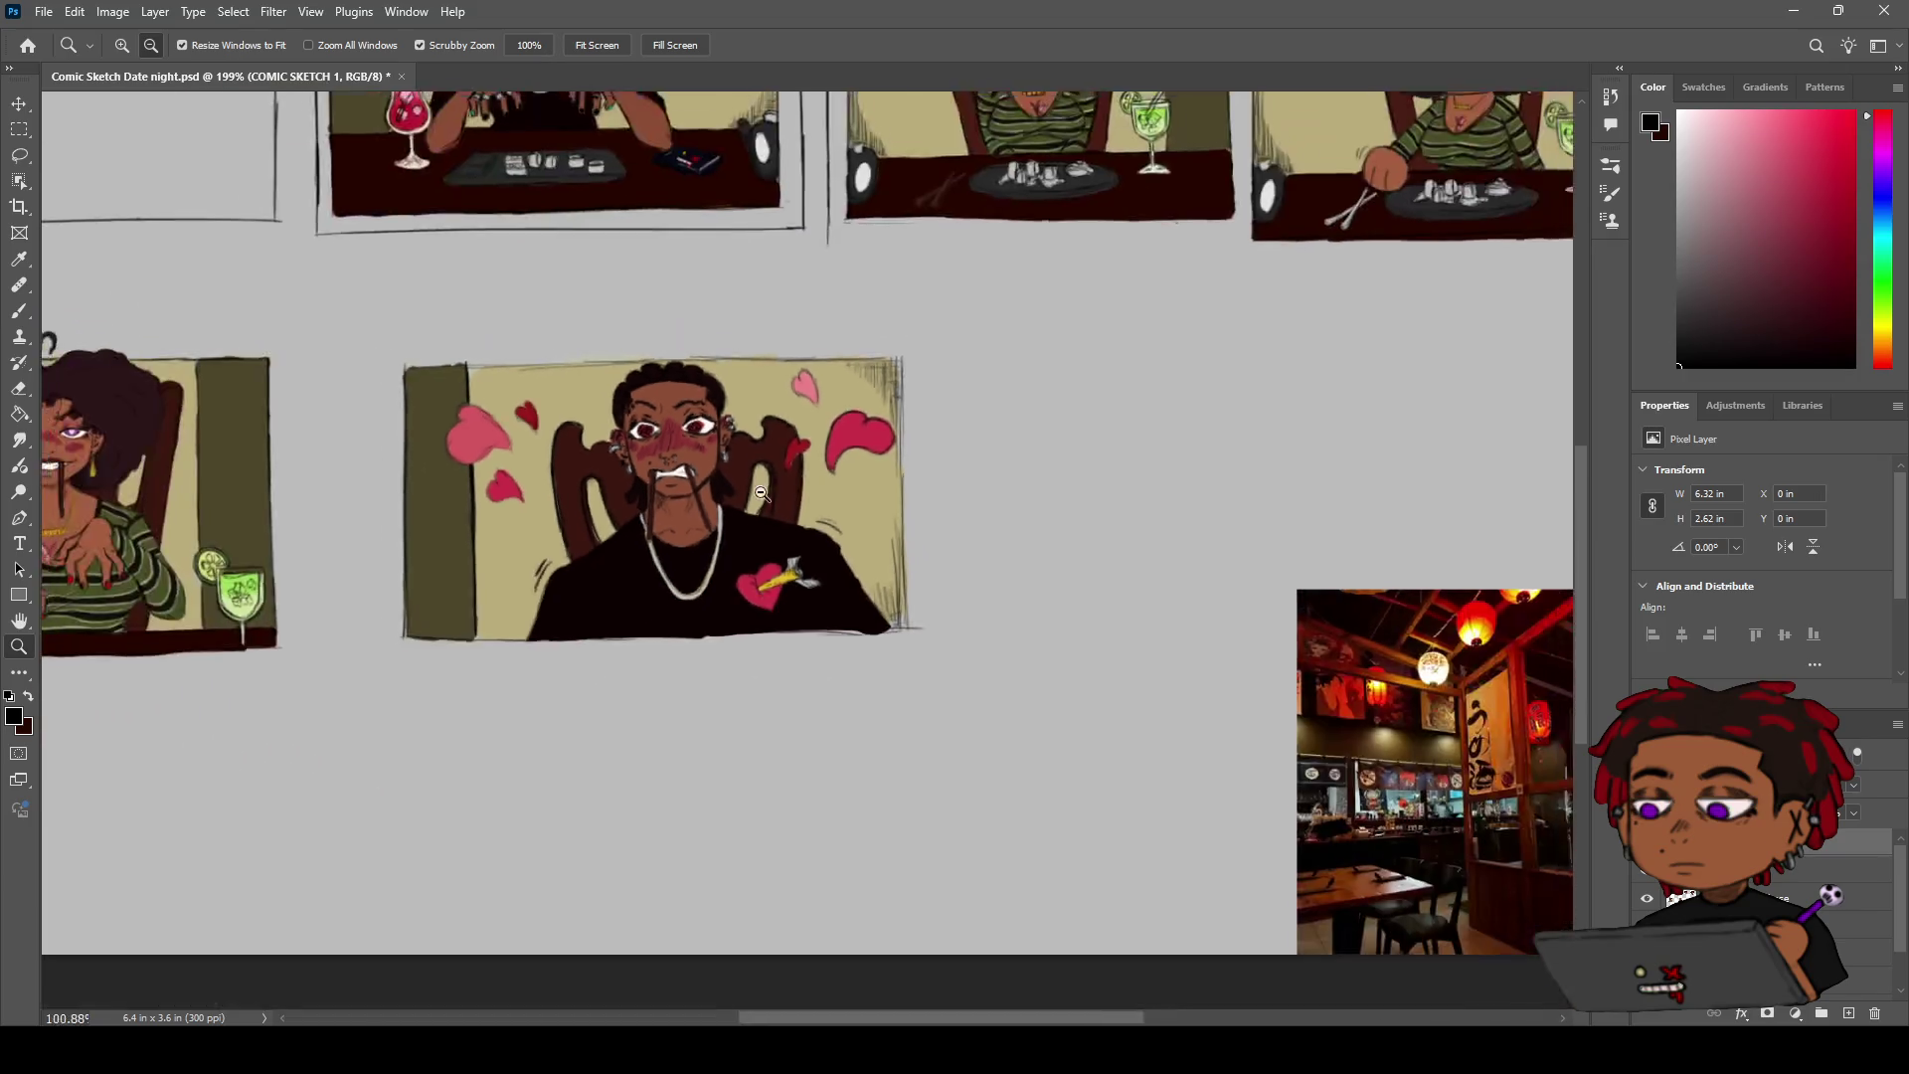
{"action": "left_click_drag", "start_coordinate": [820, 478], "coordinate": [867, 467]}
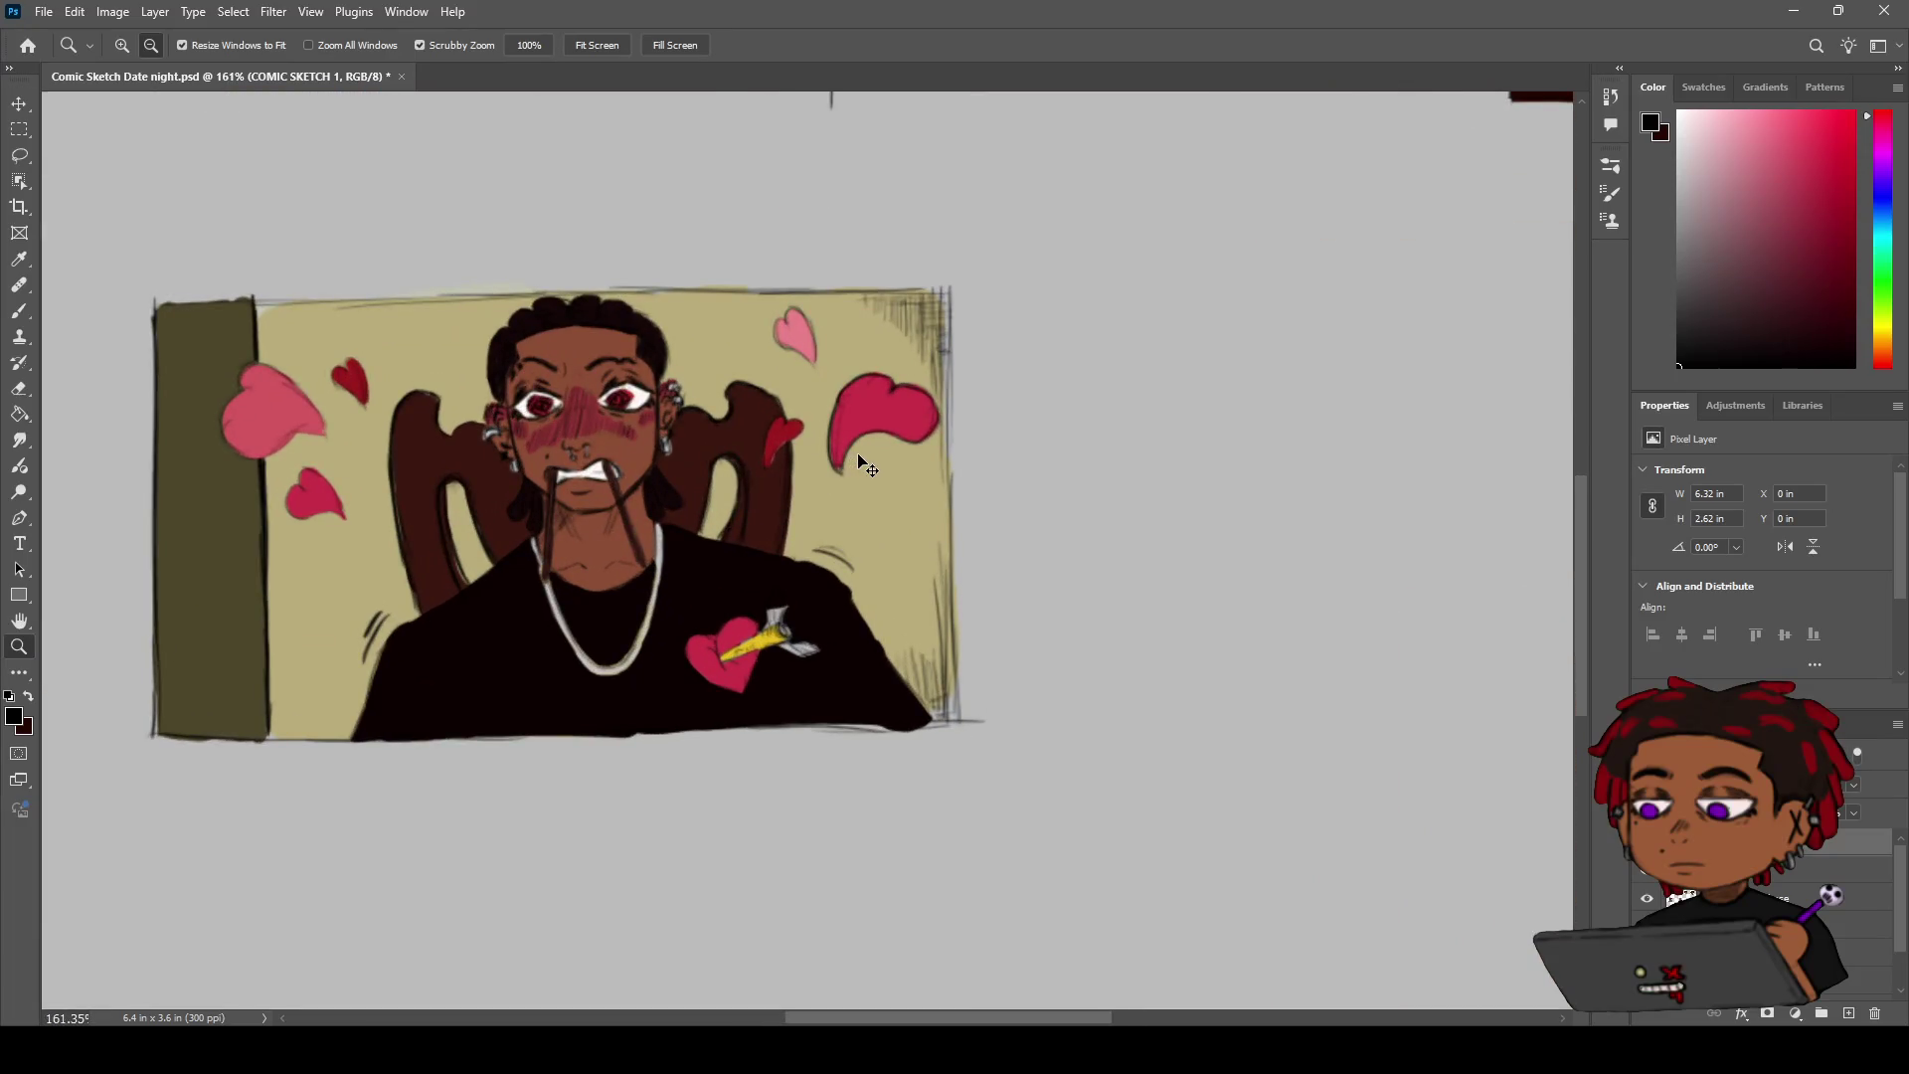
{"action": "left_click_drag", "start_coordinate": [840, 435], "coordinate": [921, 389]}
{"action": "key", "text": "e"}
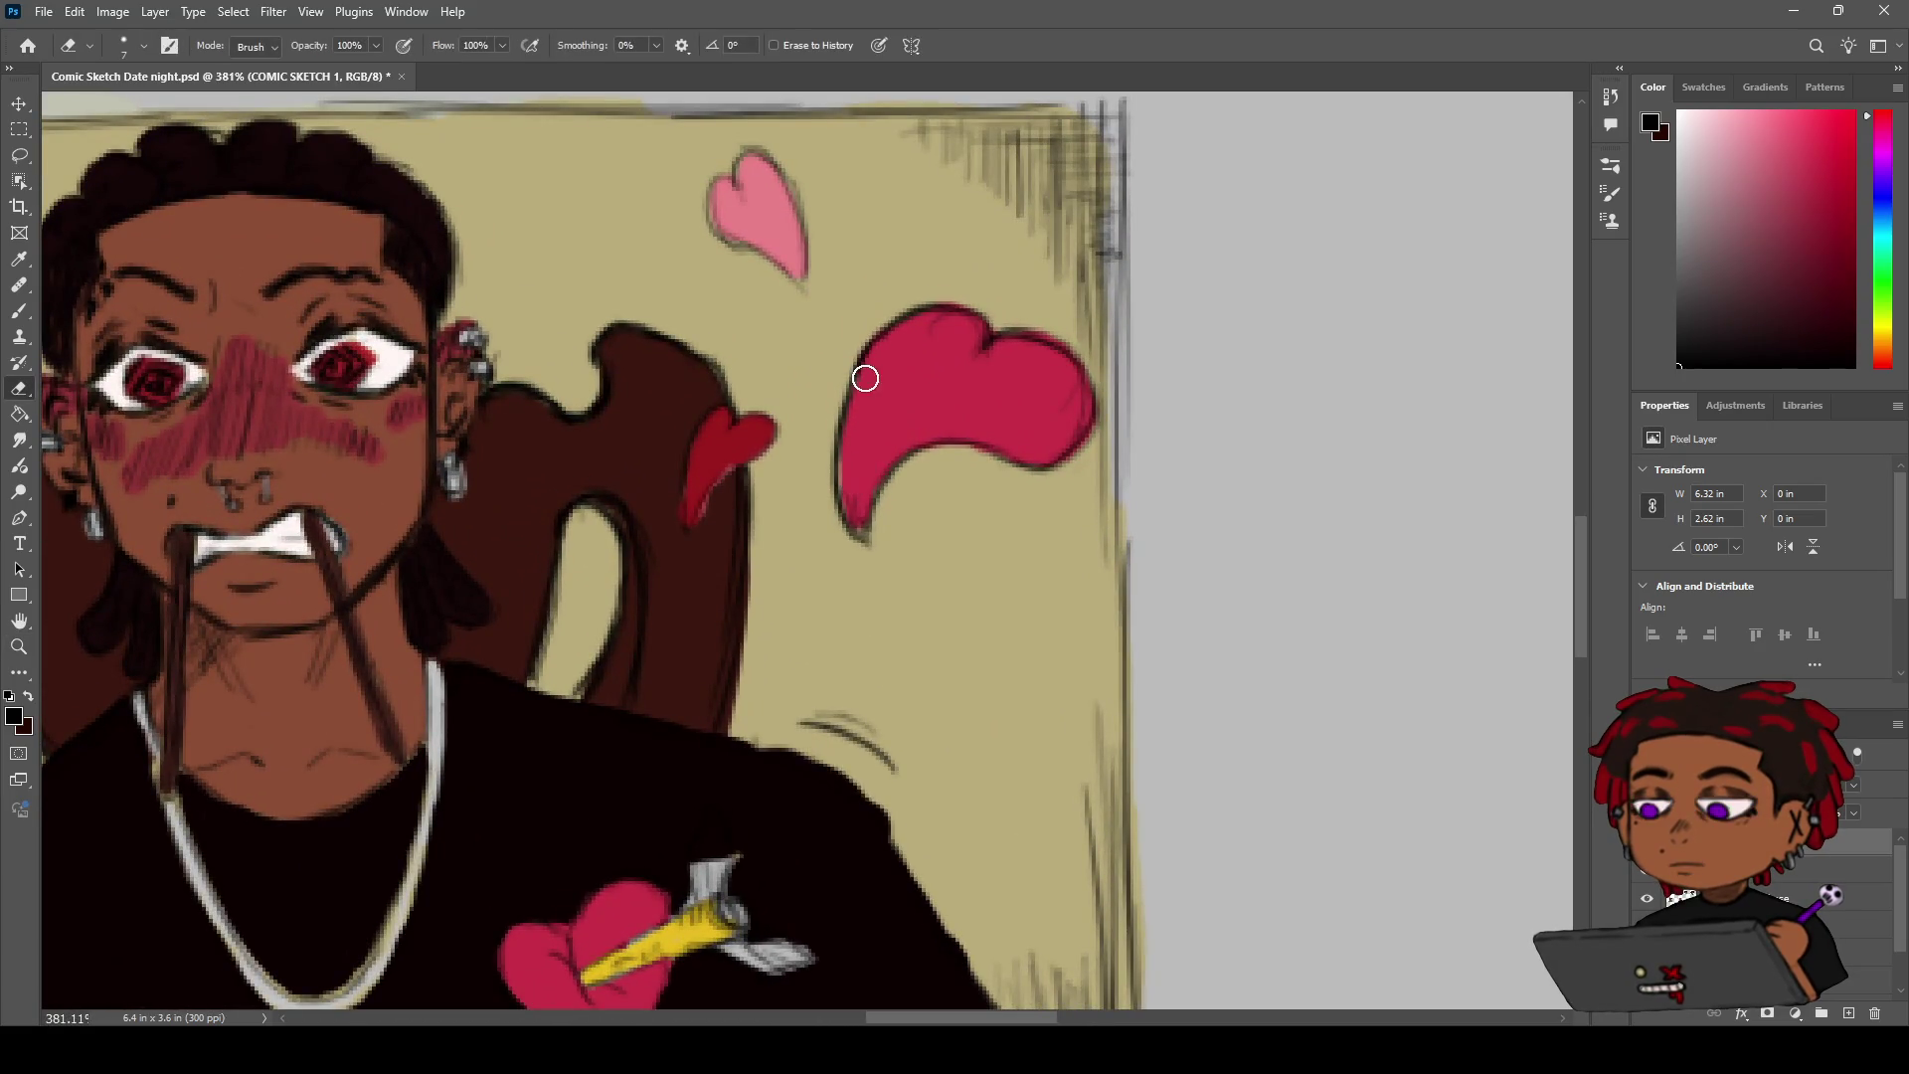
{"action": "key", "text": "b"}
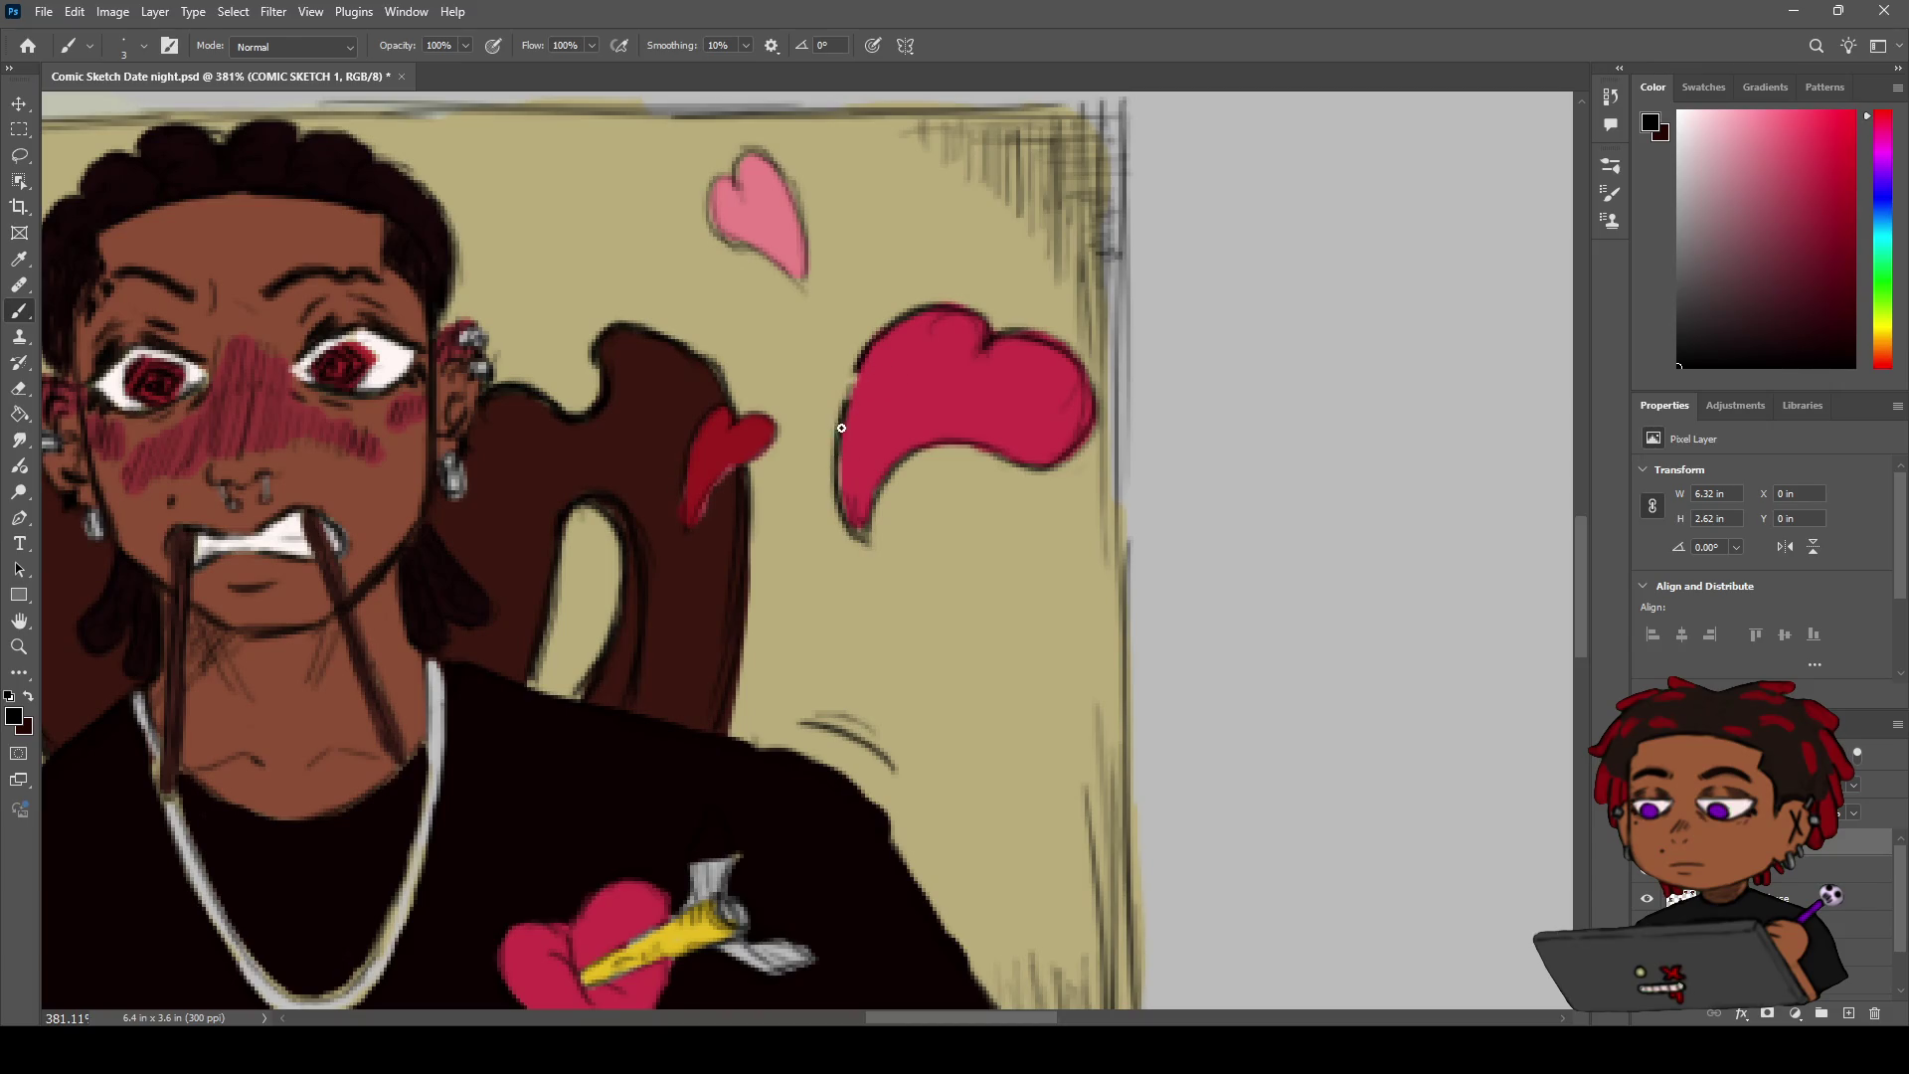
{"action": "scroll", "coordinate": [941, 392], "scroll_direction": "down", "scroll_amount": 2}
{"action": "key", "text": "e"}
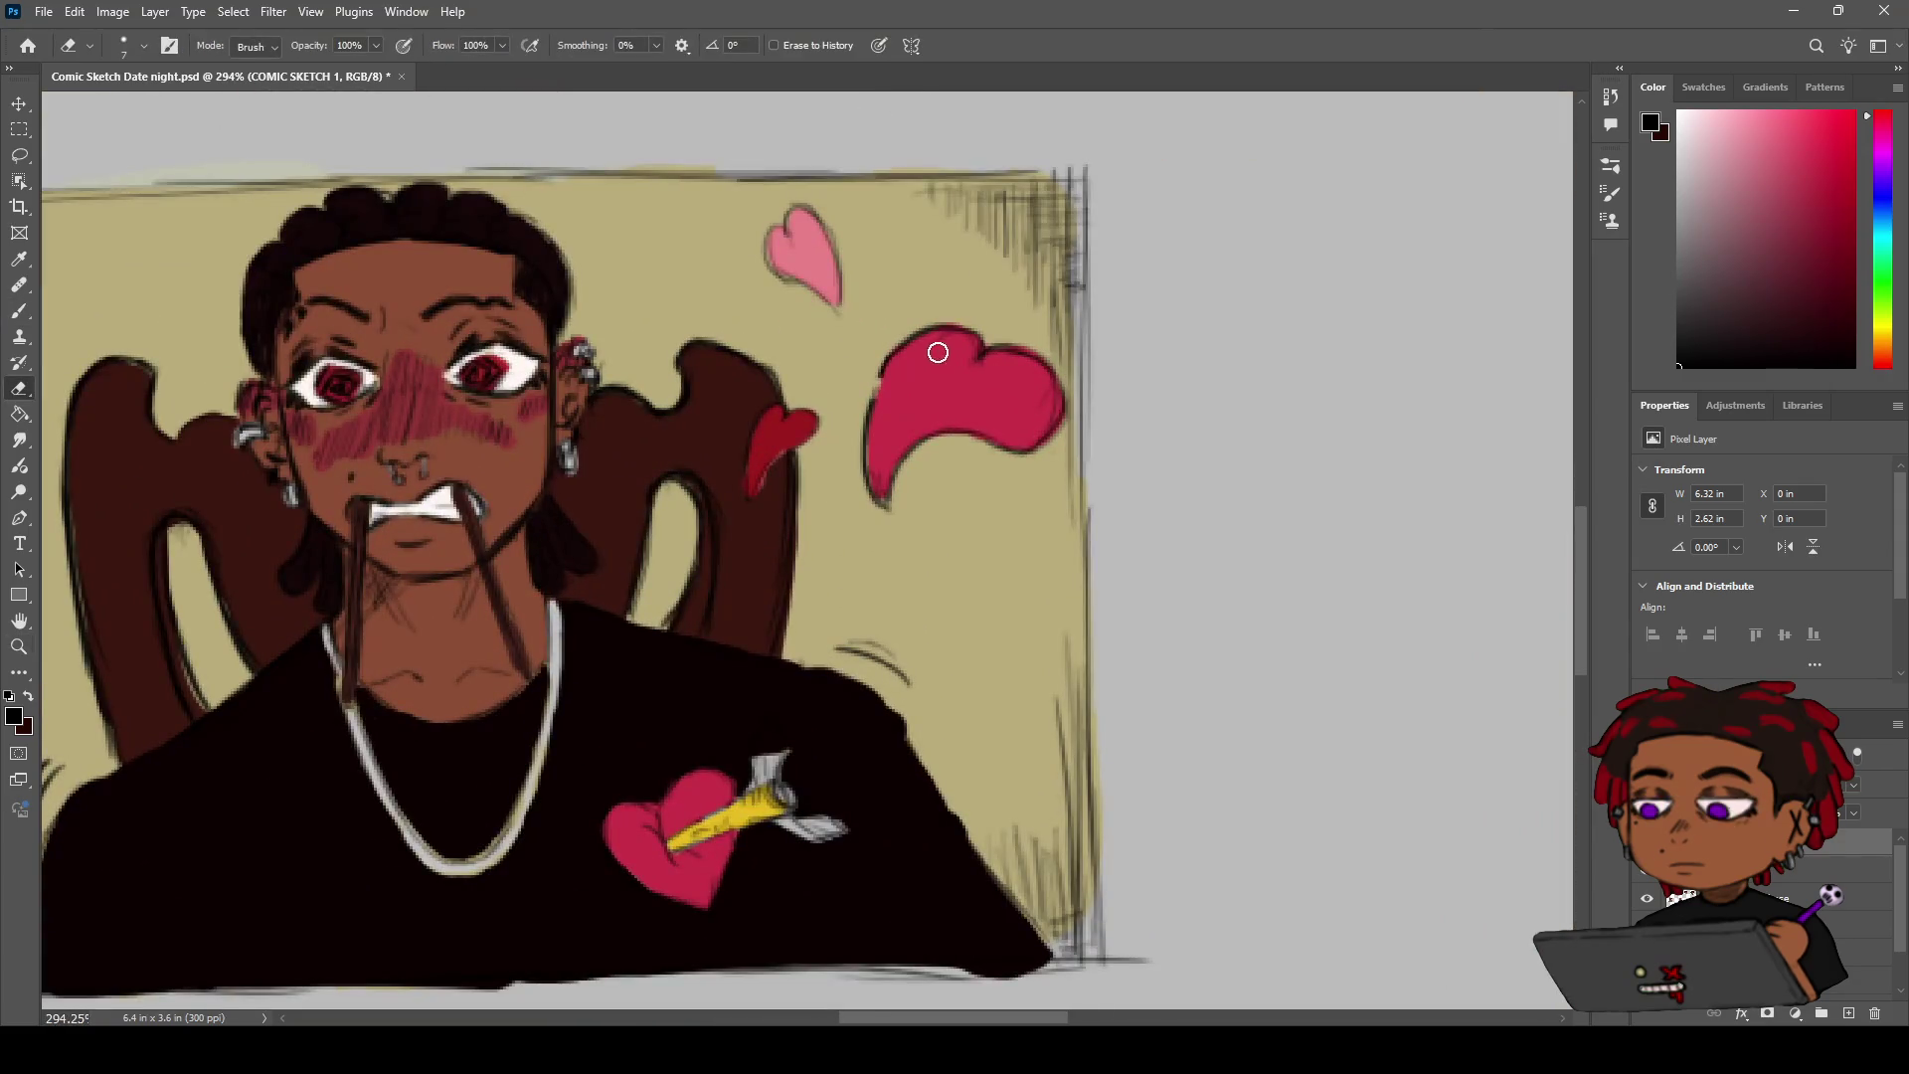
{"action": "left_click_drag", "start_coordinate": [953, 348], "coordinate": [1037, 256]}
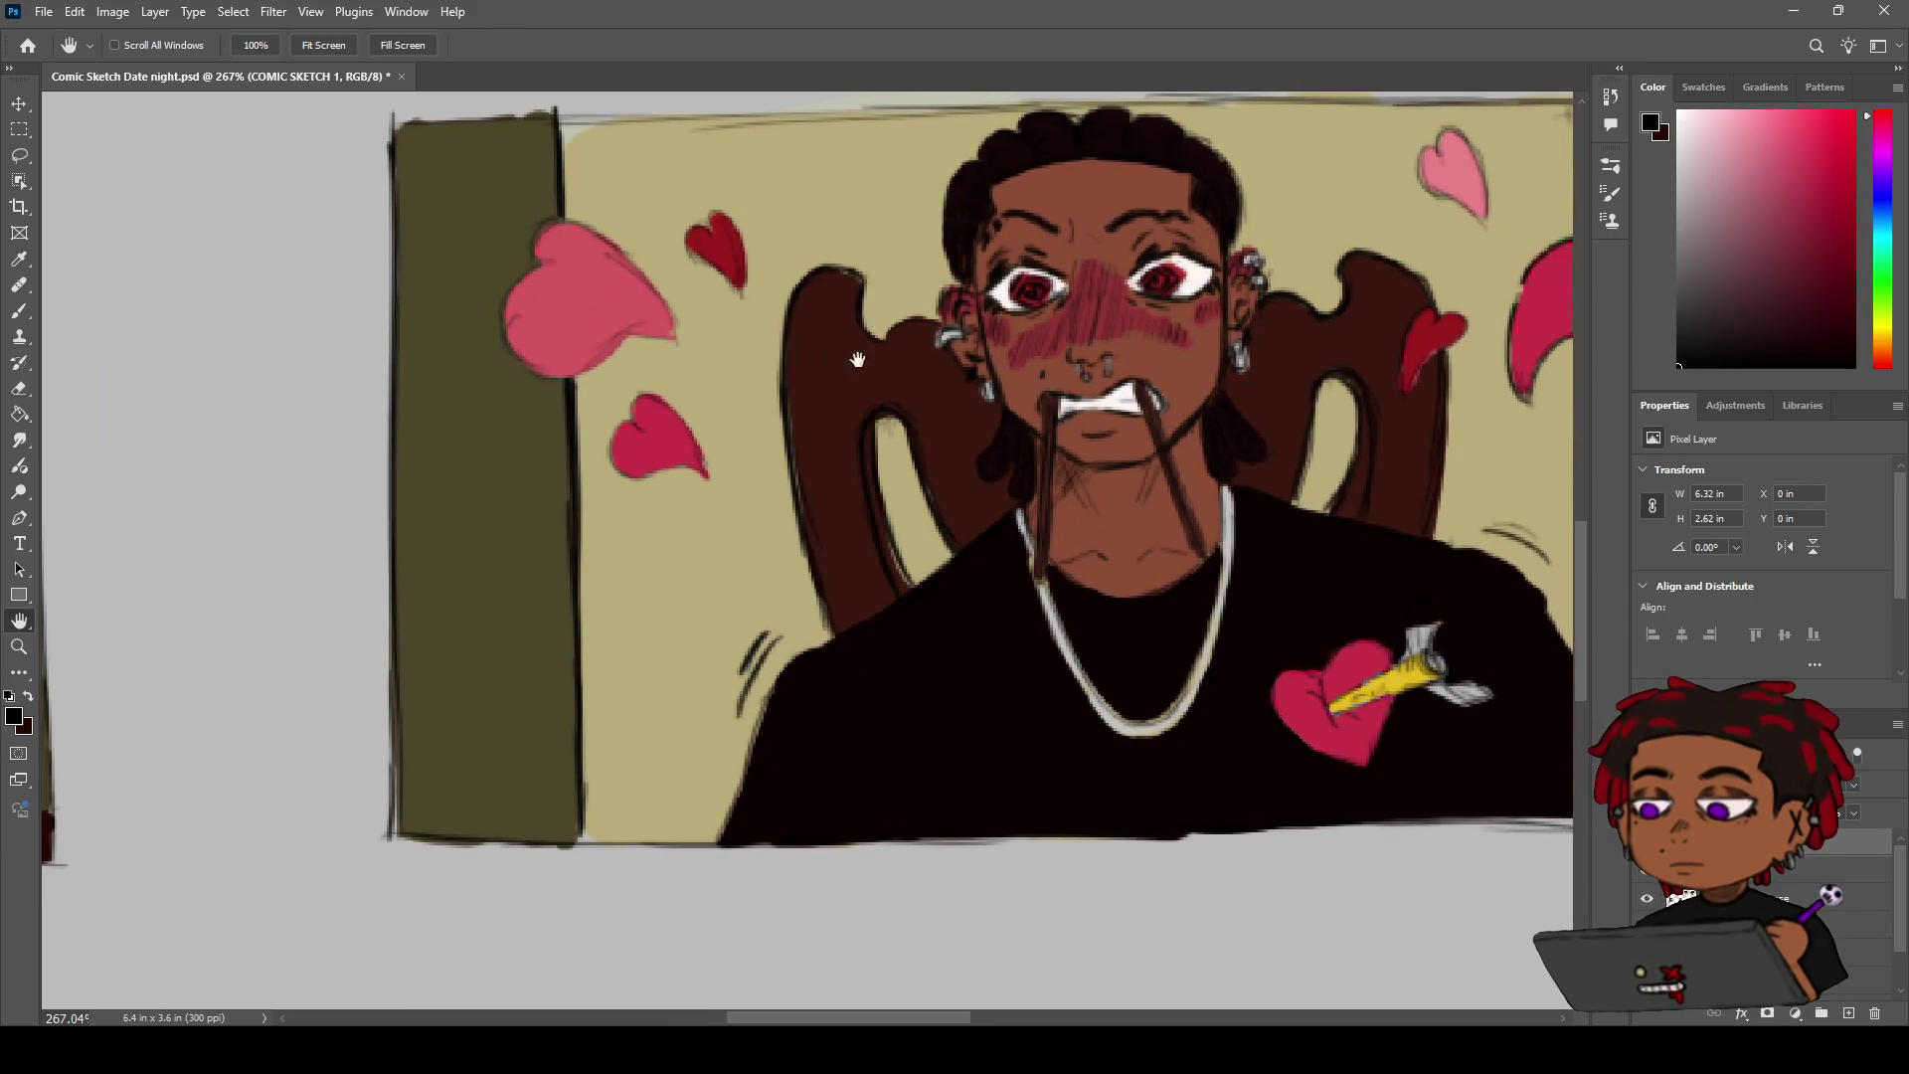
{"action": "key", "text": "z"}
{"action": "mouse_move", "coordinate": [762, 412]}
{"action": "left_mouse_down"}
{"action": "mouse_move", "coordinate": [668, 403]}
{"action": "mouse_move", "coordinate": [688, 404]}
{"action": "left_mouse_up"}
Darken the small heart's left and right outlines and round off the pink heart's pointed tip
{"action": "key", "text": "b"}
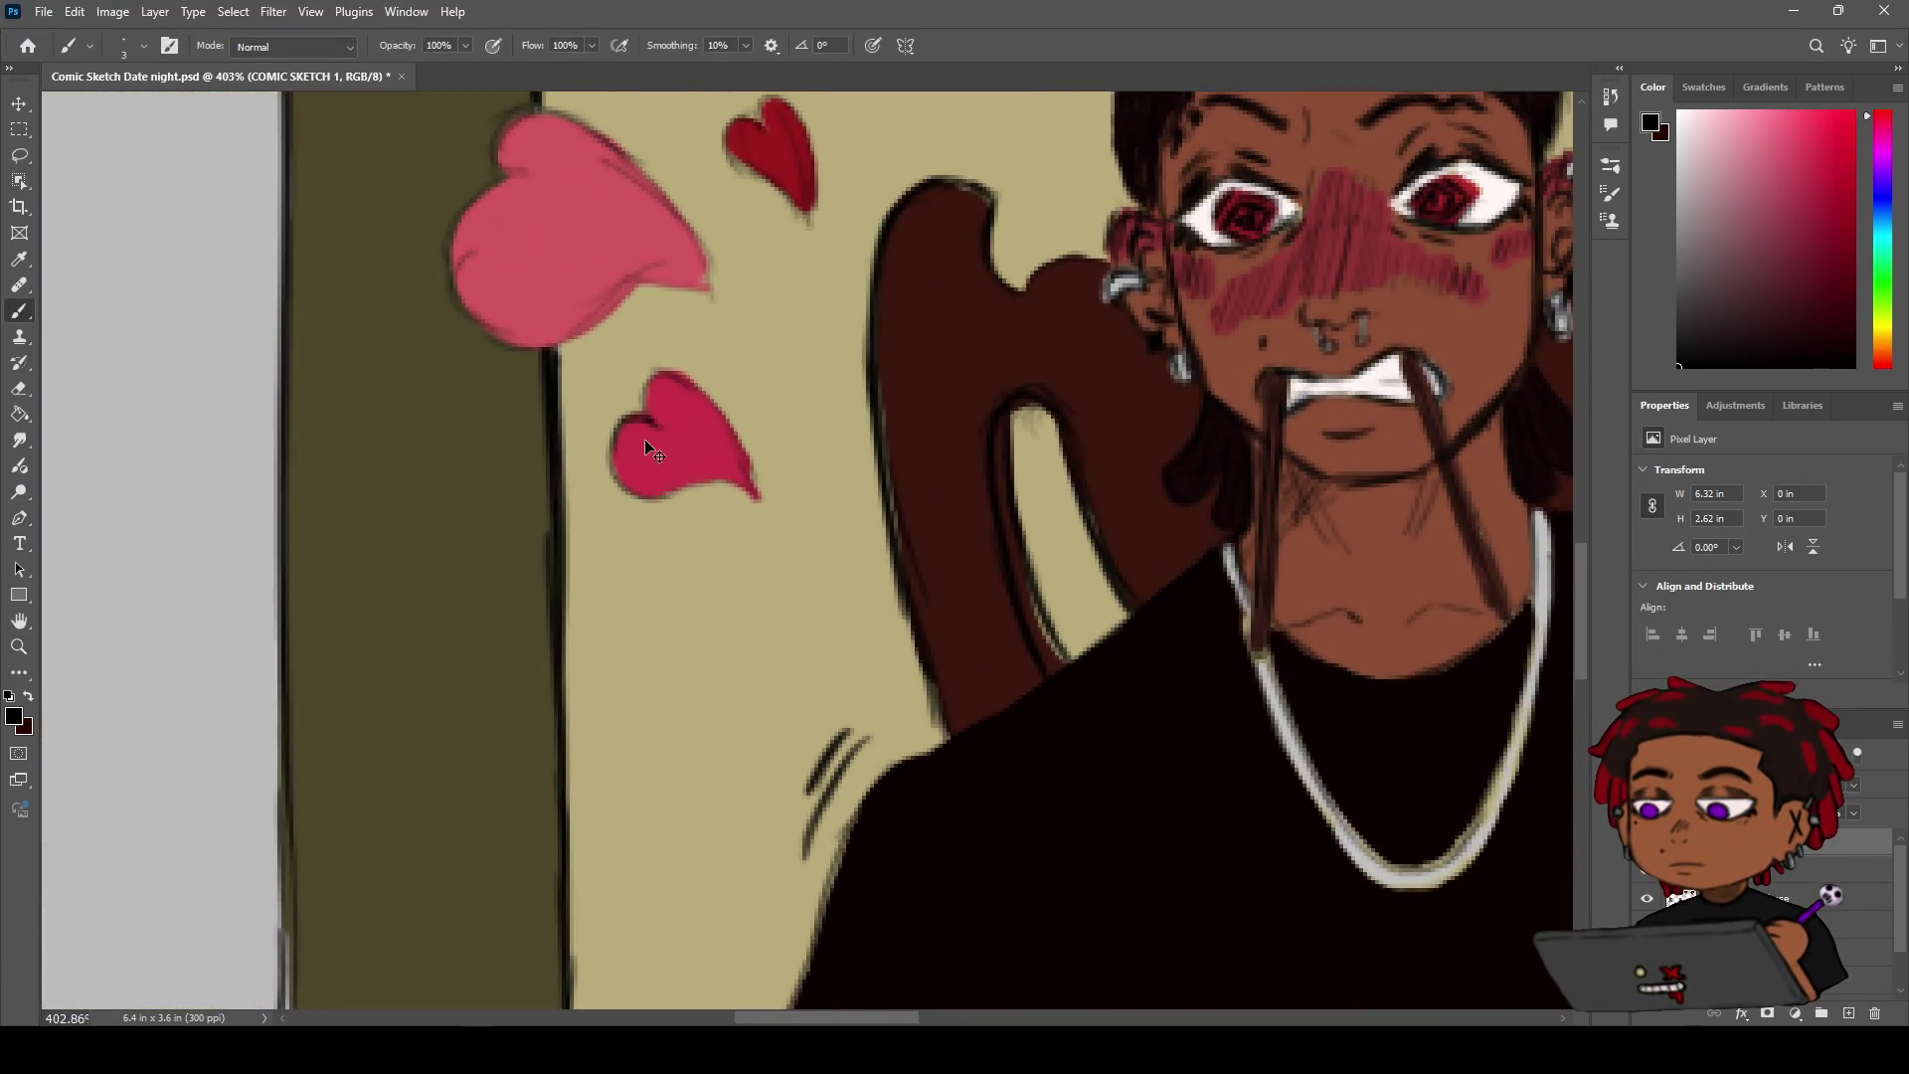
{"action": "mouse_move", "coordinate": [651, 422]}
{"action": "left_mouse_down"}
{"action": "mouse_move", "coordinate": [626, 497]}
{"action": "mouse_move", "coordinate": [609, 497]}
{"action": "mouse_move", "coordinate": [701, 485]}
{"action": "mouse_move", "coordinate": [714, 407]}
{"action": "mouse_move", "coordinate": [644, 378]}
{"action": "mouse_move", "coordinate": [691, 393]}
{"action": "mouse_move", "coordinate": [761, 487]}
{"action": "left_mouse_up"}
{"action": "mouse_move", "coordinate": [718, 416]}
{"action": "left_mouse_down"}
{"action": "mouse_move", "coordinate": [761, 502]}
{"action": "mouse_move", "coordinate": [786, 339]}
{"action": "mouse_move", "coordinate": [910, 417]}
{"action": "left_mouse_up"}
{"action": "key", "text": "z"}
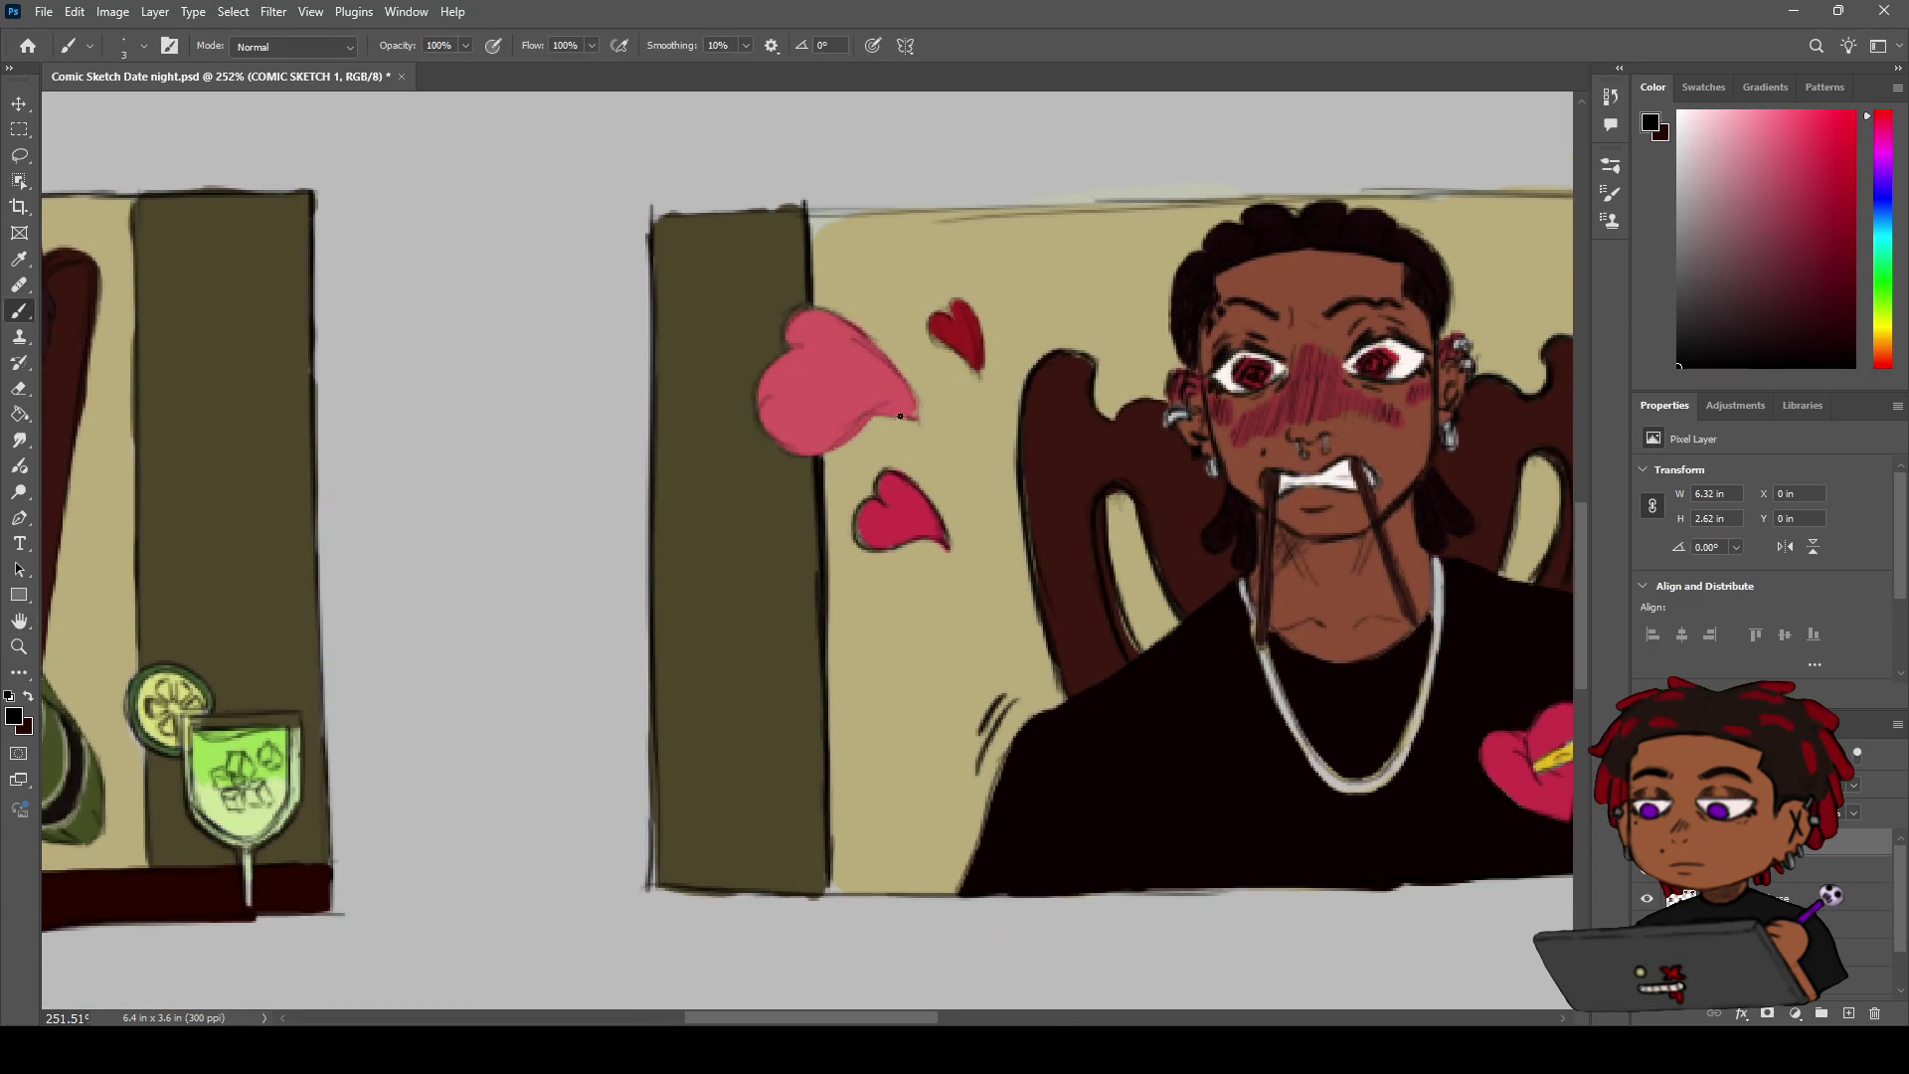
{"action": "mouse_move", "coordinate": [920, 426]}
{"action": "left_mouse_down"}
{"action": "mouse_move", "coordinate": [854, 431]}
{"action": "mouse_move", "coordinate": [880, 423]}
{"action": "left_mouse_up"}
Zoom out to show both panels side by side
{"action": "key", "text": "z"}
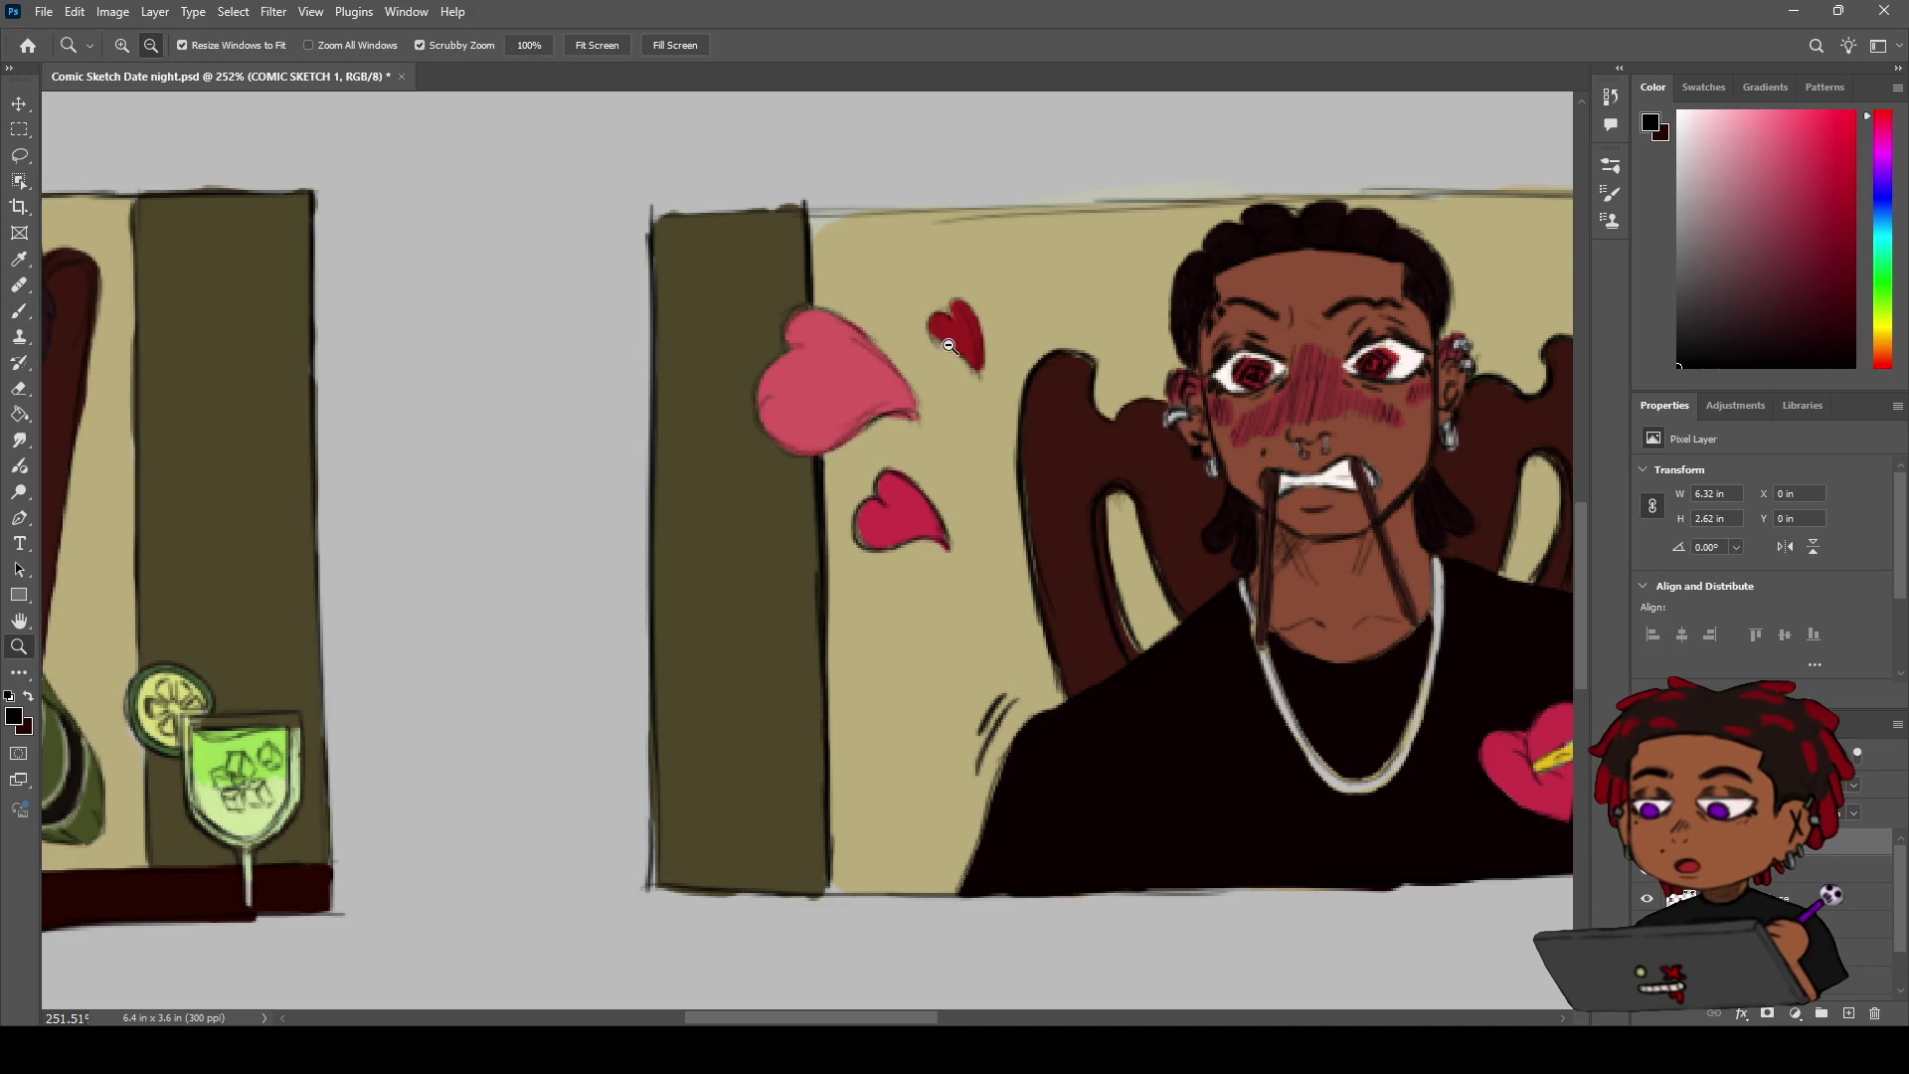
{"action": "scroll", "coordinate": [878, 359], "scroll_direction": "down", "scroll_amount": 5}
{"action": "scroll", "coordinate": [878, 360], "scroll_direction": "down", "scroll_amount": 1}
{"action": "scroll", "coordinate": [876, 358], "scroll_direction": "down", "scroll_amount": 1}
{"action": "scroll", "coordinate": [875, 355], "scroll_direction": "down", "scroll_amount": 1}
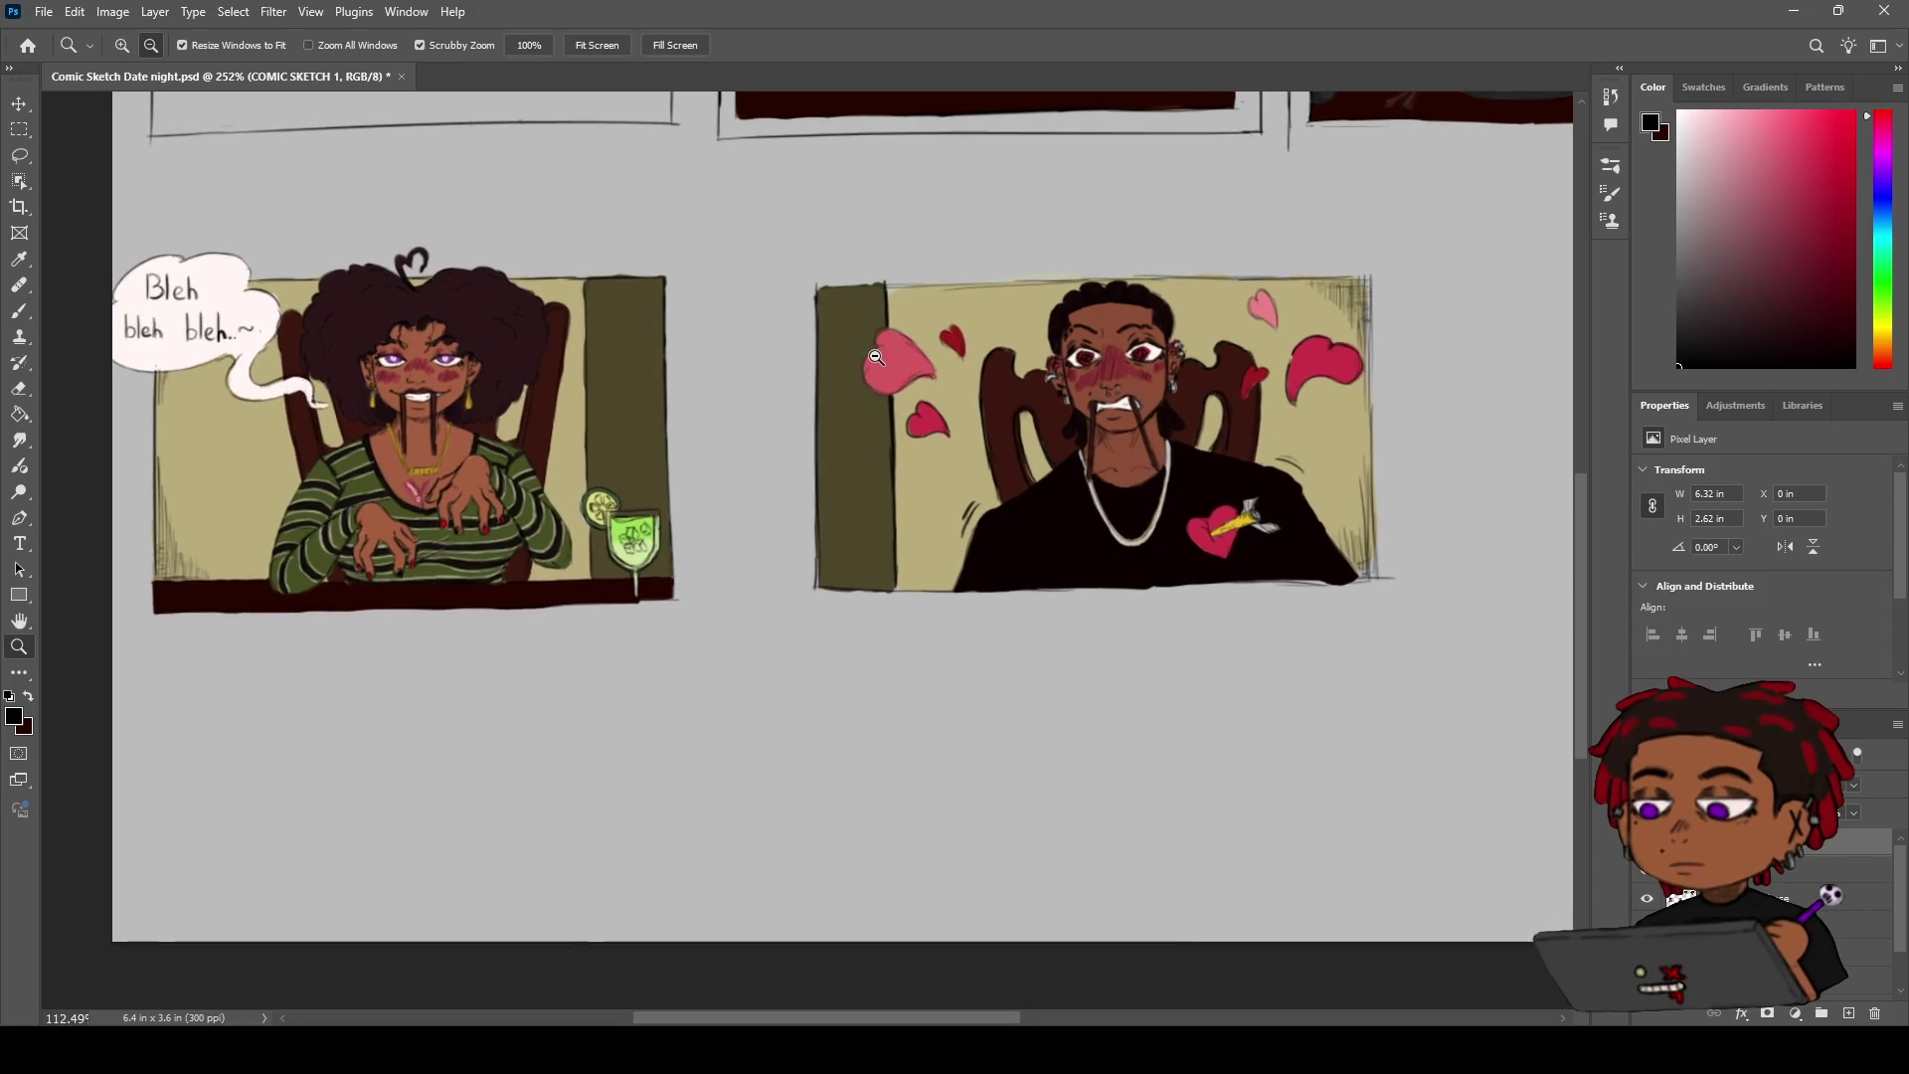
Outline the top and upper-right edges of the large pink heart with dark brush strokes
{"action": "scroll", "coordinate": [877, 355], "scroll_direction": "up", "scroll_amount": 3}
{"action": "scroll", "coordinate": [889, 353], "scroll_direction": "up", "scroll_amount": 2}
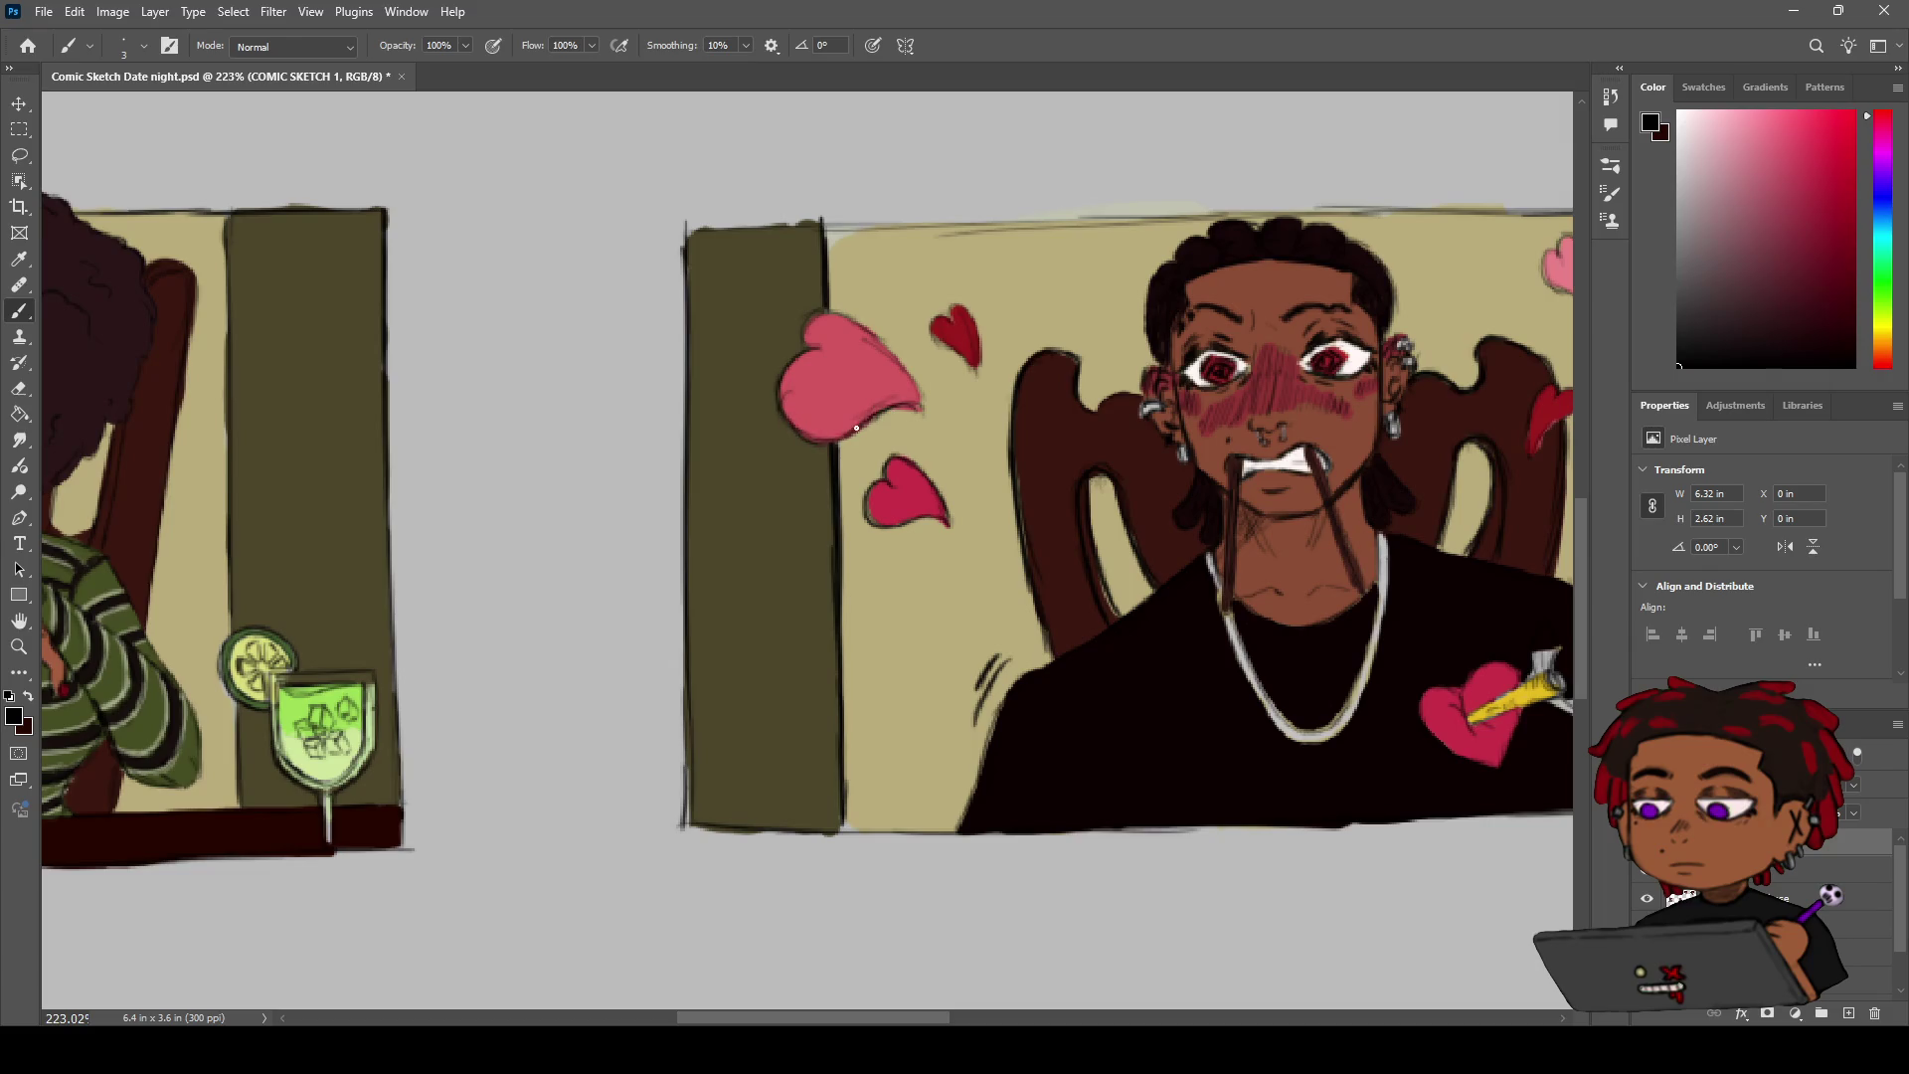
{"action": "key", "text": "e"}
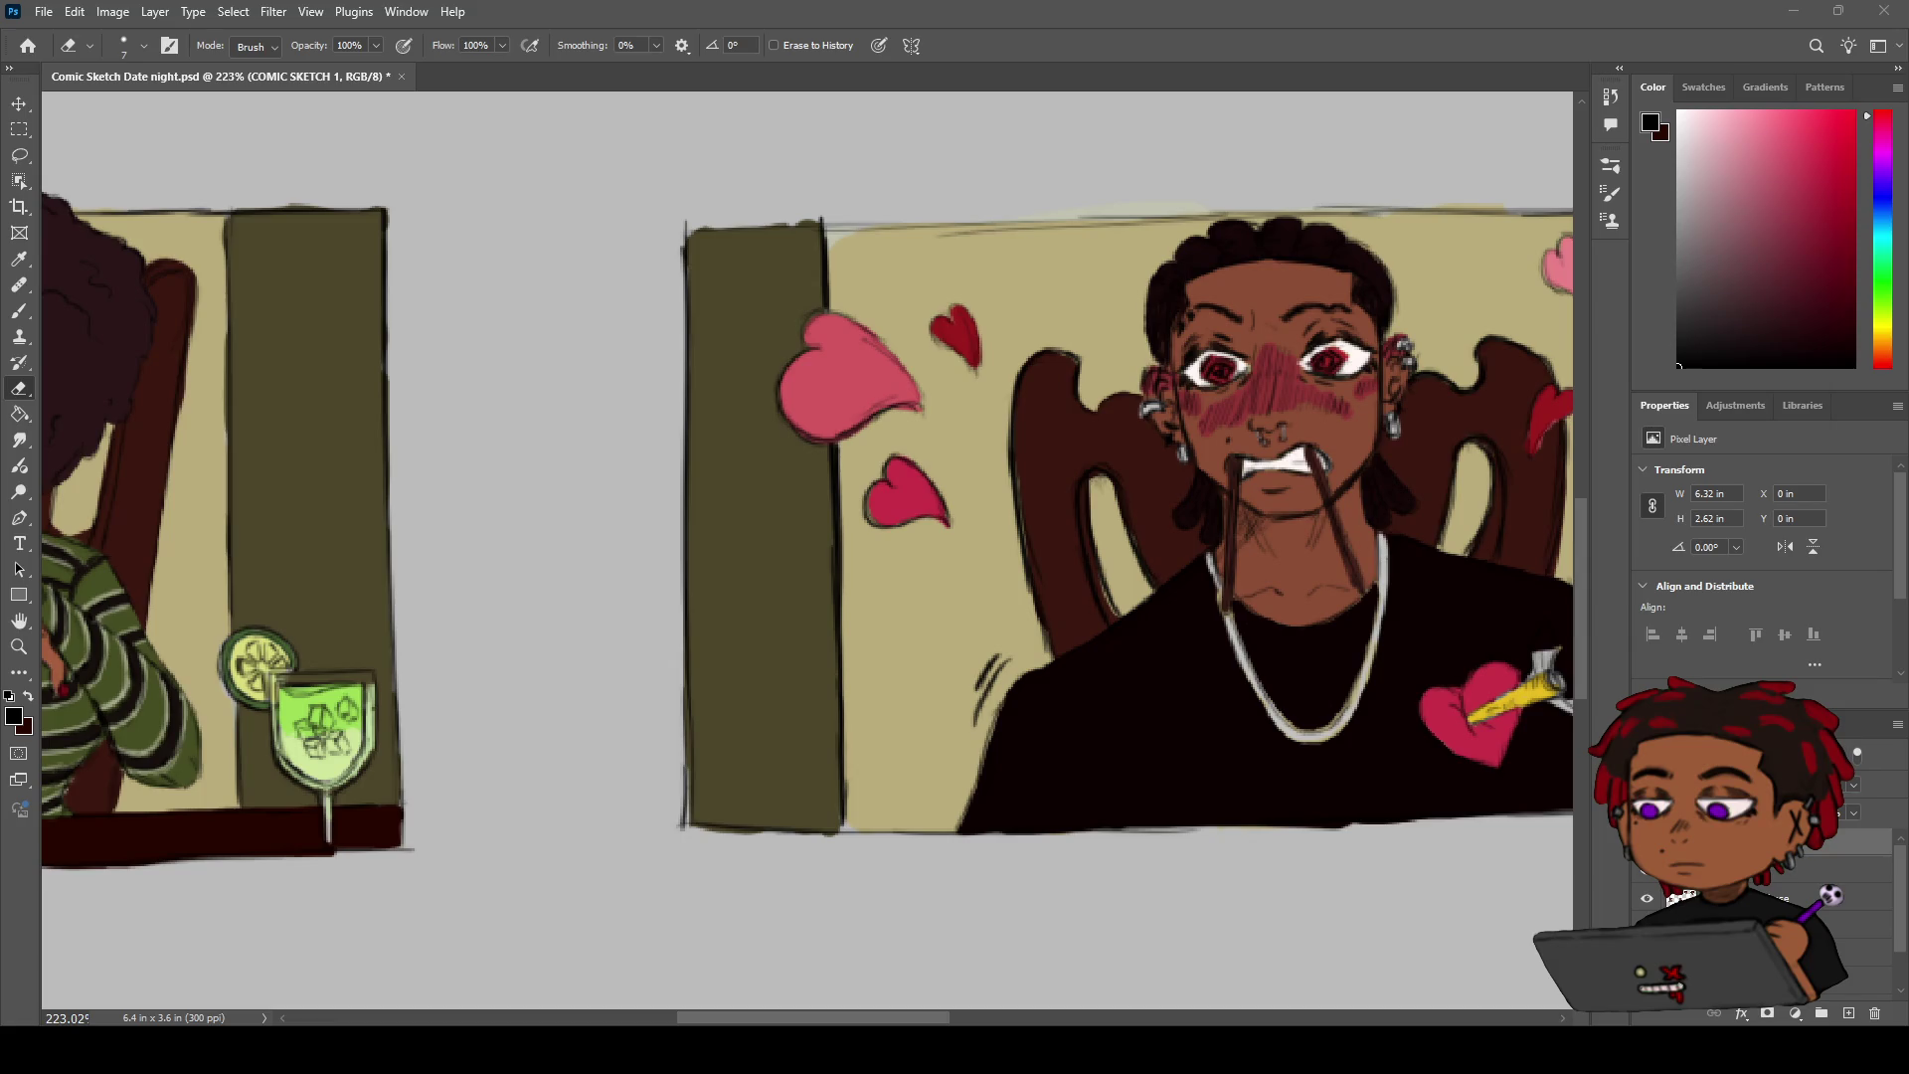
{"action": "key", "text": "b"}
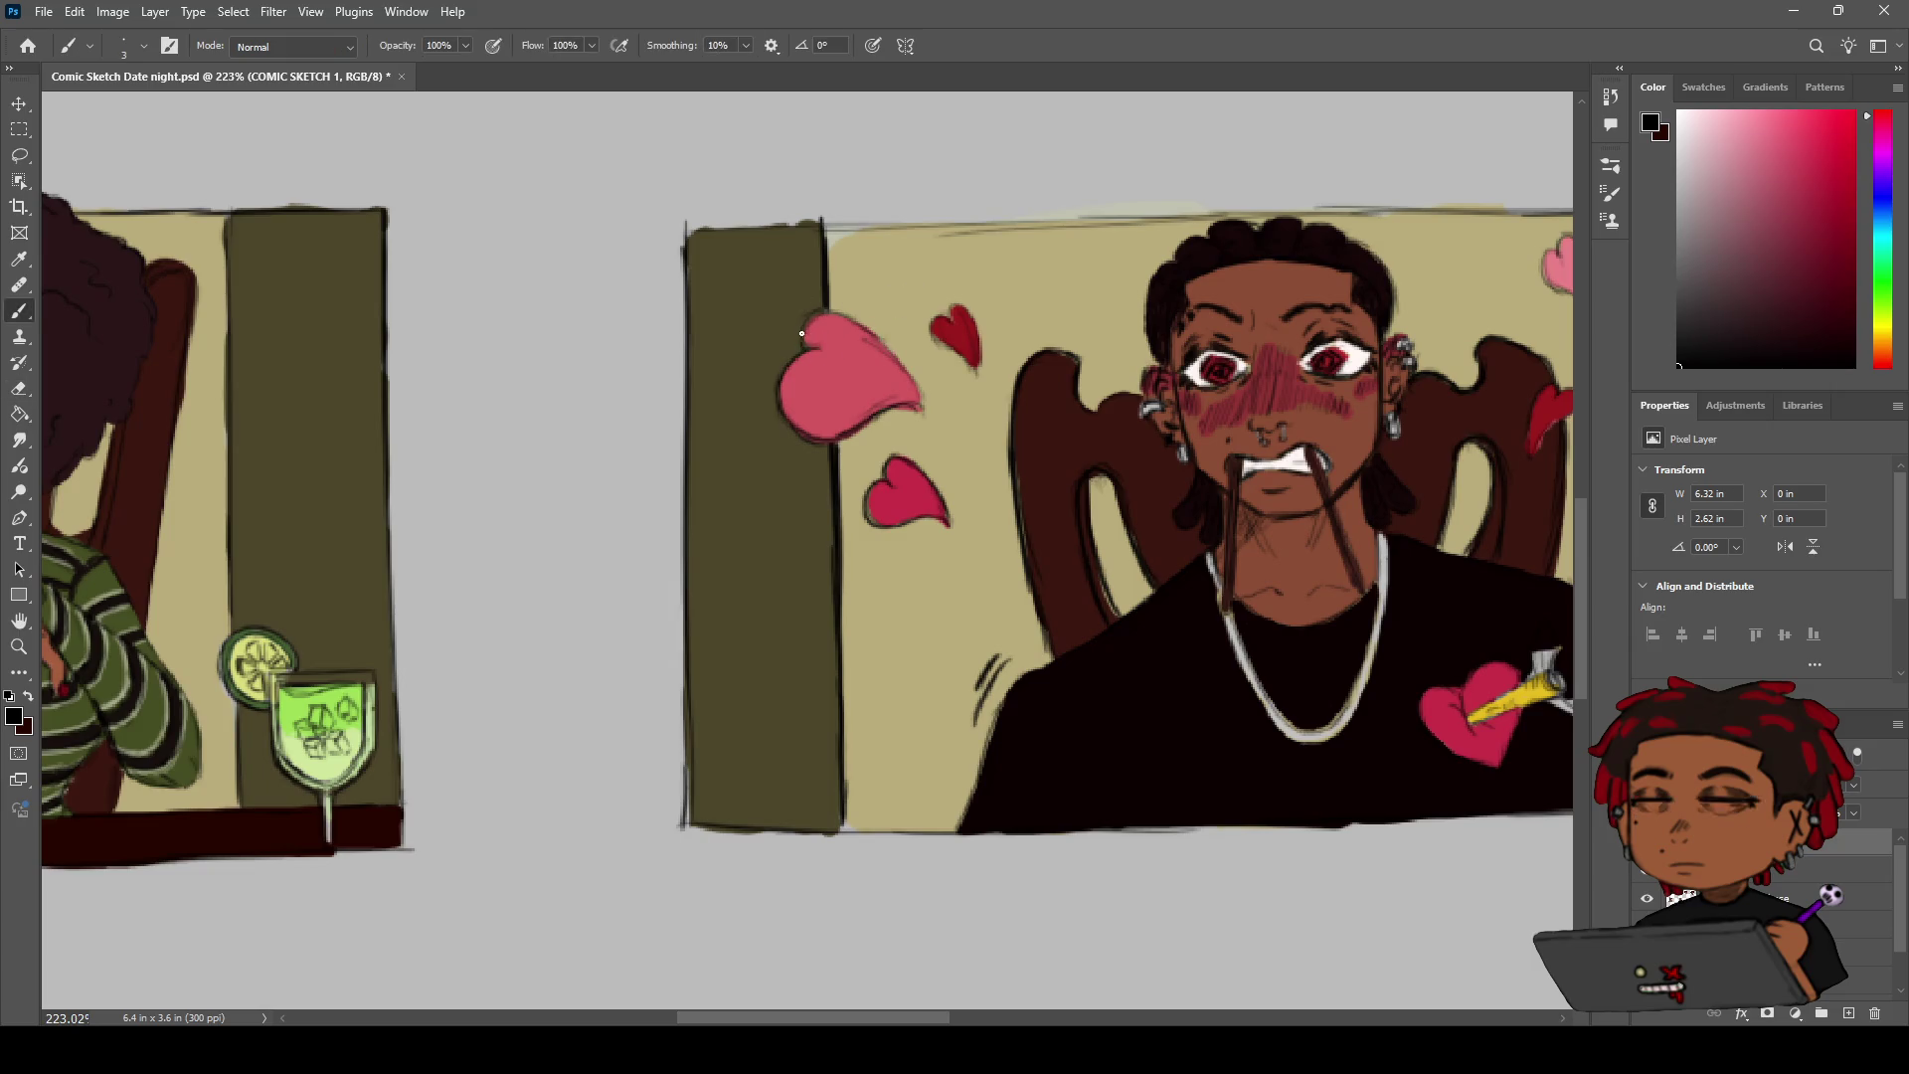
{"action": "left_click_drag", "start_coordinate": [818, 311], "coordinate": [908, 369]}
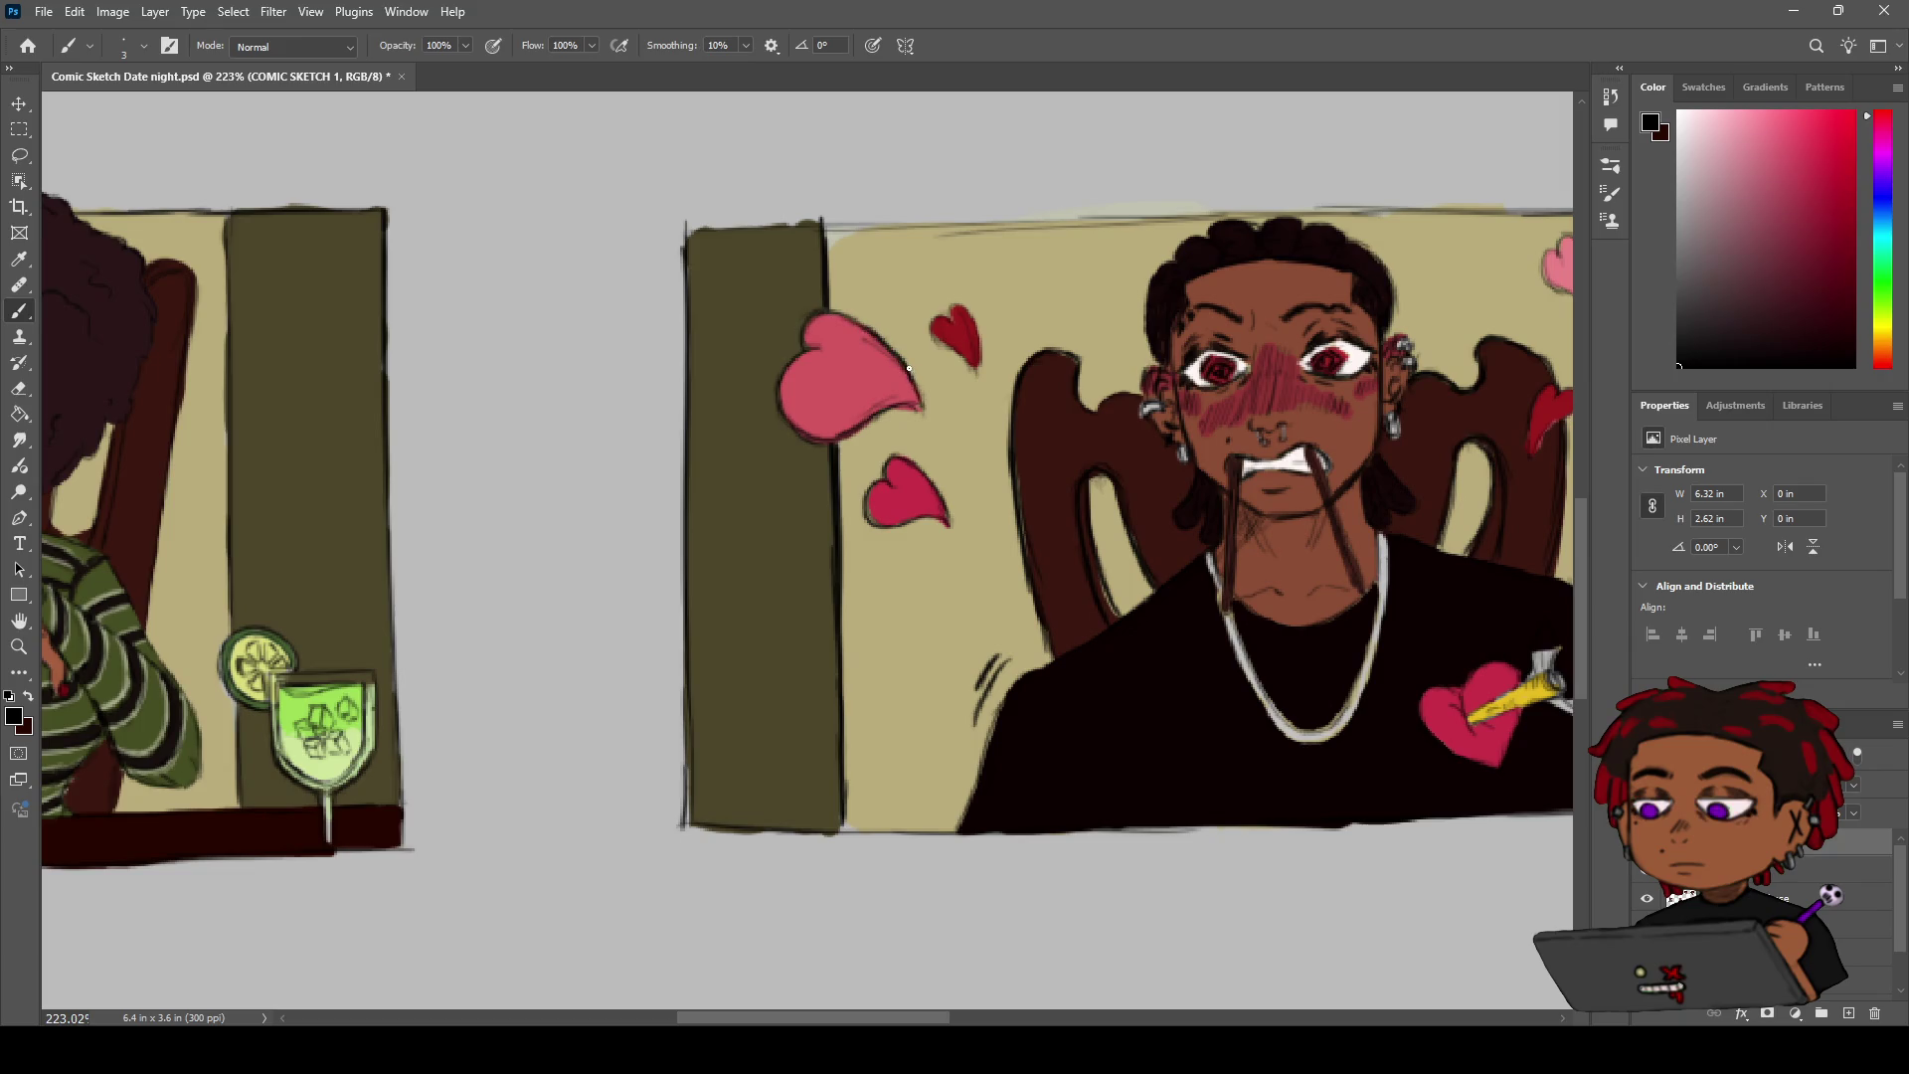
{"action": "left_click_drag", "start_coordinate": [870, 331], "coordinate": [918, 399]}
Erase stray paint to tidy the small red heart's edges
{"action": "key", "text": "e"}
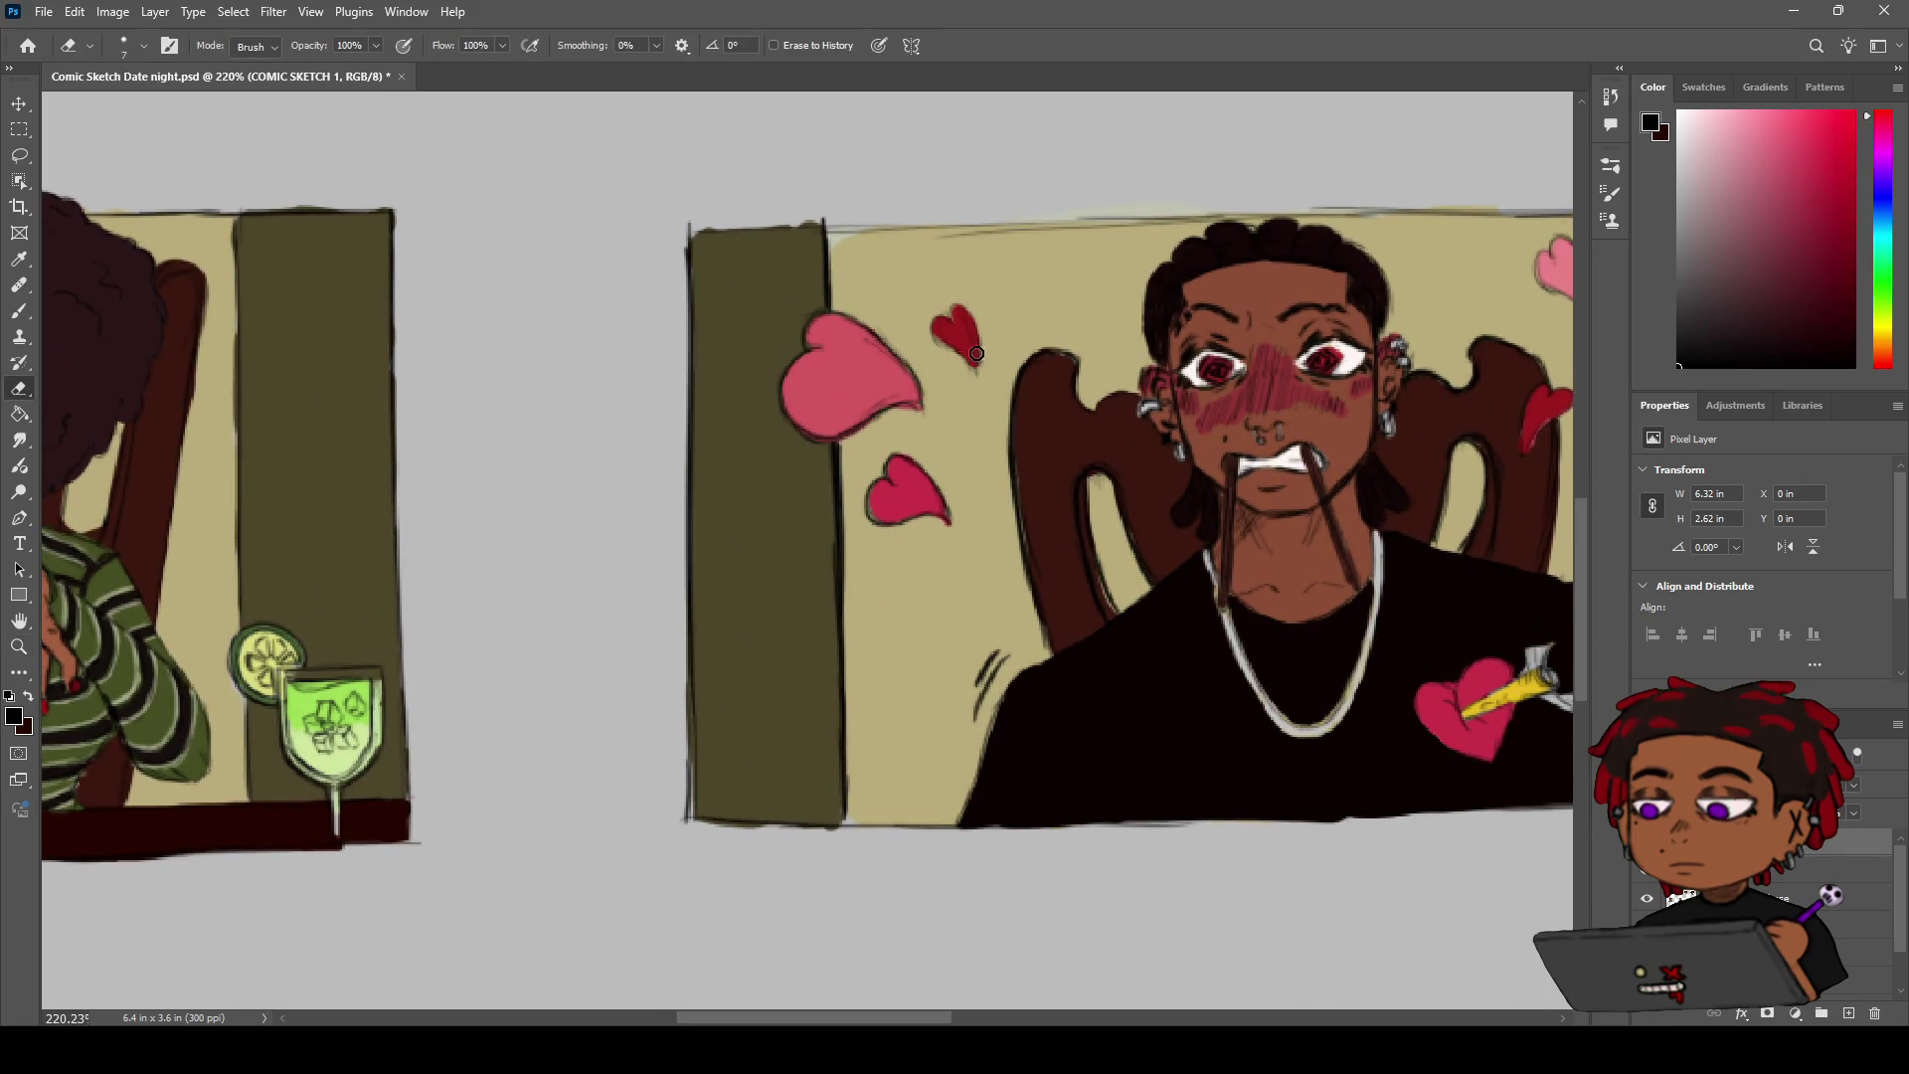
{"action": "left_click_drag", "start_coordinate": [978, 358], "coordinate": [948, 347]}
{"action": "key", "text": "z"}
{"action": "scroll", "coordinate": [978, 330], "scroll_direction": "down", "scroll_amount": 2}
Pan and zoom to frame the man's panel, its hearts and the neighbouring panel
{"action": "key", "text": "h"}
{"action": "left_click_drag", "start_coordinate": [1432, 278], "coordinate": [1061, 341]}
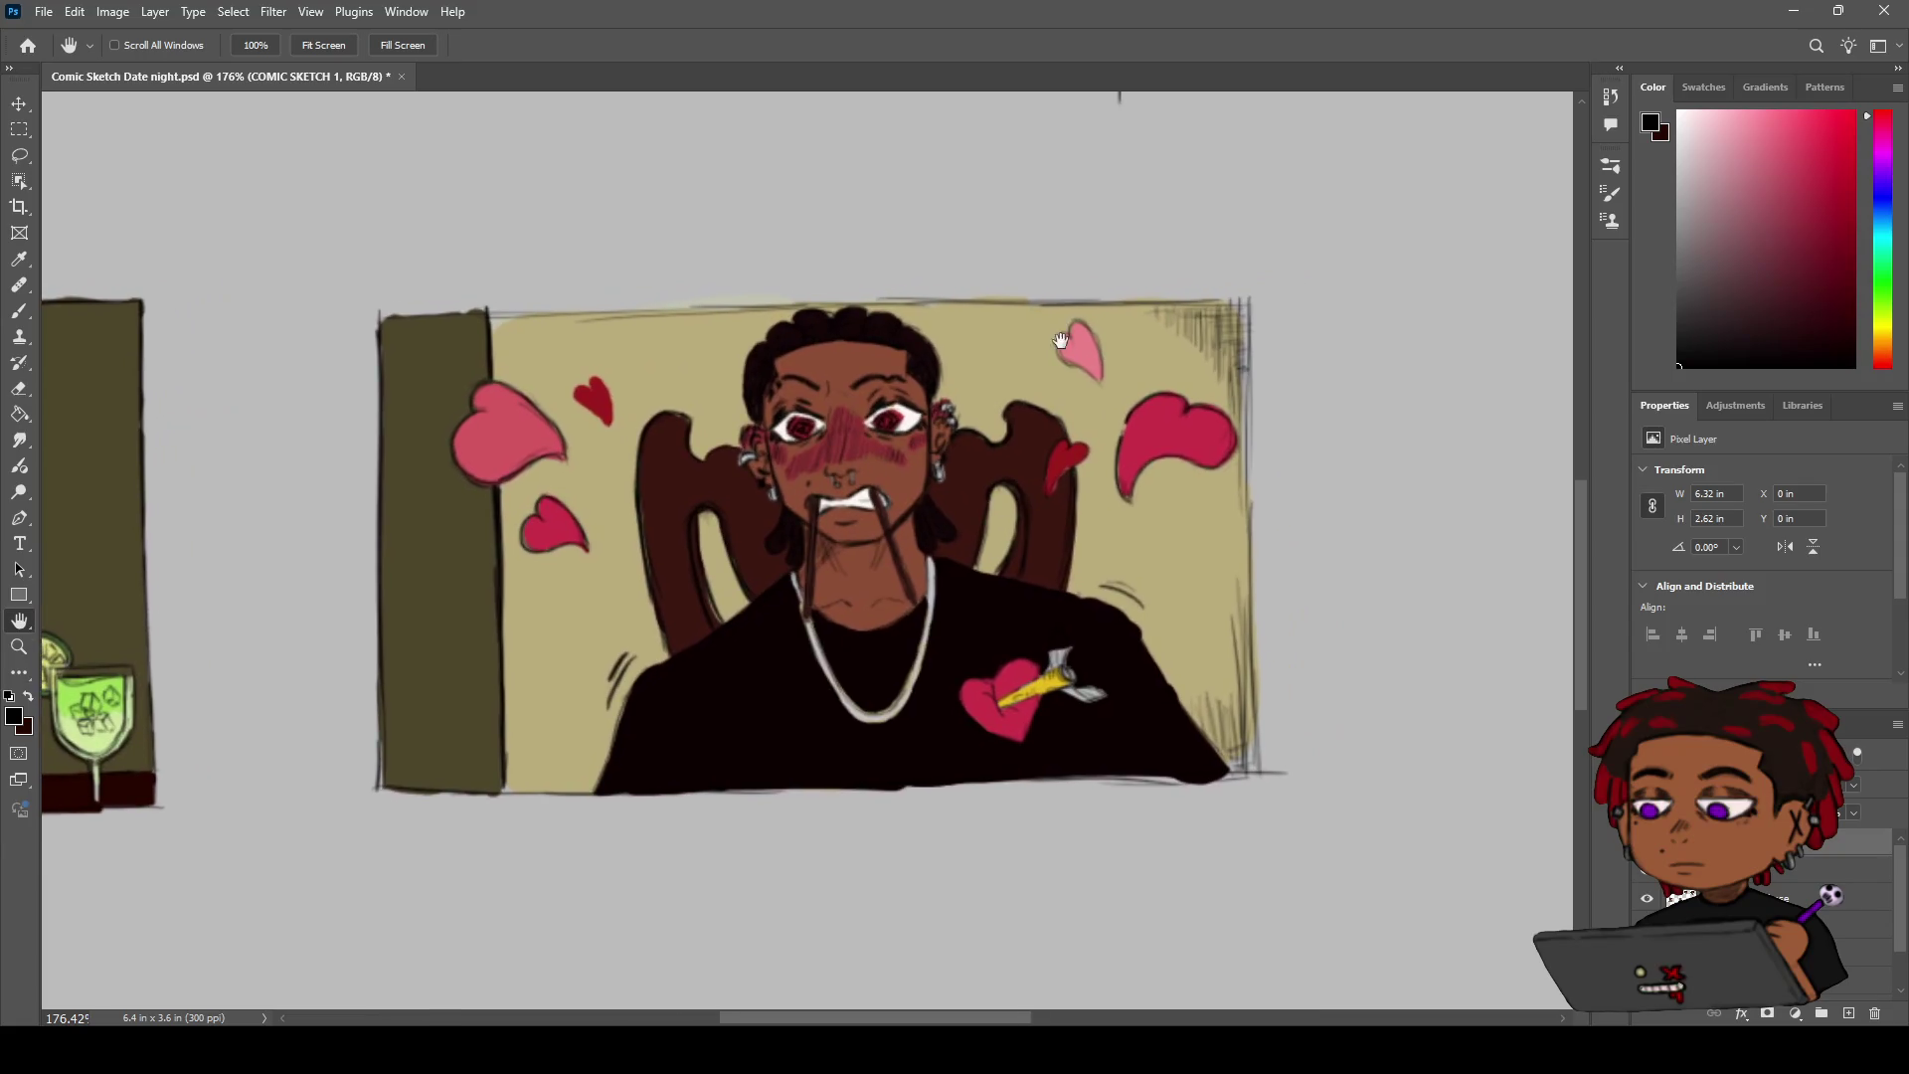
{"action": "key", "text": "e"}
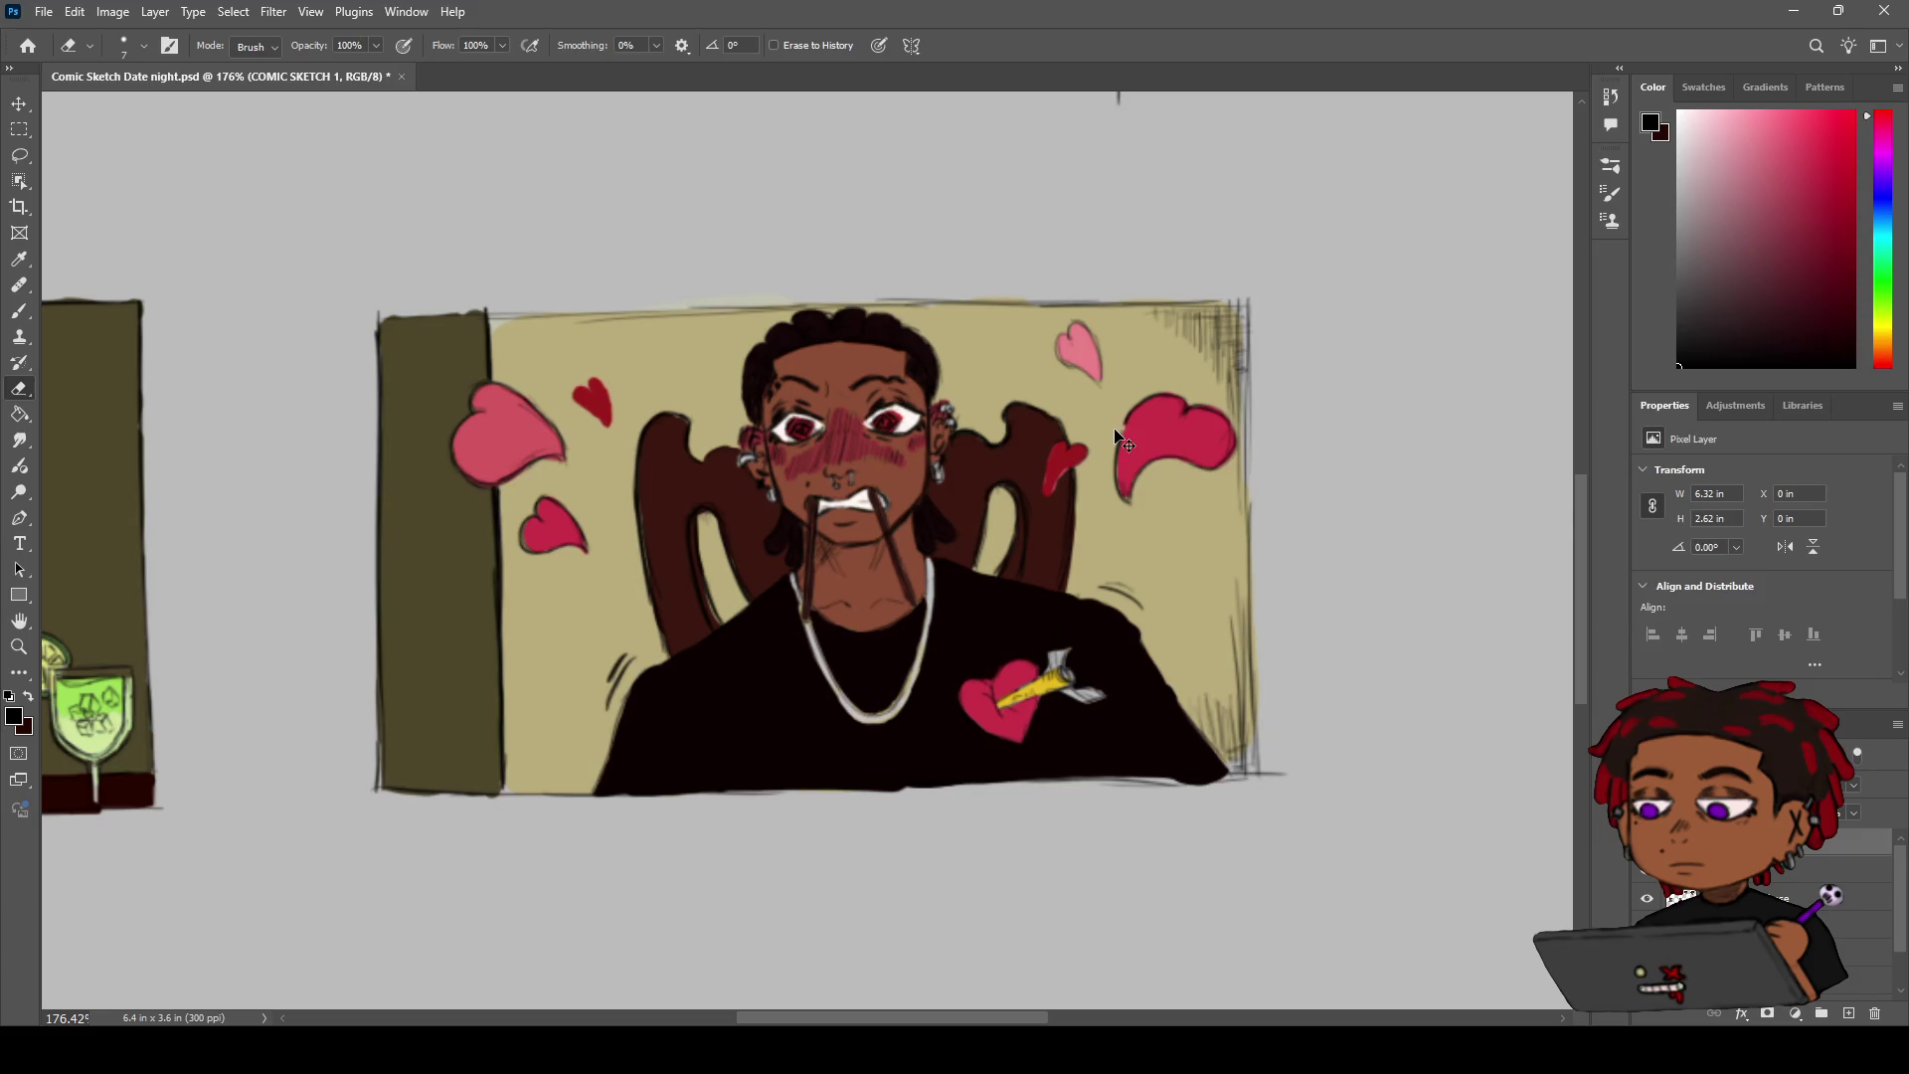
{"action": "key", "text": "h"}
{"action": "mouse_move", "coordinate": [1045, 341]}
{"action": "left_mouse_down"}
{"action": "mouse_move", "coordinate": [945, 406]}
{"action": "mouse_move", "coordinate": [1062, 370]}
{"action": "left_mouse_up"}
{"action": "key", "text": "z"}
{"action": "key", "text": "b"}
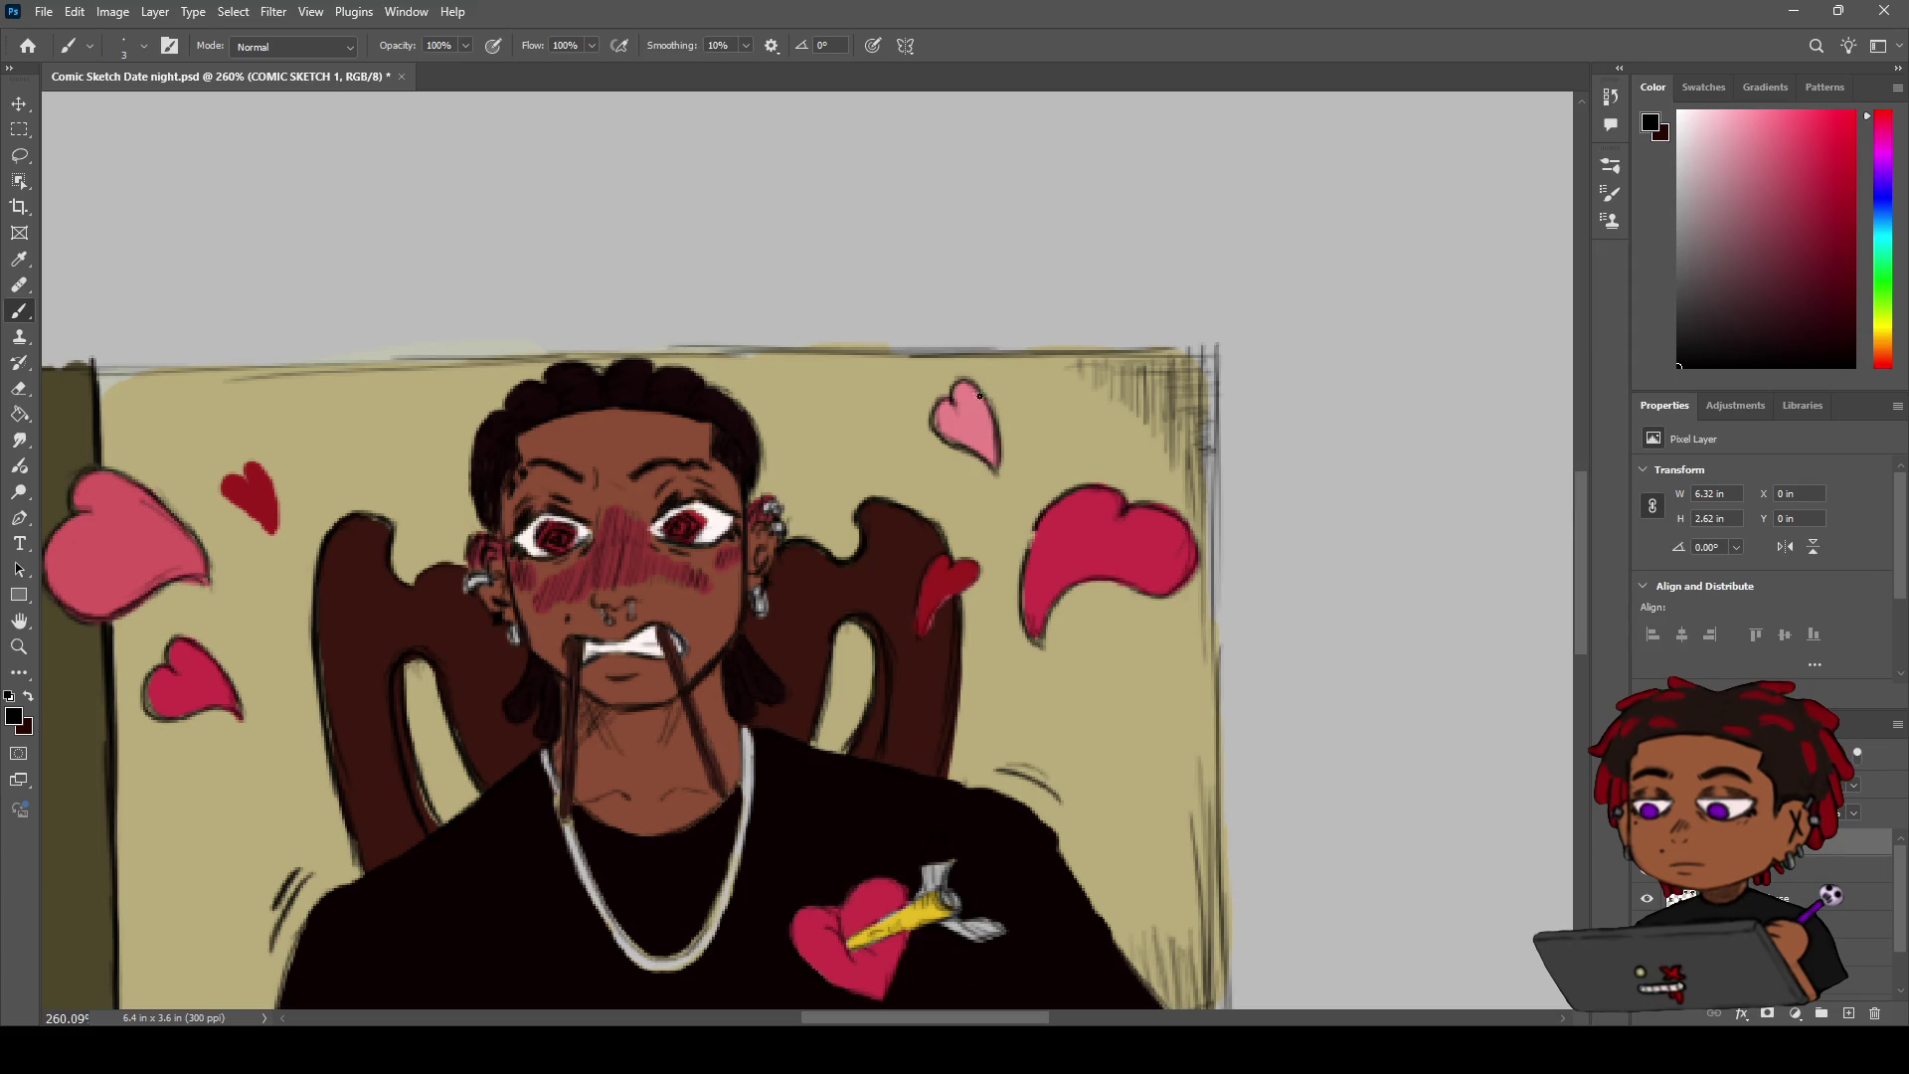
{"action": "key", "text": "space"}
{"action": "left_click_drag", "start_coordinate": [587, 524], "coordinate": [979, 382]}
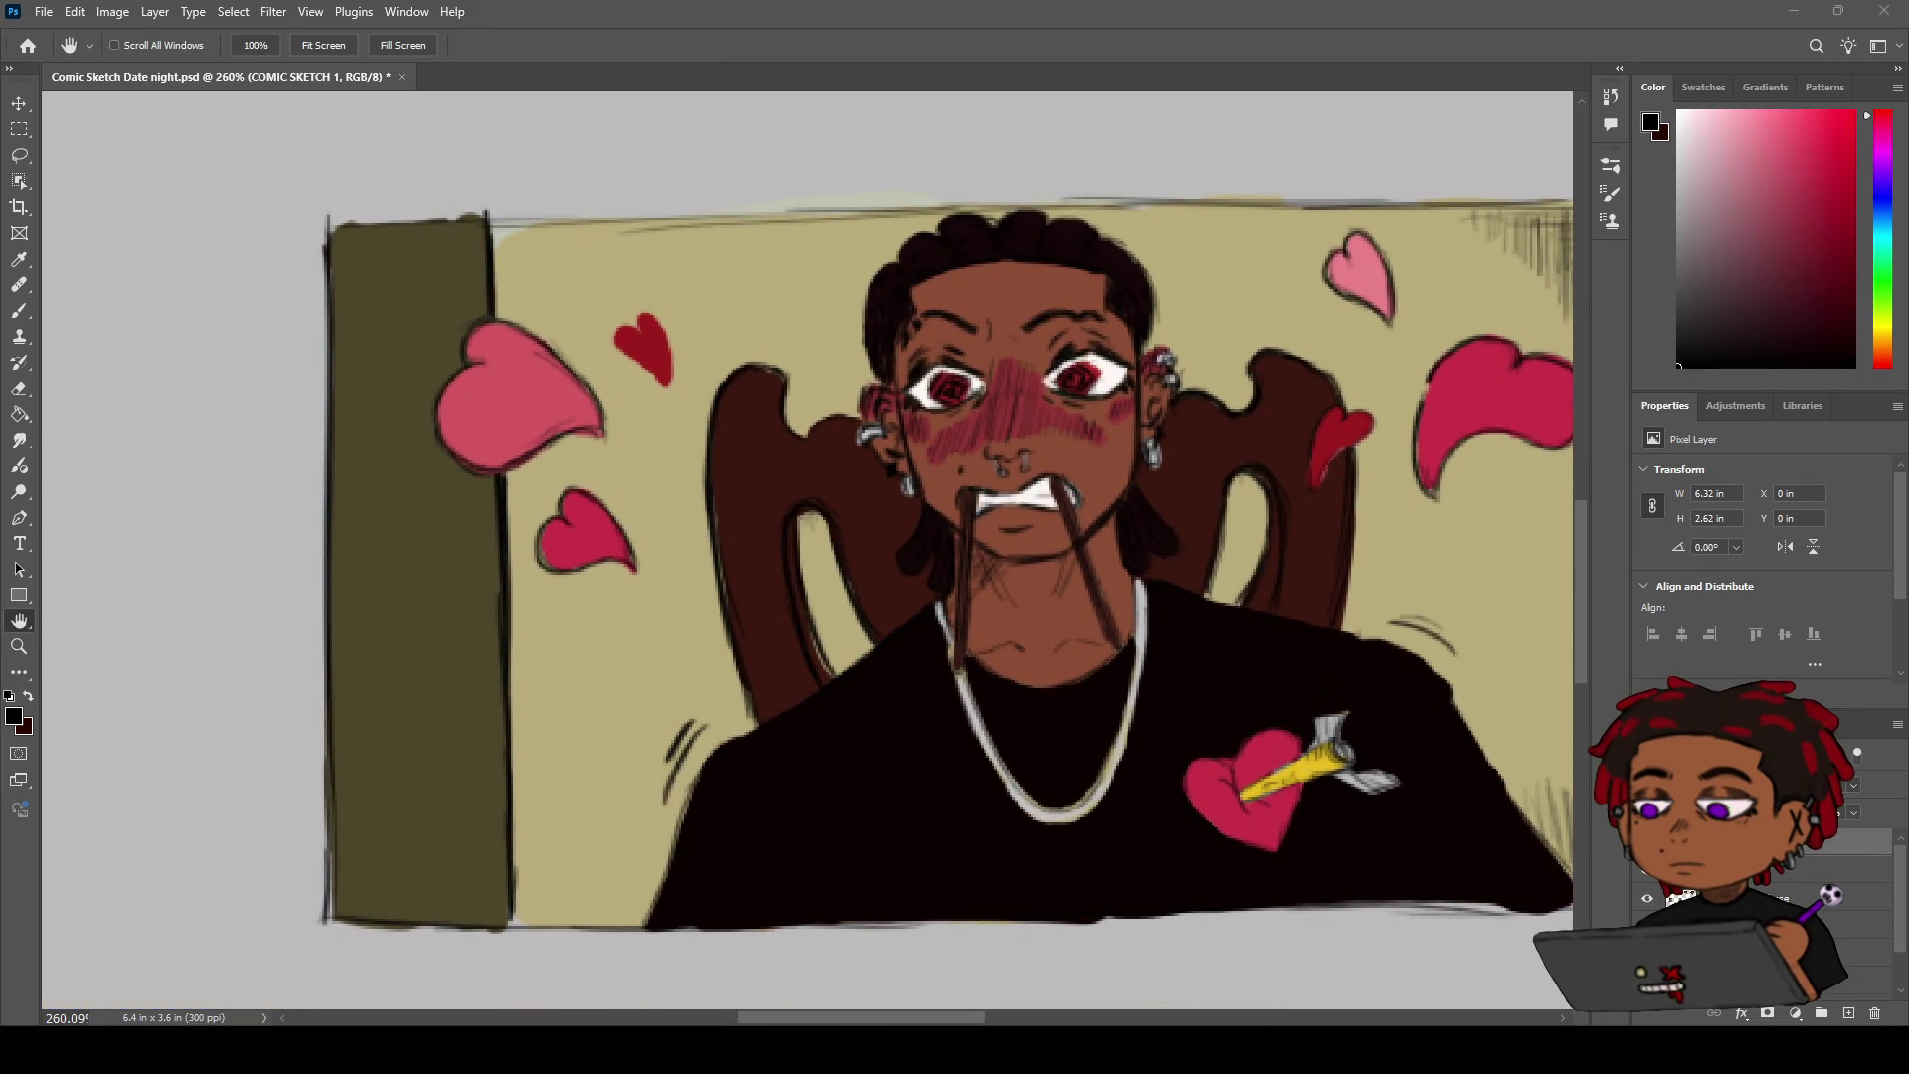
{"action": "mouse_move", "coordinate": [955, 386]}
{"action": "left_mouse_down"}
{"action": "mouse_move", "coordinate": [856, 411]}
{"action": "mouse_move", "coordinate": [951, 374]}
{"action": "left_mouse_up"}
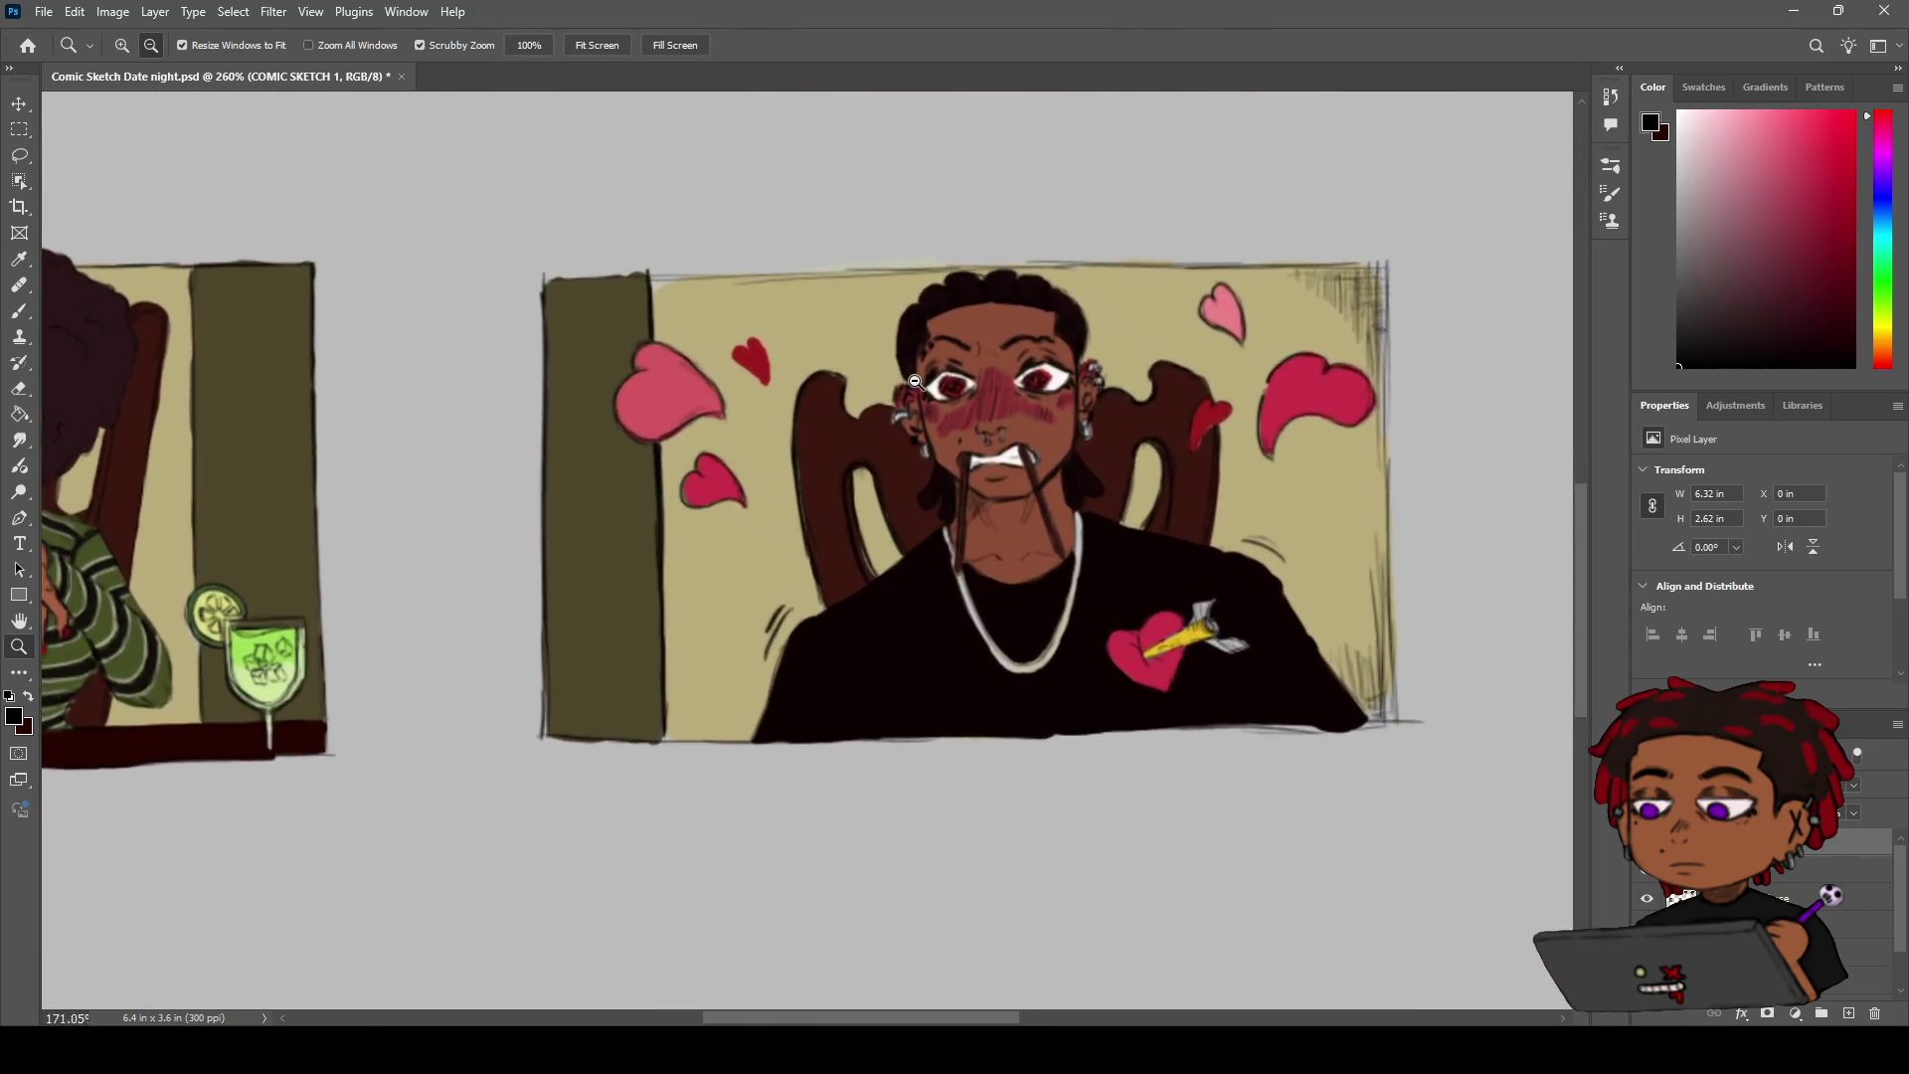
{"action": "key", "text": "z"}
{"action": "mouse_move", "coordinate": [967, 382]}
{"action": "left_mouse_down"}
{"action": "mouse_move", "coordinate": [971, 360]}
{"action": "mouse_move", "coordinate": [776, 386]}
{"action": "mouse_move", "coordinate": [1094, 387]}
{"action": "mouse_move", "coordinate": [998, 353]}
{"action": "mouse_move", "coordinate": [989, 367]}
{"action": "left_mouse_up"}
{"action": "key", "text": "h"}
{"action": "key", "text": "z"}
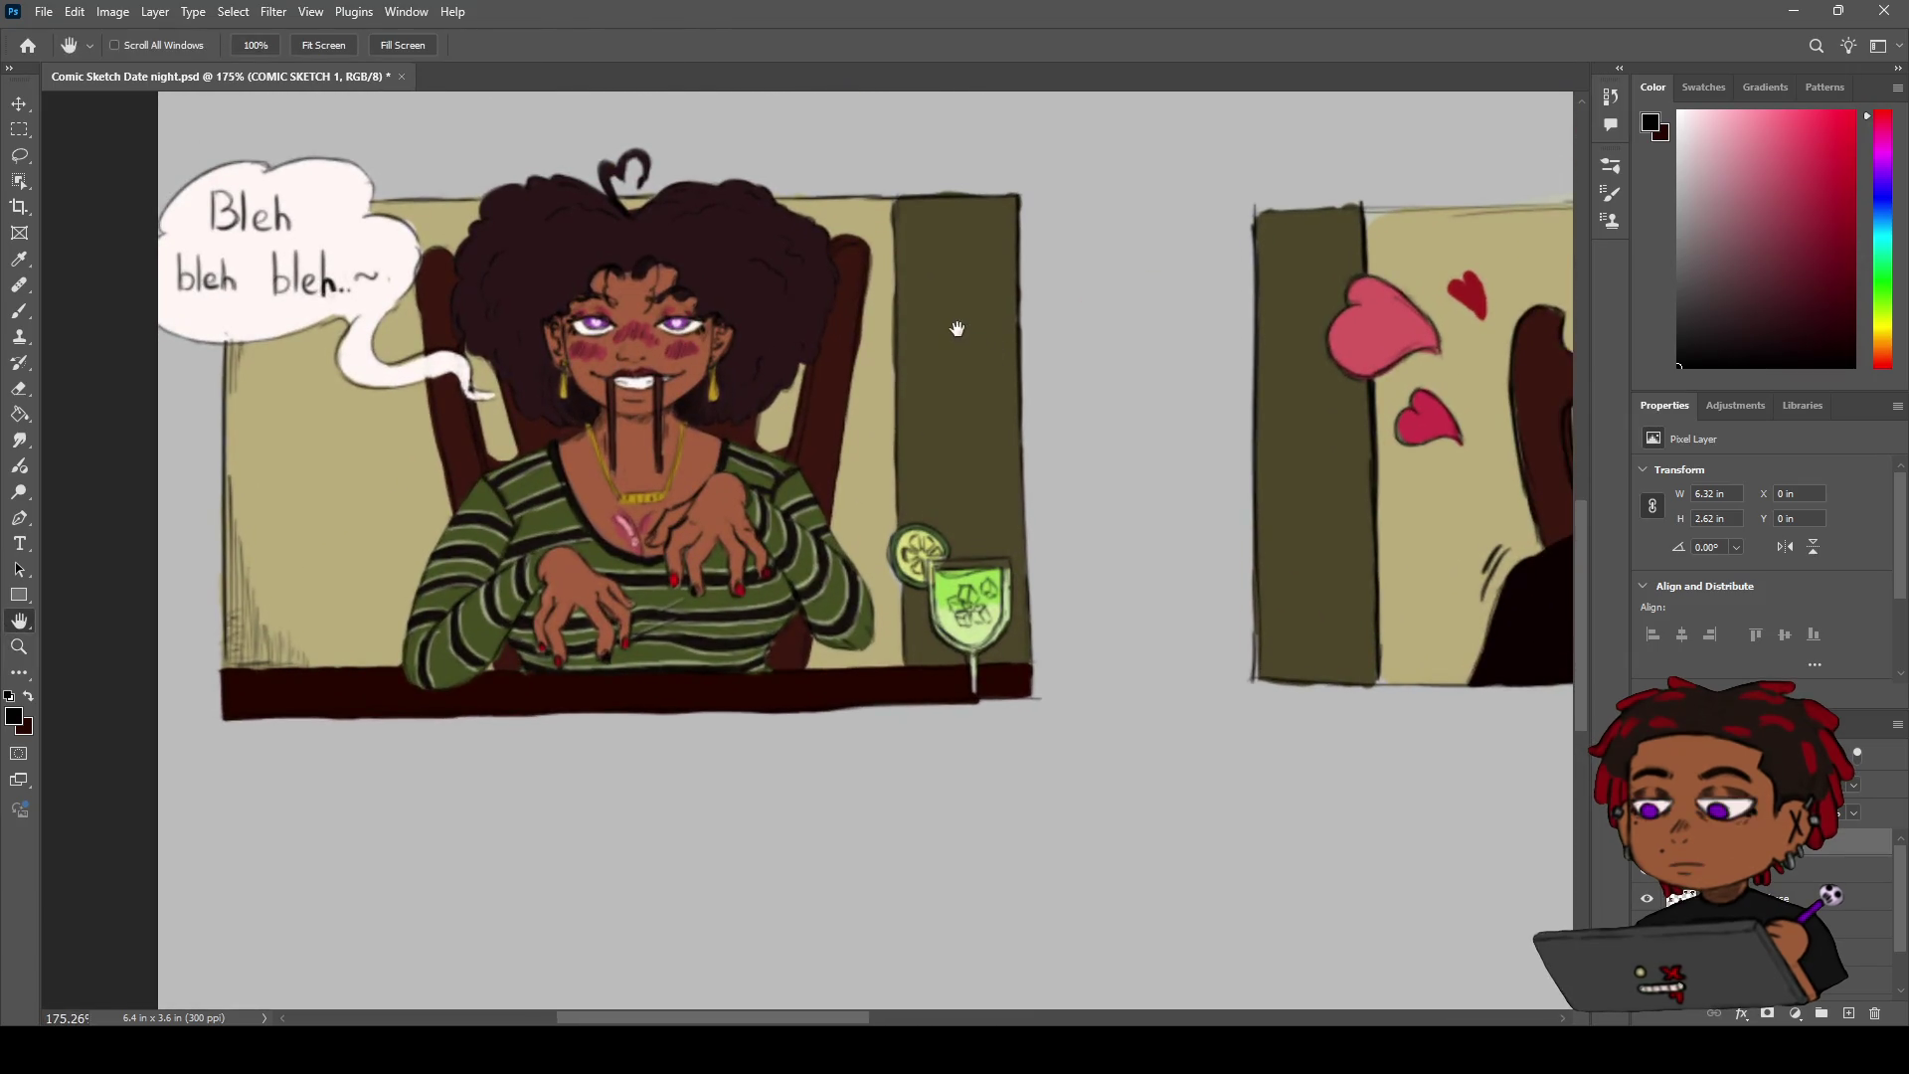
{"action": "key", "text": "h"}
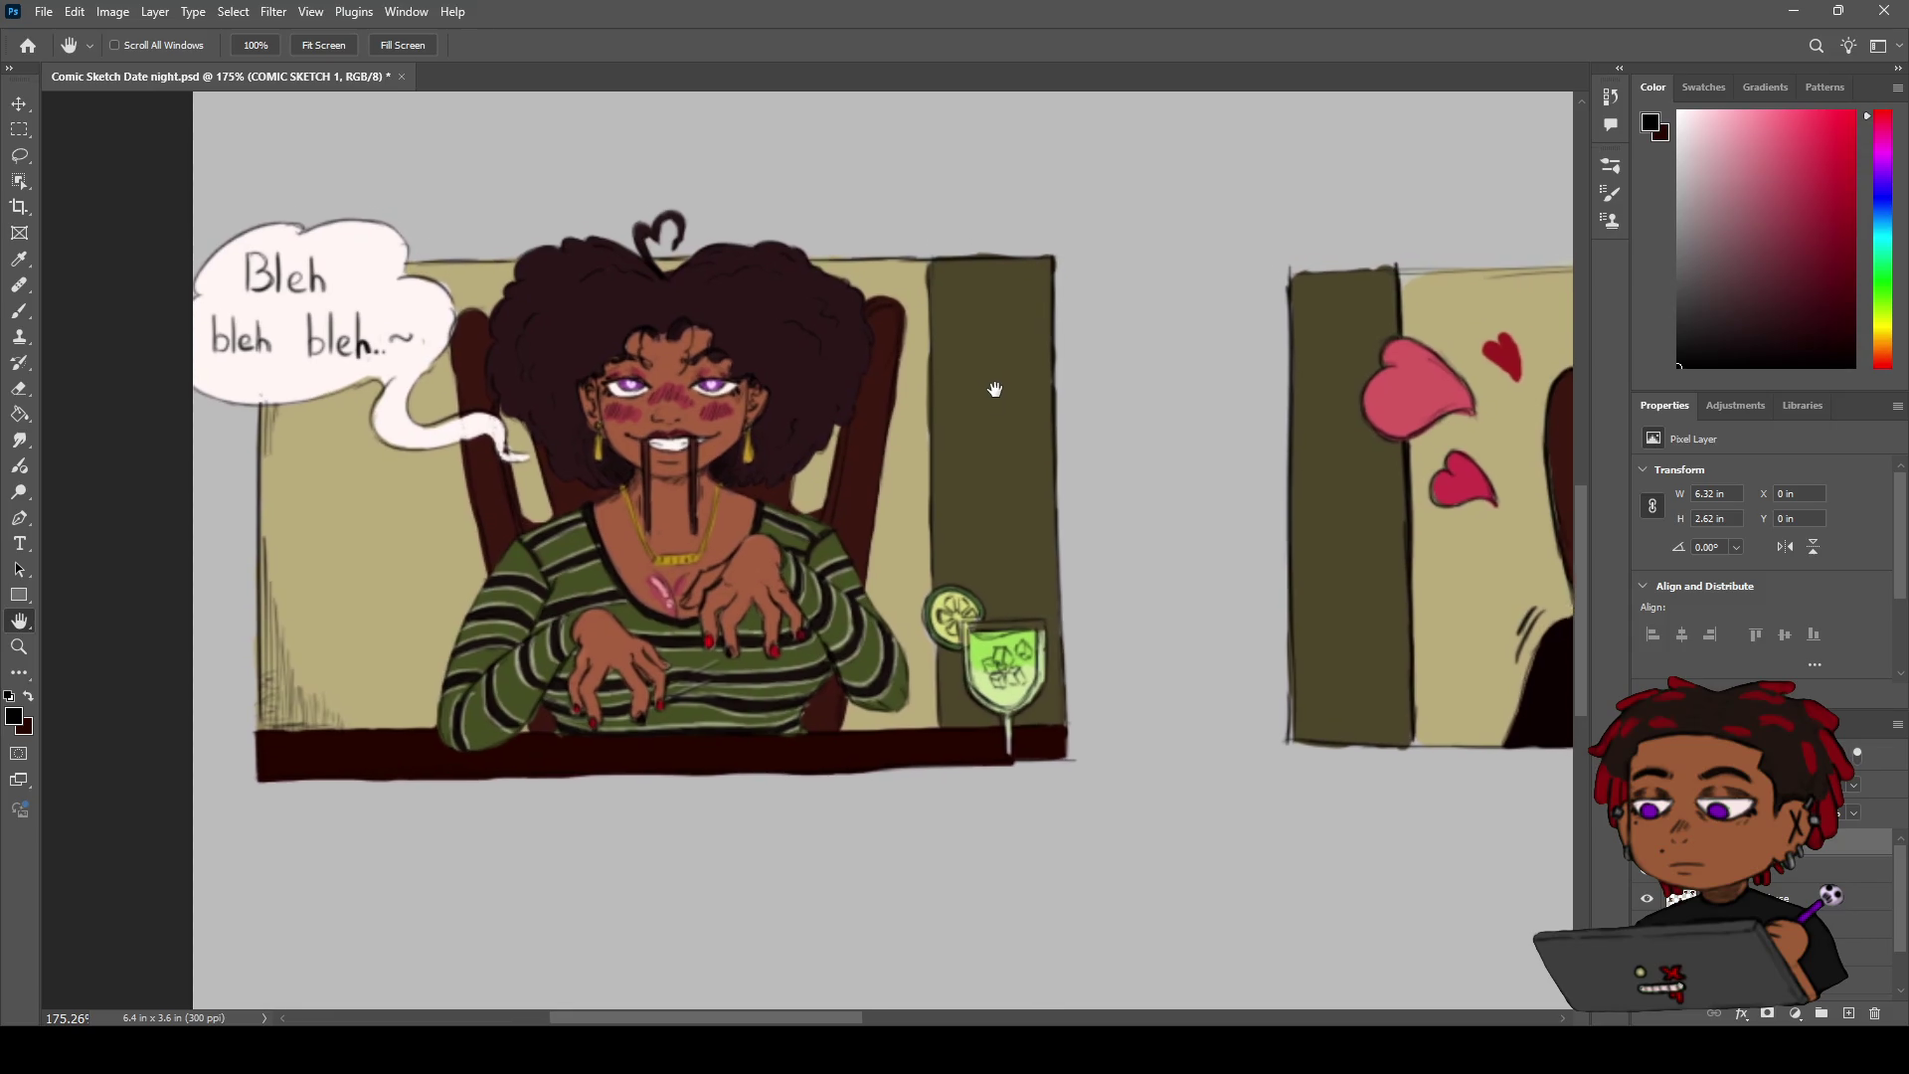
{"action": "left_click_drag", "start_coordinate": [987, 376], "coordinate": [939, 410]}
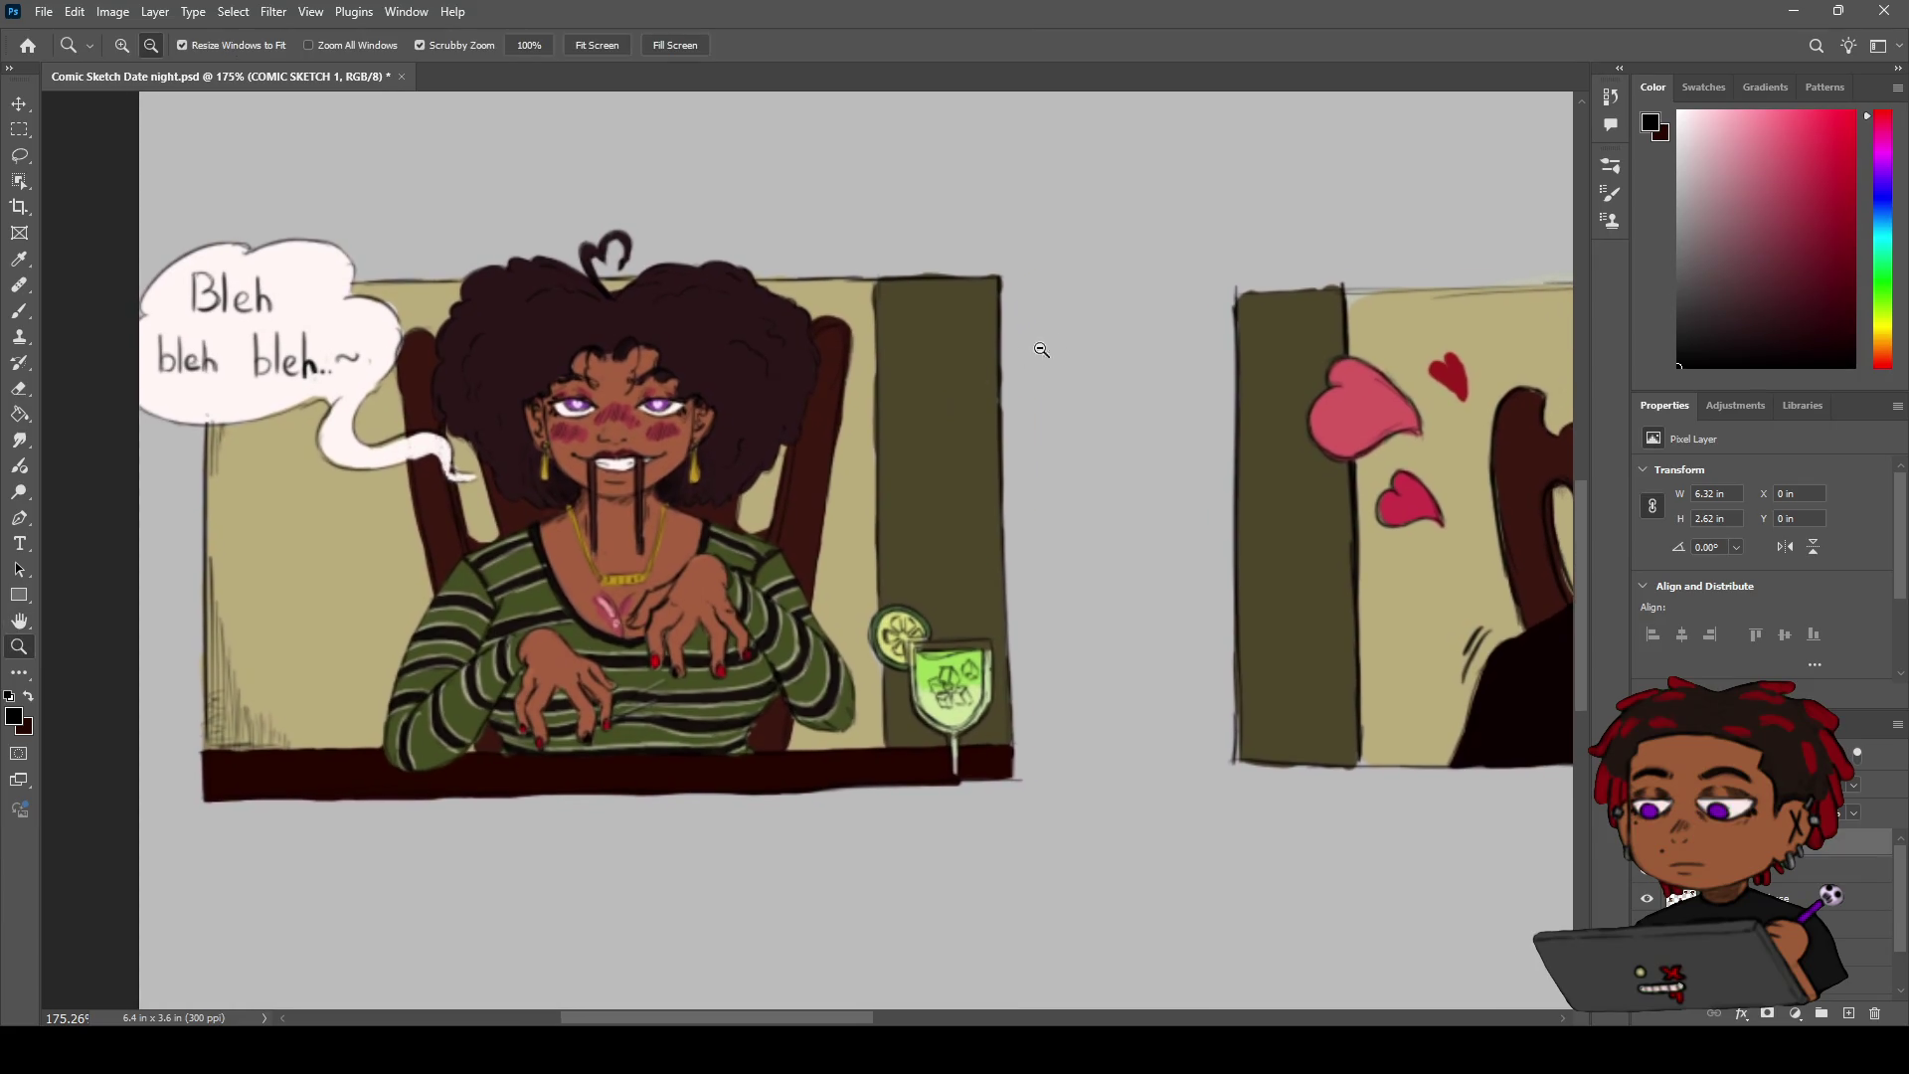
{"action": "scroll", "coordinate": [831, 384], "scroll_direction": "down", "scroll_amount": 4}
{"action": "scroll", "coordinate": [830, 383], "scroll_direction": "up", "scroll_amount": 2}
{"action": "scroll", "coordinate": [830, 384], "scroll_direction": "right", "scroll_amount": 5}
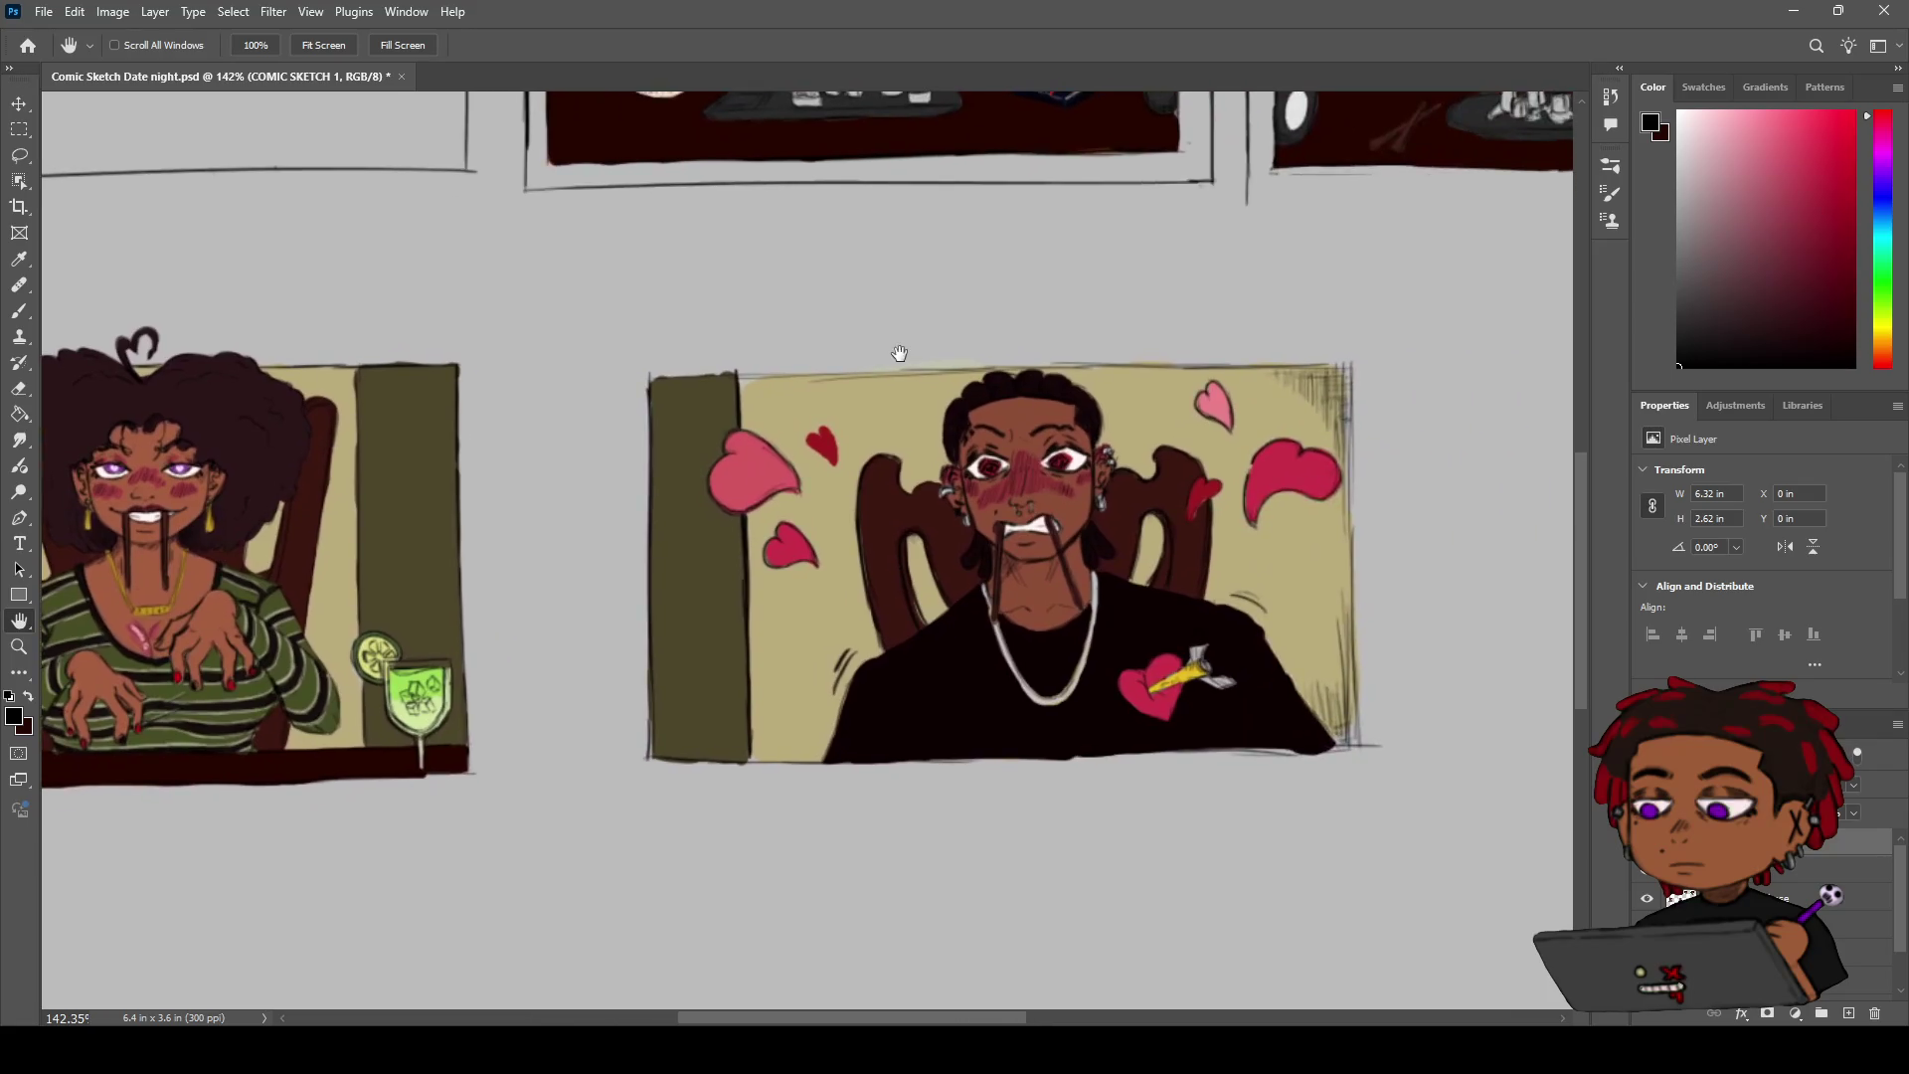
{"action": "scroll", "coordinate": [844, 332], "scroll_direction": "right", "scroll_amount": 3}
{"action": "key", "text": "z"}
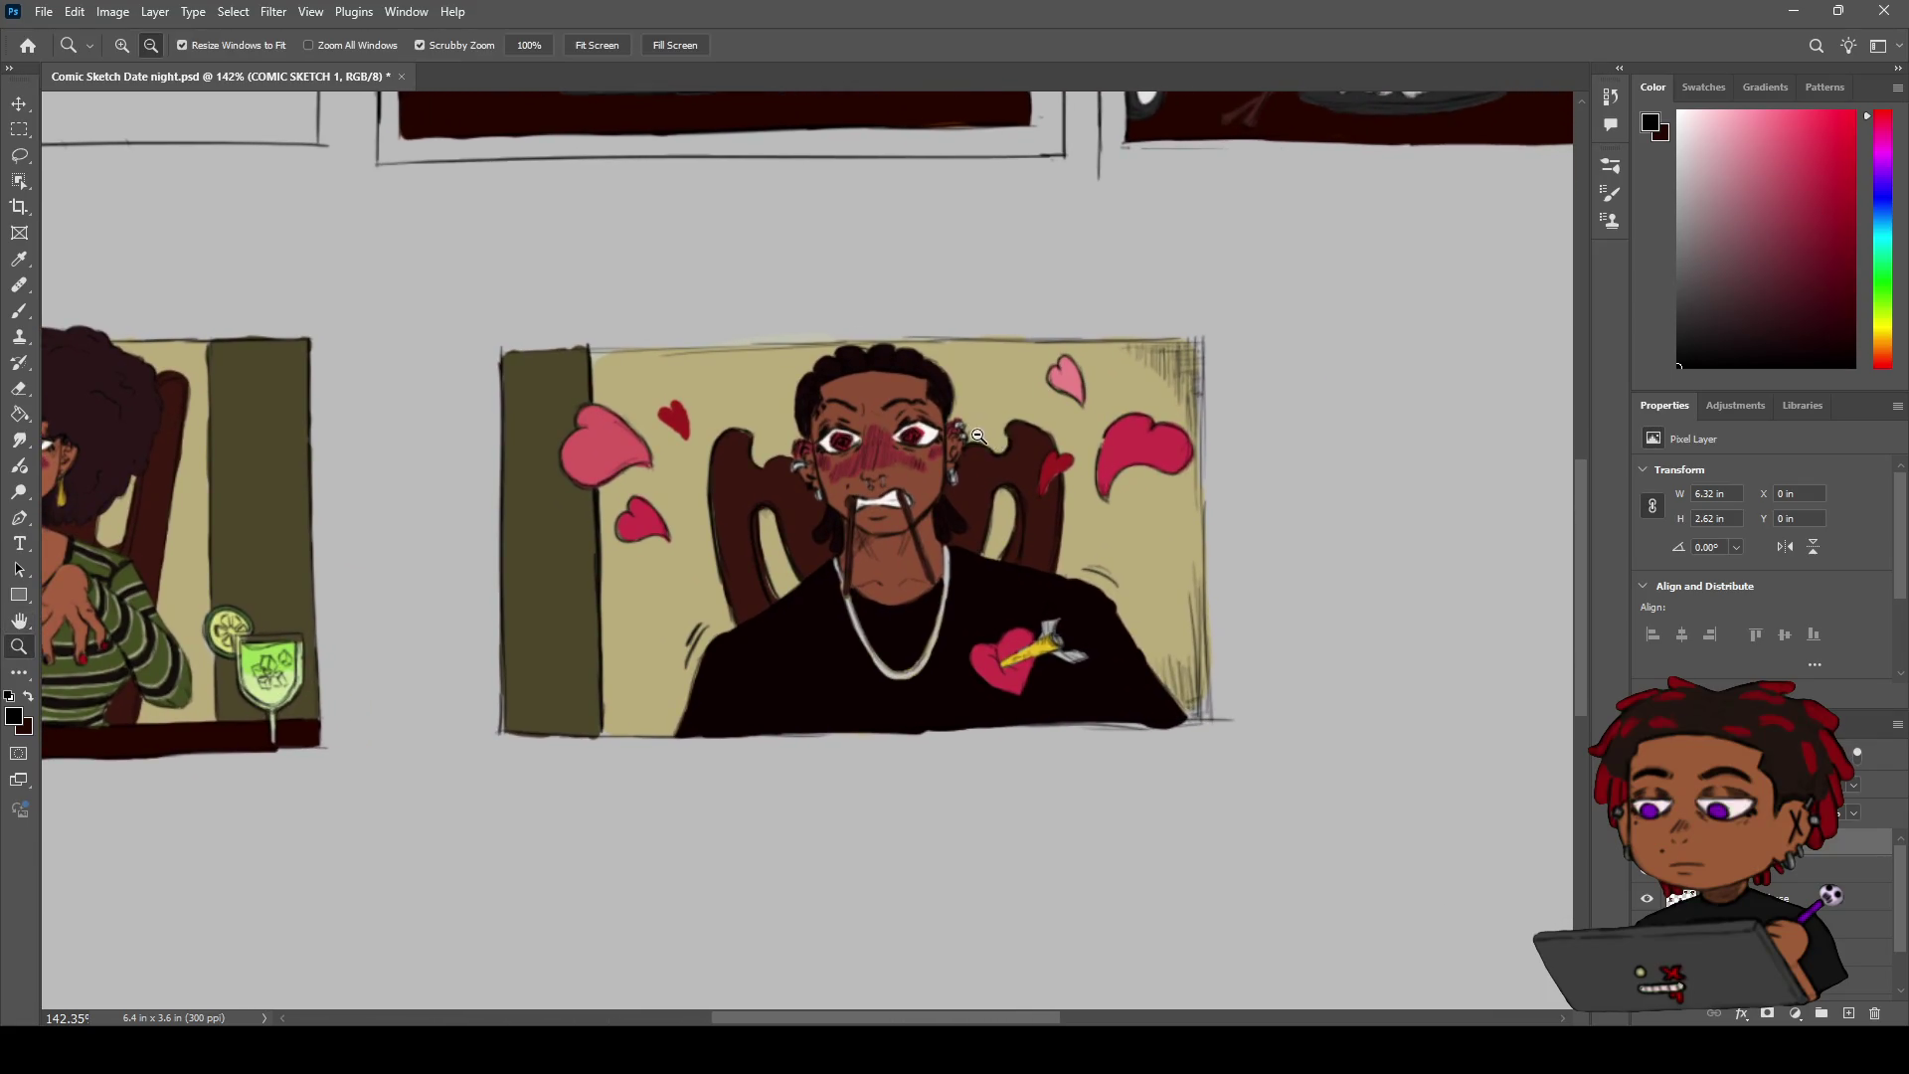
{"action": "scroll", "coordinate": [980, 425], "scroll_direction": "up", "scroll_amount": 5}
{"action": "scroll", "coordinate": [980, 426], "scroll_direction": "up", "scroll_amount": 1}
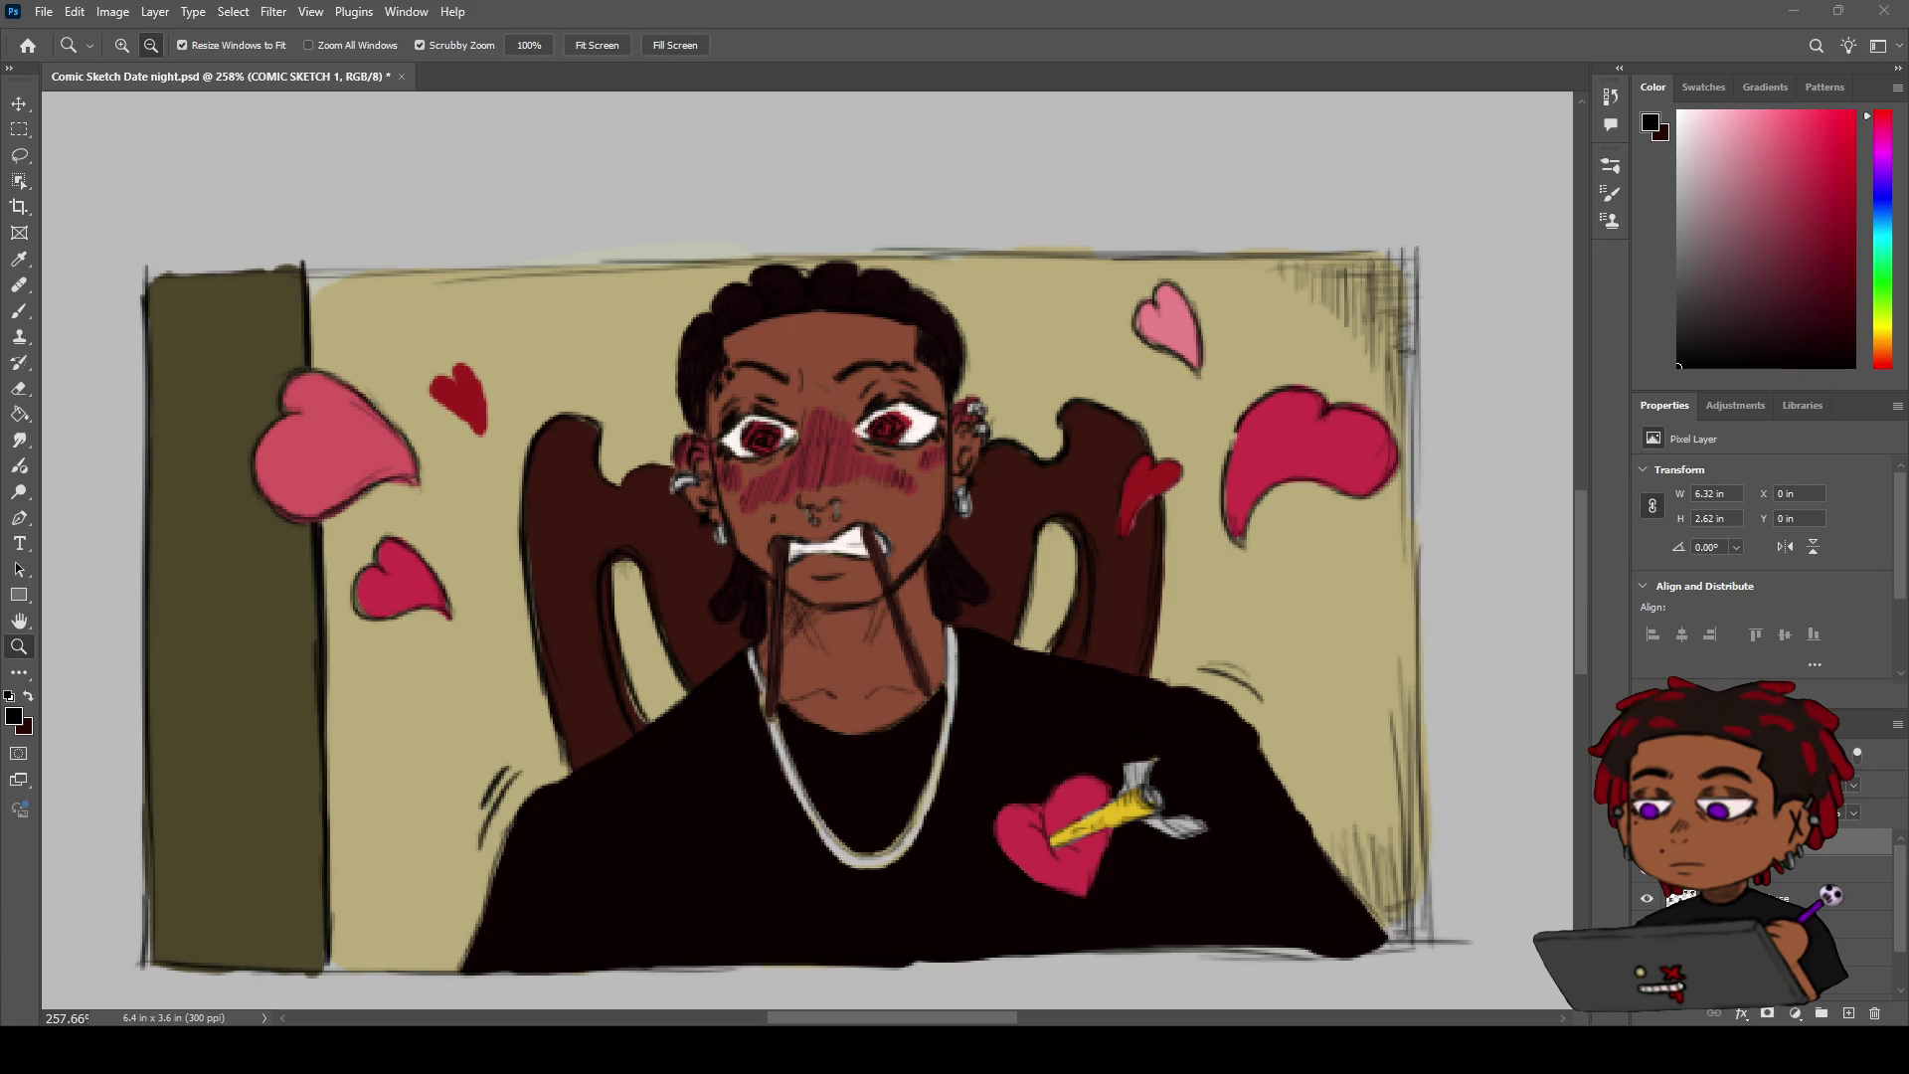
{"action": "scroll", "coordinate": [674, 504], "scroll_direction": "down", "scroll_amount": 5}
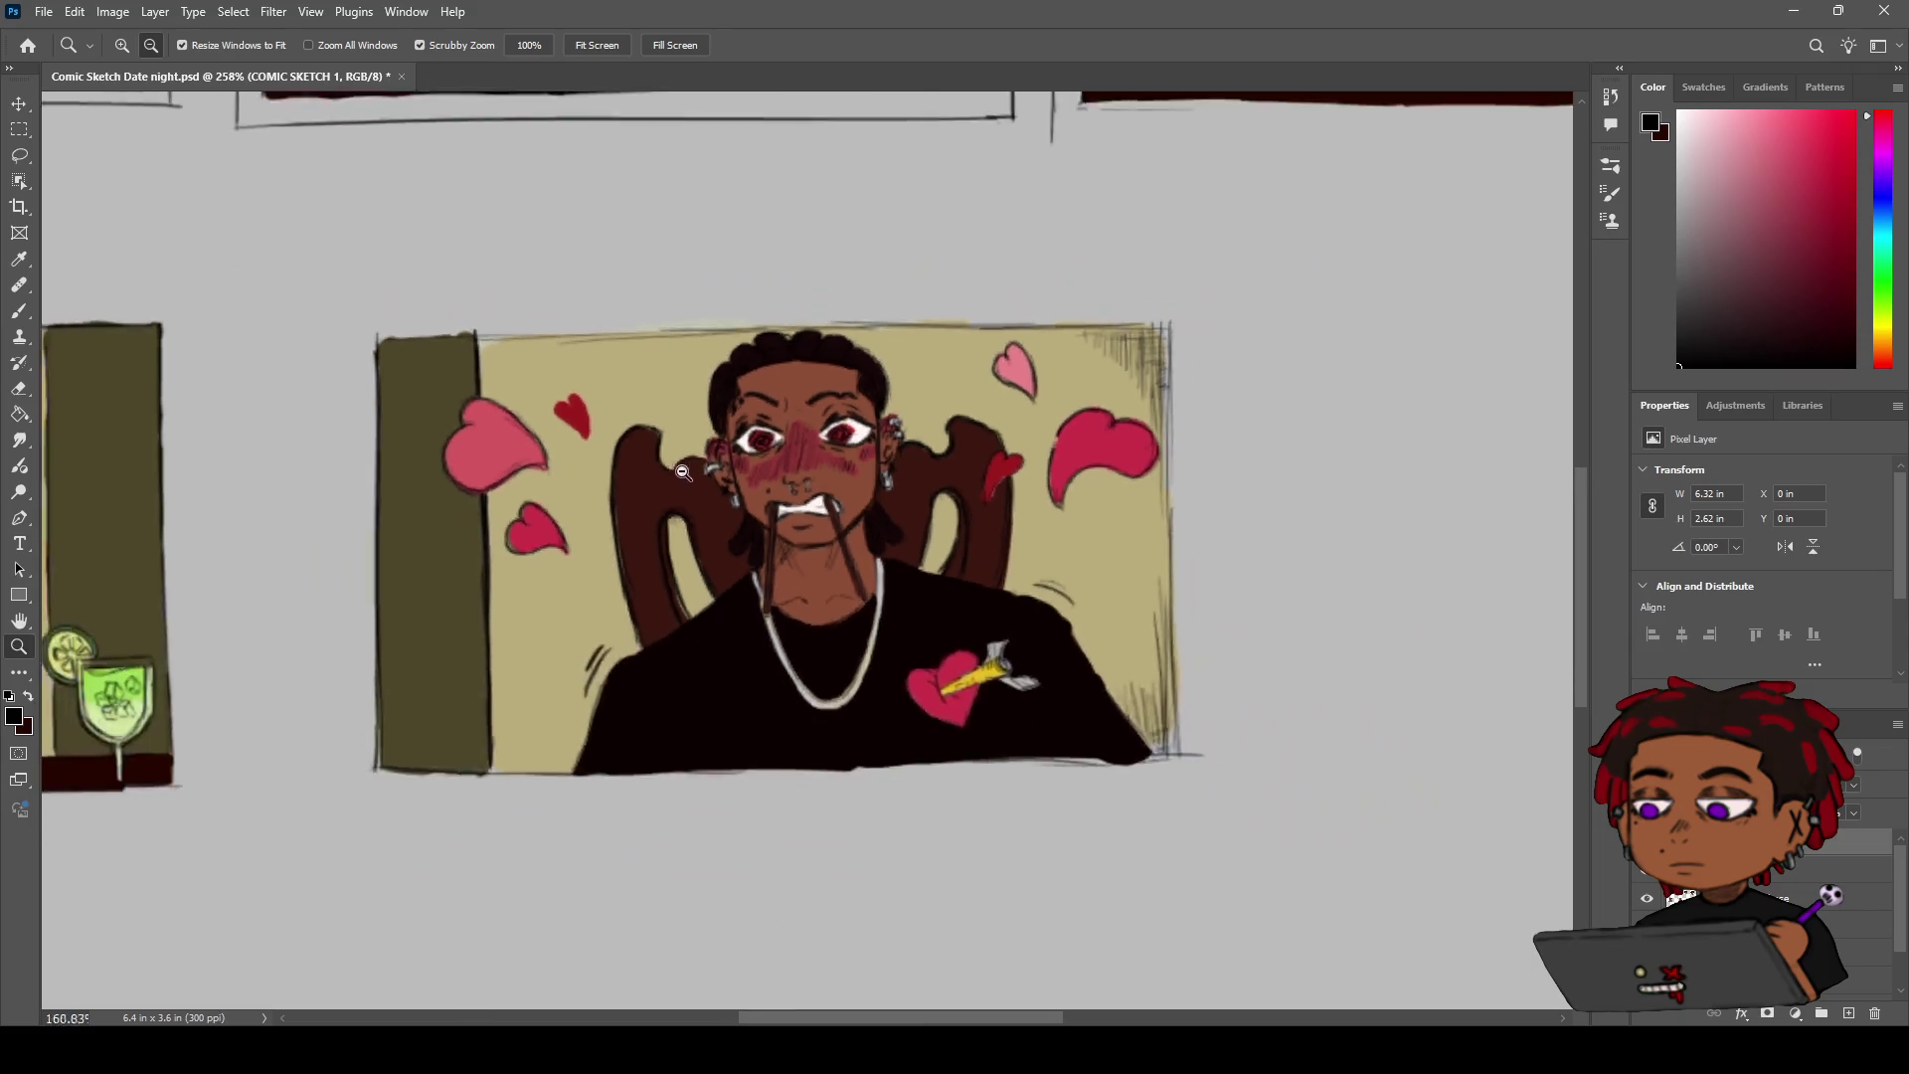
{"action": "scroll", "coordinate": [674, 504], "scroll_direction": "up", "scroll_amount": 5}
{"action": "key", "text": "b"}
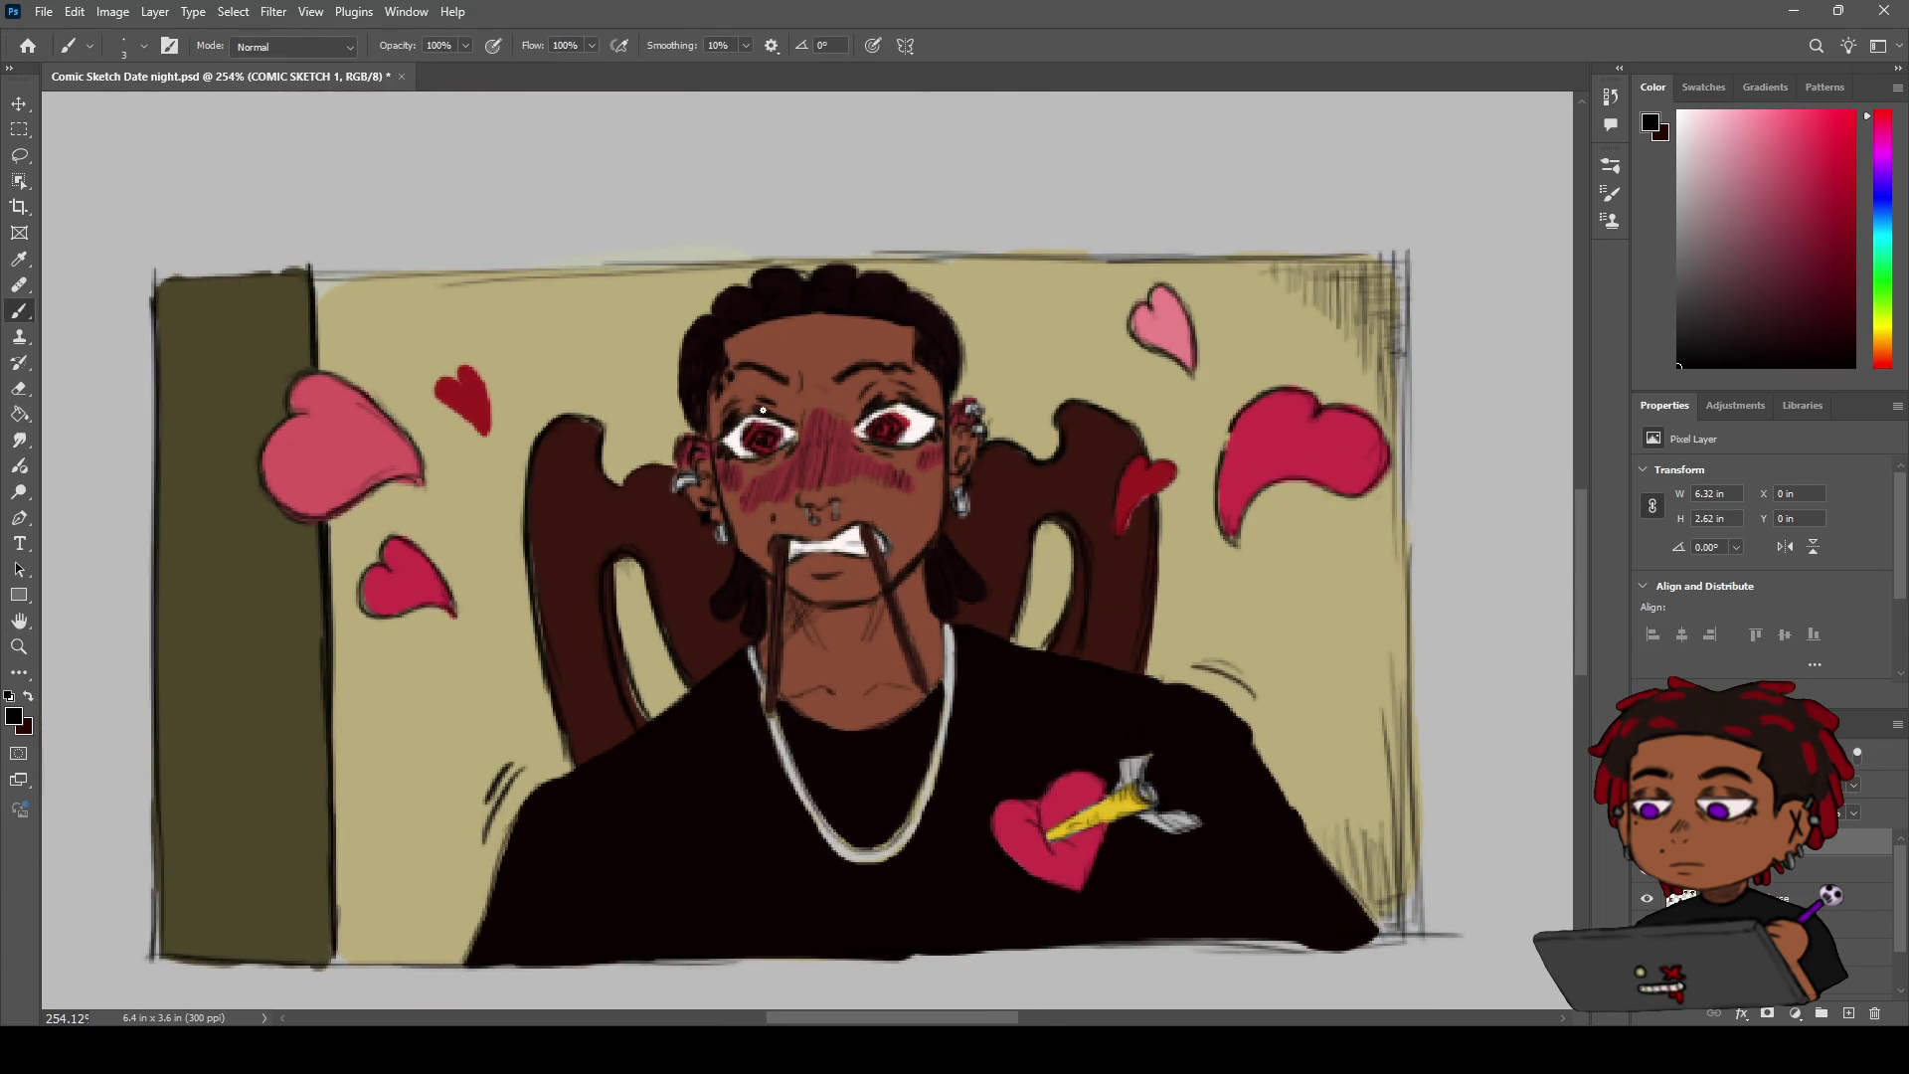
{"action": "key", "text": "h"}
{"action": "scroll", "coordinate": [736, 365], "scroll_direction": "down", "scroll_amount": 3}
{"action": "scroll", "coordinate": [736, 366], "scroll_direction": "down", "scroll_amount": 1}
{"action": "left_click_drag", "start_coordinate": [735, 366], "coordinate": [679, 575]}
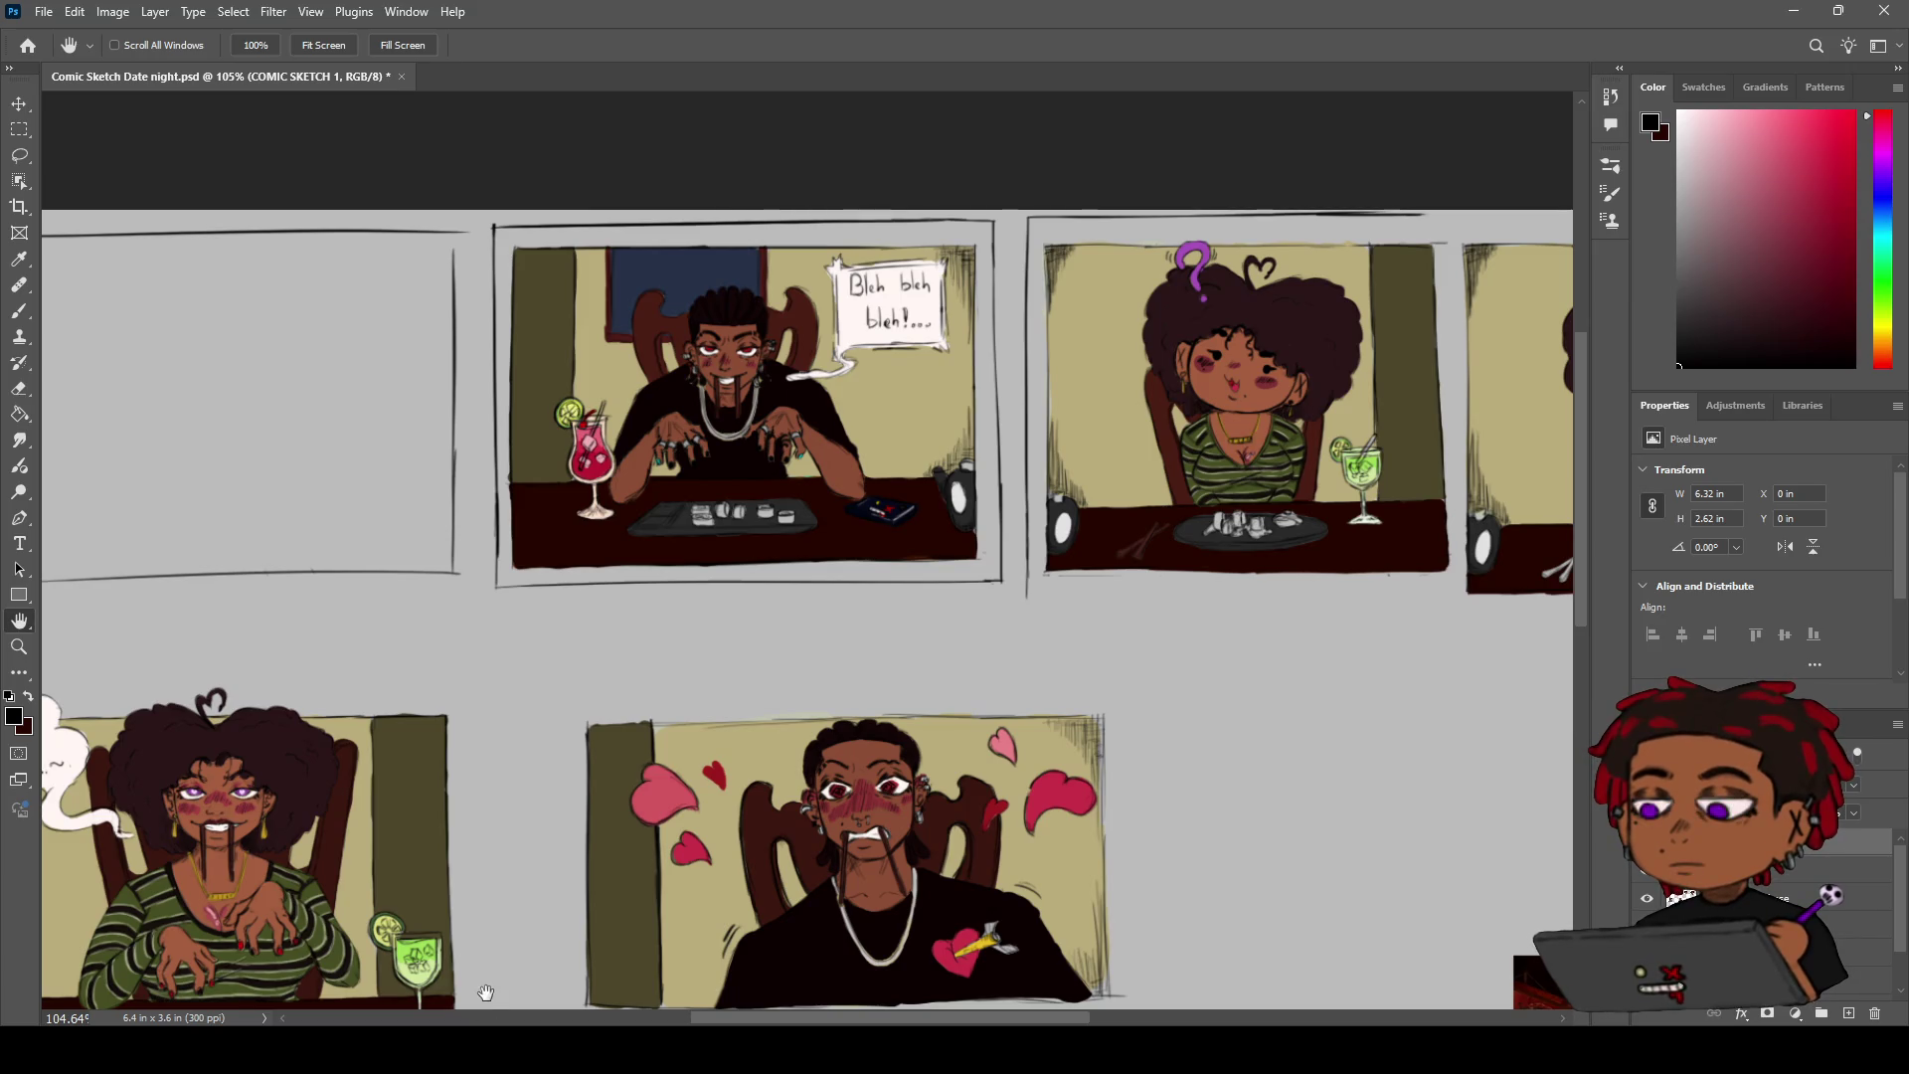
Frame the top row of panels and pick a light peach paint colour
{"action": "key", "text": "z"}
{"action": "left_click_drag", "start_coordinate": [979, 438], "coordinate": [978, 355]}
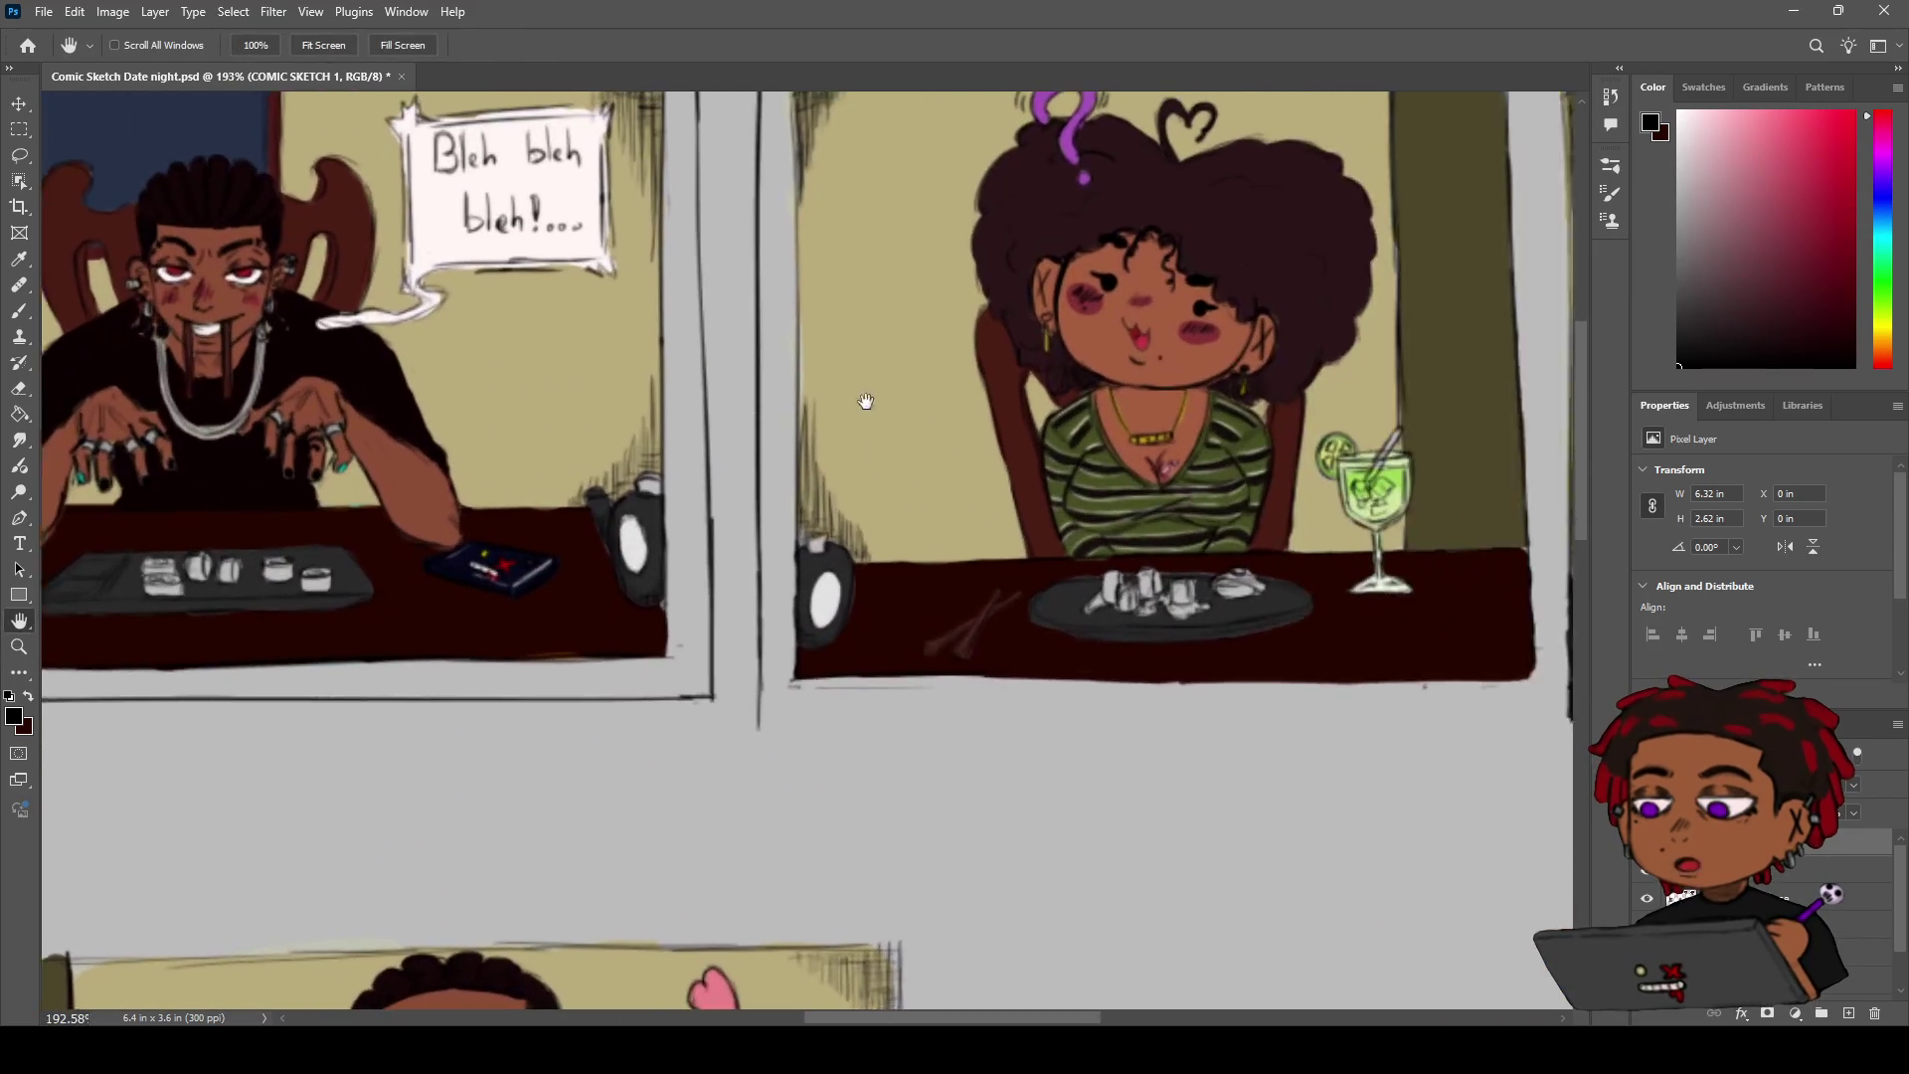
{"action": "key", "text": "h"}
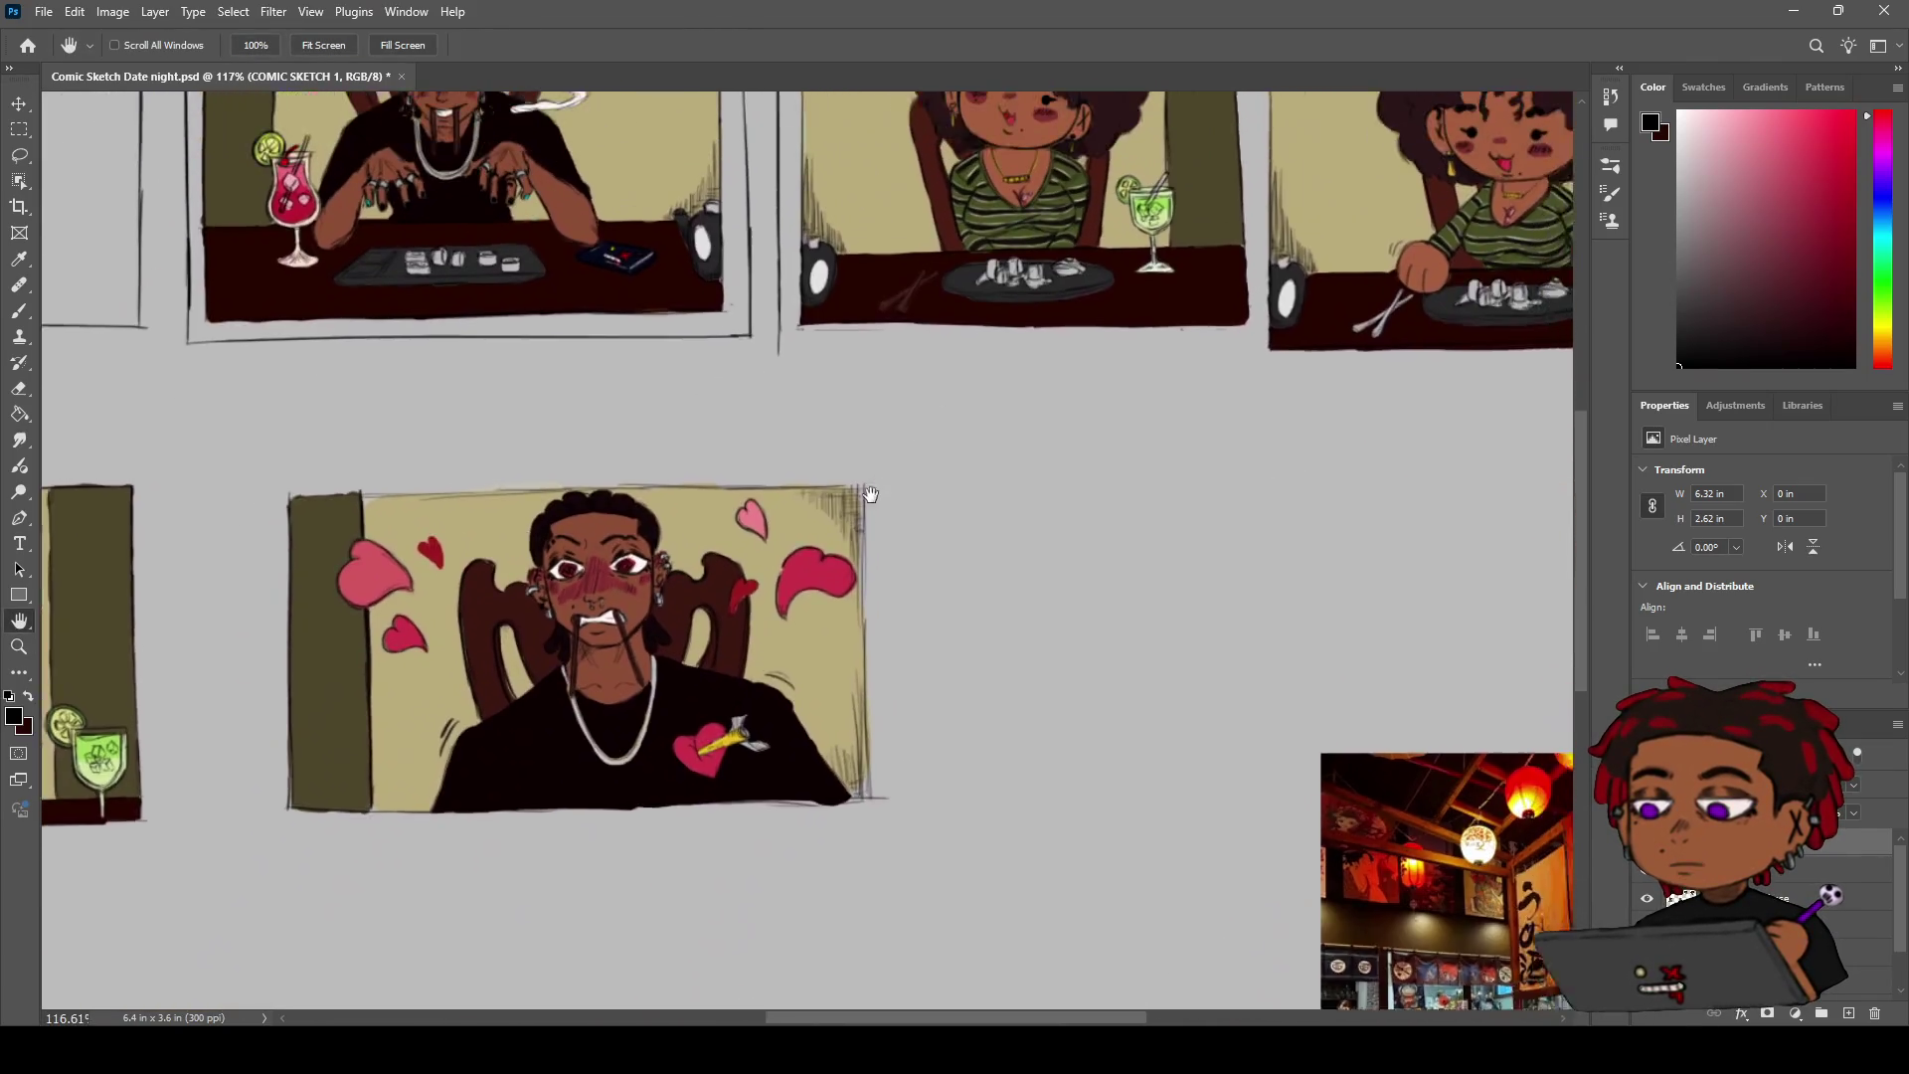
{"action": "mouse_move", "coordinate": [797, 599]}
{"action": "left_mouse_down"}
{"action": "mouse_move", "coordinate": [891, 524]}
{"action": "mouse_move", "coordinate": [877, 538]}
{"action": "left_mouse_up"}
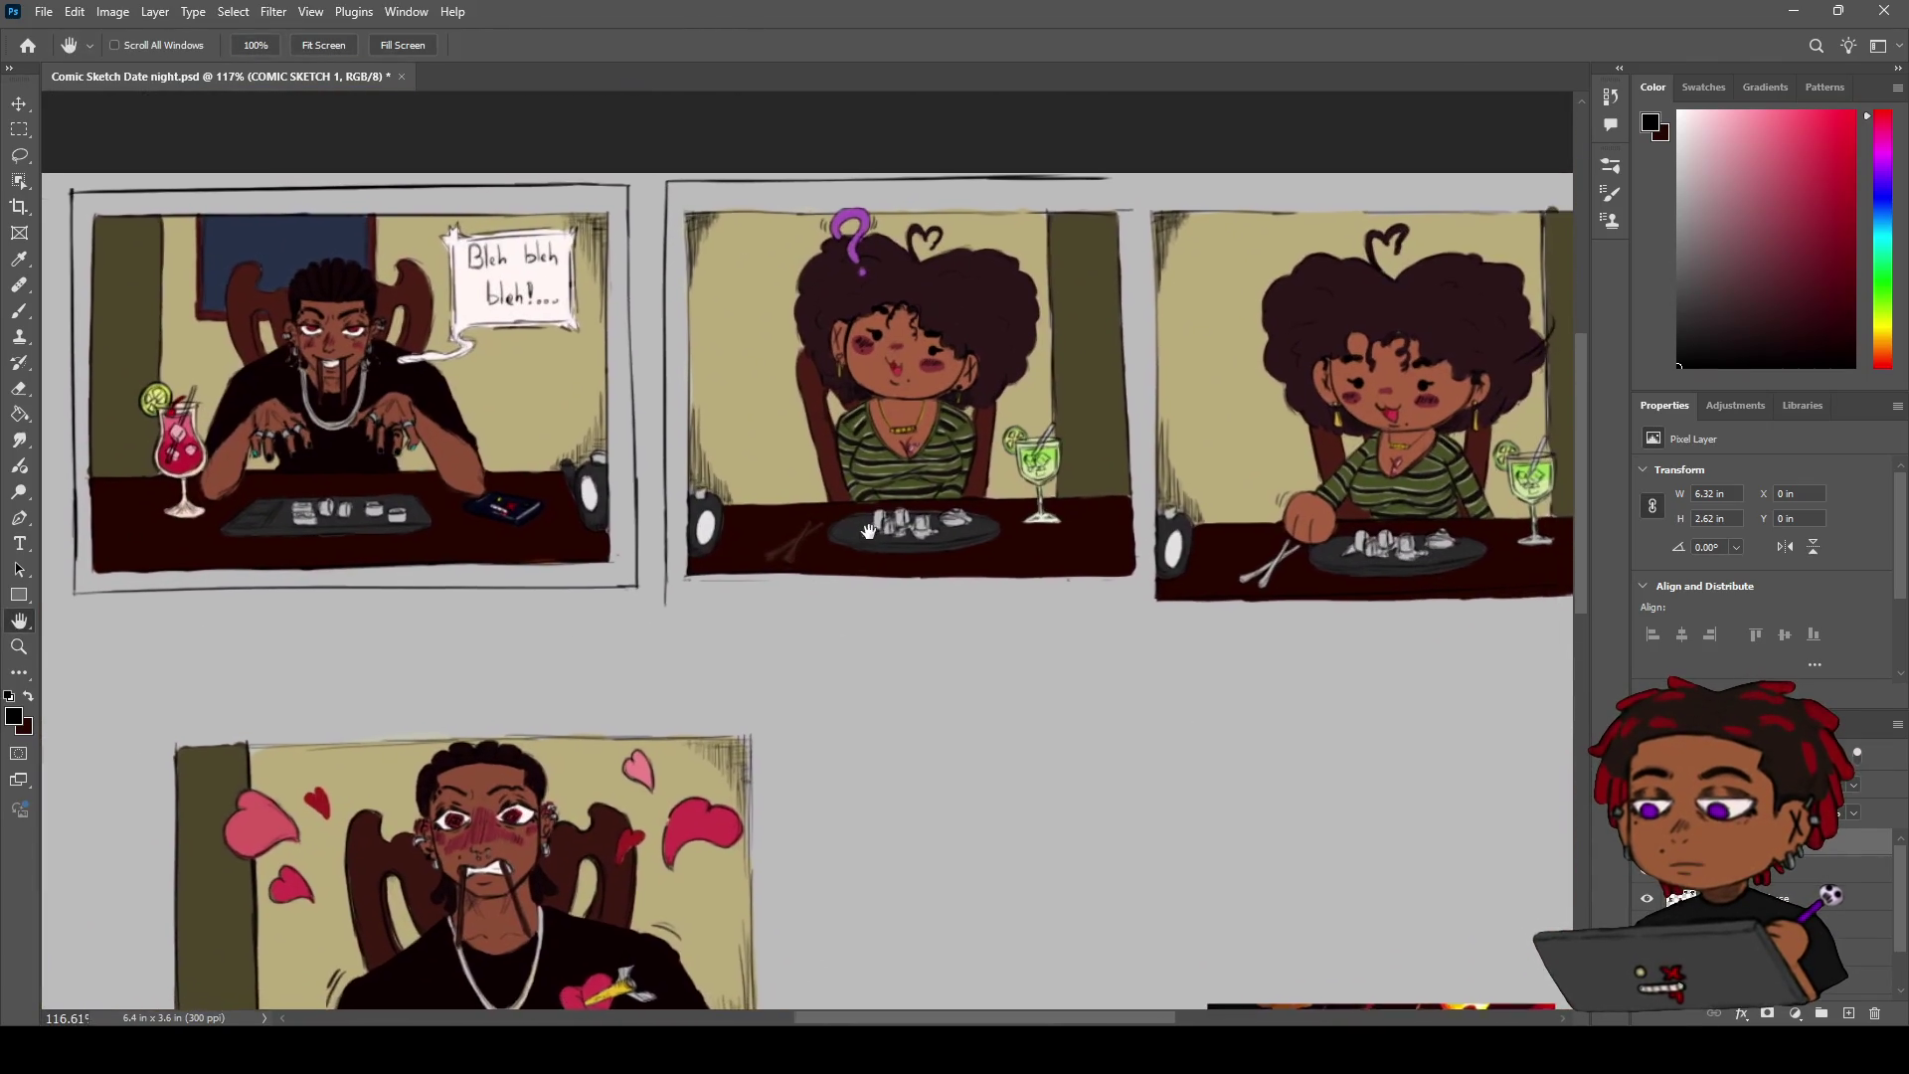
{"action": "left_click_drag", "start_coordinate": [1017, 395], "coordinate": [860, 351]}
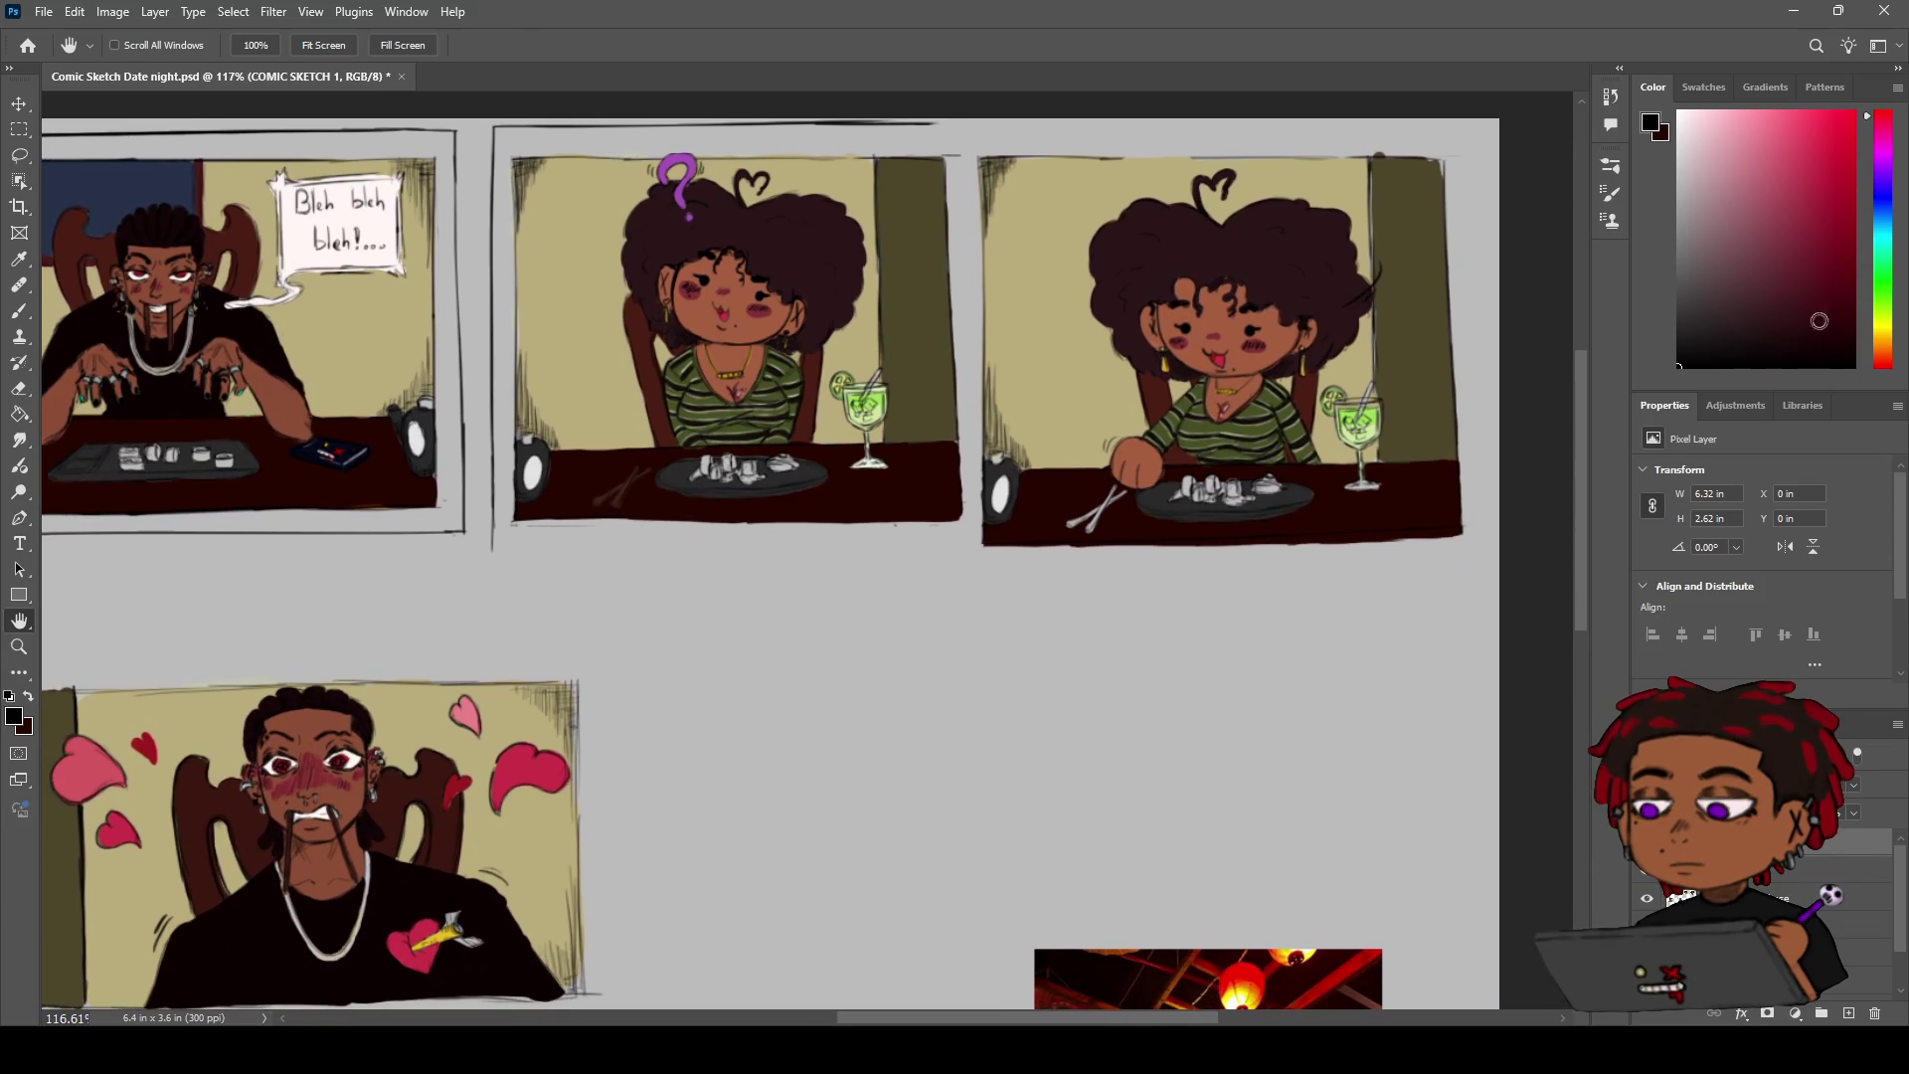
{"action": "left_click", "coordinate": [1883, 344]}
{"action": "left_click_drag", "start_coordinate": [1748, 248], "coordinate": [1758, 95]}
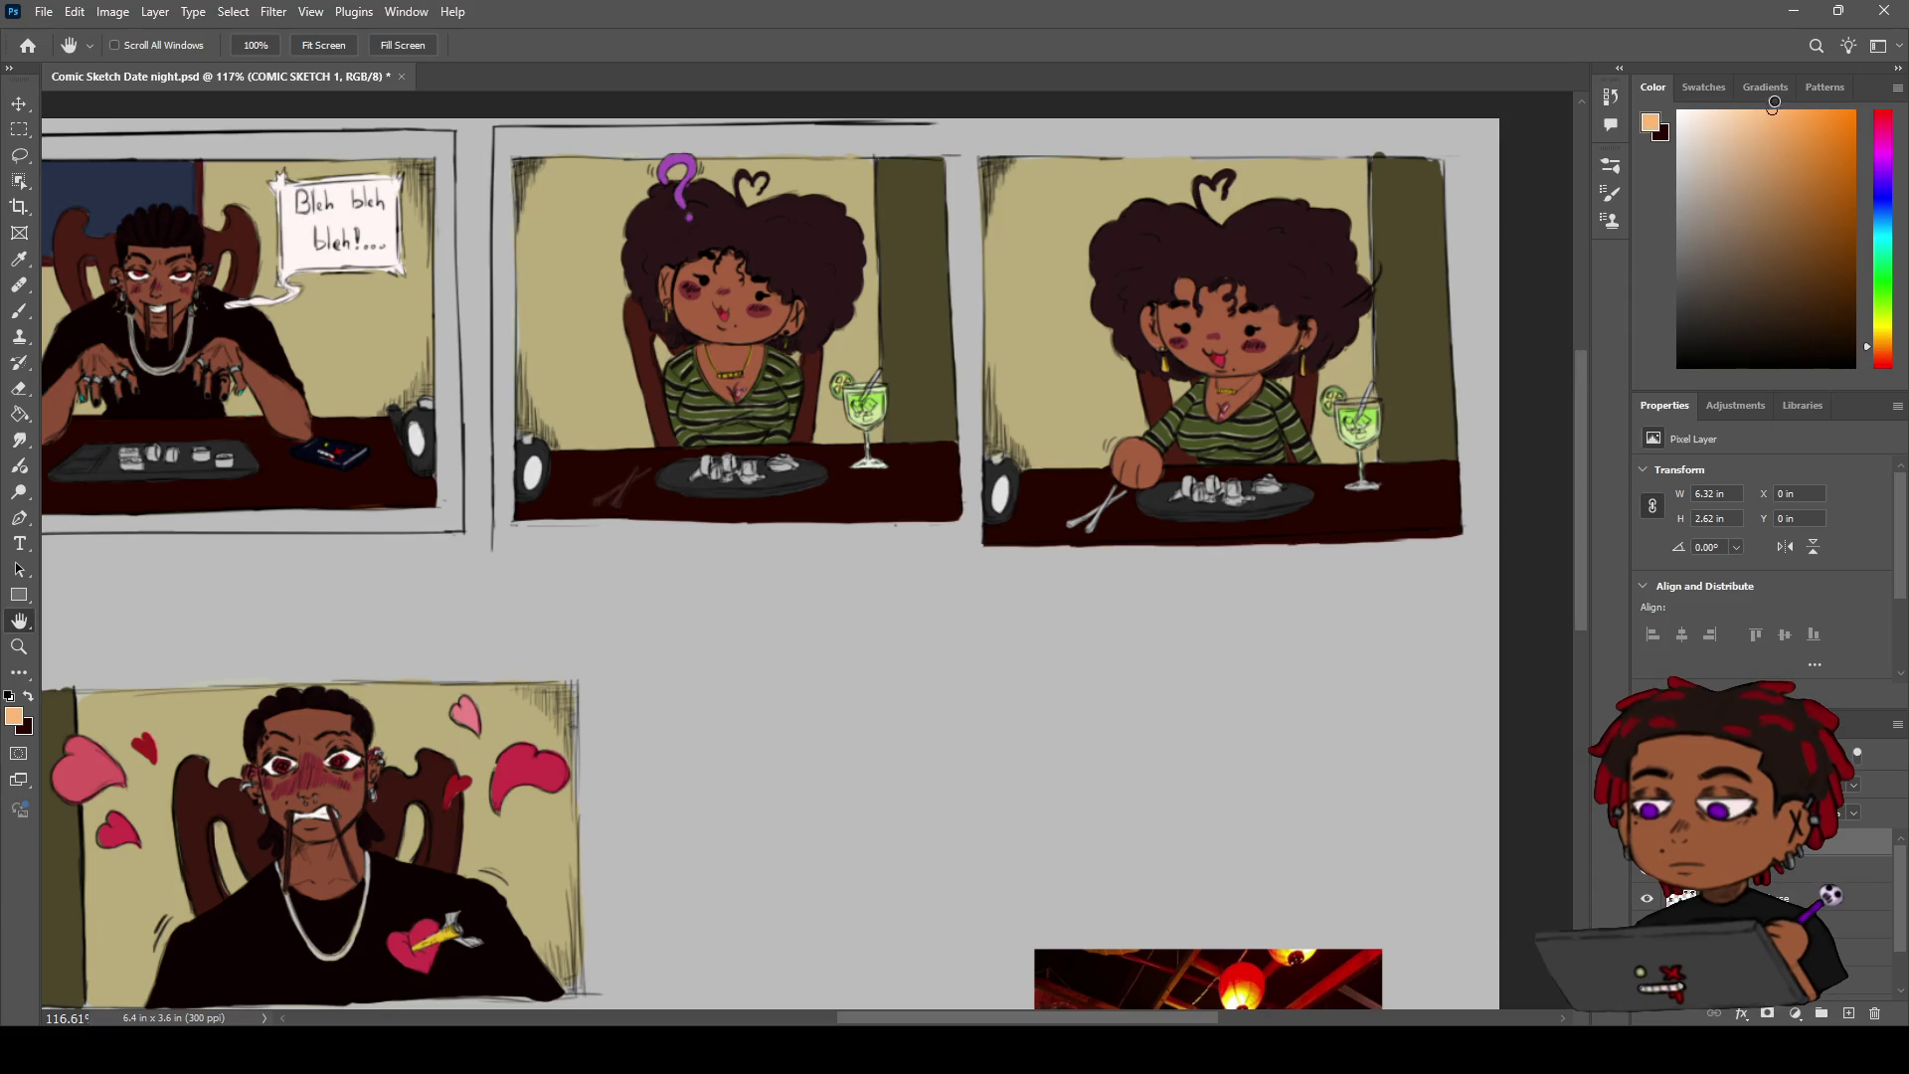
Make the detail colours layer active and choose a tan in the Color panel
{"action": "key", "text": "z"}
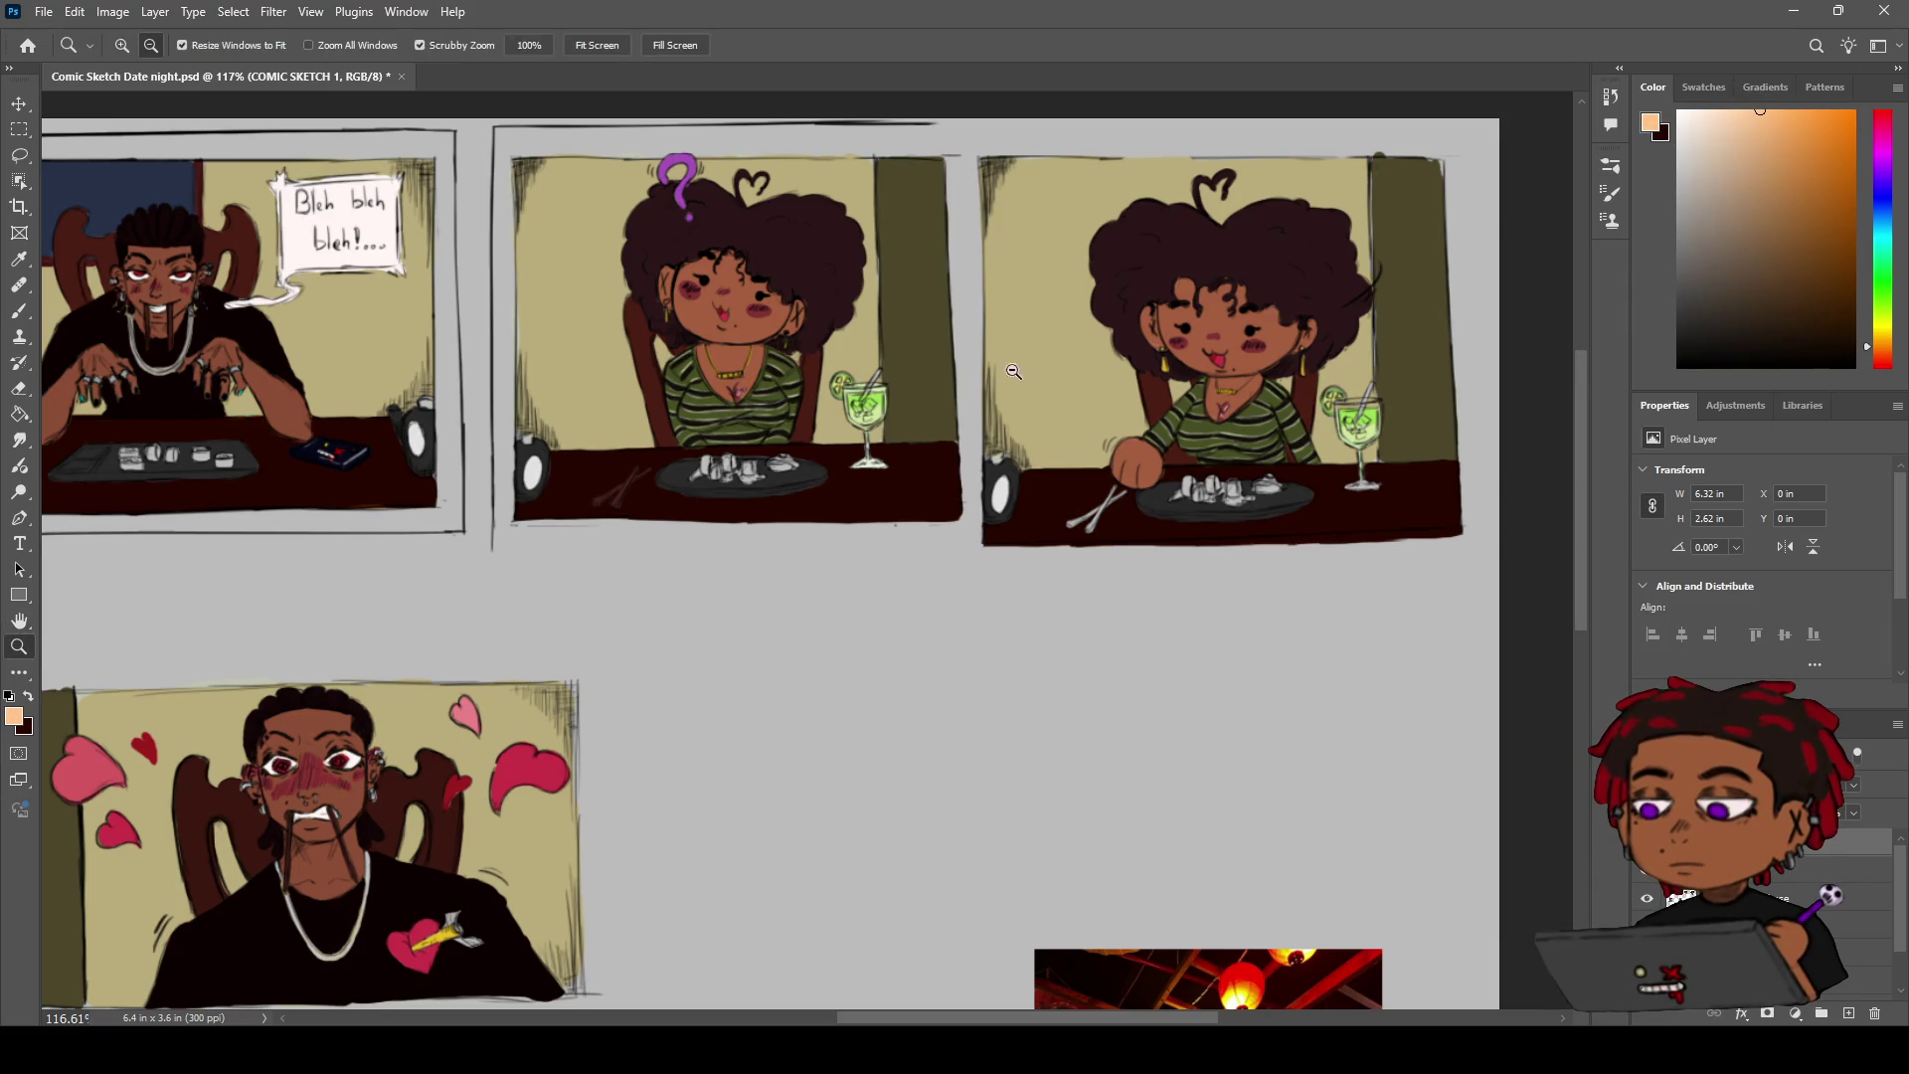
{"action": "left_click_drag", "start_coordinate": [968, 384], "coordinate": [1502, 684]}
{"action": "left_click", "coordinate": [1869, 924]}
{"action": "key", "text": "b"}
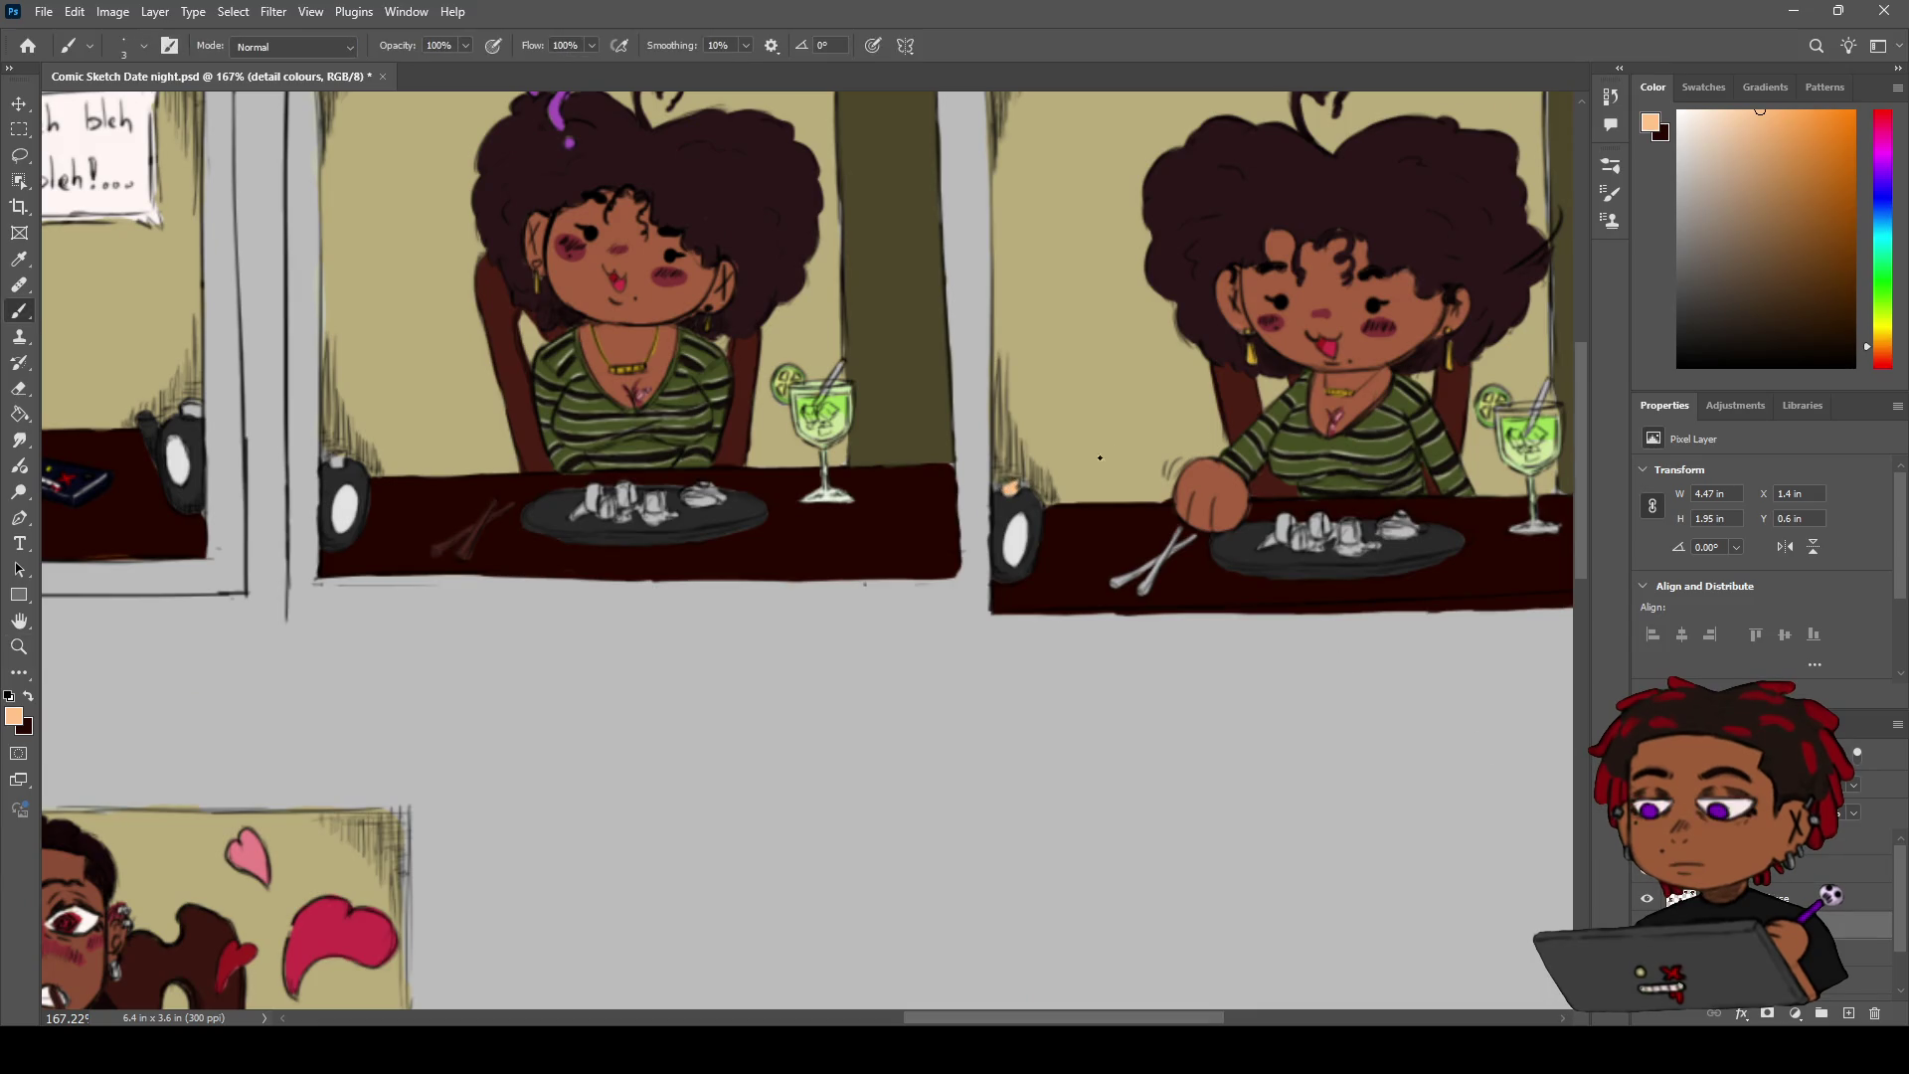
{"action": "left_click", "coordinate": [1792, 180]}
{"action": "left_click", "coordinate": [1772, 178]}
{"action": "left_click", "coordinate": [1751, 155]}
{"action": "left_click", "coordinate": [1773, 183]}
{"action": "left_click", "coordinate": [1761, 148]}
Zoom in on the man's panel and refine the tan to a paler shade
{"action": "scroll", "coordinate": [1051, 430], "scroll_direction": "down", "scroll_amount": 5}
{"action": "scroll", "coordinate": [998, 497], "scroll_direction": "up", "scroll_amount": 5}
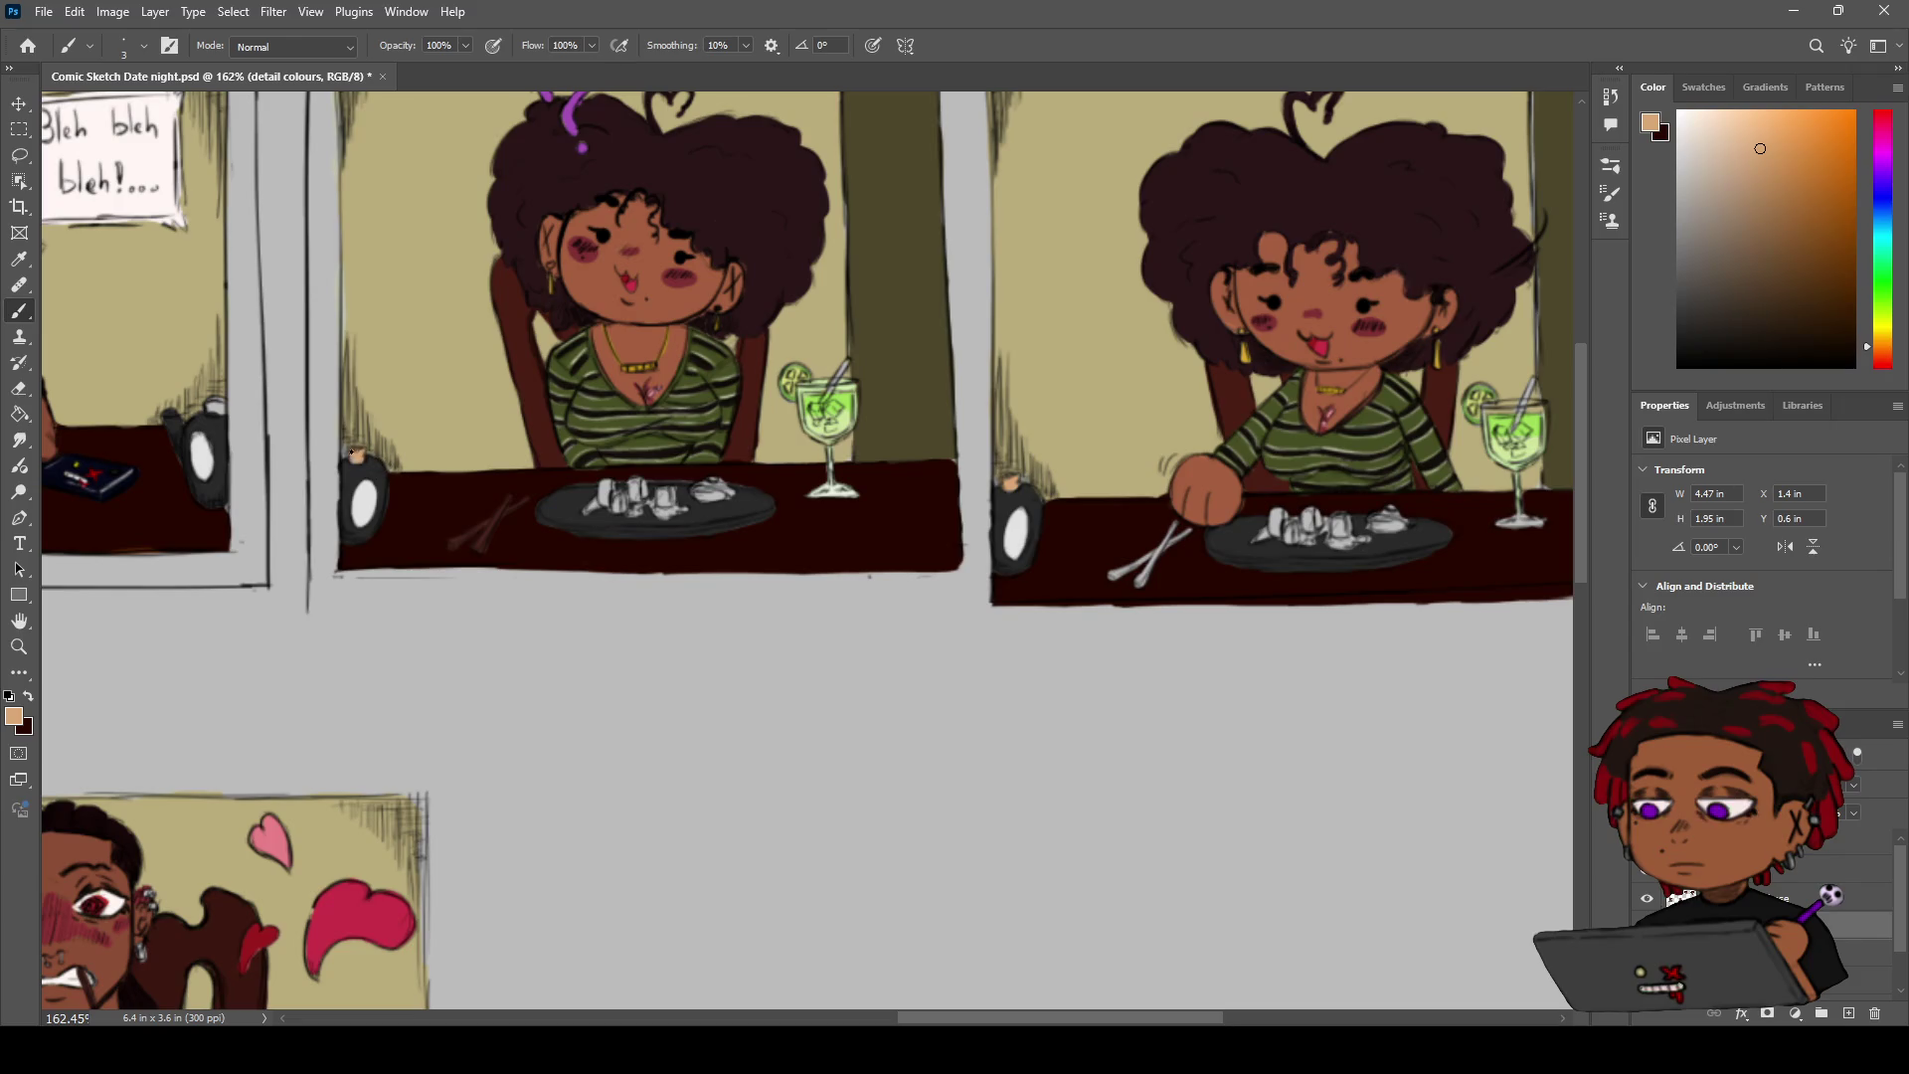
{"action": "left_click_drag", "start_coordinate": [1108, 445], "coordinate": [1551, 447]}
{"action": "key", "text": "ctrl+equal"}
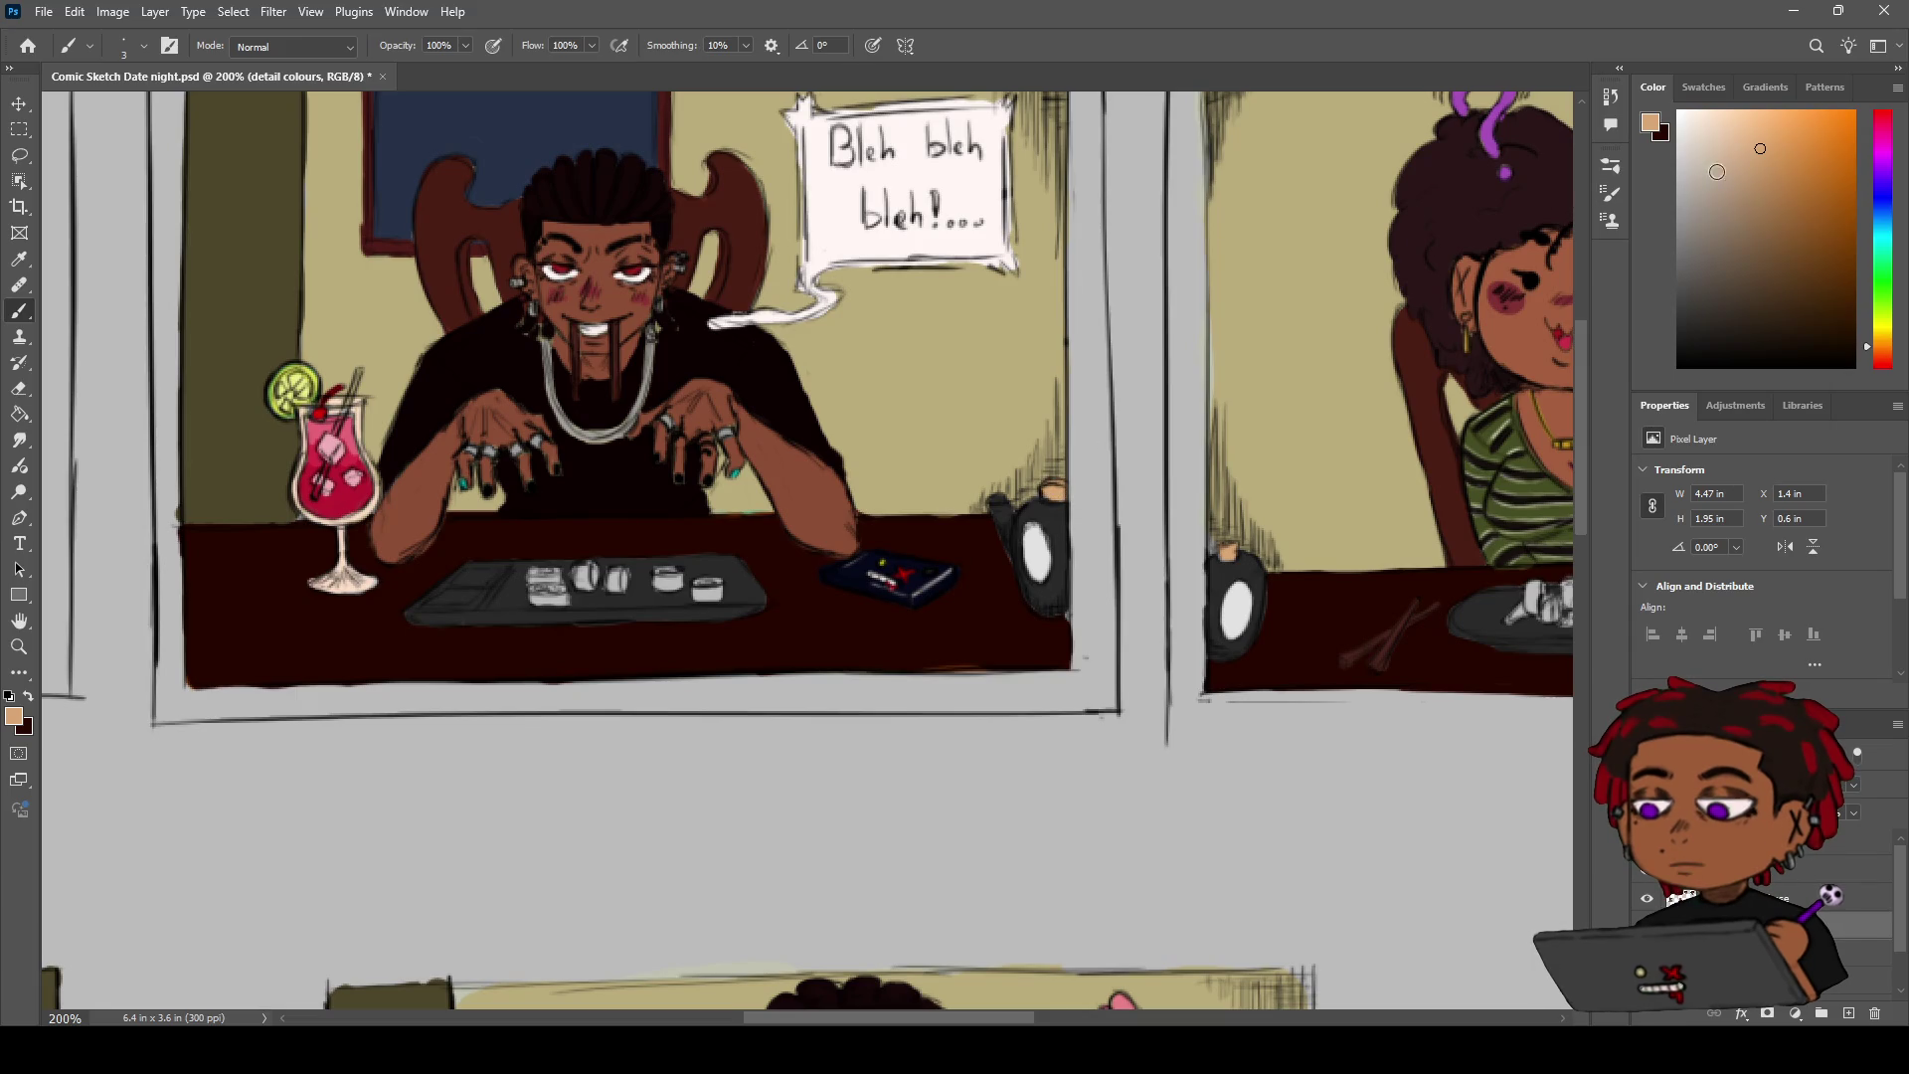
{"action": "left_click_drag", "start_coordinate": [1733, 169], "coordinate": [1725, 148]}
Sample the table's dark brown as the new paint colour
{"action": "key", "text": "space"}
{"action": "mouse_move", "coordinate": [1206, 495]}
{"action": "left_mouse_down"}
{"action": "mouse_move", "coordinate": [893, 447]}
{"action": "mouse_move", "coordinate": [695, 469]}
{"action": "left_mouse_up"}
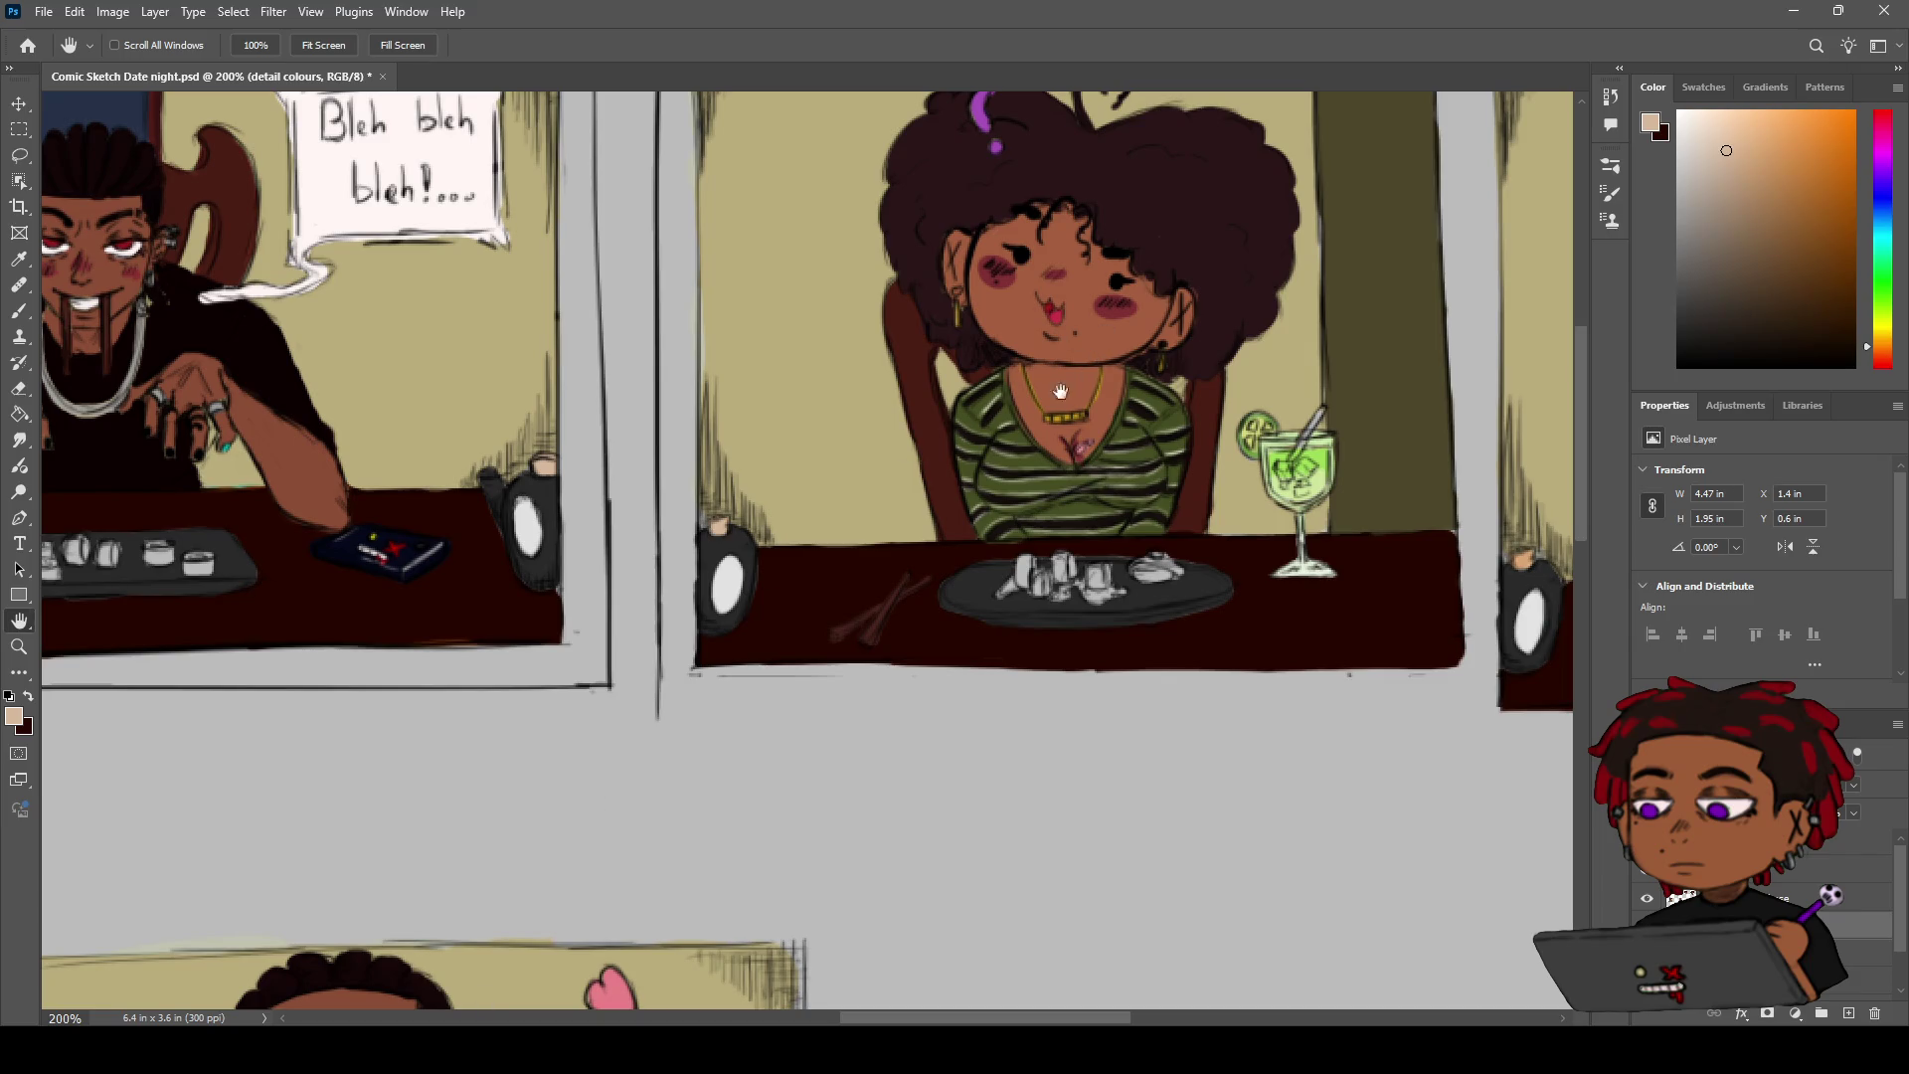
{"action": "left_click_drag", "start_coordinate": [1067, 383], "coordinate": [944, 367]}
{"action": "key", "text": "z"}
{"action": "mouse_move", "coordinate": [1118, 398]}
{"action": "left_mouse_down"}
{"action": "mouse_move", "coordinate": [886, 526]}
{"action": "mouse_move", "coordinate": [885, 504]}
{"action": "left_mouse_up"}
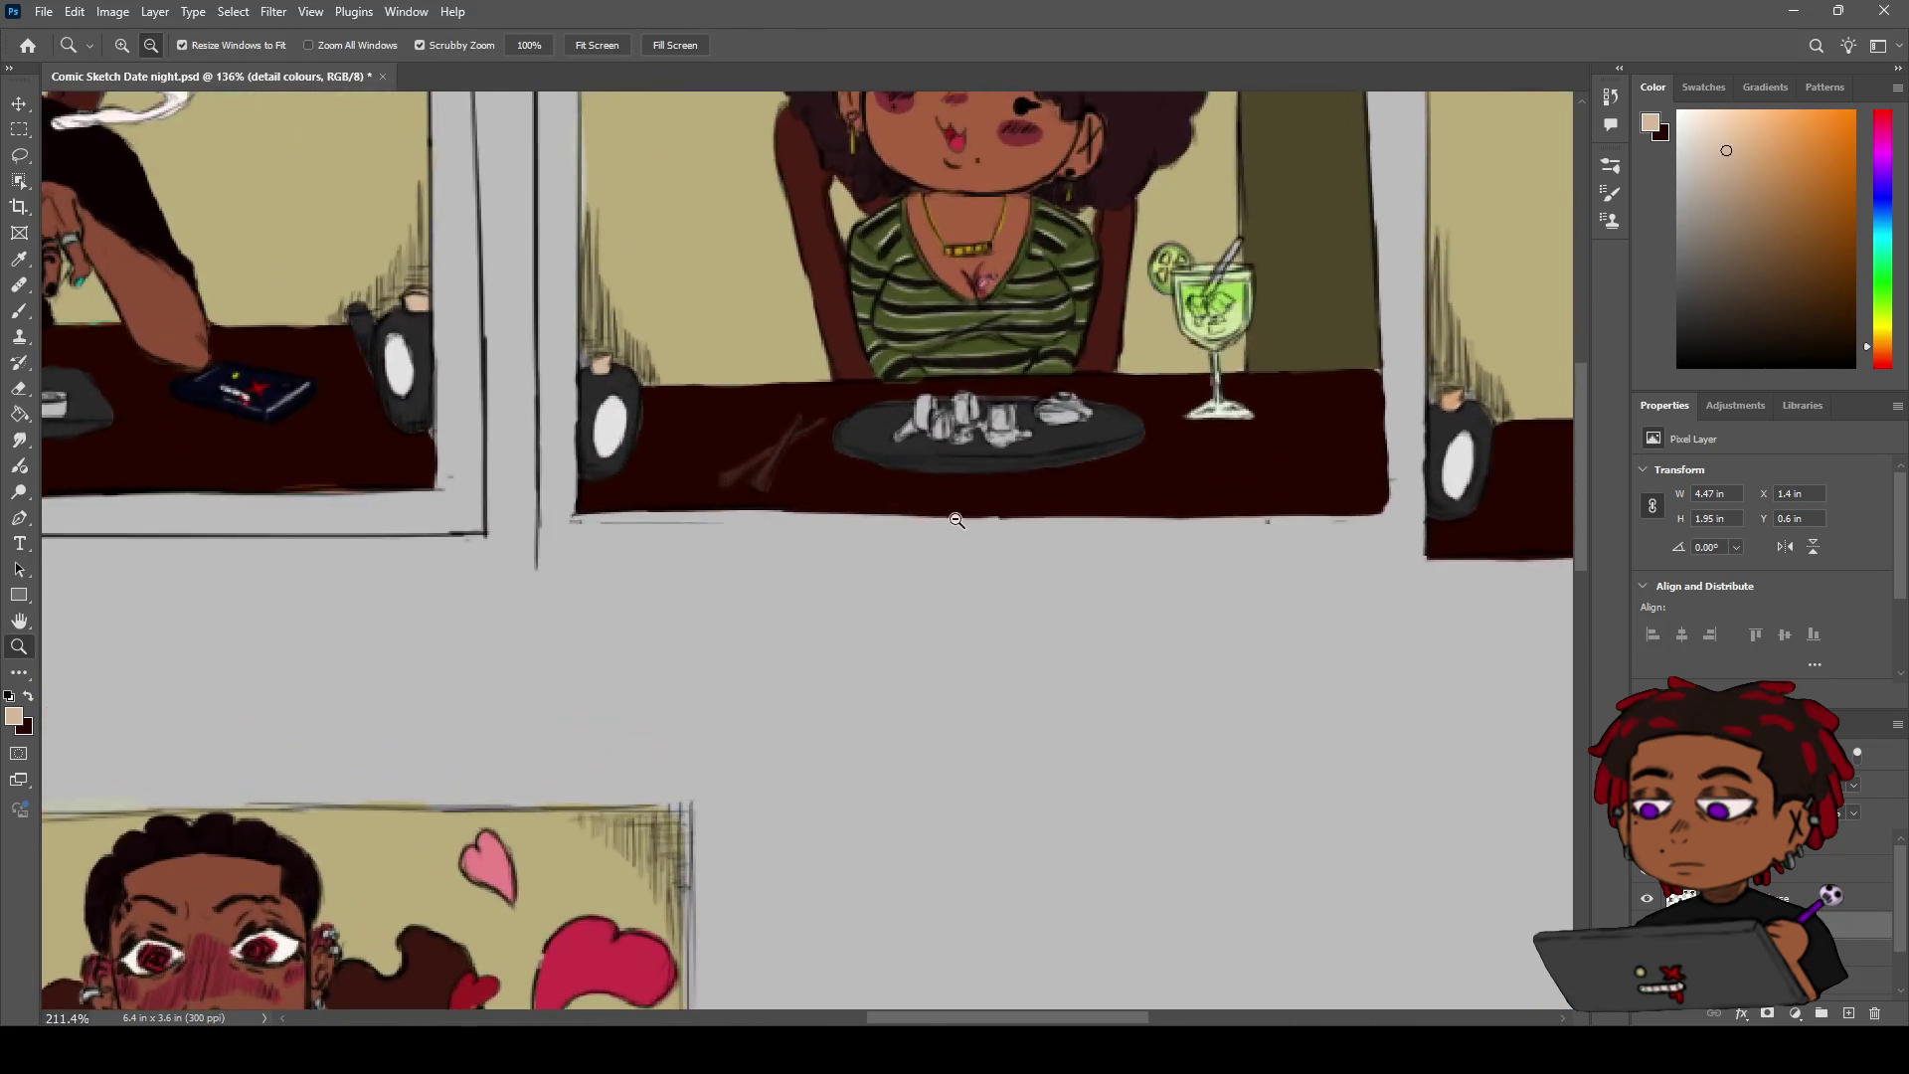
{"action": "key", "text": "i"}
{"action": "left_click_drag", "start_coordinate": [750, 463], "coordinate": [767, 472]}
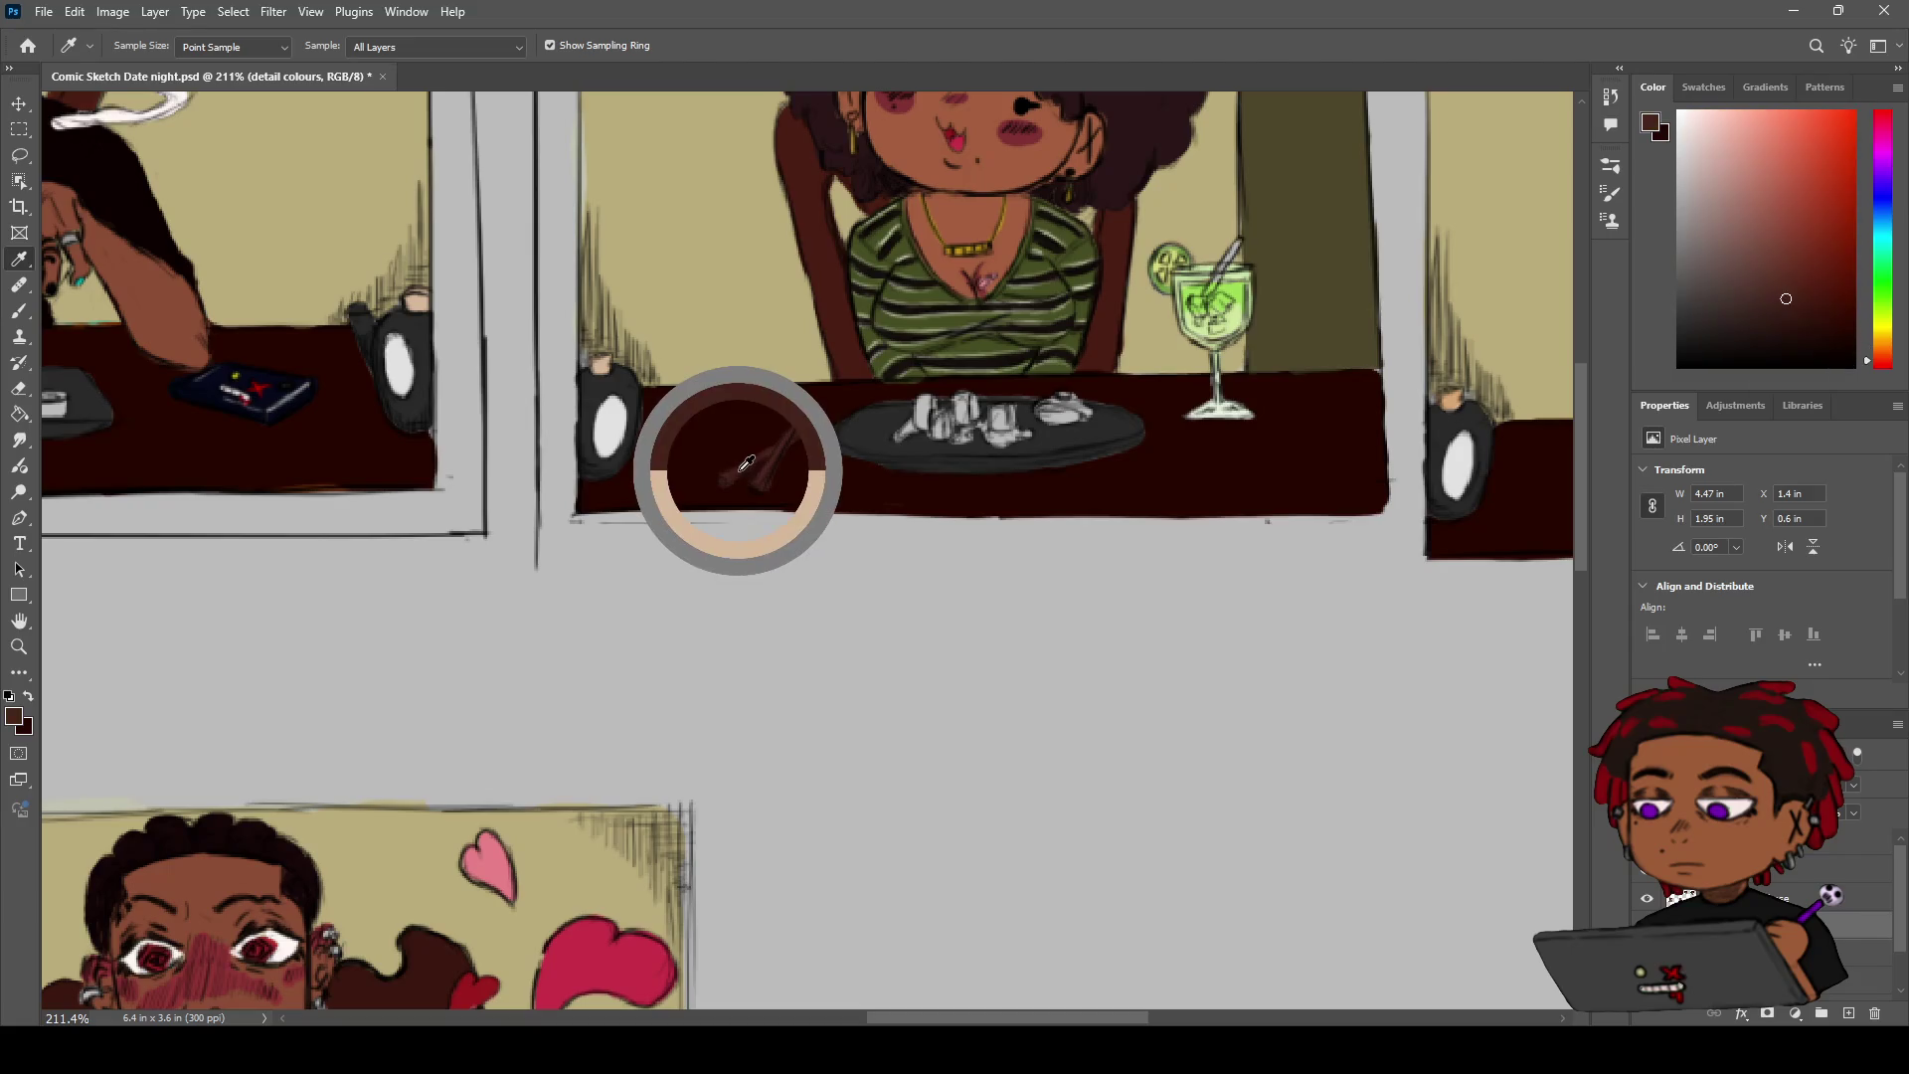
Paint both white utensils beside the woman's plate dark brown so they read as chopsticks
{"action": "key", "text": "z"}
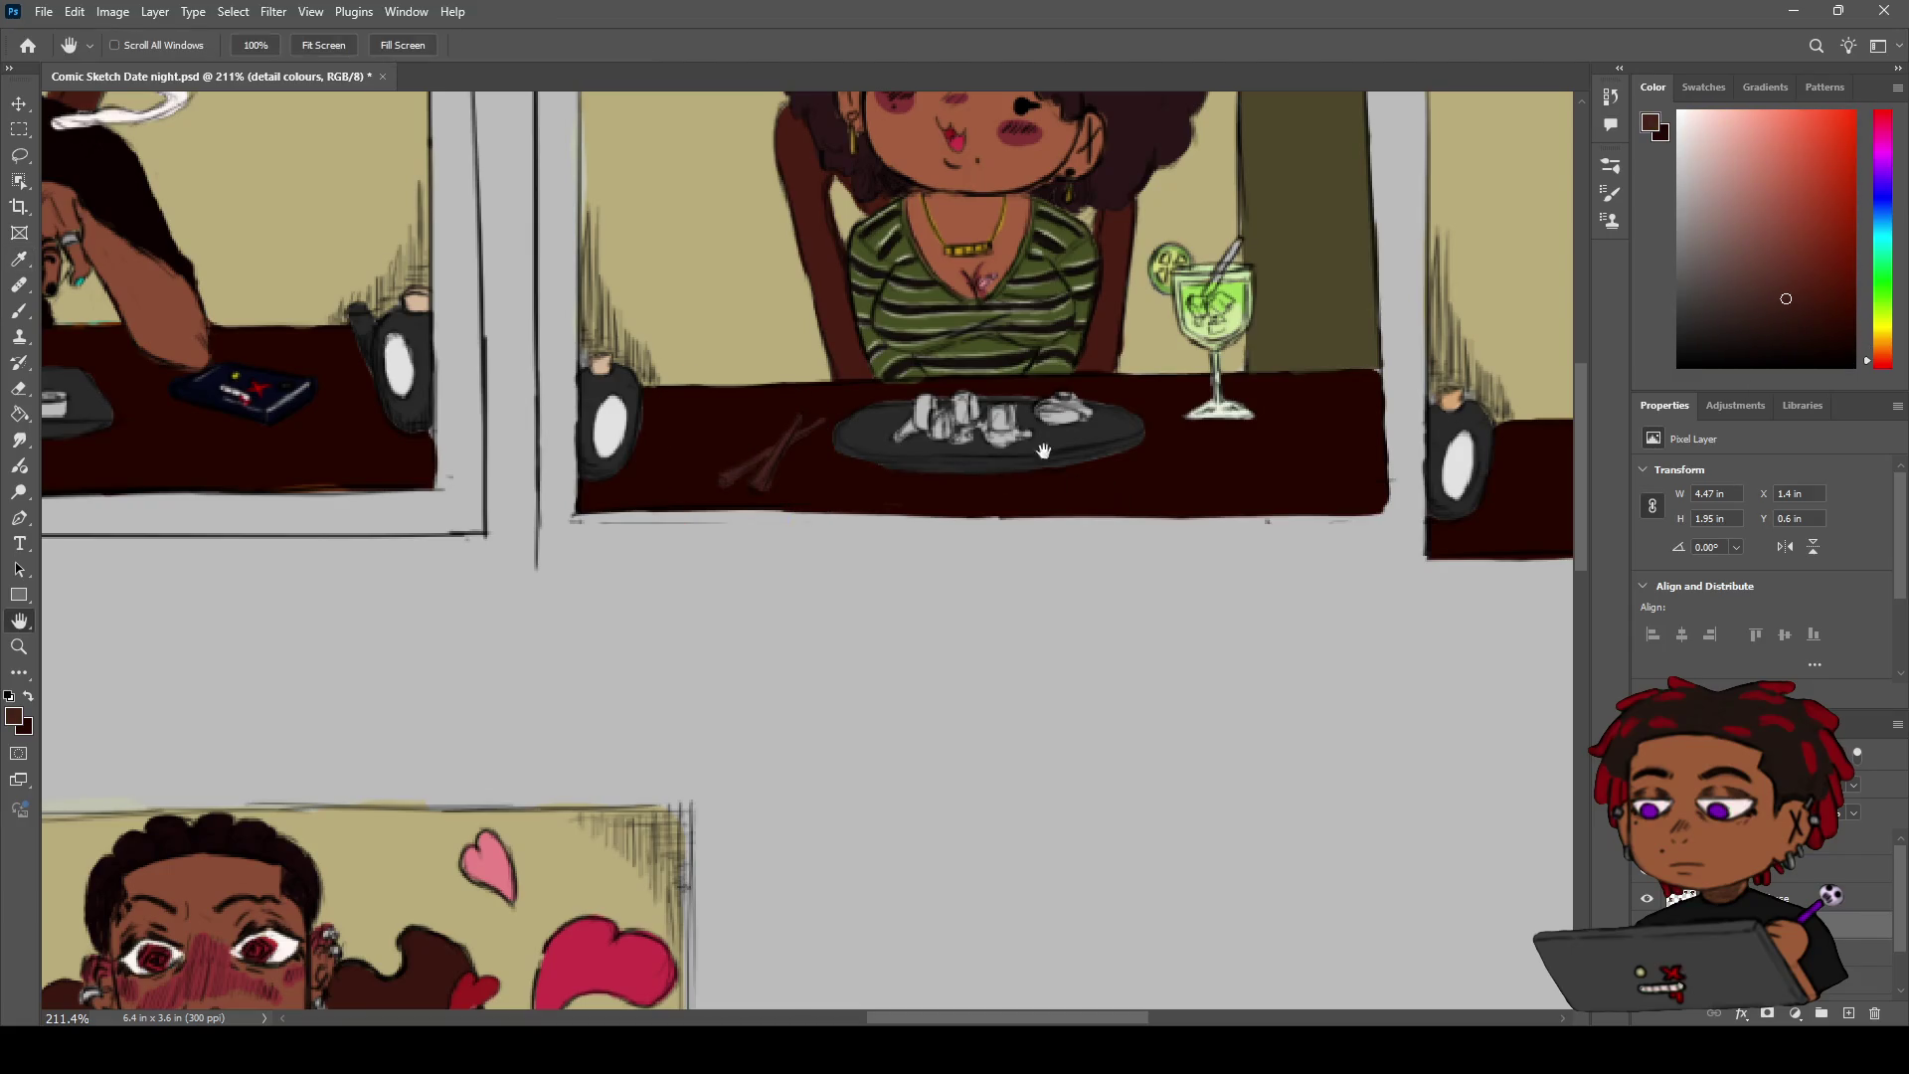
{"action": "left_click_drag", "start_coordinate": [1119, 501], "coordinate": [682, 469]}
{"action": "left_click_drag", "start_coordinate": [1024, 499], "coordinate": [1123, 477]}
{"action": "key", "text": "b"}
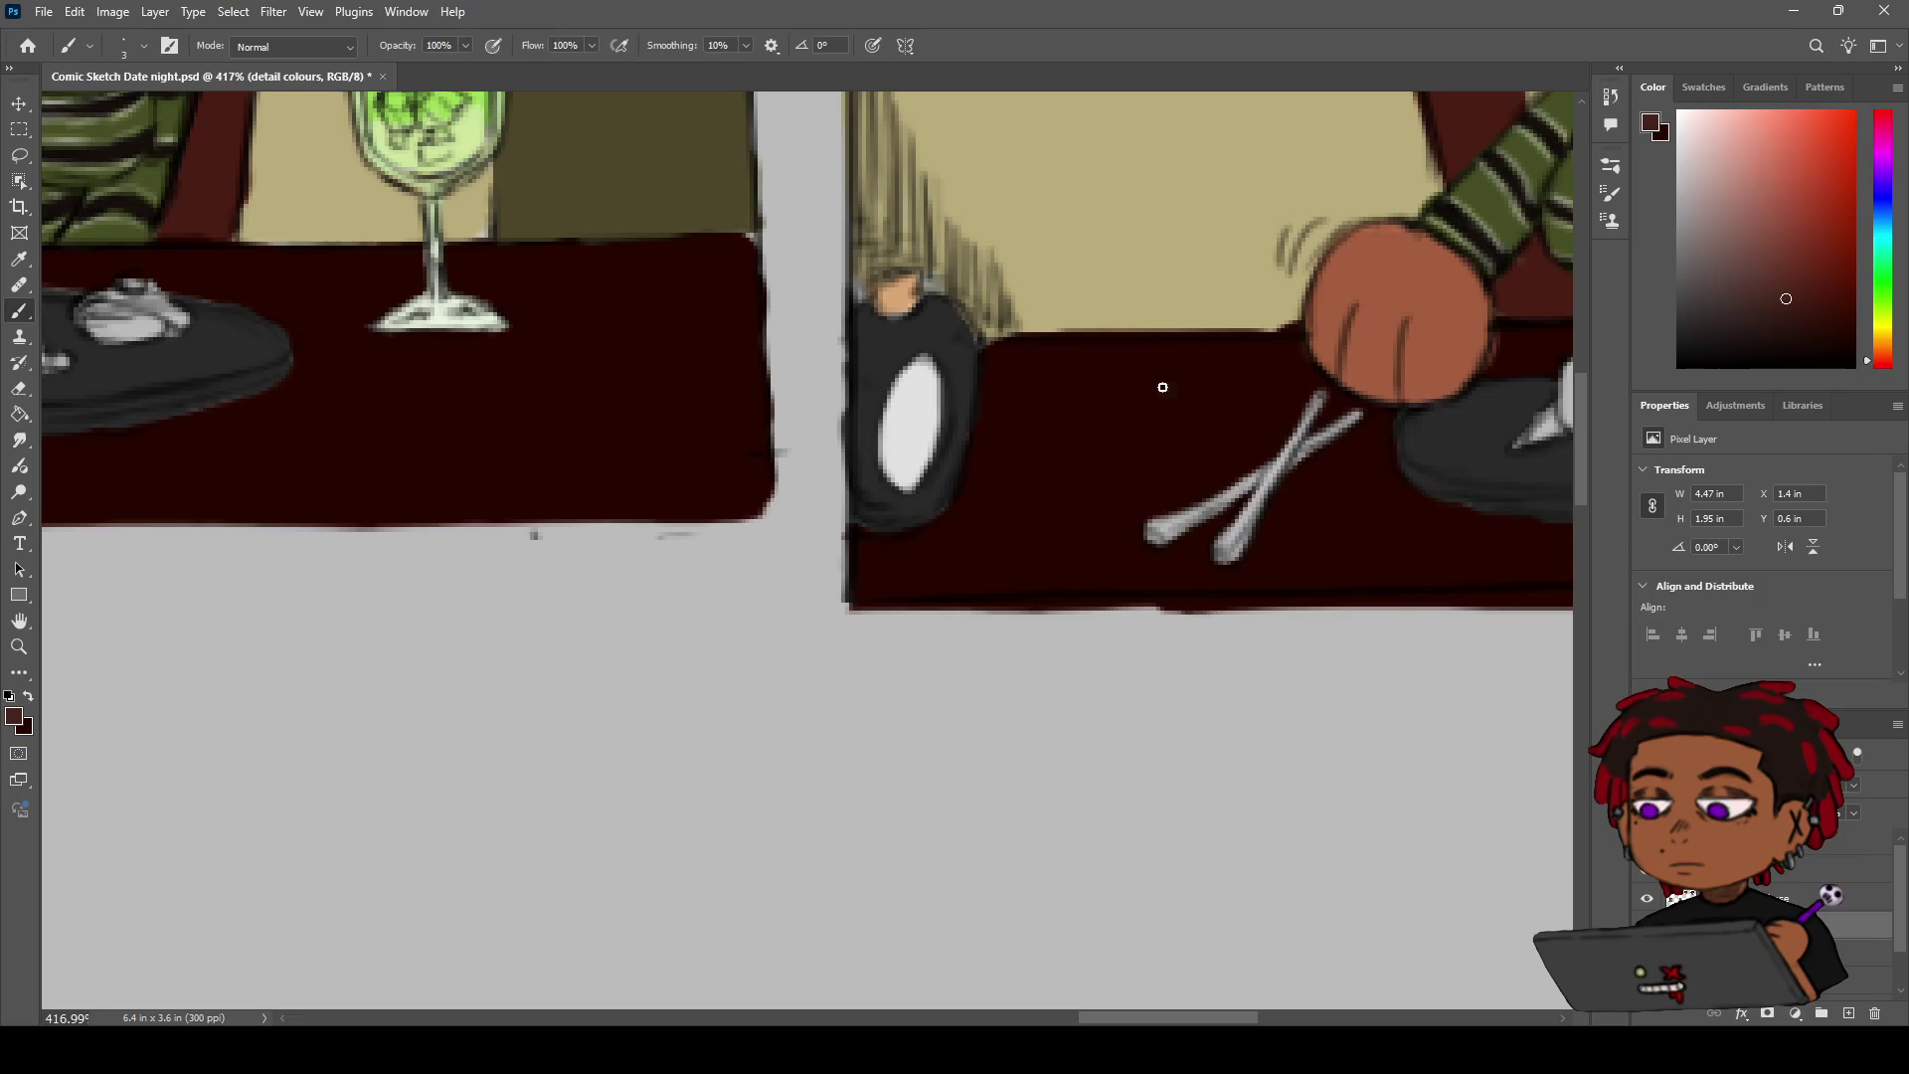
{"action": "mouse_move", "coordinate": [967, 414]}
{"action": "left_mouse_down"}
{"action": "mouse_move", "coordinate": [874, 565]}
{"action": "mouse_move", "coordinate": [894, 542]}
{"action": "left_mouse_up"}
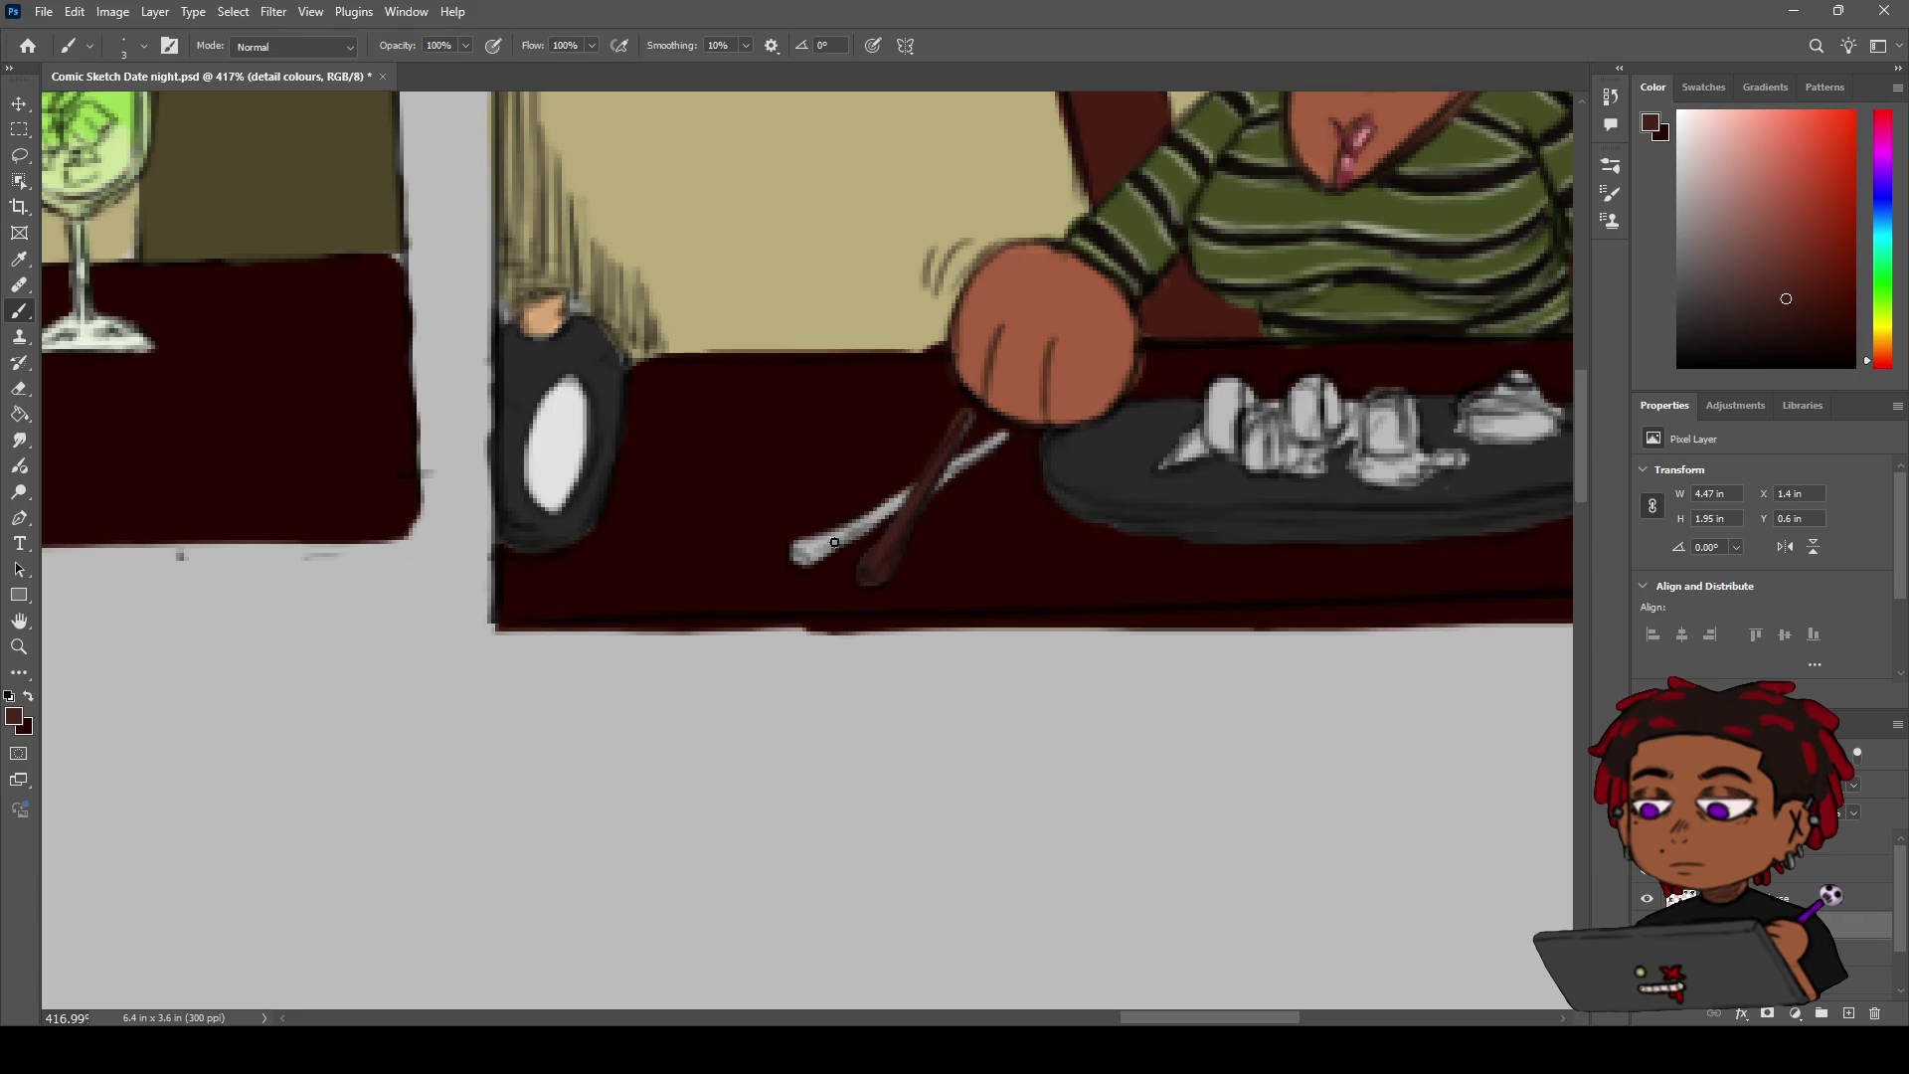
{"action": "mouse_move", "coordinate": [850, 532]}
{"action": "left_mouse_down"}
{"action": "mouse_move", "coordinate": [795, 556]}
{"action": "mouse_move", "coordinate": [1006, 437]}
{"action": "left_mouse_up"}
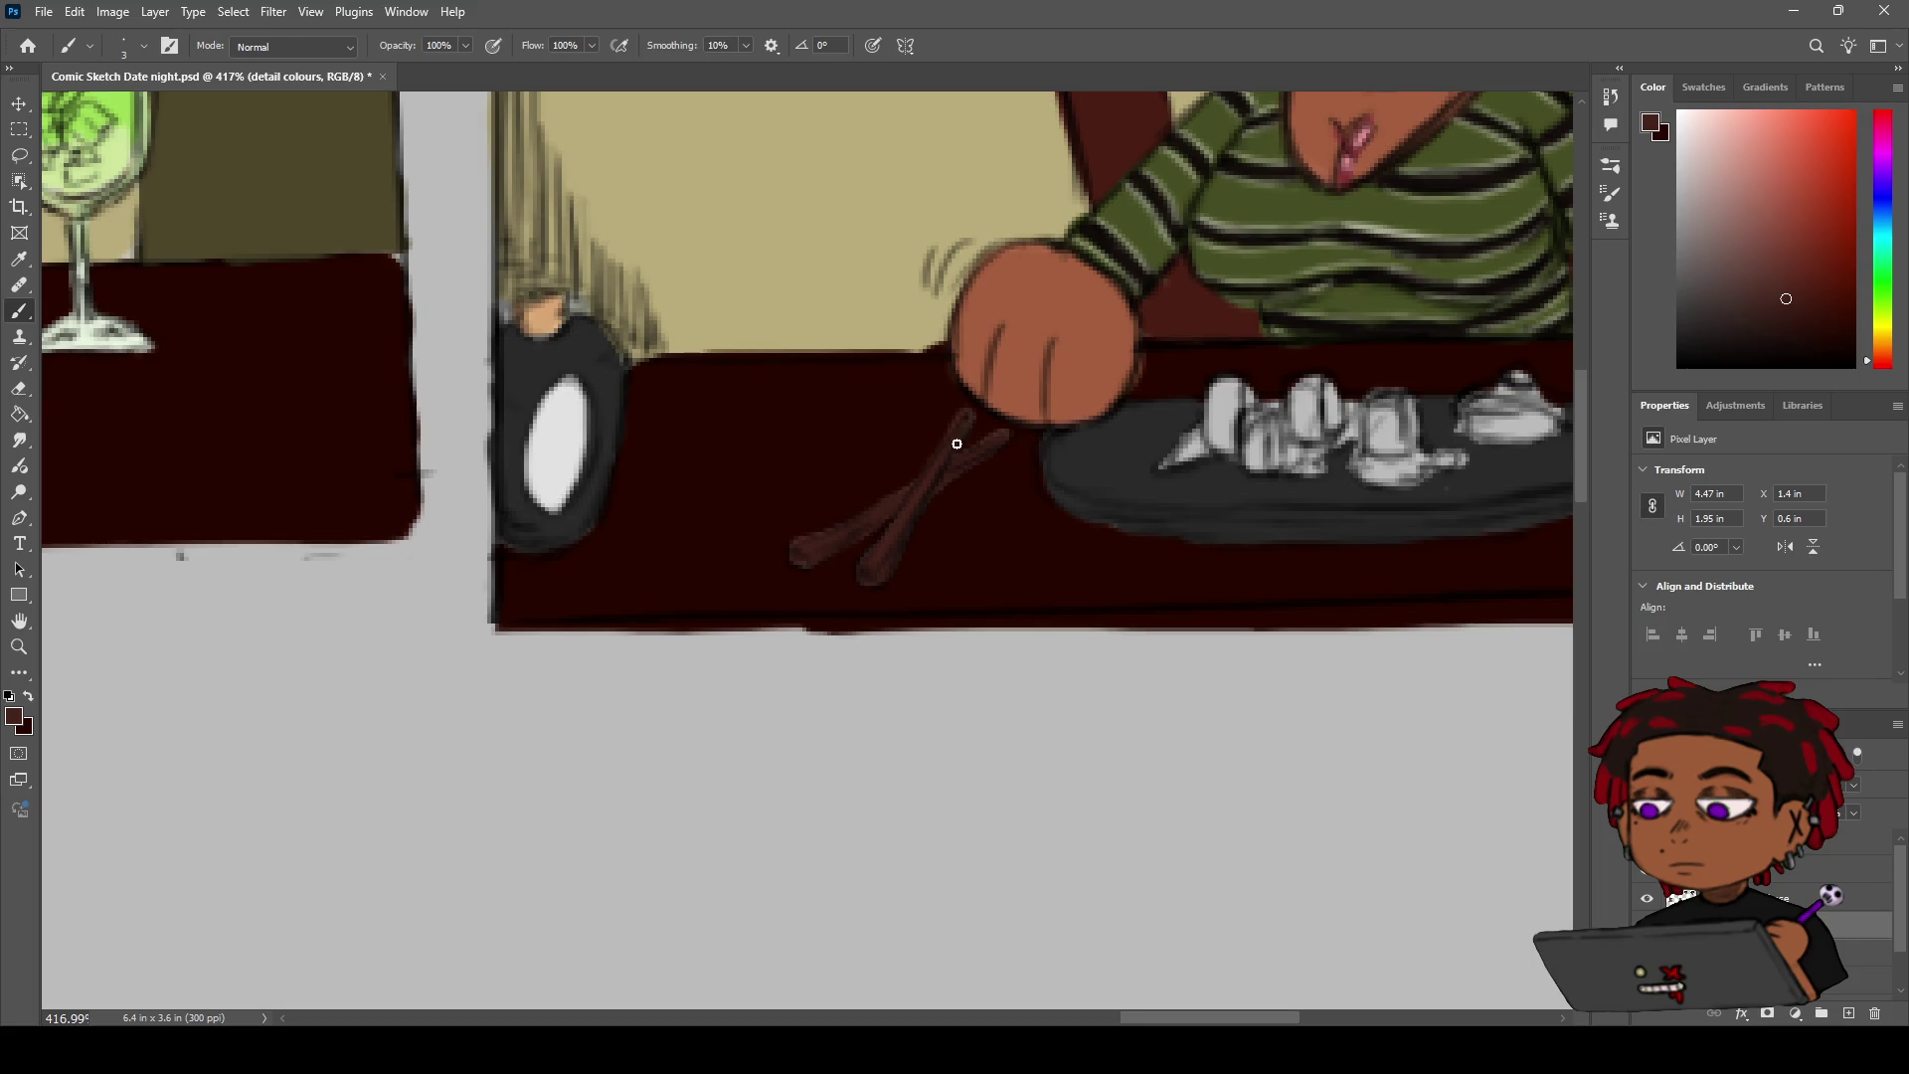
{"action": "key", "text": "z"}
{"action": "mouse_move", "coordinate": [892, 540]}
{"action": "left_mouse_down"}
{"action": "mouse_move", "coordinate": [913, 457]}
{"action": "mouse_move", "coordinate": [992, 355]}
{"action": "left_mouse_up"}
{"action": "key", "text": "h"}
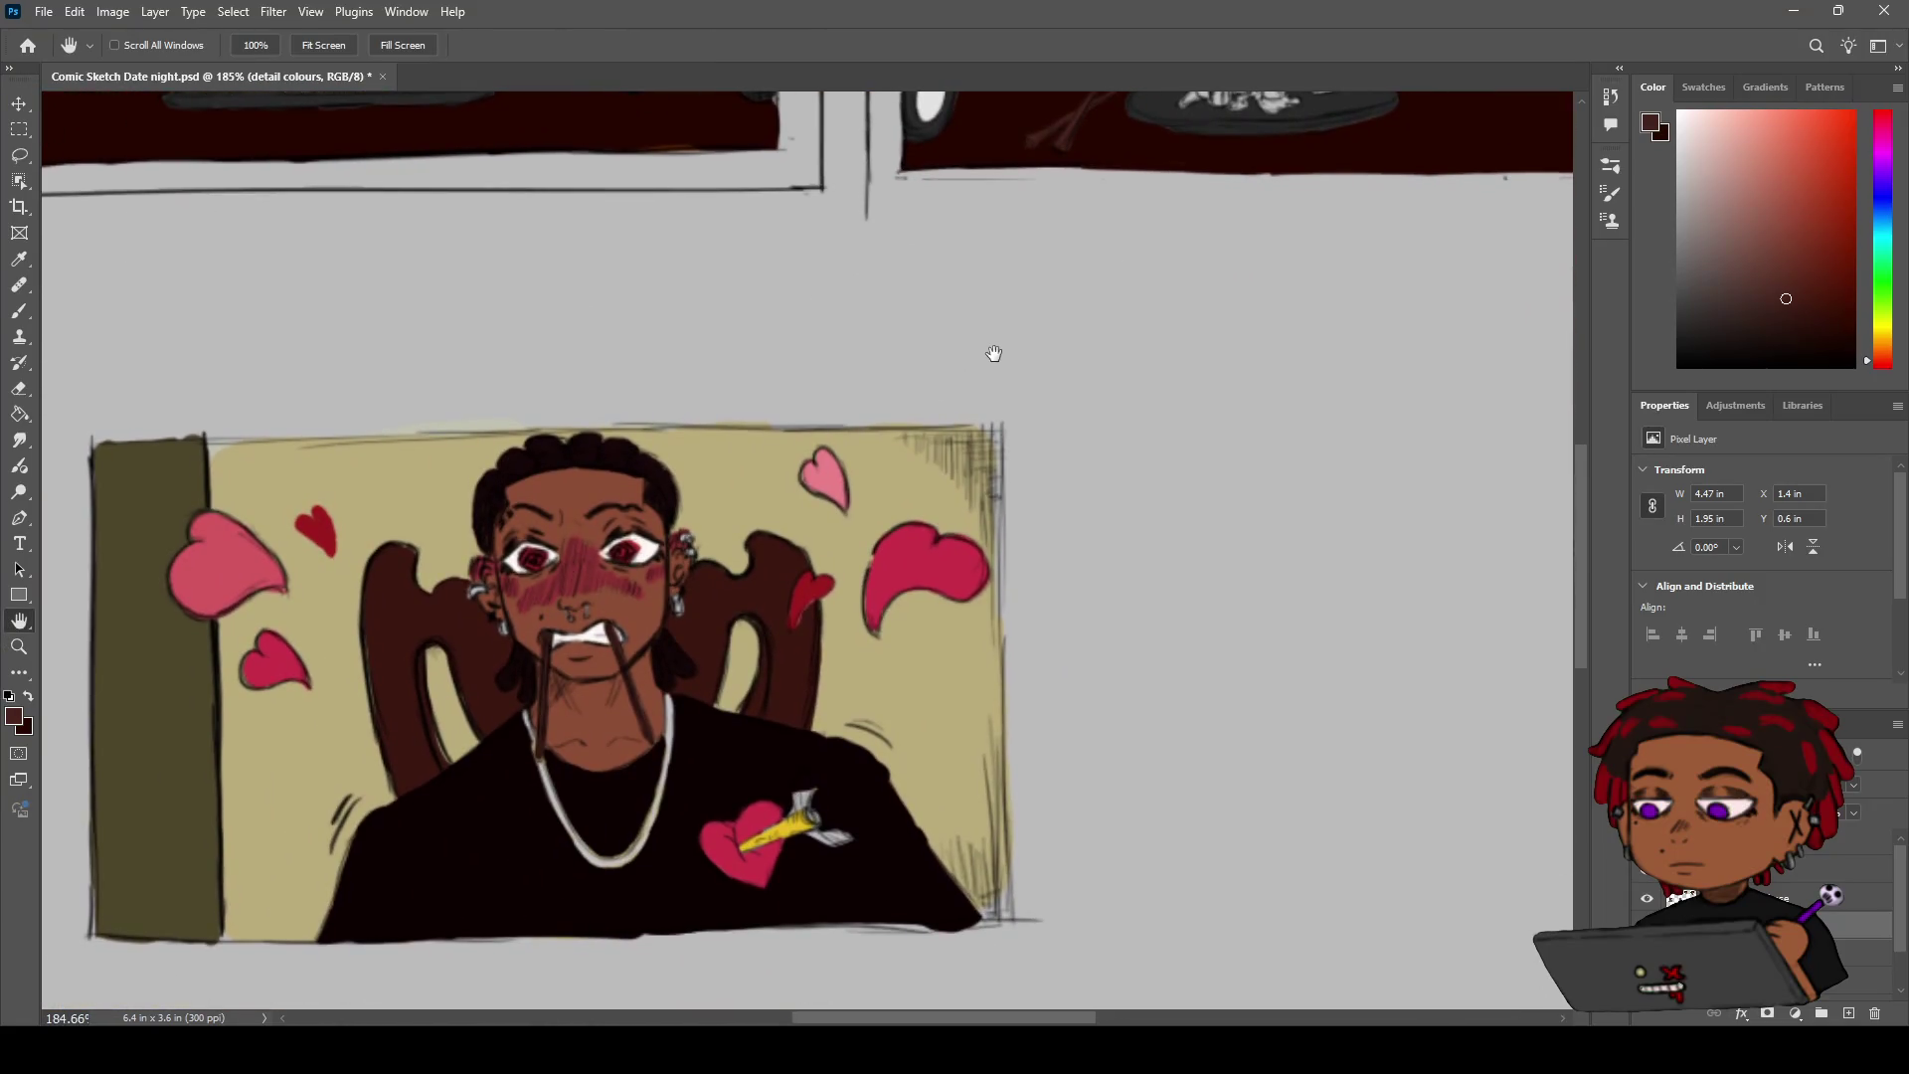
Make COMIC SKETCH 1 active with black paint and zoom in on the man's necklace
{"action": "left_click_drag", "start_coordinate": [1009, 349], "coordinate": [1058, 343]}
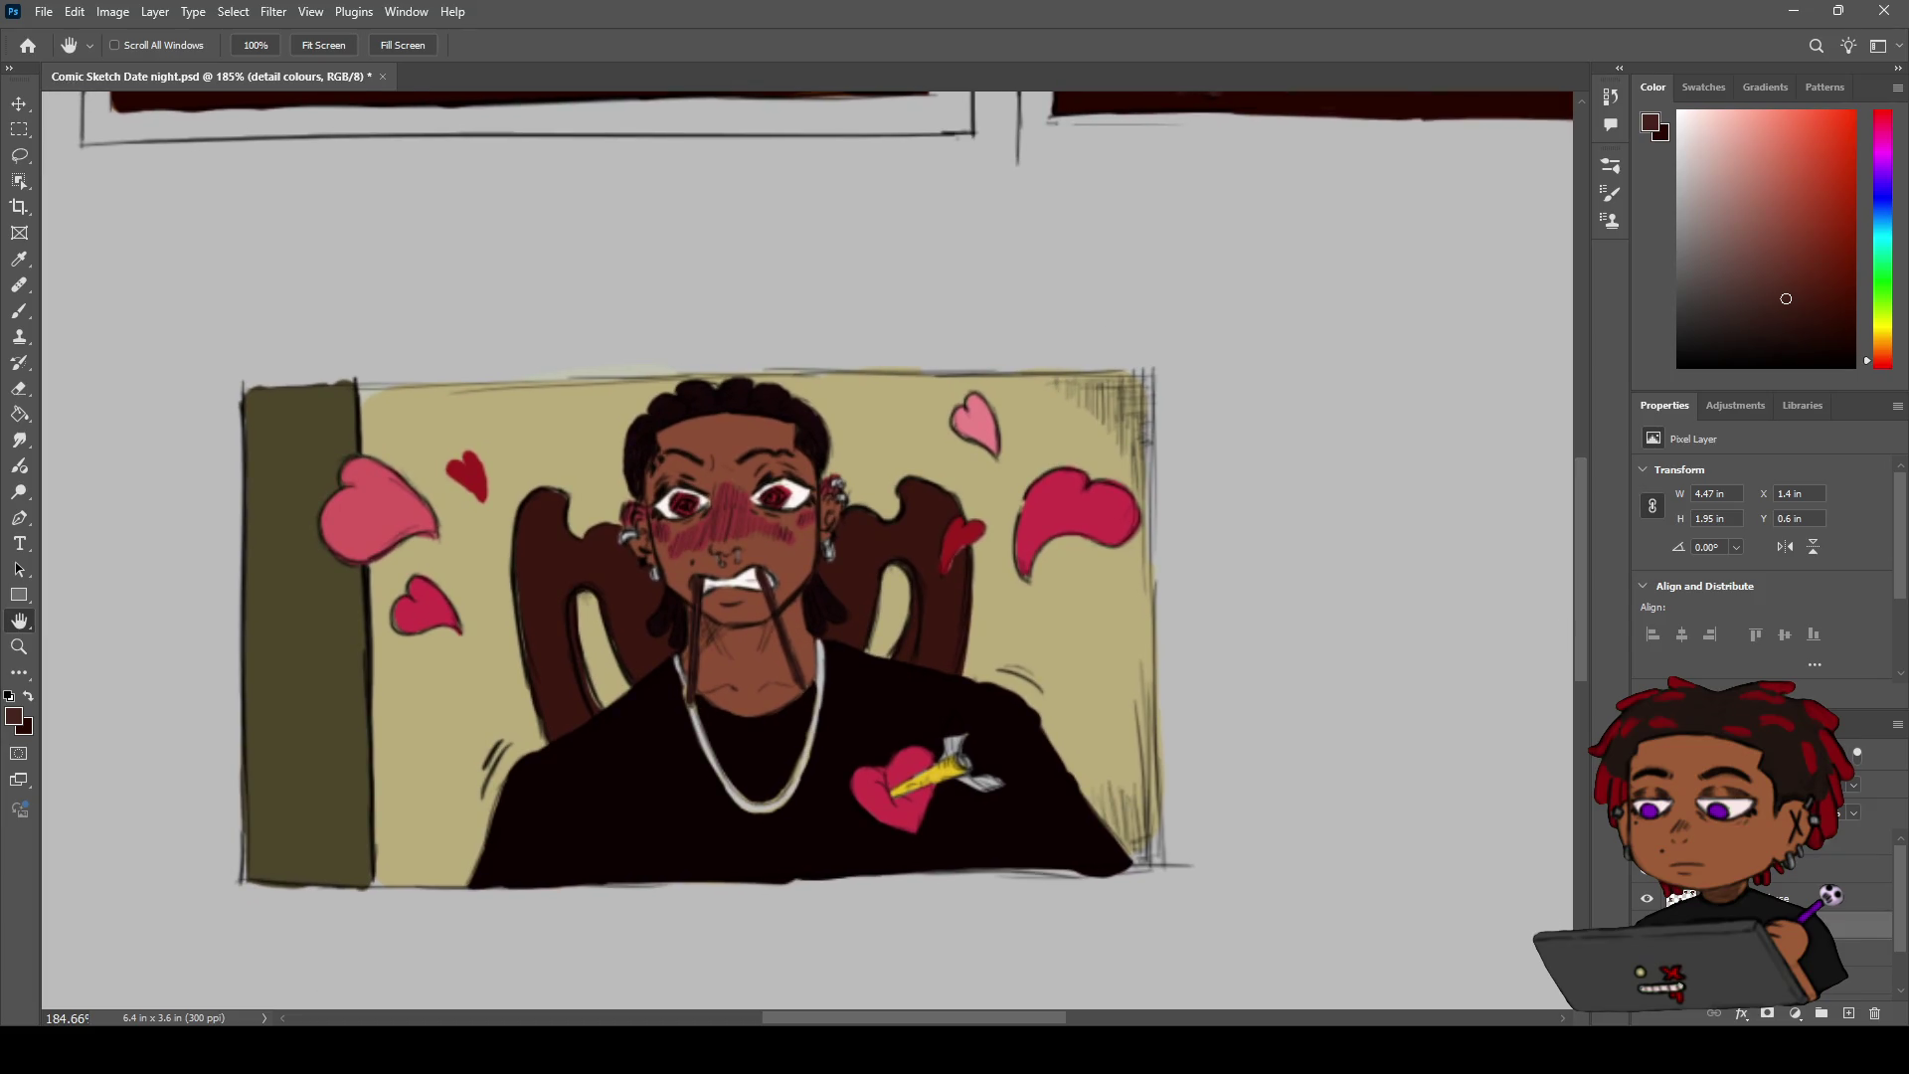
{"action": "left_click", "coordinate": [1849, 841]}
{"action": "key", "text": "i"}
{"action": "left_click", "coordinate": [1239, 721]}
{"action": "key", "text": "z"}
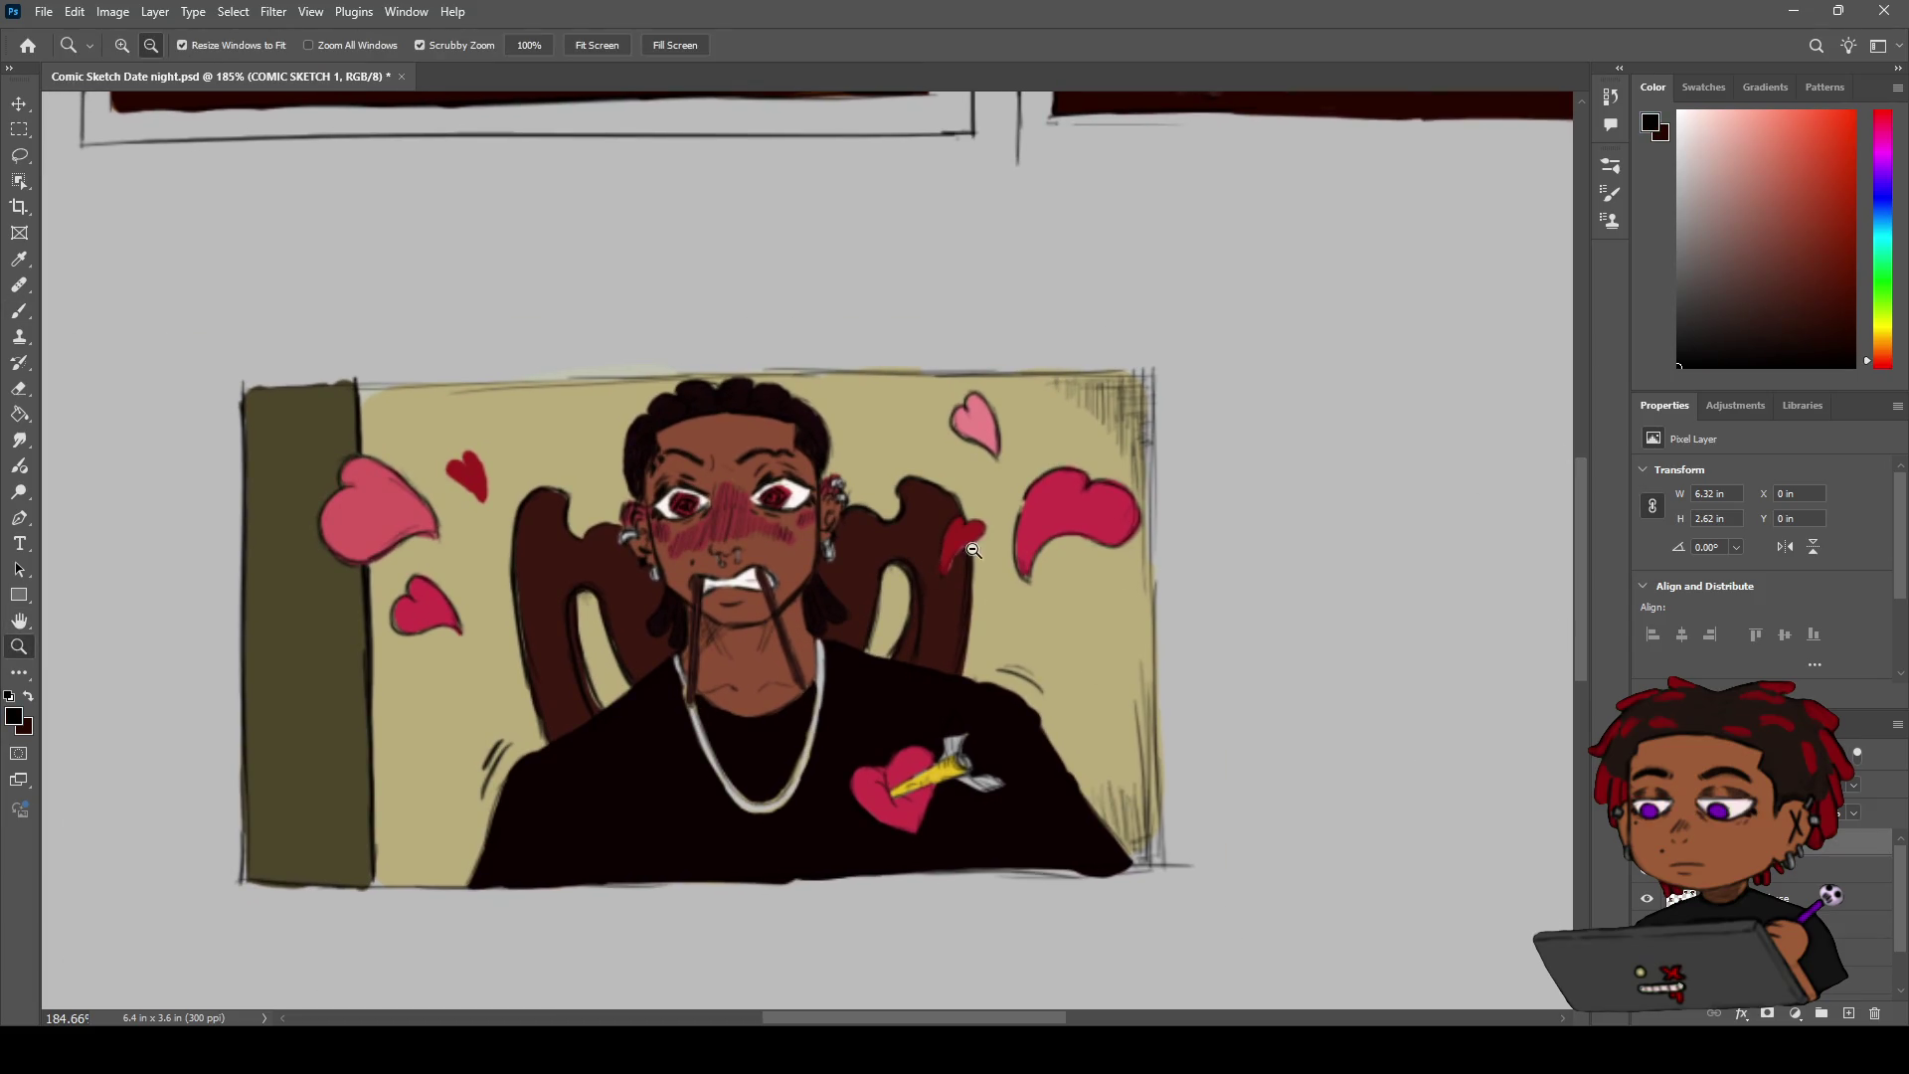
{"action": "left_click_drag", "start_coordinate": [972, 550], "coordinate": [1004, 550]}
{"action": "key", "text": "h"}
{"action": "left_click_drag", "start_coordinate": [844, 652], "coordinate": [856, 604]}
{"action": "key", "text": "b"}
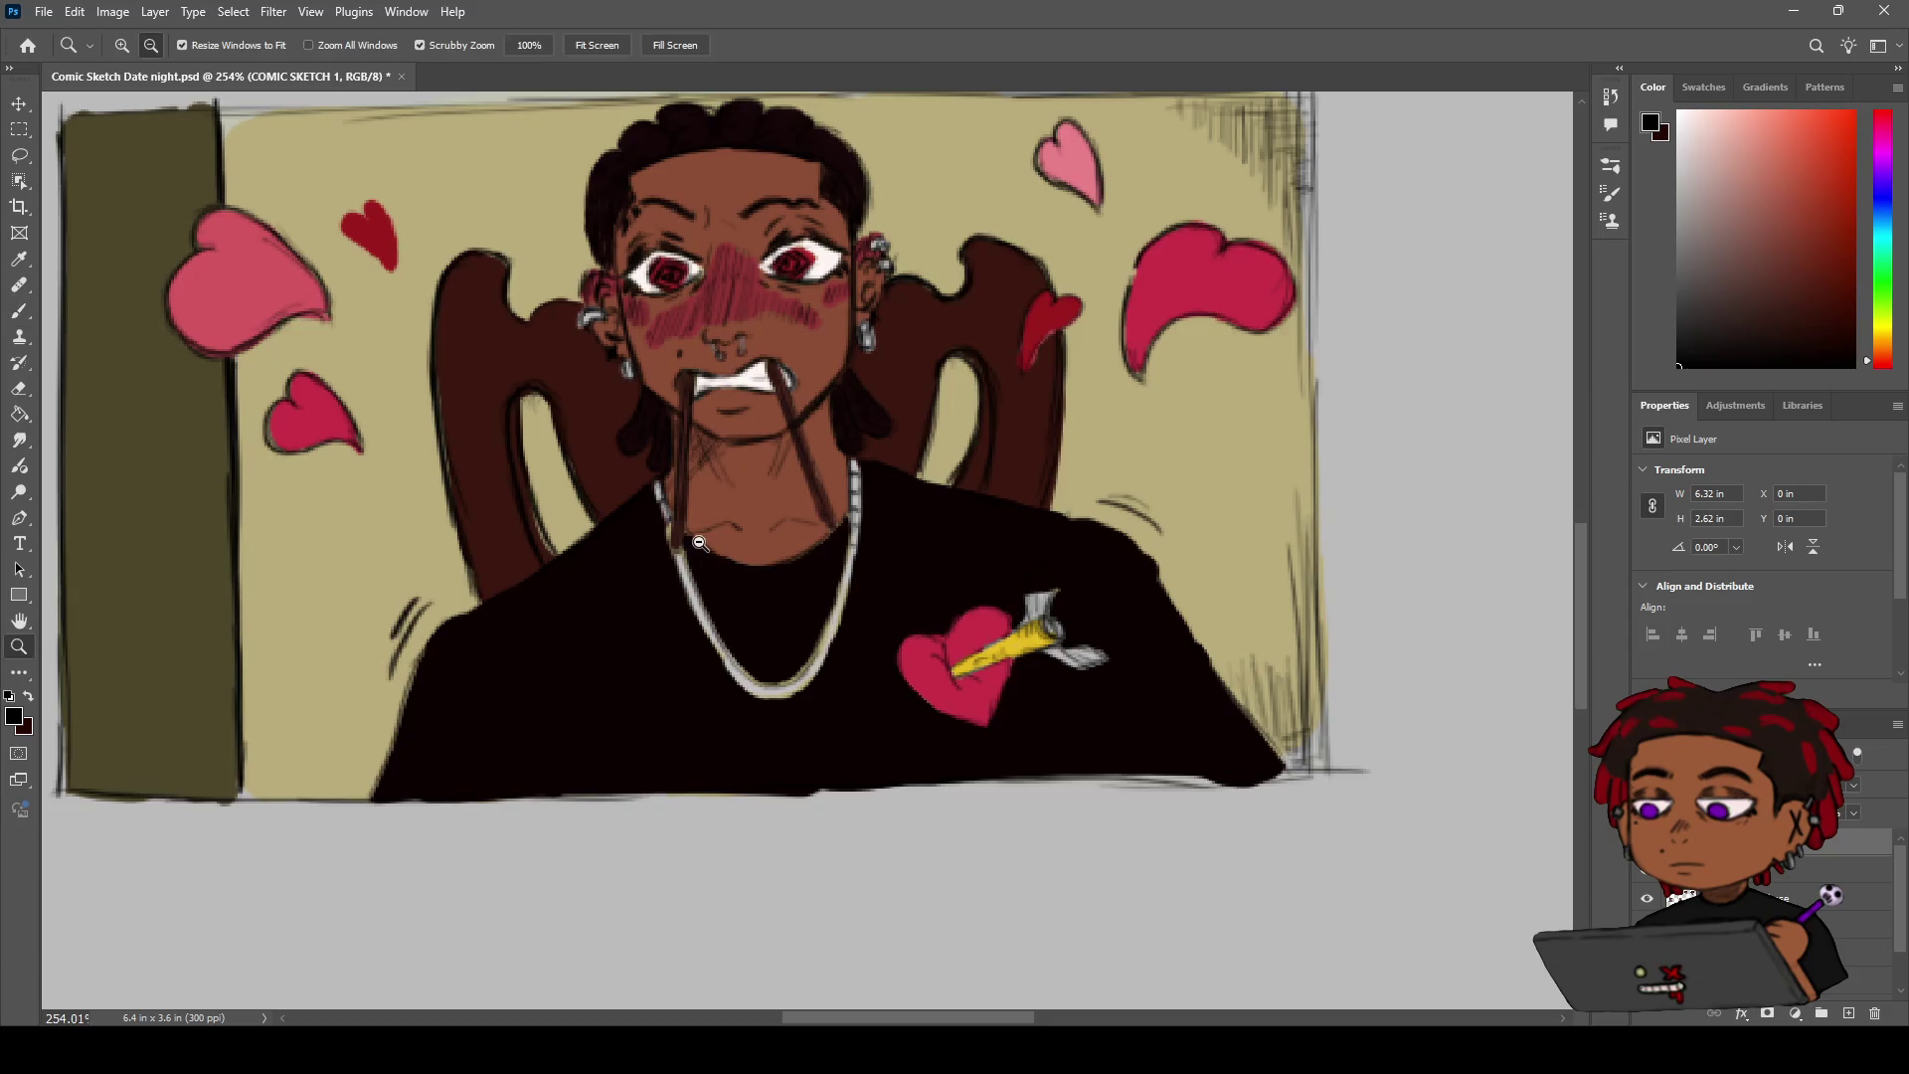
Brush dark link divisions along the necklace's left edge, bottom and right side
{"action": "scroll", "coordinate": [695, 540], "scroll_direction": "up", "scroll_amount": 3}
{"action": "scroll", "coordinate": [686, 542], "scroll_direction": "up", "scroll_amount": 1}
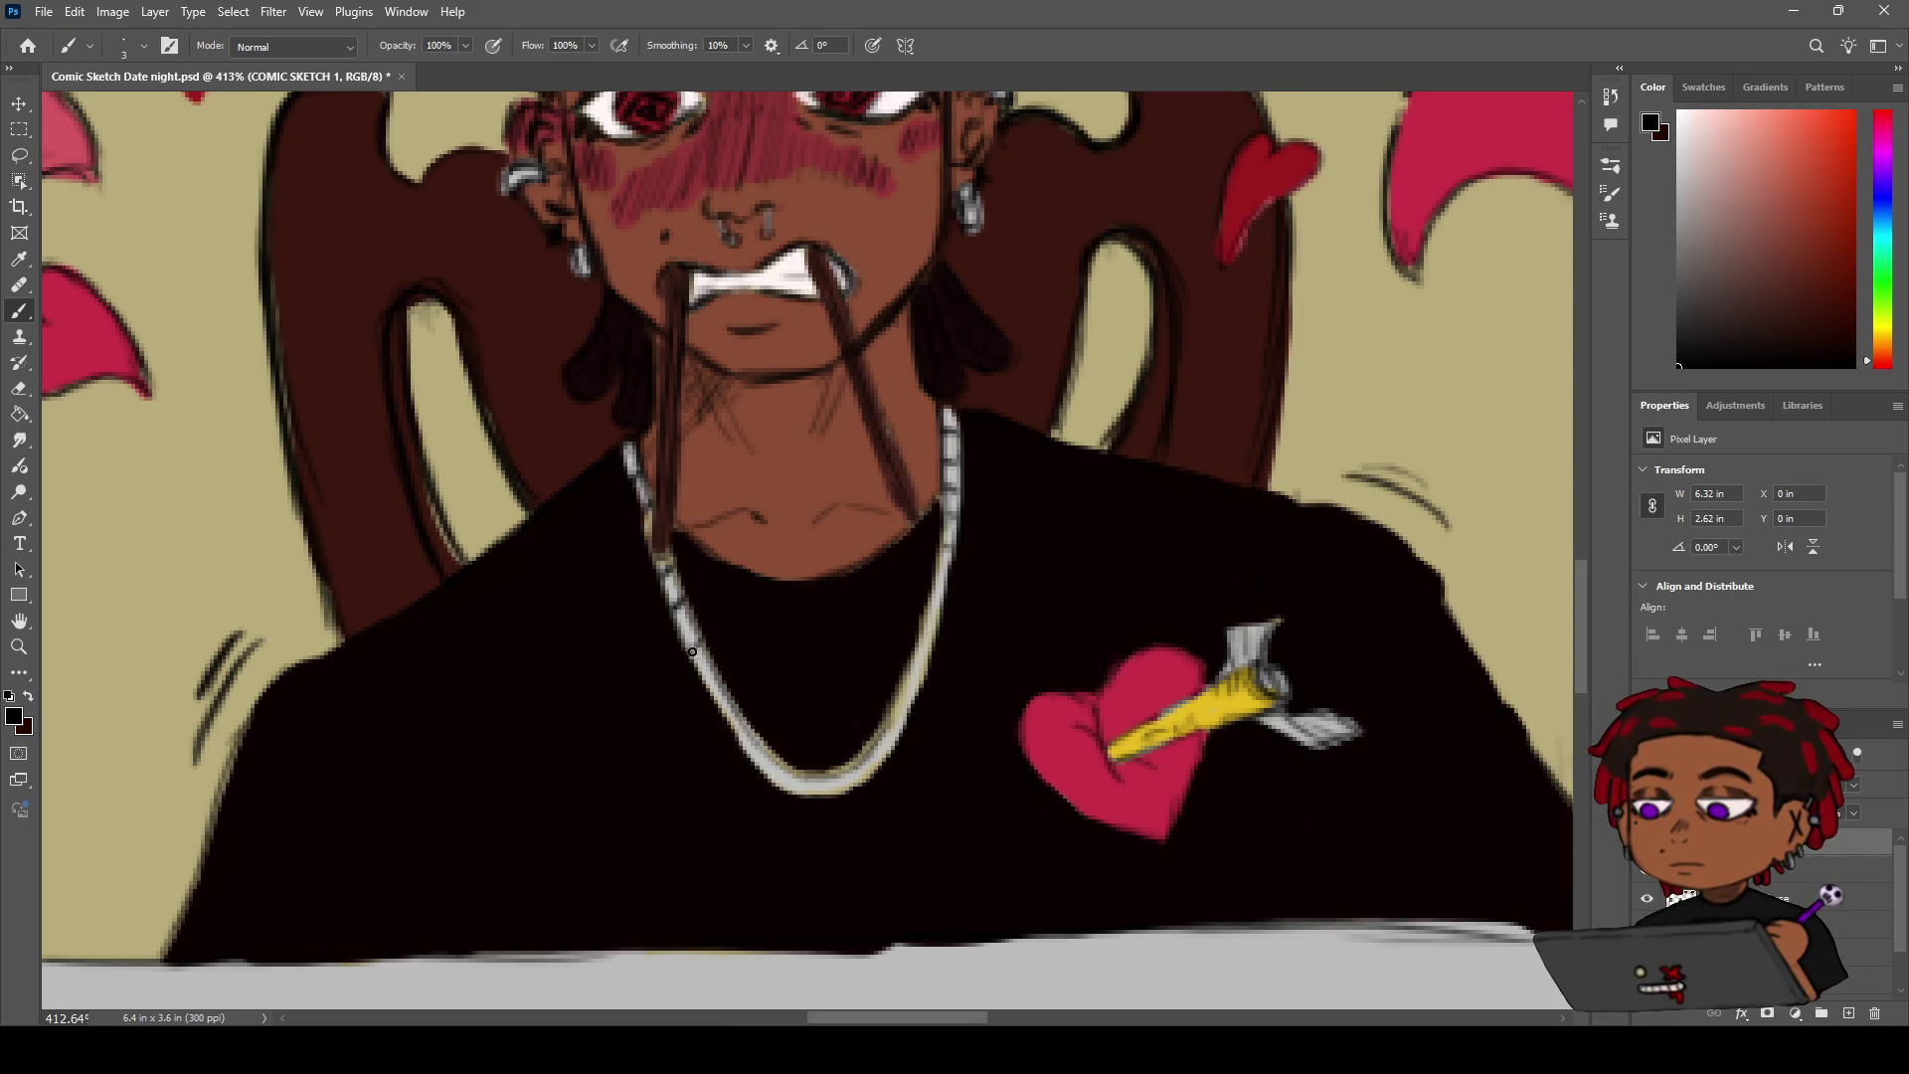
{"action": "left_click_drag", "start_coordinate": [686, 650], "coordinate": [701, 642]}
{"action": "left_click", "coordinate": [810, 782]}
{"action": "left_click", "coordinate": [853, 780]}
{"action": "left_click", "coordinate": [890, 734]}
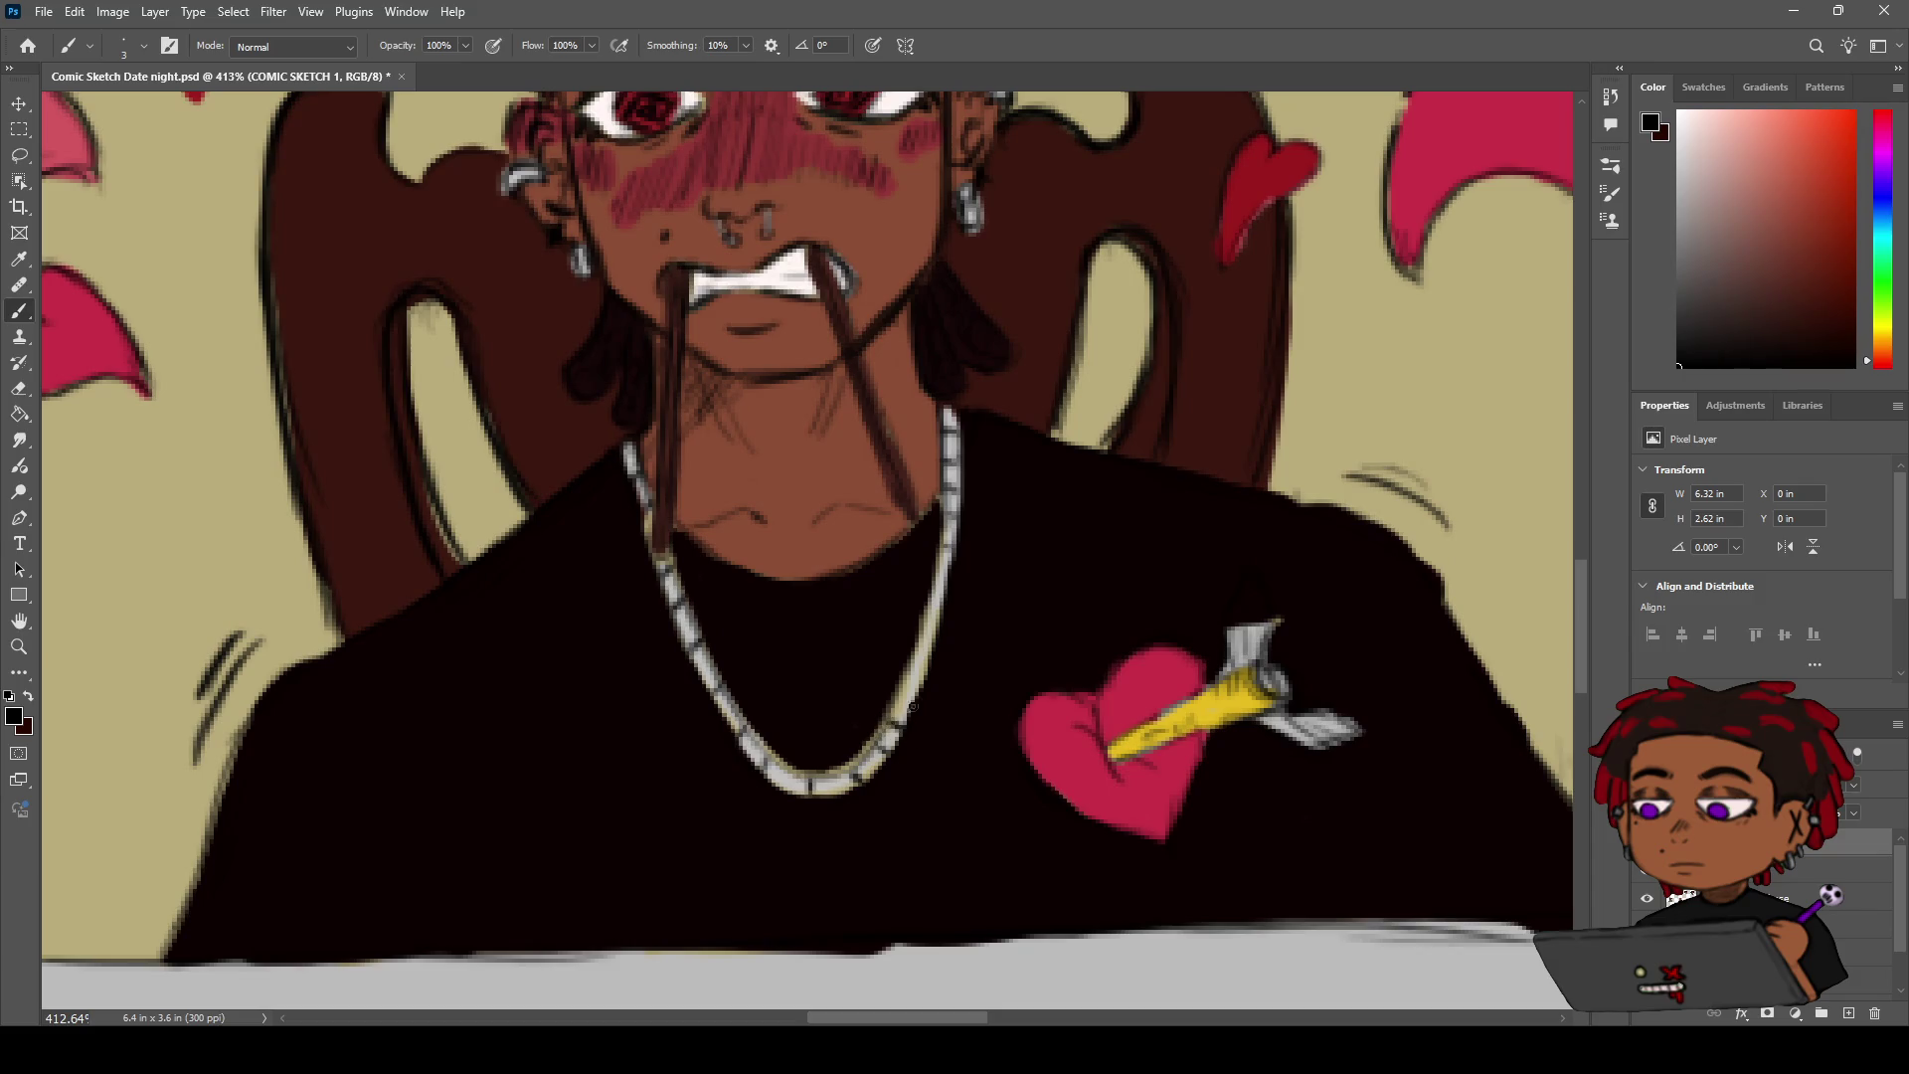
{"action": "left_click", "coordinate": [901, 695]}
Switch to the detail colours layer and sample the necklace's pale silver-grey
{"action": "key", "text": "z"}
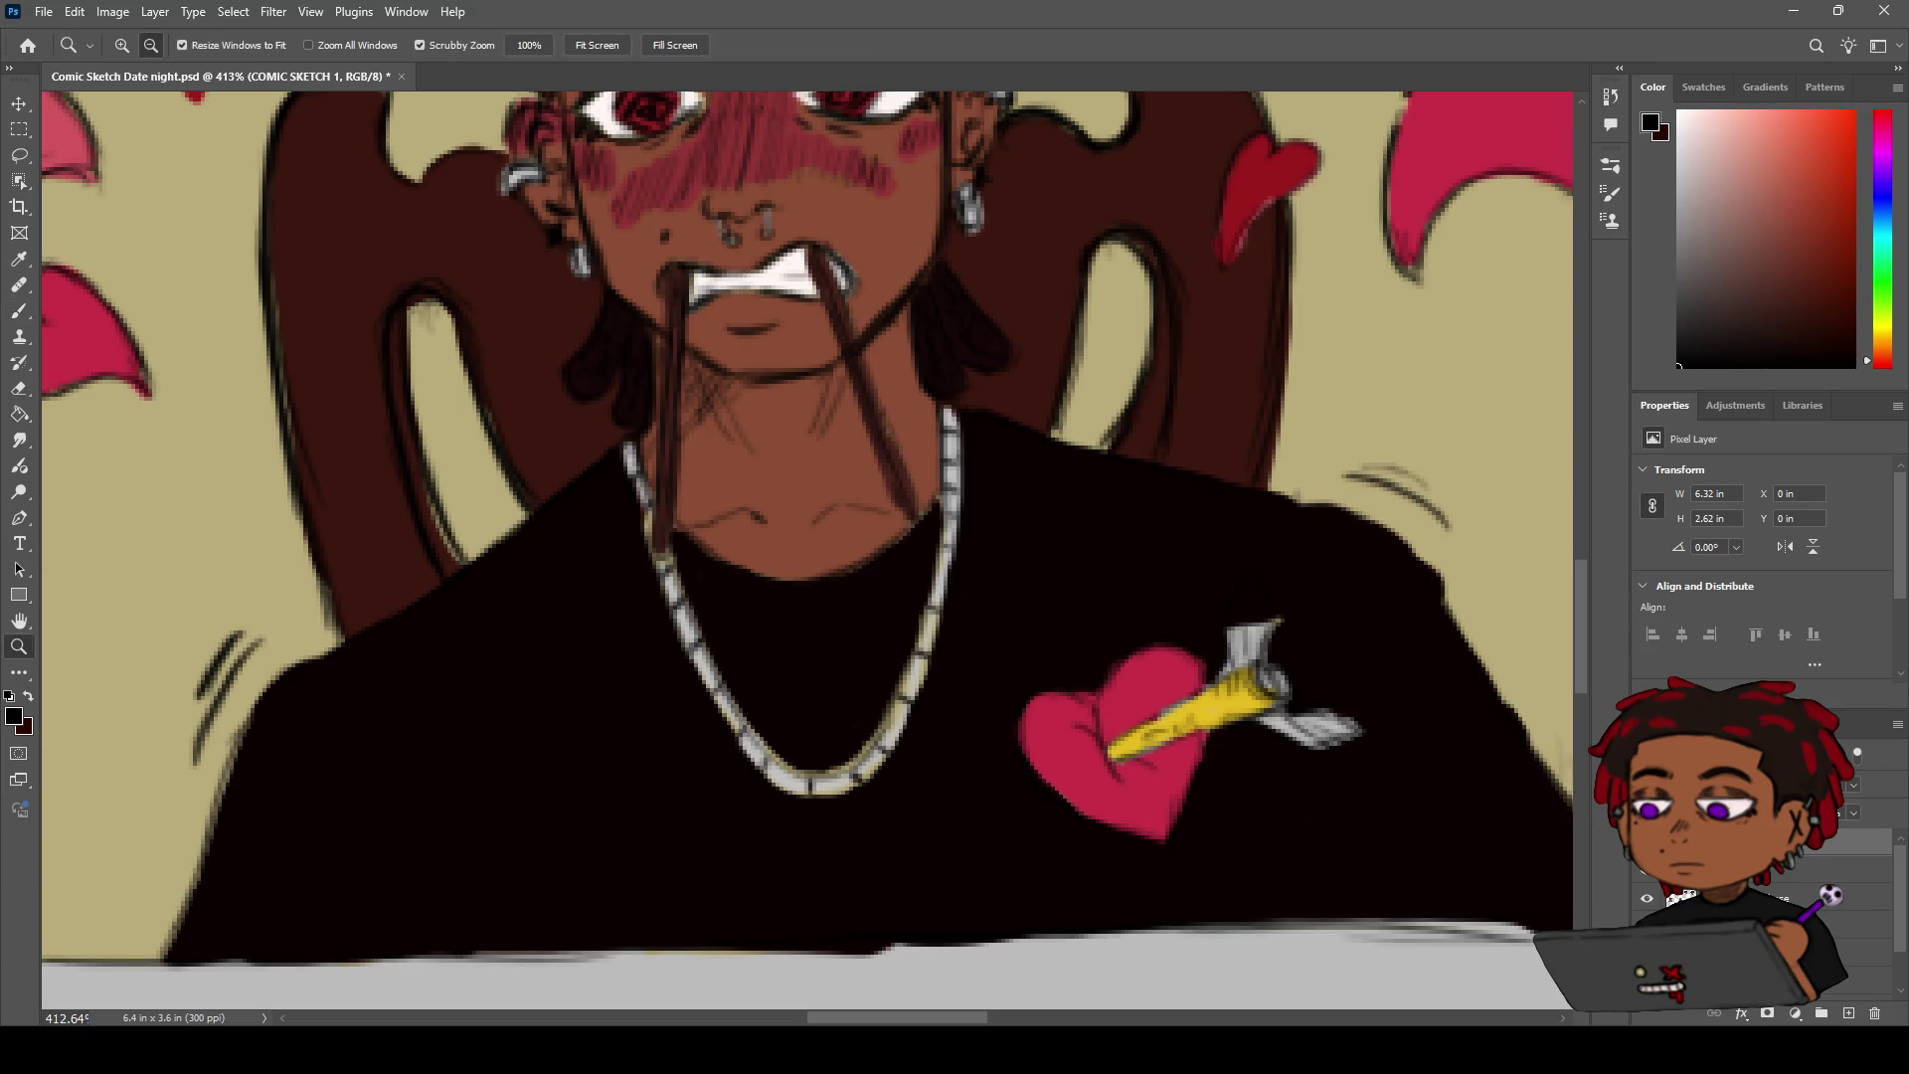
{"action": "left_click_drag", "start_coordinate": [959, 580], "coordinate": [906, 602]}
{"action": "scroll", "coordinate": [906, 601], "scroll_direction": "up", "scroll_amount": 1}
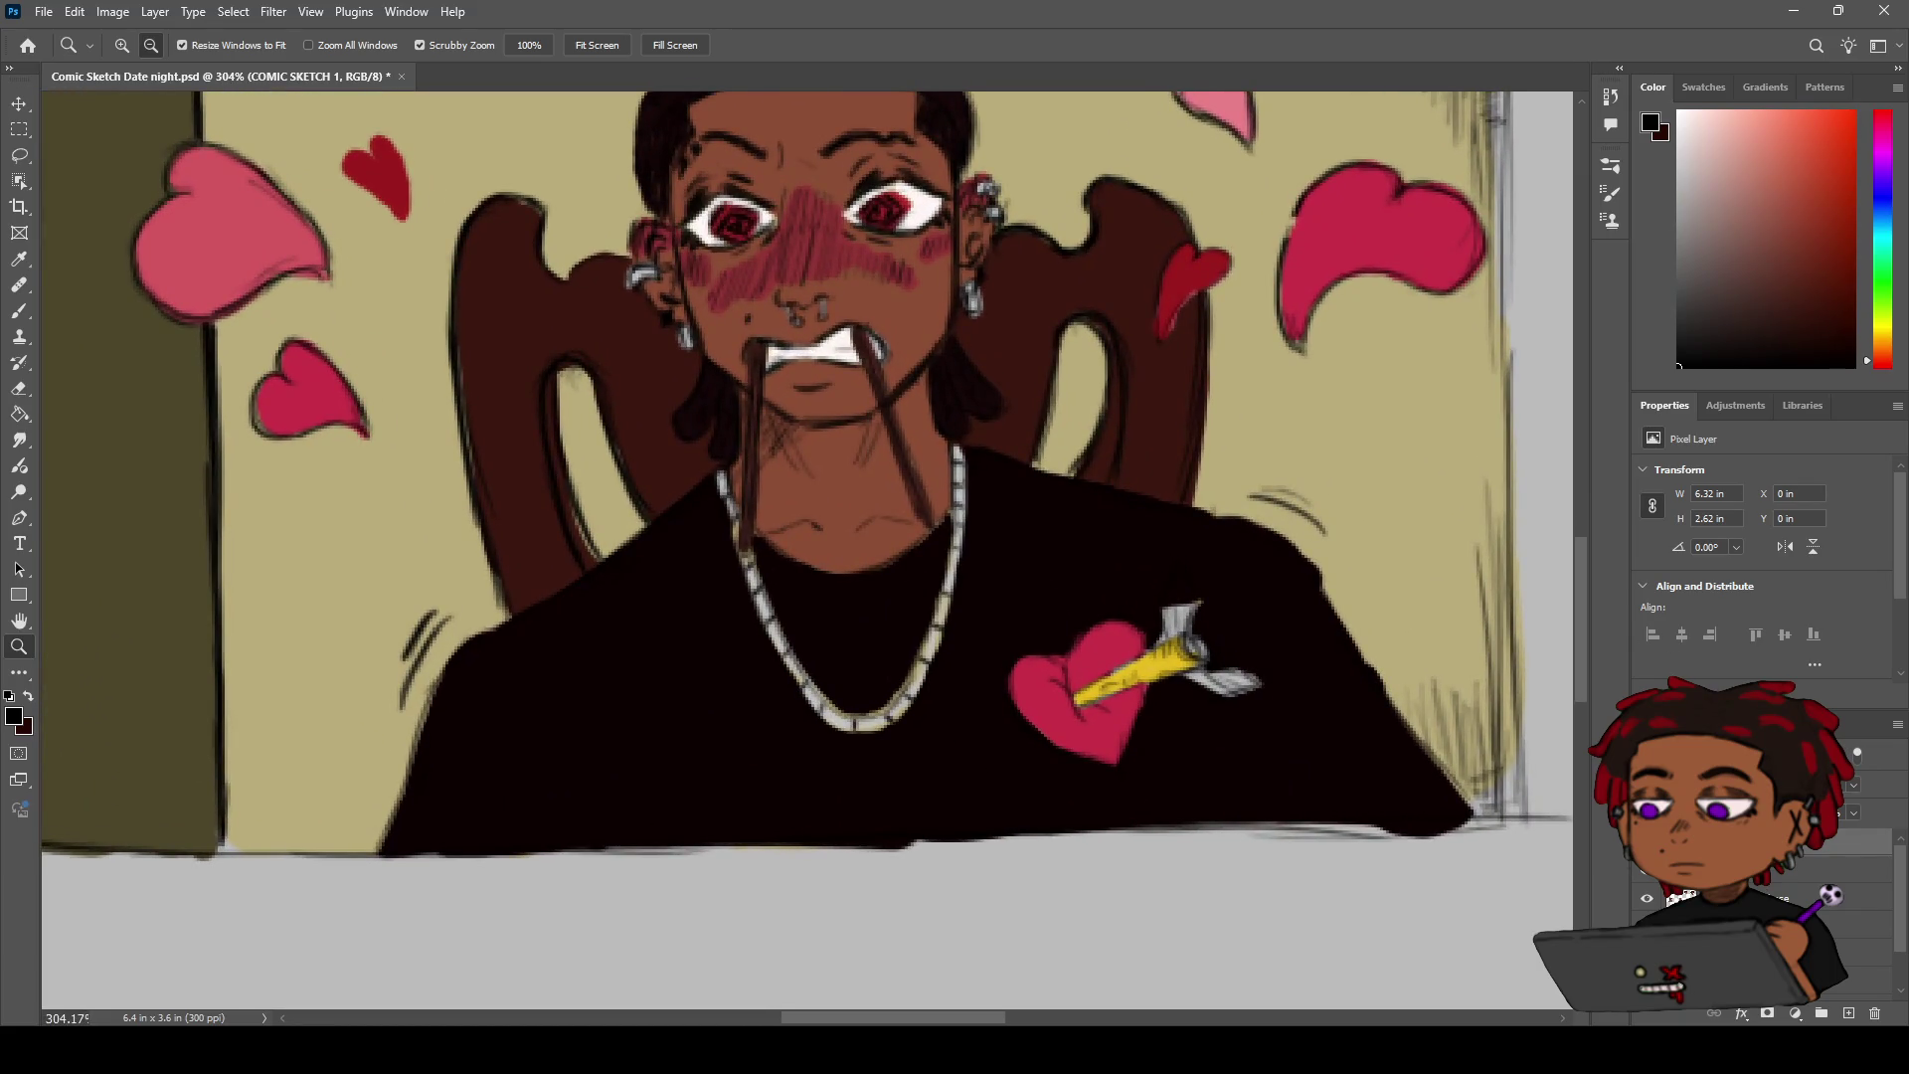
{"action": "left_click", "coordinate": [1770, 870]}
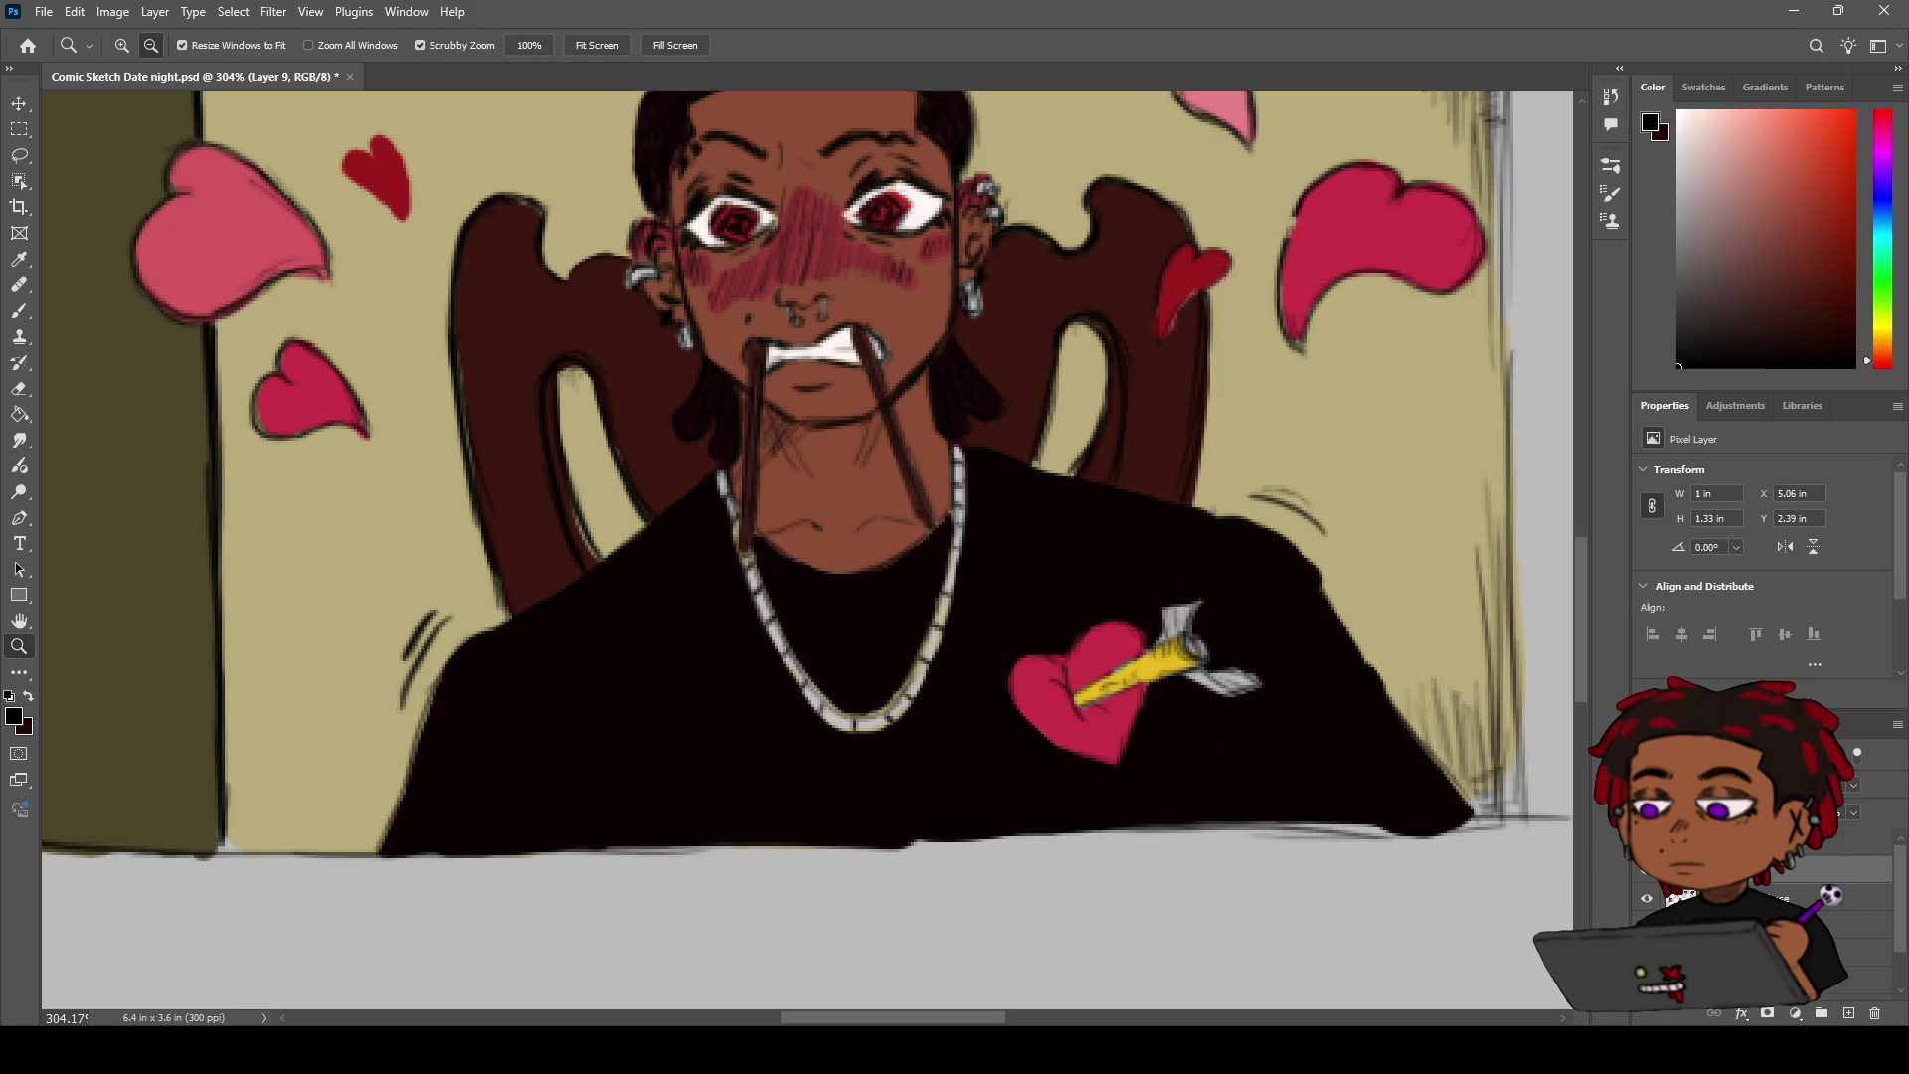
{"action": "left_click", "coordinate": [1790, 924]}
{"action": "key", "text": "b"}
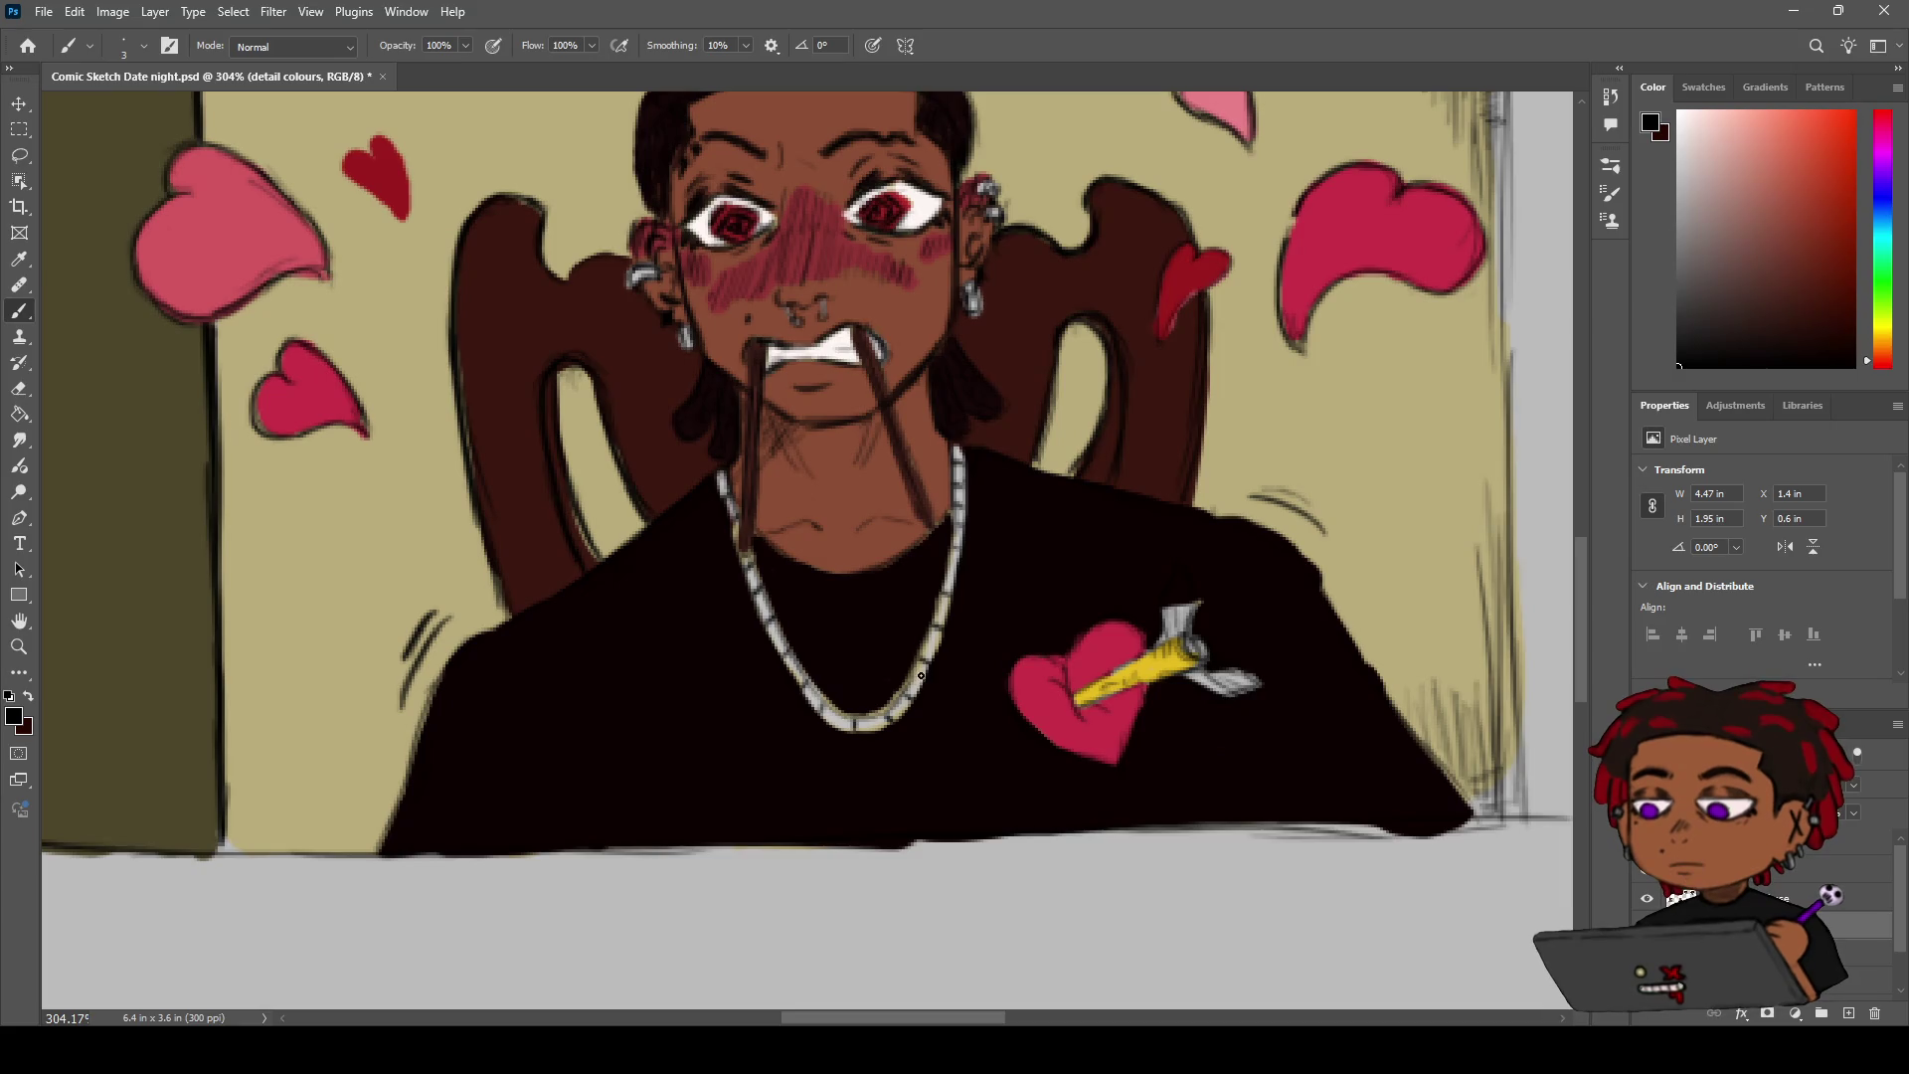
{"action": "key", "text": "i"}
{"action": "left_click_drag", "start_coordinate": [796, 647], "coordinate": [786, 621]}
{"action": "key", "text": "b"}
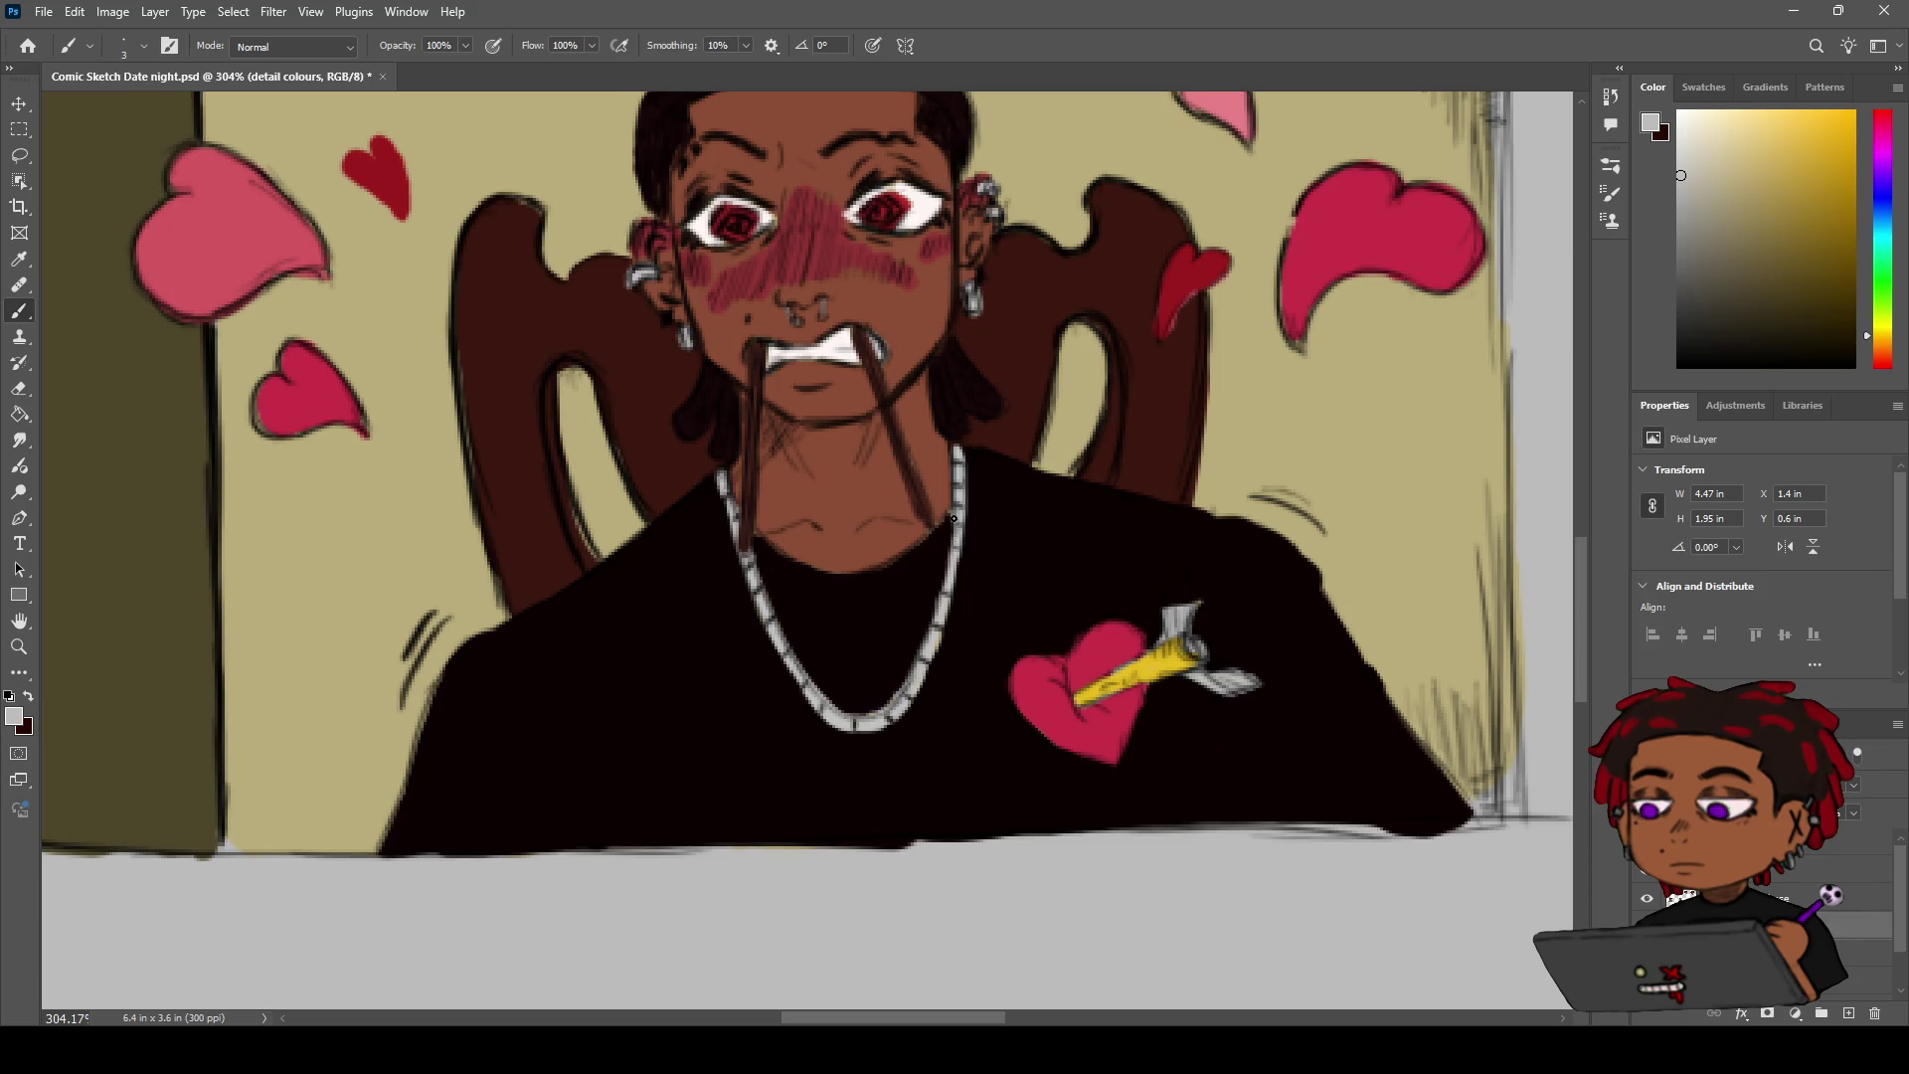
Bring the man's face into view and sample the chair's dark brown with the Eyedropper
{"action": "key", "text": "h"}
{"action": "left_click_drag", "start_coordinate": [950, 454], "coordinate": [868, 556]}
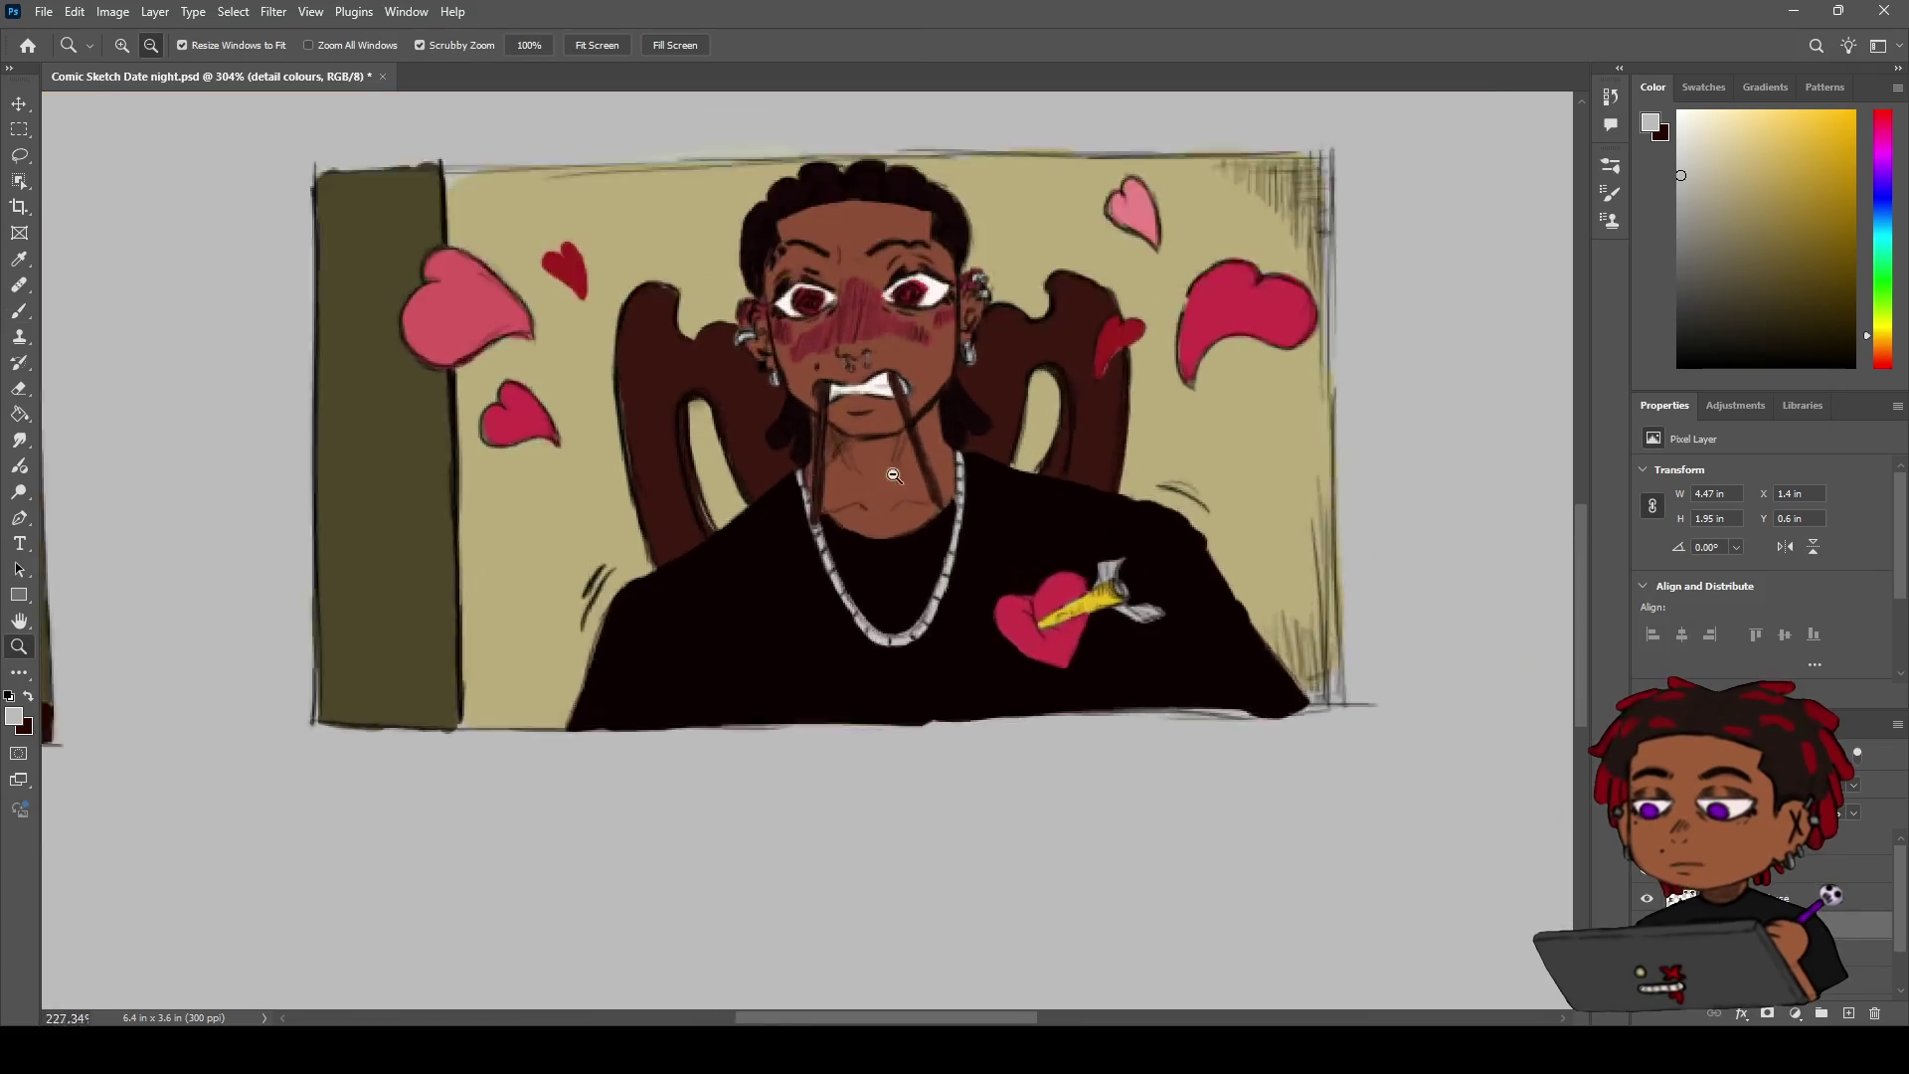
{"action": "key", "text": "b"}
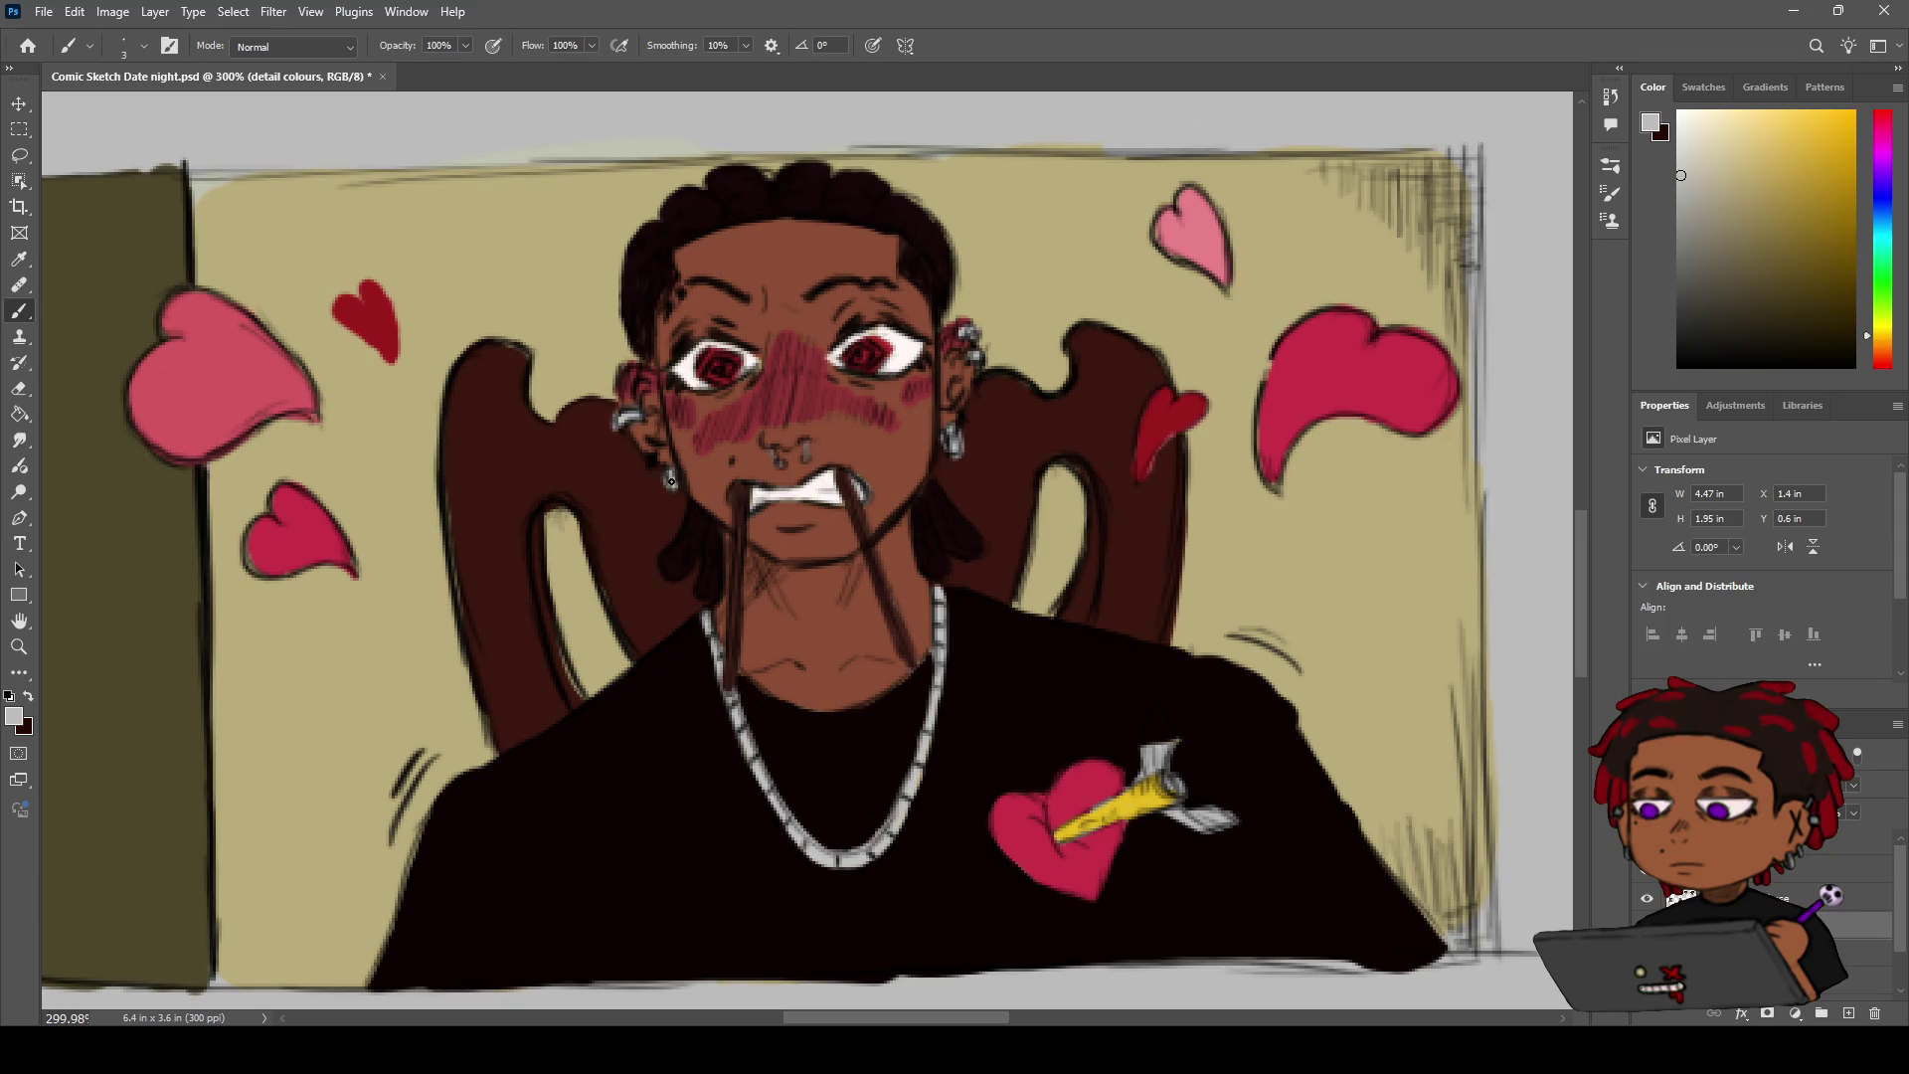
{"action": "key", "text": "i"}
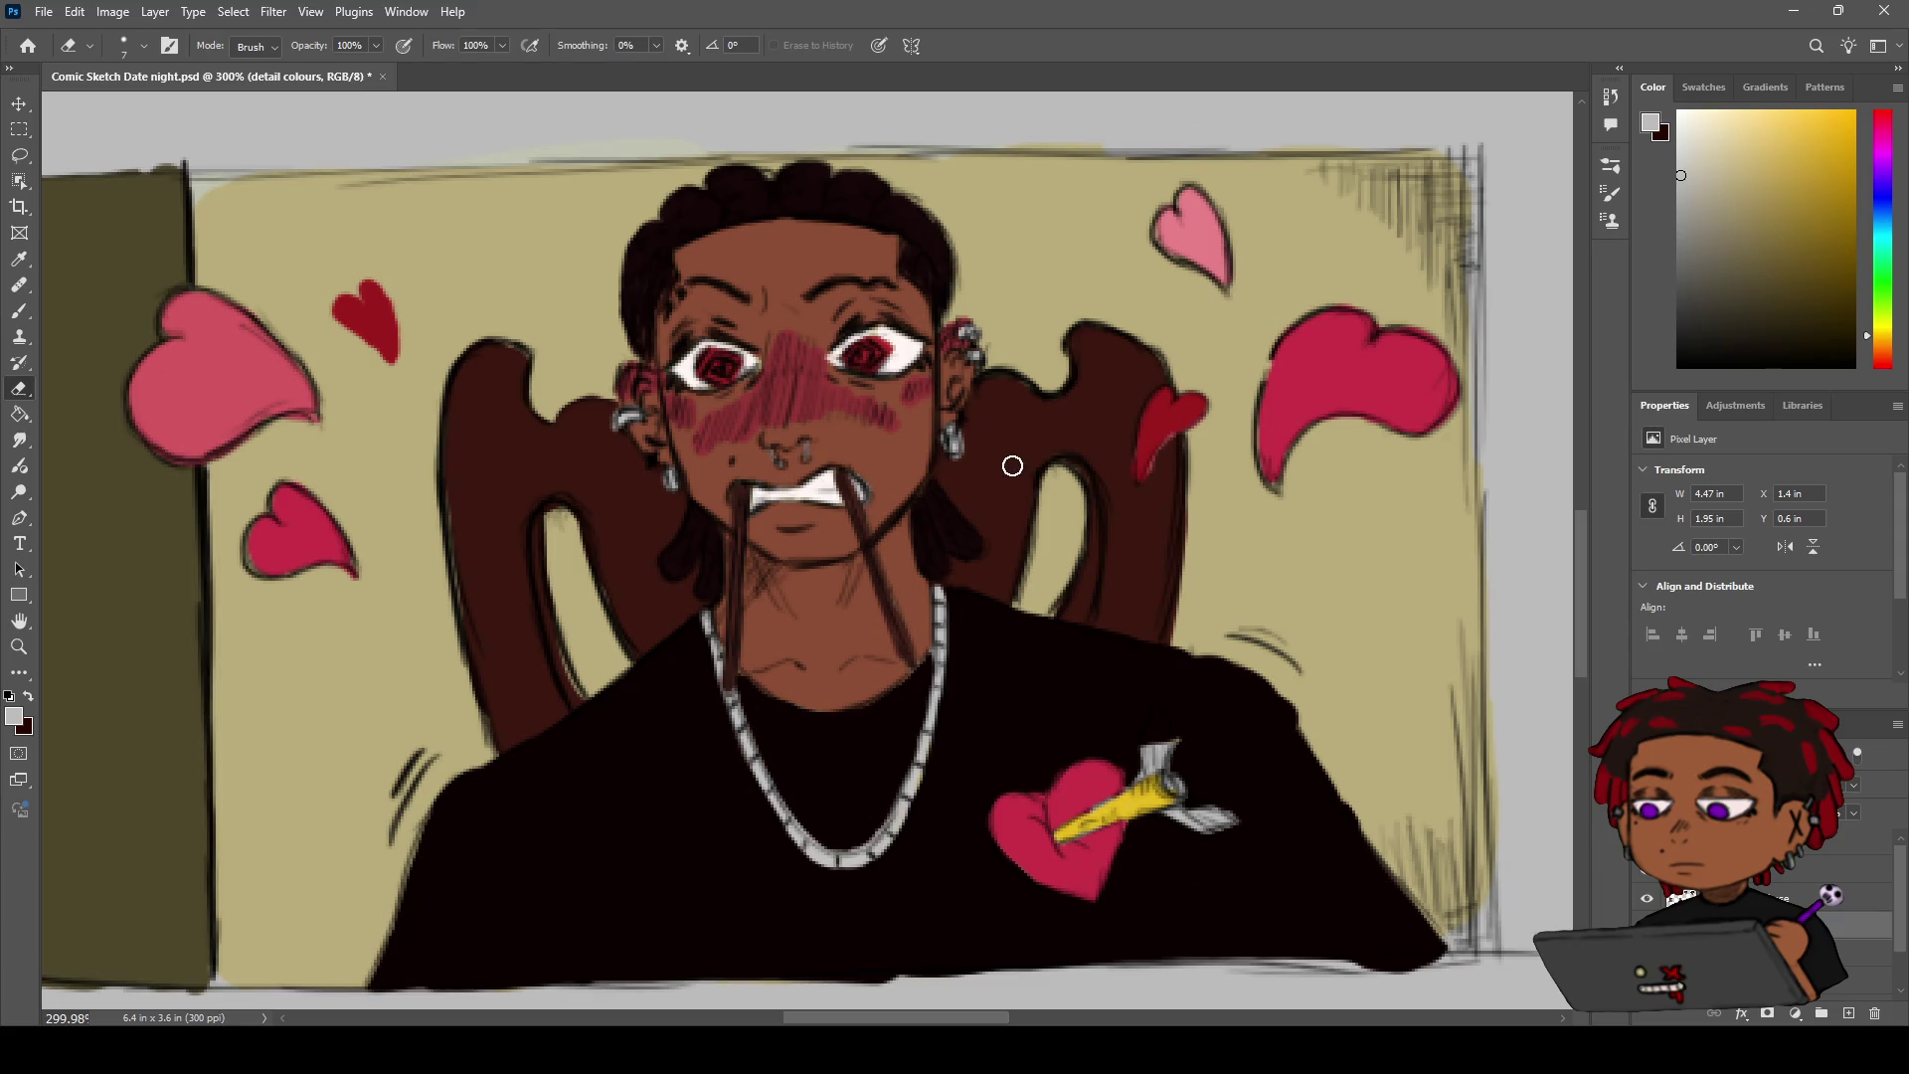
{"action": "left_click", "coordinate": [1027, 448]}
{"action": "left_click", "coordinate": [1006, 424], "text": "ctrl"}
Make the sketch colour base layer active and zoom out to see both comic panels
{"action": "key", "text": "z"}
{"action": "left_click_drag", "start_coordinate": [1006, 424], "coordinate": [970, 457]}
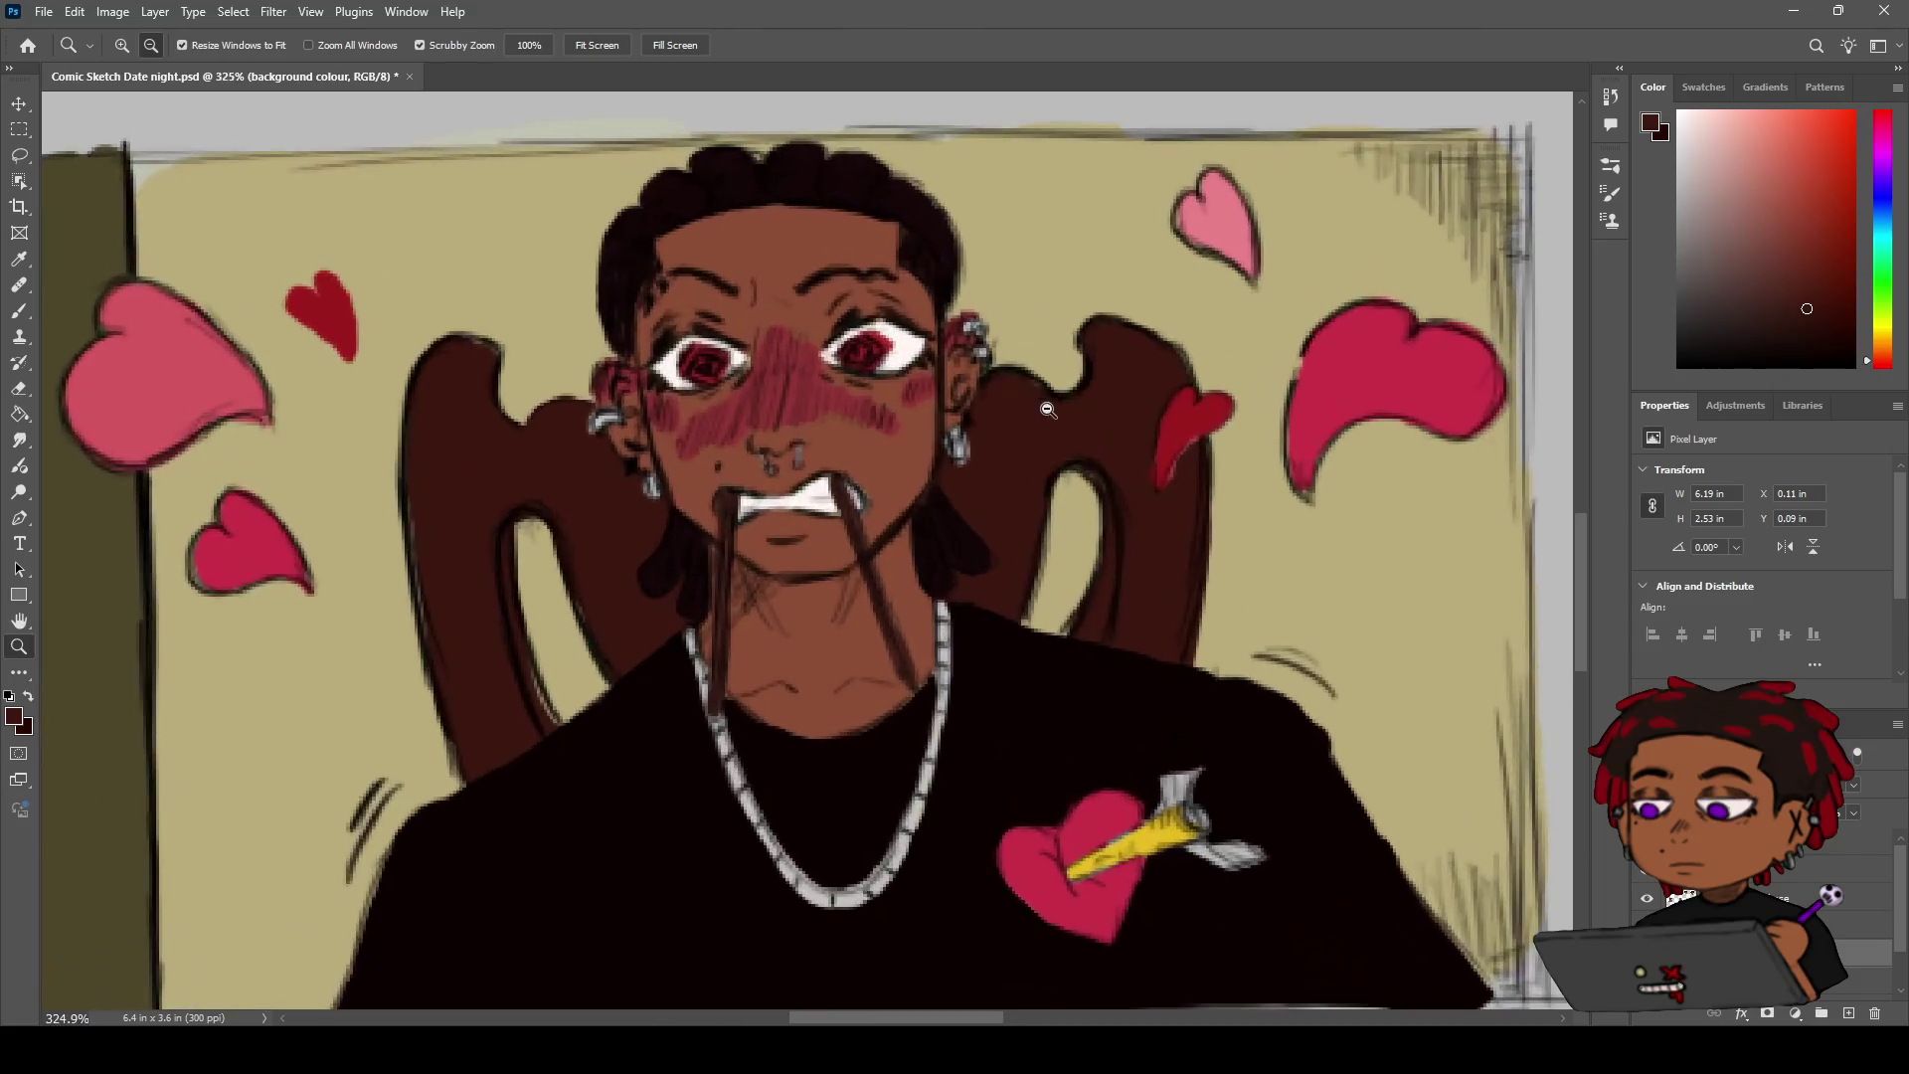
{"action": "key", "text": "b"}
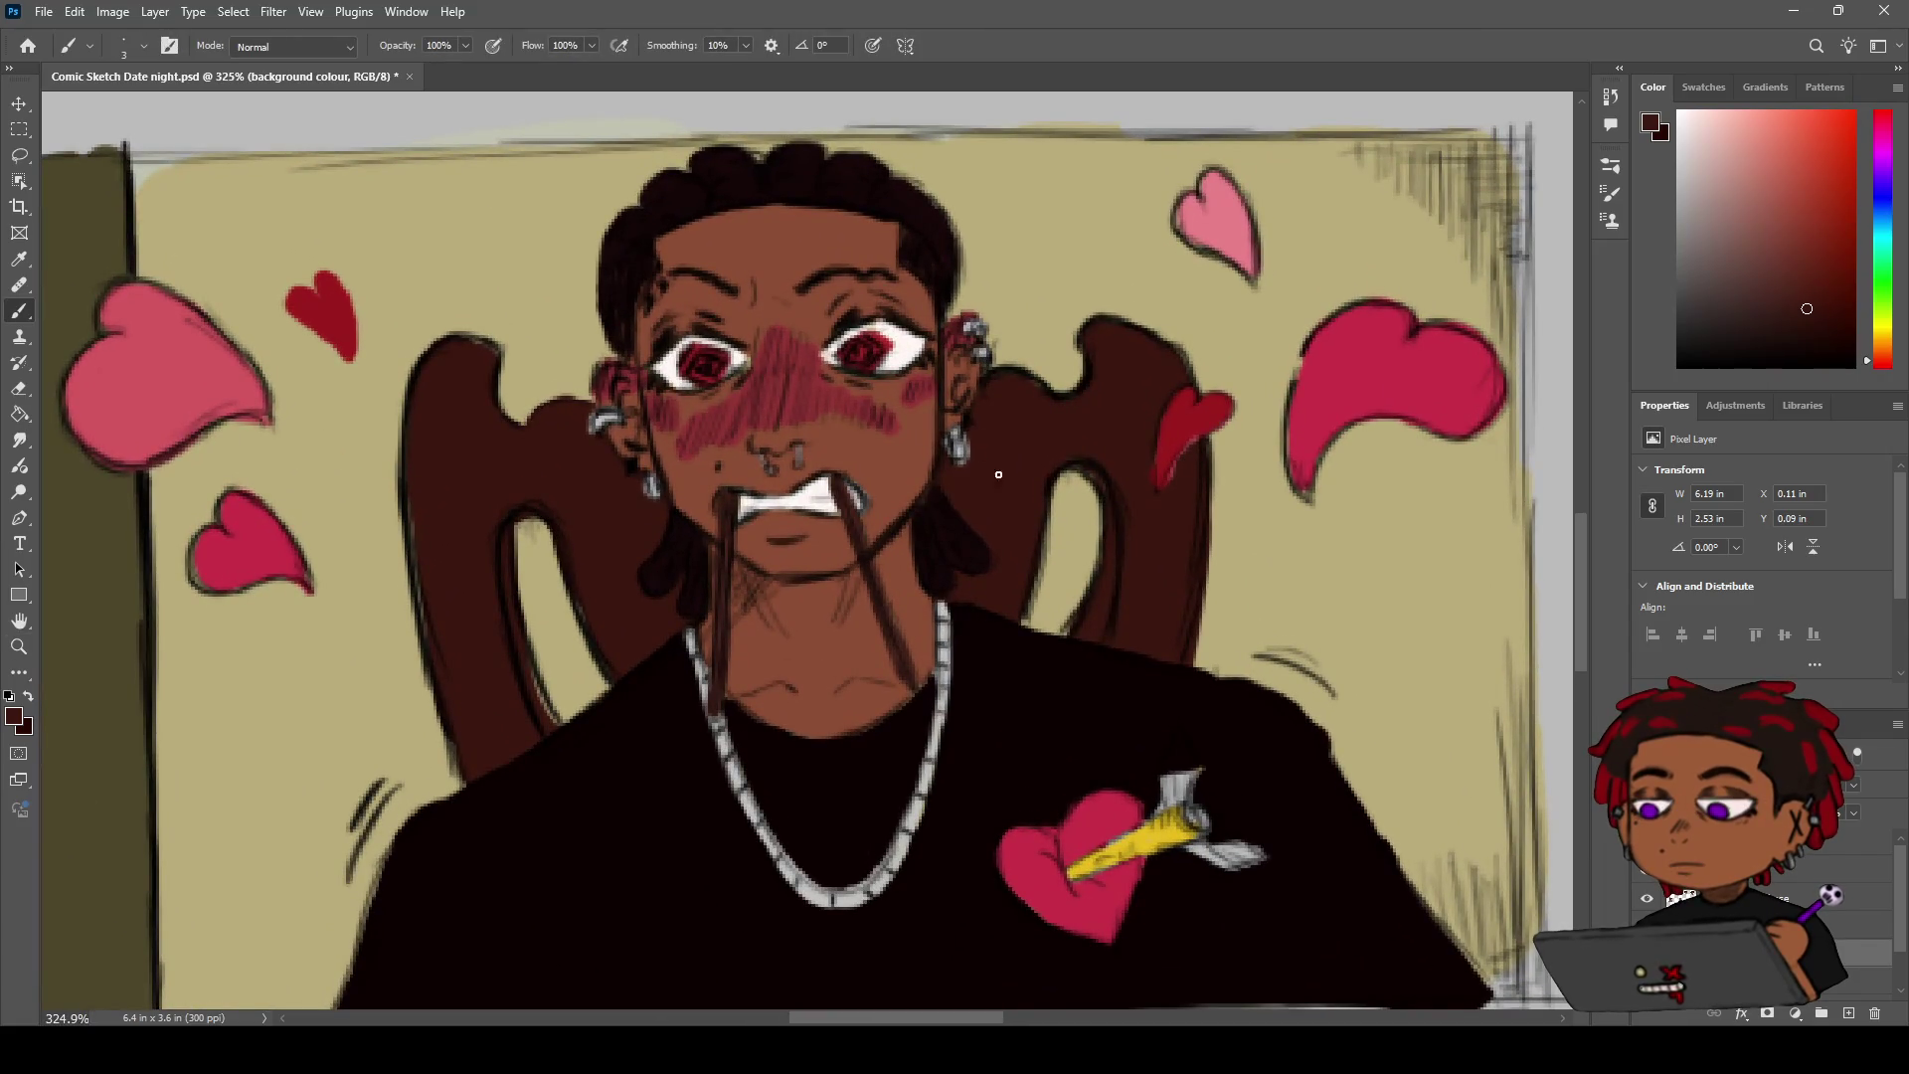
{"action": "left_click", "coordinate": [978, 463], "text": "ctrl"}
{"action": "key", "text": "e"}
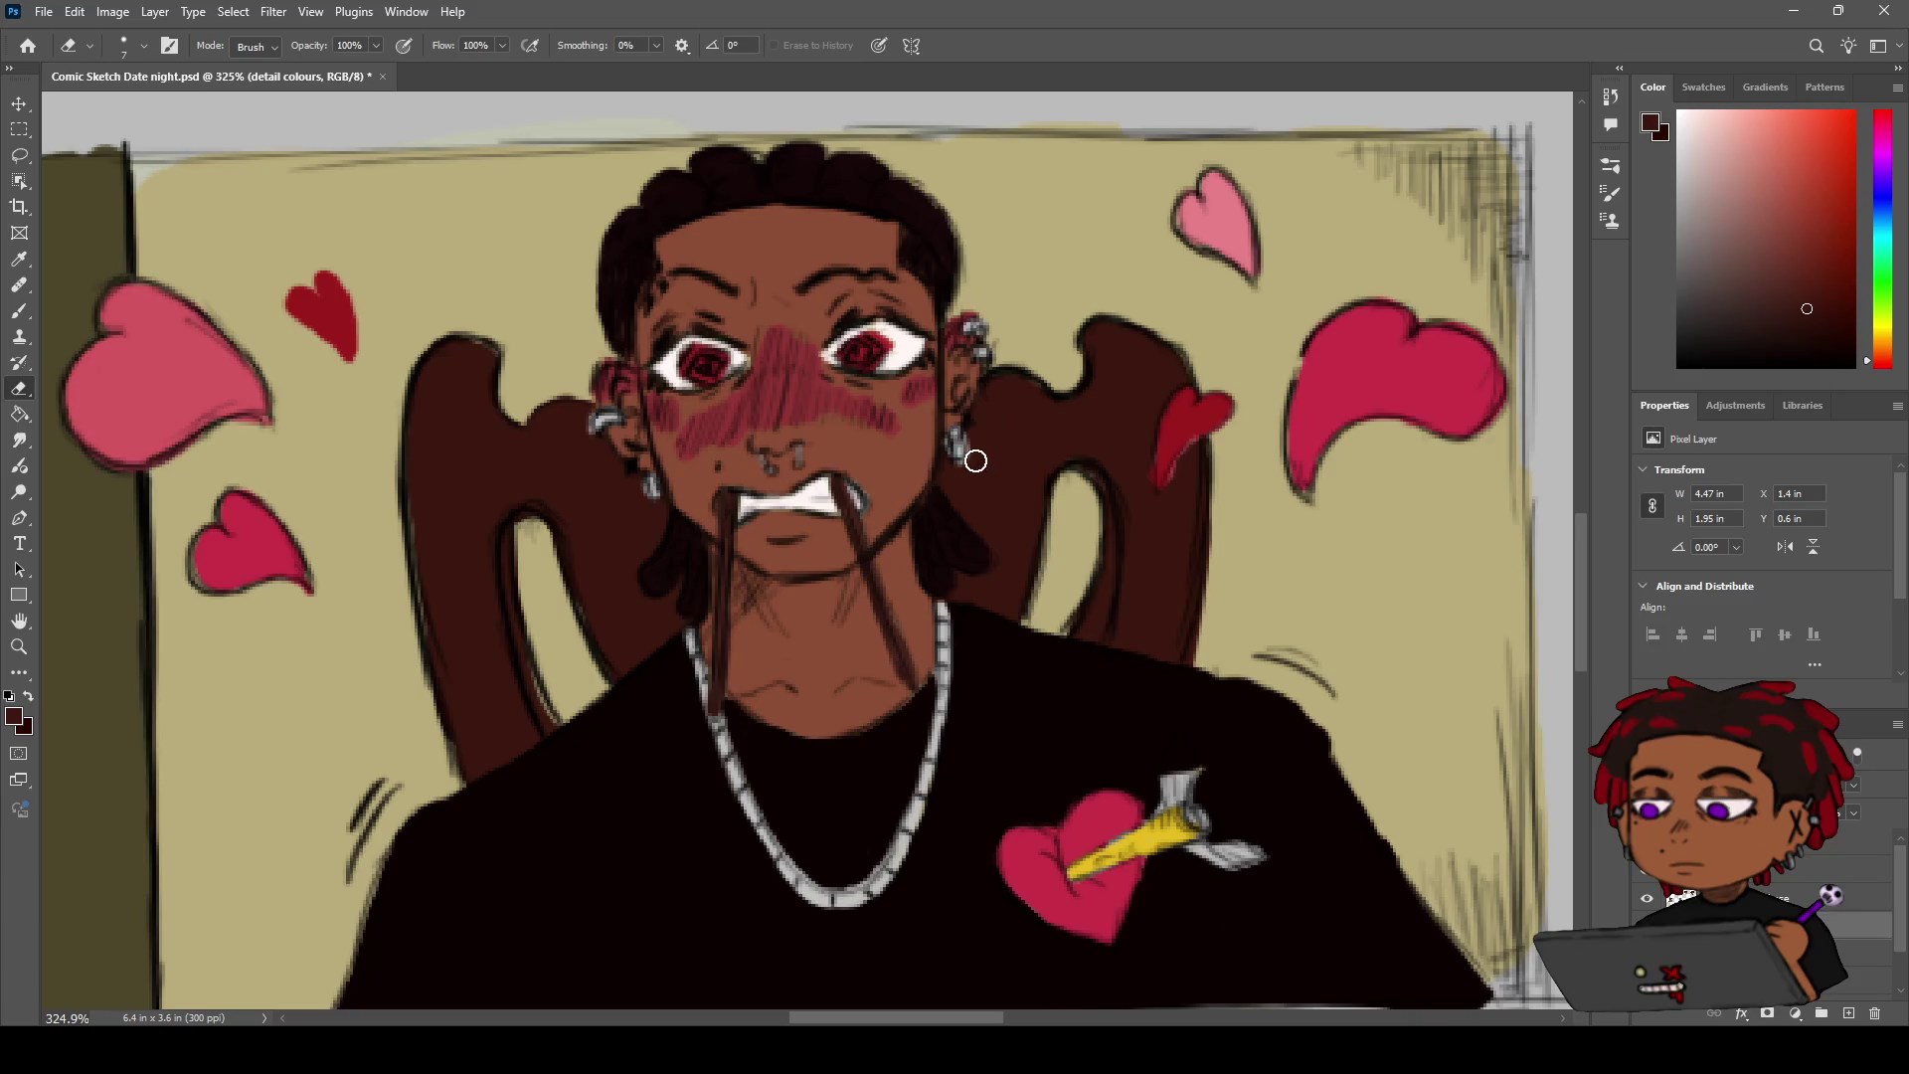
{"action": "left_click", "coordinate": [1052, 445], "text": "ctrl"}
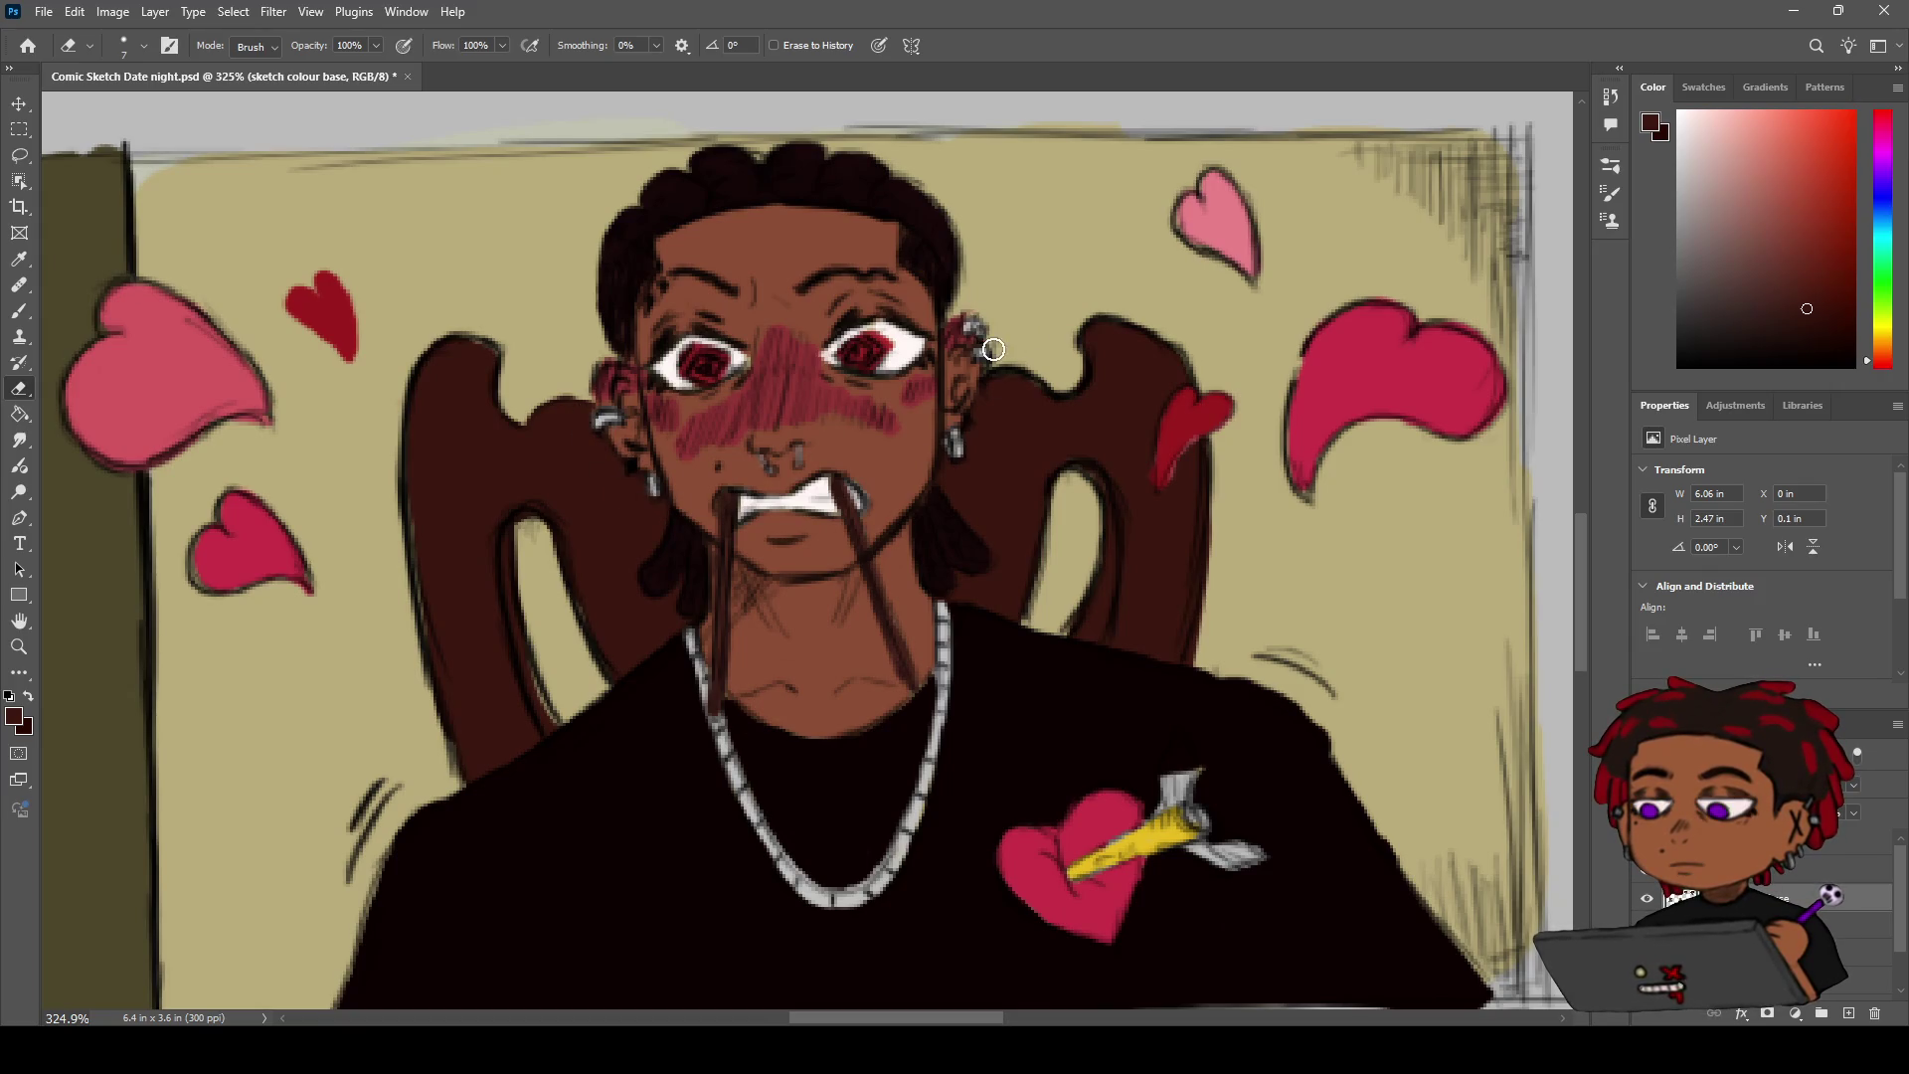
{"action": "key", "text": "z"}
{"action": "mouse_move", "coordinate": [993, 349]}
{"action": "left_mouse_down"}
{"action": "mouse_move", "coordinate": [949, 332]}
{"action": "mouse_move", "coordinate": [1005, 336]}
{"action": "left_mouse_up"}
{"action": "key", "text": "h"}
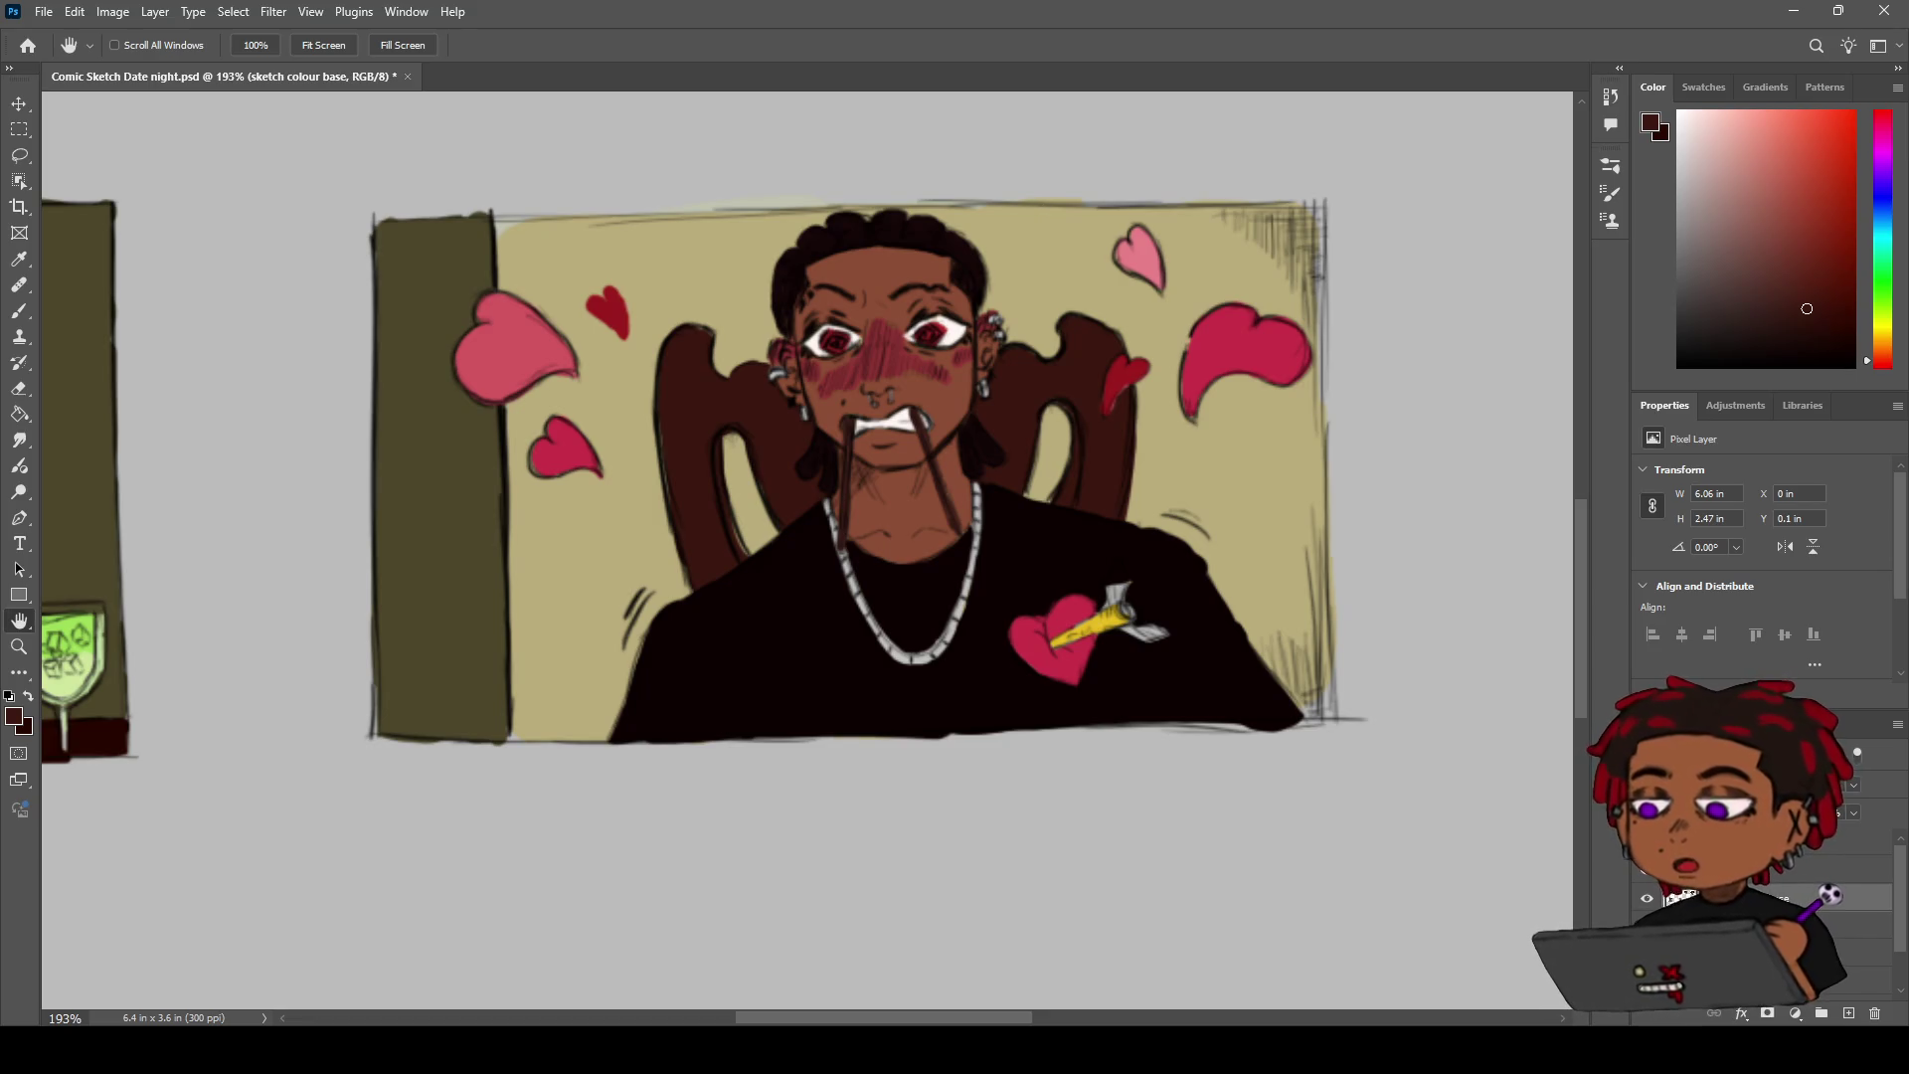
Zoom and pan the view to look over the woman's panel
{"action": "key", "text": "z"}
{"action": "scroll", "coordinate": [921, 386], "scroll_direction": "up", "scroll_amount": 3}
{"action": "scroll", "coordinate": [922, 386], "scroll_direction": "down", "scroll_amount": 3}
{"action": "scroll", "coordinate": [895, 378], "scroll_direction": "left", "scroll_amount": 5}
{"action": "scroll", "coordinate": [907, 380], "scroll_direction": "up", "scroll_amount": 4}
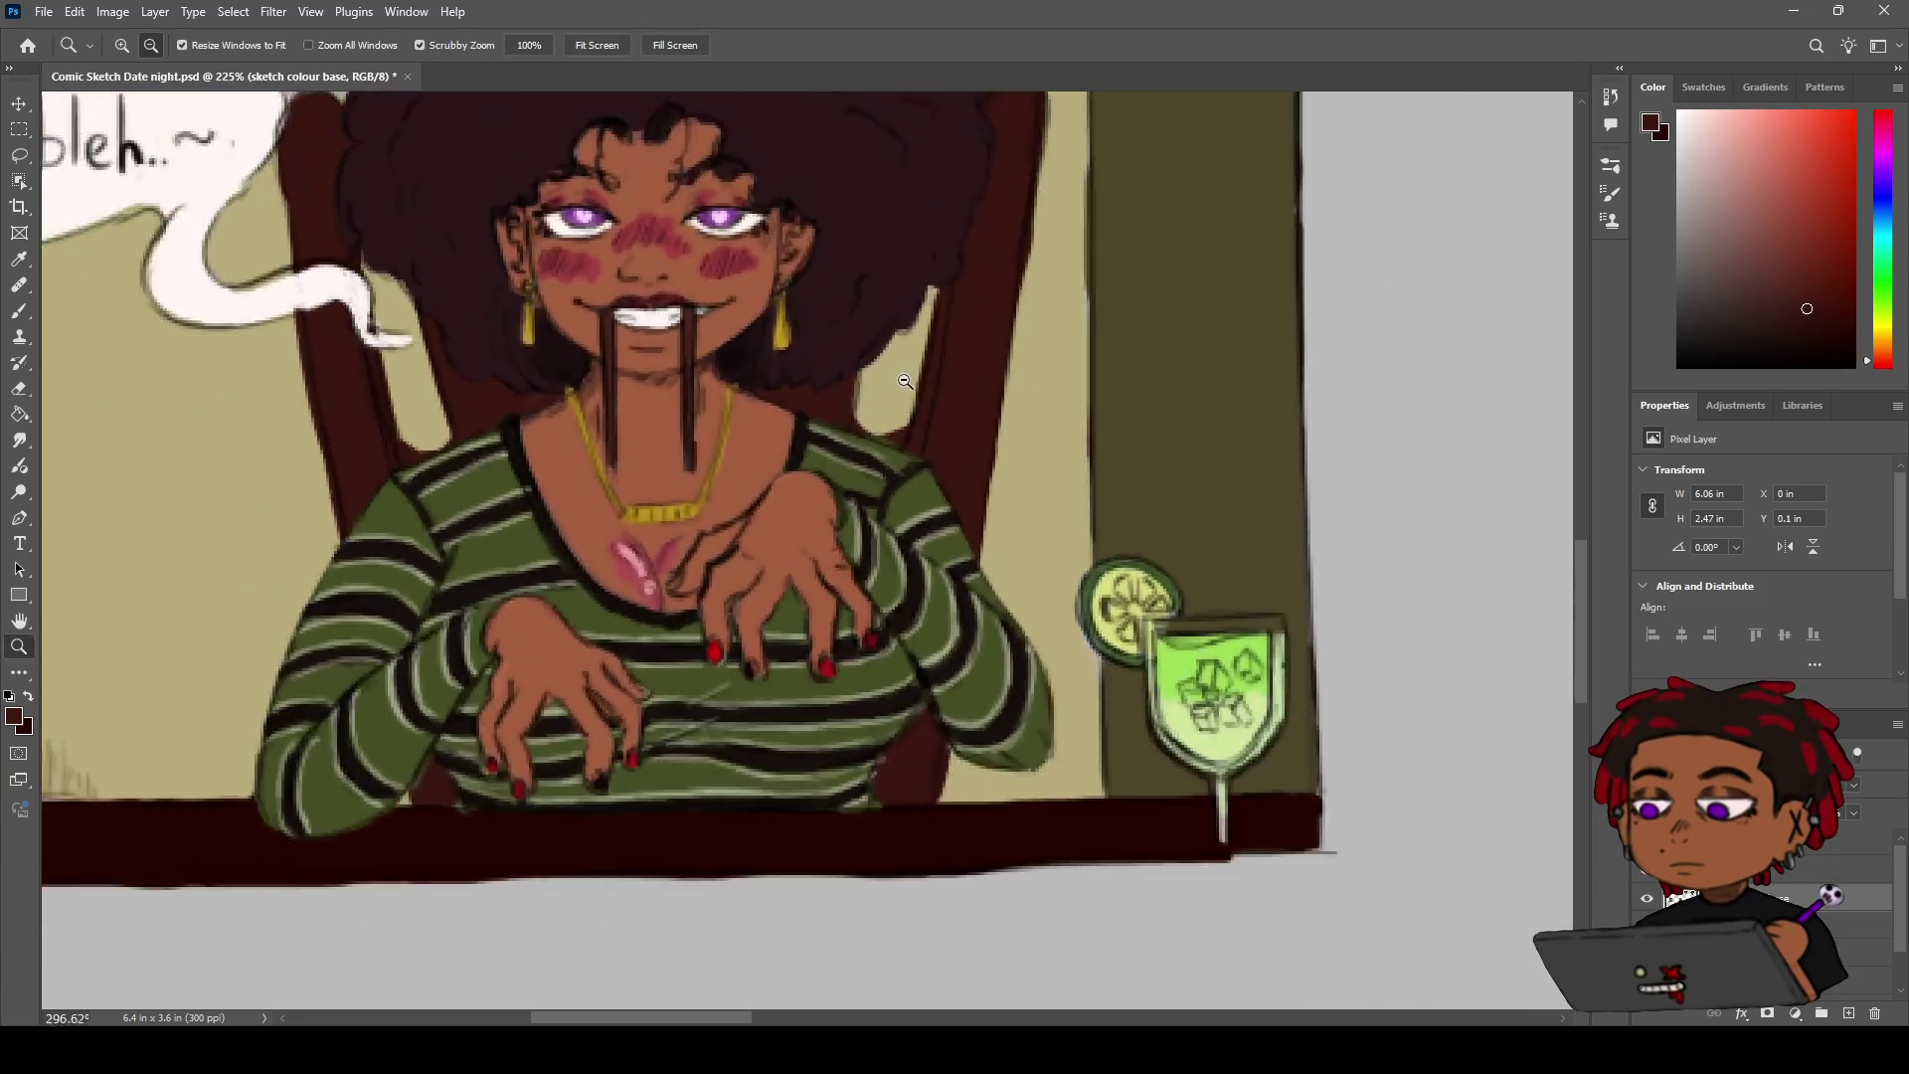
{"action": "scroll", "coordinate": [907, 380], "scroll_direction": "down", "scroll_amount": 3}
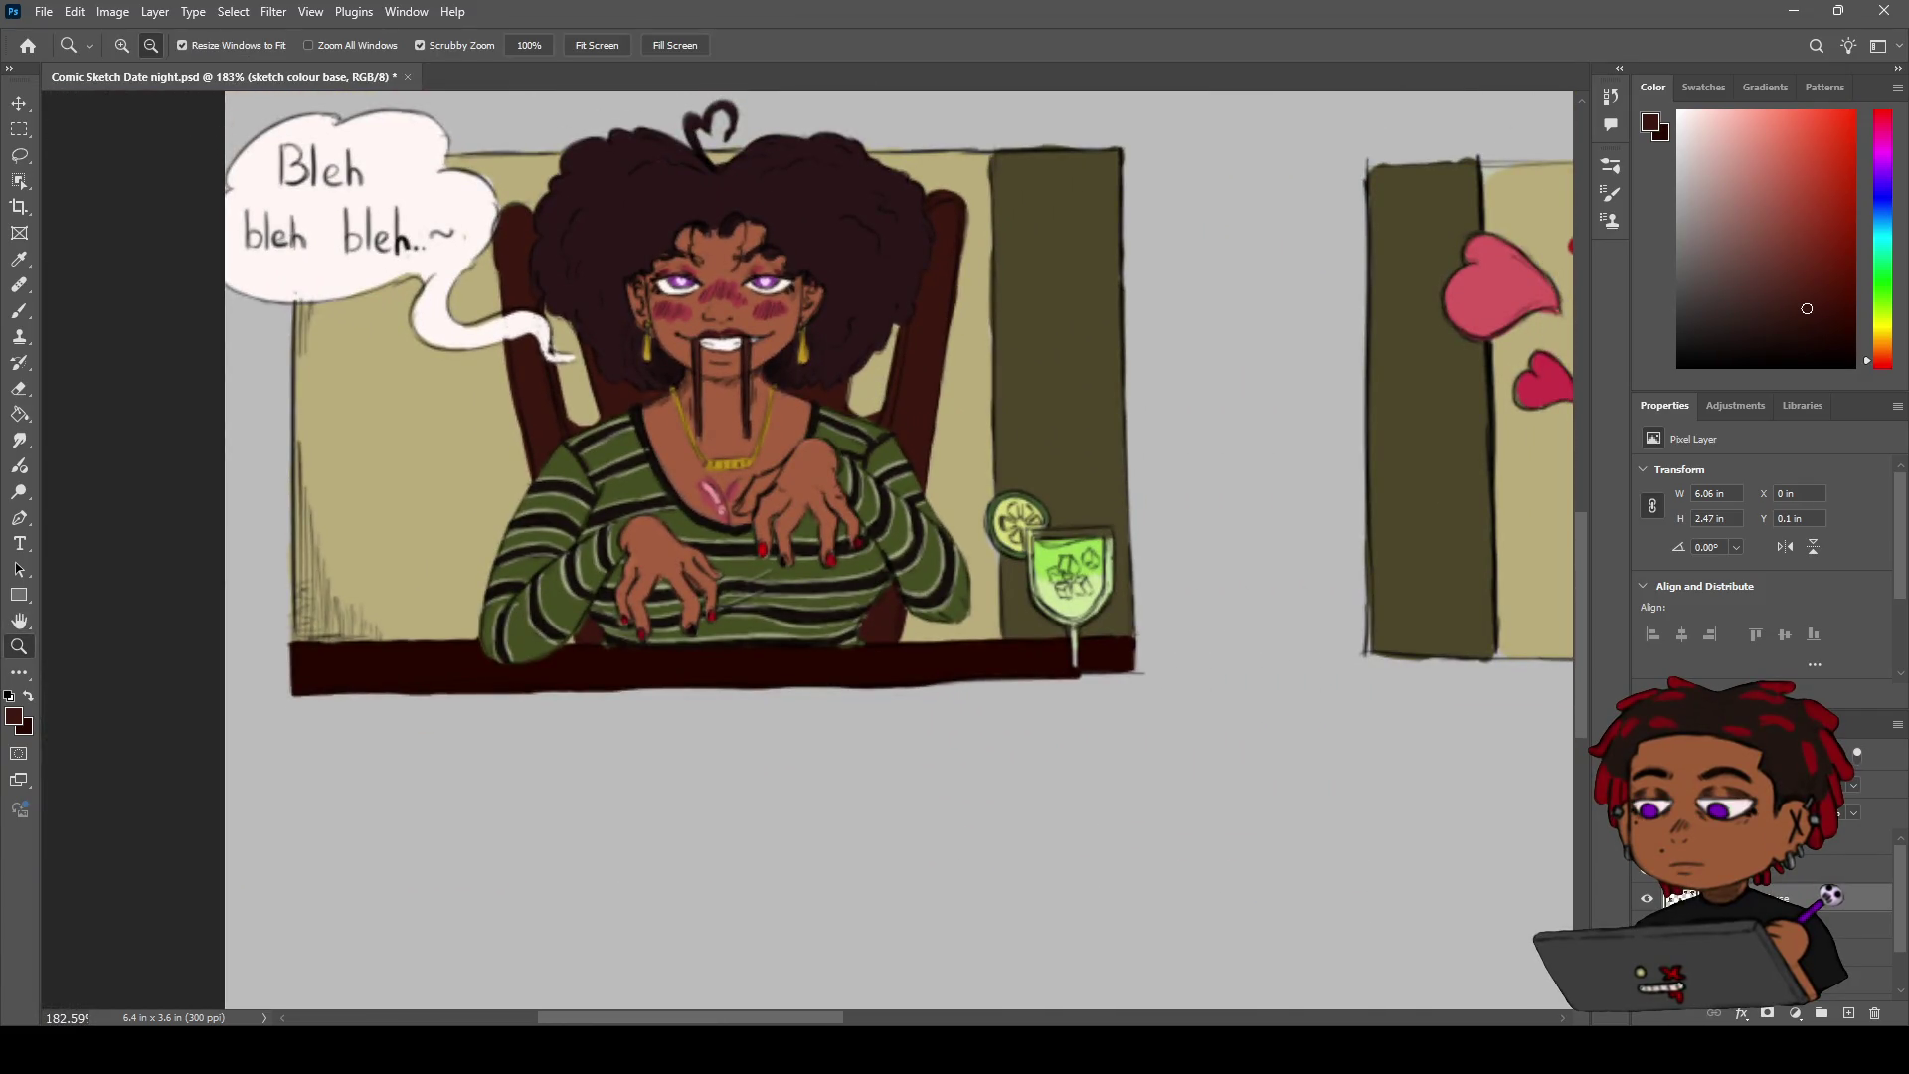
{"action": "key", "text": "h"}
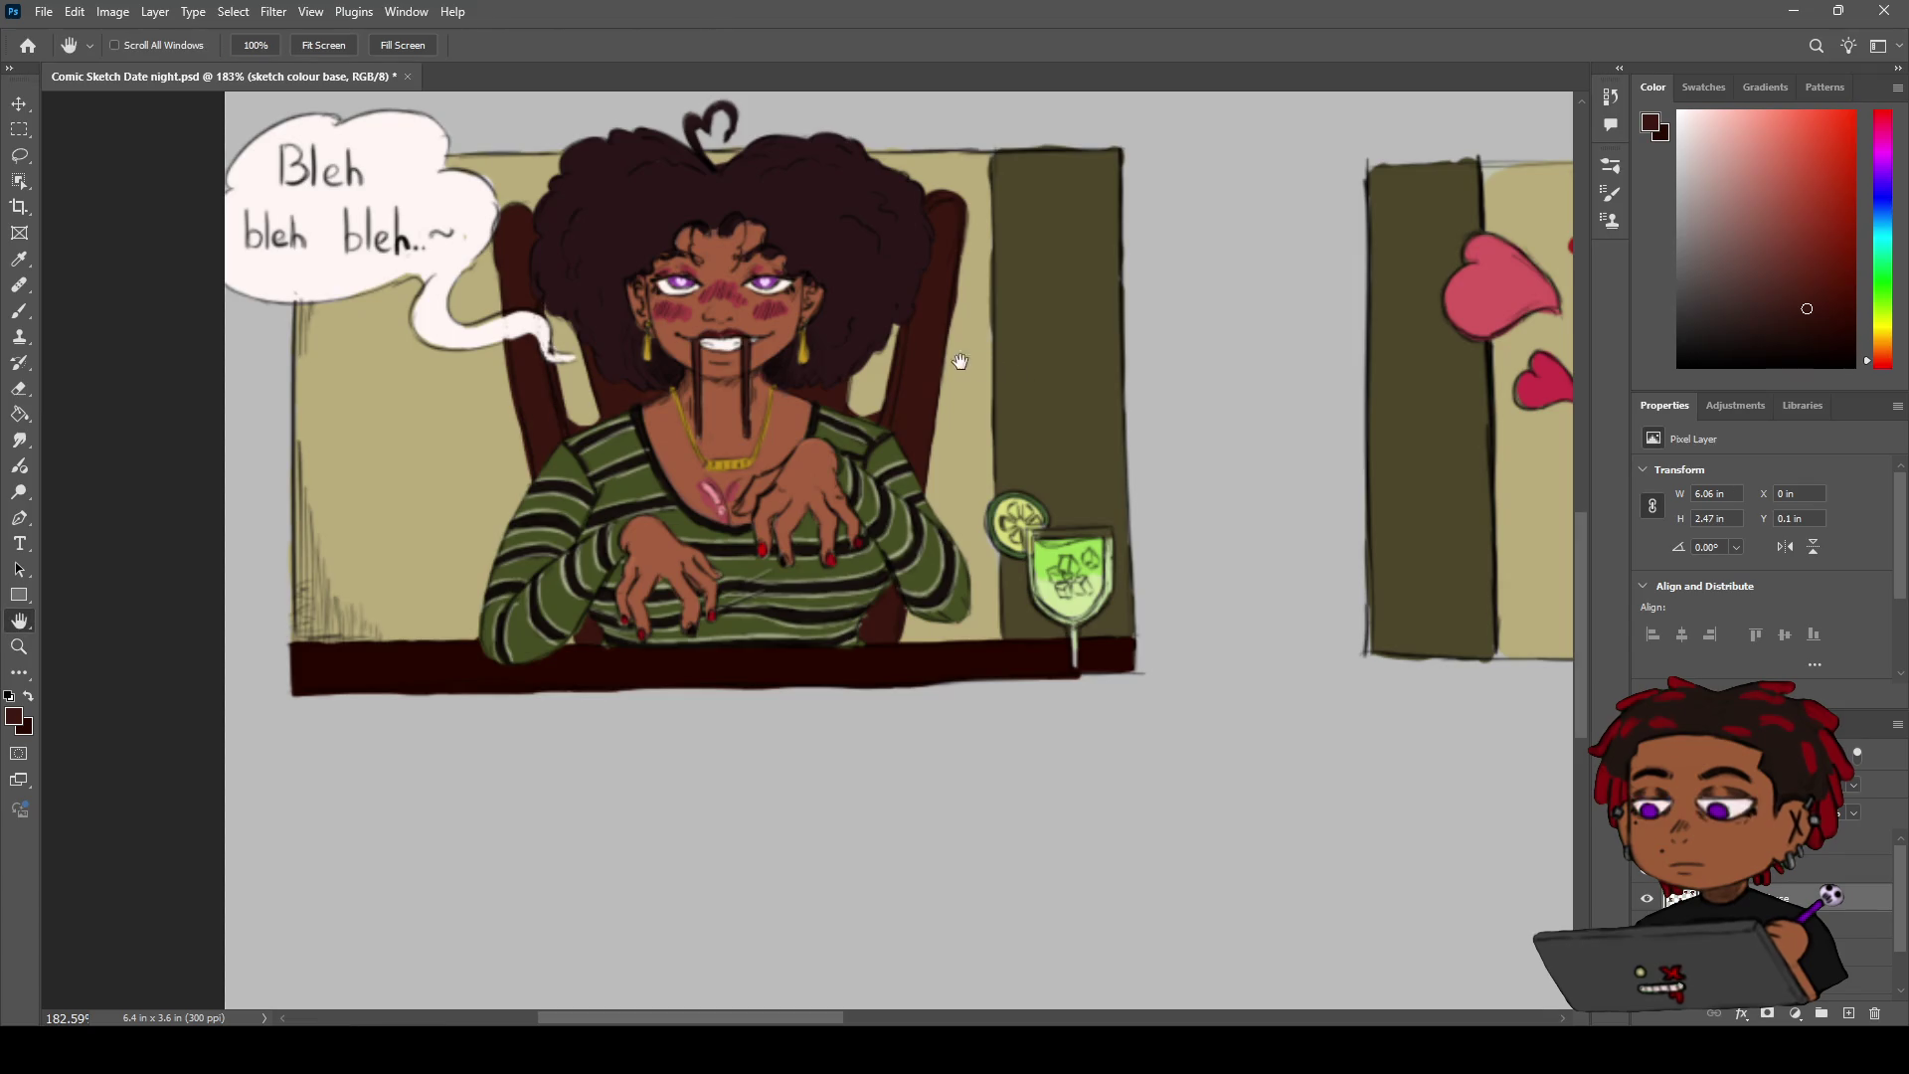
{"action": "left_click_drag", "start_coordinate": [976, 362], "coordinate": [908, 361]}
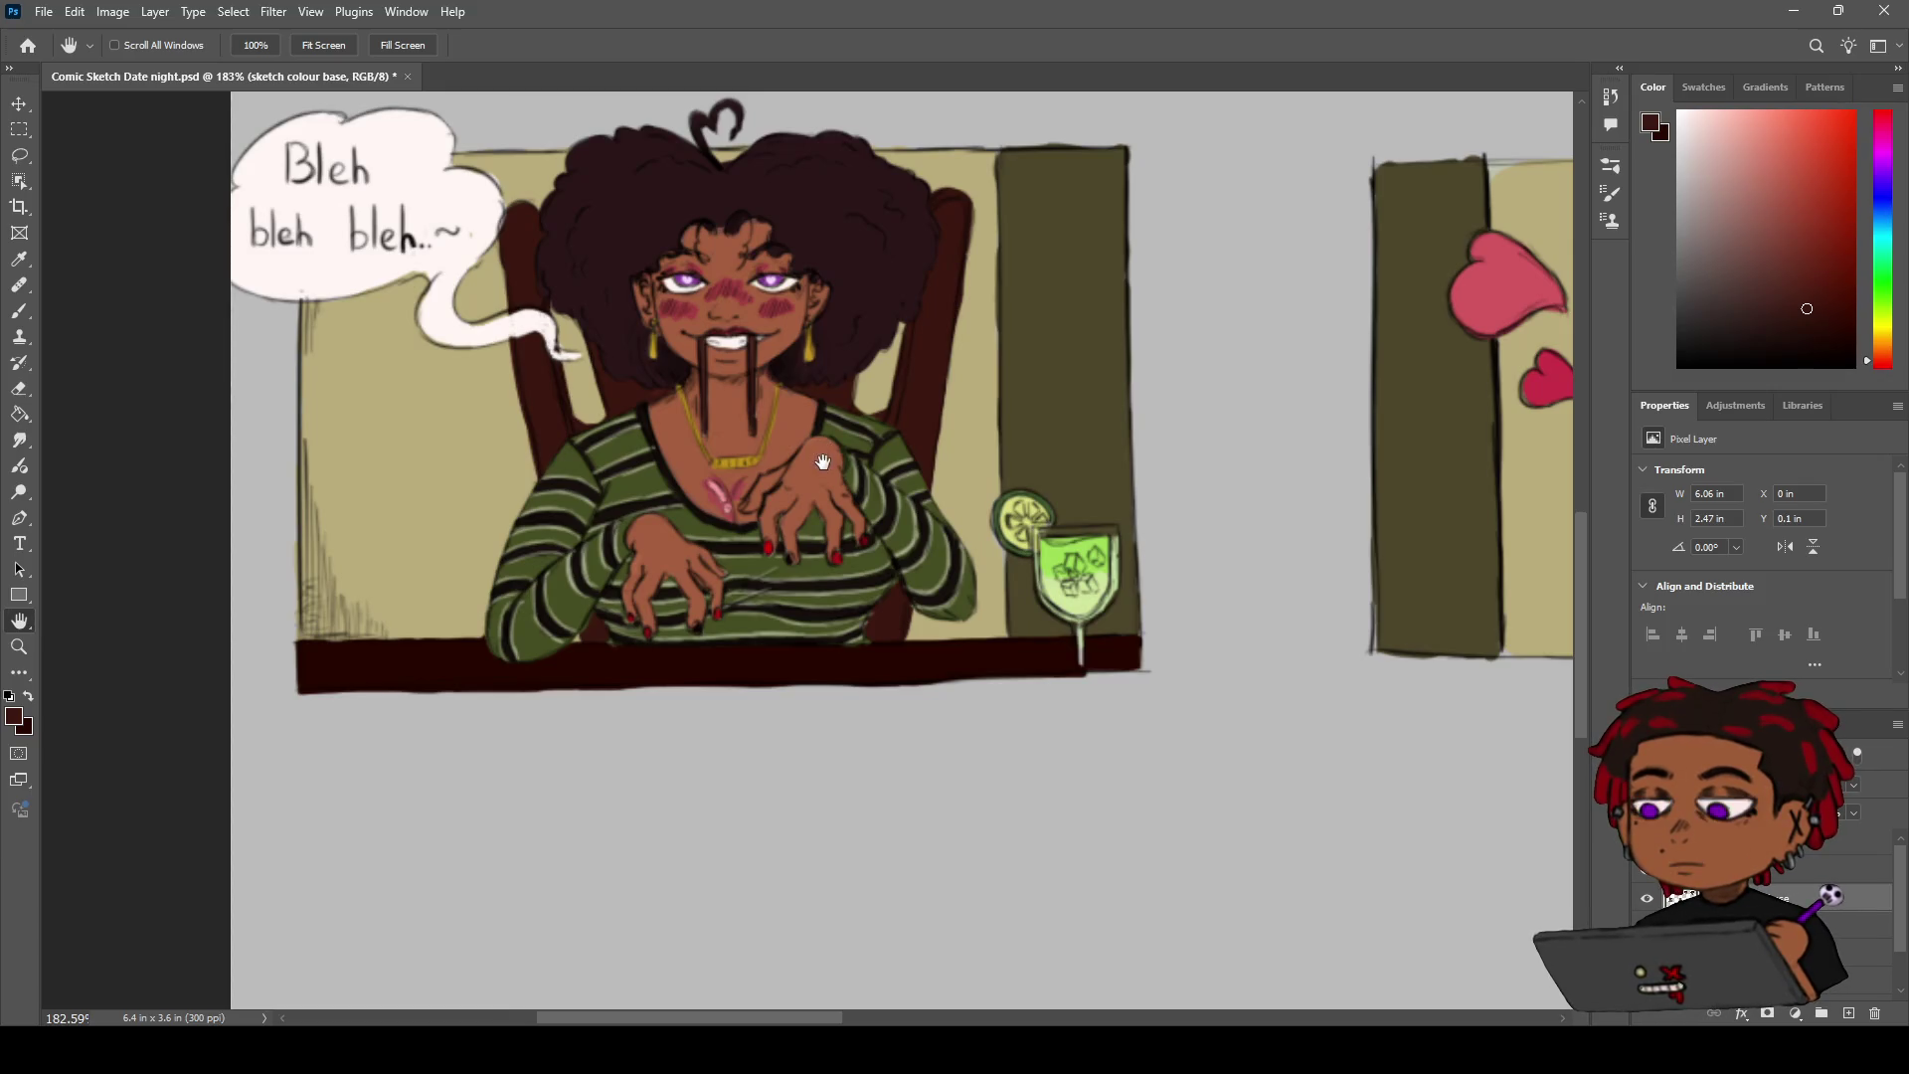
Survey the whole comic layout, then zoom in on the man's dinner panel
{"action": "scroll", "coordinate": [751, 420], "scroll_direction": "right", "scroll_amount": 10}
{"action": "key", "text": "z"}
{"action": "mouse_move", "coordinate": [944, 418]}
{"action": "left_mouse_down"}
{"action": "mouse_move", "coordinate": [863, 427]}
{"action": "mouse_move", "coordinate": [875, 460]}
{"action": "mouse_move", "coordinate": [806, 516]}
{"action": "mouse_move", "coordinate": [905, 384]}
{"action": "left_mouse_up"}
{"action": "key", "text": "h"}
{"action": "key", "text": "z"}
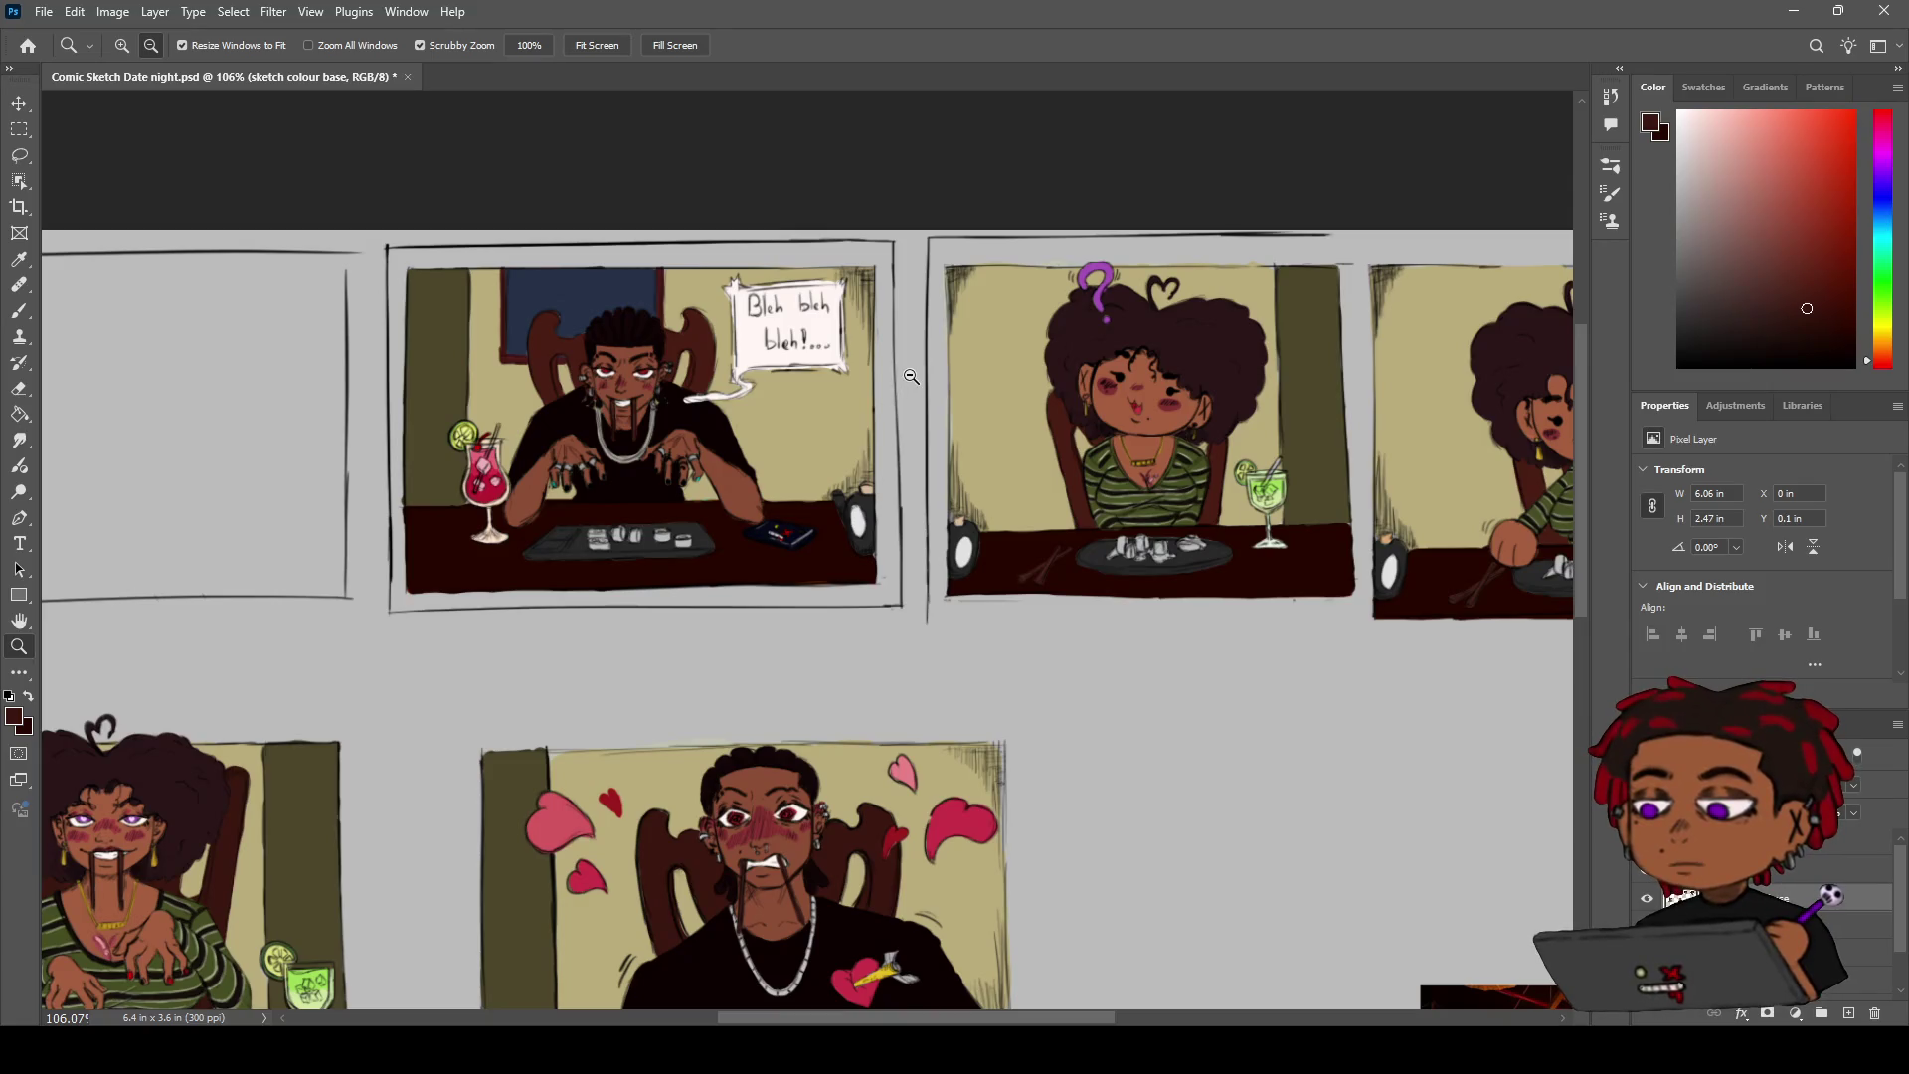
{"action": "mouse_move", "coordinate": [793, 447]}
{"action": "left_mouse_down"}
{"action": "mouse_move", "coordinate": [845, 448]}
{"action": "mouse_move", "coordinate": [690, 439]}
{"action": "left_mouse_up"}
{"action": "key", "text": "h"}
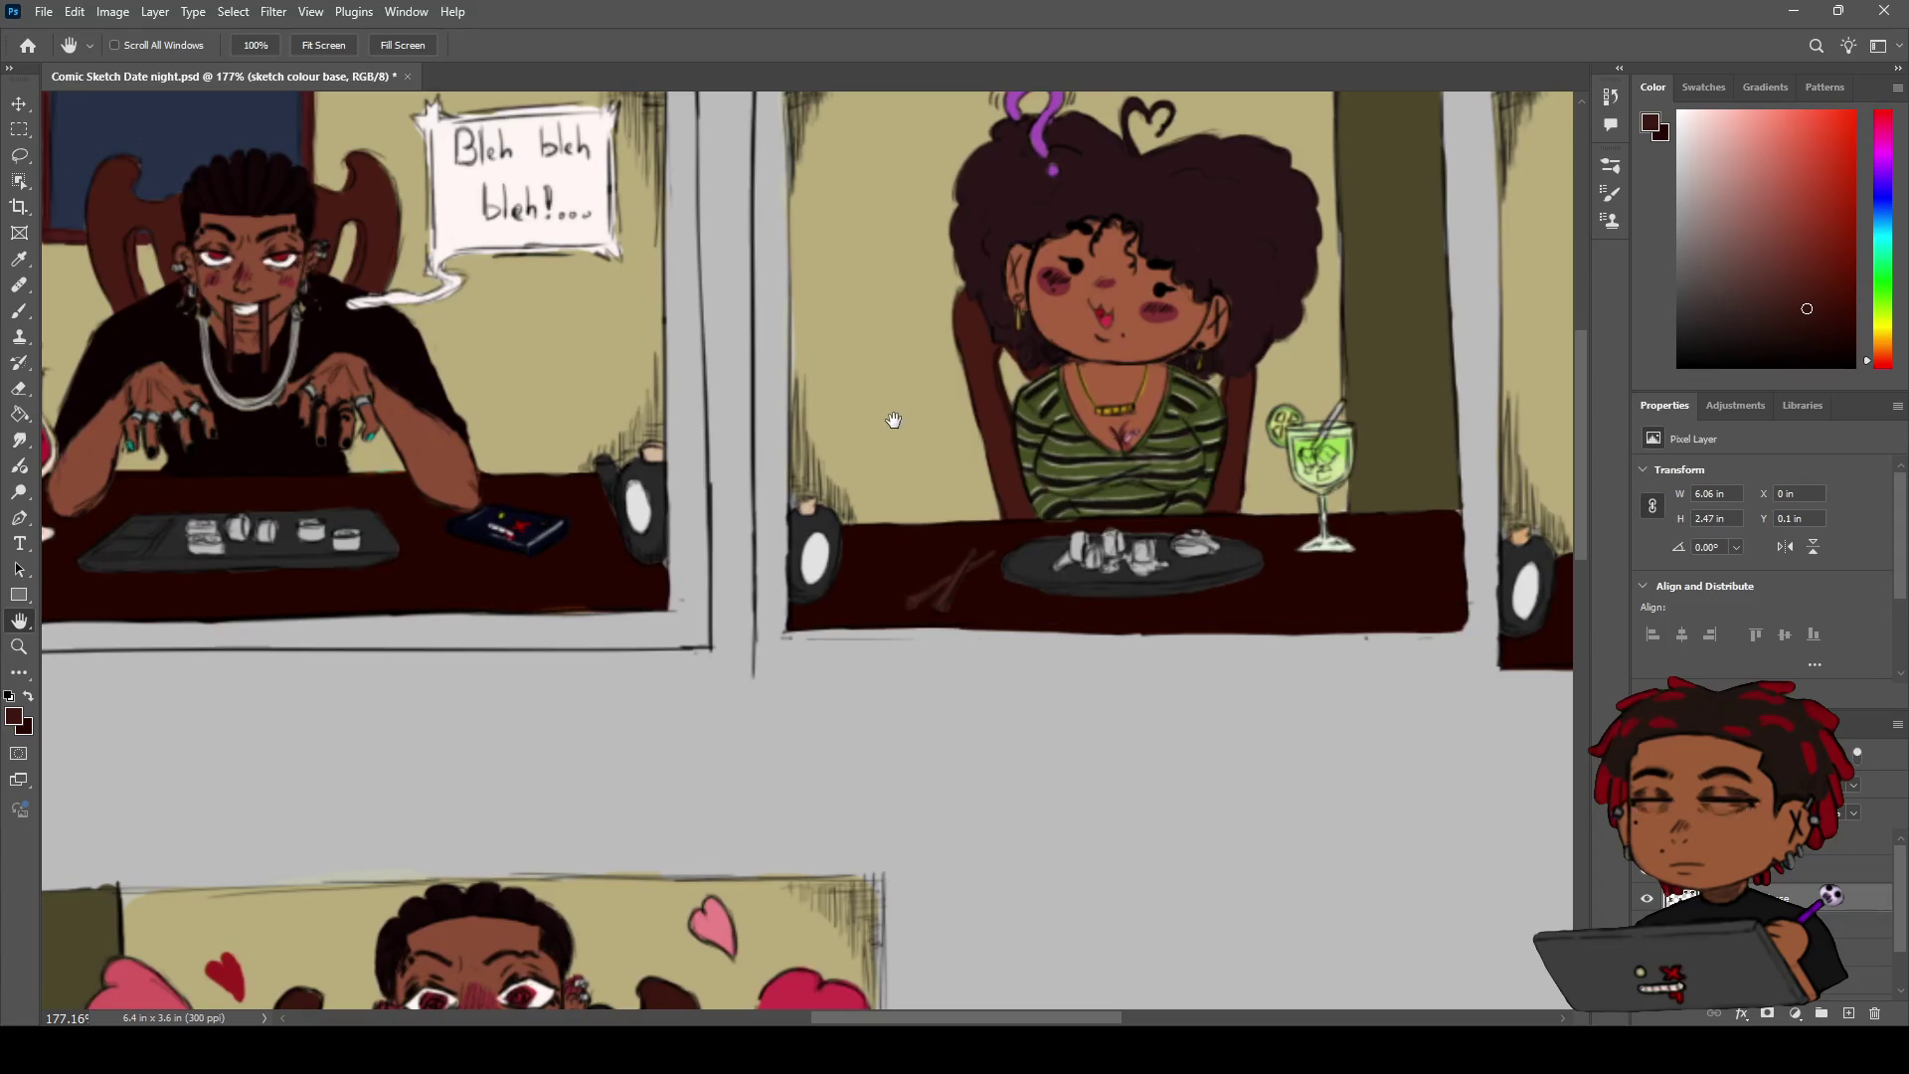
{"action": "key", "text": "e"}
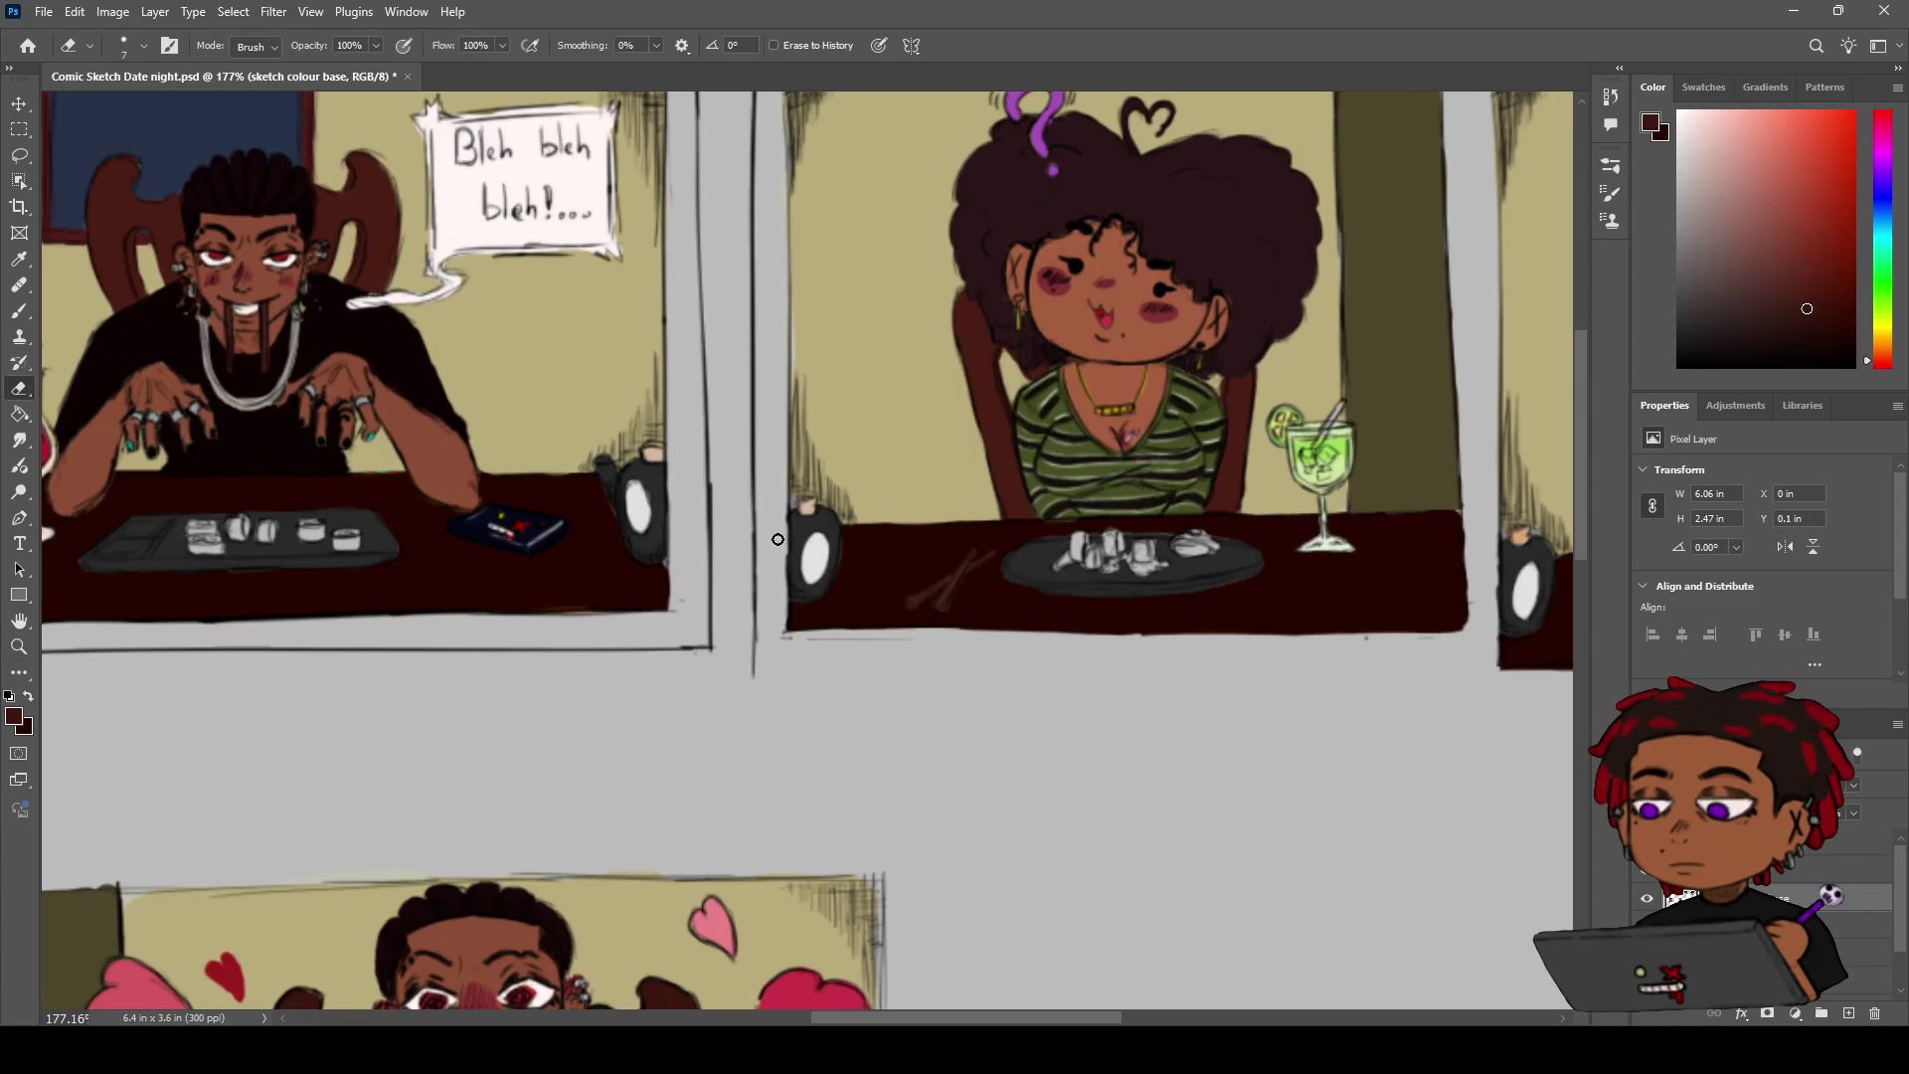
{"action": "key", "text": "h"}
{"action": "scroll", "coordinate": [915, 500], "scroll_direction": "down", "scroll_amount": 3}
{"action": "mouse_move", "coordinate": [1014, 591]}
{"action": "left_mouse_down"}
{"action": "mouse_move", "coordinate": [796, 479]}
{"action": "mouse_move", "coordinate": [934, 458]}
{"action": "left_mouse_up"}
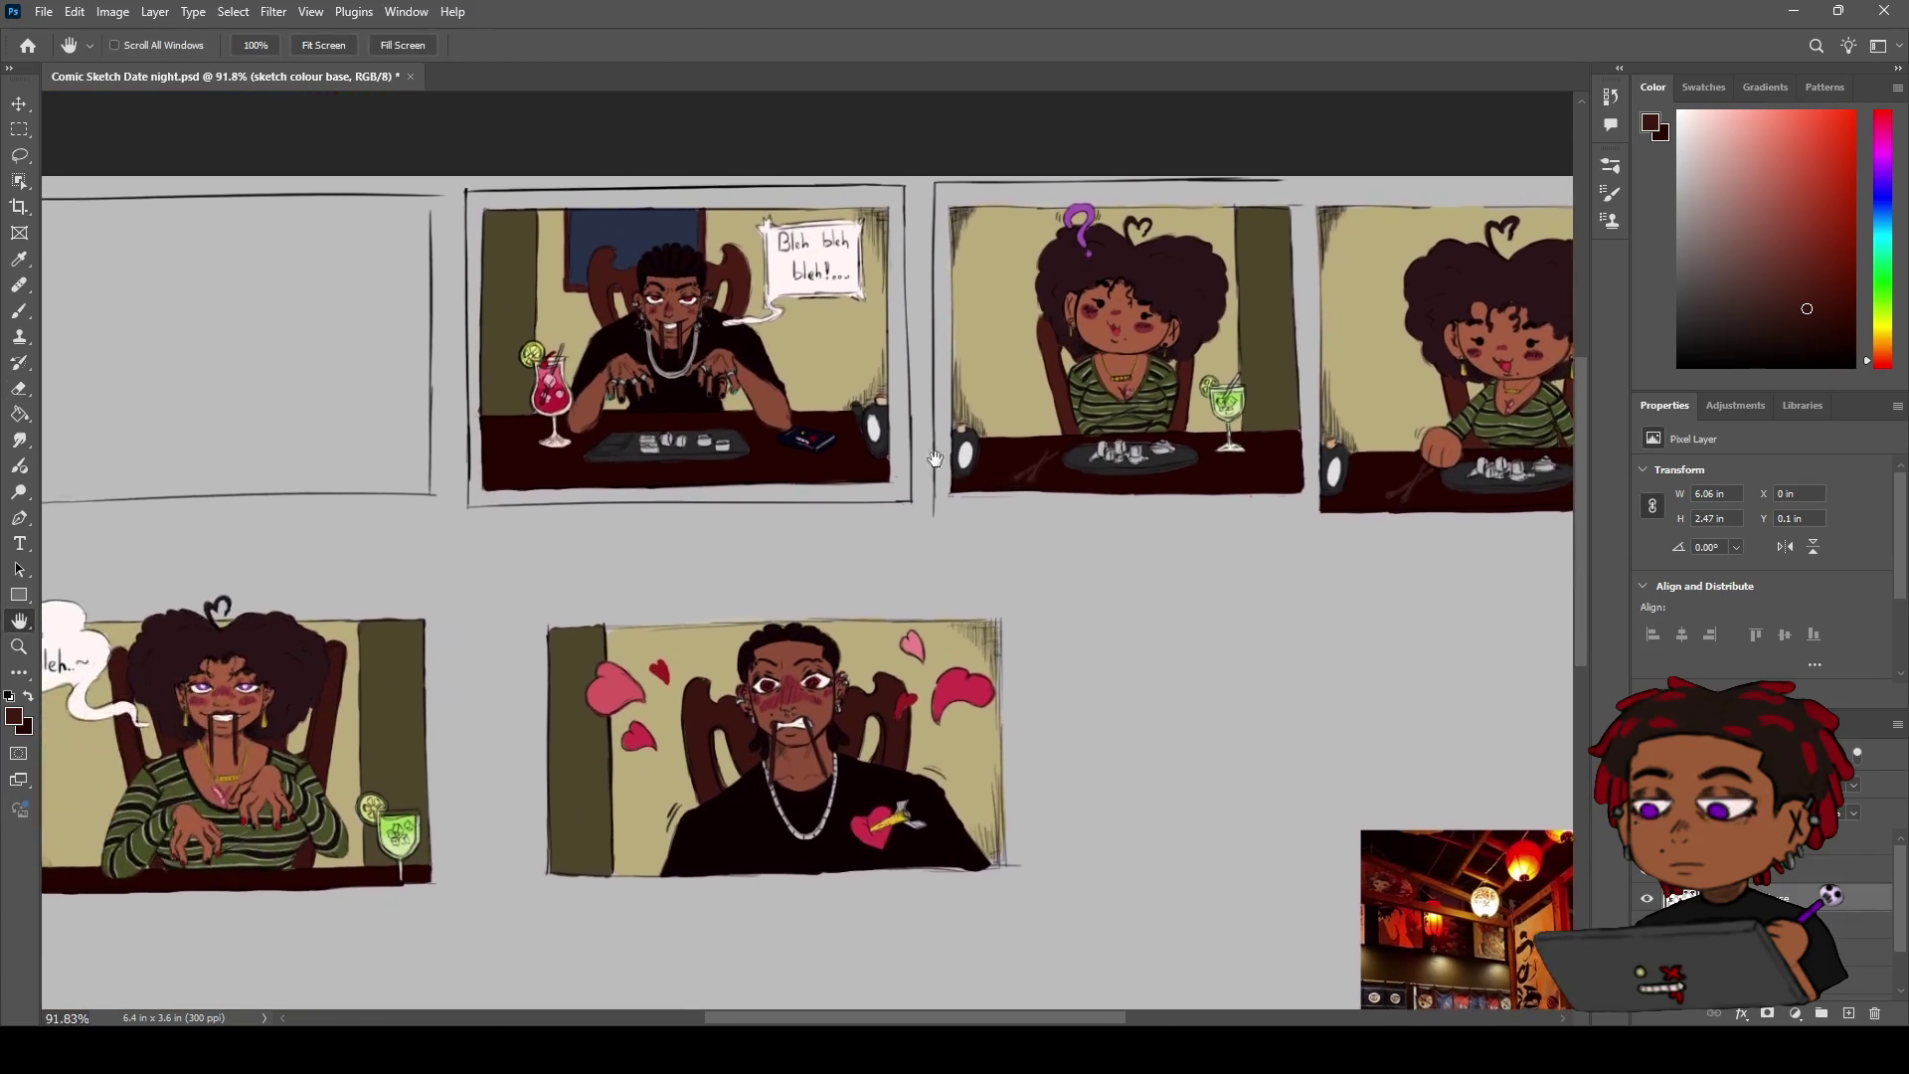
{"action": "key", "text": "z"}
{"action": "left_click_drag", "start_coordinate": [792, 453], "coordinate": [875, 452]}
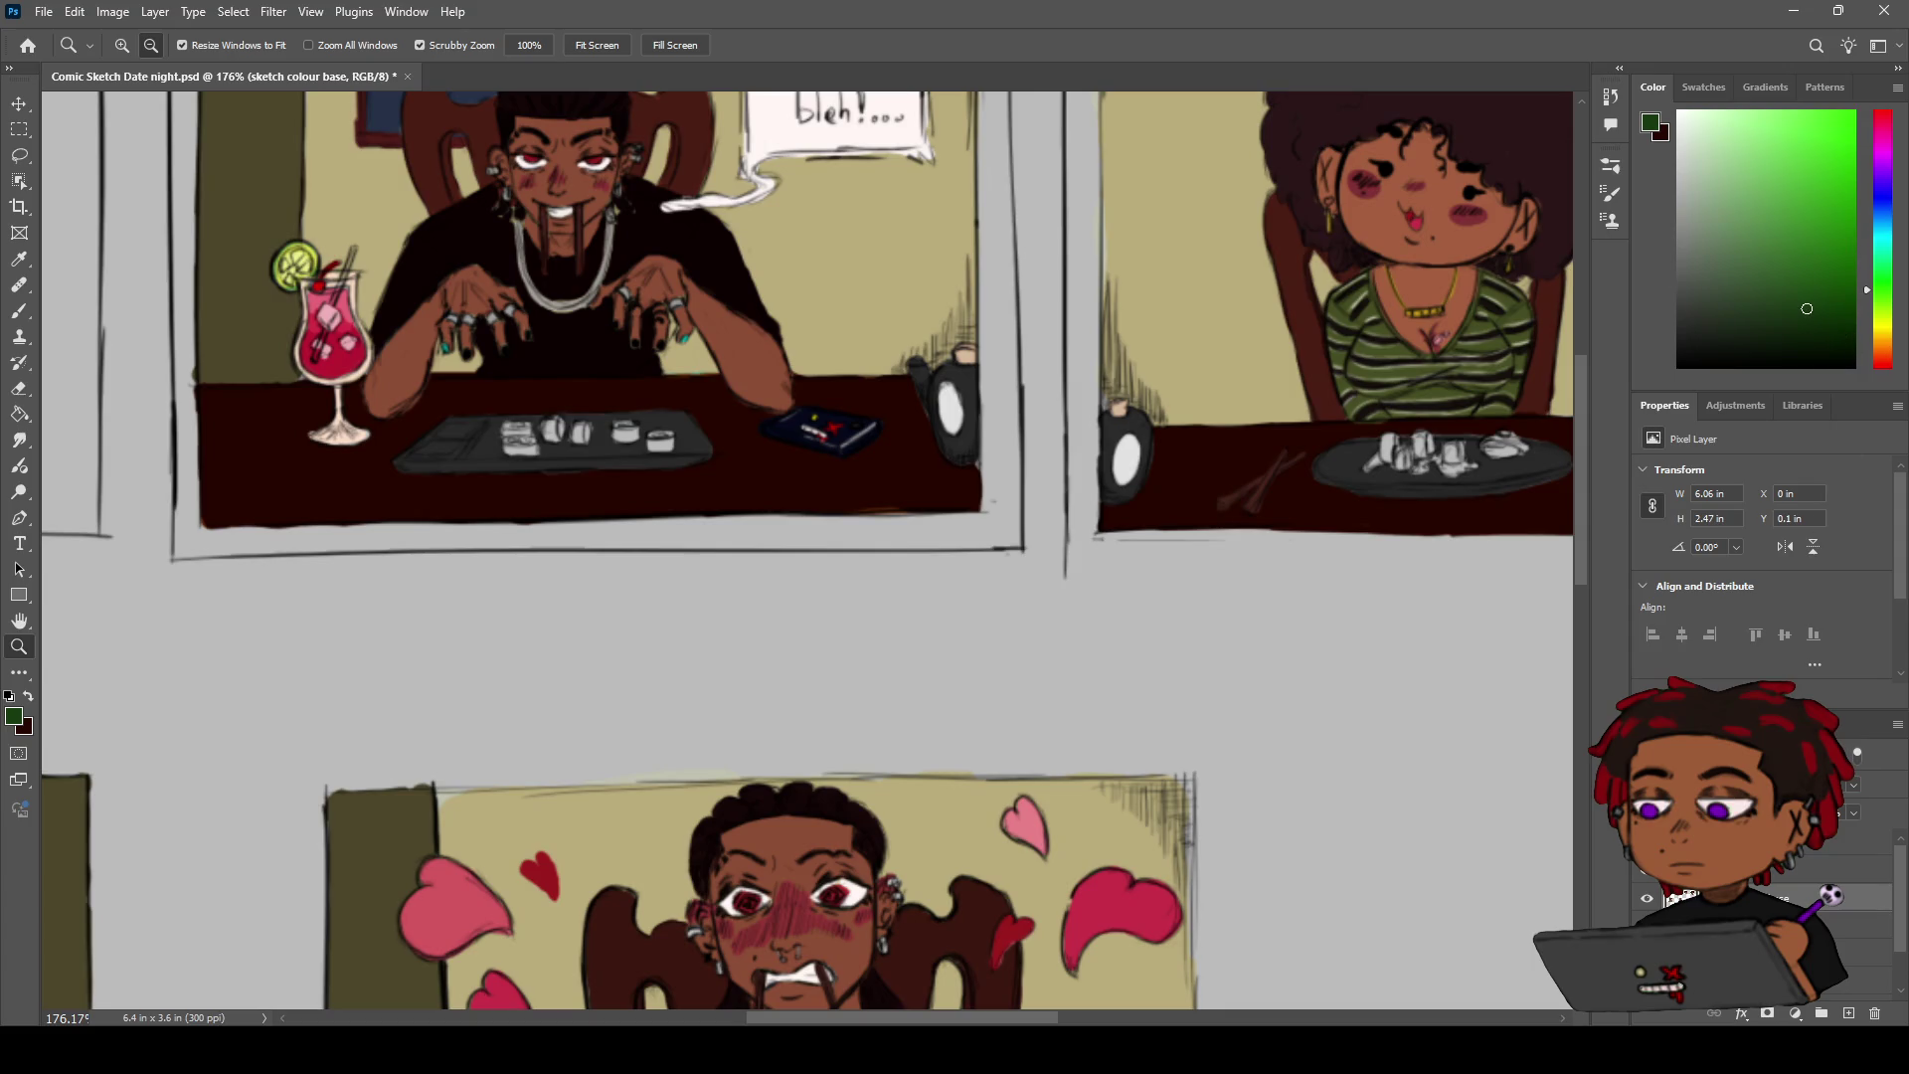
On the detail colours layer, brush dark green onto the first two white sushi pieces
{"action": "left_click", "coordinate": [1859, 925]}
{"action": "mouse_move", "coordinate": [810, 554]}
{"action": "left_mouse_down"}
{"action": "mouse_move", "coordinate": [903, 554]}
{"action": "mouse_move", "coordinate": [821, 490]}
{"action": "left_mouse_up"}
{"action": "key", "text": "b"}
{"action": "left_click_drag", "start_coordinate": [618, 398], "coordinate": [620, 424]}
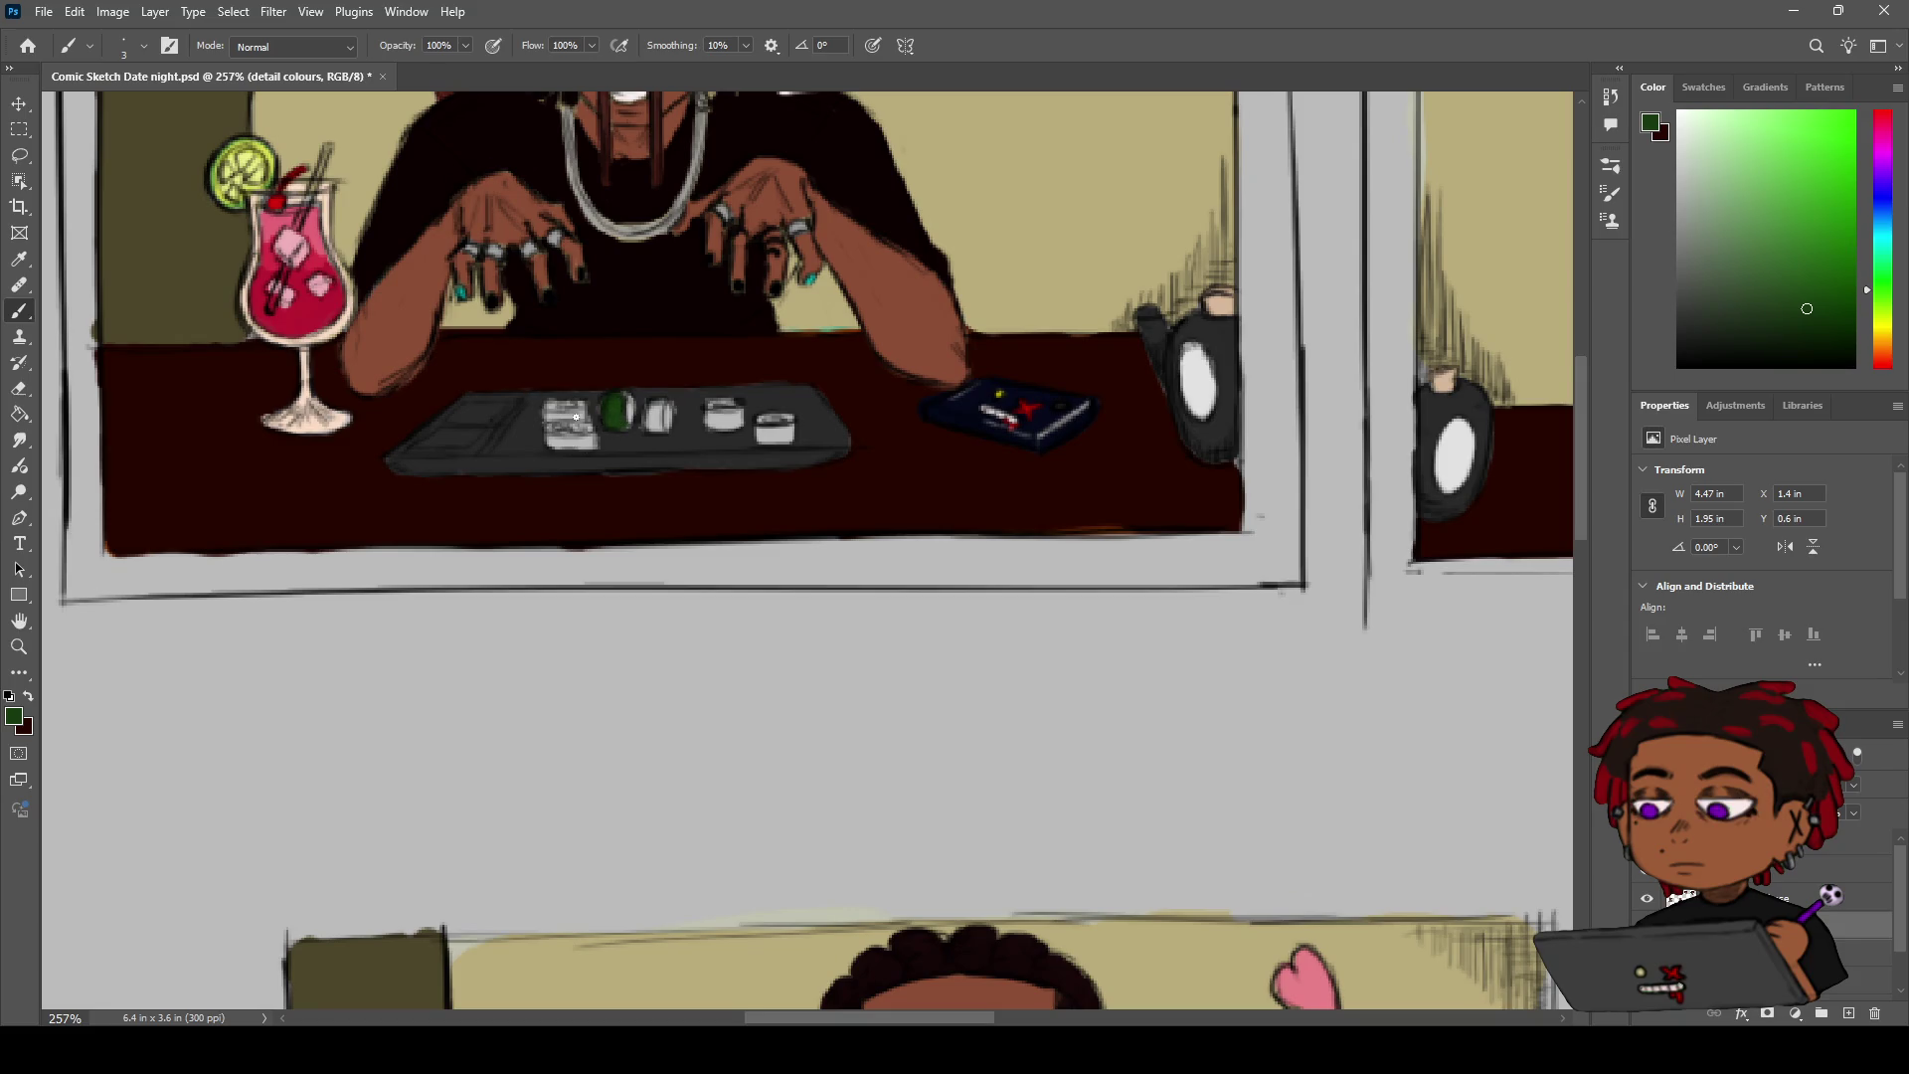
{"action": "left_click_drag", "start_coordinate": [552, 442], "coordinate": [555, 446]}
Wrap the remaining three sushi pieces on the tray in dark green stripes
{"action": "key", "text": "z"}
{"action": "scroll", "coordinate": [774, 315], "scroll_direction": "up", "scroll_amount": 1}
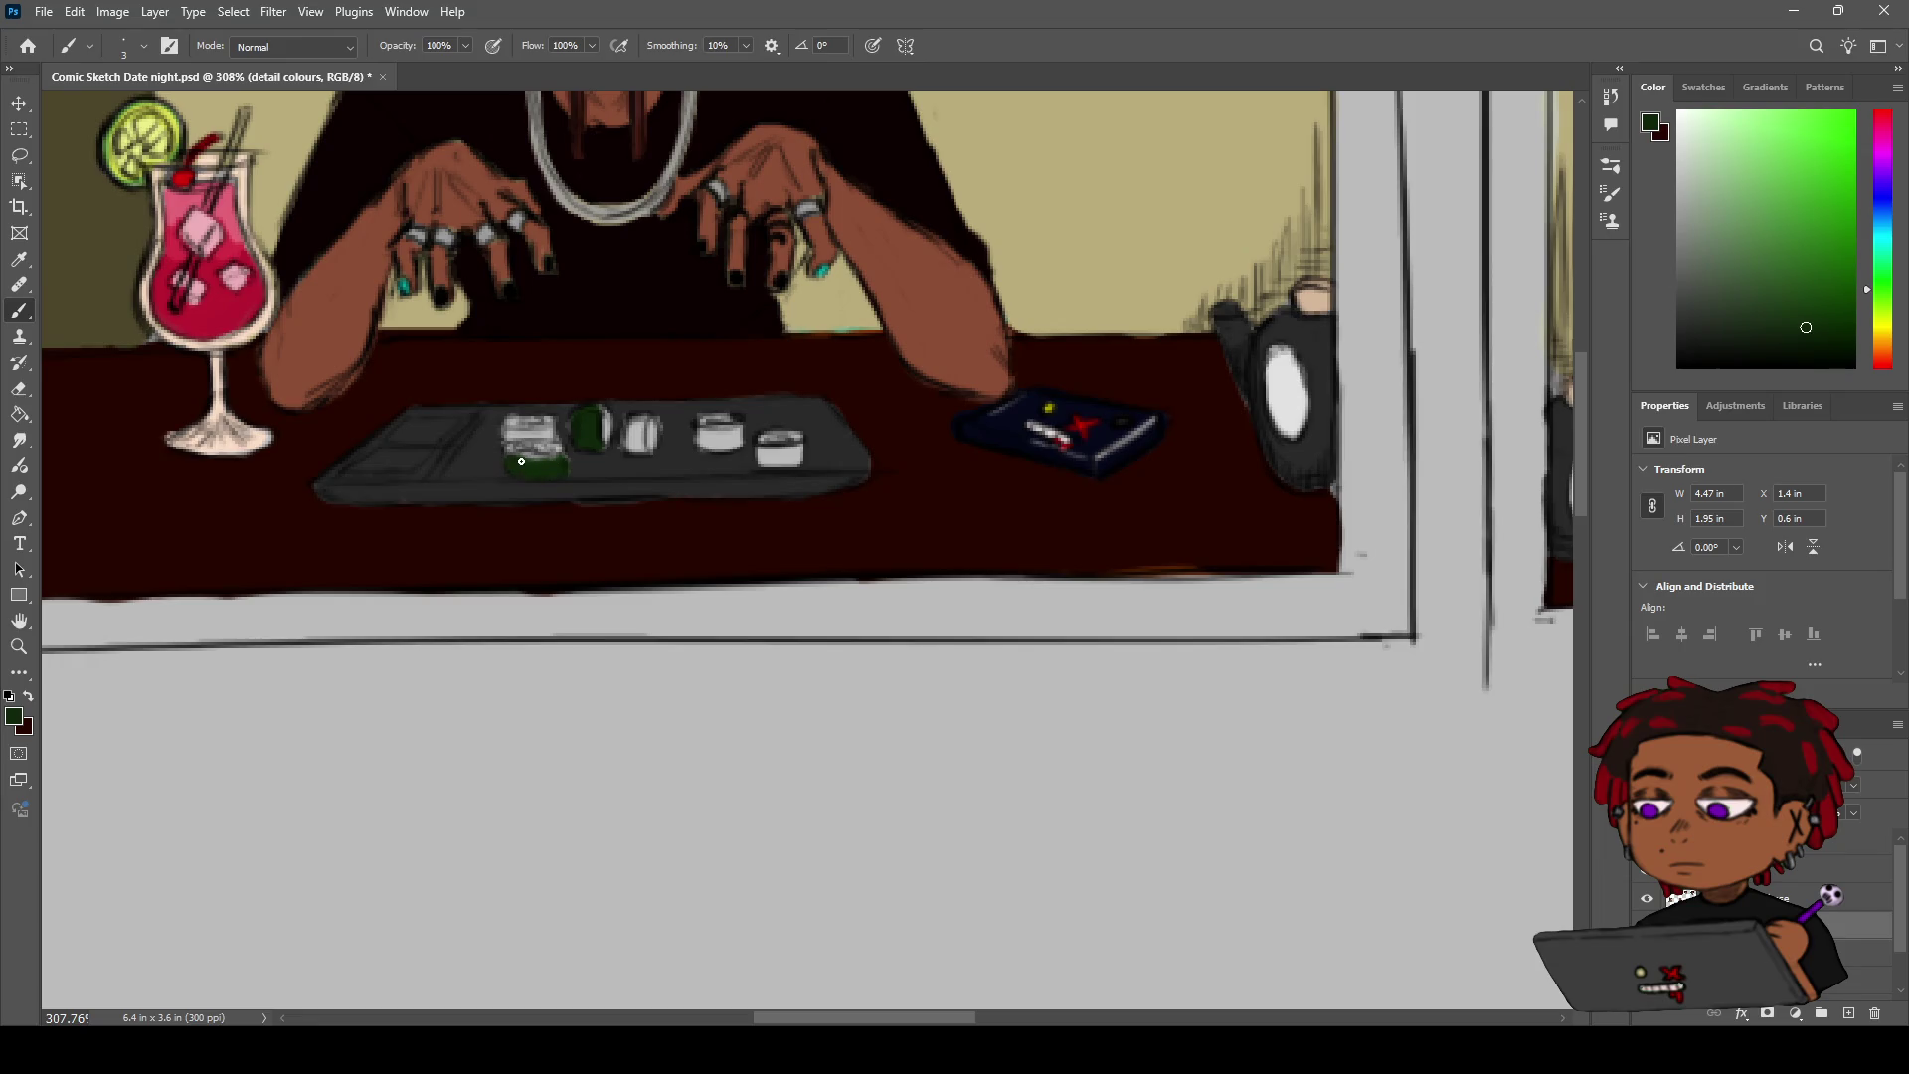
{"action": "left_click_drag", "start_coordinate": [636, 422], "coordinate": [629, 444]}
{"action": "mouse_move", "coordinate": [699, 434]}
{"action": "left_mouse_down"}
{"action": "mouse_move", "coordinate": [723, 446]}
{"action": "mouse_move", "coordinate": [702, 447]}
{"action": "left_mouse_up"}
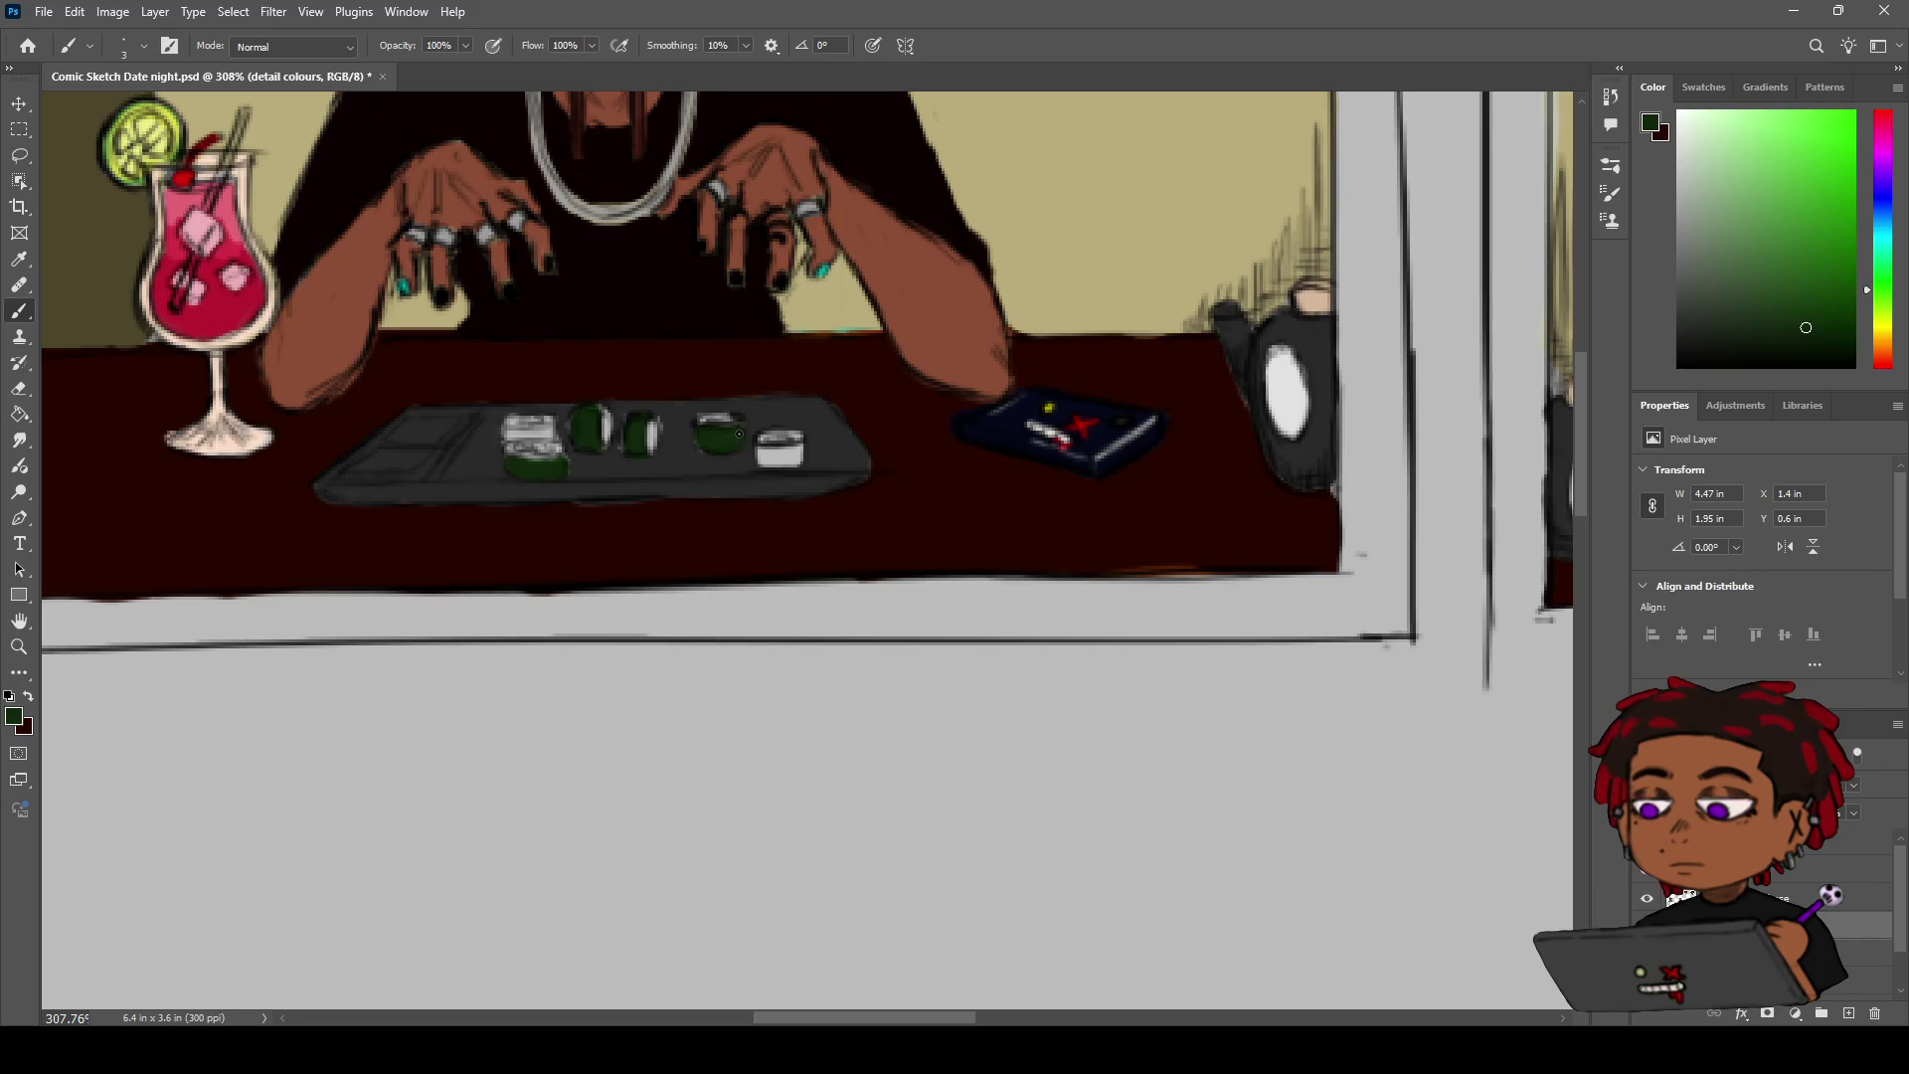
{"action": "mouse_move", "coordinate": [756, 448]}
{"action": "left_mouse_down"}
{"action": "mouse_move", "coordinate": [797, 452]}
{"action": "mouse_move", "coordinate": [773, 458]}
{"action": "left_mouse_up"}
{"action": "key", "text": "z"}
{"action": "scroll", "coordinate": [735, 436], "scroll_direction": "down", "scroll_amount": 2}
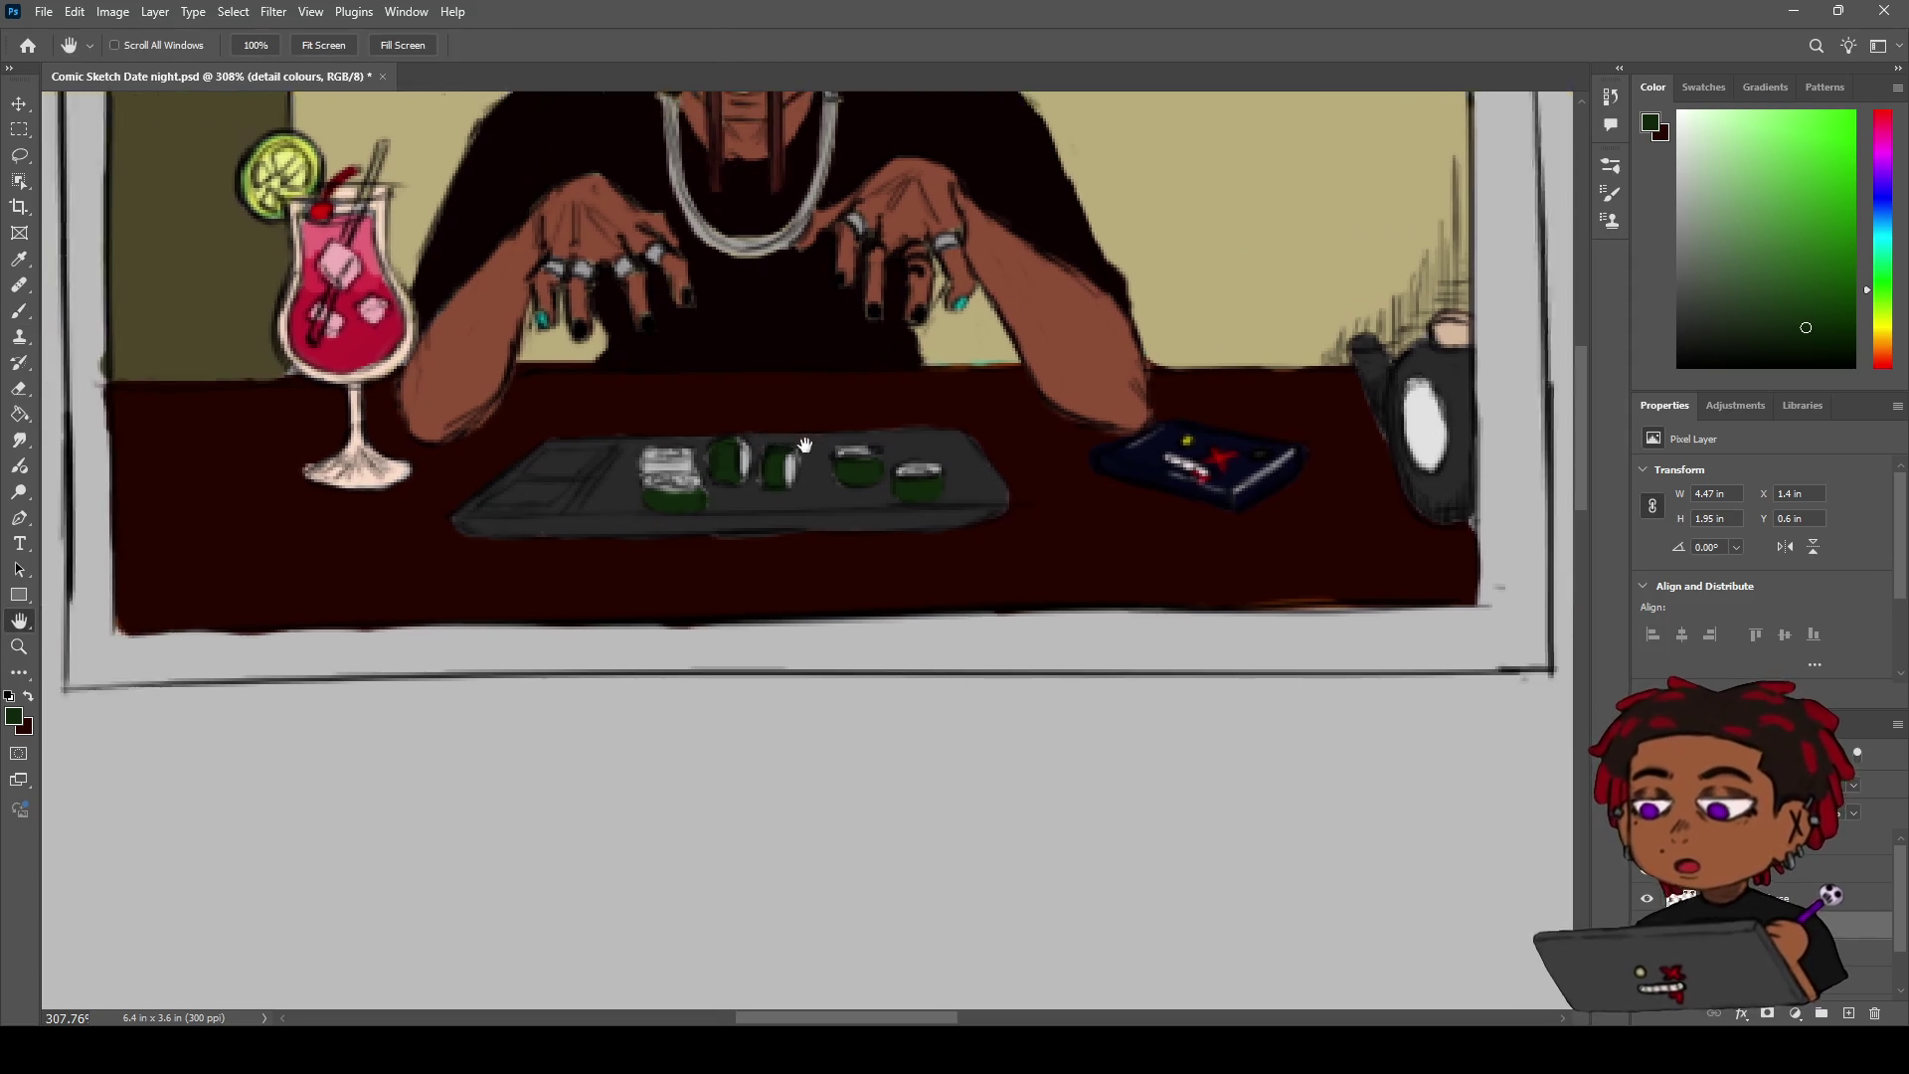
Zoom in and centre the view on the man's sushi tray
{"action": "scroll", "coordinate": [802, 443], "scroll_direction": "down", "scroll_amount": 2}
{"action": "scroll", "coordinate": [798, 342], "scroll_direction": "down", "scroll_amount": 2}
{"action": "scroll", "coordinate": [798, 342], "scroll_direction": "down", "scroll_amount": 2}
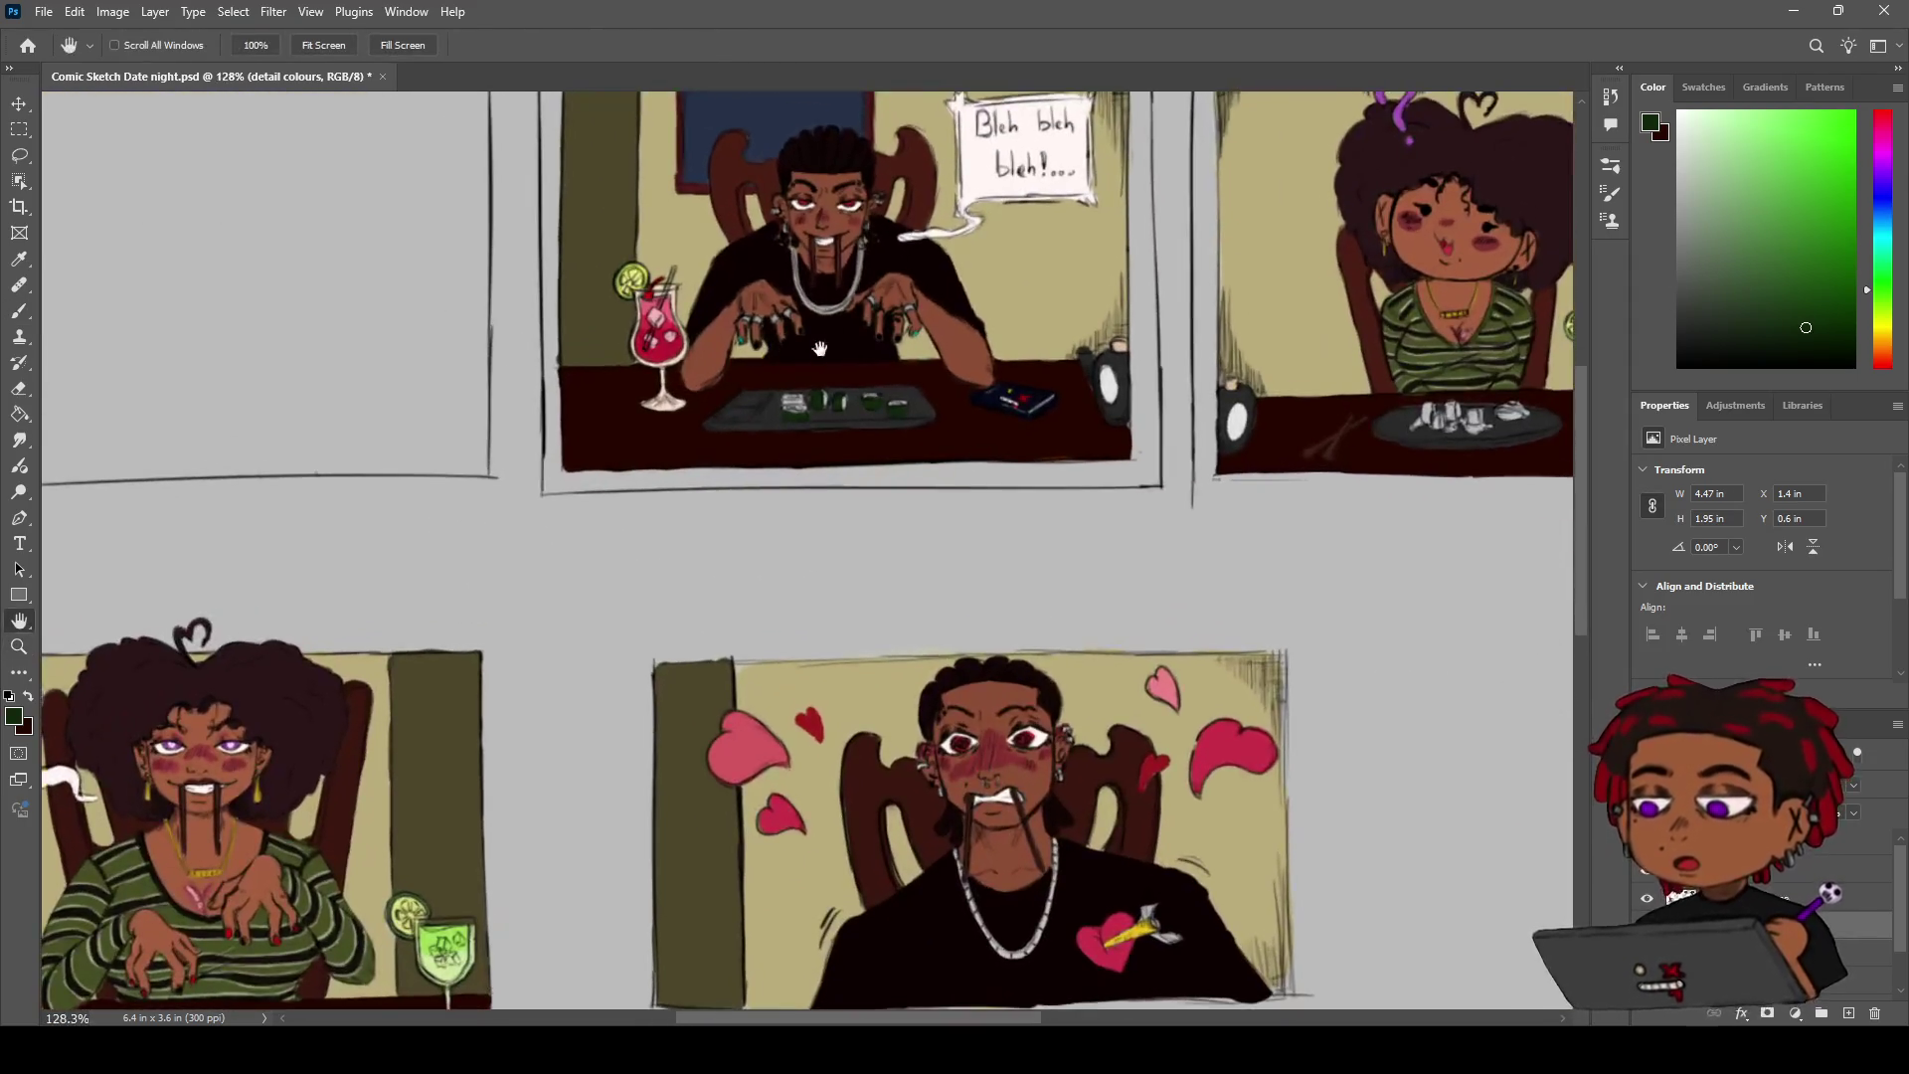
{"action": "scroll", "coordinate": [822, 281], "scroll_direction": "up", "scroll_amount": 1}
{"action": "scroll", "coordinate": [673, 448], "scroll_direction": "up", "scroll_amount": 1}
{"action": "key", "text": "h"}
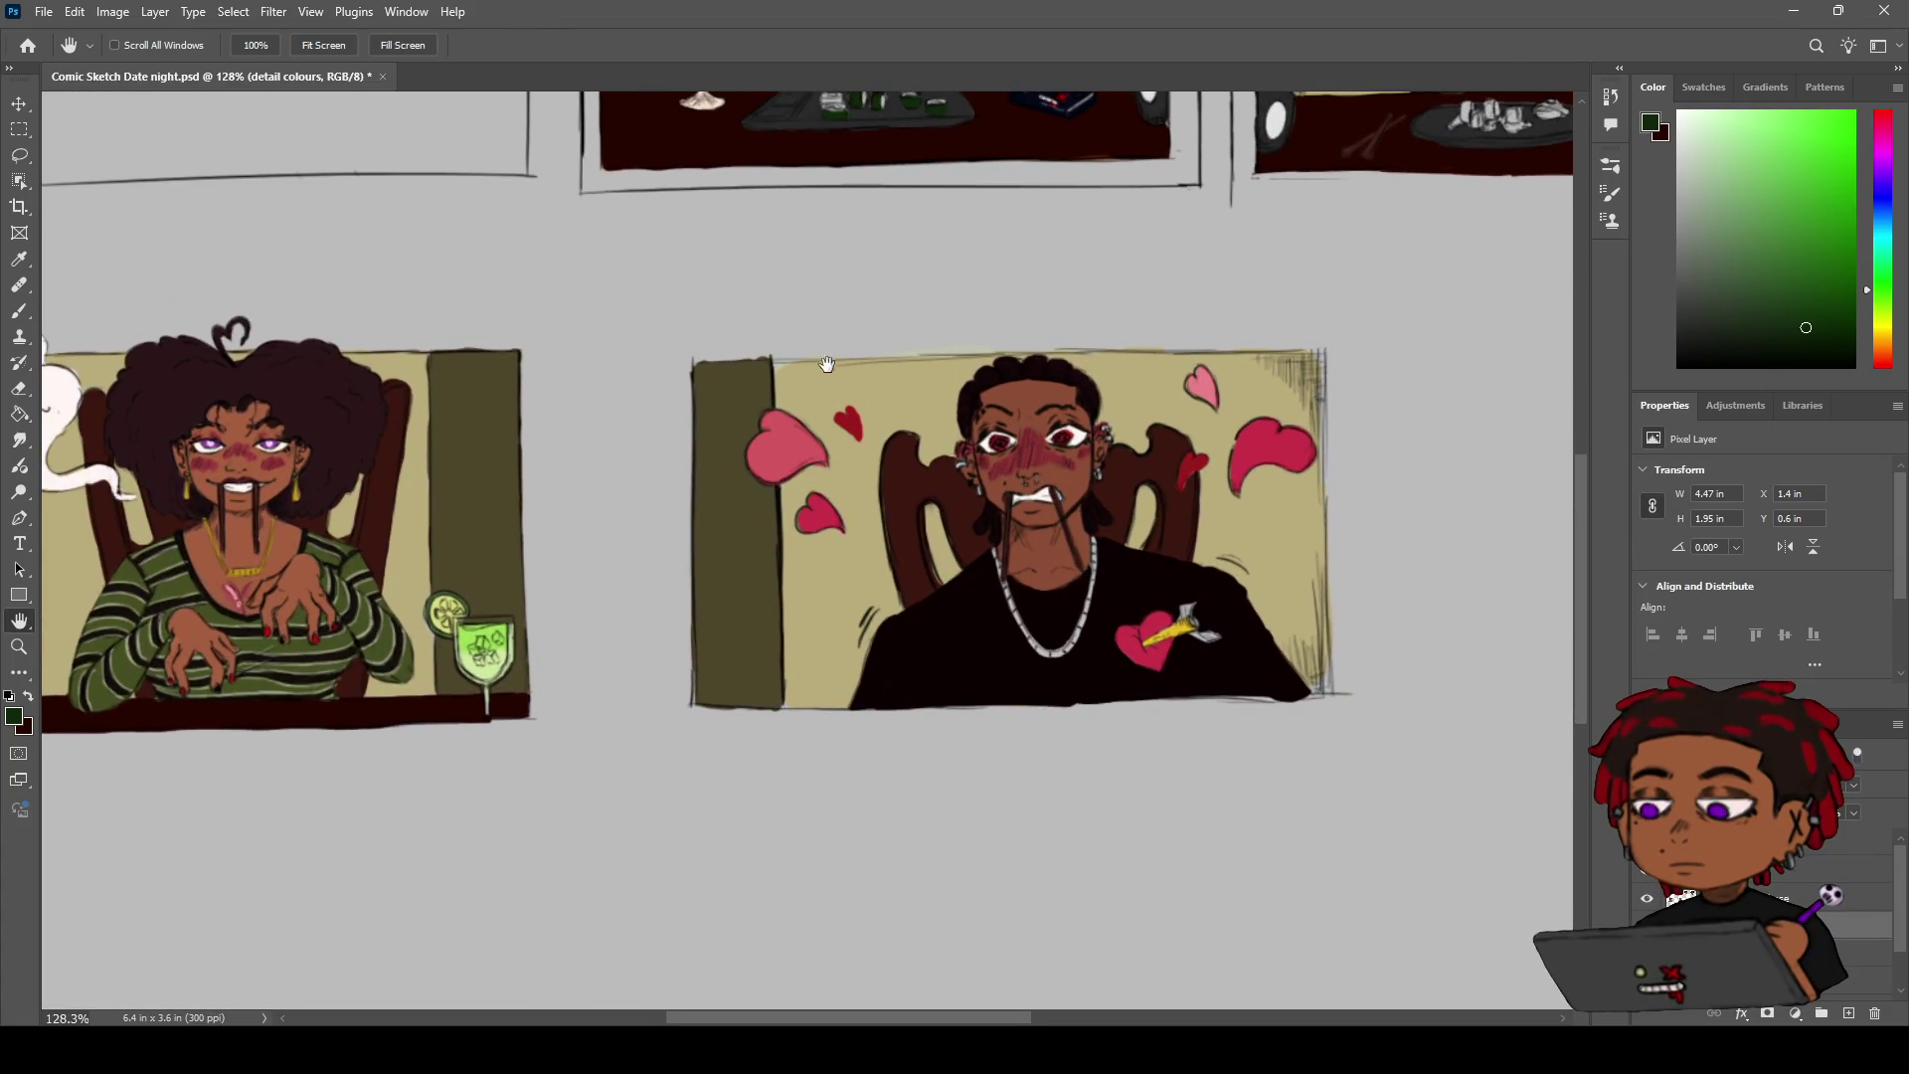
{"action": "left_click_drag", "start_coordinate": [728, 410], "coordinate": [718, 481]}
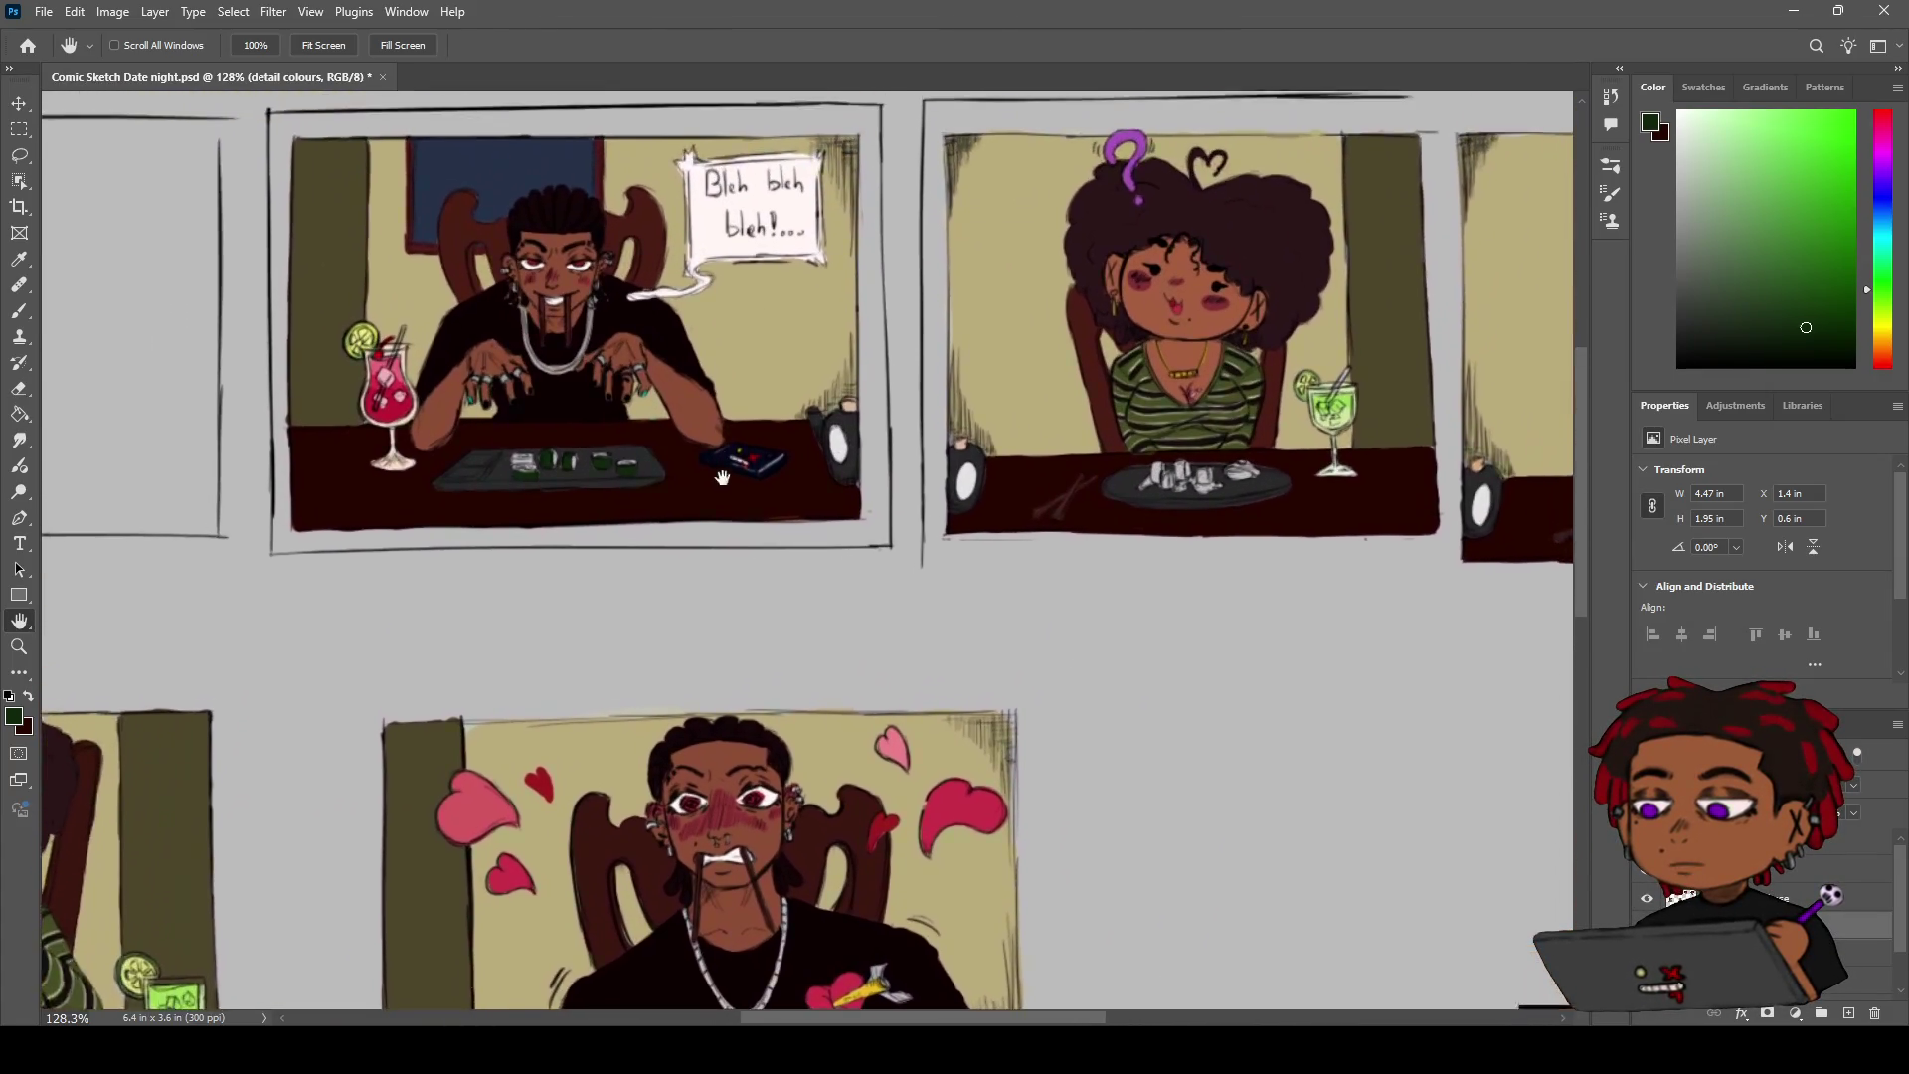
{"action": "key", "text": "z"}
{"action": "scroll", "coordinate": [749, 431], "scroll_direction": "up", "scroll_amount": 3}
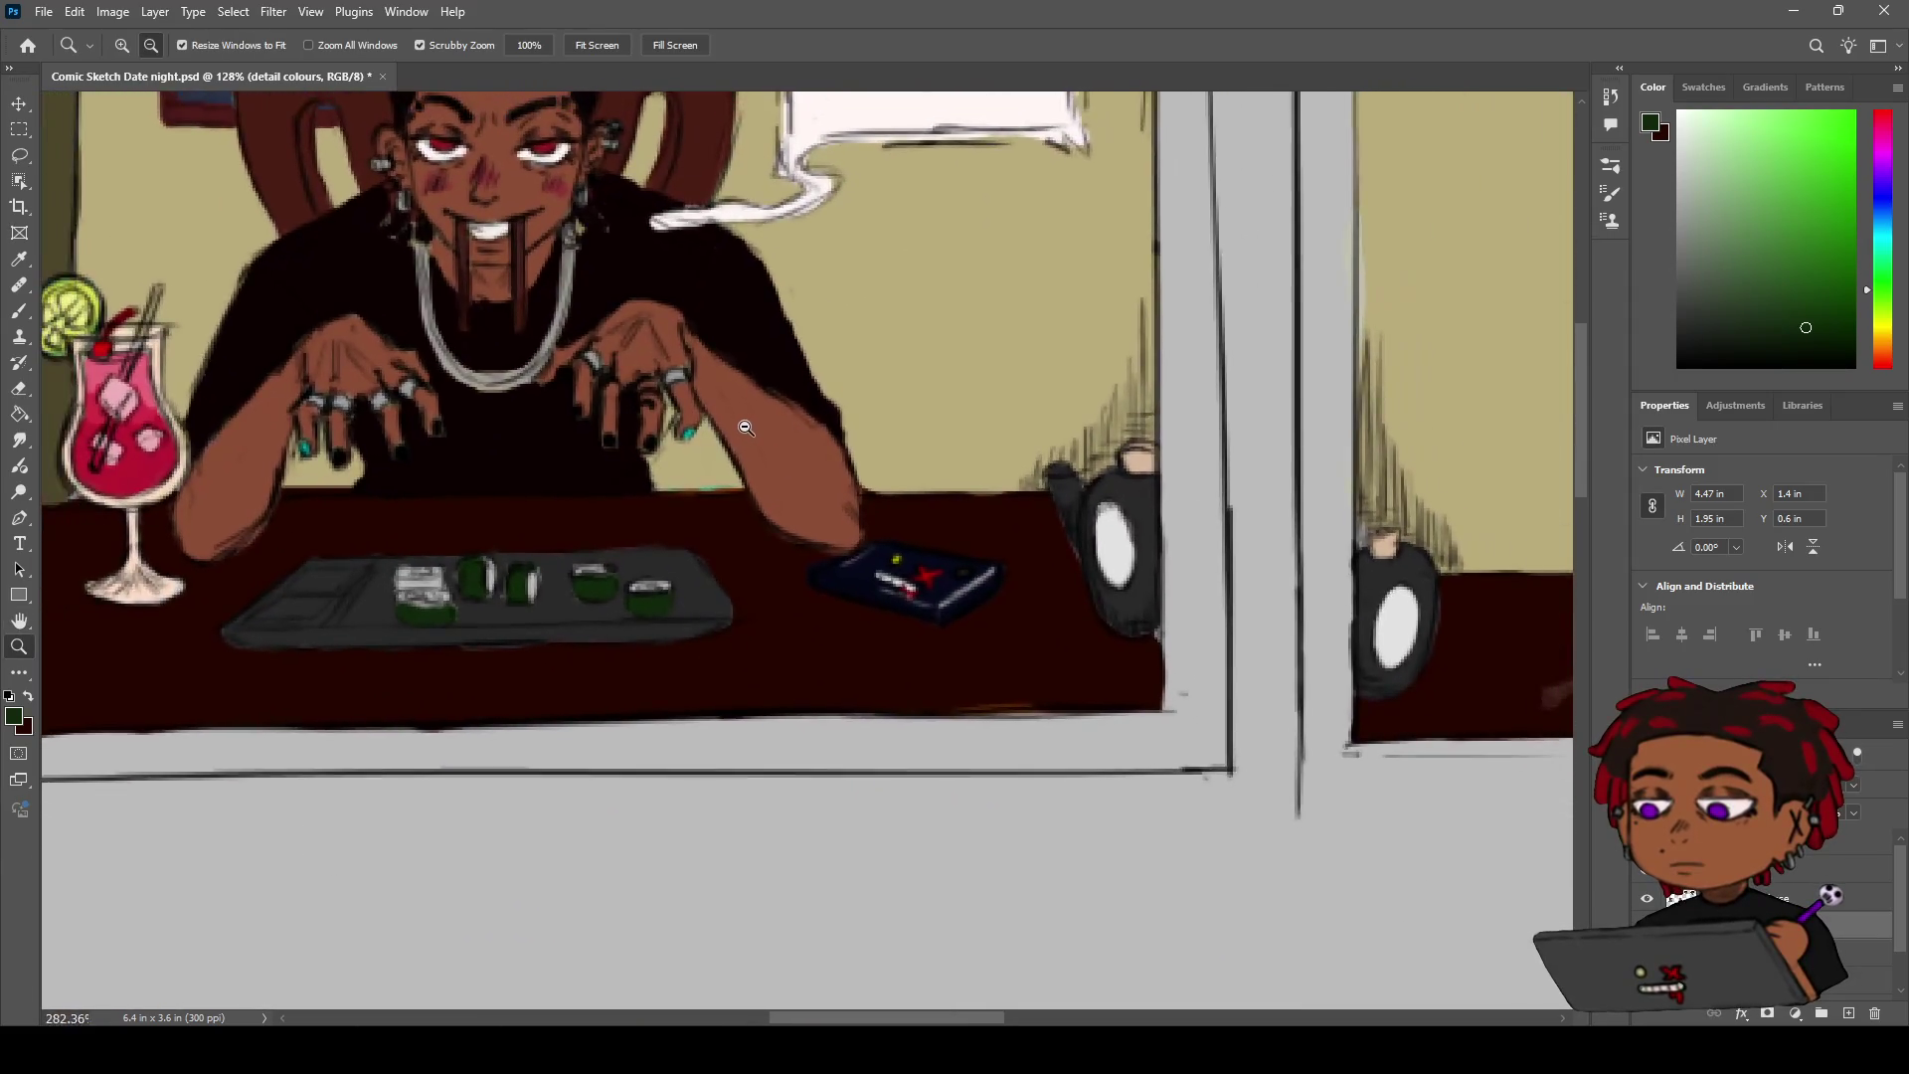
{"action": "scroll", "coordinate": [749, 430], "scroll_direction": "up", "scroll_amount": 1}
{"action": "key", "text": "h"}
{"action": "mouse_move", "coordinate": [749, 426]}
{"action": "left_mouse_down"}
{"action": "mouse_move", "coordinate": [742, 391]}
{"action": "mouse_move", "coordinate": [869, 392]}
{"action": "left_mouse_up"}
Darken the green wrap on the leftmost sushi piece's left edge, then zoom out to check
{"action": "key", "text": "z"}
{"action": "scroll", "coordinate": [745, 425], "scroll_direction": "up", "scroll_amount": 1}
{"action": "key", "text": "b"}
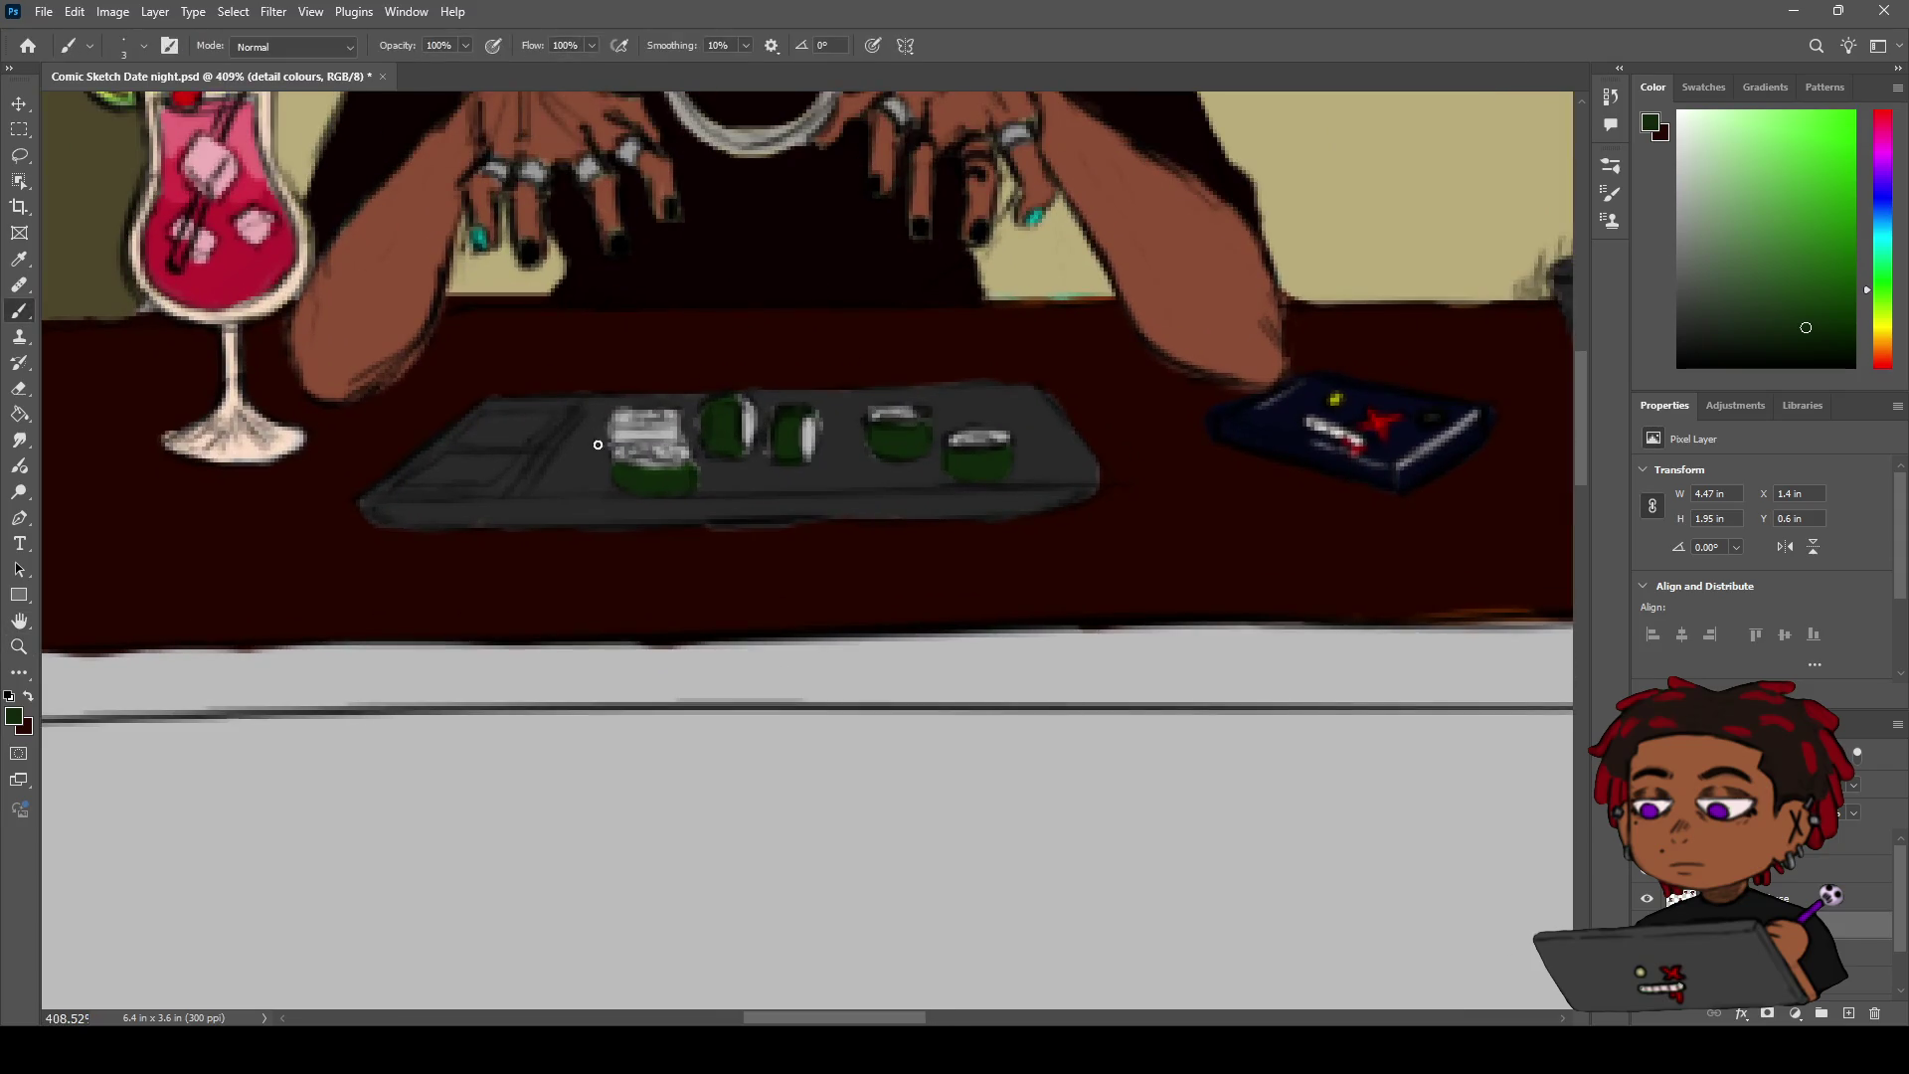
{"action": "left_click_drag", "start_coordinate": [612, 432], "coordinate": [634, 435]}
{"action": "key", "text": "z"}
{"action": "left_click_drag", "start_coordinate": [694, 447], "coordinate": [637, 472]}
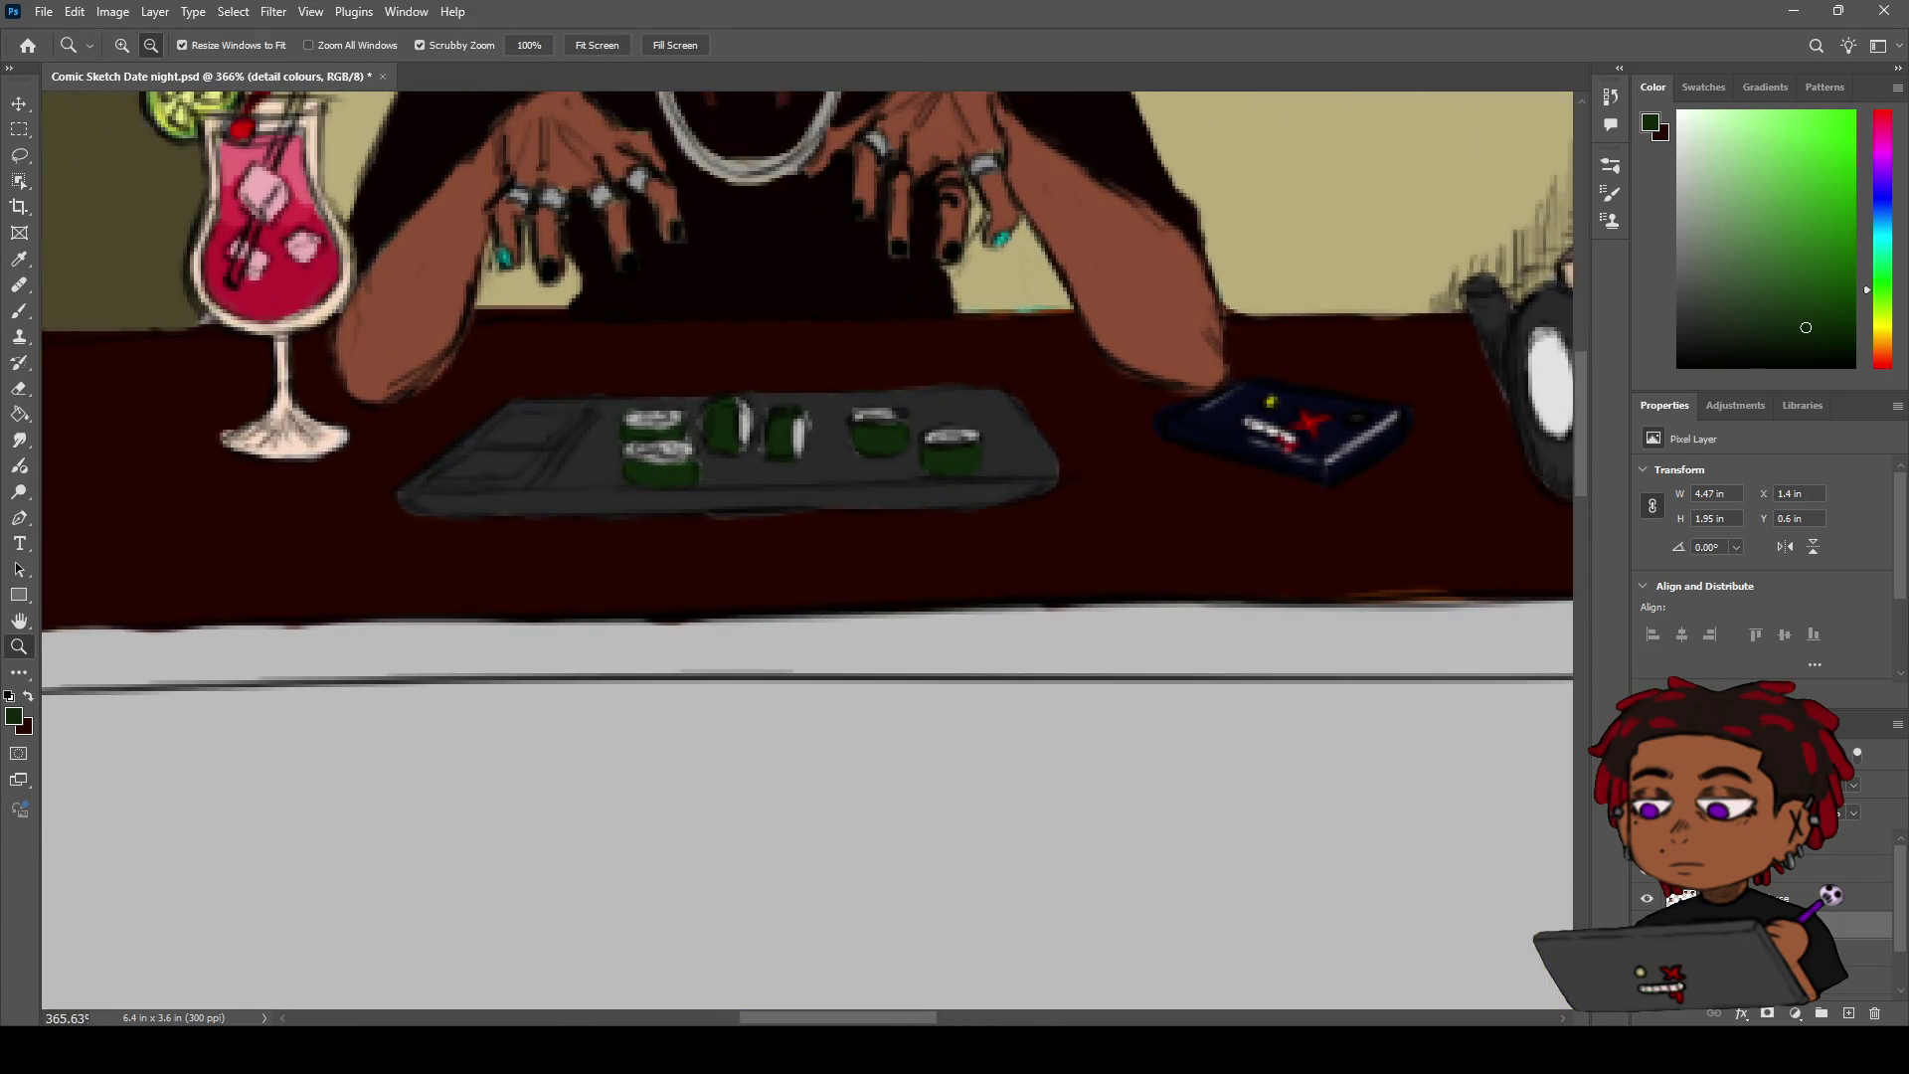
{"action": "left_click", "coordinate": [747, 414], "text": "alt"}
{"action": "mouse_move", "coordinate": [747, 413]}
{"action": "left_mouse_down"}
{"action": "mouse_move", "coordinate": [779, 397]}
{"action": "mouse_move", "coordinate": [736, 447]}
{"action": "mouse_move", "coordinate": [634, 414]}
{"action": "left_mouse_up"}
{"action": "key", "text": "h"}
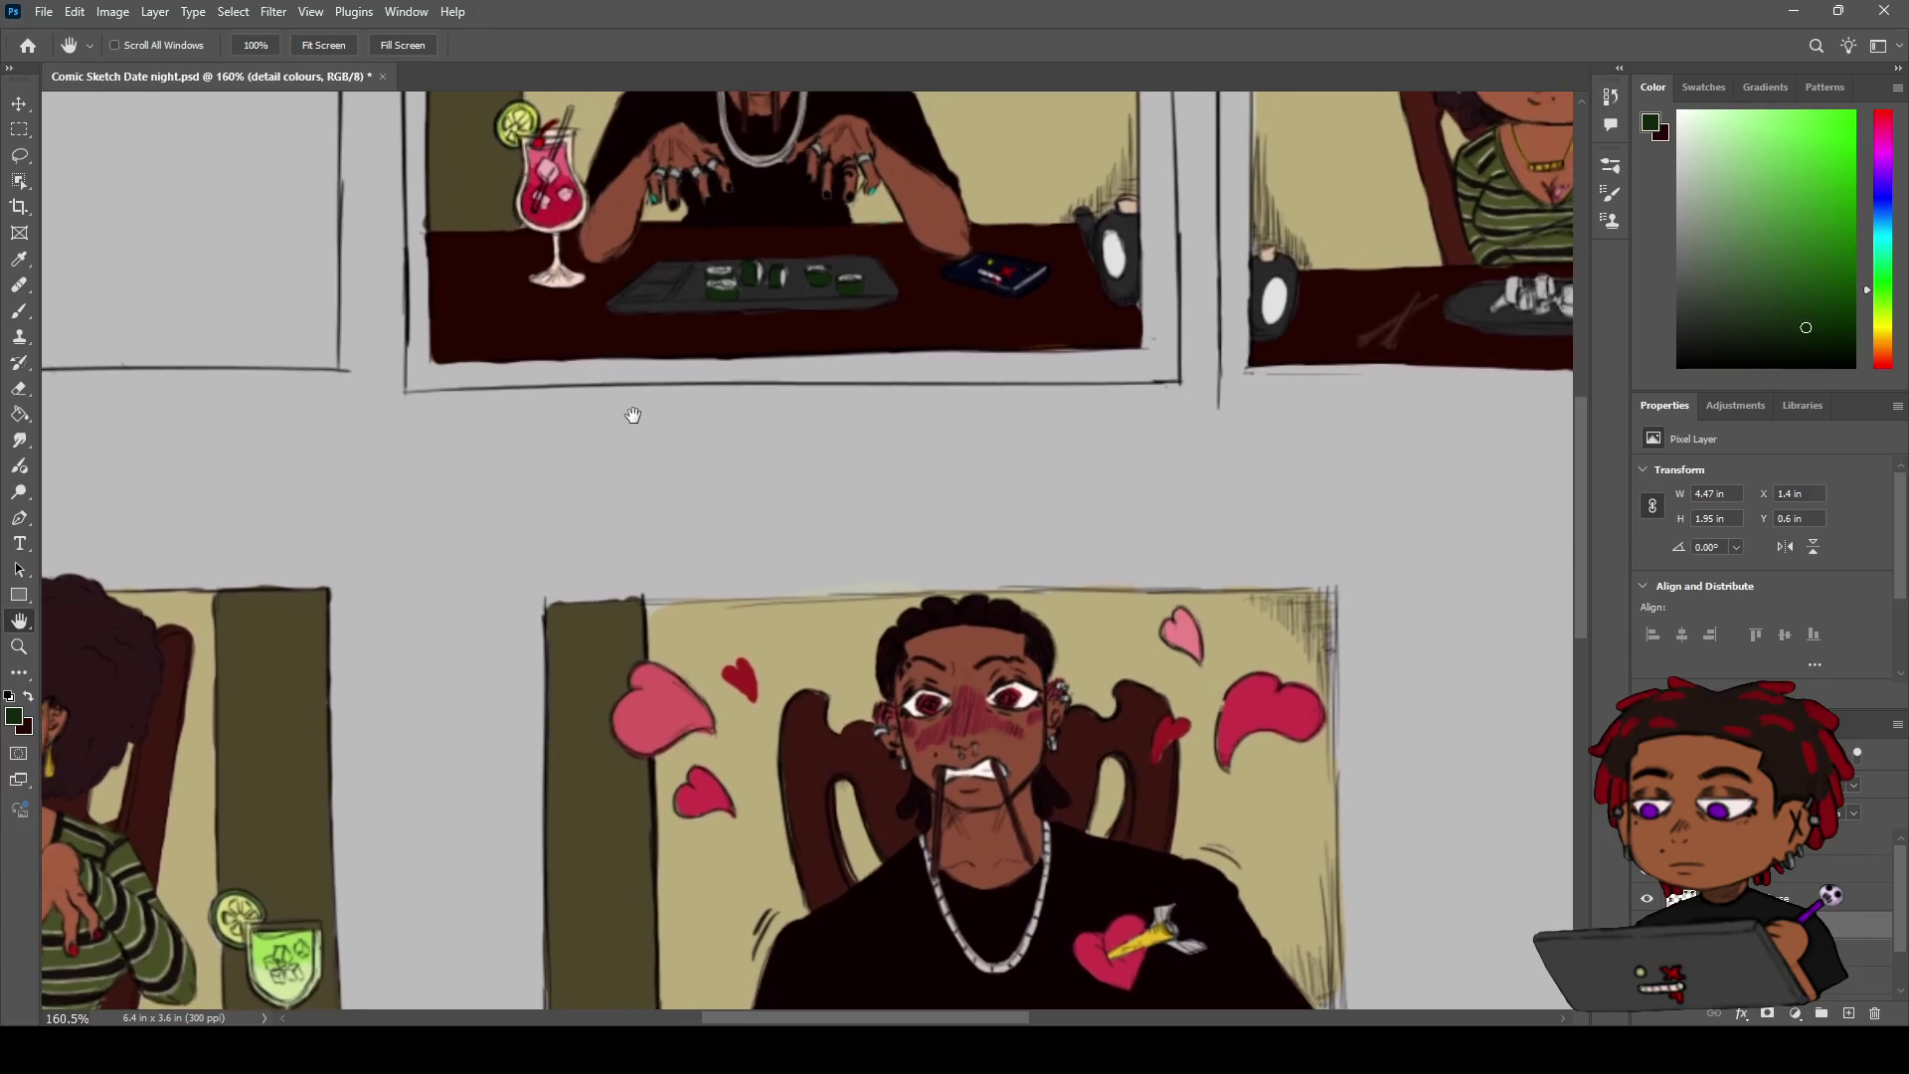
Sample a light peach from the neighbouring panel and zoom in on the sushi tray
{"action": "key", "text": "i"}
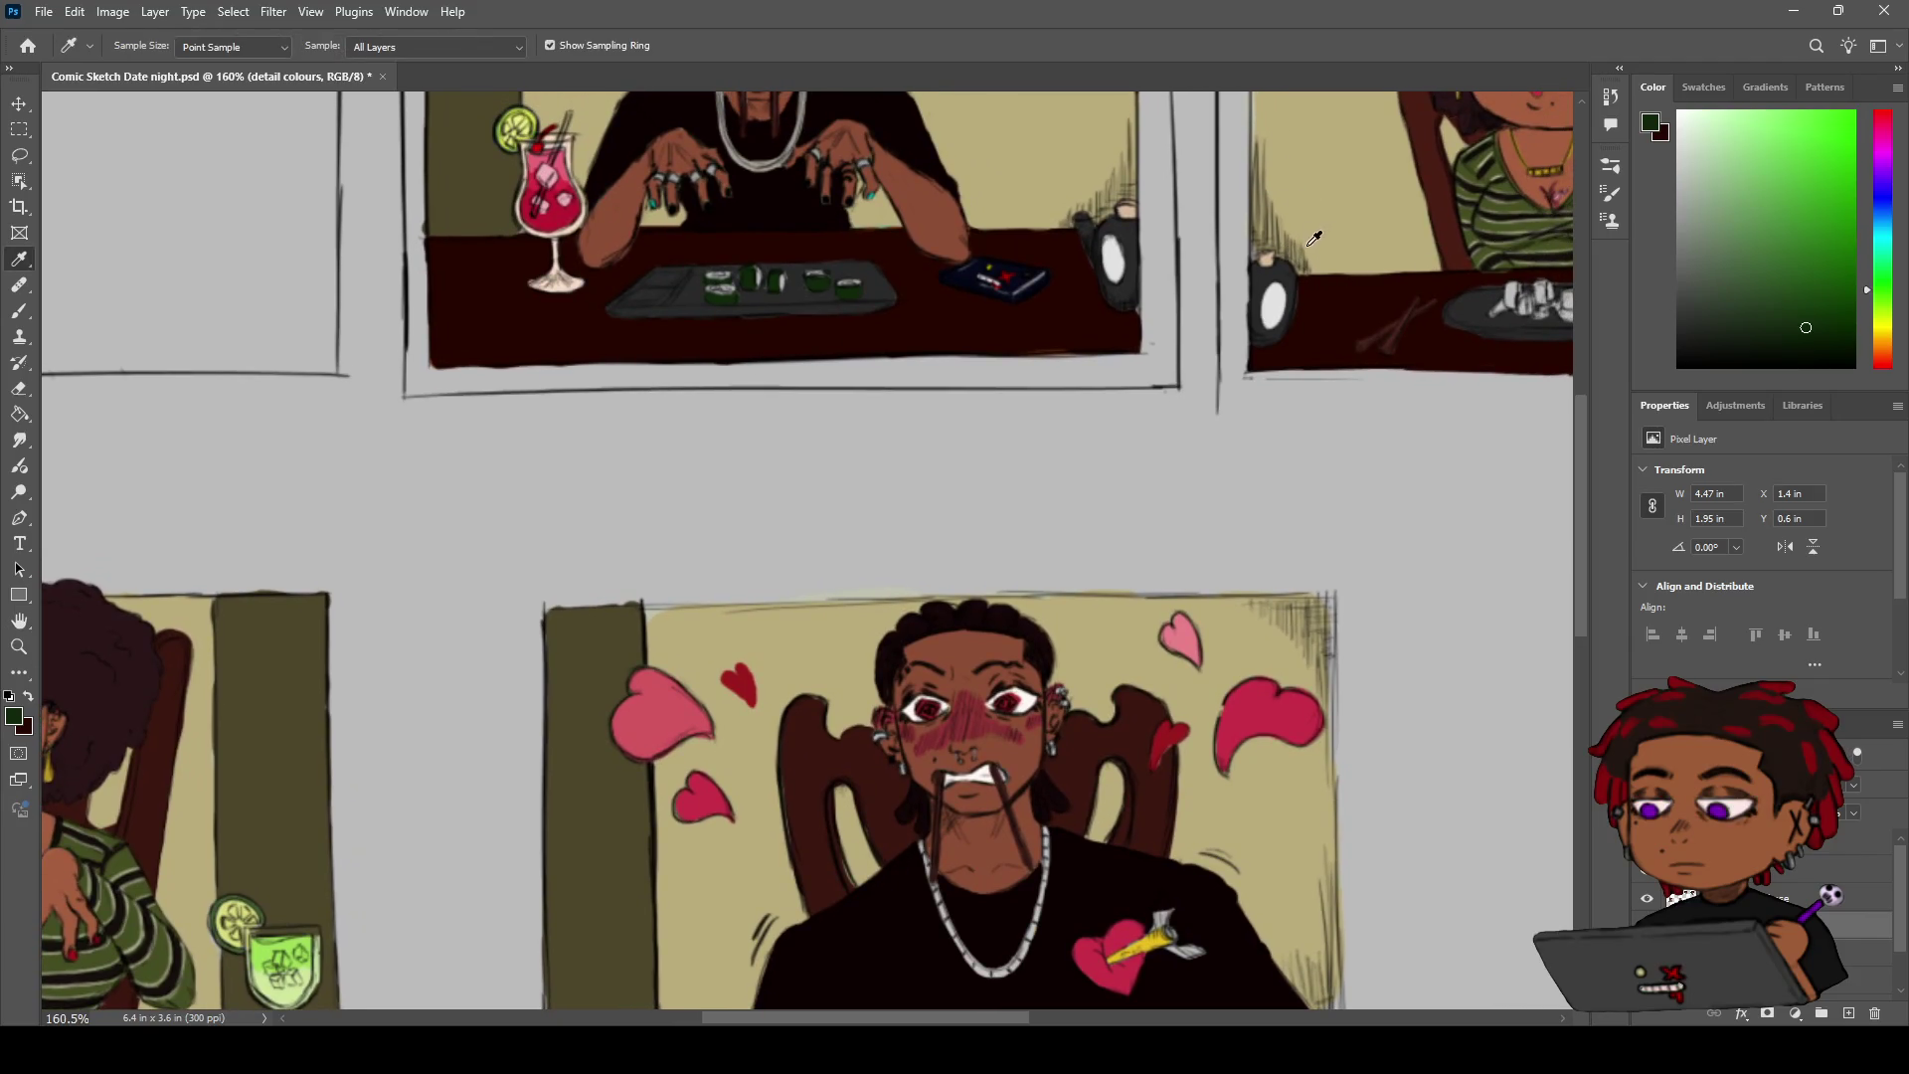
{"action": "left_click", "coordinate": [1268, 258]}
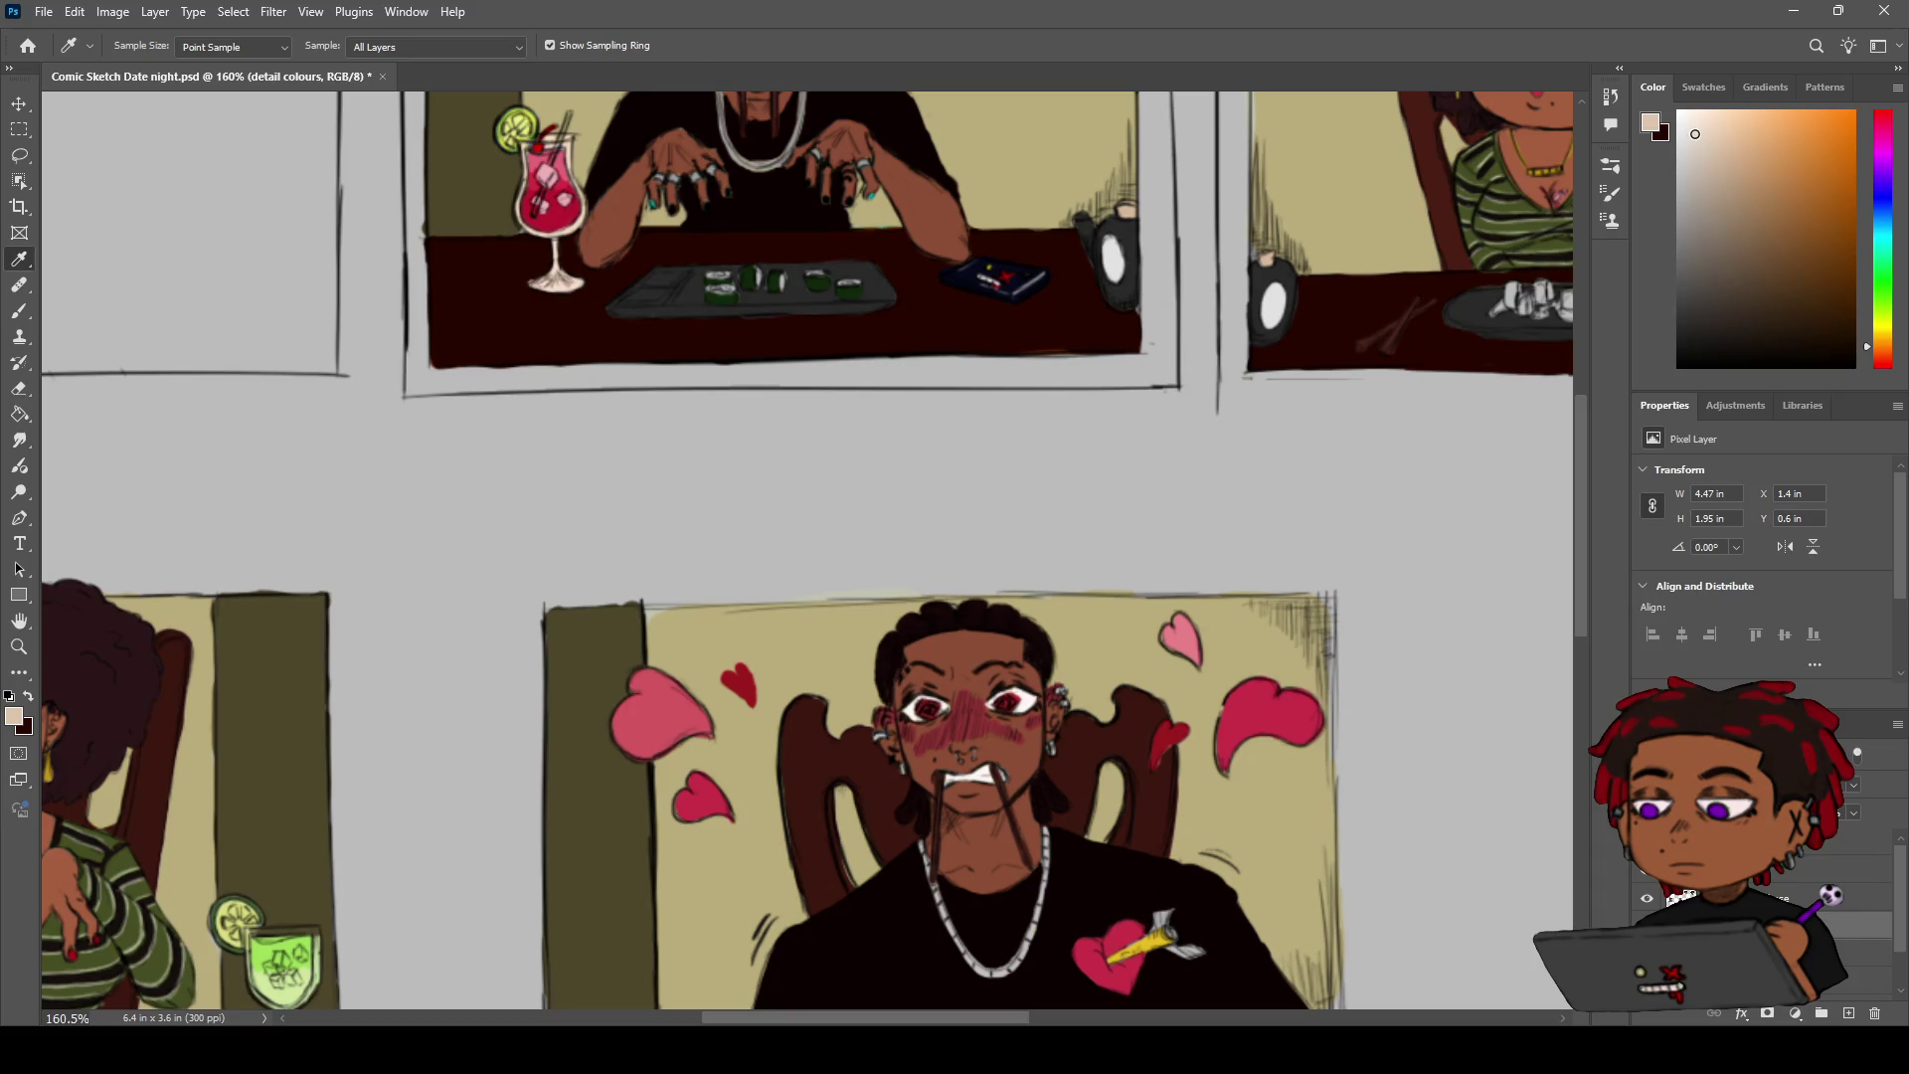
{"action": "key", "text": "z"}
{"action": "mouse_move", "coordinate": [788, 287]}
{"action": "left_mouse_down"}
{"action": "mouse_move", "coordinate": [835, 289]}
{"action": "mouse_move", "coordinate": [798, 370]}
{"action": "left_mouse_up"}
Paint pale highlight strokes along the sushi piece's top rim, then zoom out to several panels
{"action": "key", "text": "b"}
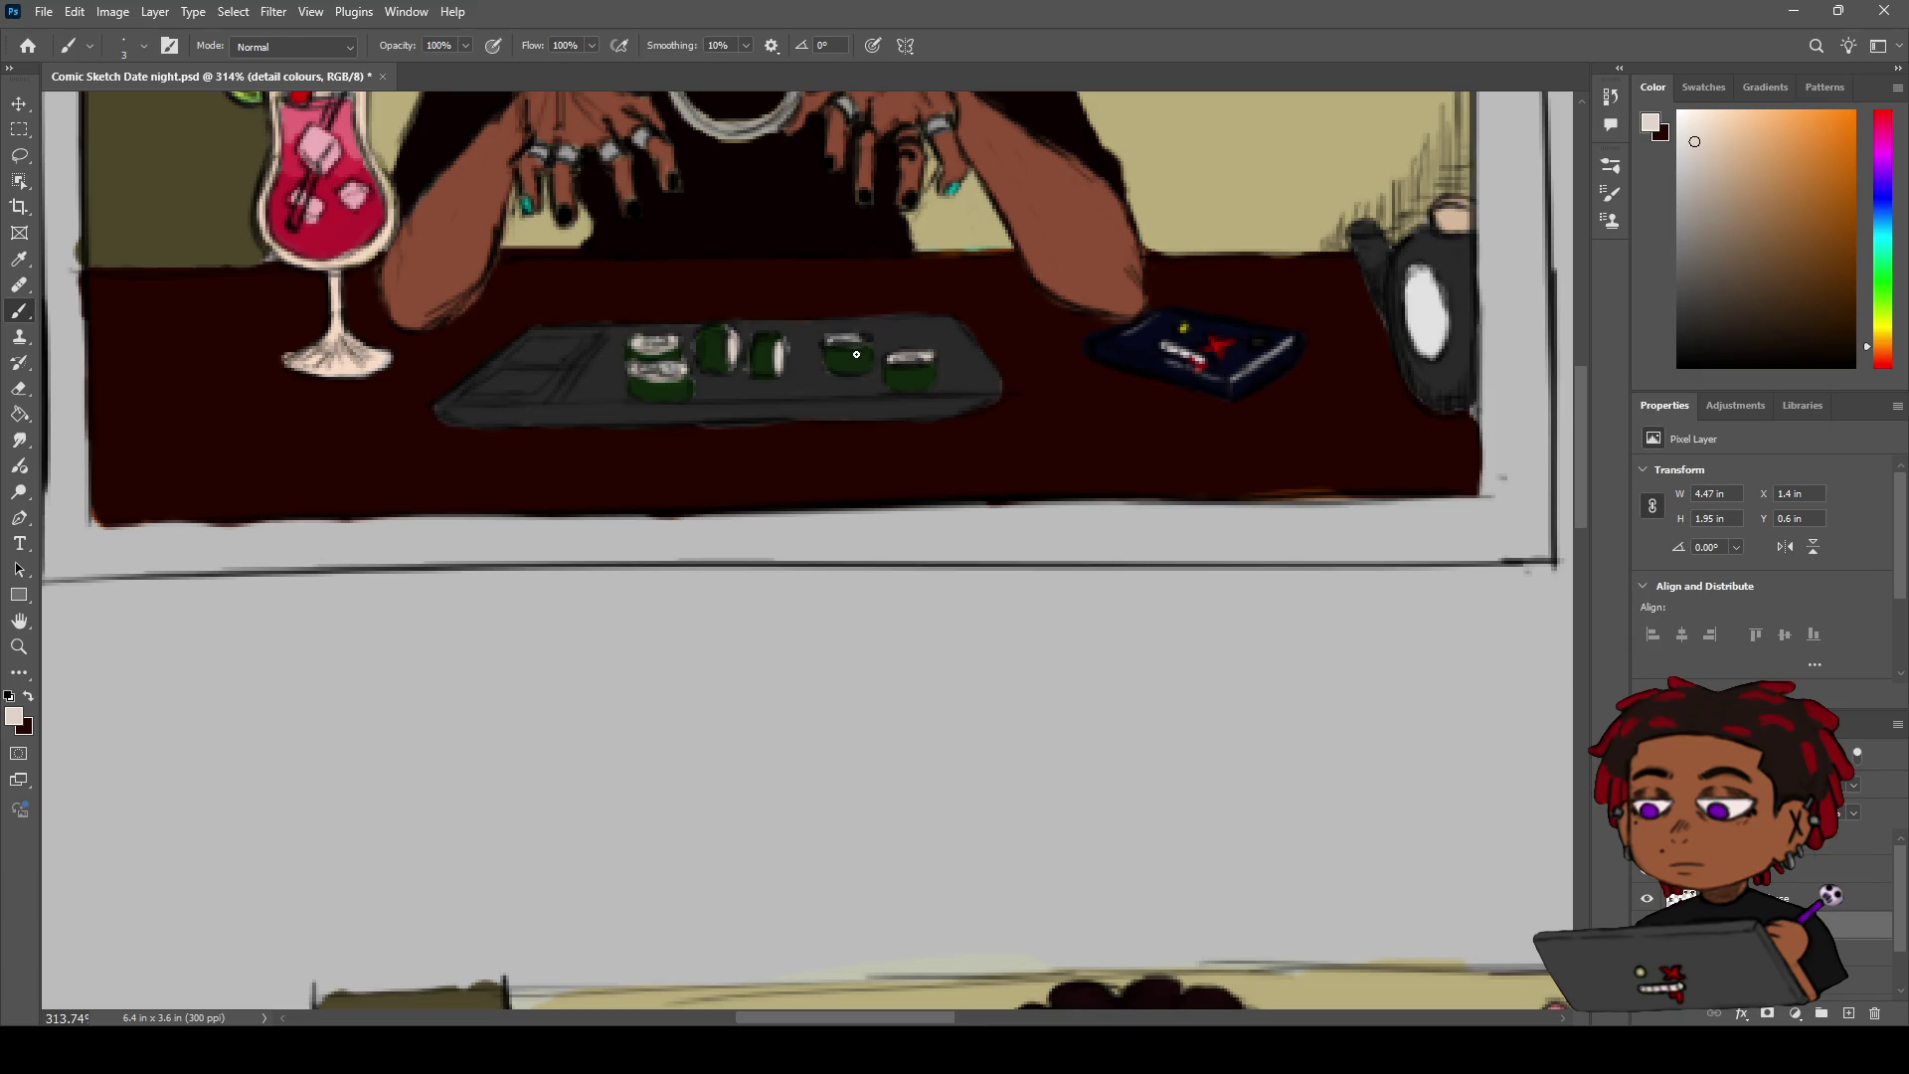
{"action": "left_click_drag", "start_coordinate": [834, 347], "coordinate": [861, 344]}
{"action": "key", "text": "z"}
{"action": "left_click_drag", "start_coordinate": [836, 348], "coordinate": [786, 369]}
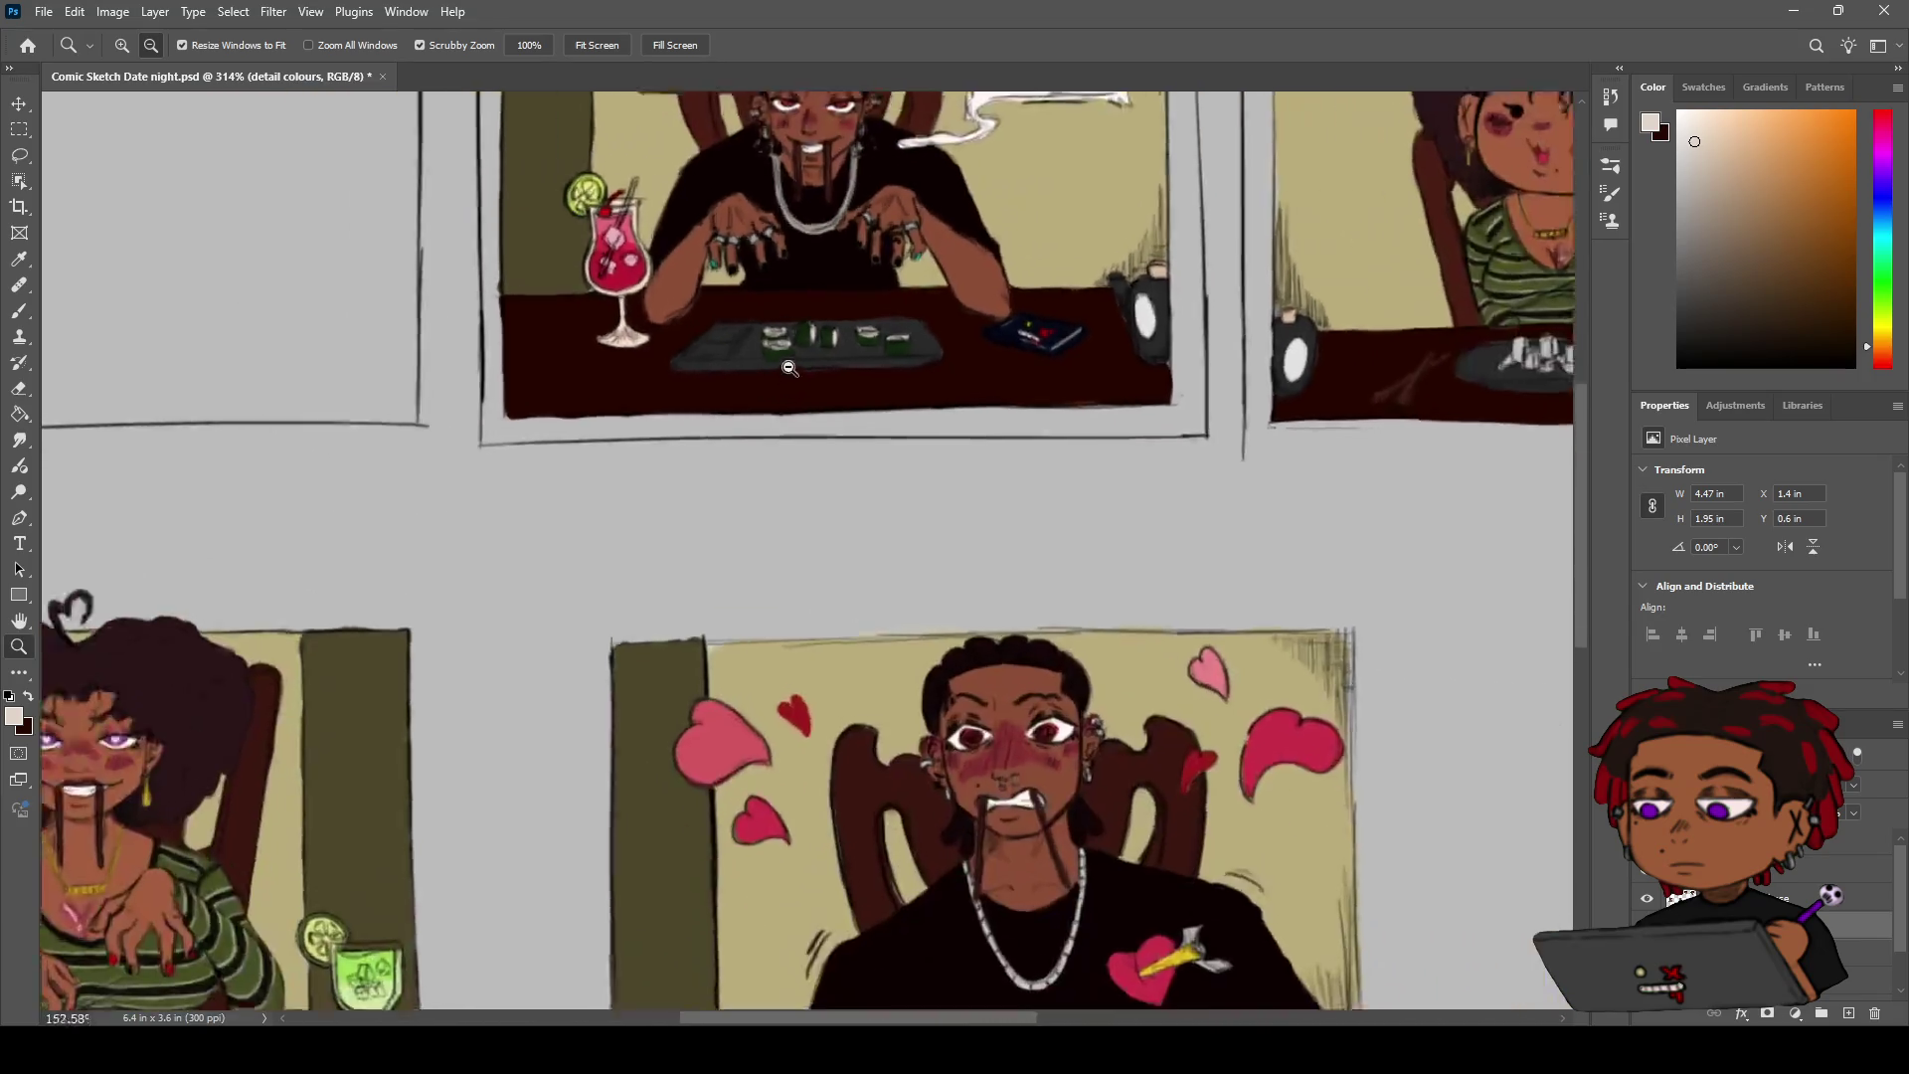
{"action": "left_click_drag", "start_coordinate": [887, 321], "coordinate": [944, 321]}
{"action": "key", "text": "b"}
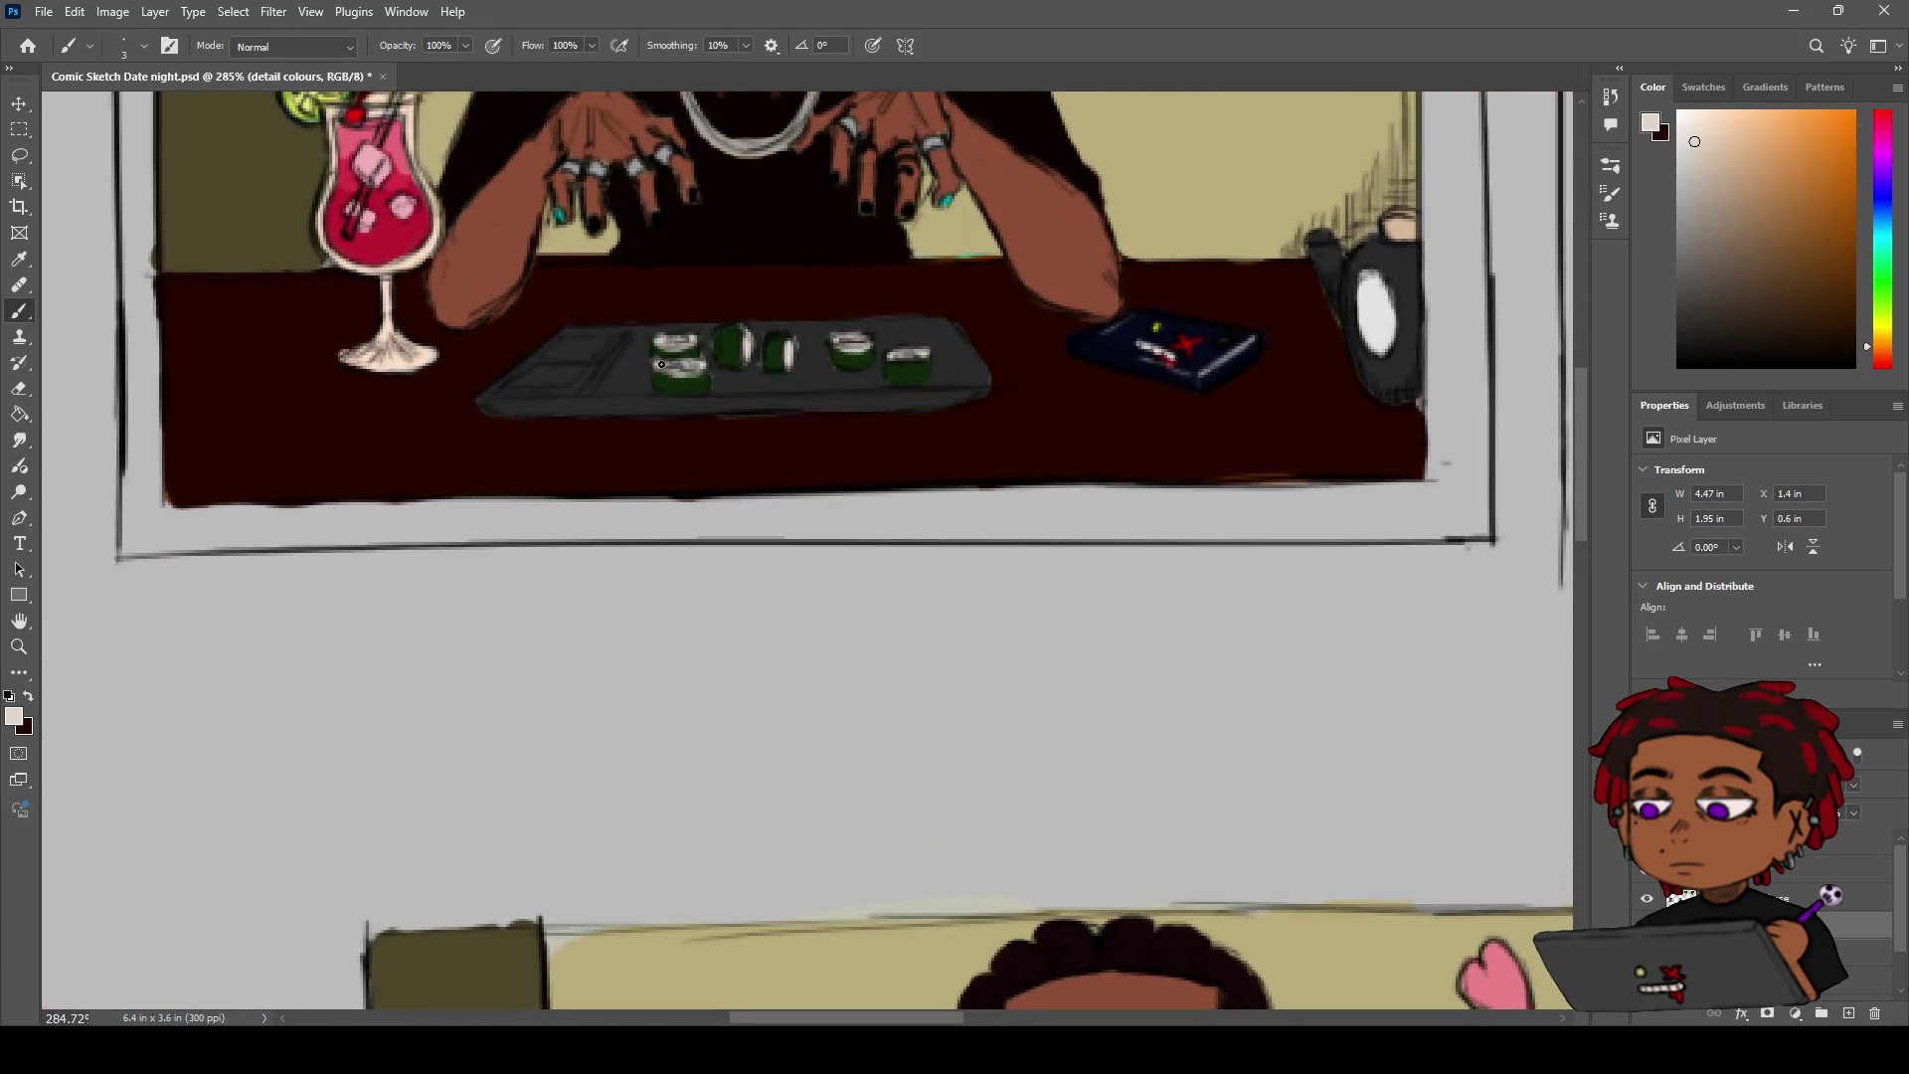
{"action": "key", "text": "z"}
{"action": "mouse_move", "coordinate": [1031, 315]}
{"action": "left_mouse_down"}
{"action": "mouse_move", "coordinate": [915, 335]}
{"action": "mouse_move", "coordinate": [1066, 393]}
{"action": "mouse_move", "coordinate": [770, 320]}
{"action": "left_mouse_up"}
{"action": "key", "text": "h"}
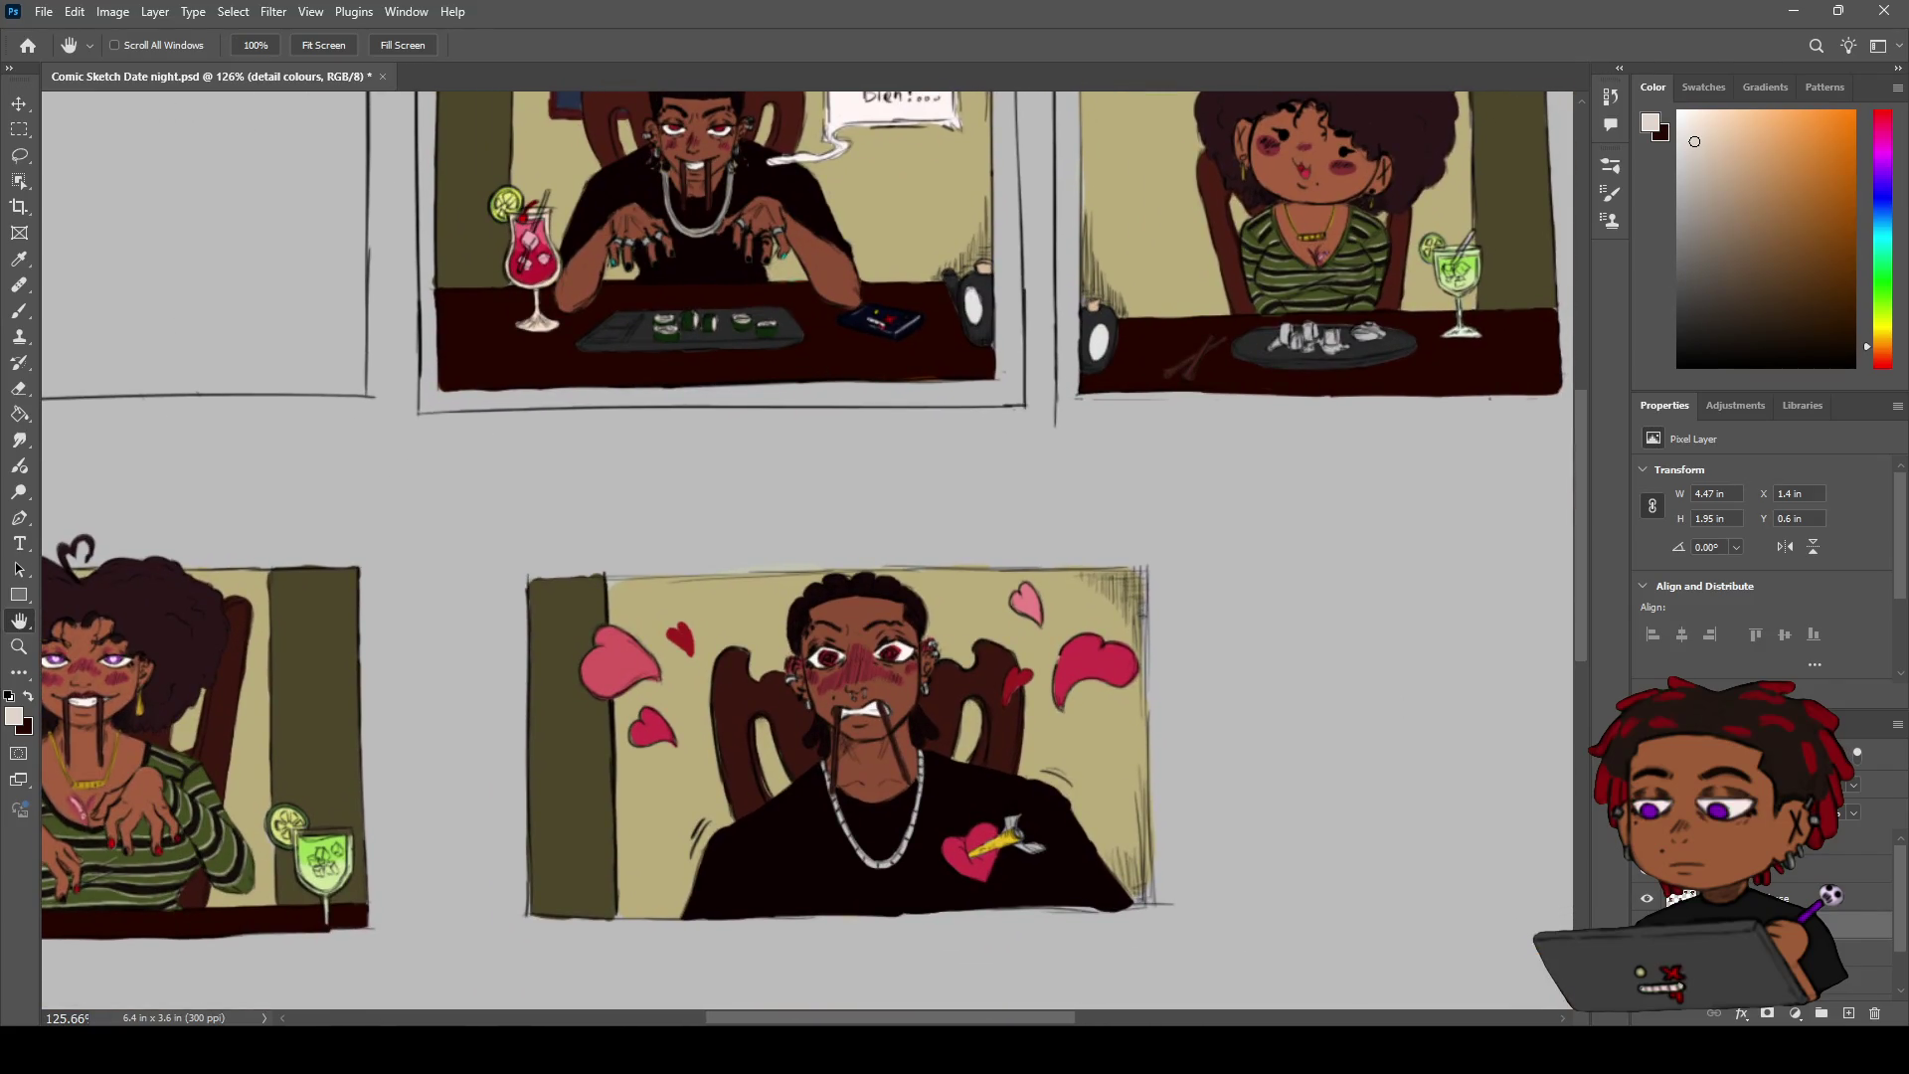
Sample the grey of the man's chain necklace and zoom out to the whole sushi panel
{"action": "key", "text": "z"}
{"action": "scroll", "coordinate": [944, 815], "scroll_direction": "up", "scroll_amount": 5}
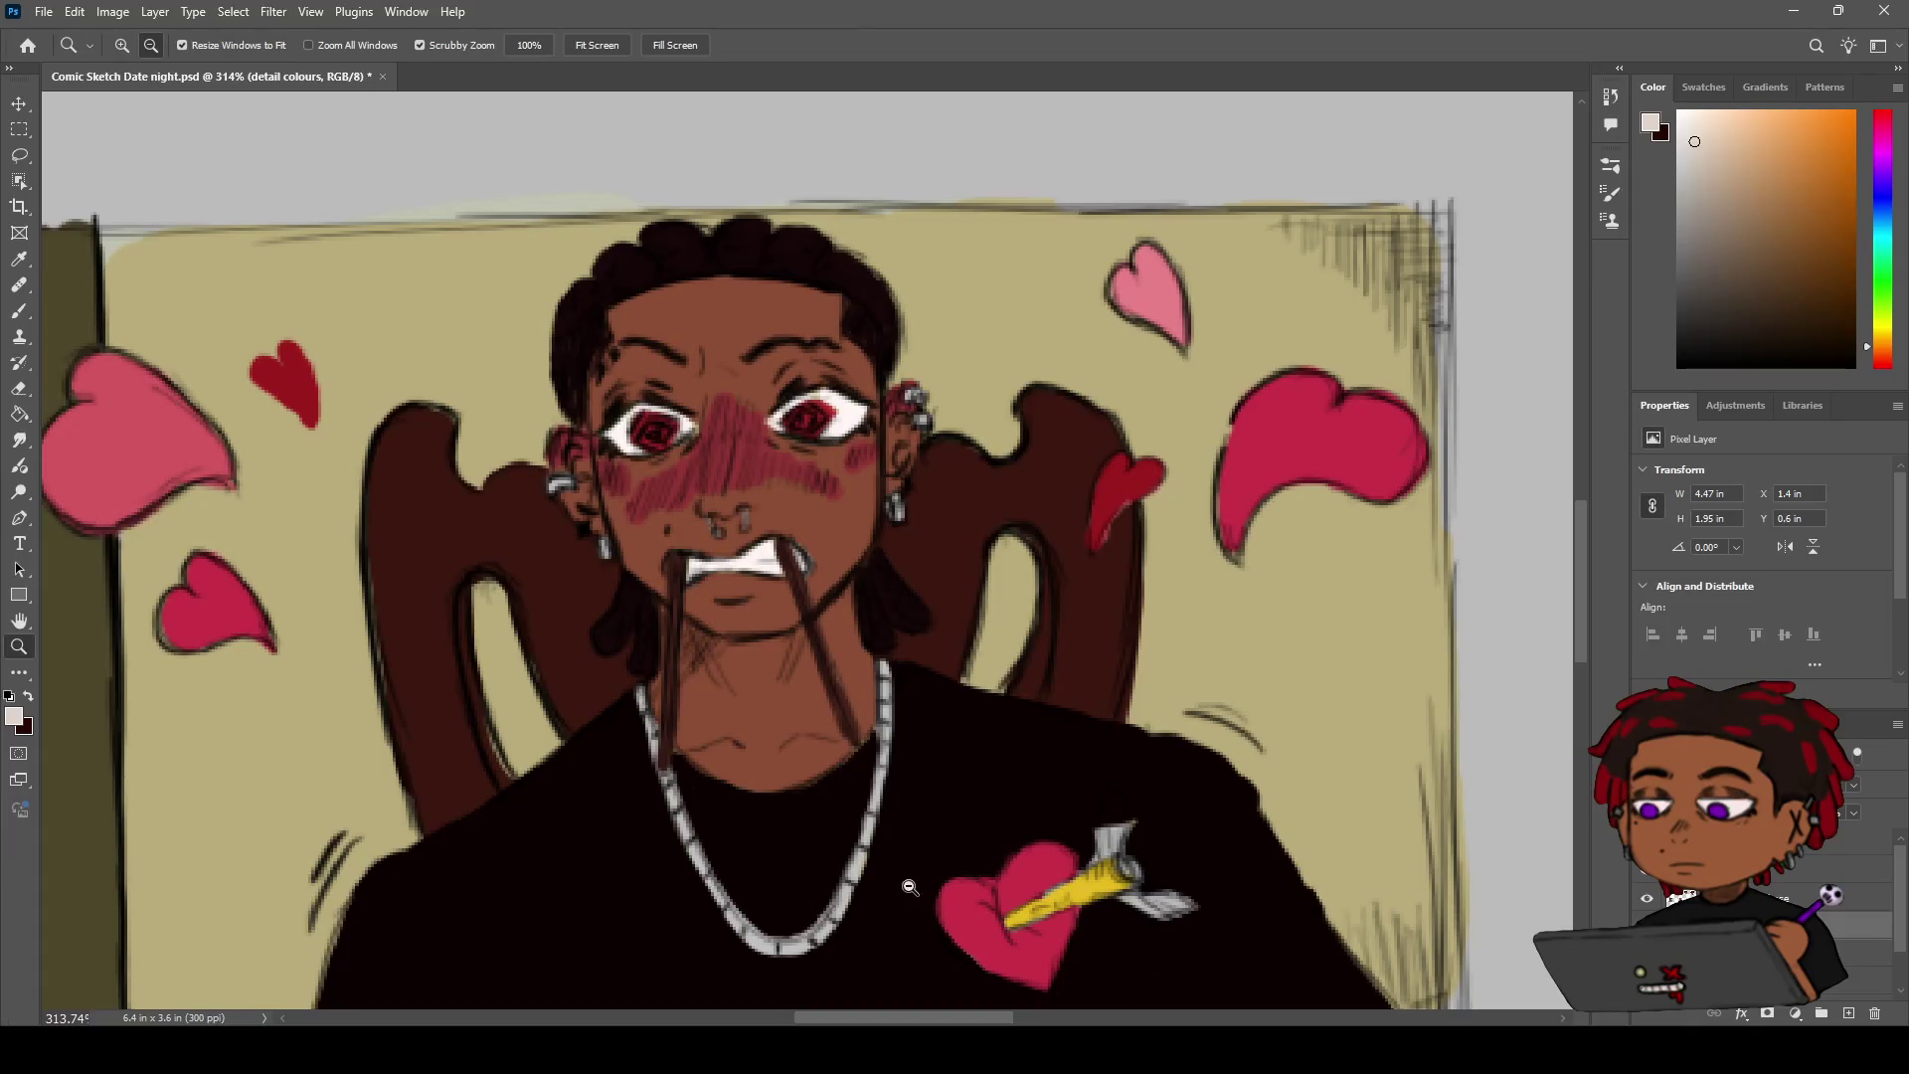
{"action": "key", "text": "i"}
{"action": "left_click_drag", "start_coordinate": [853, 887], "coordinate": [808, 942]}
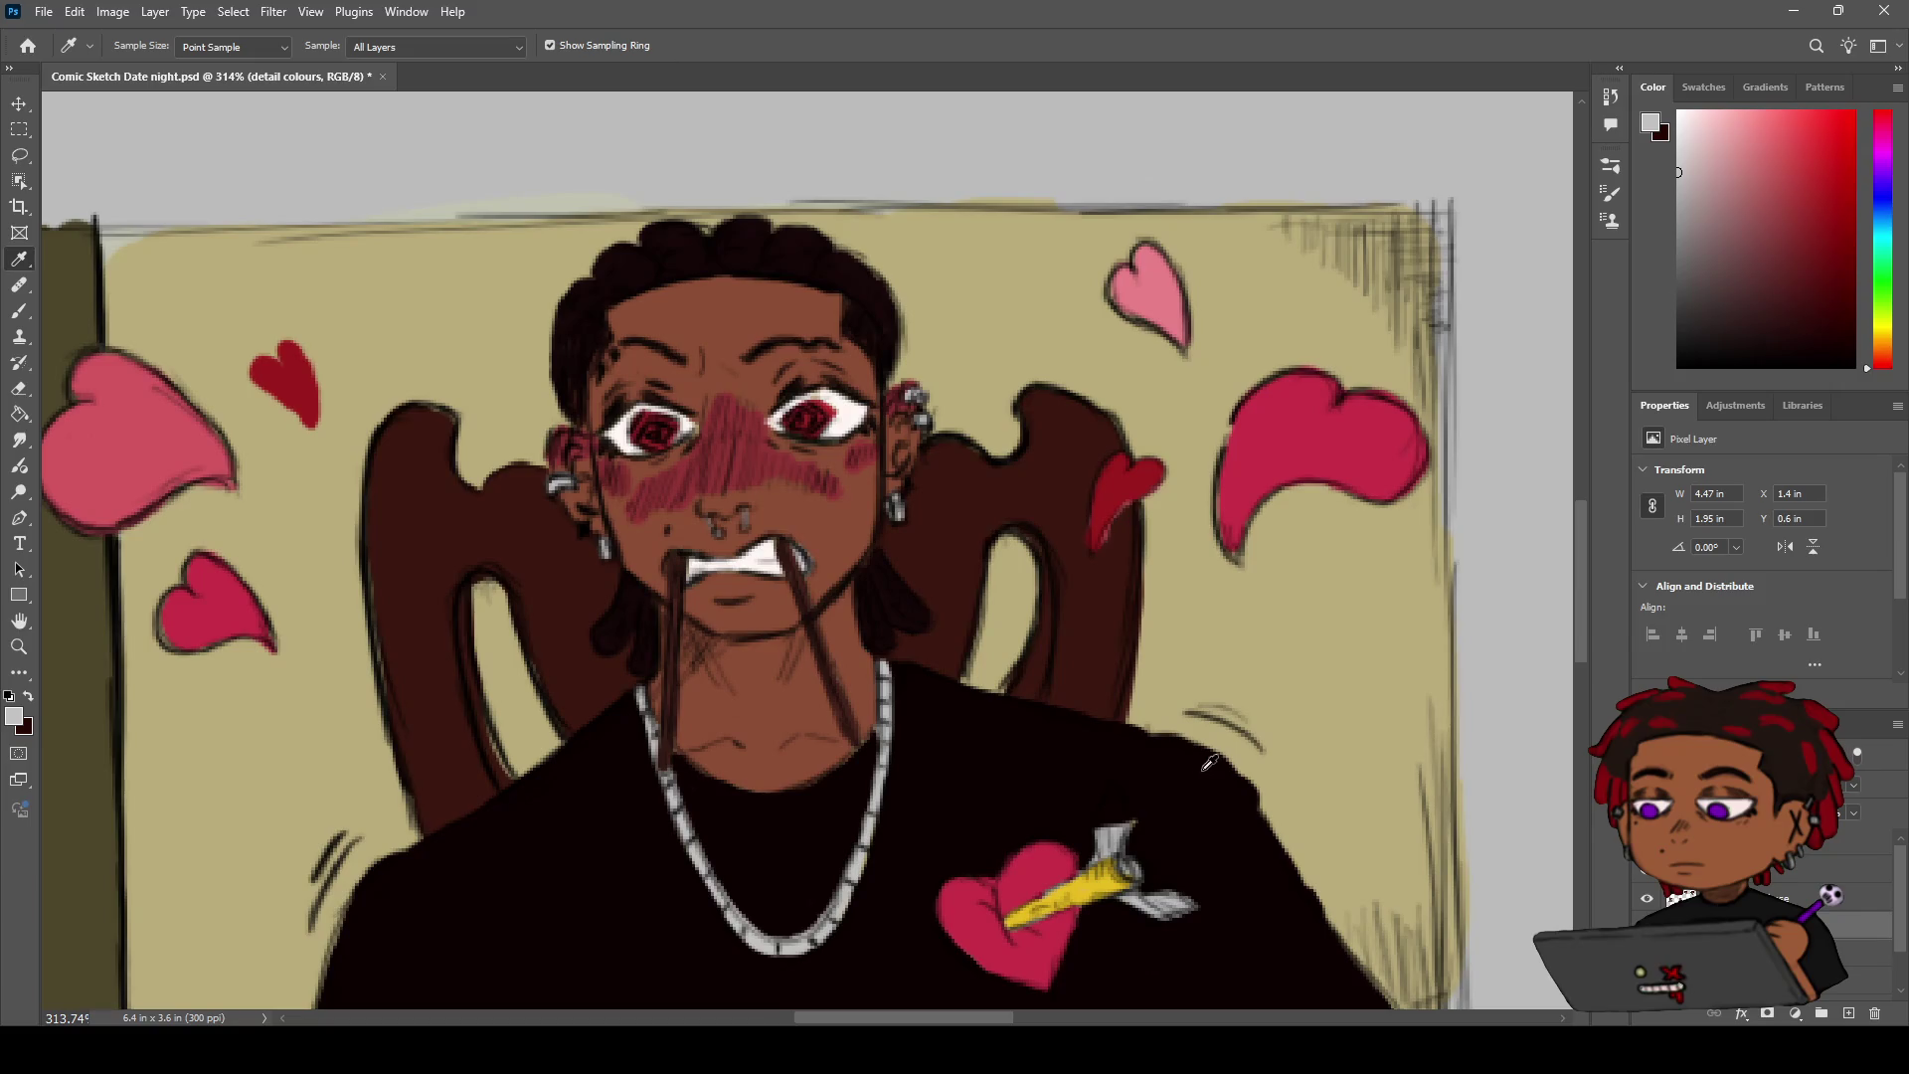
{"action": "key", "text": "z"}
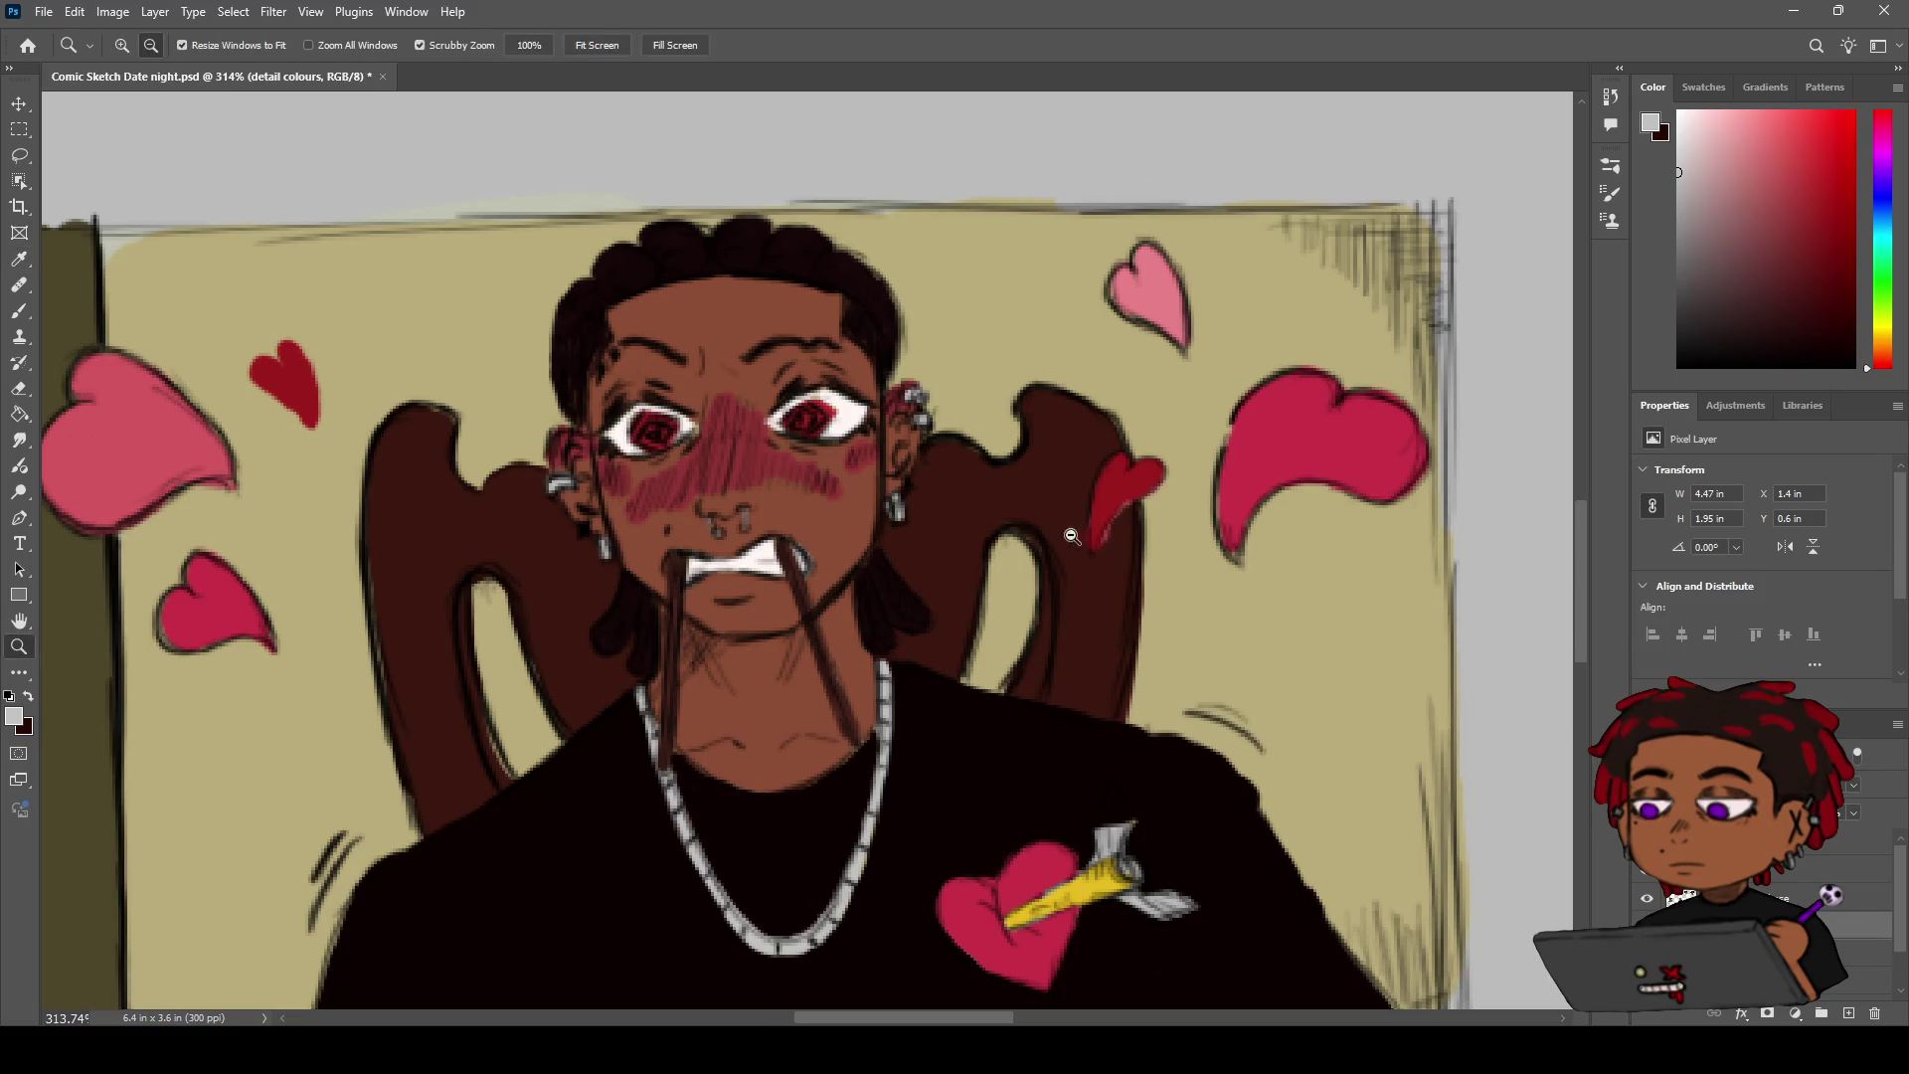
{"action": "scroll", "coordinate": [1044, 576], "scroll_direction": "down", "scroll_amount": 10}
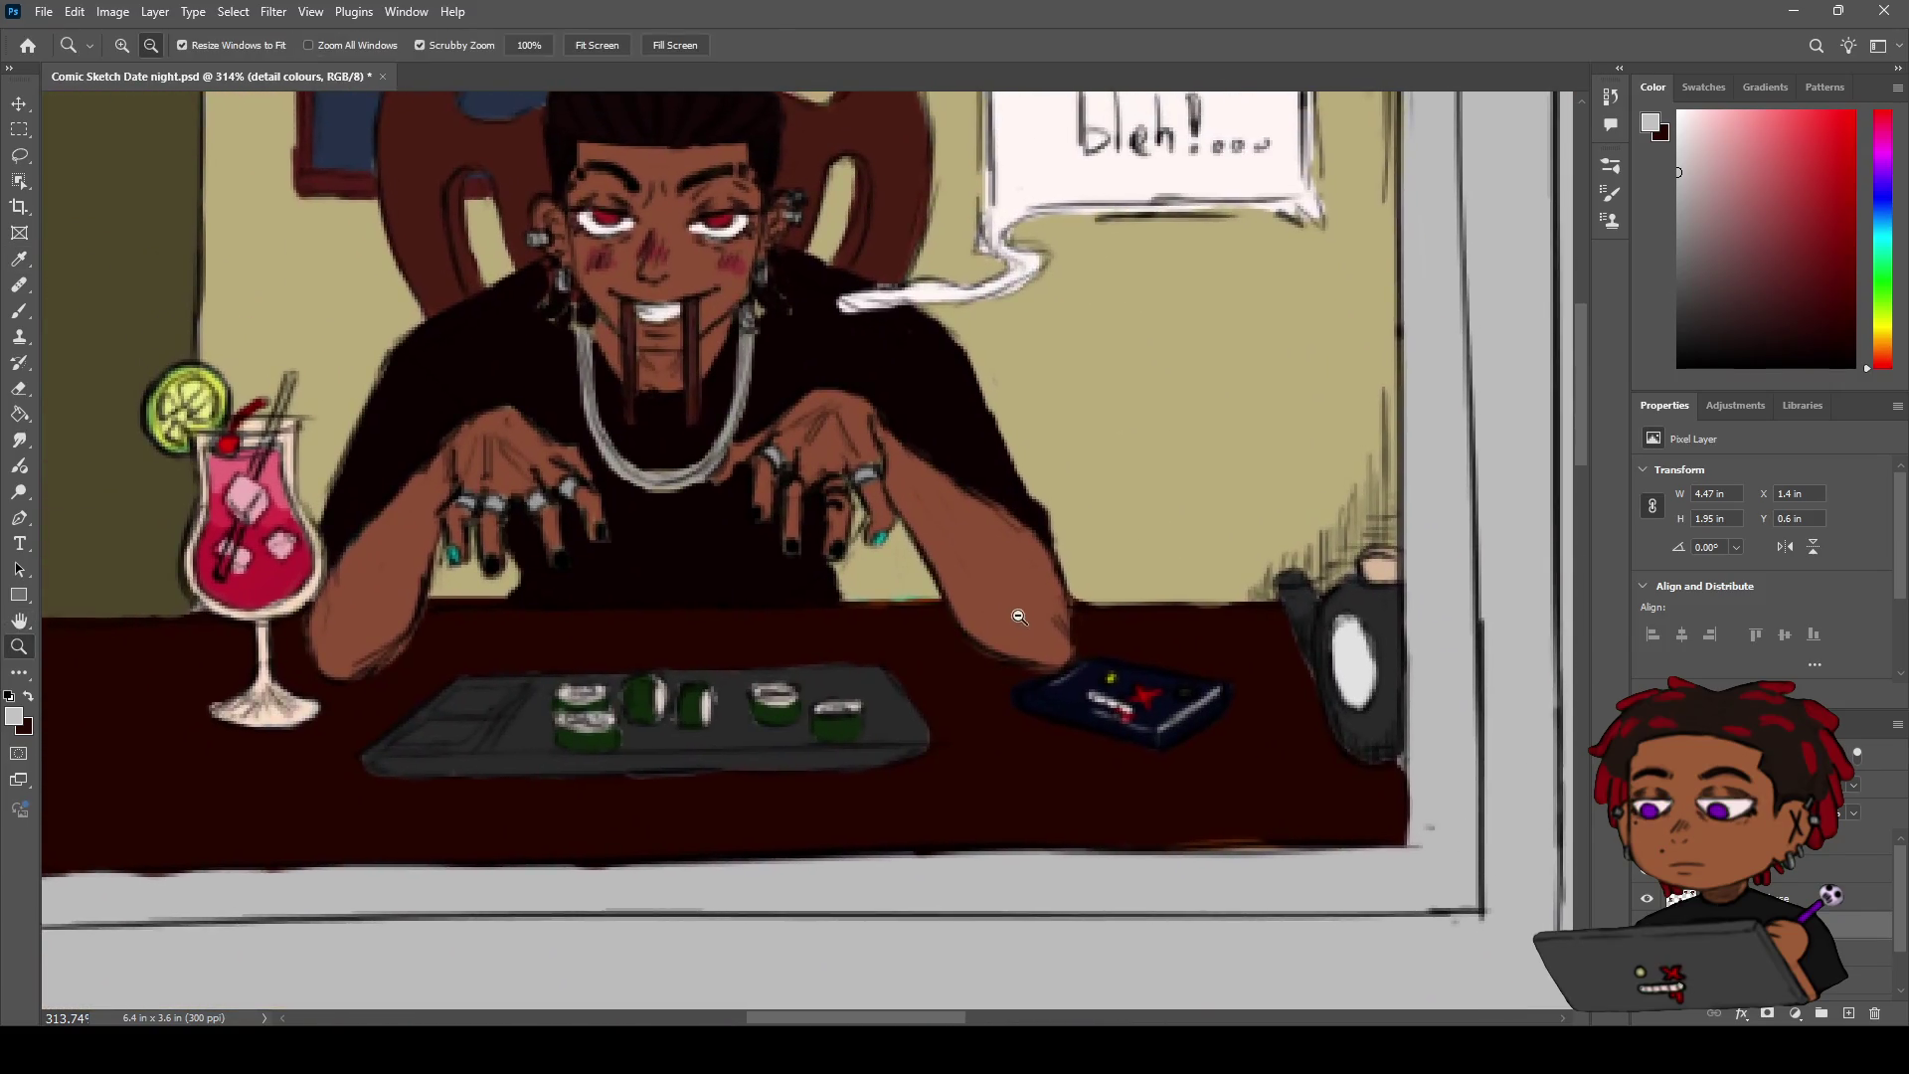
{"action": "left_click_drag", "start_coordinate": [1014, 624], "coordinate": [991, 610]}
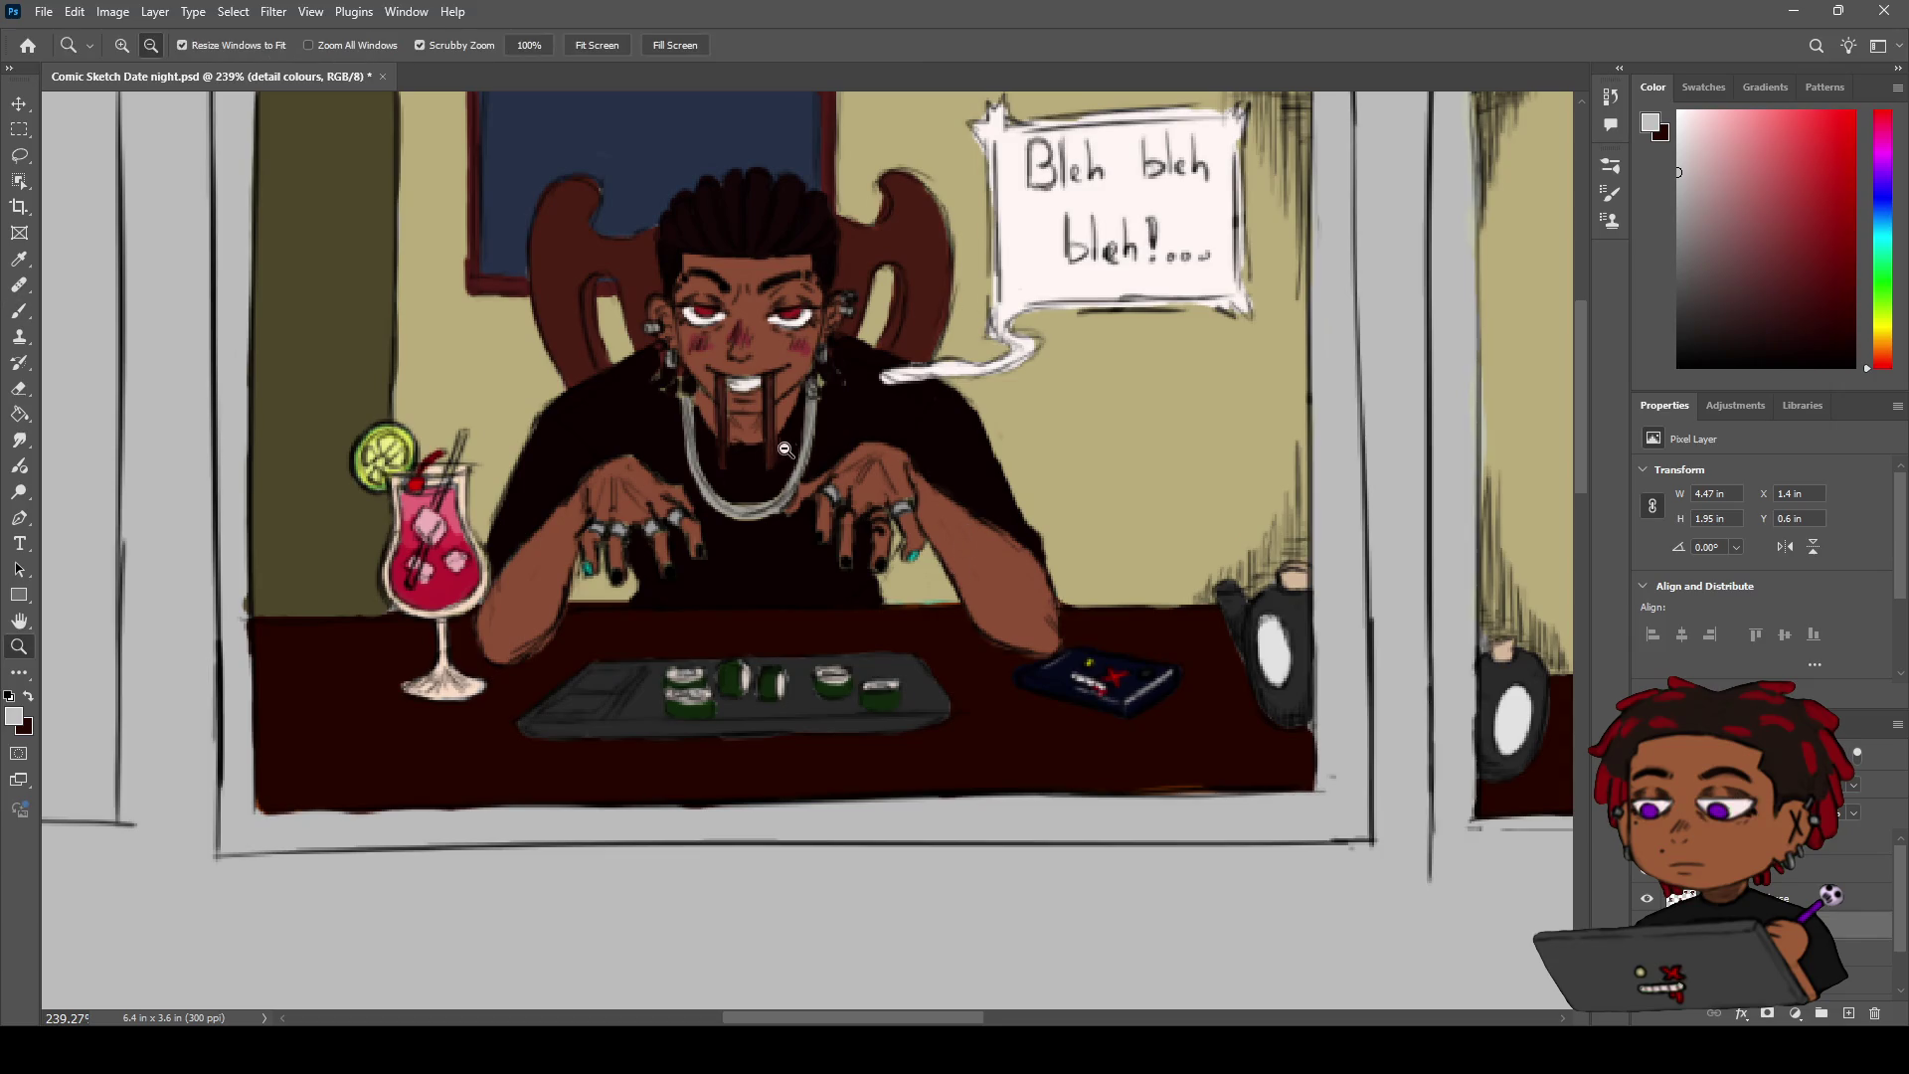
{"action": "scroll", "coordinate": [809, 423], "scroll_direction": "up", "scroll_amount": 5}
{"action": "scroll", "coordinate": [808, 422], "scroll_direction": "down", "scroll_amount": 3}
{"action": "key", "text": "b"}
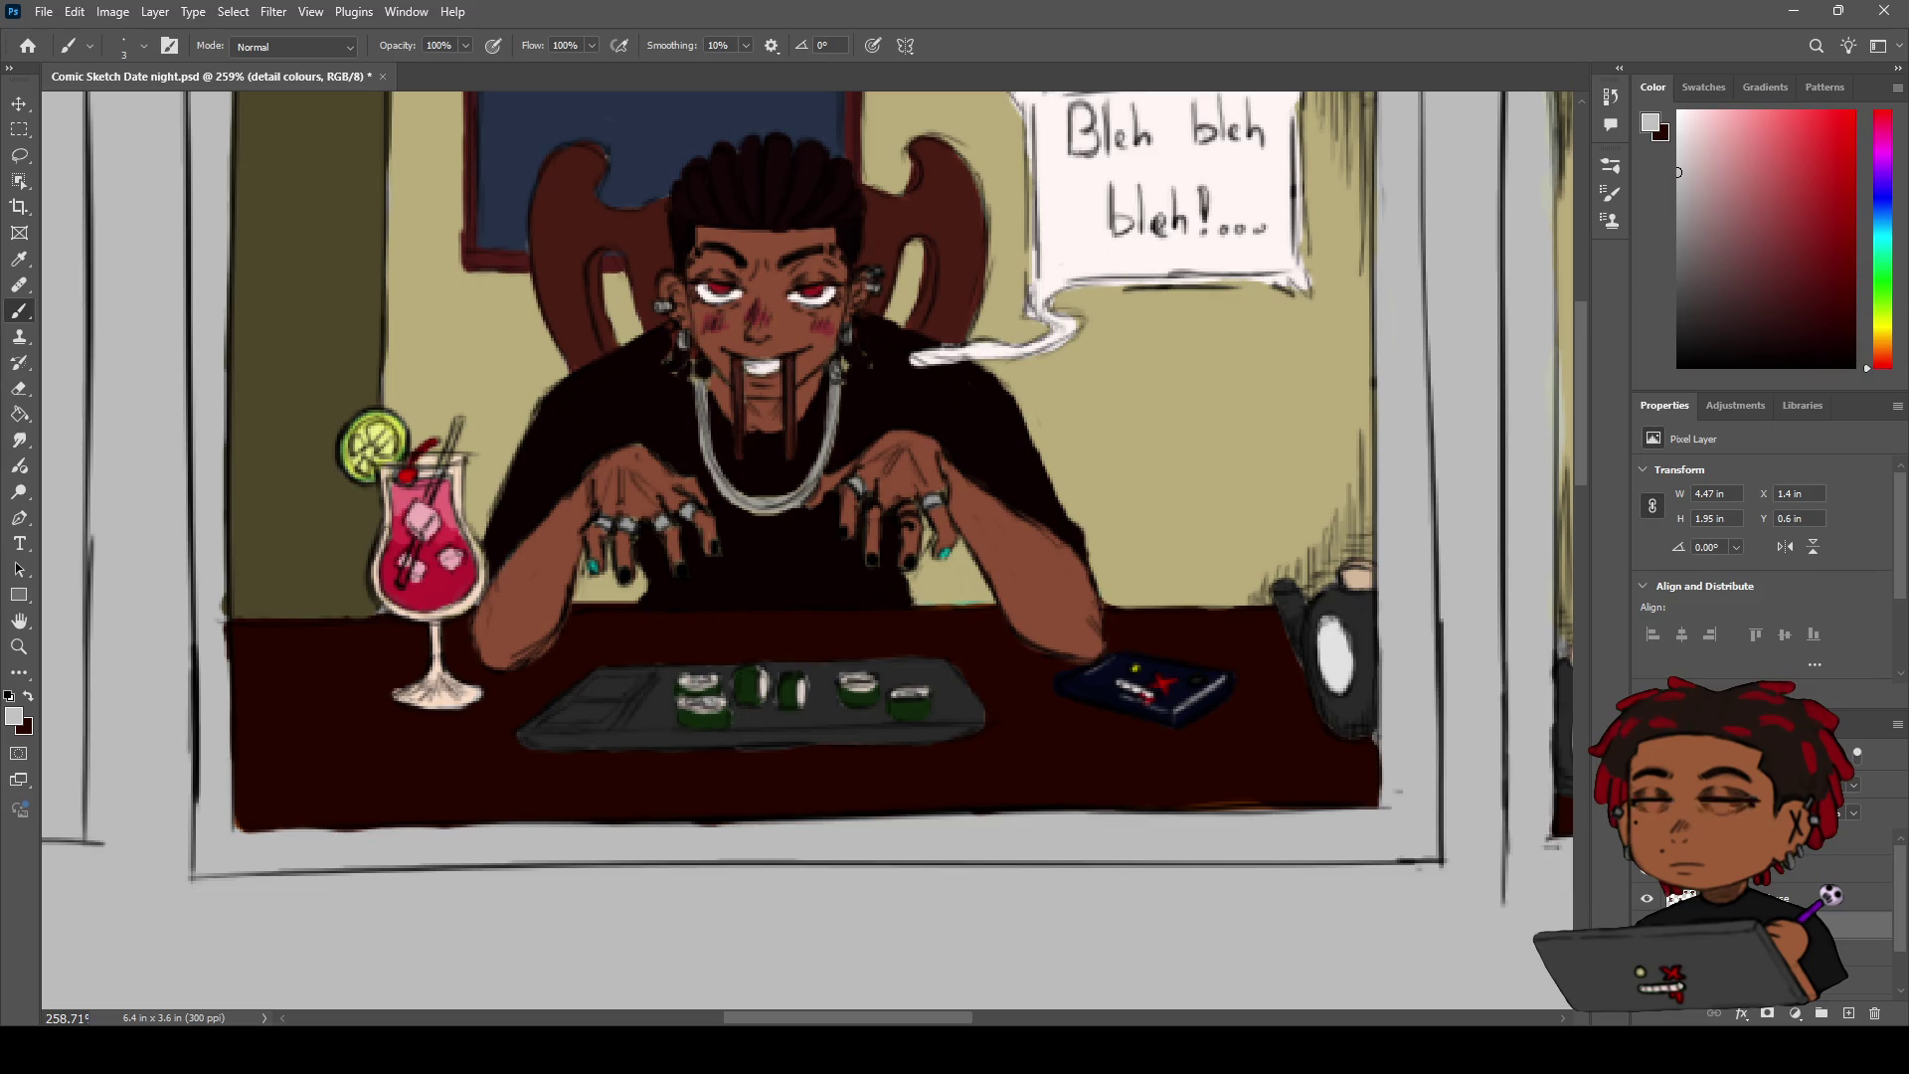
Cycle through Layer 9 and the colour layers, ending on the detail colours layer
{"action": "left_click", "coordinate": [1643, 872]}
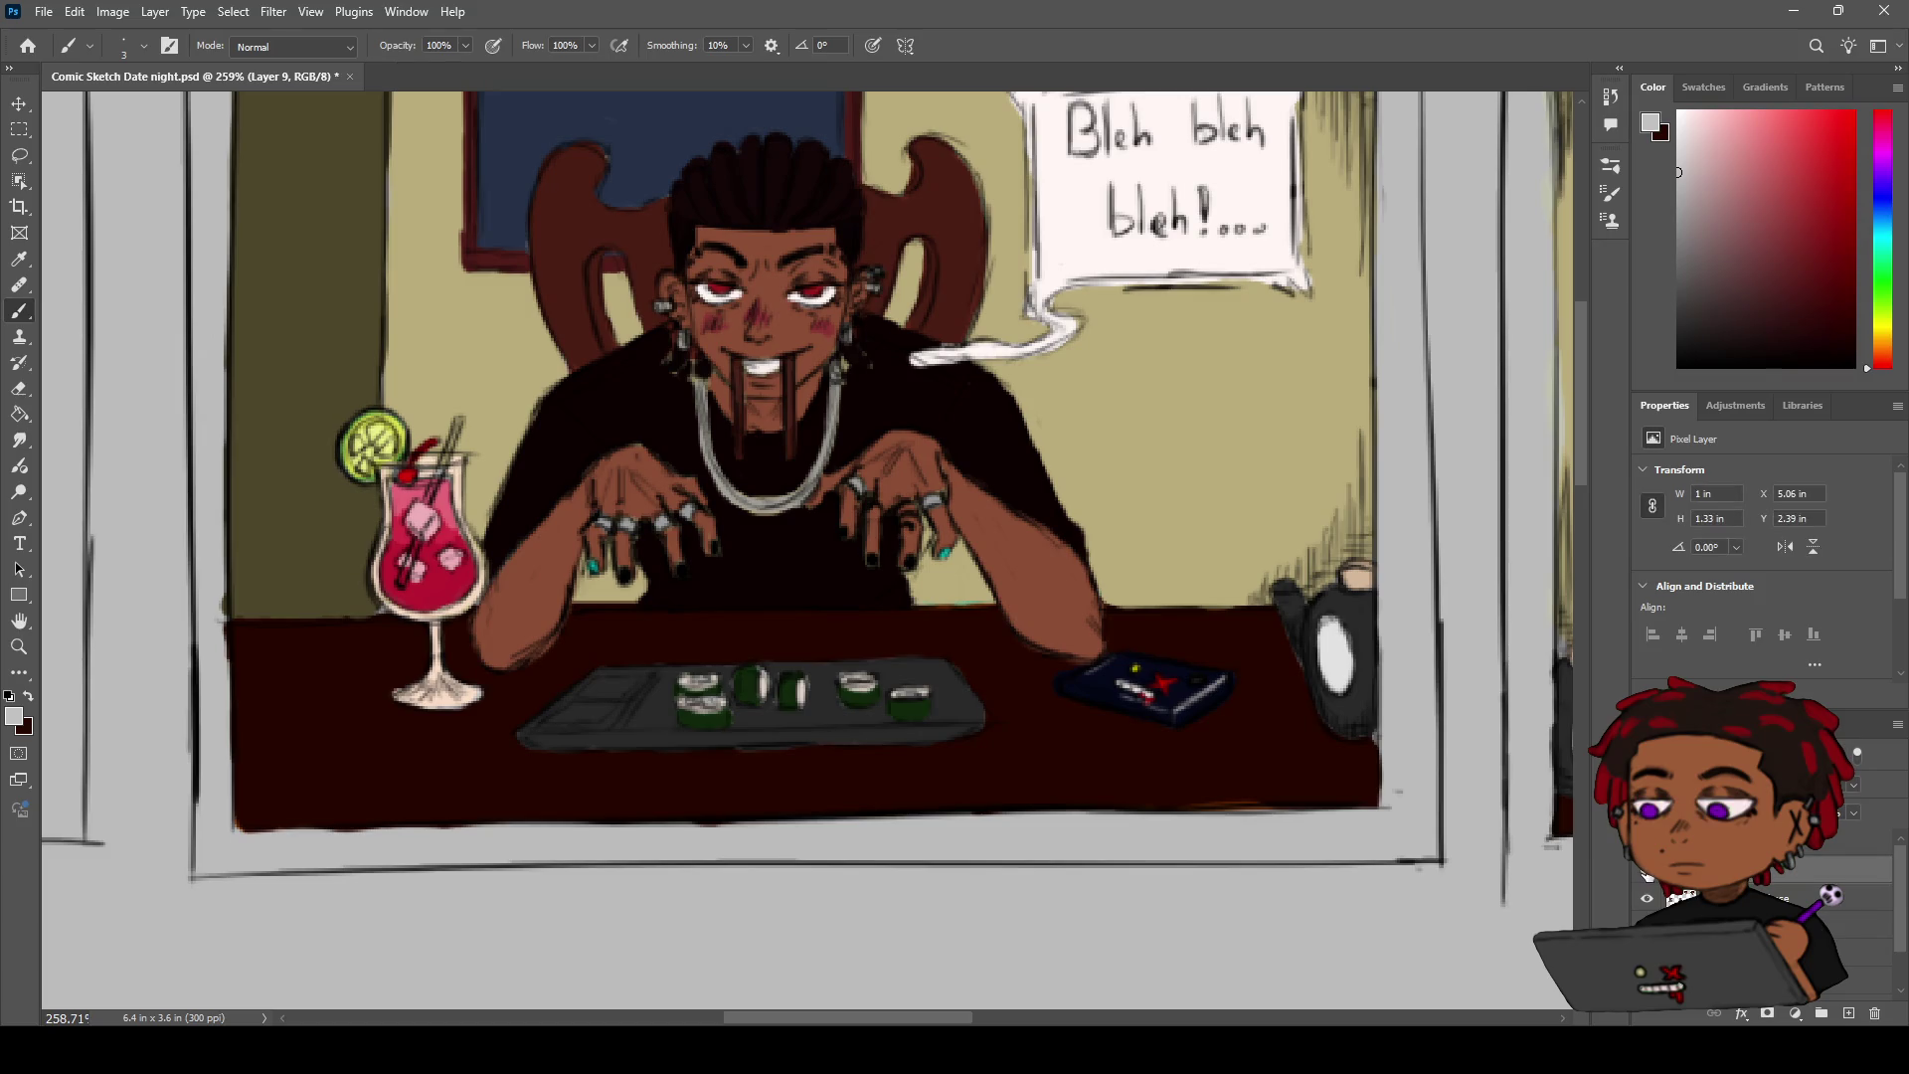
{"action": "left_click", "coordinate": [1854, 925]}
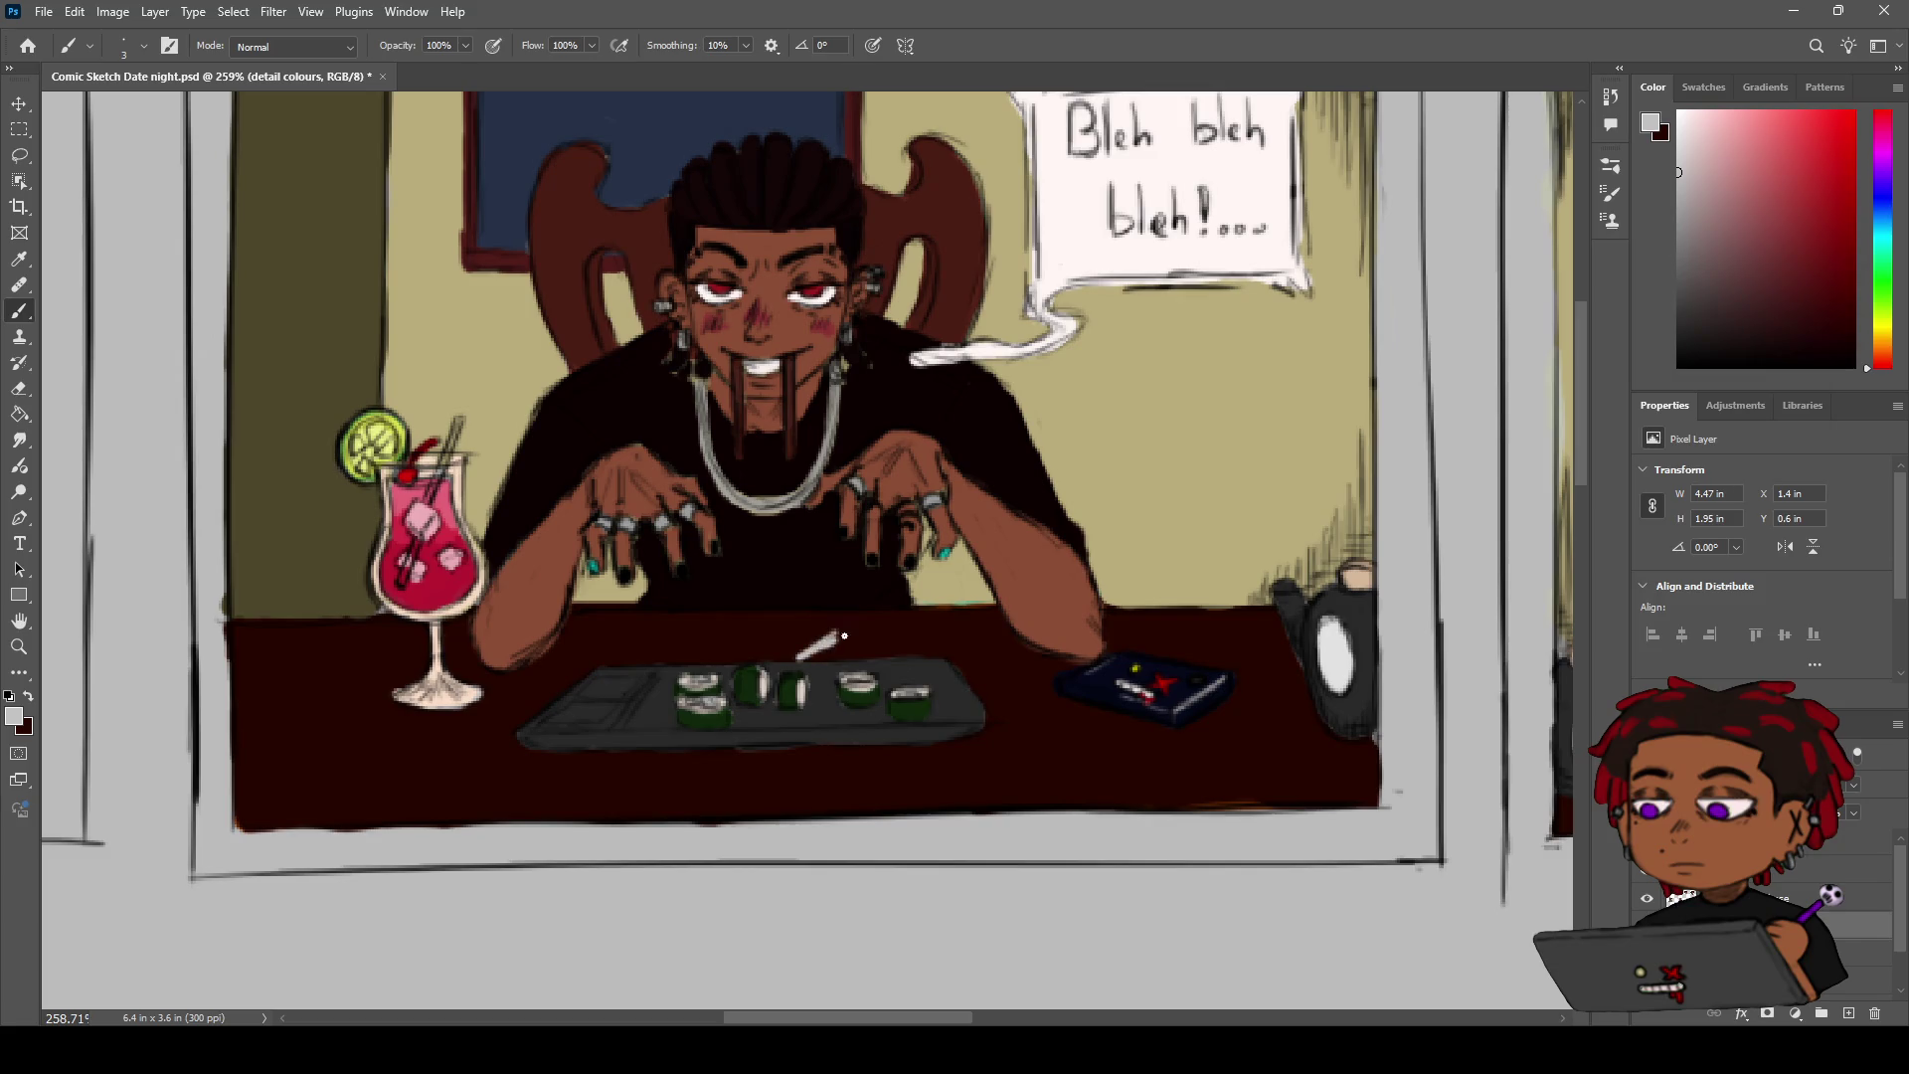
{"action": "left_click", "coordinate": [1854, 952]}
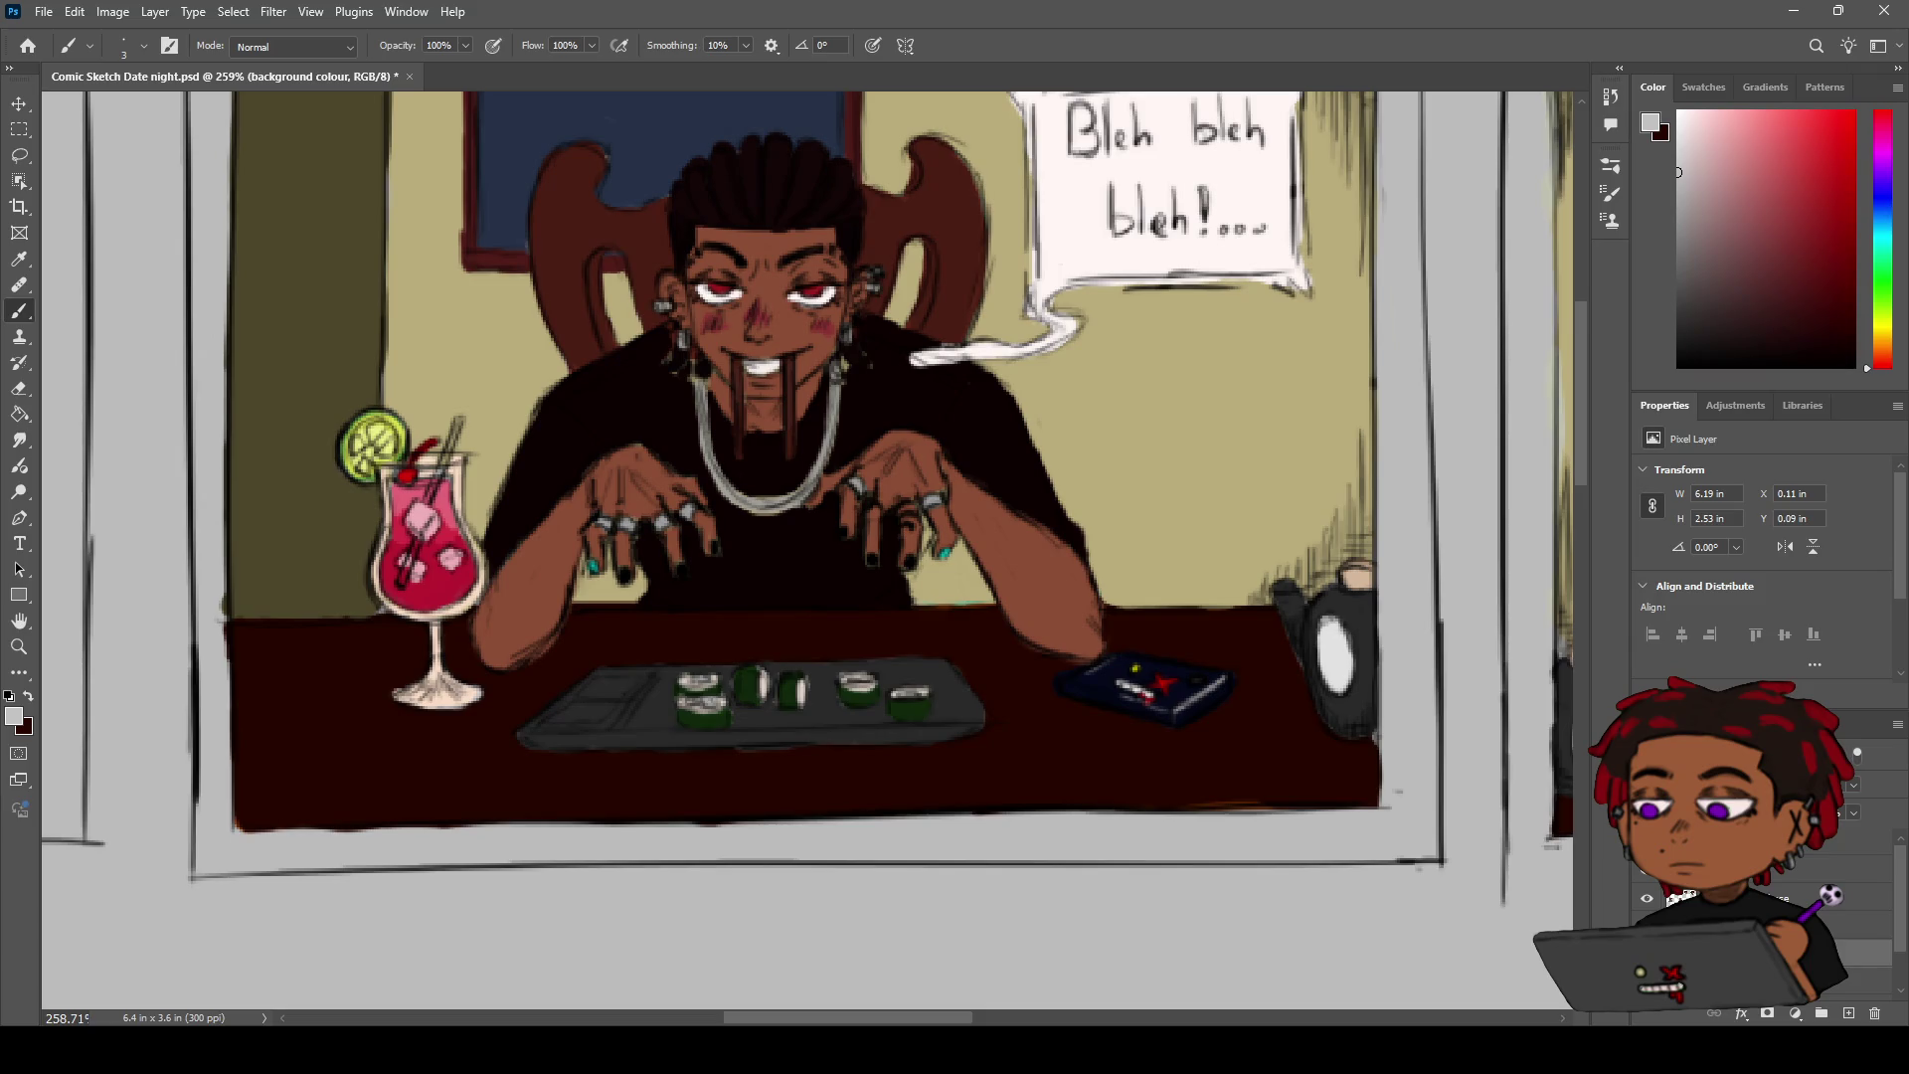
{"action": "left_click", "coordinate": [1854, 898]}
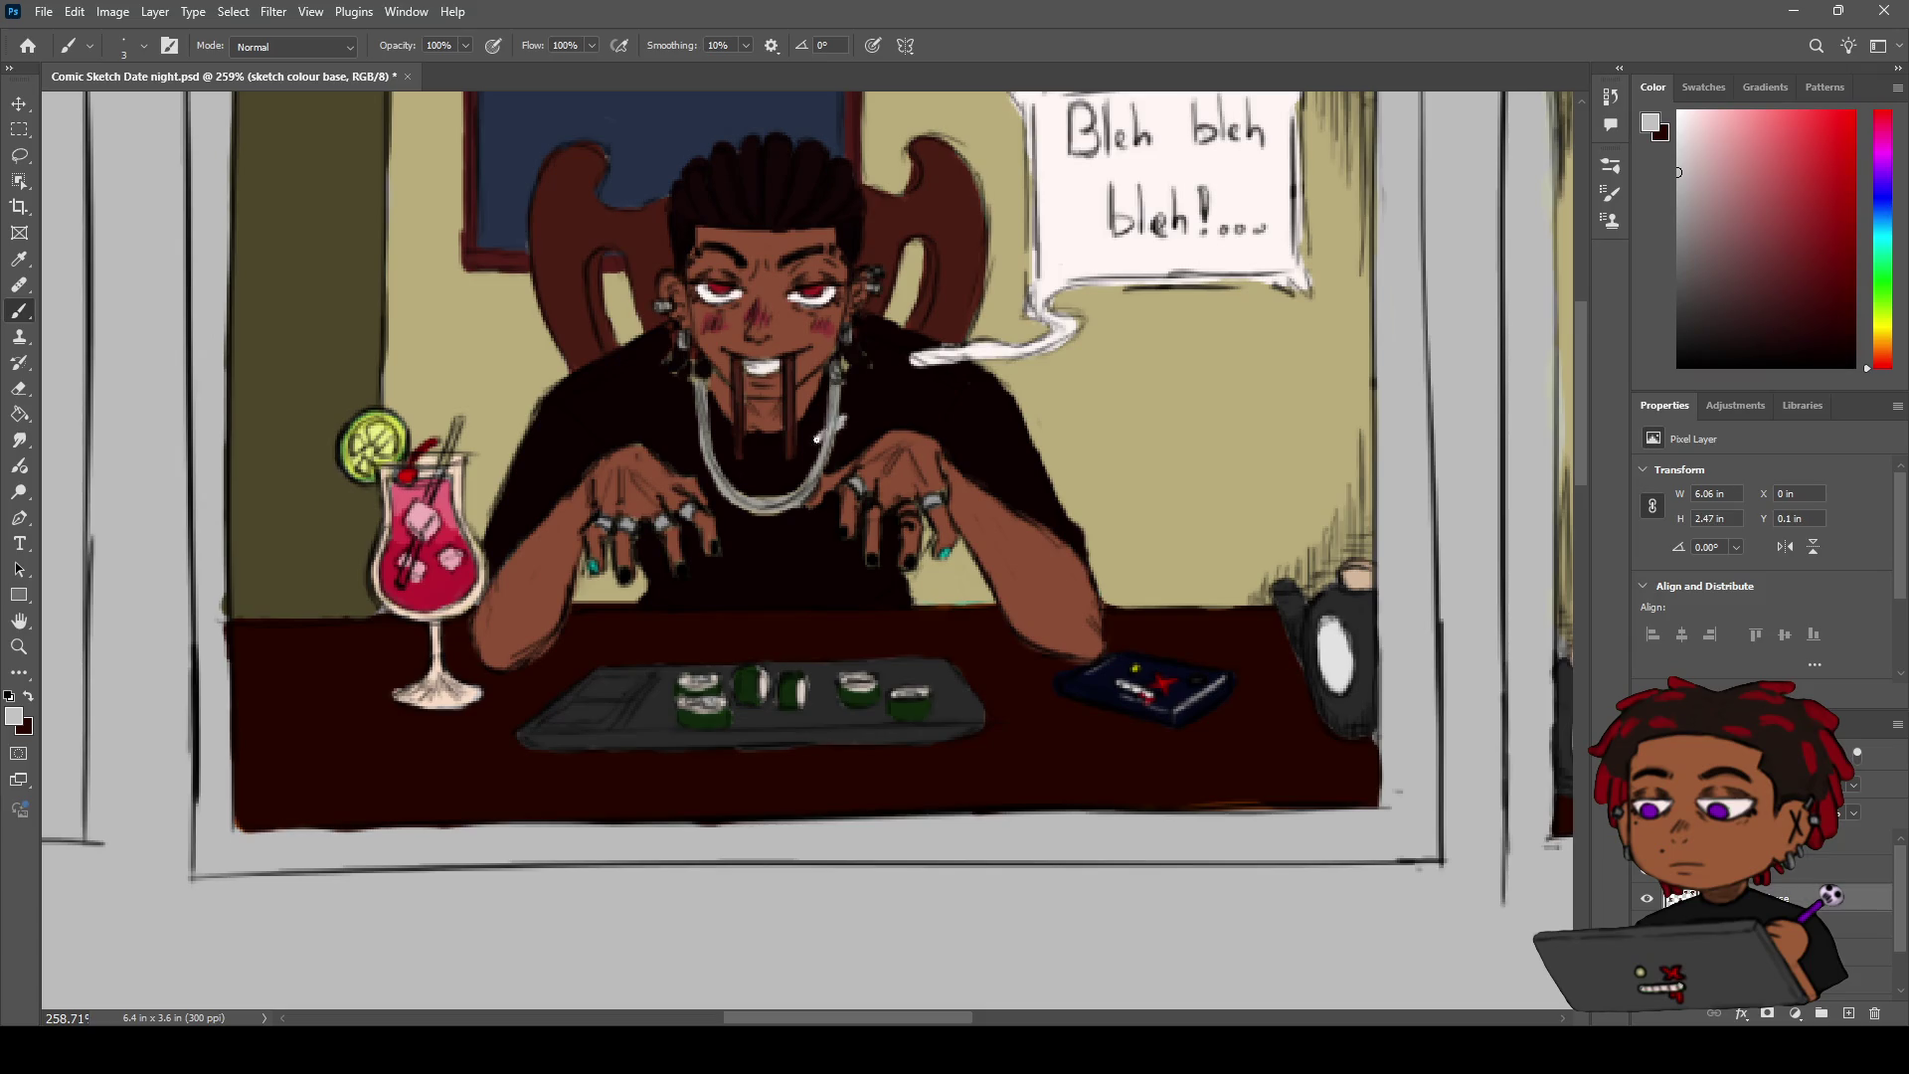
{"action": "left_click", "coordinate": [1854, 868]}
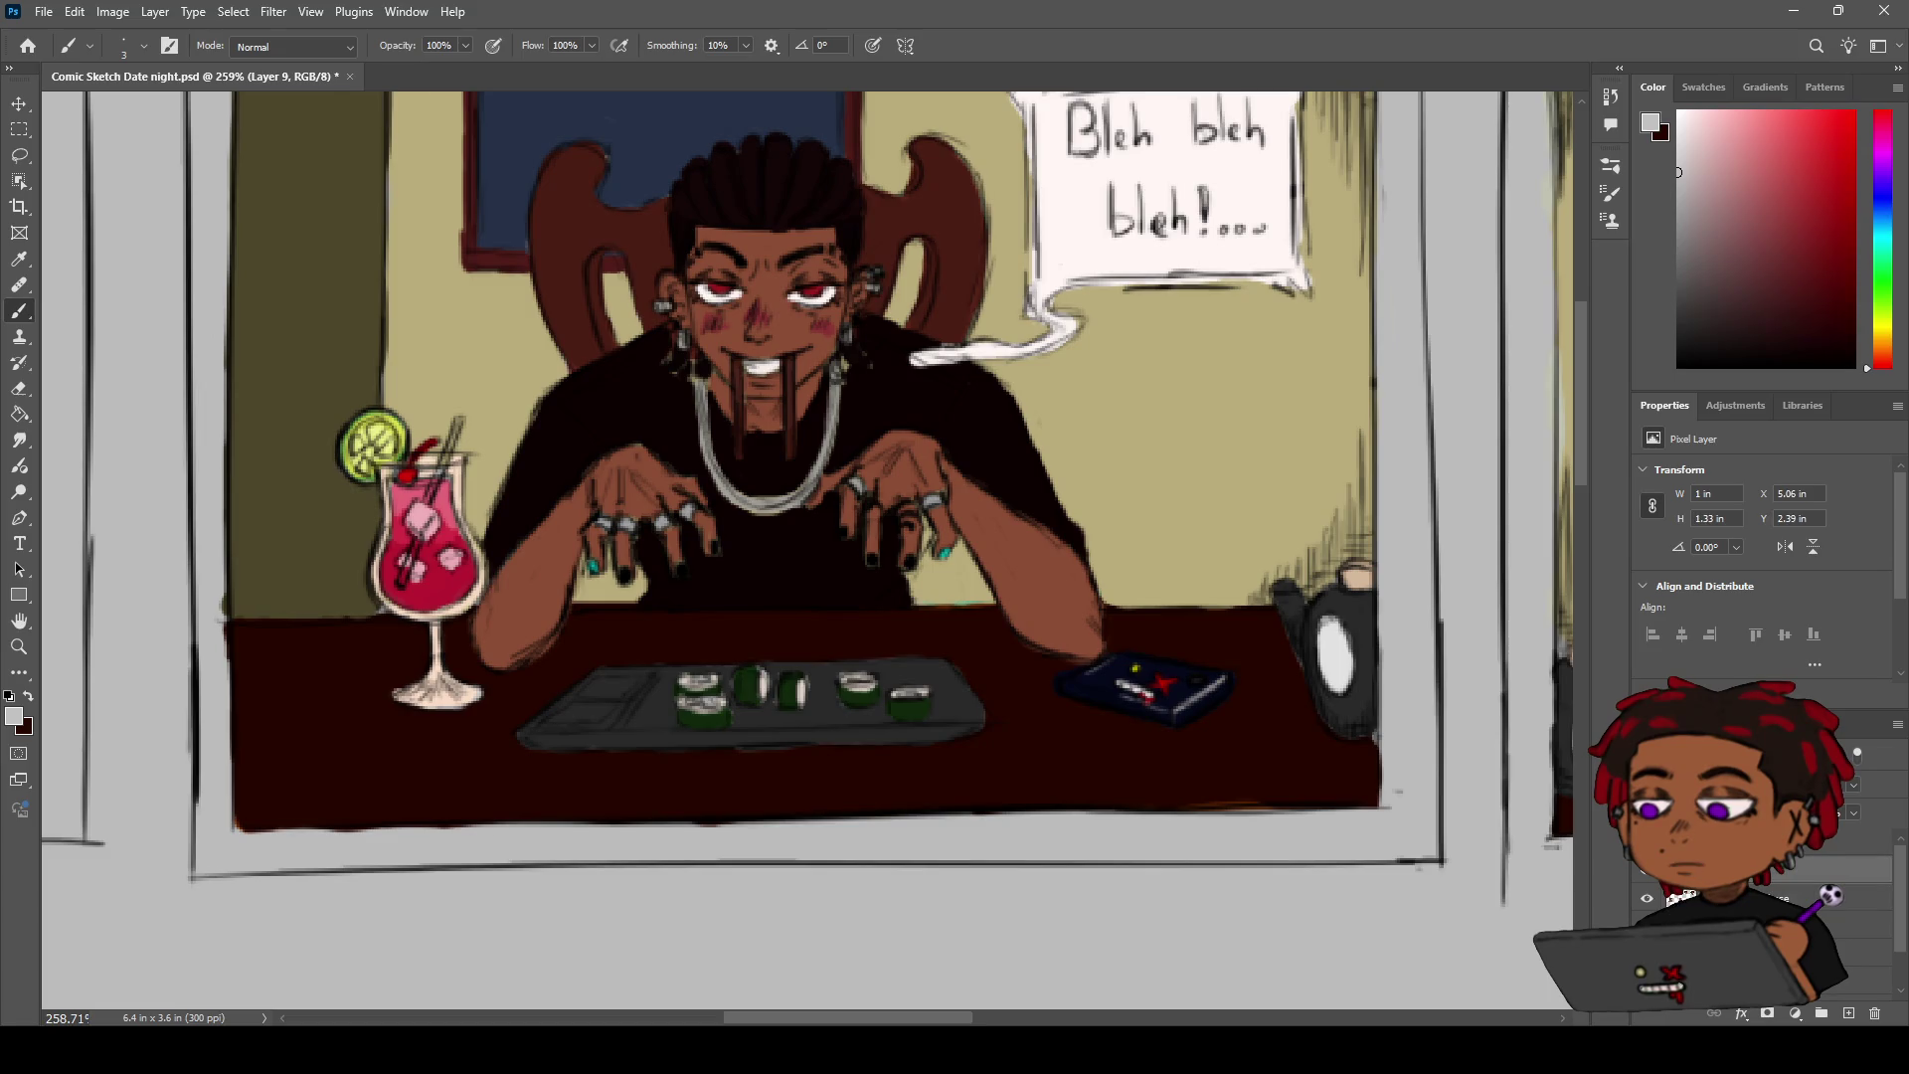
{"action": "scroll", "coordinate": [849, 403], "scroll_direction": "up", "scroll_amount": 3}
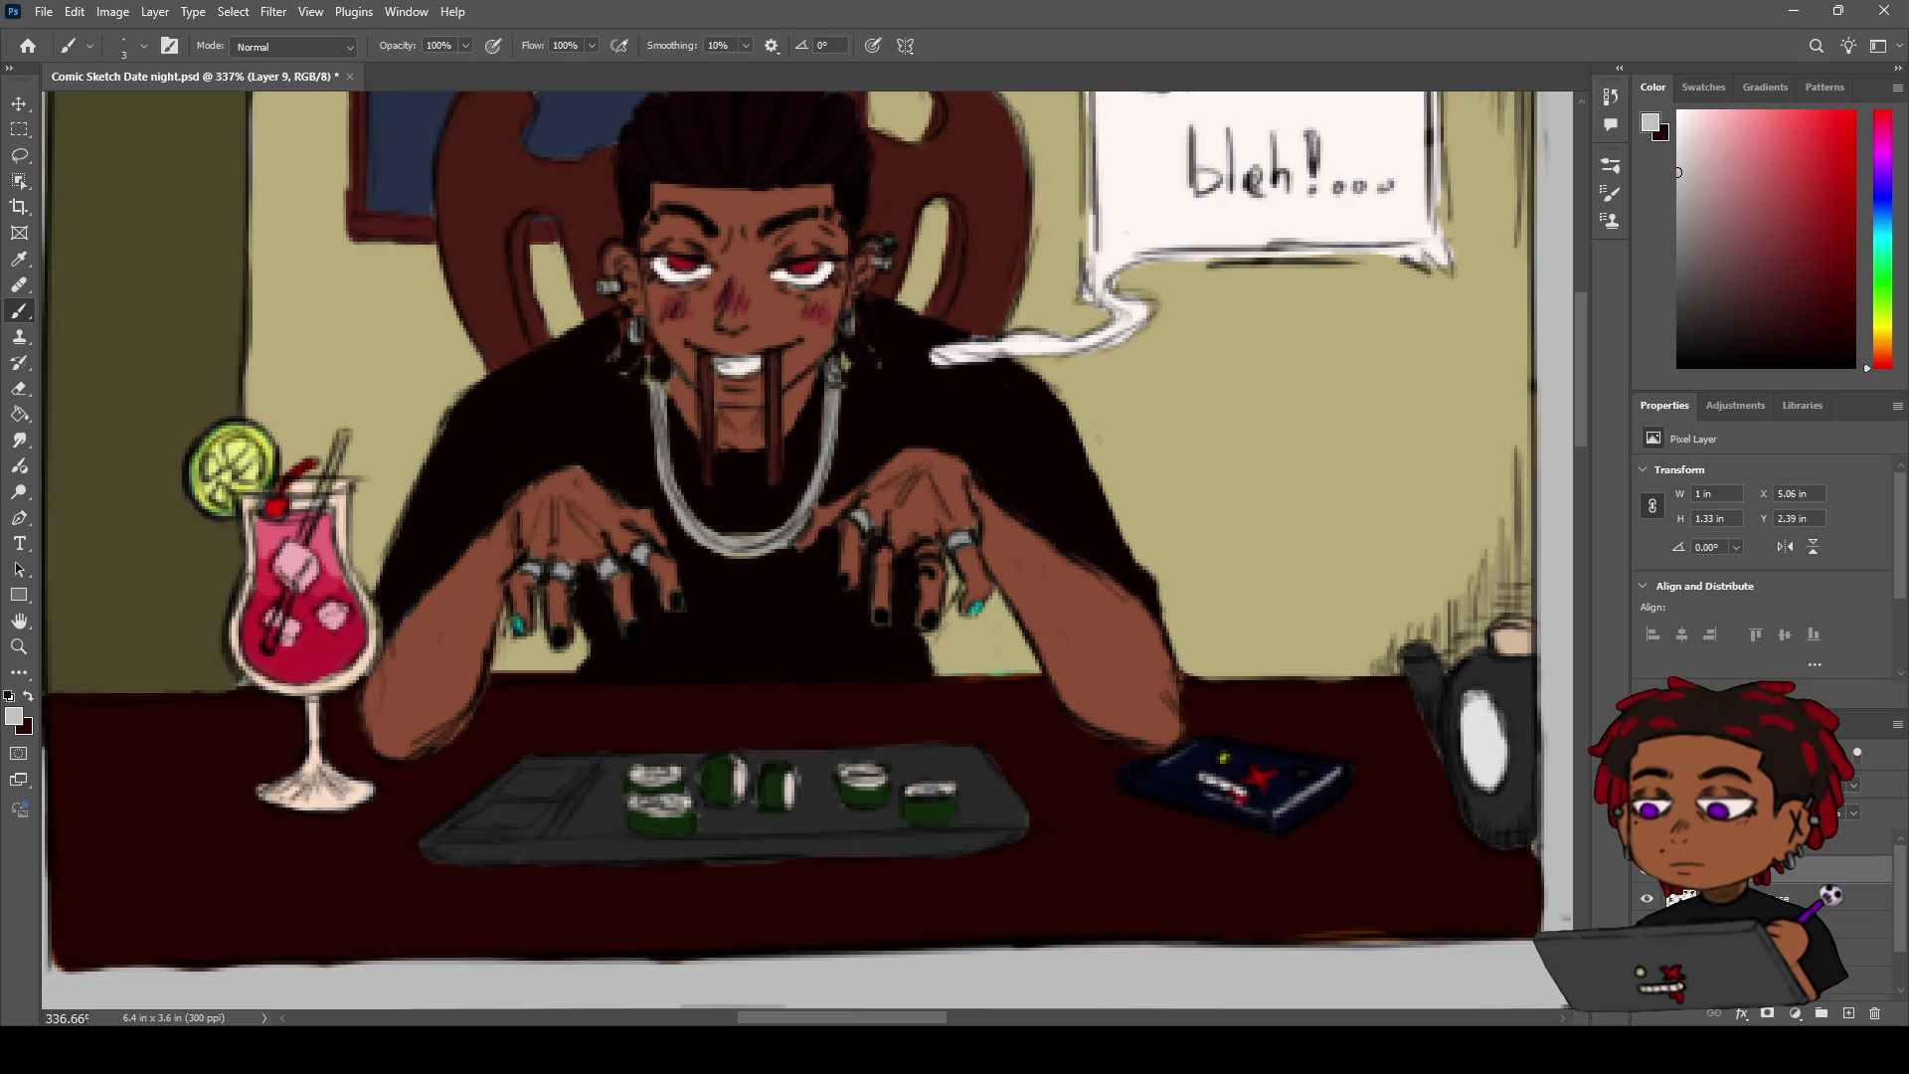
{"action": "key", "text": "alt+bracketleft"}
{"action": "key", "text": "alt+bracketleft"}
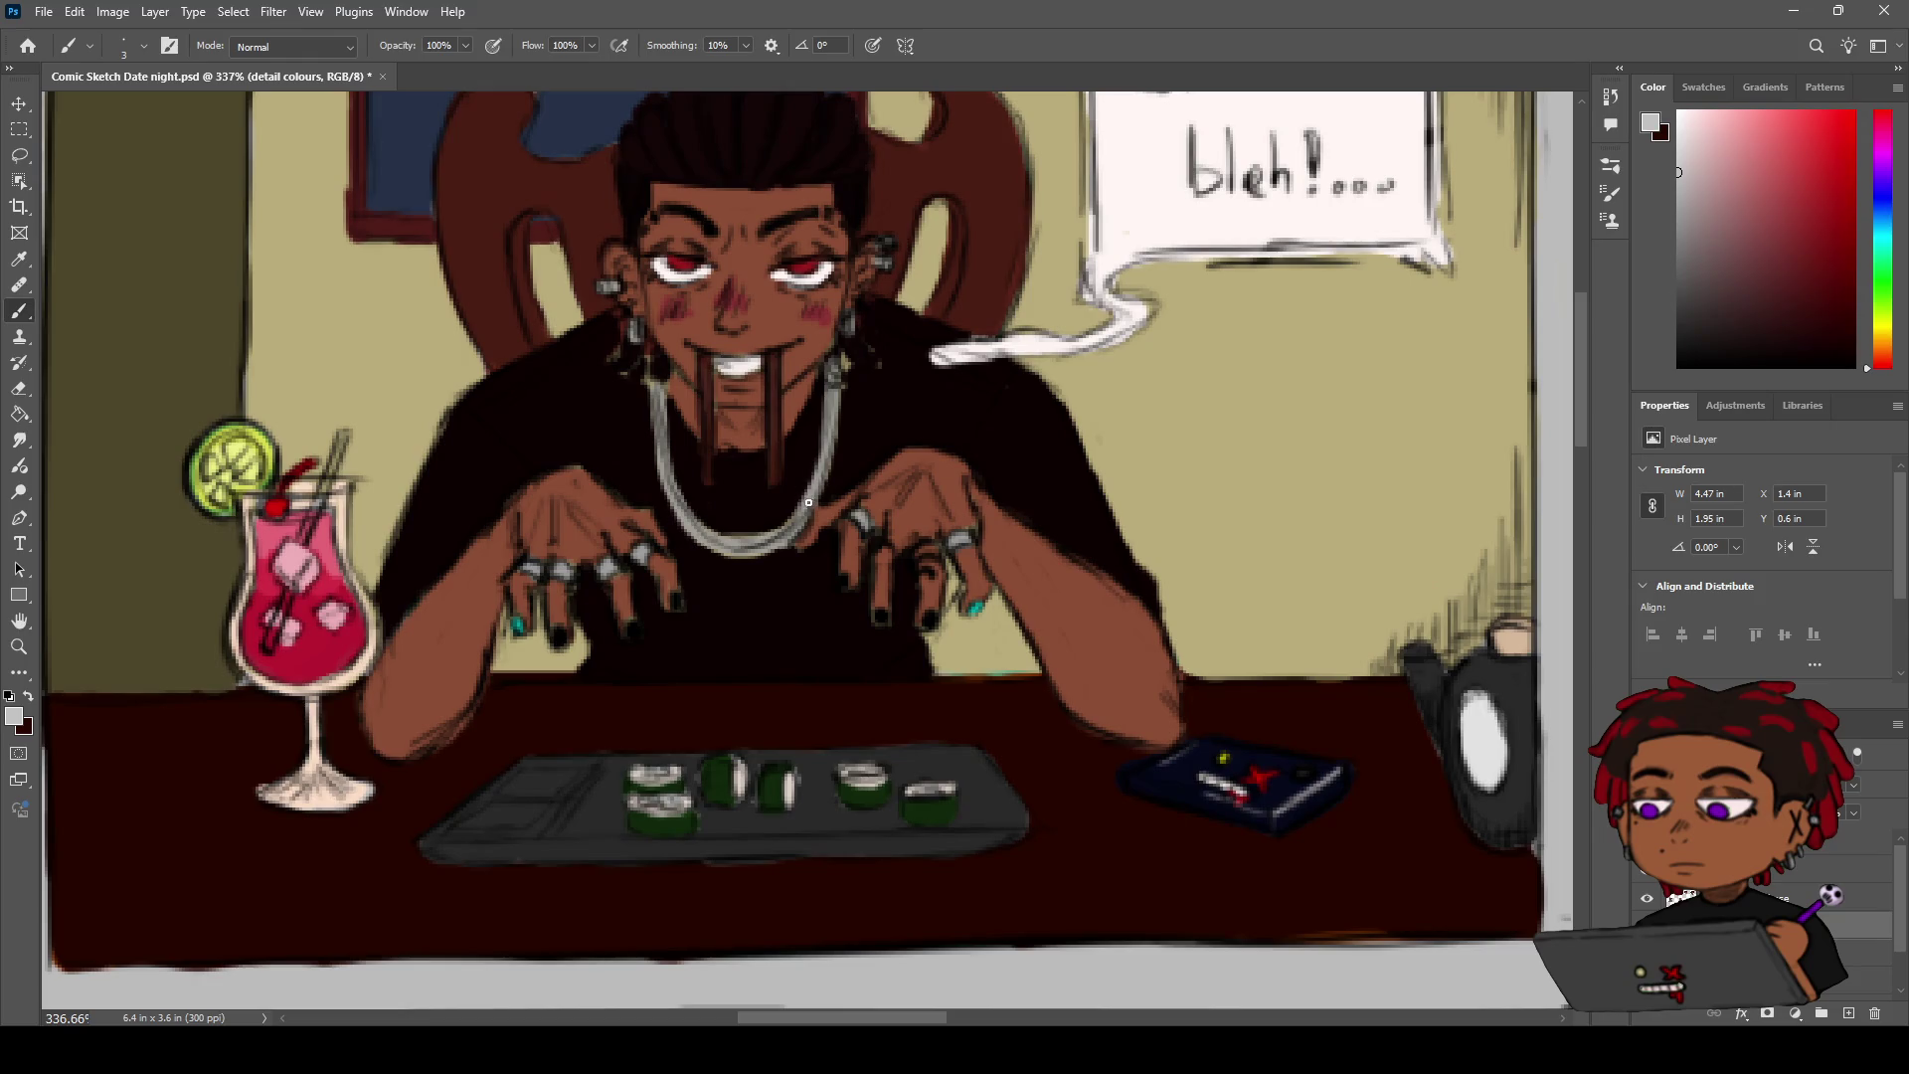
Brush grey strokes on the necklace chain and a small mark near the right ear
{"action": "left_click_drag", "start_coordinate": [831, 409], "coordinate": [831, 390]}
{"action": "left_click_drag", "start_coordinate": [755, 555], "coordinate": [660, 400]}
{"action": "left_click_drag", "start_coordinate": [652, 384], "coordinate": [734, 380]}
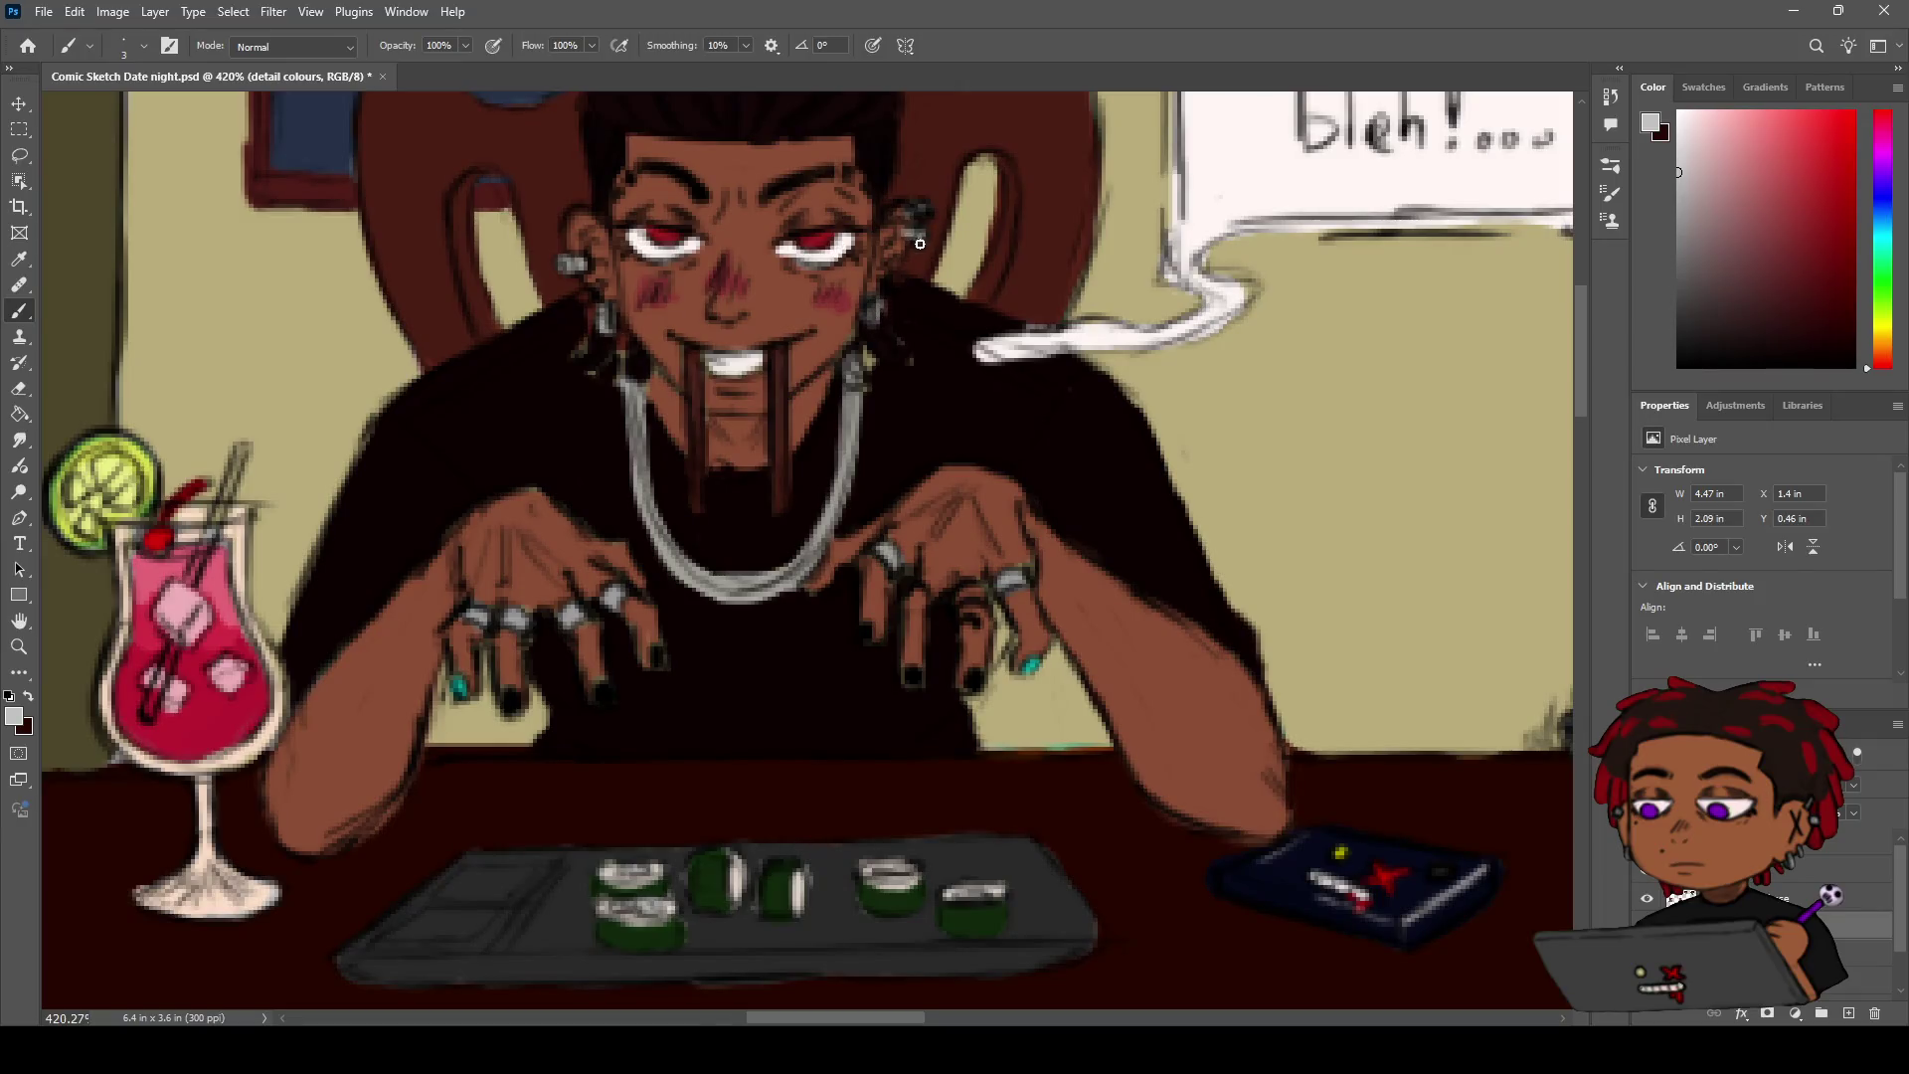
{"action": "mouse_move", "coordinate": [910, 236]}
{"action": "left_mouse_down"}
{"action": "mouse_move", "coordinate": [913, 212]}
{"action": "mouse_move", "coordinate": [969, 280]}
{"action": "mouse_move", "coordinate": [798, 305]}
{"action": "left_mouse_up"}
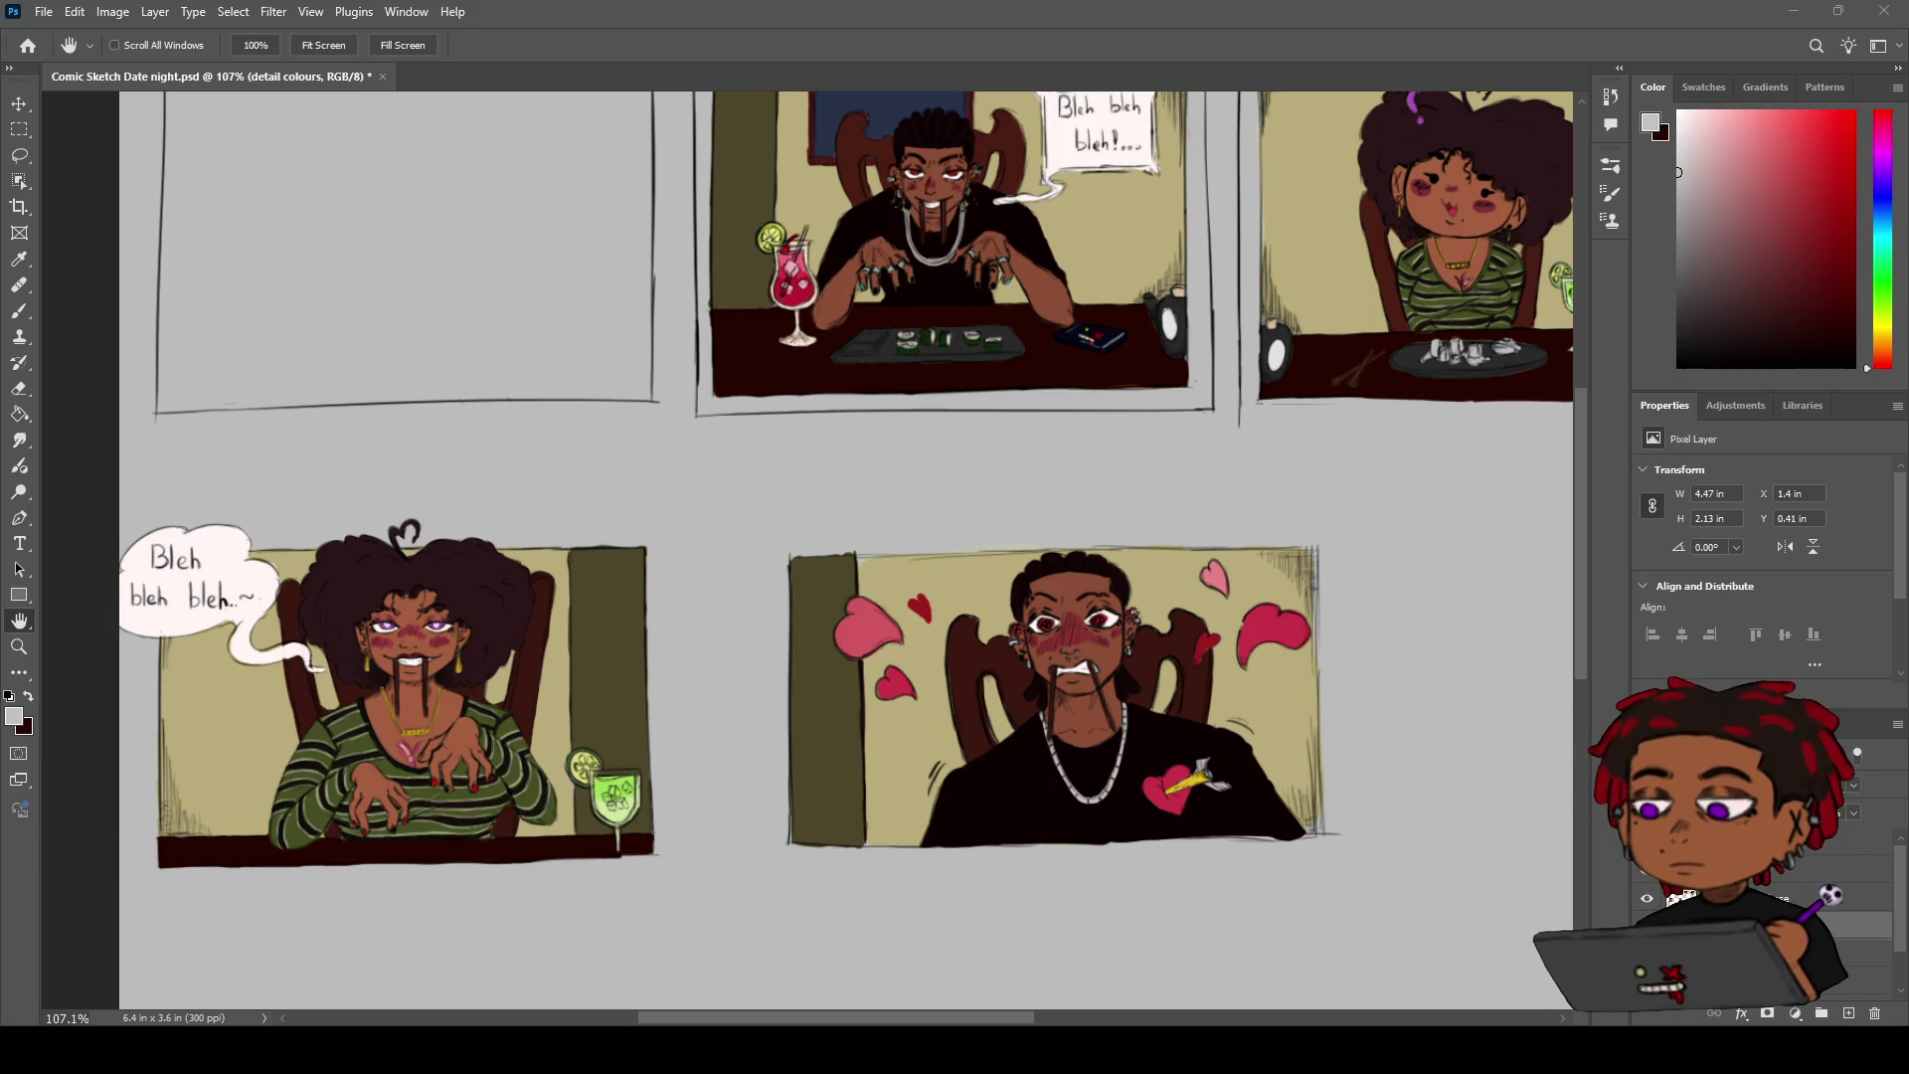
{"action": "left_click_drag", "start_coordinate": [871, 469], "coordinate": [702, 437]}
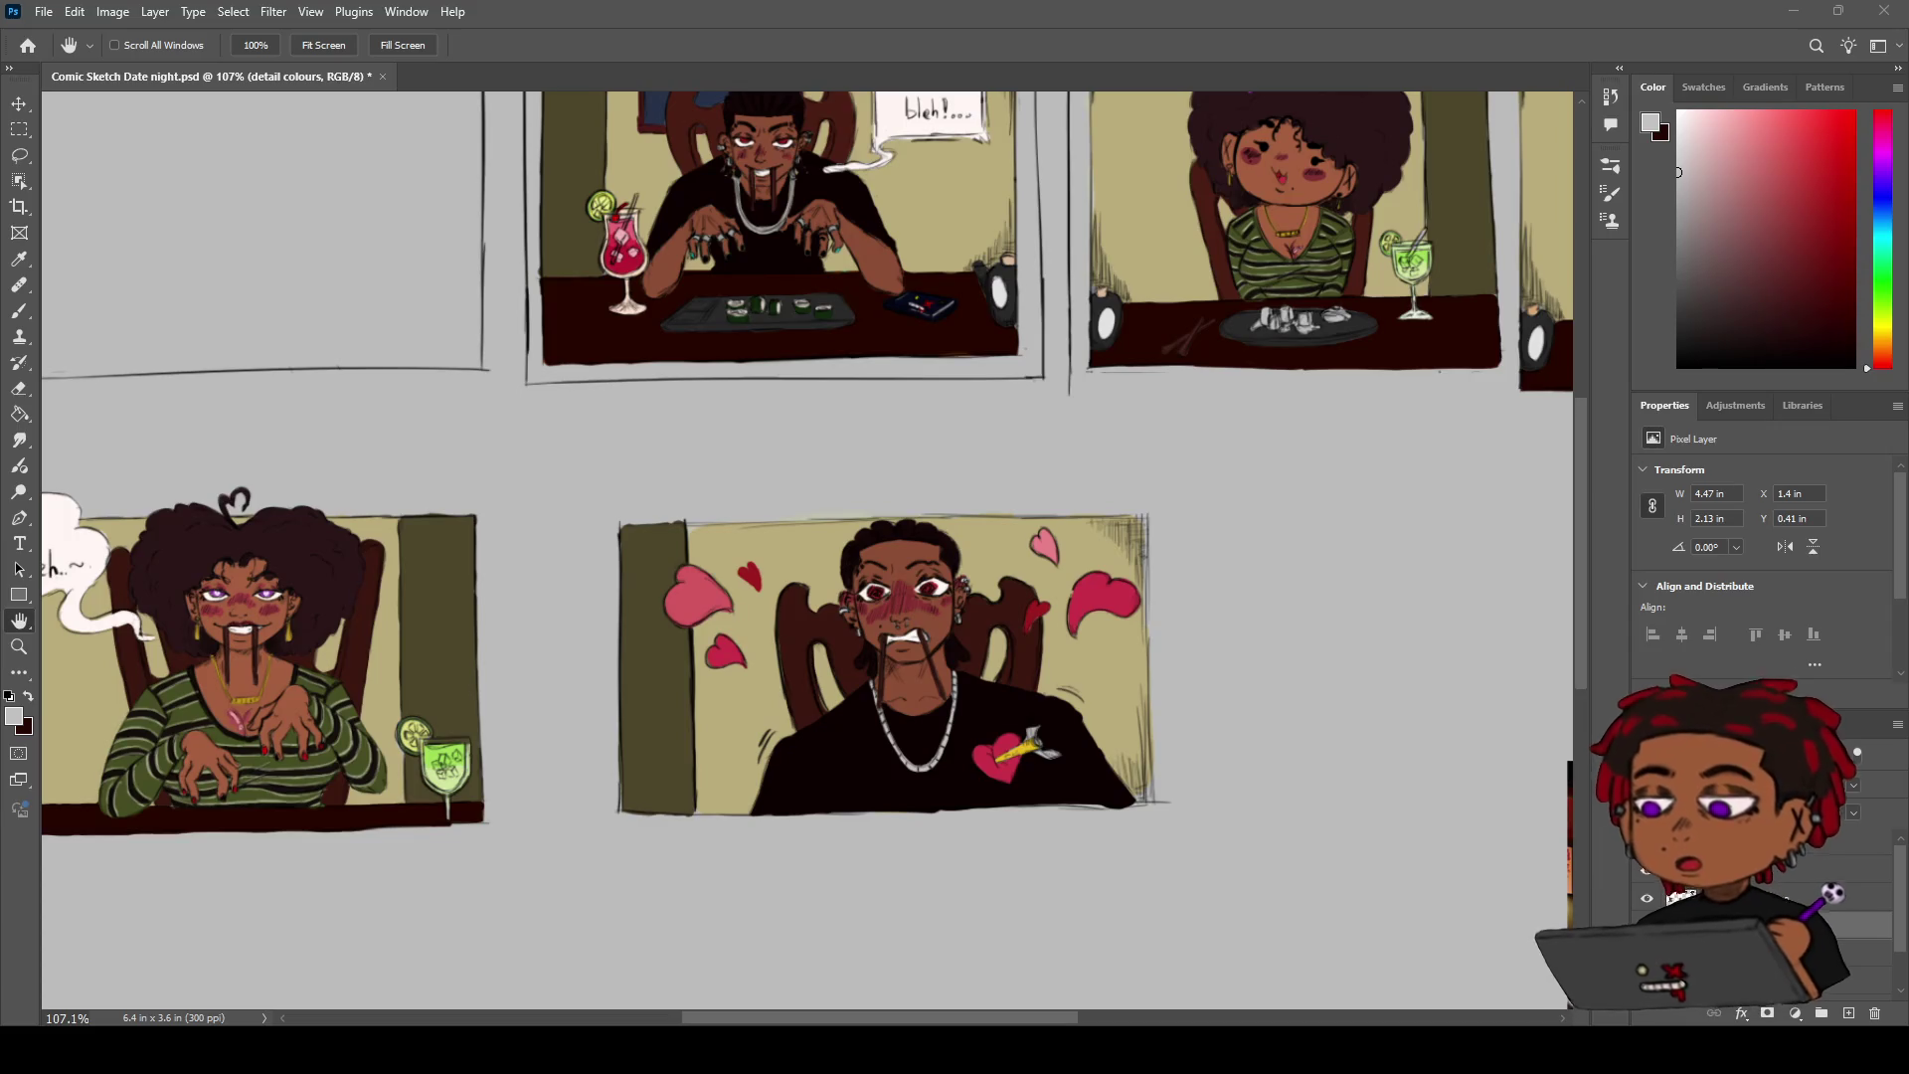
{"action": "key", "text": "z"}
Centre the blushing man's panel, set the paint colour to black, and zoom on his face
{"action": "left_click_drag", "start_coordinate": [1103, 497], "coordinate": [1108, 496]}
{"action": "key", "text": "h"}
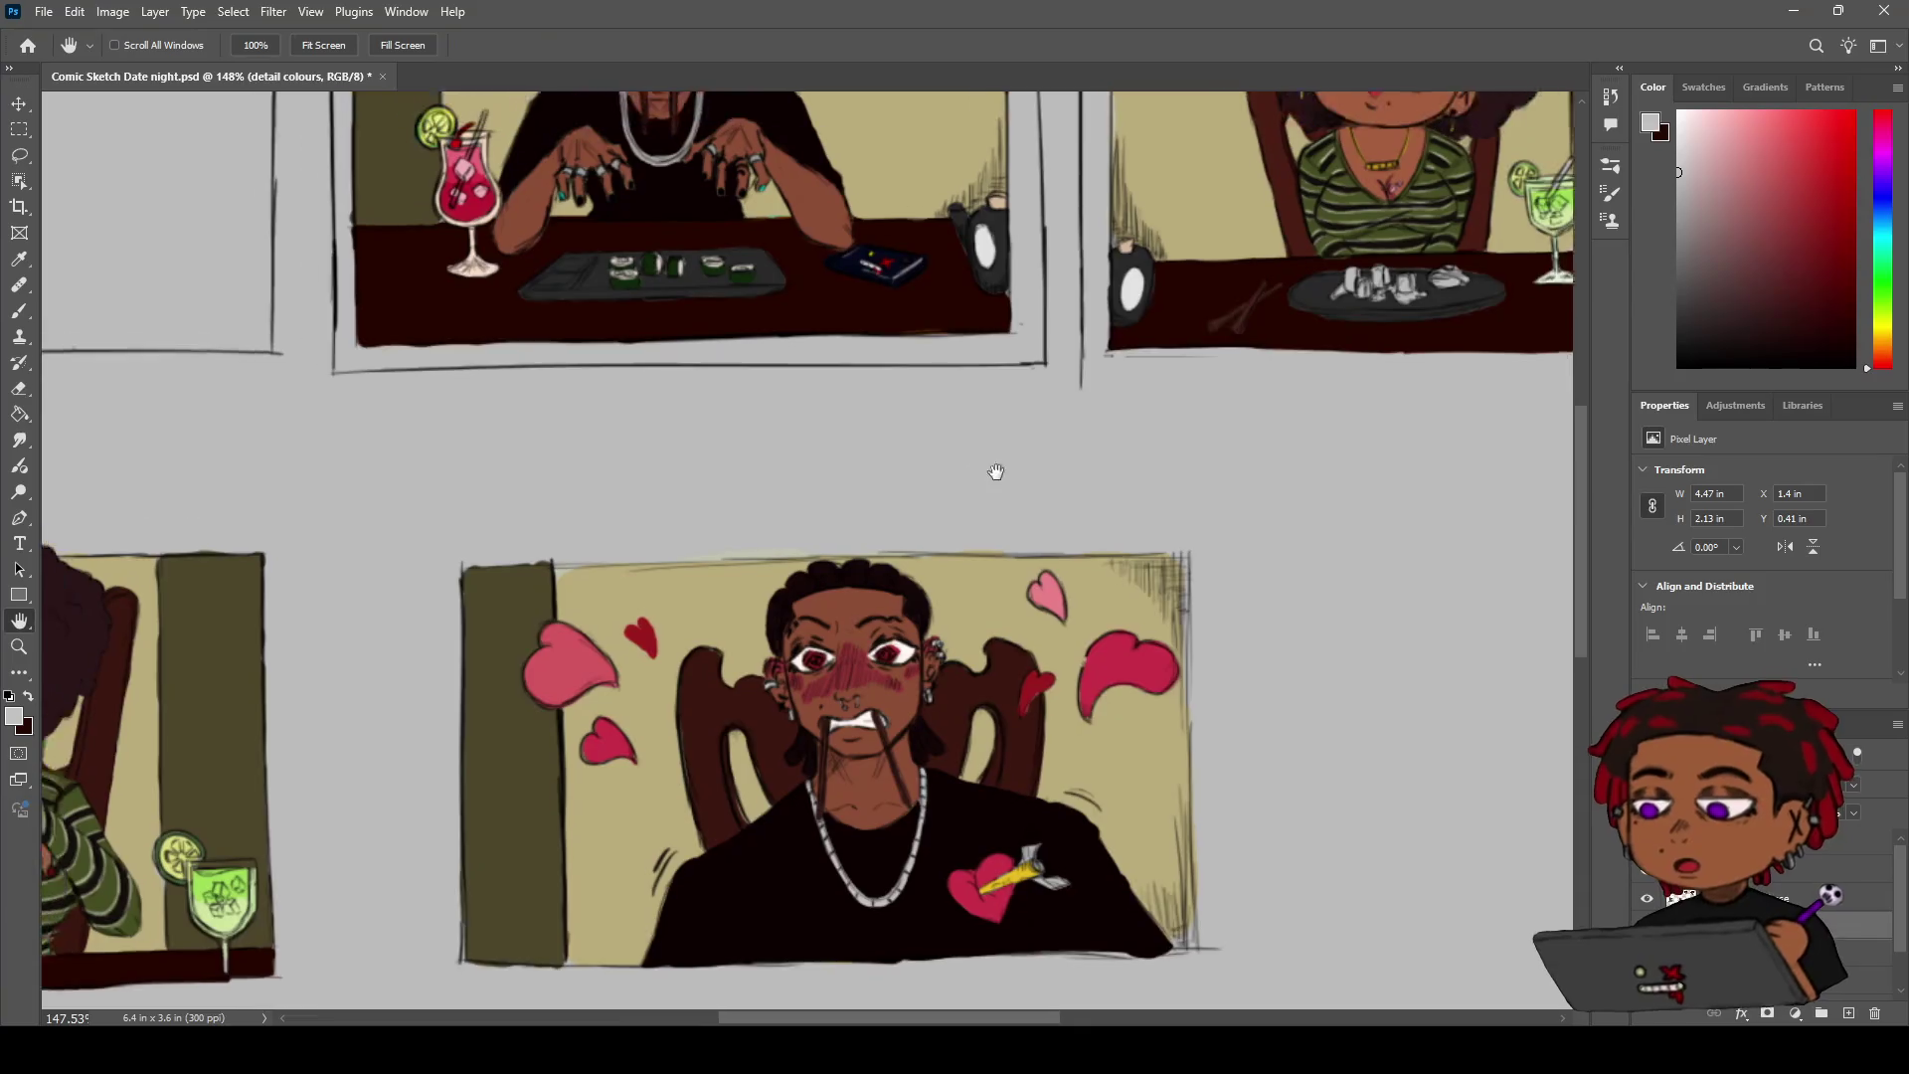
{"action": "left_click_drag", "start_coordinate": [992, 468], "coordinate": [1164, 458]}
{"action": "left_click", "coordinate": [1678, 366]}
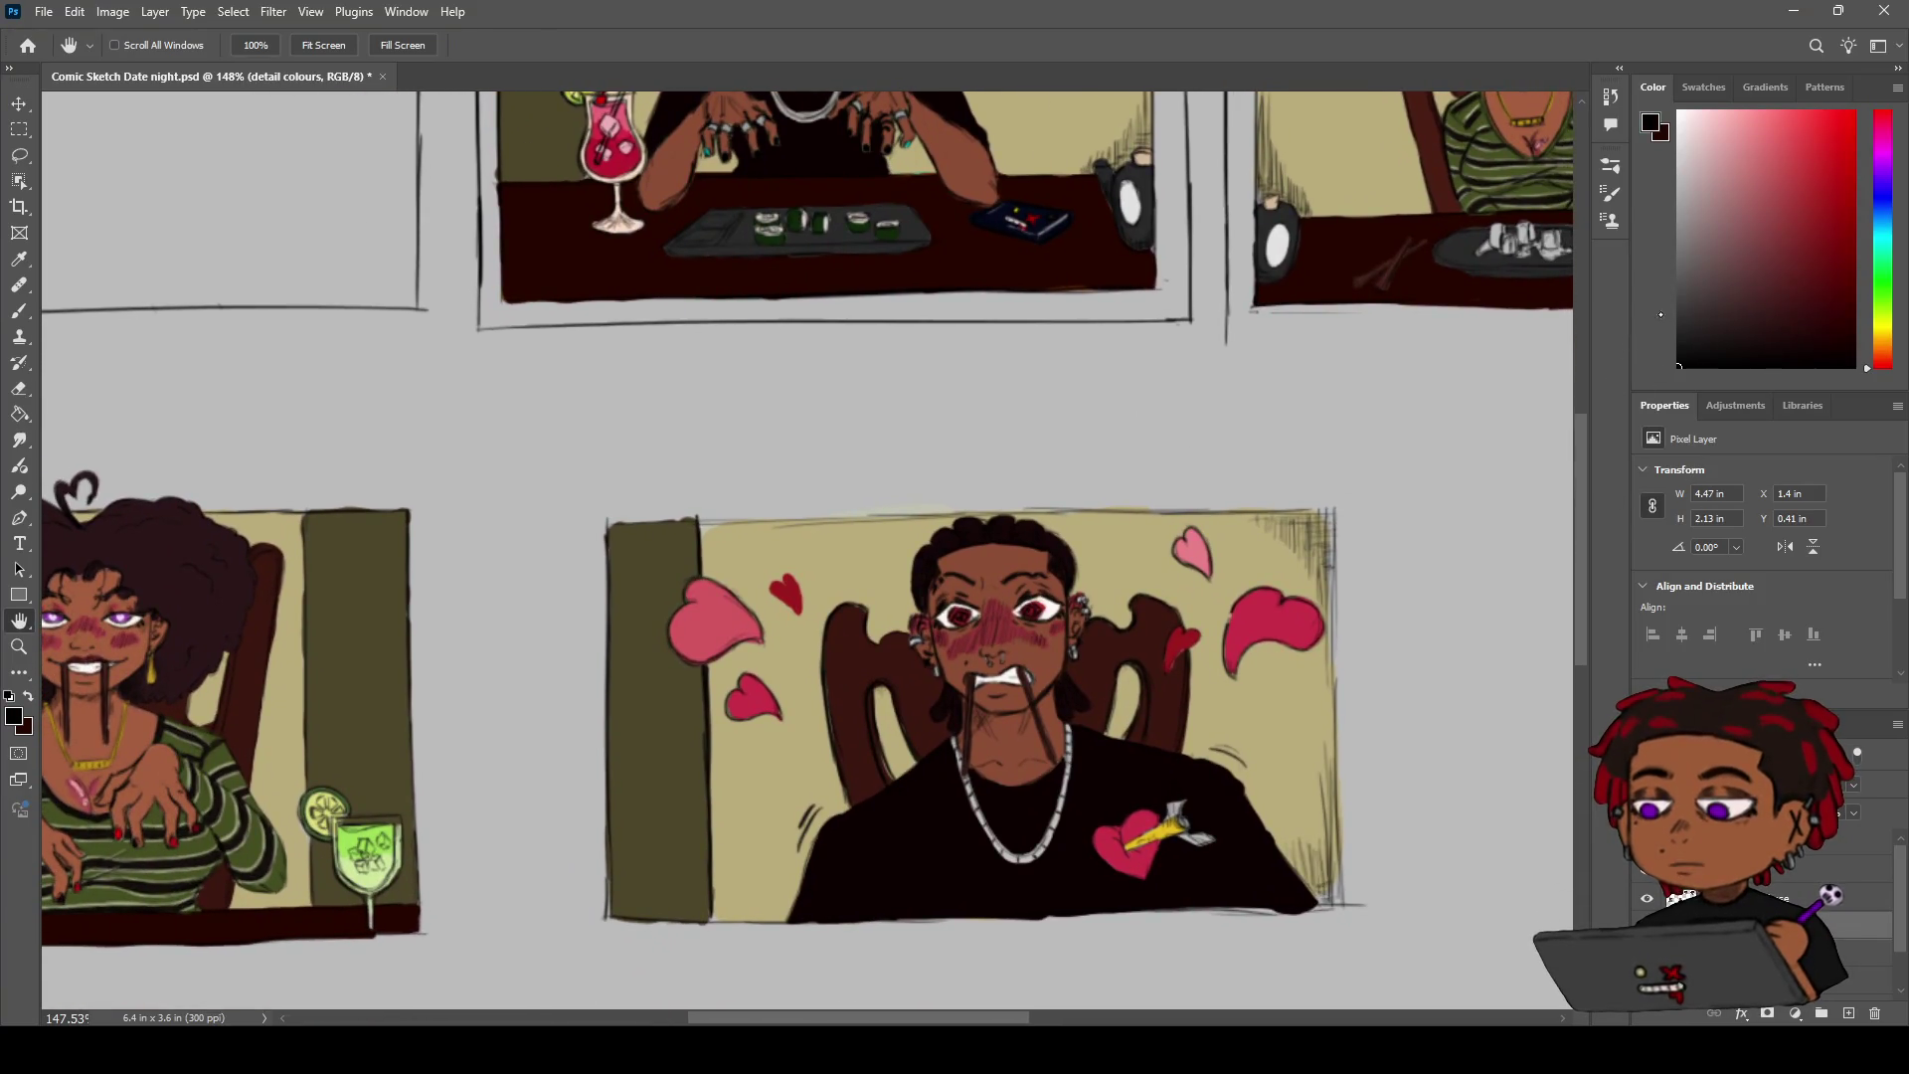
{"action": "key", "text": "z"}
{"action": "left_click_drag", "start_coordinate": [940, 642], "coordinate": [1009, 626]}
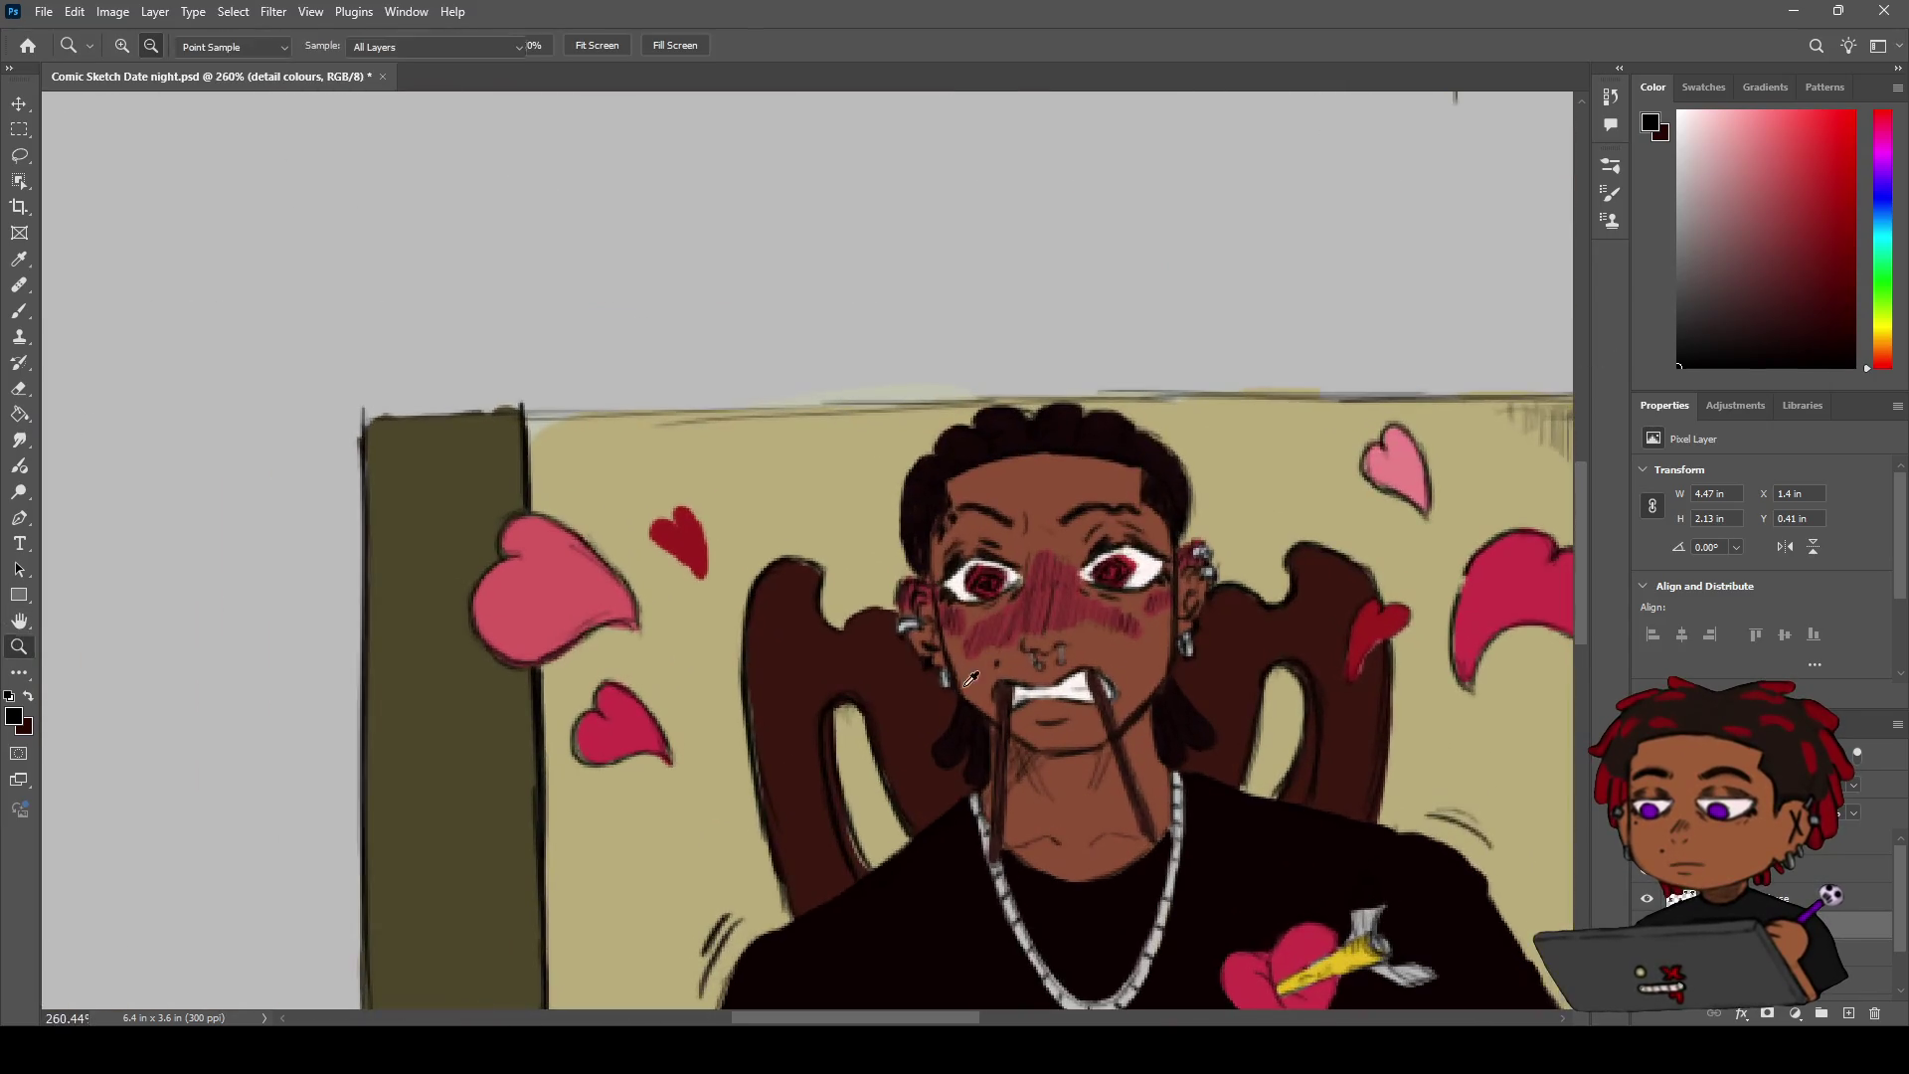
Sample a brighter grey from the man's chain as the painting colour
{"action": "key", "text": "i"}
{"action": "left_click", "coordinate": [1004, 880]}
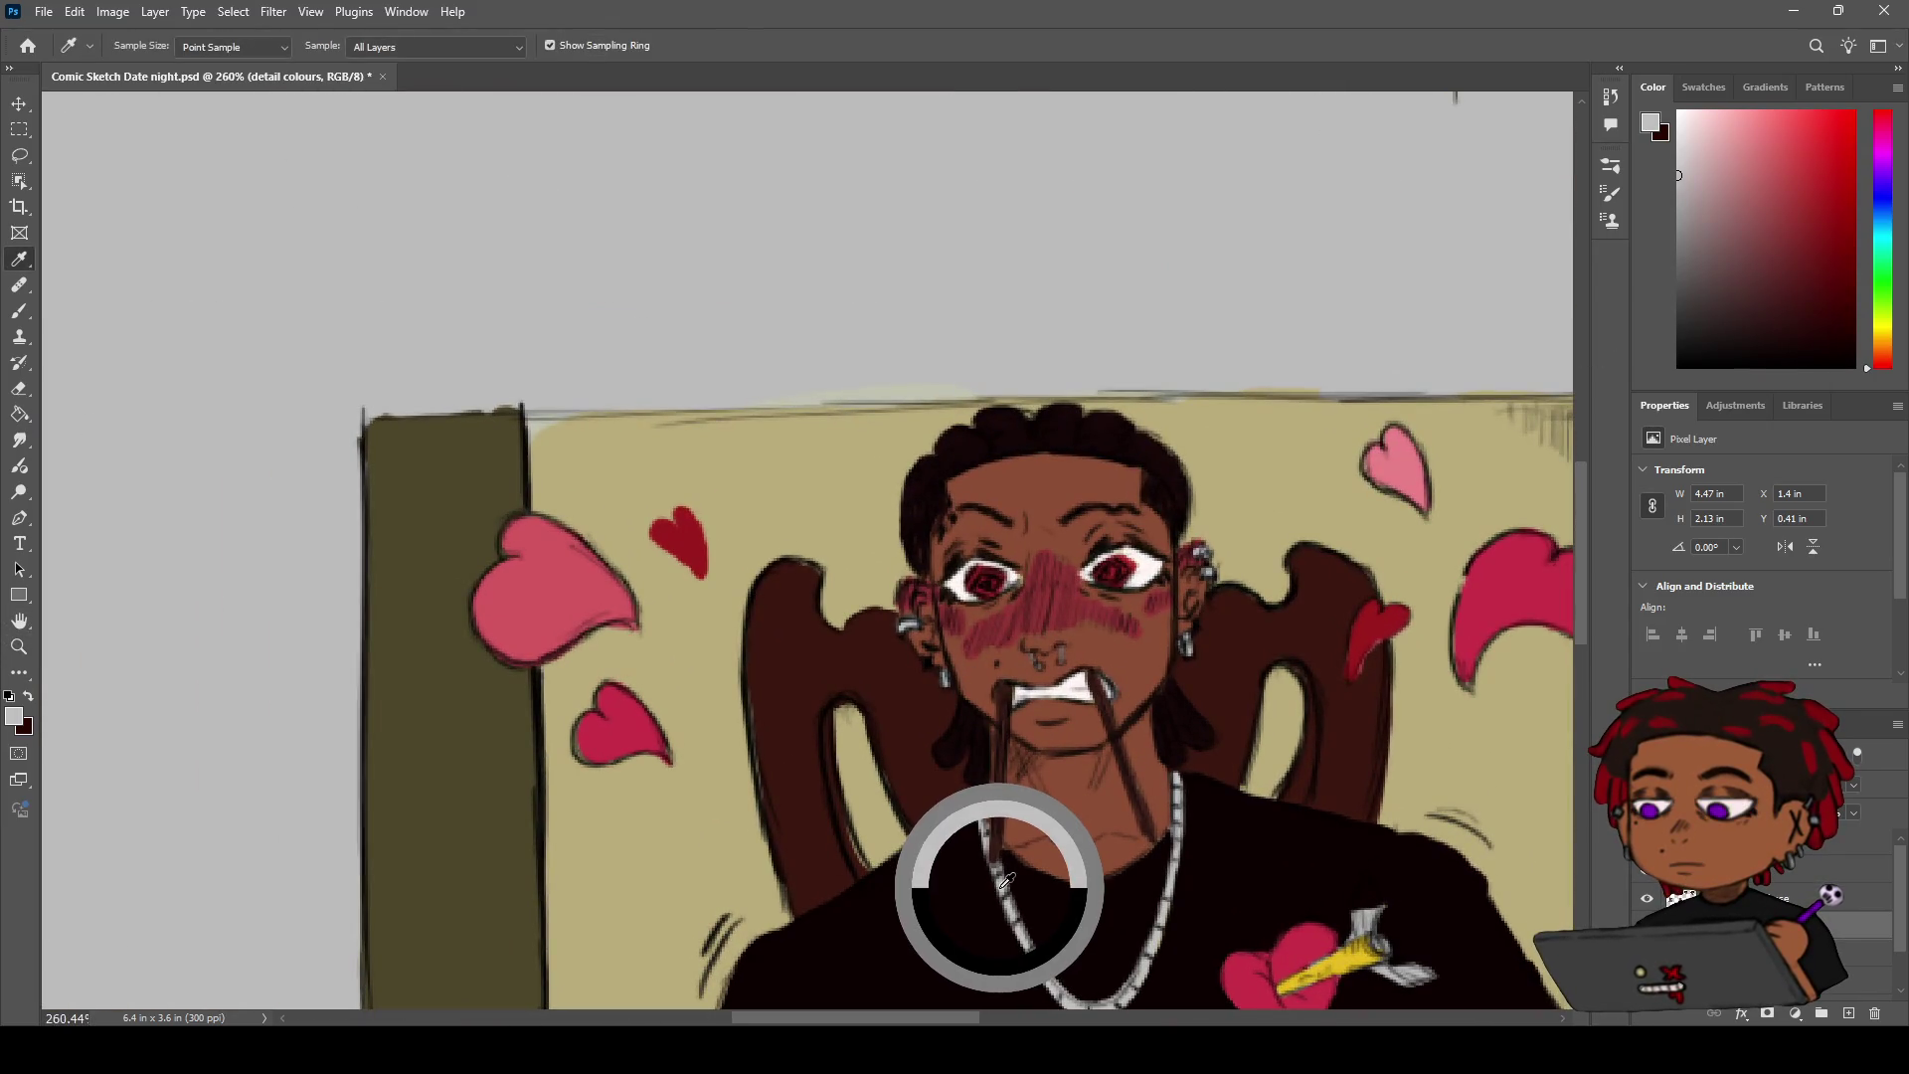
{"action": "left_click", "coordinate": [1027, 924]}
{"action": "key", "text": "z"}
{"action": "left_click_drag", "start_coordinate": [992, 467], "coordinate": [1021, 466]}
{"action": "key", "text": "b"}
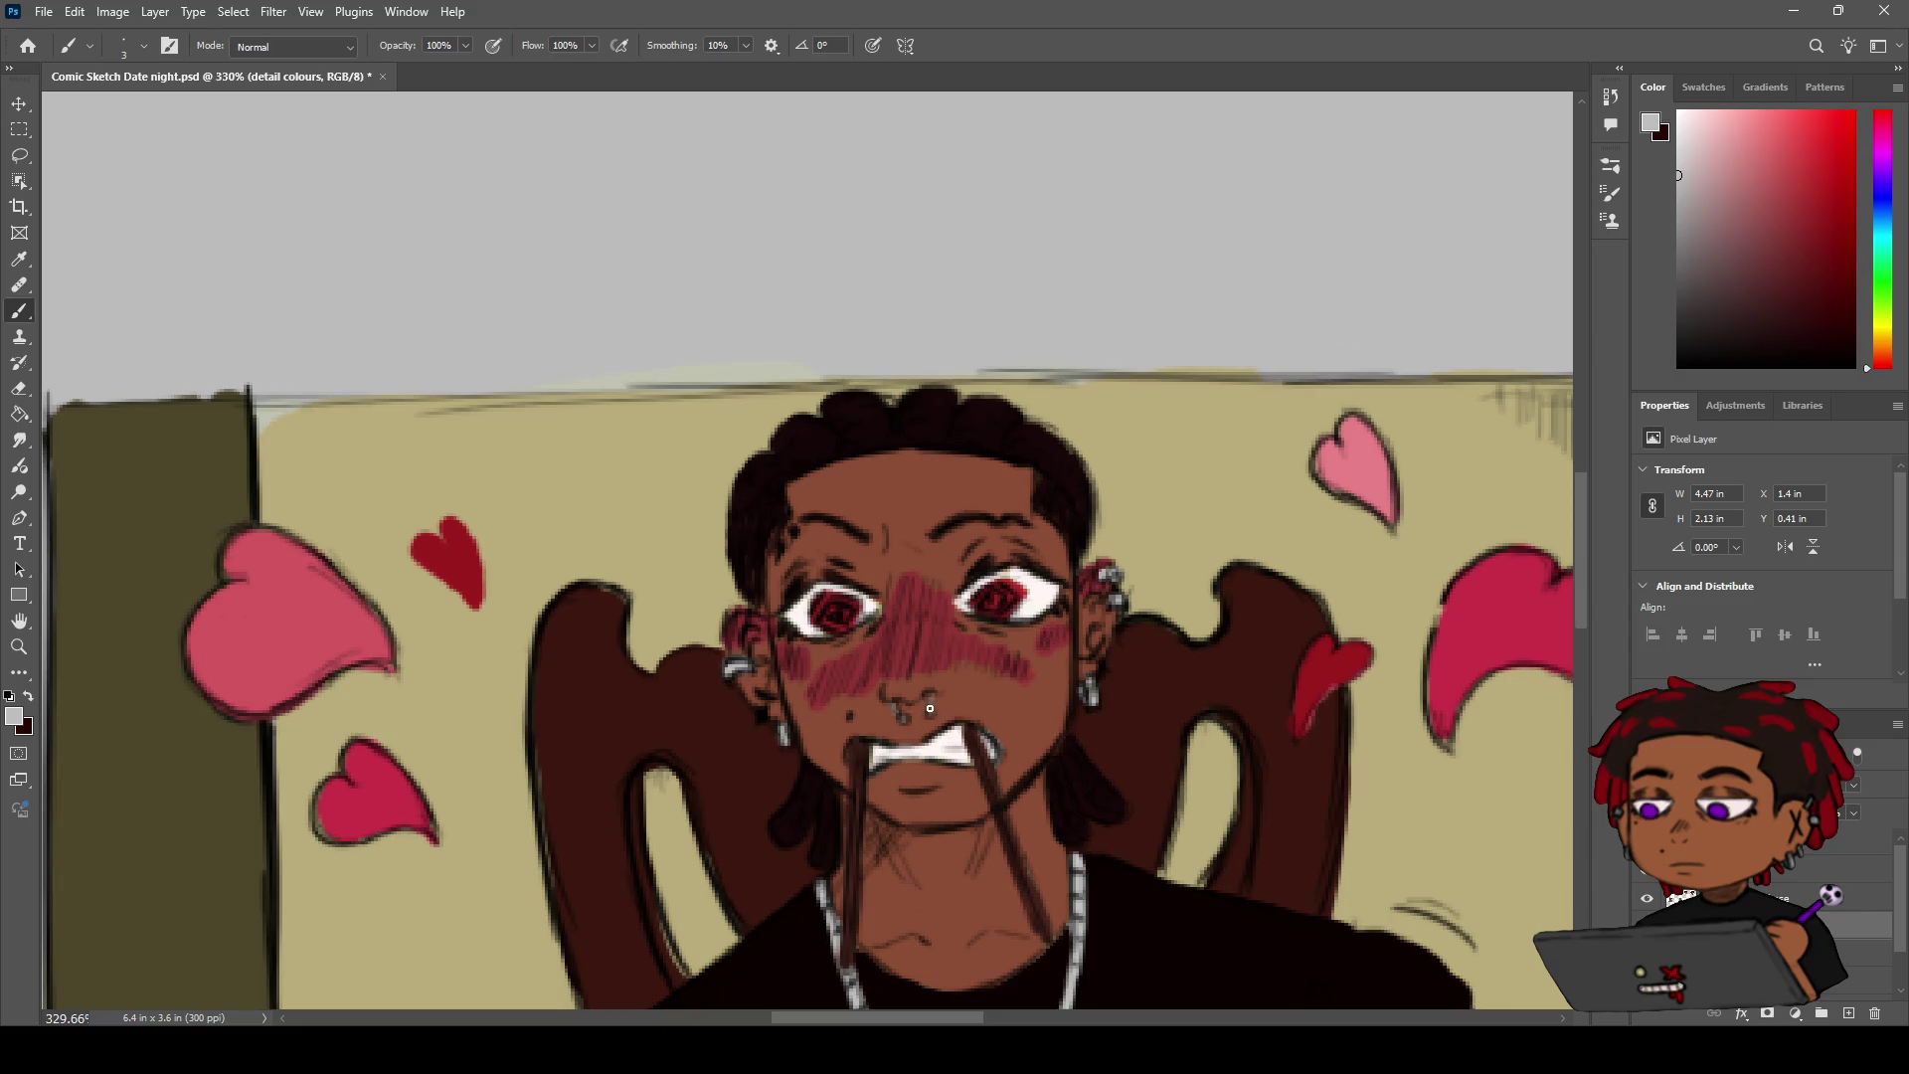
On the COMIC SKETCH 1 layer, paint a small black mark just below the nose piercing
{"action": "key", "text": "z"}
{"action": "left_click_drag", "start_coordinate": [932, 713], "coordinate": [879, 690]}
{"action": "left_click_drag", "start_coordinate": [994, 646], "coordinate": [1063, 647]}
{"action": "key", "text": "x"}
{"action": "key", "text": "alt+bracketright"}
{"action": "key", "text": "b"}
{"action": "key", "text": "x"}
{"action": "left_click_drag", "start_coordinate": [895, 706], "coordinate": [913, 706]}
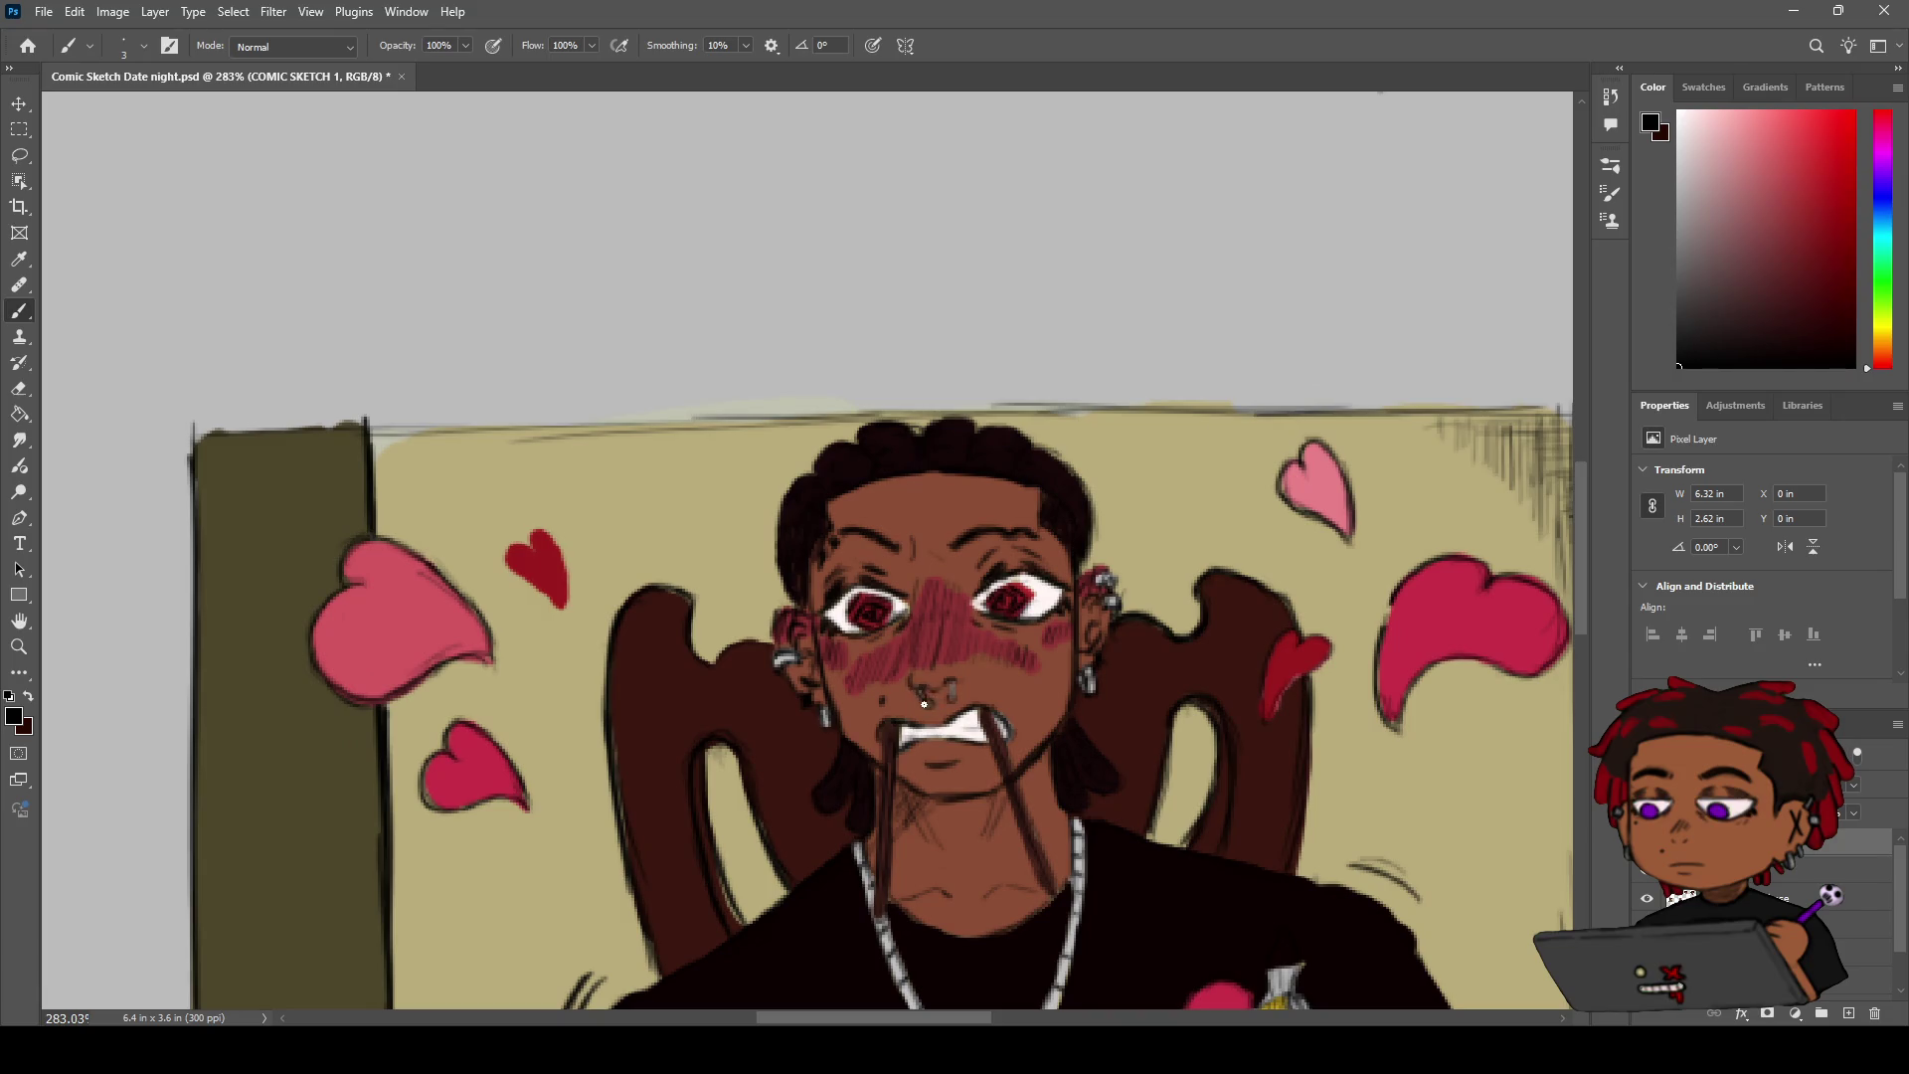
{"action": "left_click_drag", "start_coordinate": [951, 695], "coordinate": [948, 686]}
{"action": "key", "text": "z"}
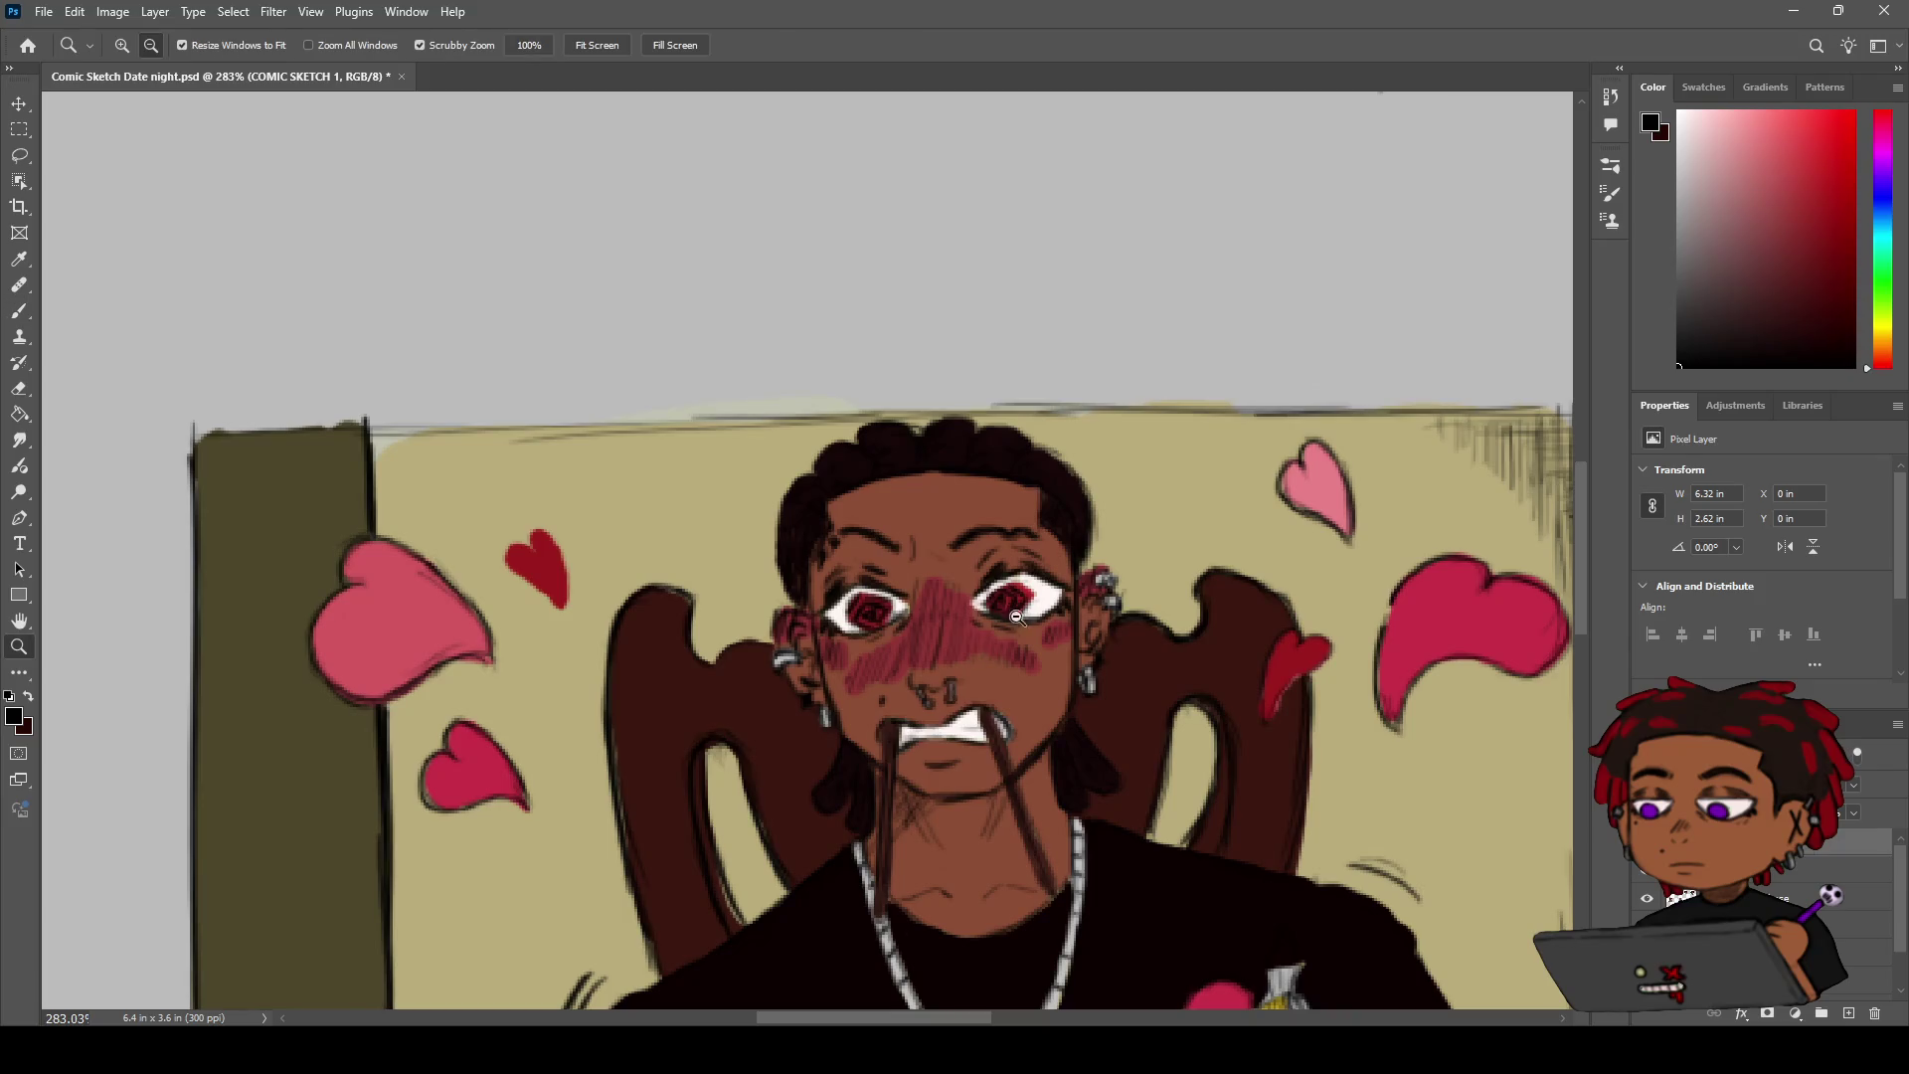
{"action": "scroll", "coordinate": [953, 686], "scroll_direction": "down", "scroll_amount": 5}
{"action": "scroll", "coordinate": [979, 639], "scroll_direction": "up", "scroll_amount": 5}
{"action": "scroll", "coordinate": [979, 640], "scroll_direction": "down", "scroll_amount": 5}
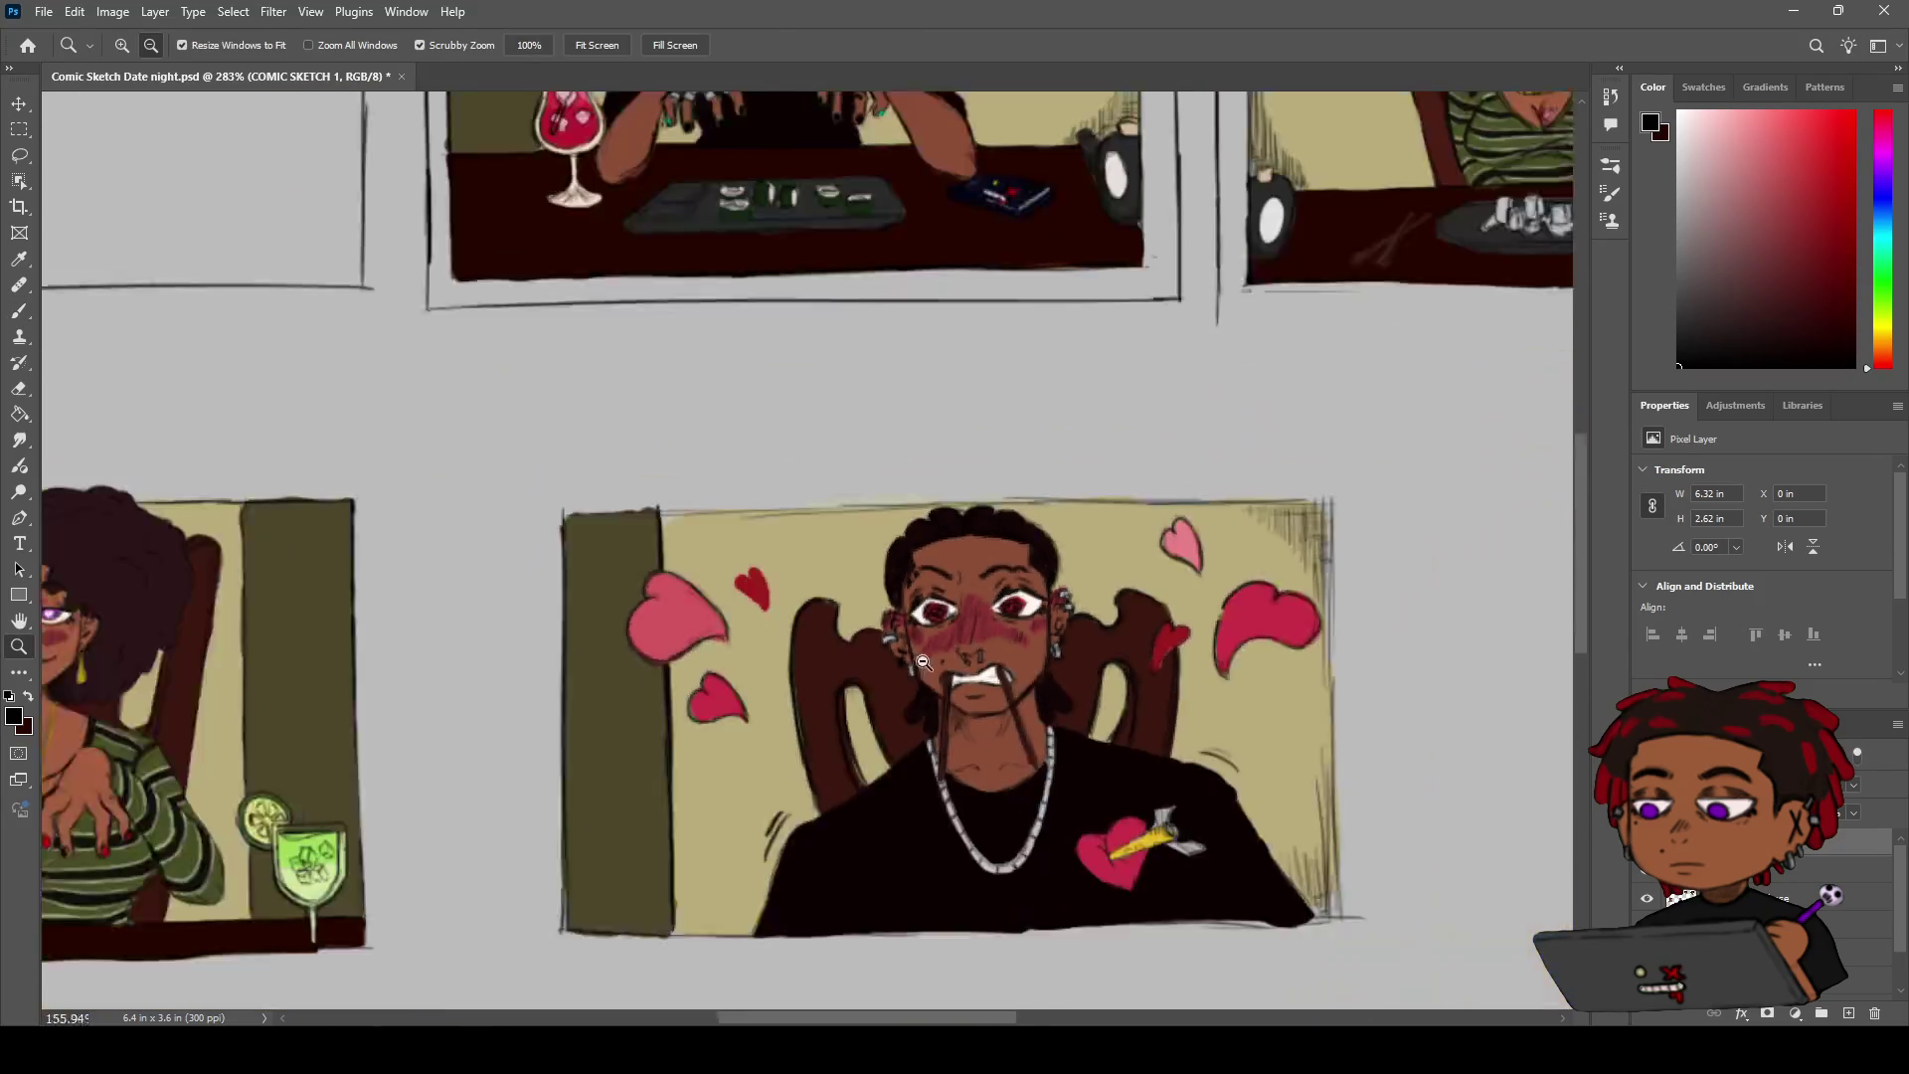
{"action": "scroll", "coordinate": [901, 669], "scroll_direction": "up", "scroll_amount": 1}
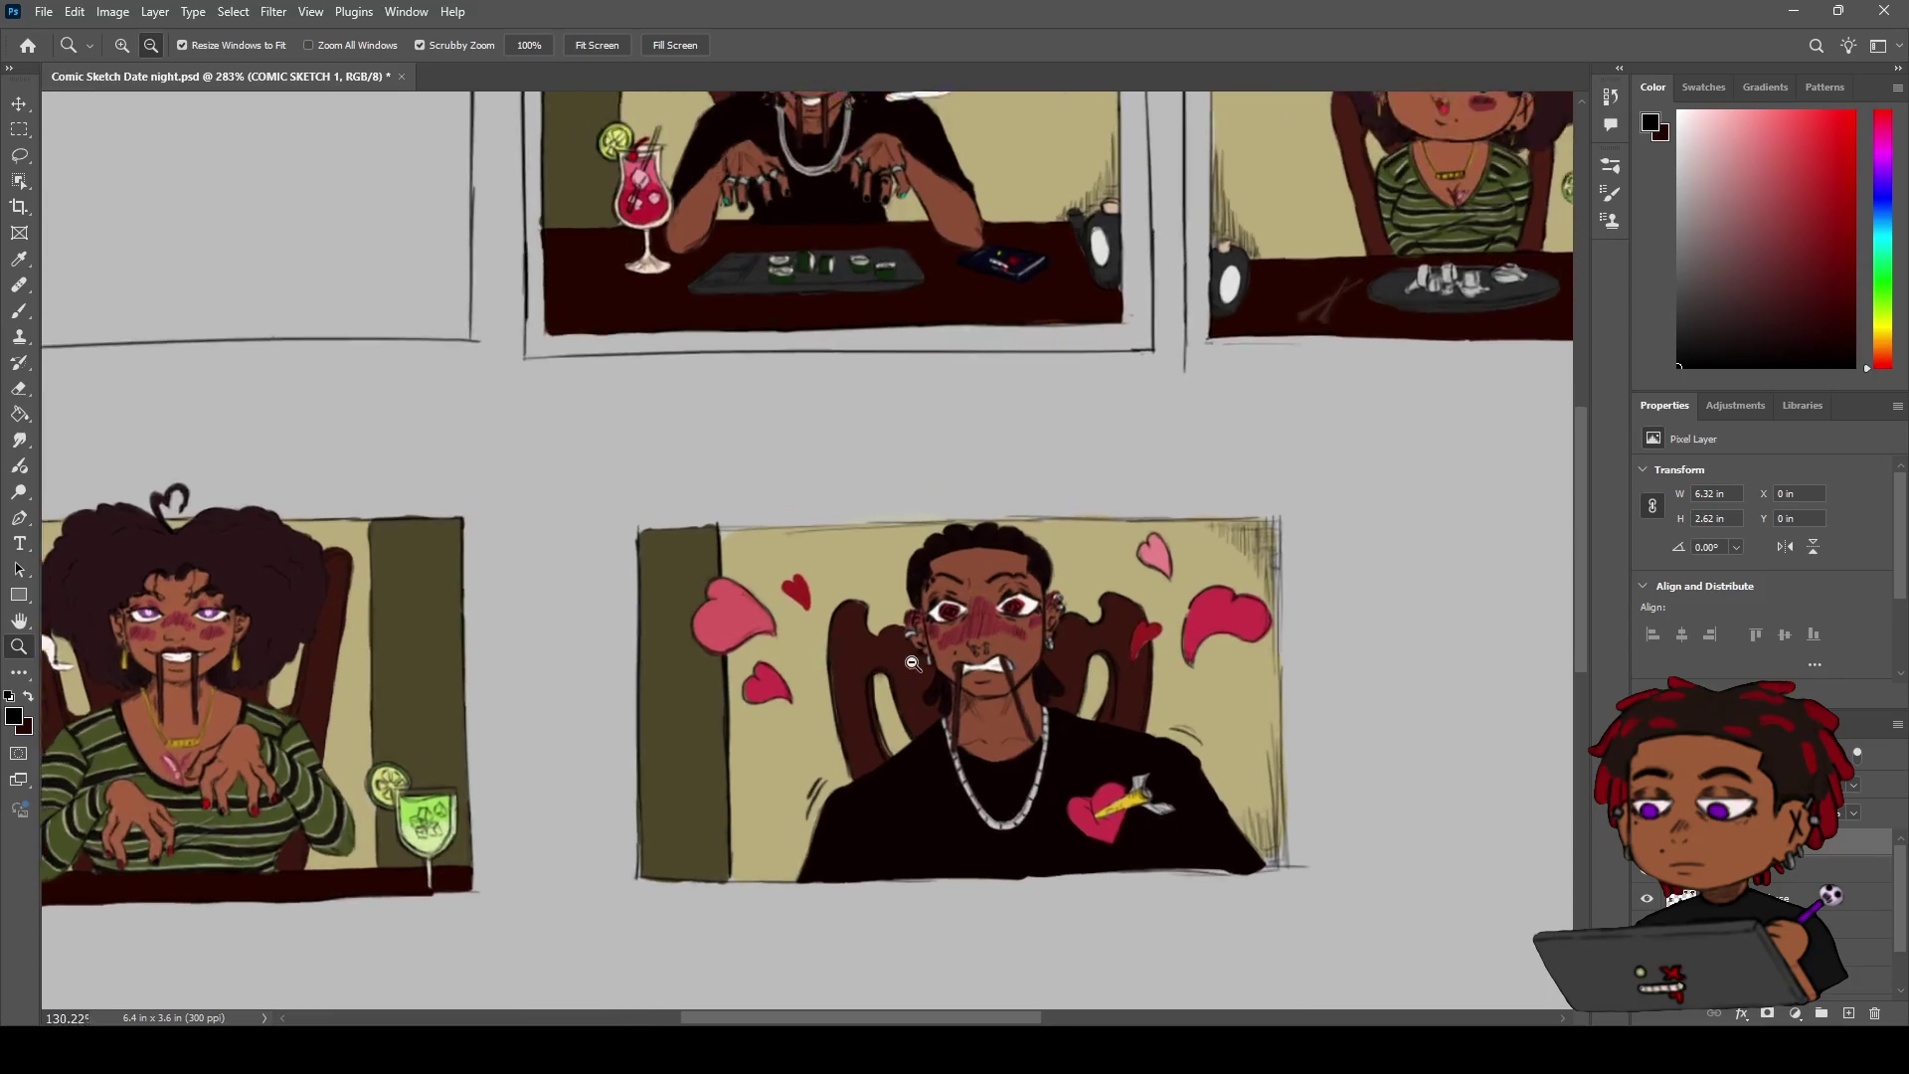
{"action": "scroll", "coordinate": [924, 656], "scroll_direction": "up", "scroll_amount": 1}
{"action": "scroll", "coordinate": [945, 647], "scroll_direction": "up", "scroll_amount": 2}
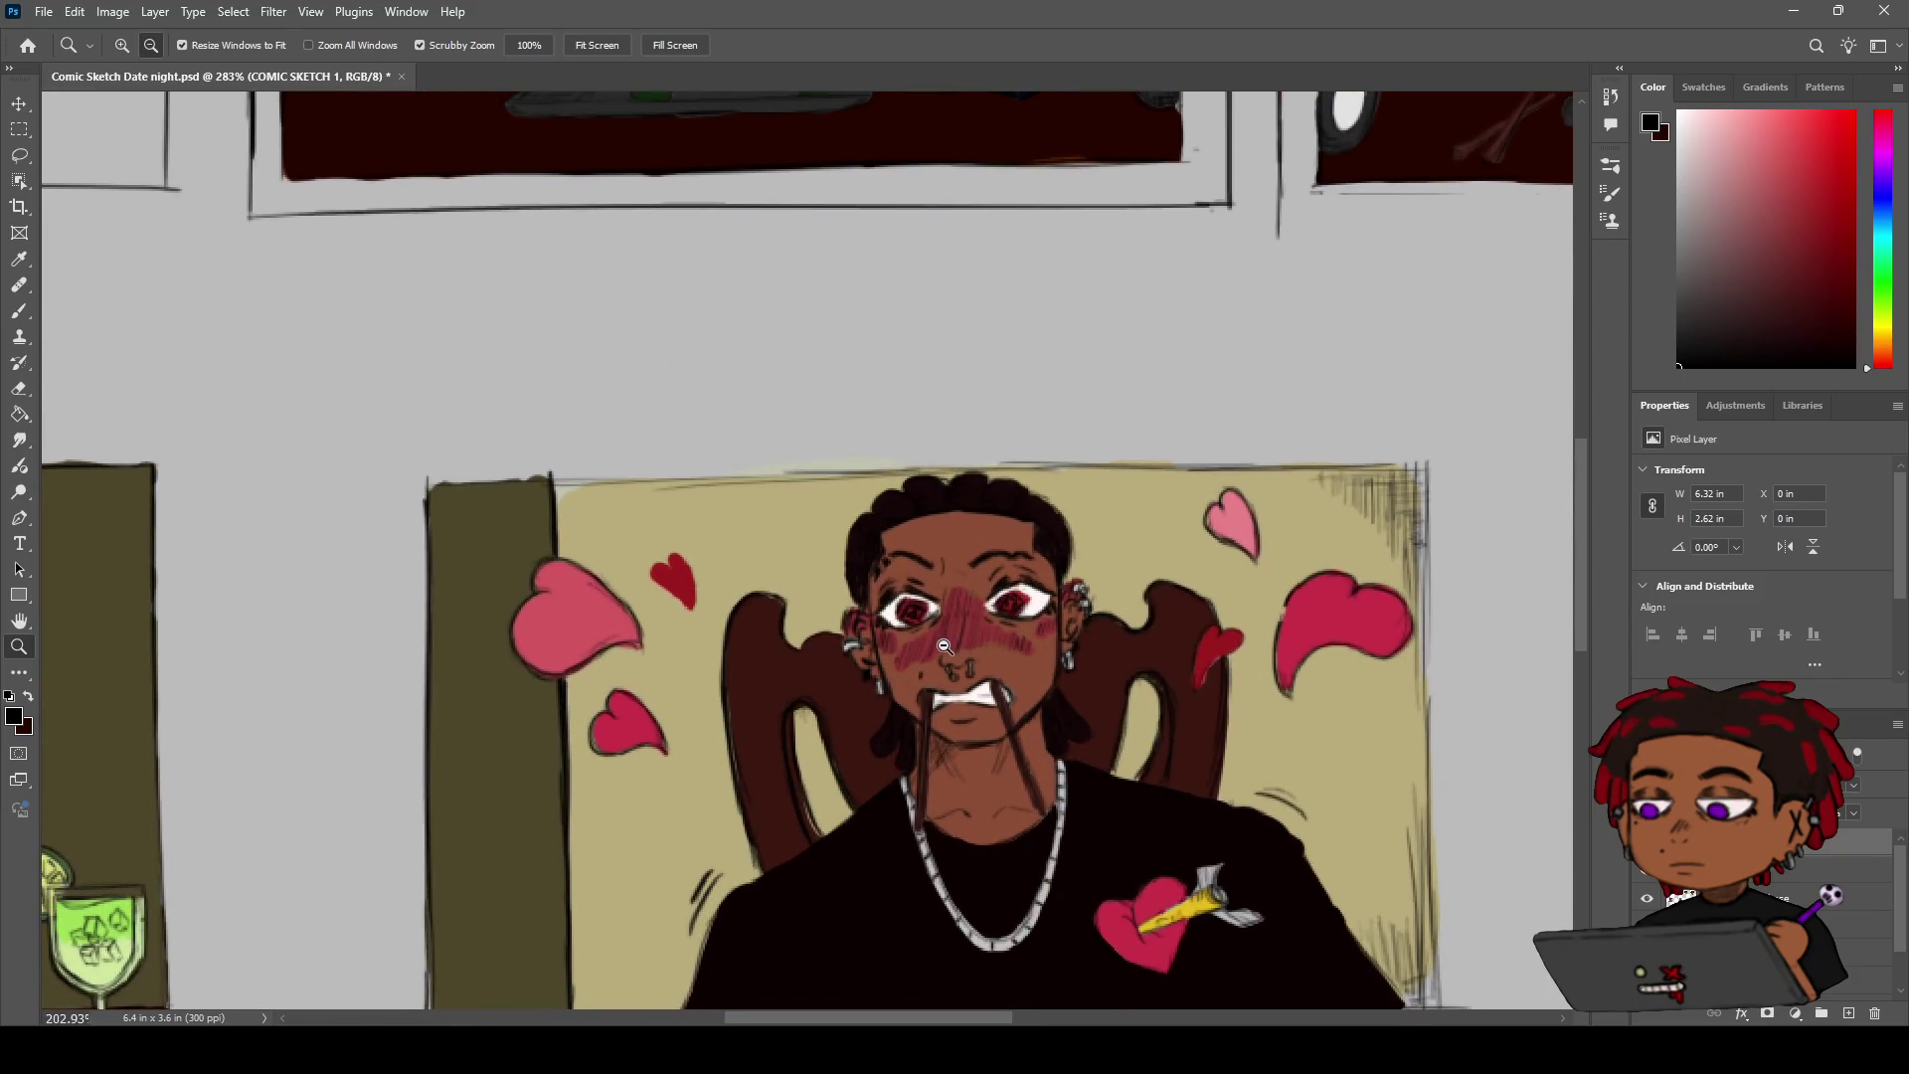
{"action": "key", "text": "h"}
{"action": "left_click_drag", "start_coordinate": [919, 201], "coordinate": [1001, 748]}
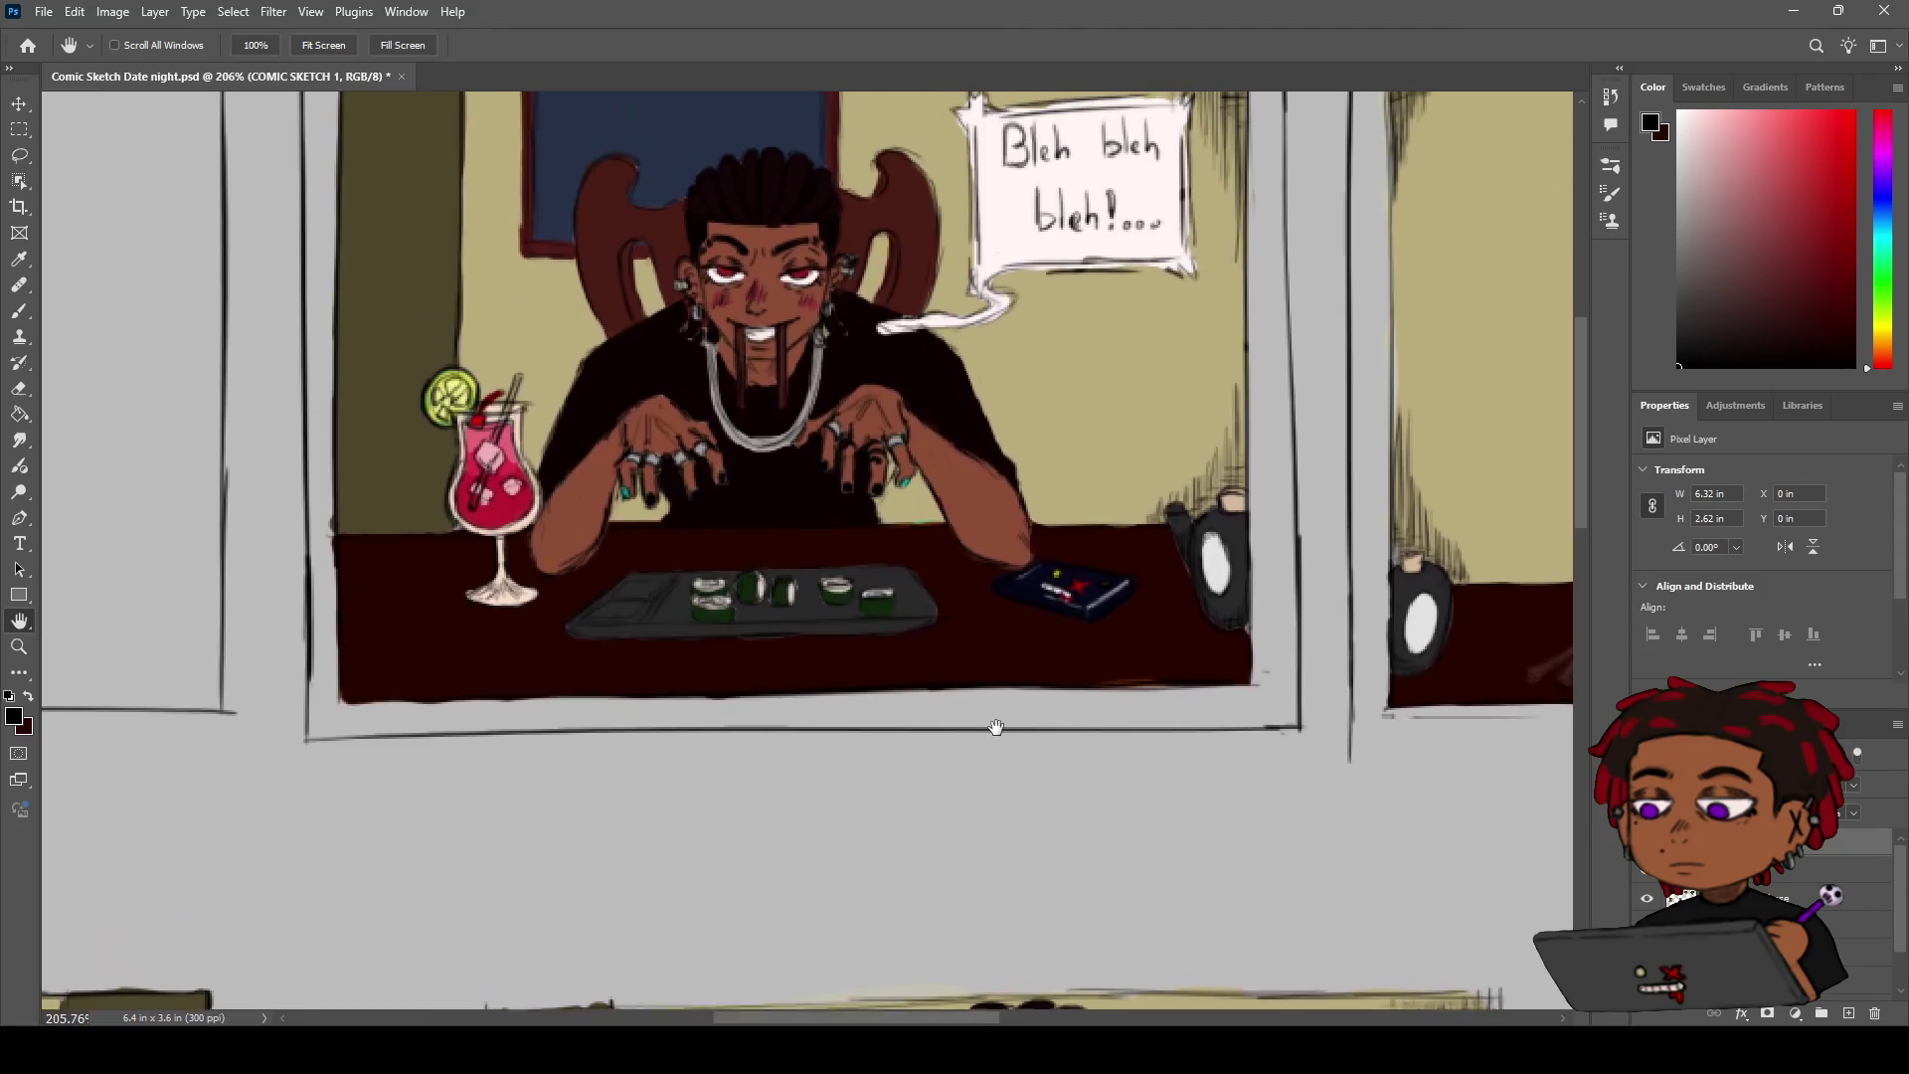
{"action": "key", "text": "z"}
{"action": "scroll", "coordinate": [1024, 365], "scroll_direction": "up", "scroll_amount": 4}
{"action": "scroll", "coordinate": [1024, 365], "scroll_direction": "down", "scroll_amount": 2}
{"action": "key", "text": "b"}
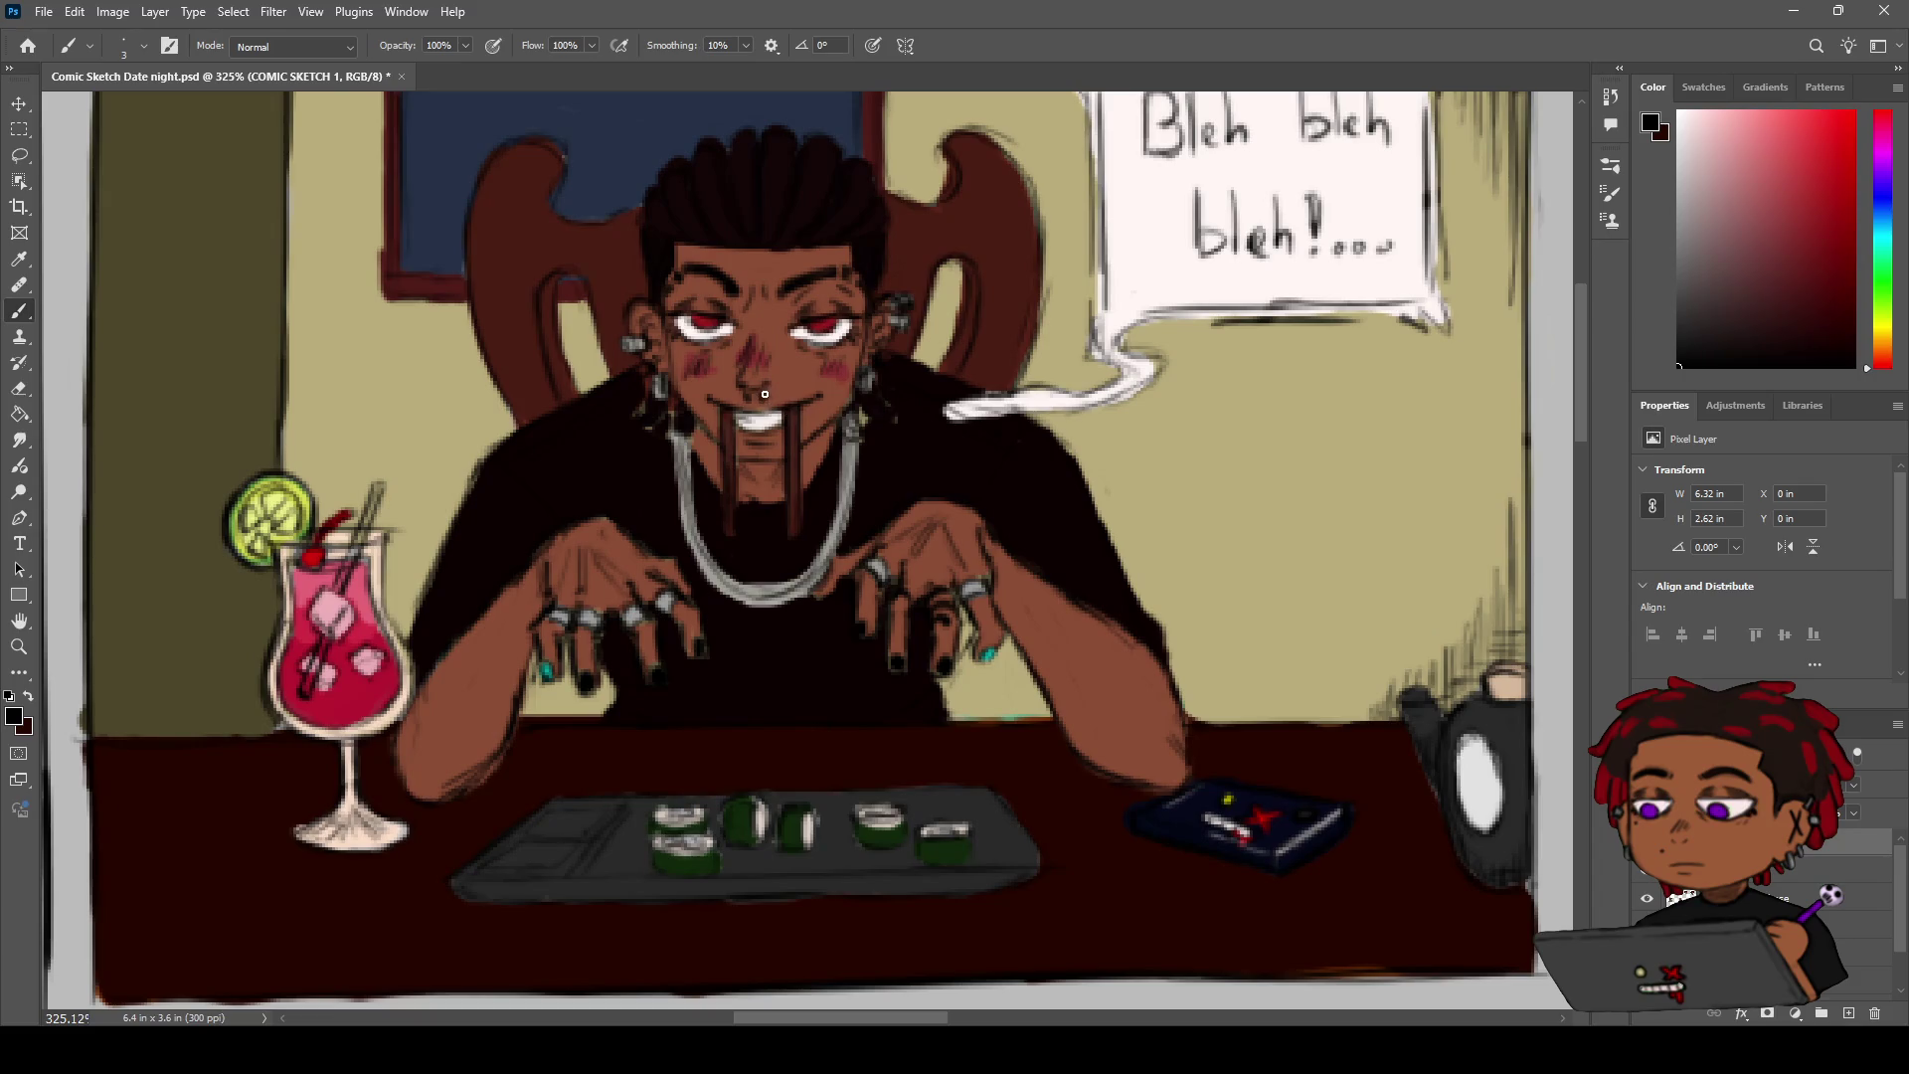
{"action": "key", "text": "z"}
{"action": "left_click_drag", "start_coordinate": [769, 391], "coordinate": [731, 378]}
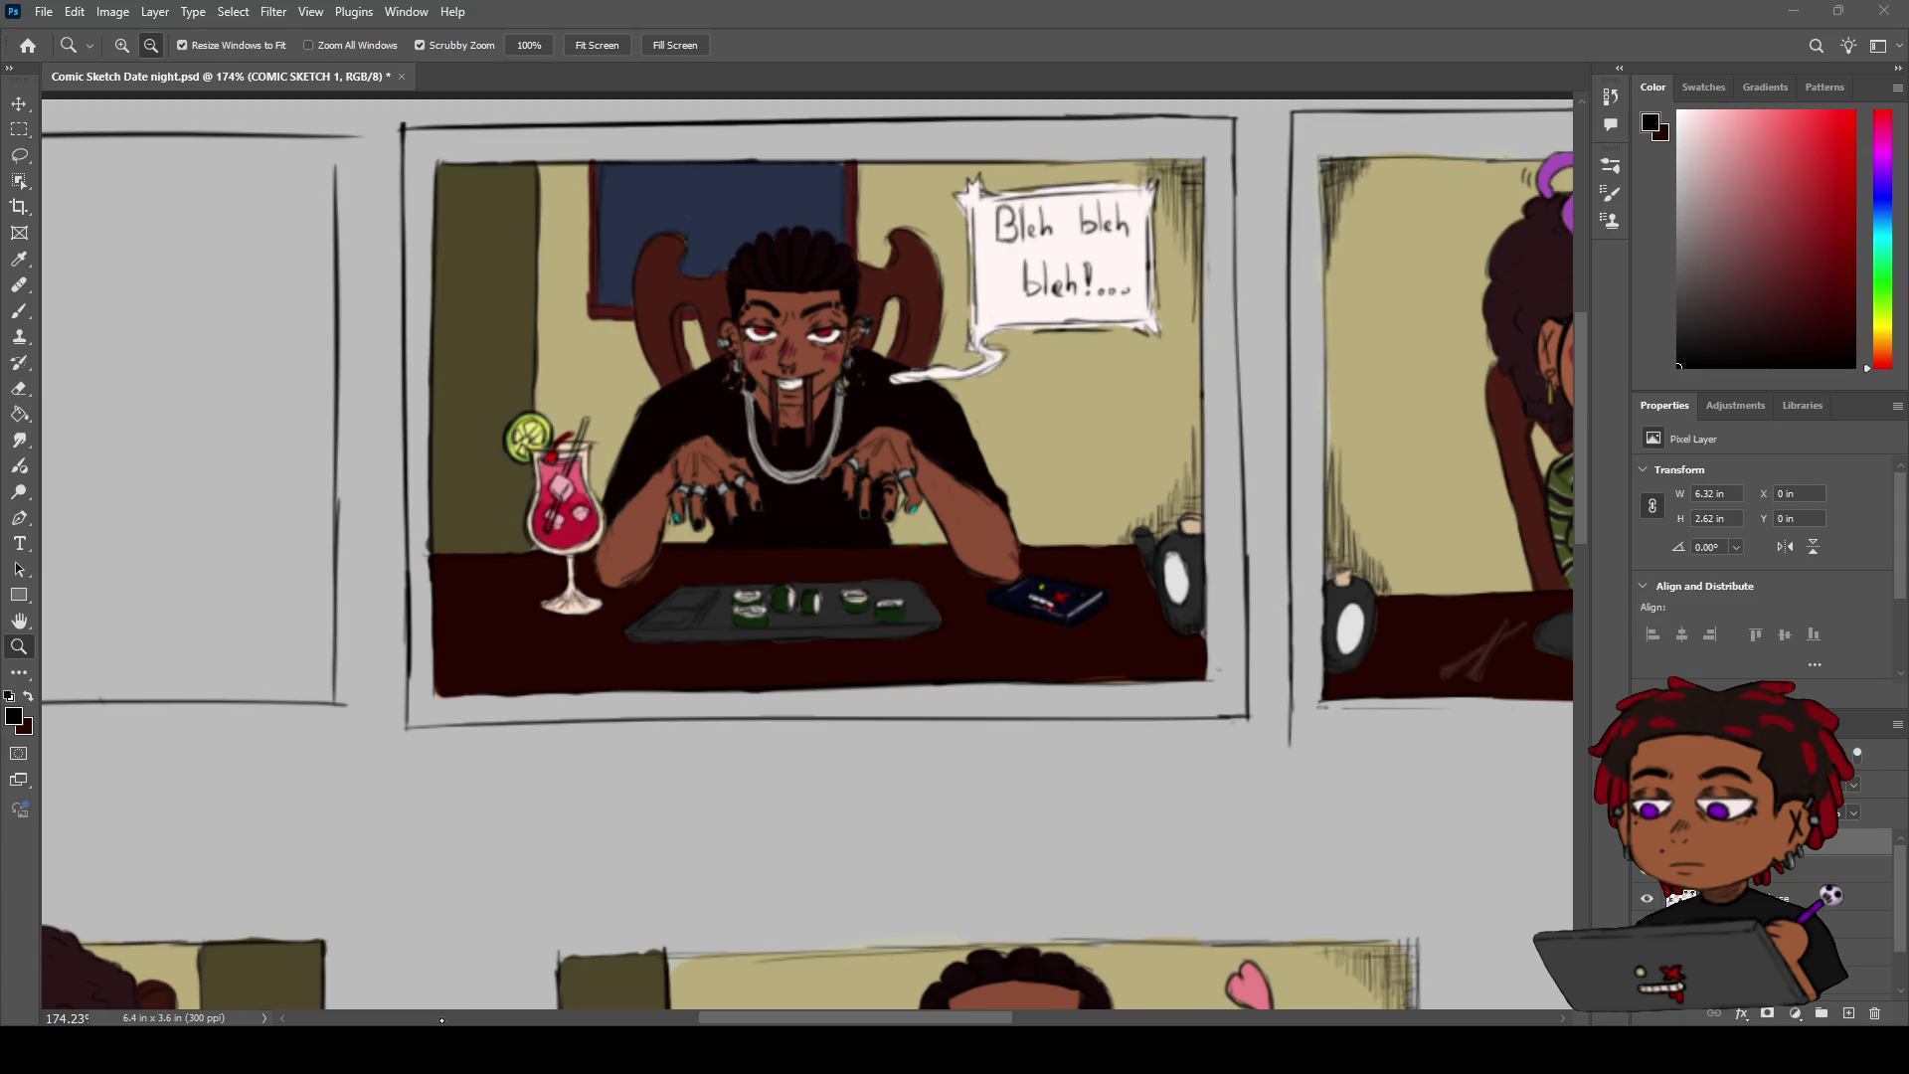
{"action": "scroll", "coordinate": [901, 597], "scroll_direction": "down", "scroll_amount": 5}
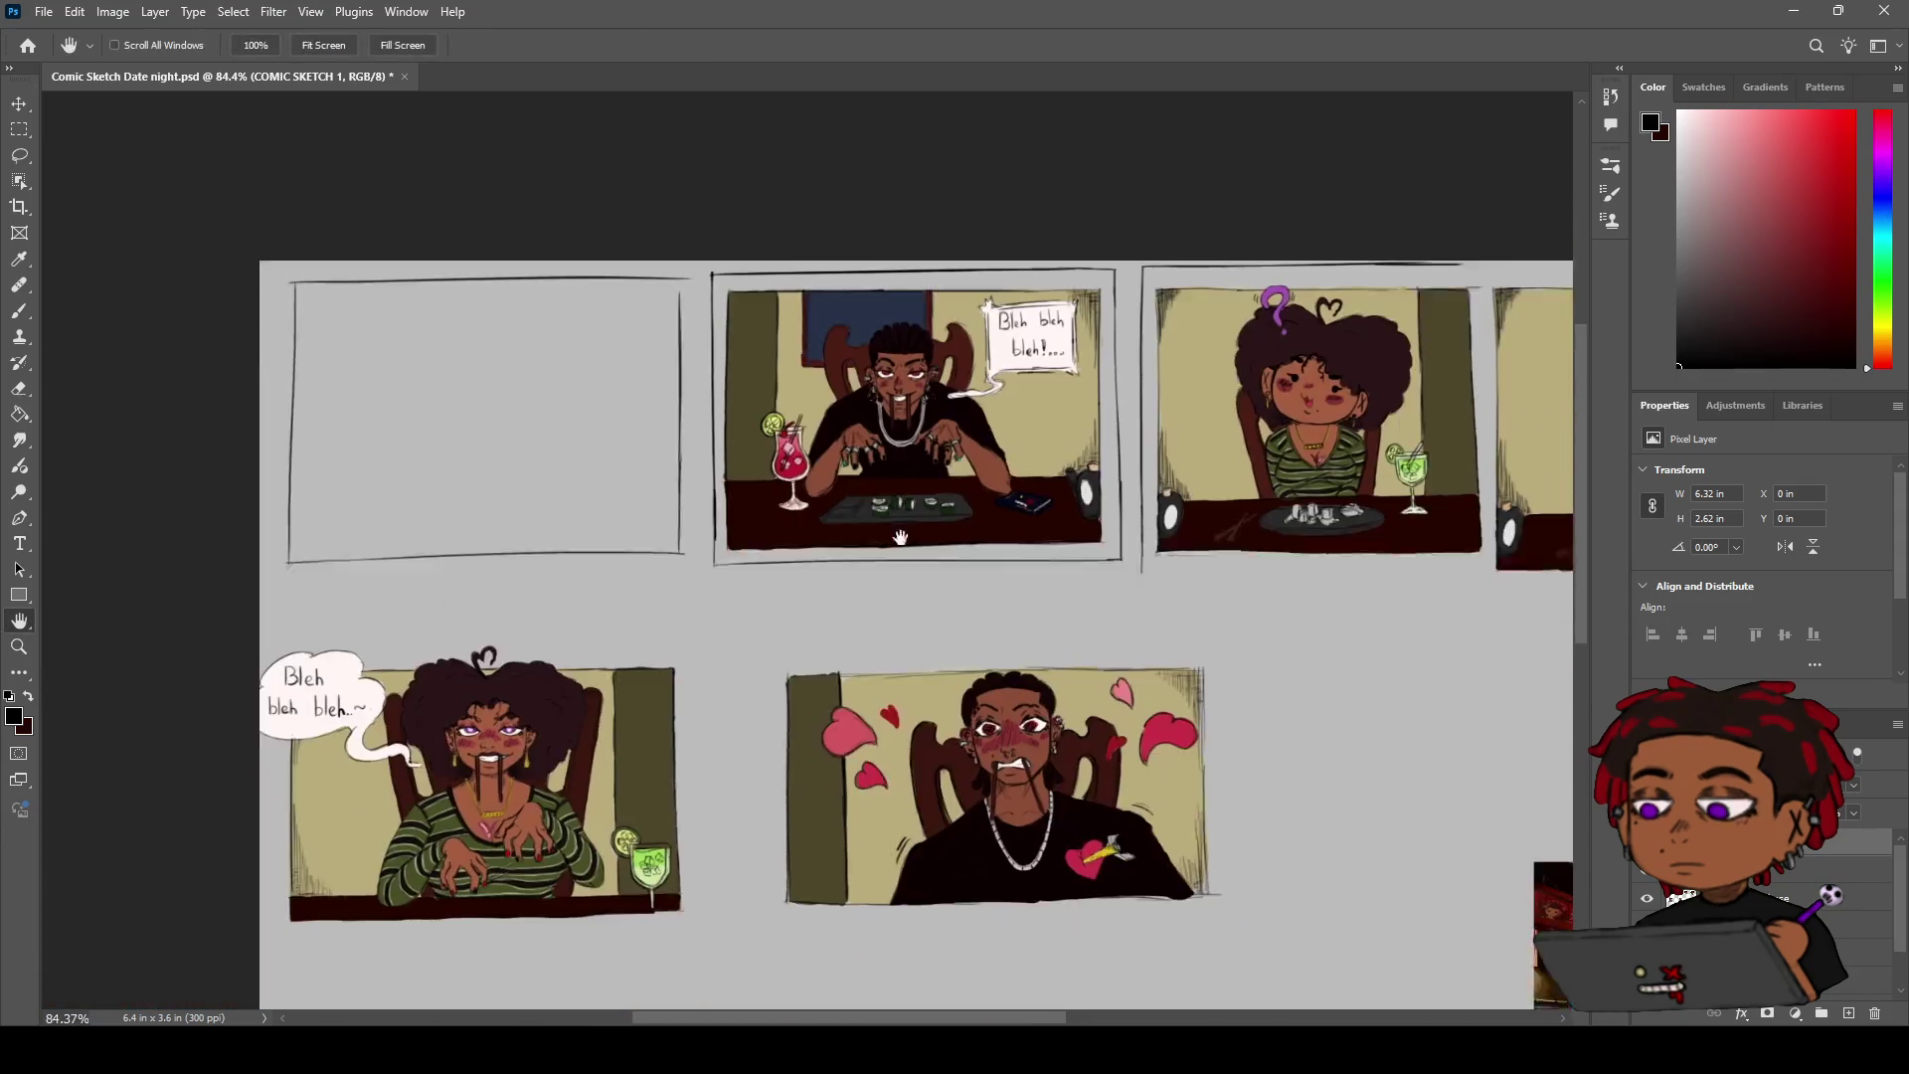
Pan and zoom across the page to bring the man's heart panel into view
{"action": "left_click_drag", "start_coordinate": [900, 596], "coordinate": [841, 480]}
{"action": "scroll", "coordinate": [1183, 552], "scroll_direction": "down", "scroll_amount": 3}
{"action": "mouse_move", "coordinate": [1031, 627]}
{"action": "left_mouse_down"}
{"action": "mouse_move", "coordinate": [973, 575]}
{"action": "mouse_move", "coordinate": [1054, 531]}
{"action": "left_mouse_up"}
{"action": "key", "text": "z"}
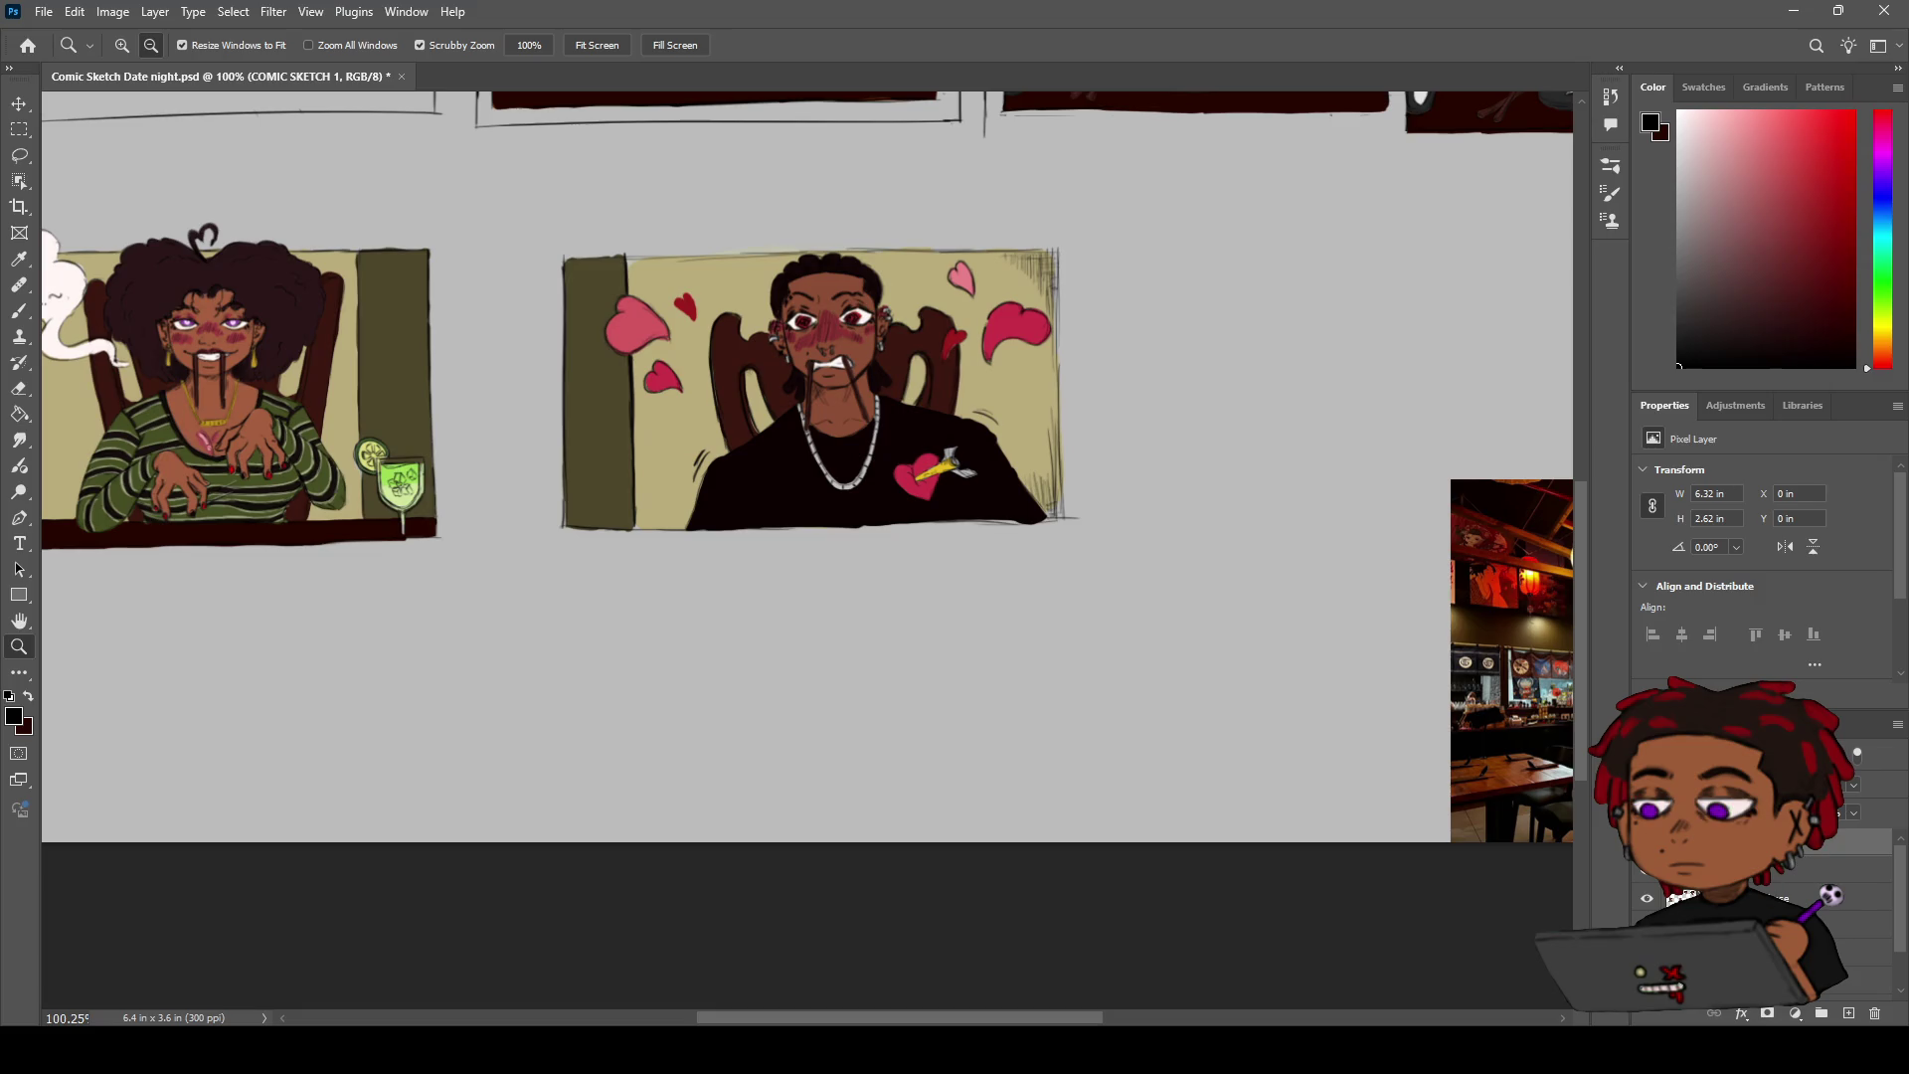
{"action": "key", "text": "h"}
{"action": "mouse_move", "coordinate": [739, 621]}
{"action": "left_mouse_down"}
{"action": "mouse_move", "coordinate": [790, 639]}
{"action": "mouse_move", "coordinate": [732, 784]}
{"action": "left_mouse_up"}
{"action": "mouse_move", "coordinate": [895, 390]}
{"action": "left_mouse_down"}
{"action": "mouse_move", "coordinate": [750, 682]}
{"action": "mouse_move", "coordinate": [810, 704]}
{"action": "left_mouse_up"}
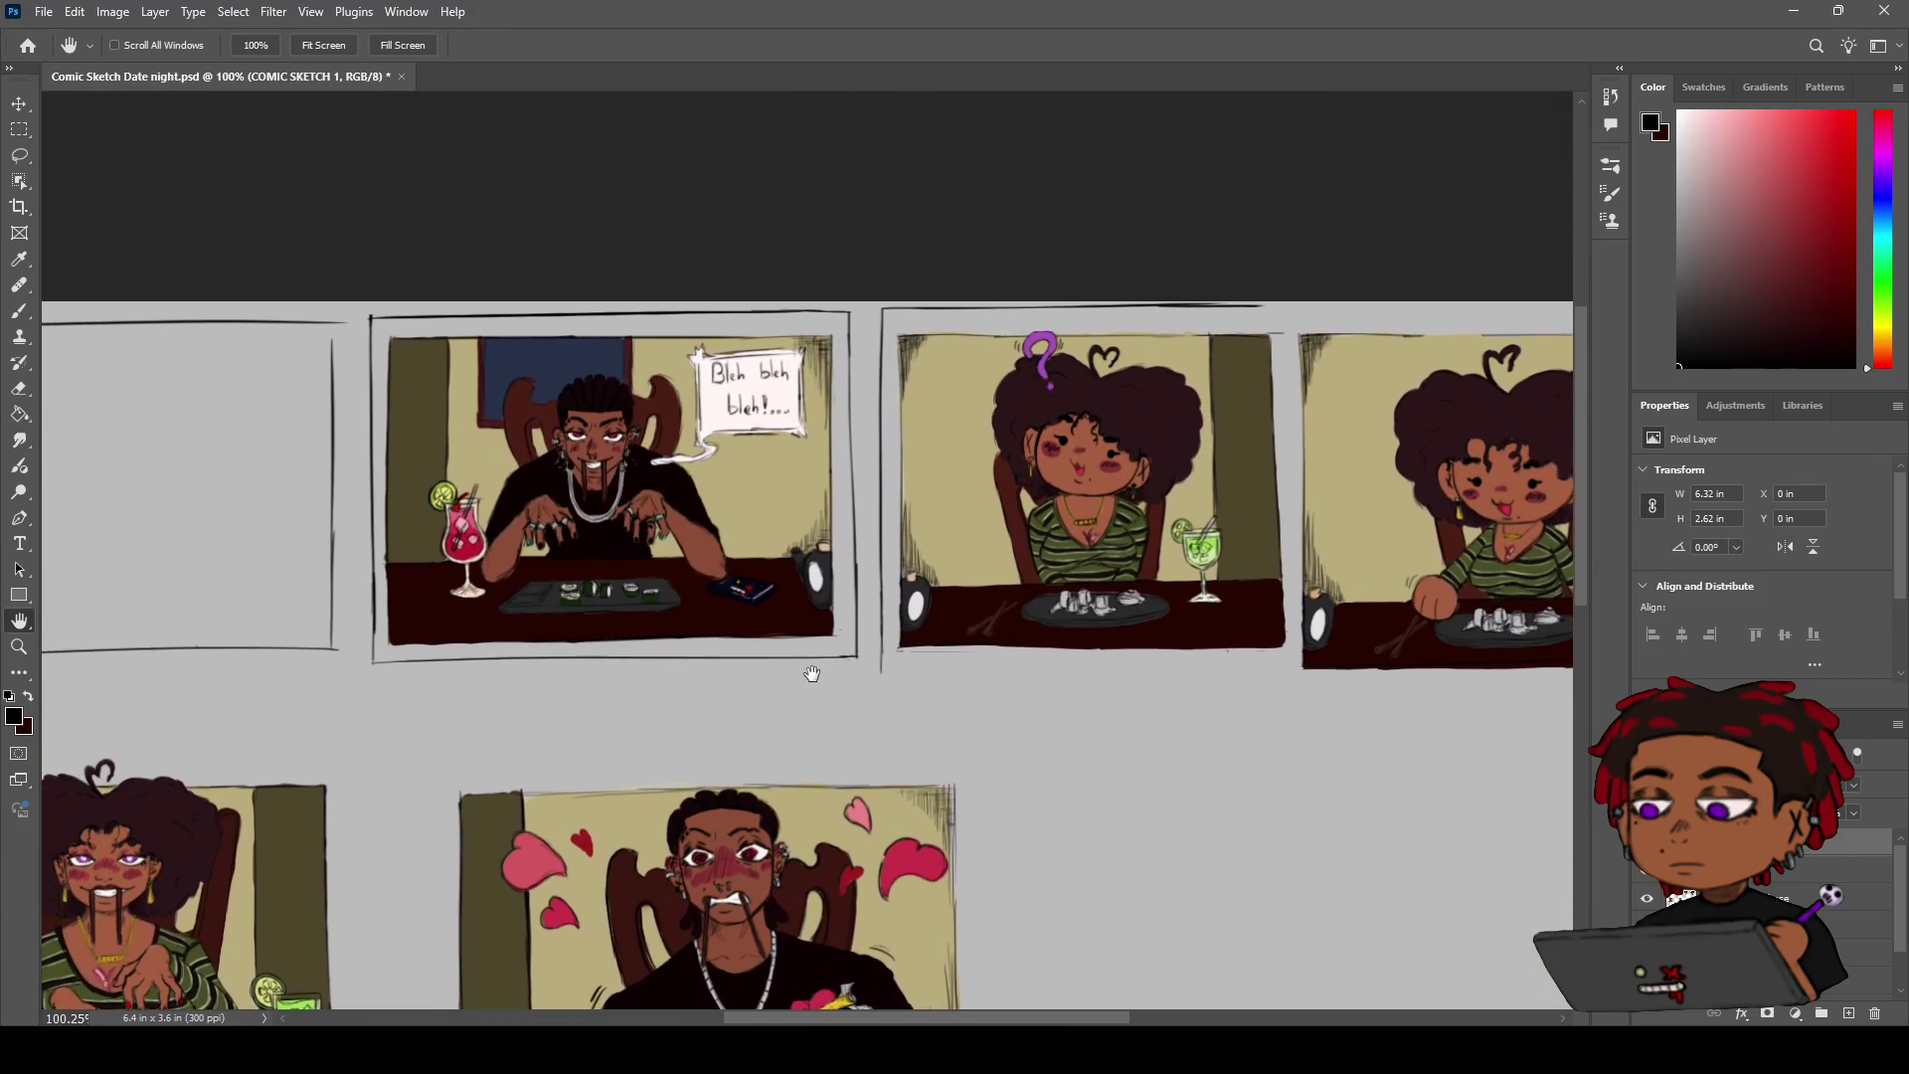
{"action": "key", "text": "z"}
{"action": "scroll", "coordinate": [869, 427], "scroll_direction": "up", "scroll_amount": 3}
Reframe the heart panel and stroke a darker line along its left border
{"action": "key", "text": "e"}
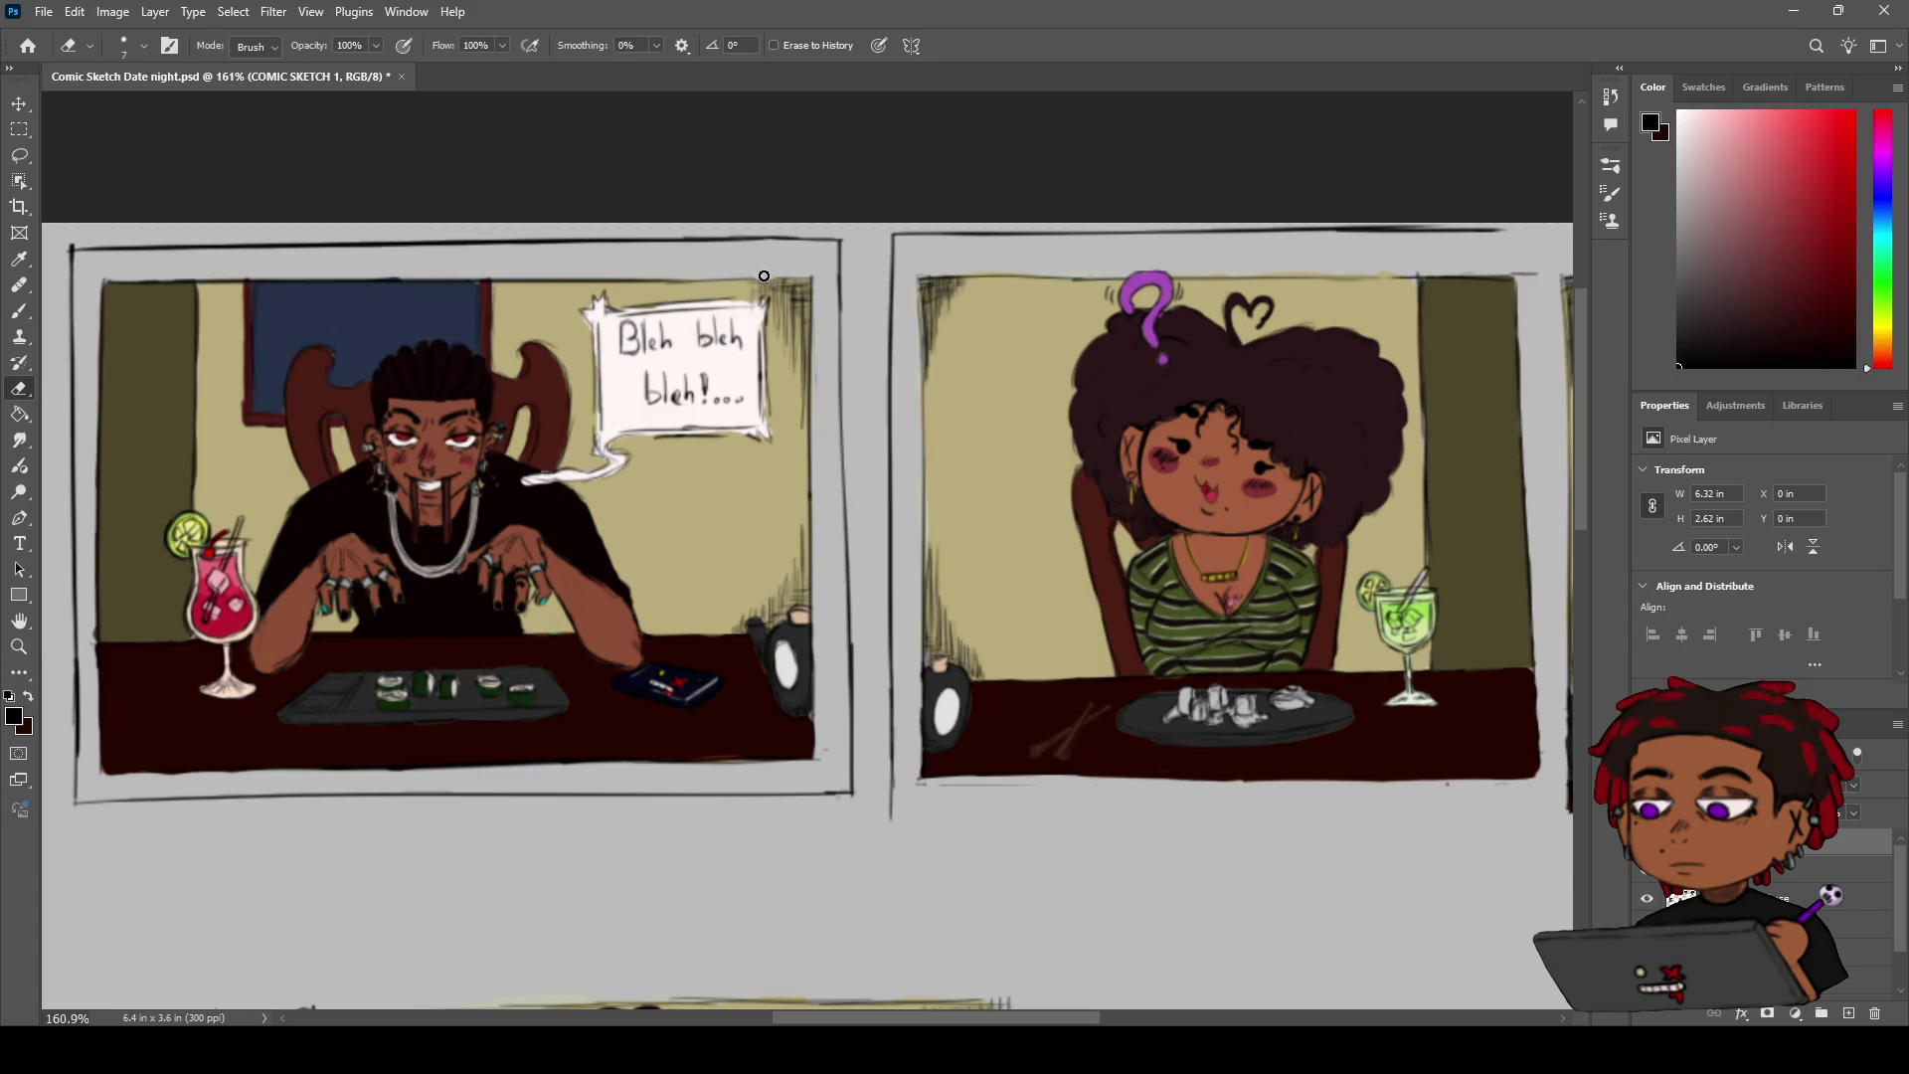
{"action": "key", "text": "z"}
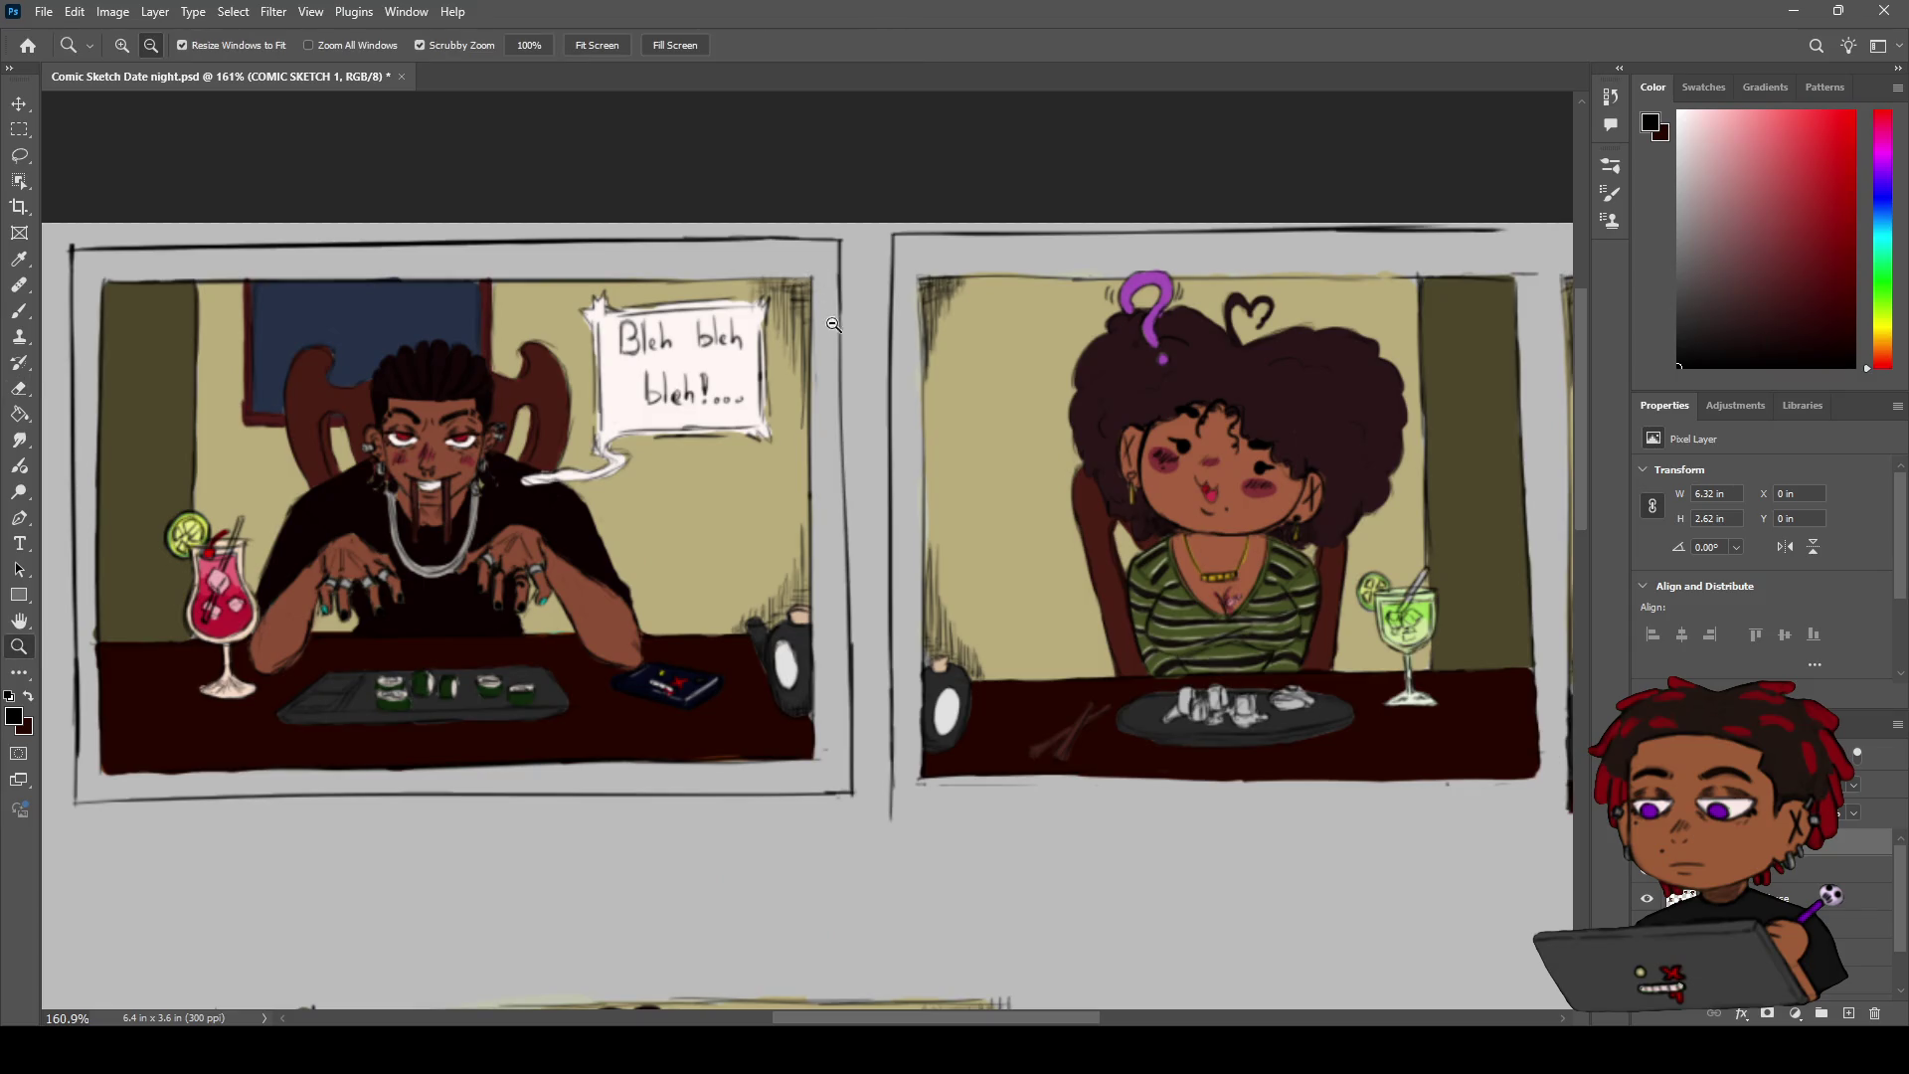
{"action": "scroll", "coordinate": [845, 298], "scroll_direction": "down", "scroll_amount": 3}
{"action": "key", "text": "h"}
{"action": "left_click_drag", "start_coordinate": [825, 393], "coordinate": [693, 359]}
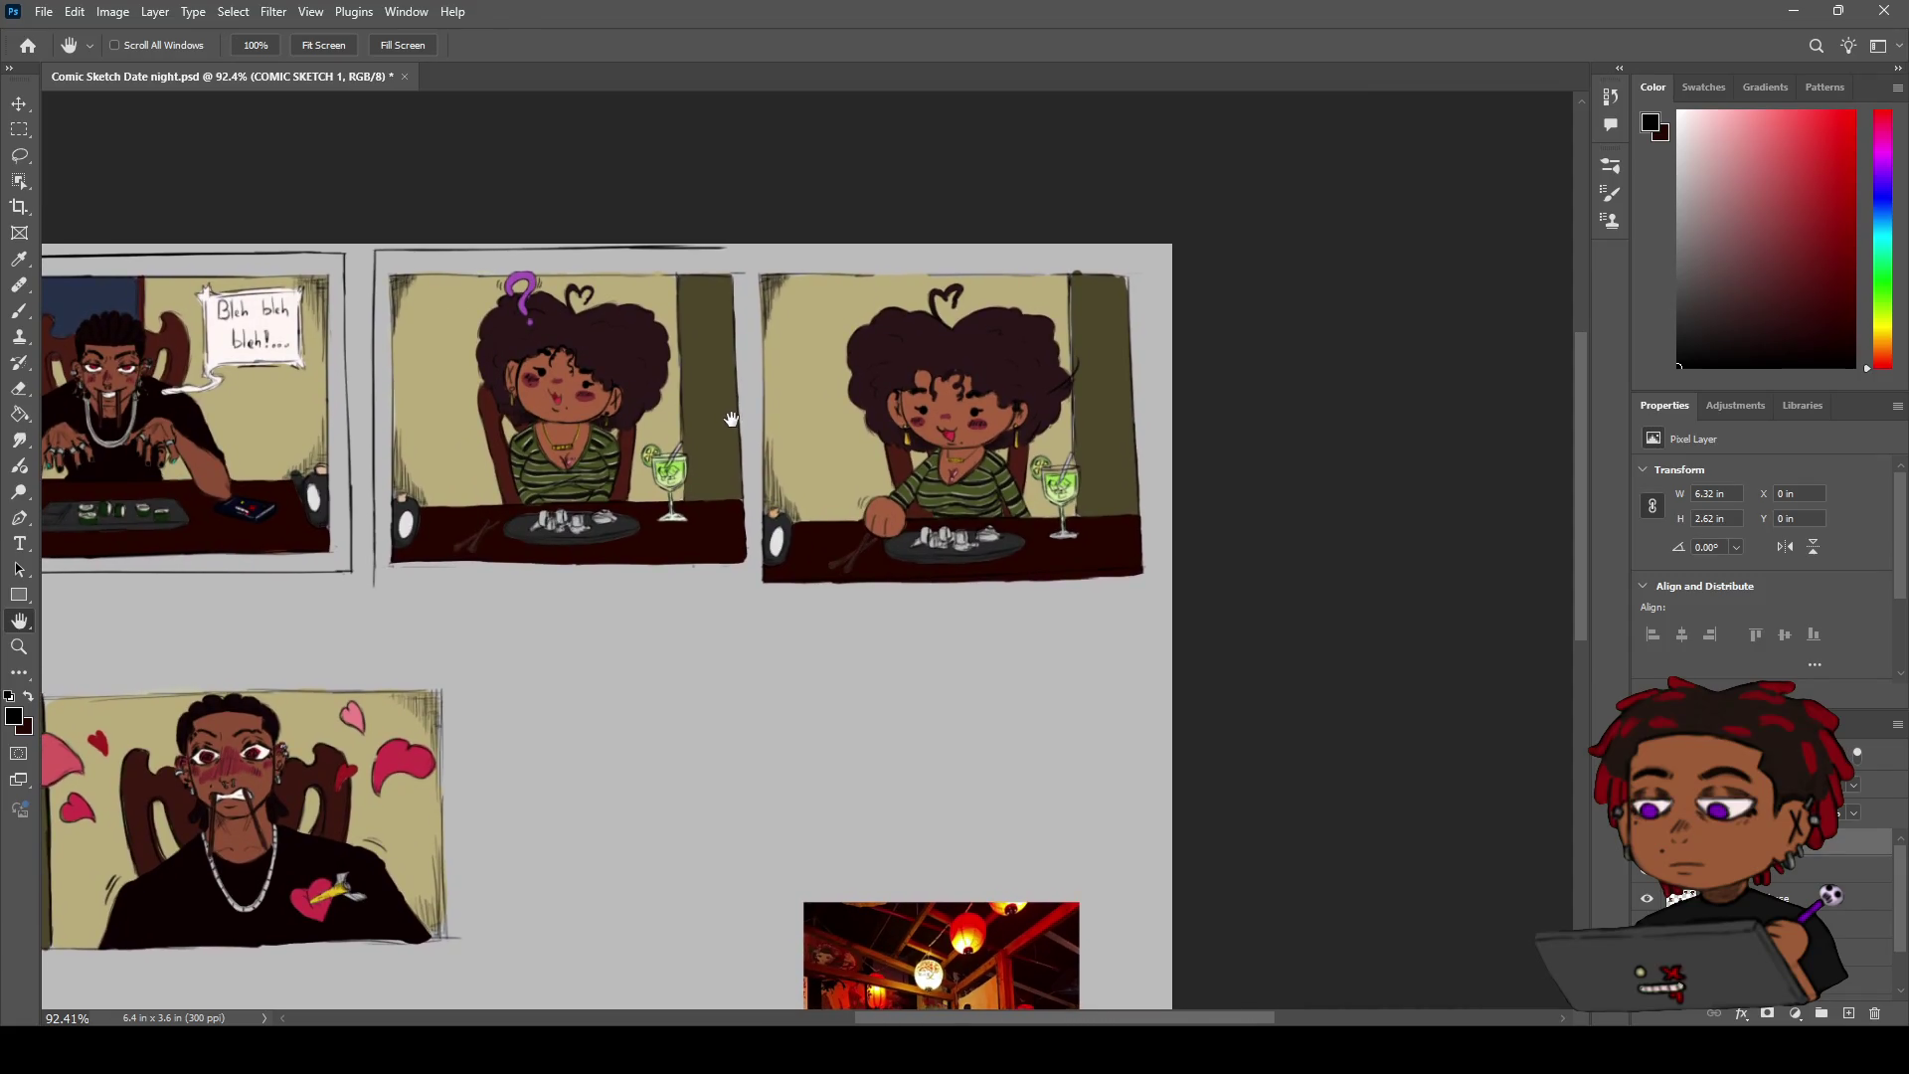
{"action": "left_click_drag", "start_coordinate": [732, 420], "coordinate": [811, 367]}
{"action": "scroll", "coordinate": [811, 367], "scroll_direction": "left", "scroll_amount": 10}
{"action": "scroll", "coordinate": [812, 367], "scroll_direction": "down", "scroll_amount": 4}
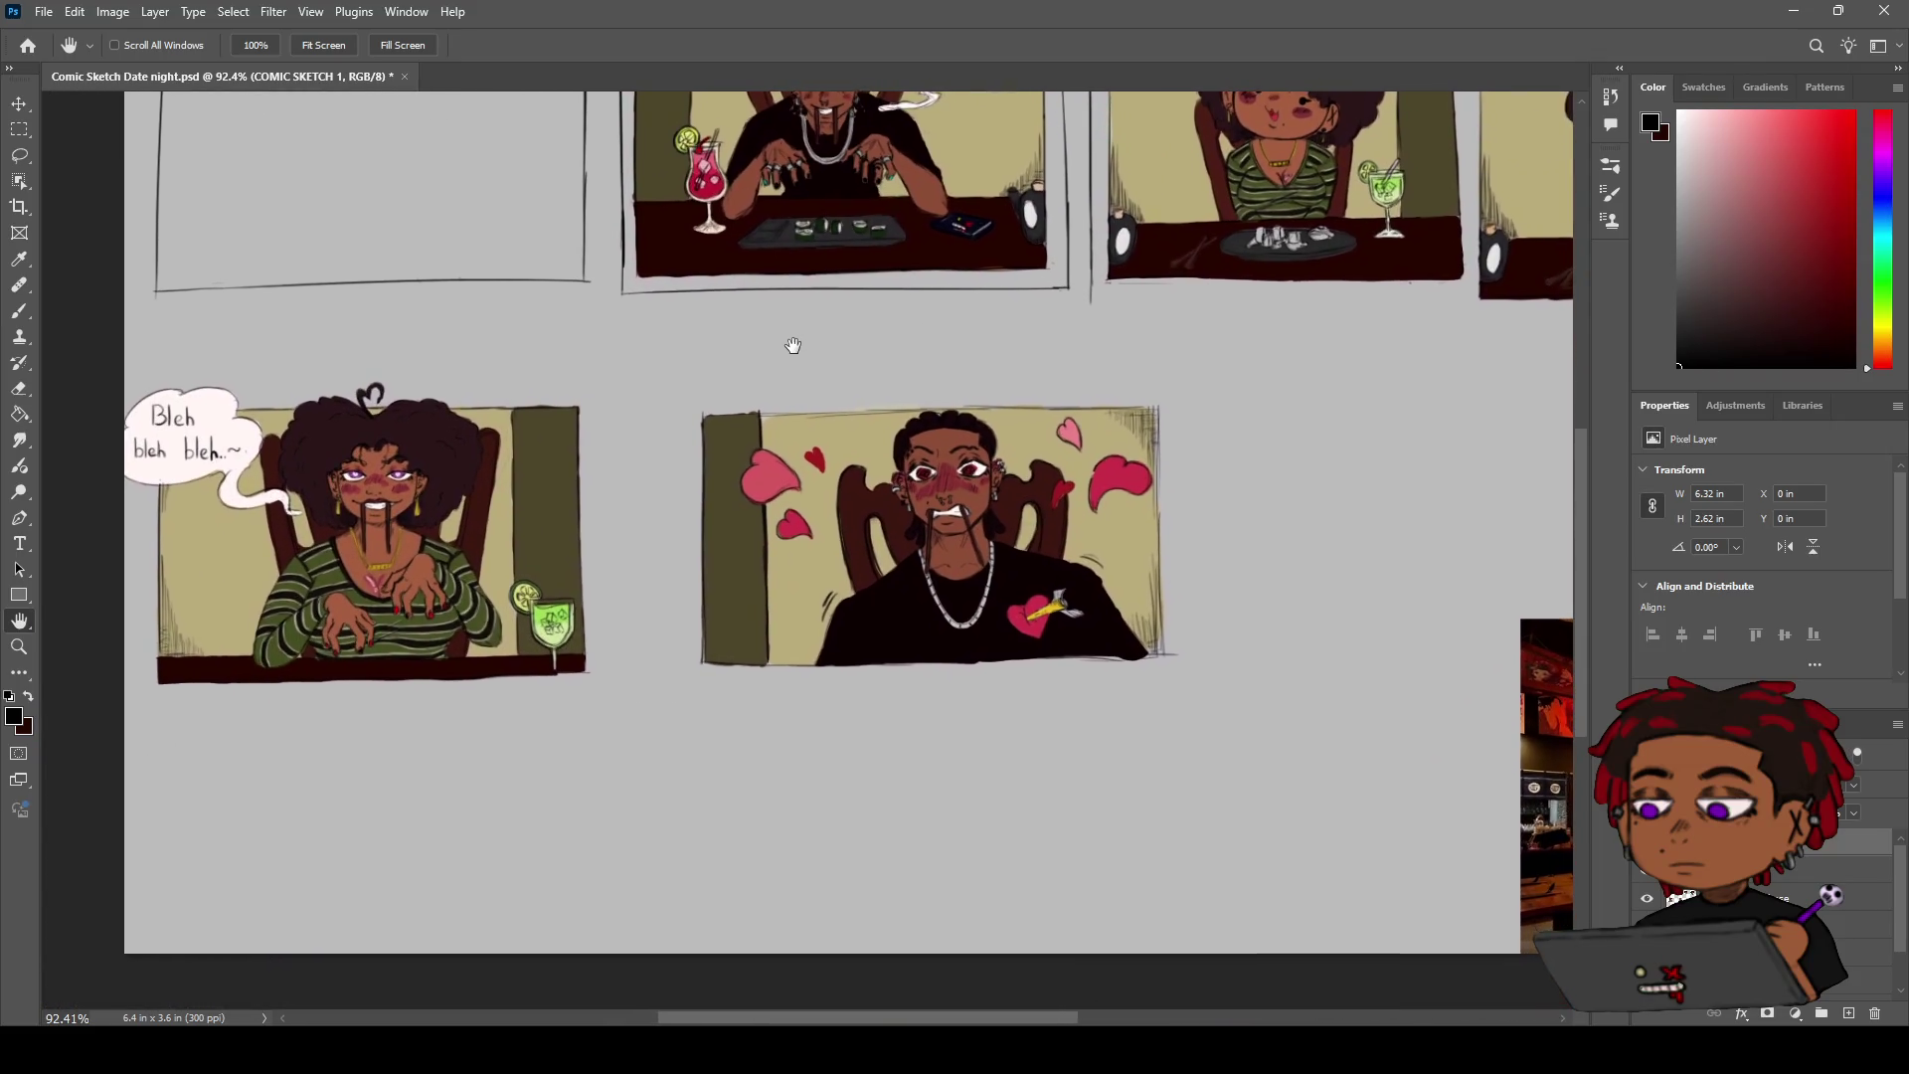
{"action": "key", "text": "z"}
{"action": "left_click_drag", "start_coordinate": [807, 332], "coordinate": [858, 313]}
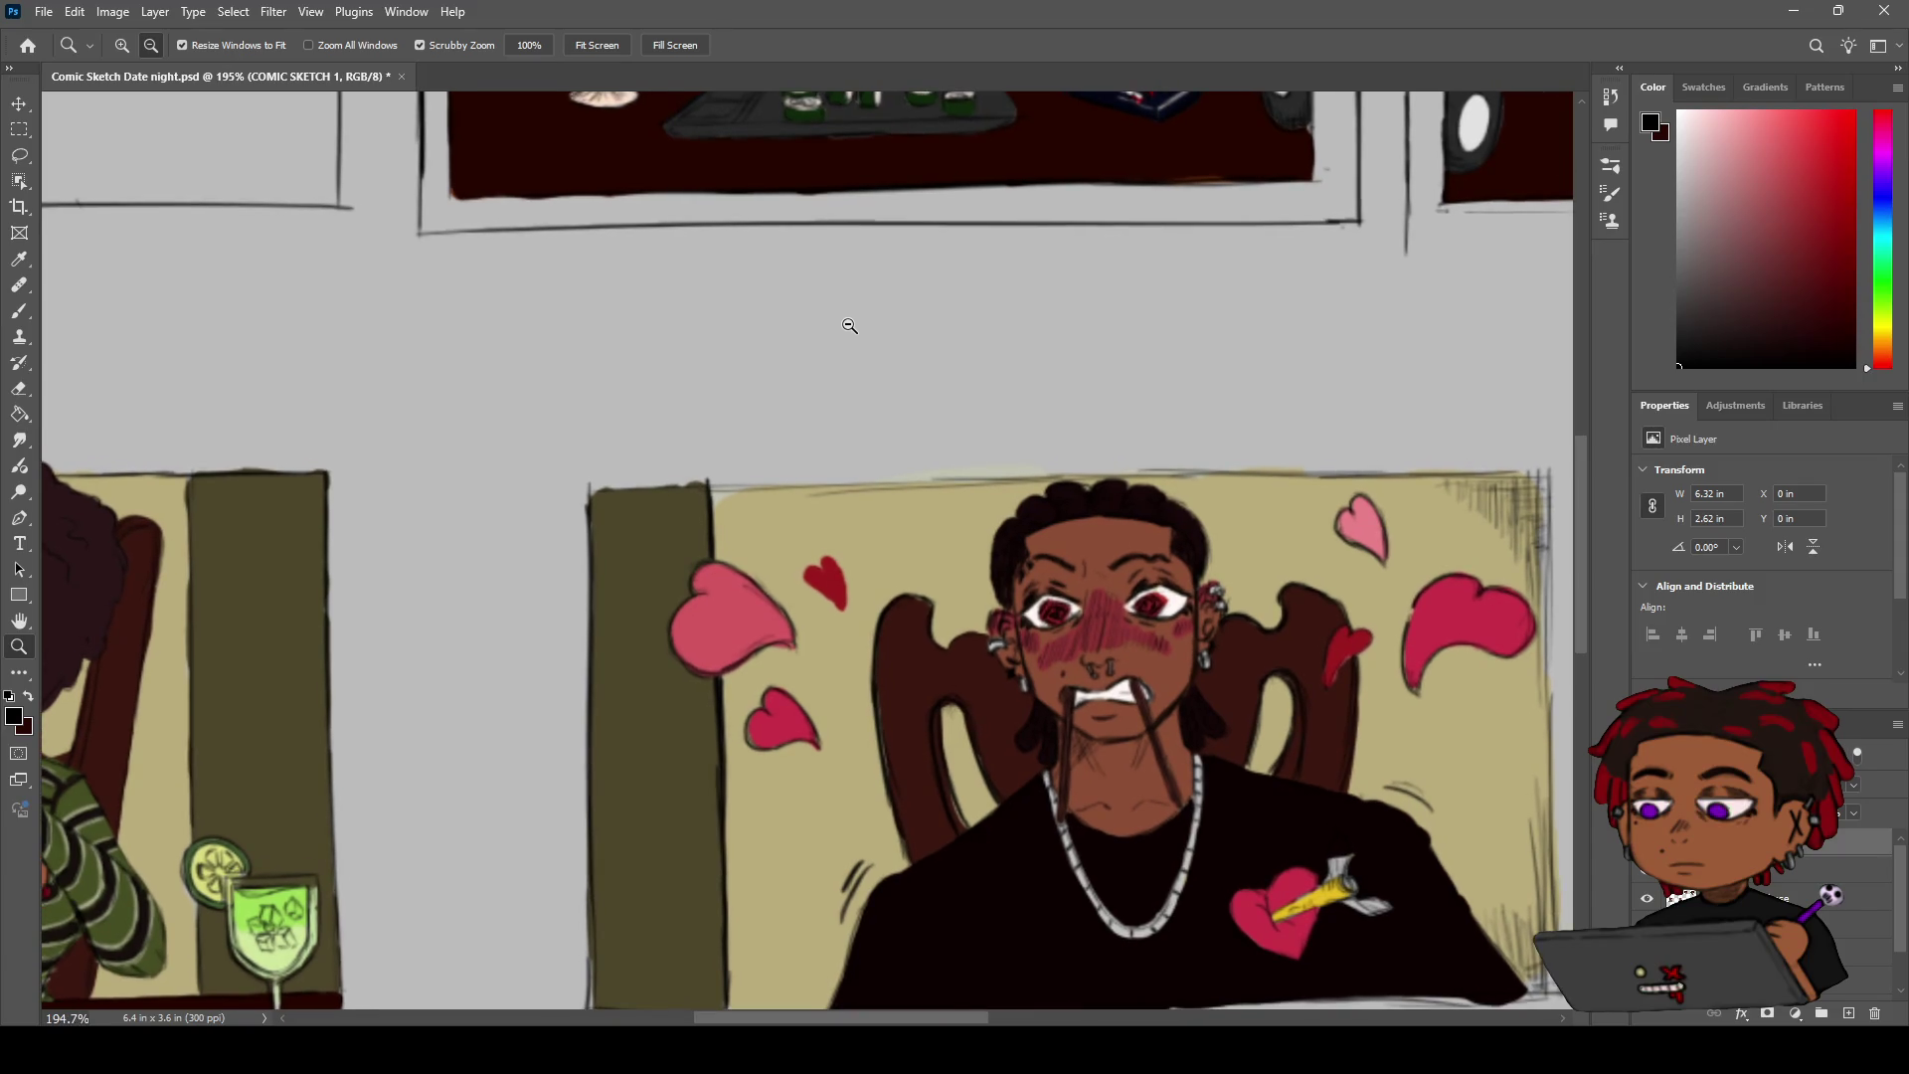
{"action": "key", "text": "b"}
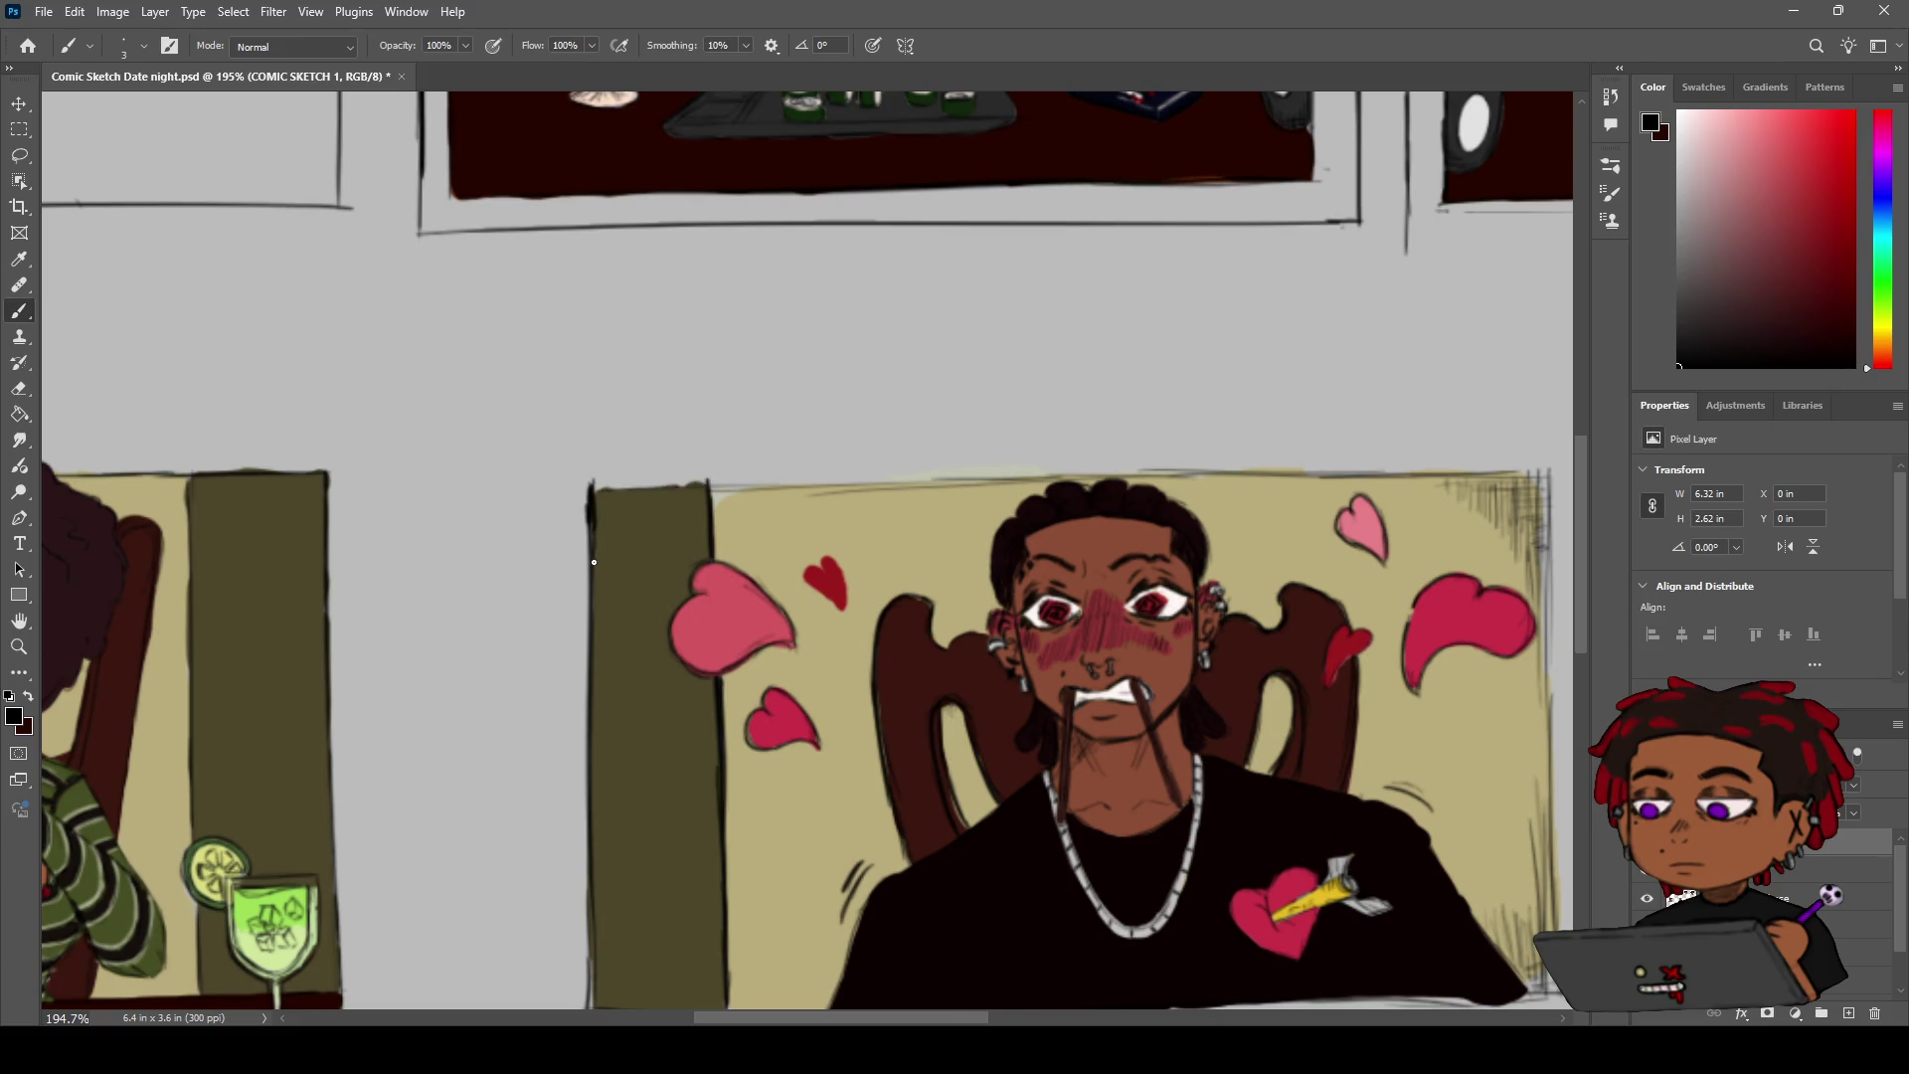
{"action": "left_click_drag", "start_coordinate": [589, 508], "coordinate": [587, 488]}
Draw a dark line along the panel's top edge, undoing the misplaced attempts
{"action": "key", "text": "h"}
{"action": "scroll", "coordinate": [1065, 418], "scroll_direction": "down", "scroll_amount": 3}
{"action": "scroll", "coordinate": [682, 405], "scroll_direction": "up", "scroll_amount": 1}
{"action": "mouse_move", "coordinate": [682, 405]}
{"action": "left_mouse_down"}
{"action": "mouse_move", "coordinate": [938, 416]}
{"action": "mouse_move", "coordinate": [923, 425]}
{"action": "left_mouse_up"}
{"action": "key", "text": "b"}
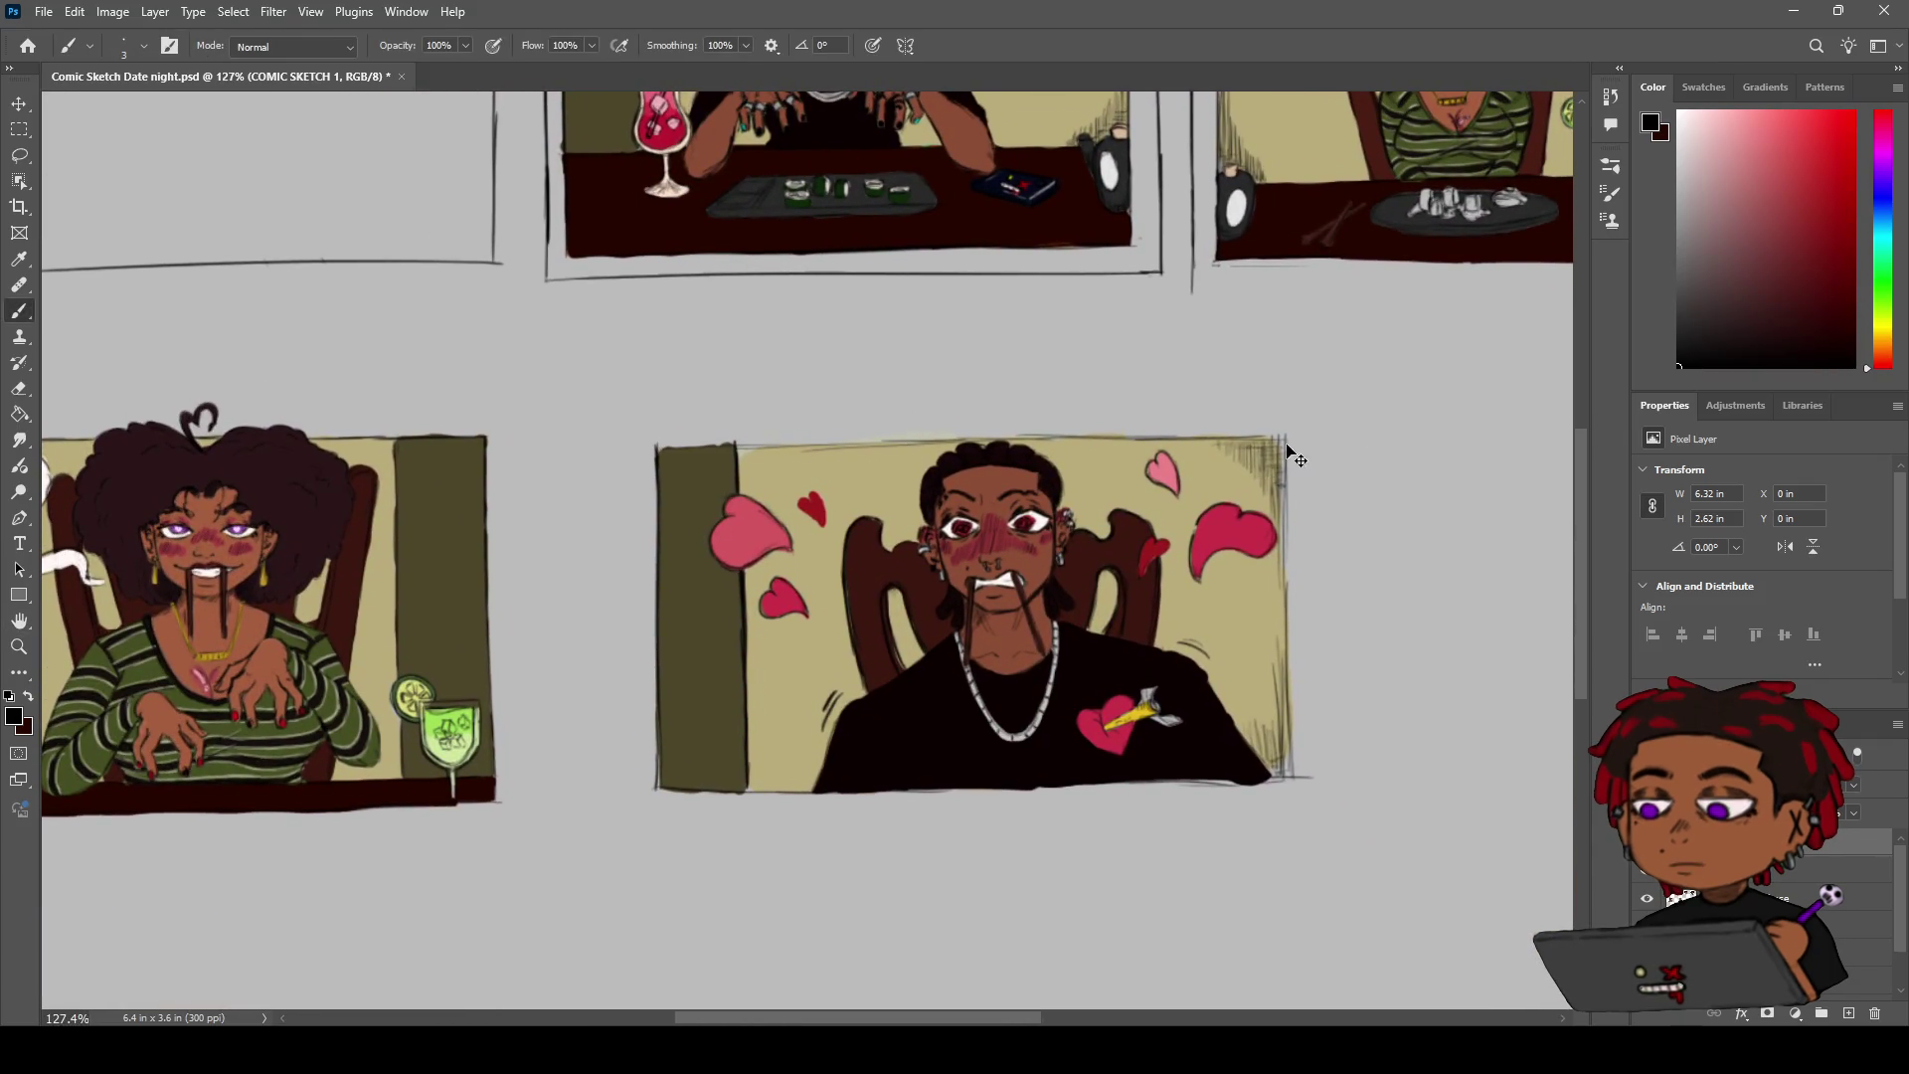
{"action": "left_click_drag", "start_coordinate": [709, 448], "coordinate": [1087, 427]}
{"action": "key", "text": "ctrl+z"}
{"action": "left_click_drag", "start_coordinate": [656, 444], "coordinate": [1297, 430]}
{"action": "key", "text": "ctrl+z"}
{"action": "left_click_drag", "start_coordinate": [655, 448], "coordinate": [1328, 421]}
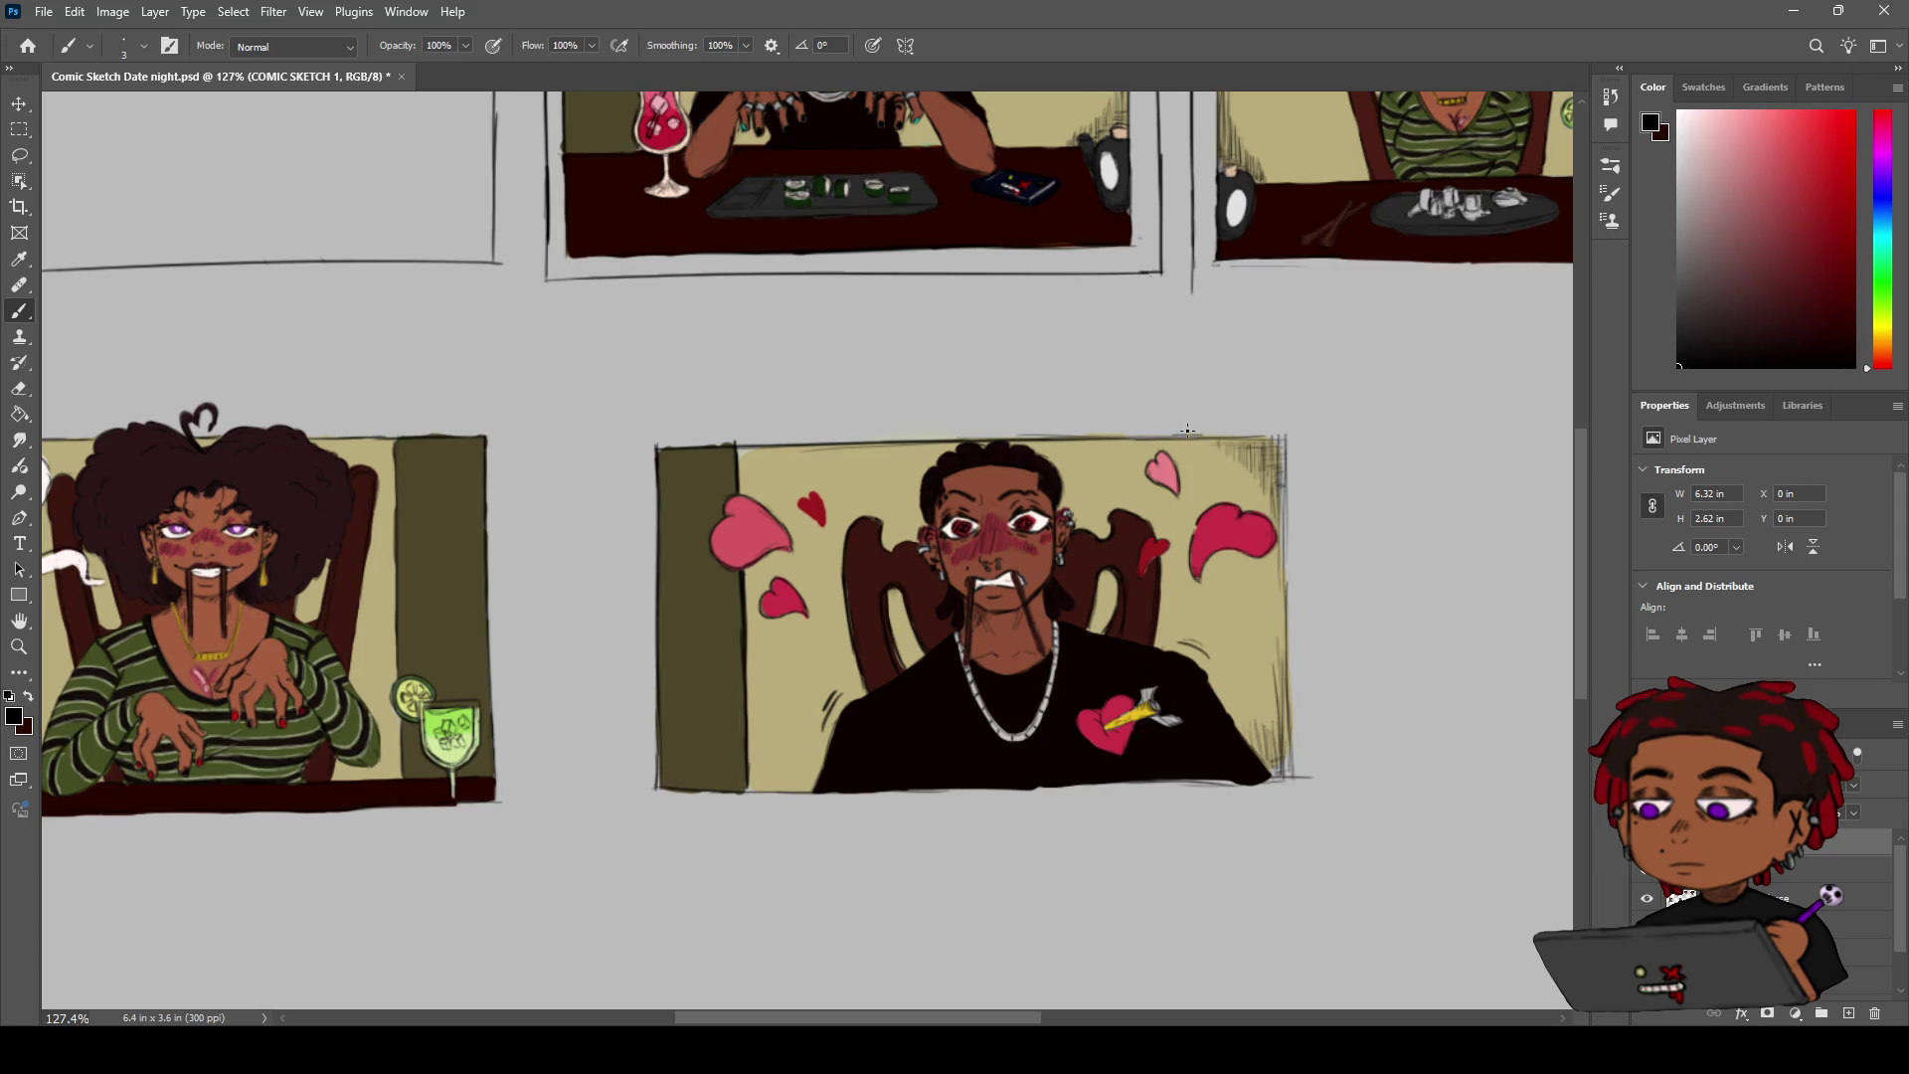
Redraw the top border as a straight line reaching the right corner
{"action": "left_click_drag", "start_coordinate": [1097, 435], "coordinate": [1206, 425]}
{"action": "key", "text": "ctrl+z"}
{"action": "key", "text": "ctrl+z"}
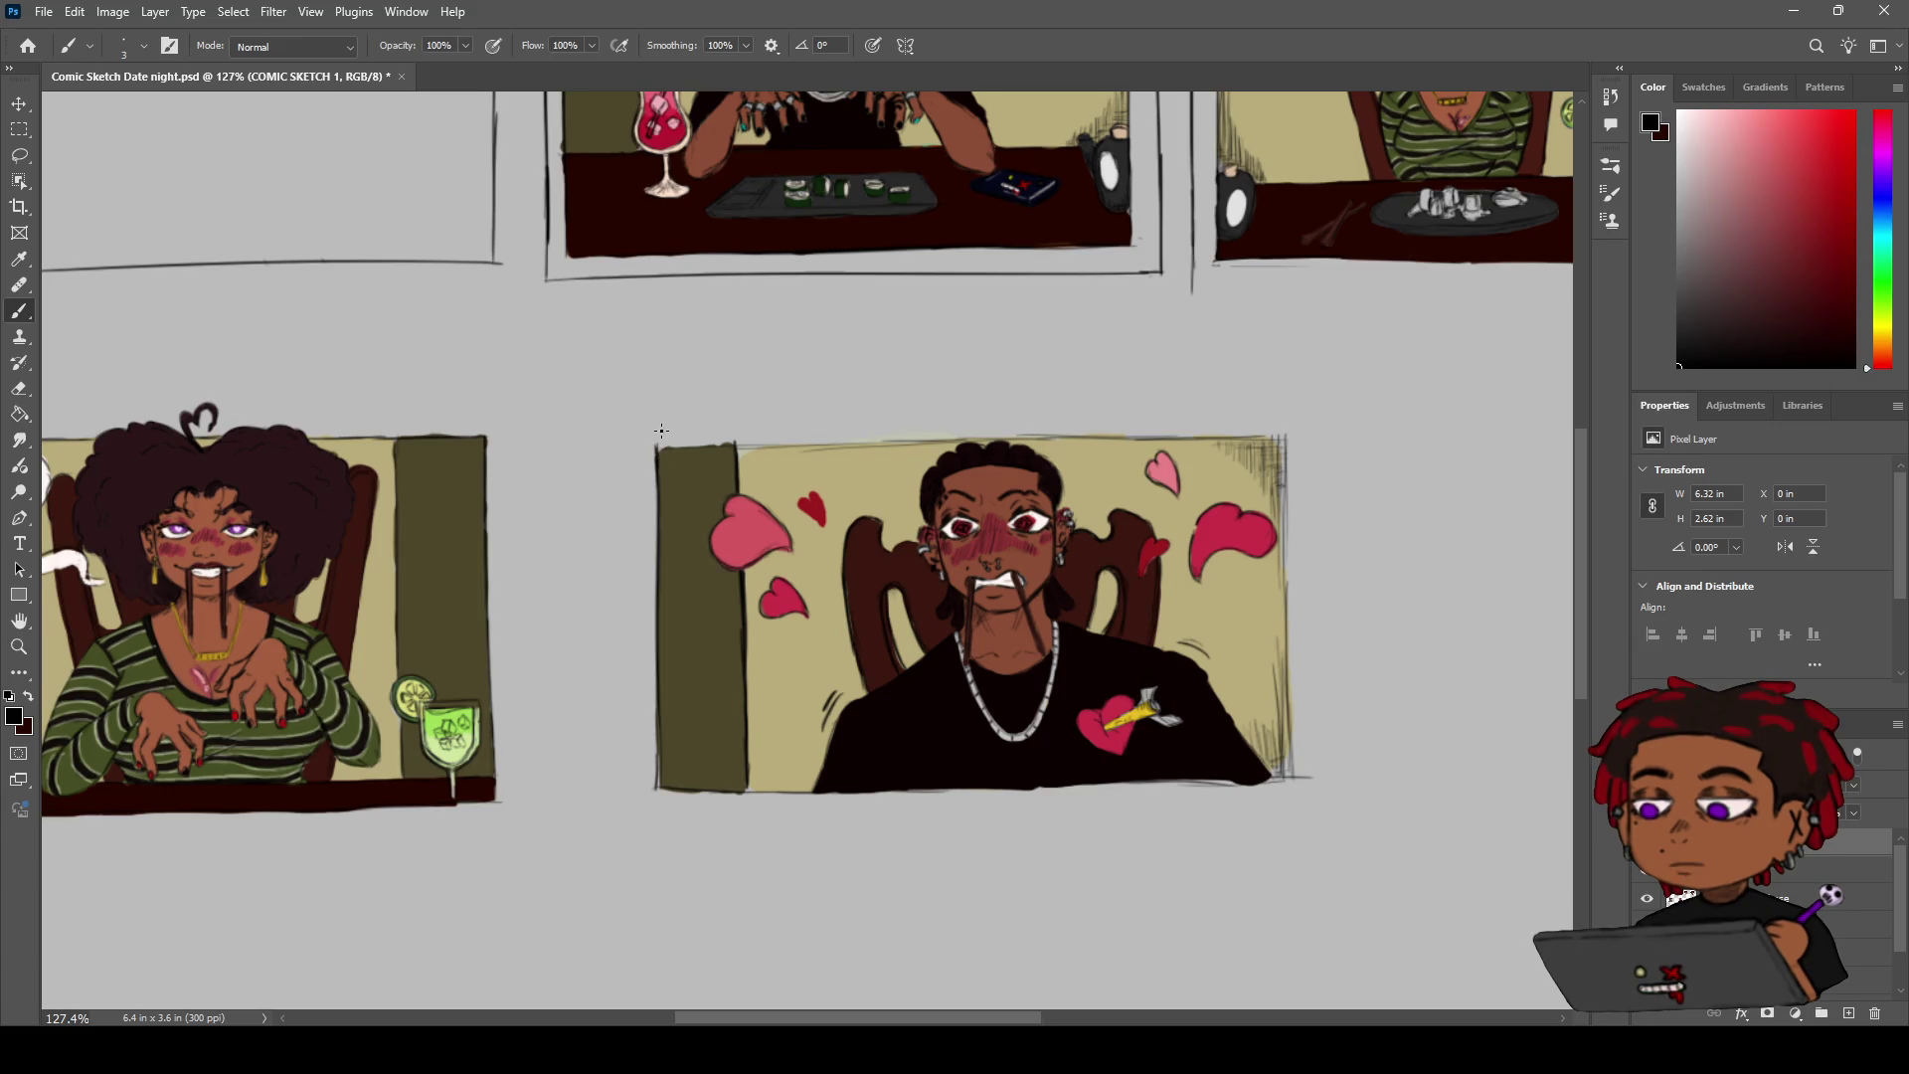
{"action": "left_click_drag", "start_coordinate": [655, 434], "coordinate": [660, 463]}
{"action": "key", "text": "ctrl+z"}
{"action": "key", "text": "ctrl+z"}
{"action": "left_click_drag", "start_coordinate": [657, 430], "coordinate": [805, 427]}
{"action": "left_click", "coordinate": [1213, 420], "text": "shift"}
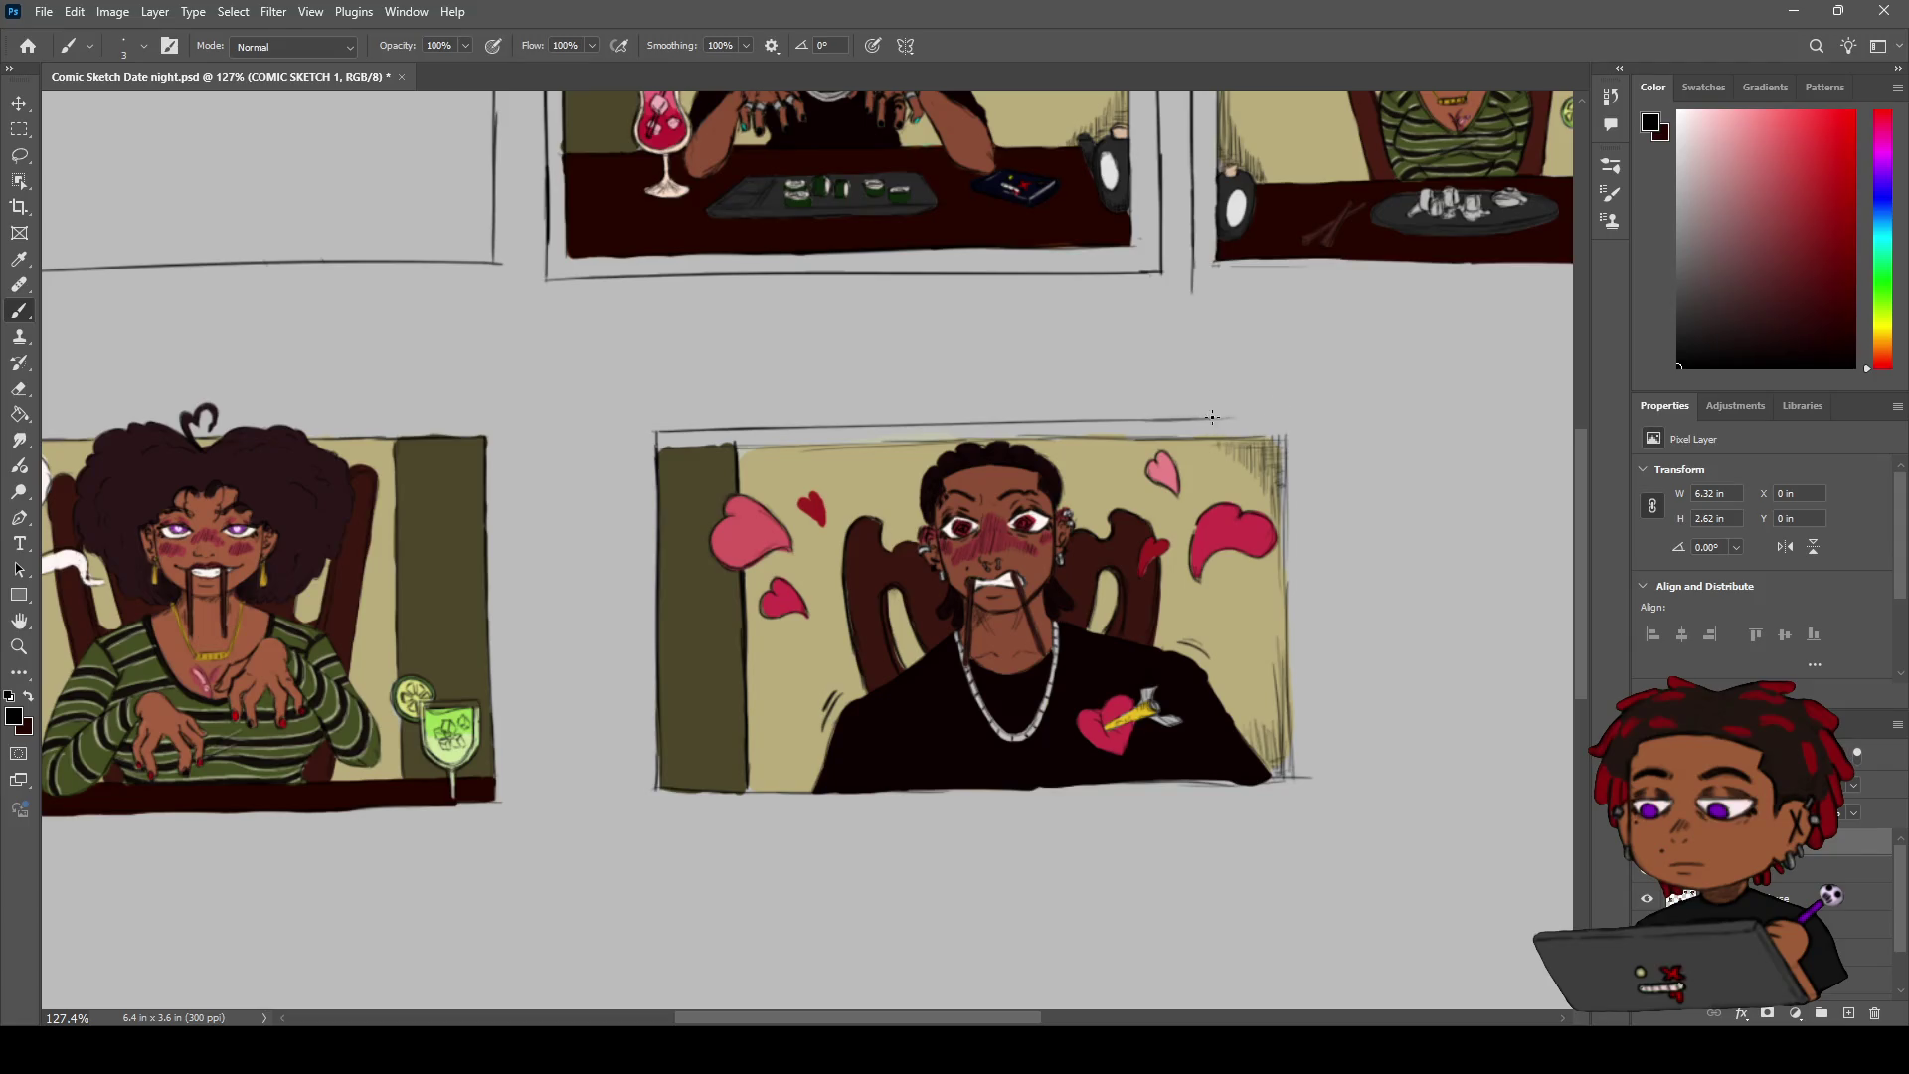
{"action": "key", "text": "ctrl+z"}
{"action": "left_click_drag", "start_coordinate": [1158, 417], "coordinate": [1276, 416]}
{"action": "key", "text": "ctrl+z"}
{"action": "left_click_drag", "start_coordinate": [1136, 419], "coordinate": [1279, 418]}
Erase overshooting stretches of the top border line
{"action": "key", "text": "e"}
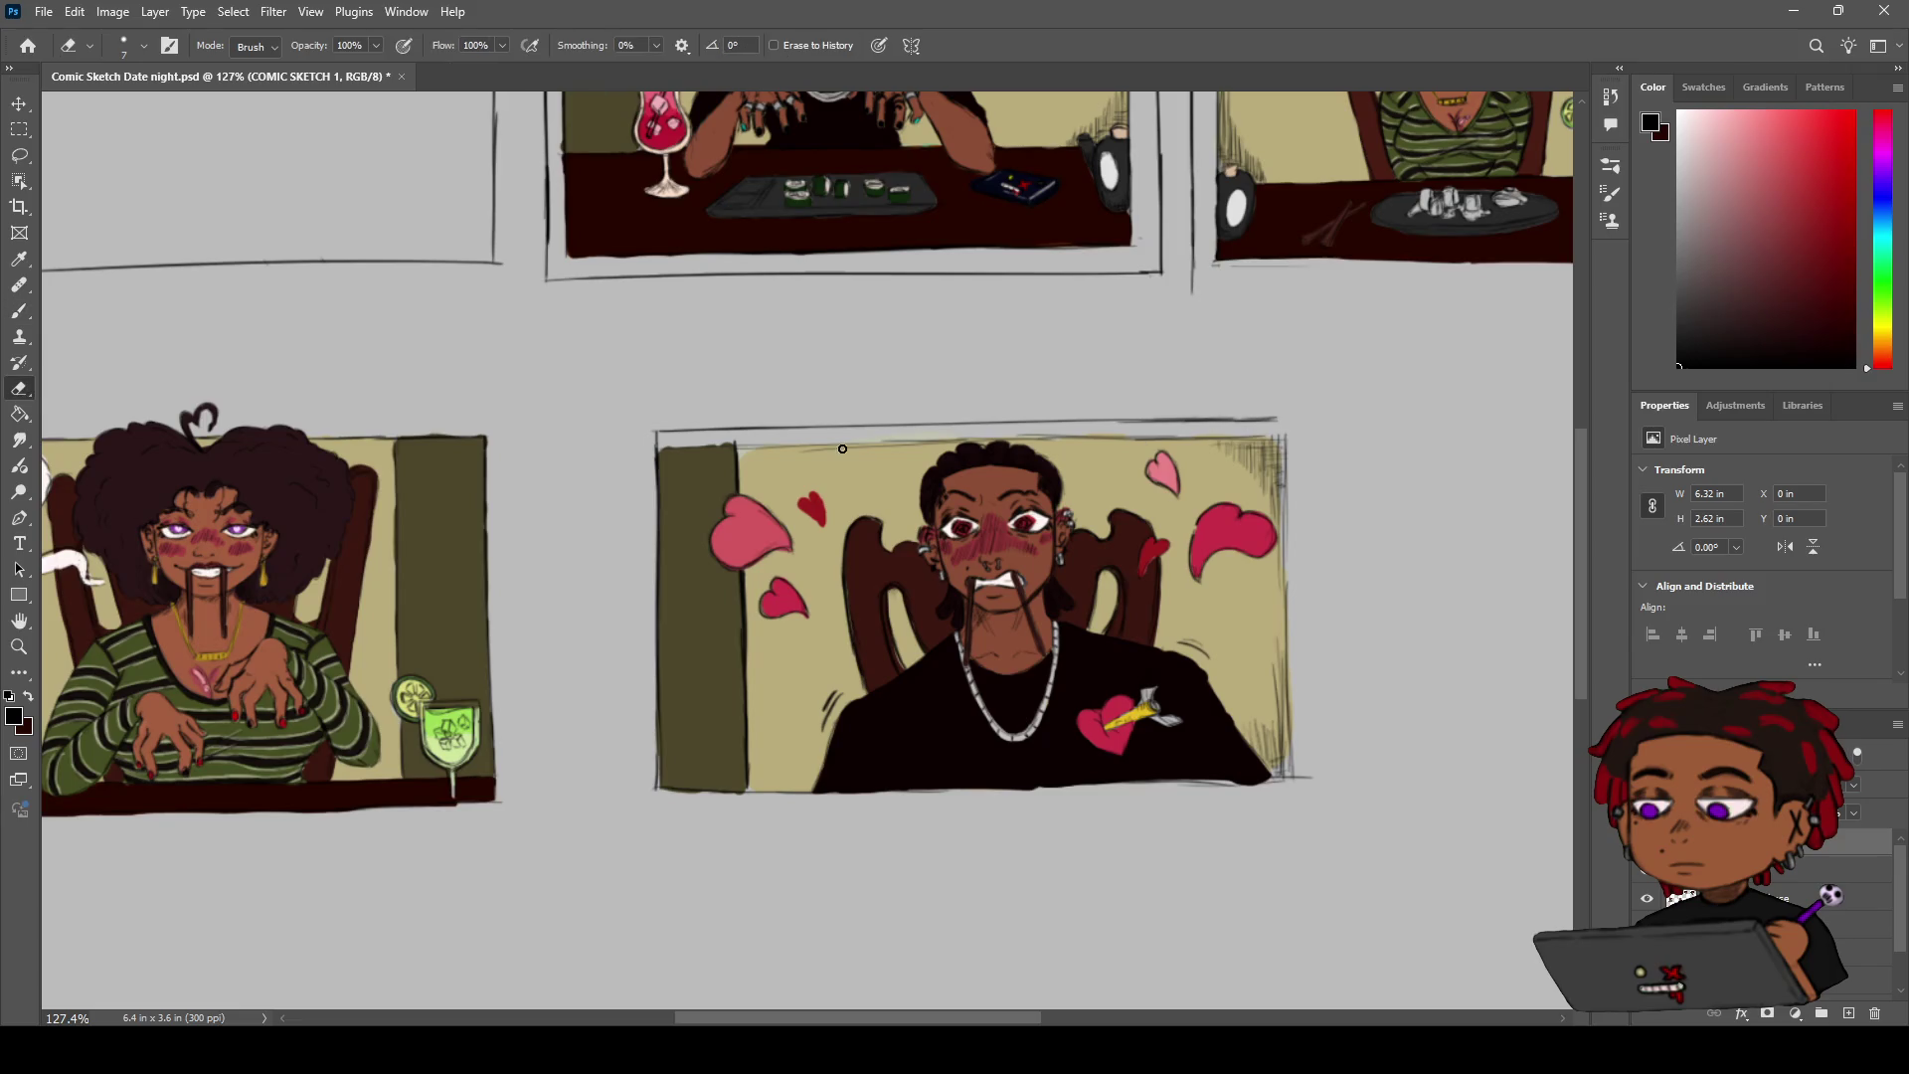
{"action": "left_click_drag", "start_coordinate": [748, 441], "coordinate": [740, 446]}
{"action": "left_click_drag", "start_coordinate": [877, 440], "coordinate": [951, 440]}
{"action": "key", "text": "z"}
{"action": "left_click_drag", "start_coordinate": [1178, 410], "coordinate": [1226, 387]}
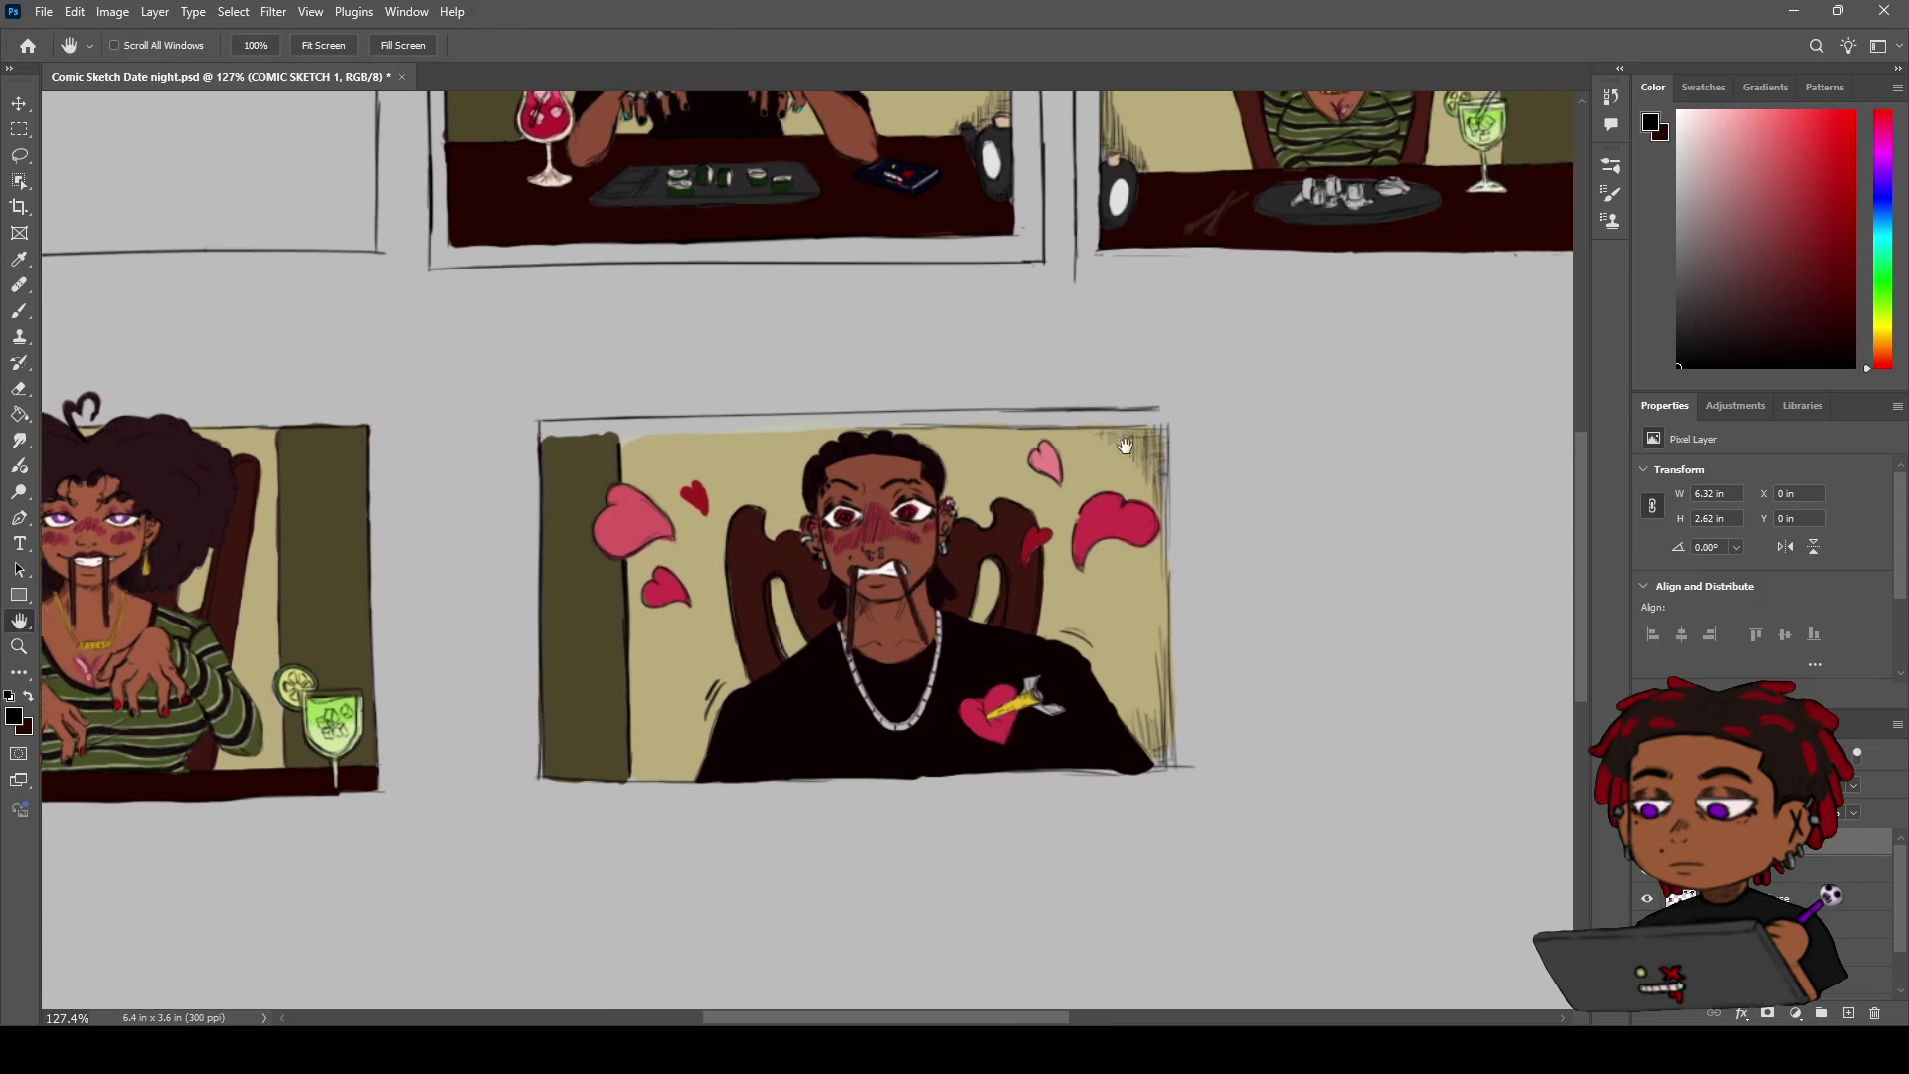
Reinforce the panel's top-right corner and right border with a dark stroke
{"action": "key", "text": "b"}
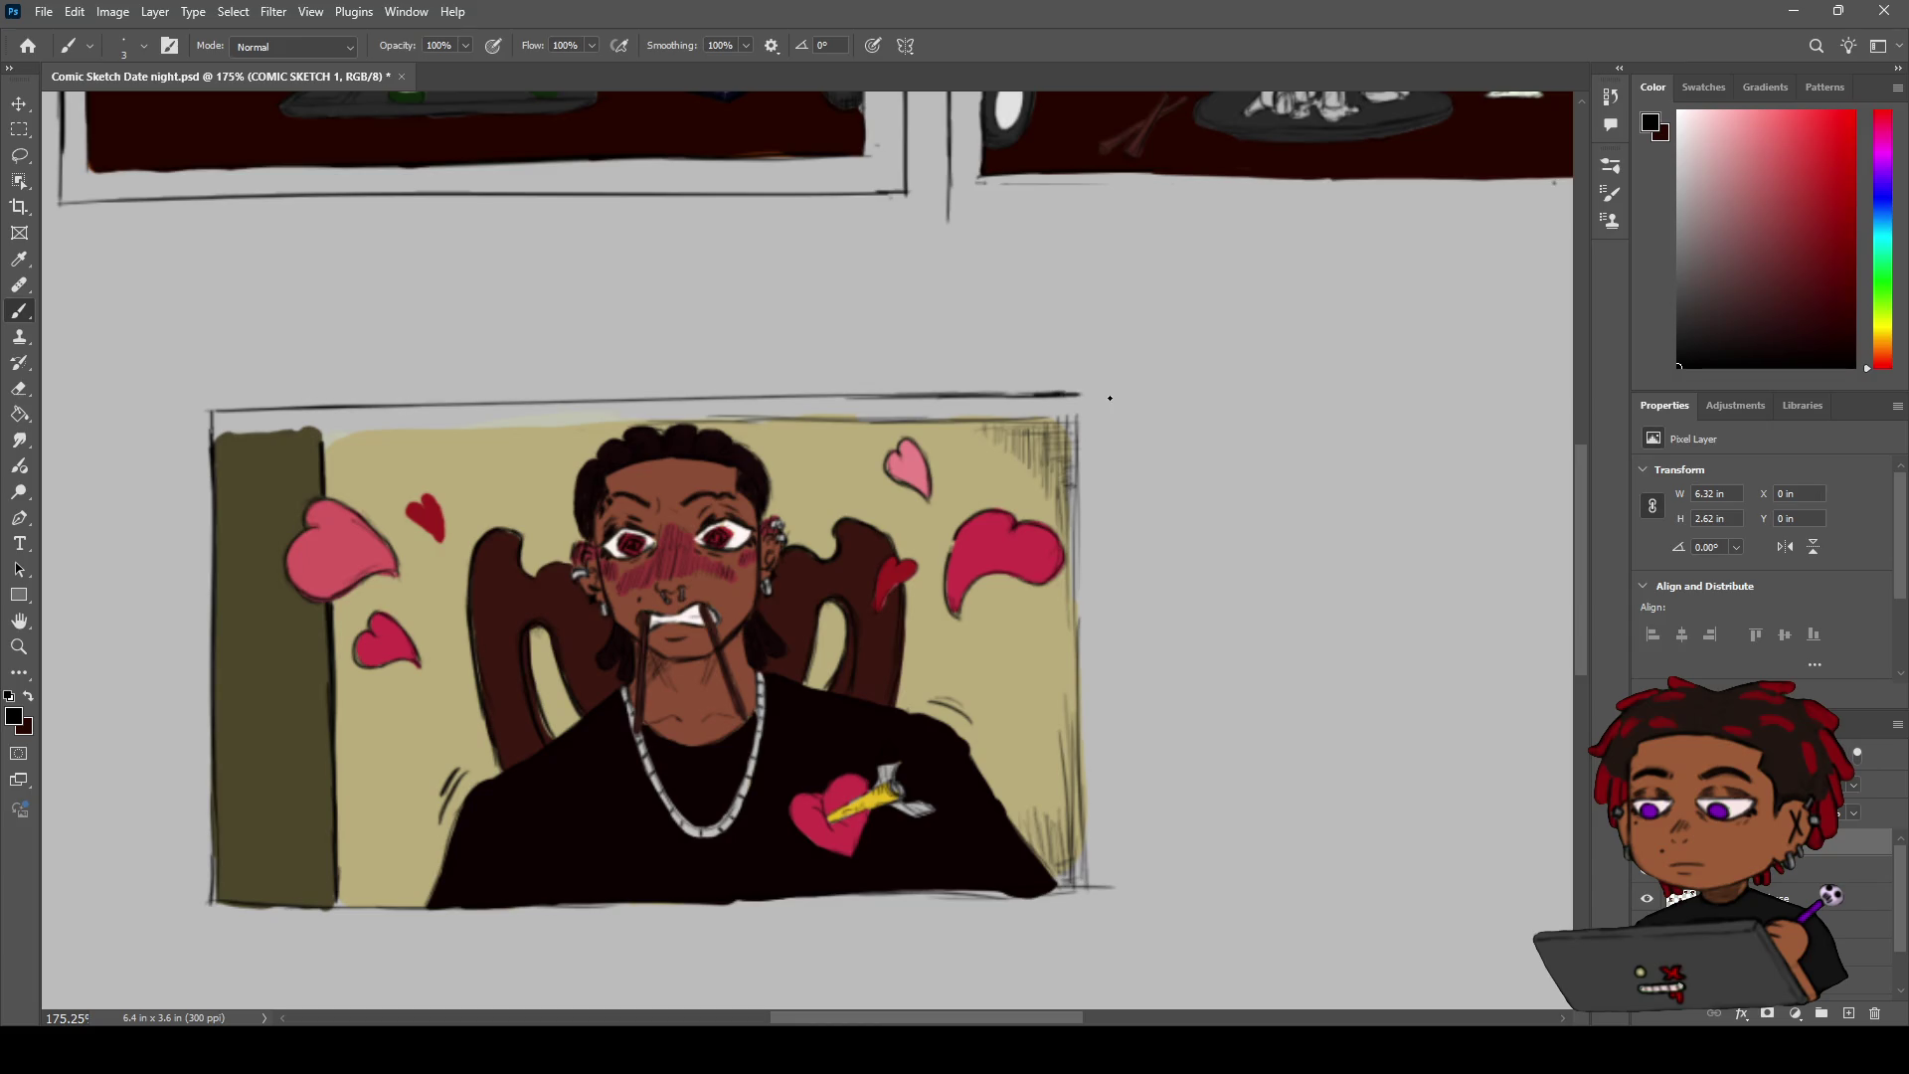
{"action": "mouse_move", "coordinate": [1078, 447]}
{"action": "left_mouse_down"}
{"action": "mouse_move", "coordinate": [1078, 393]}
{"action": "mouse_move", "coordinate": [1078, 597]}
{"action": "left_mouse_up"}
{"action": "key", "text": "z"}
{"action": "left_click_drag", "start_coordinate": [1119, 418], "coordinate": [1070, 442]}
Sample the tan wall colour and erase the stray sketch line on the top edge in COMIC SKETCH 1
{"action": "key", "text": "i"}
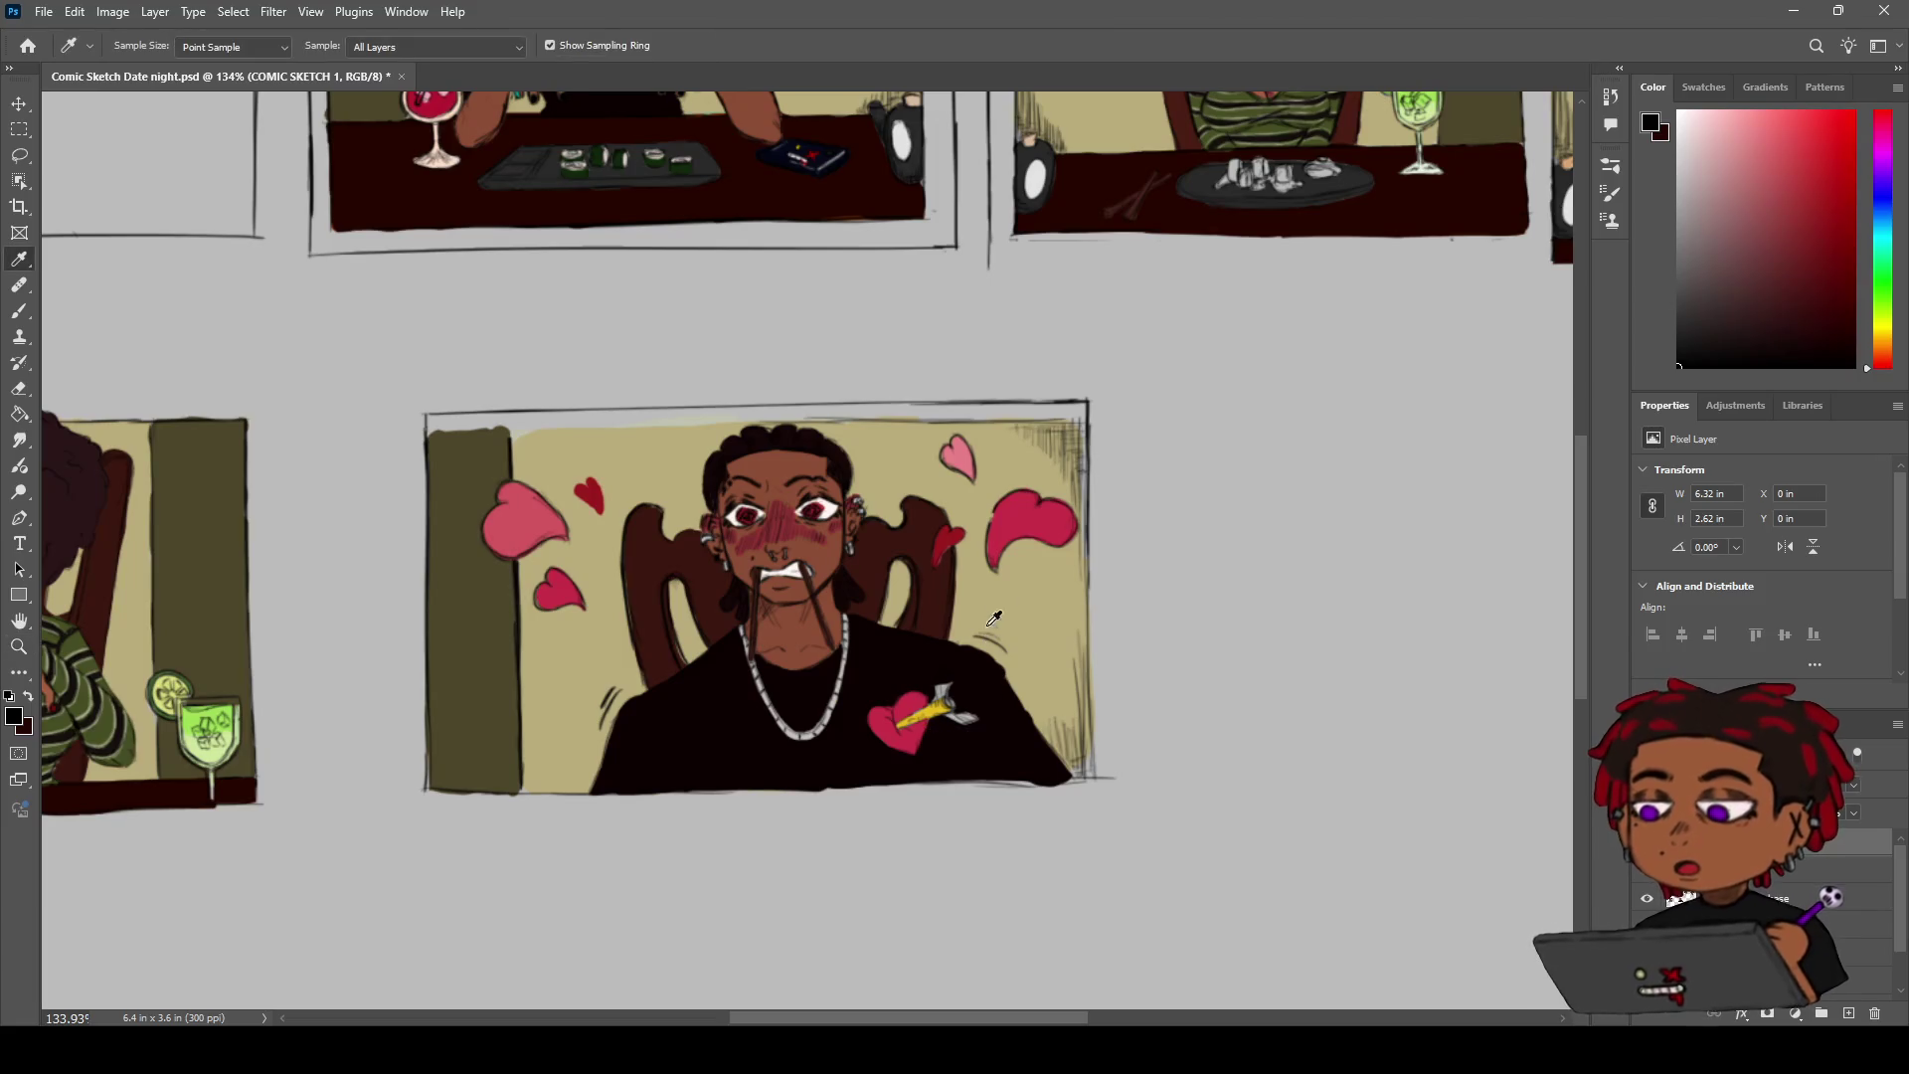
{"action": "left_click", "coordinate": [1869, 924]}
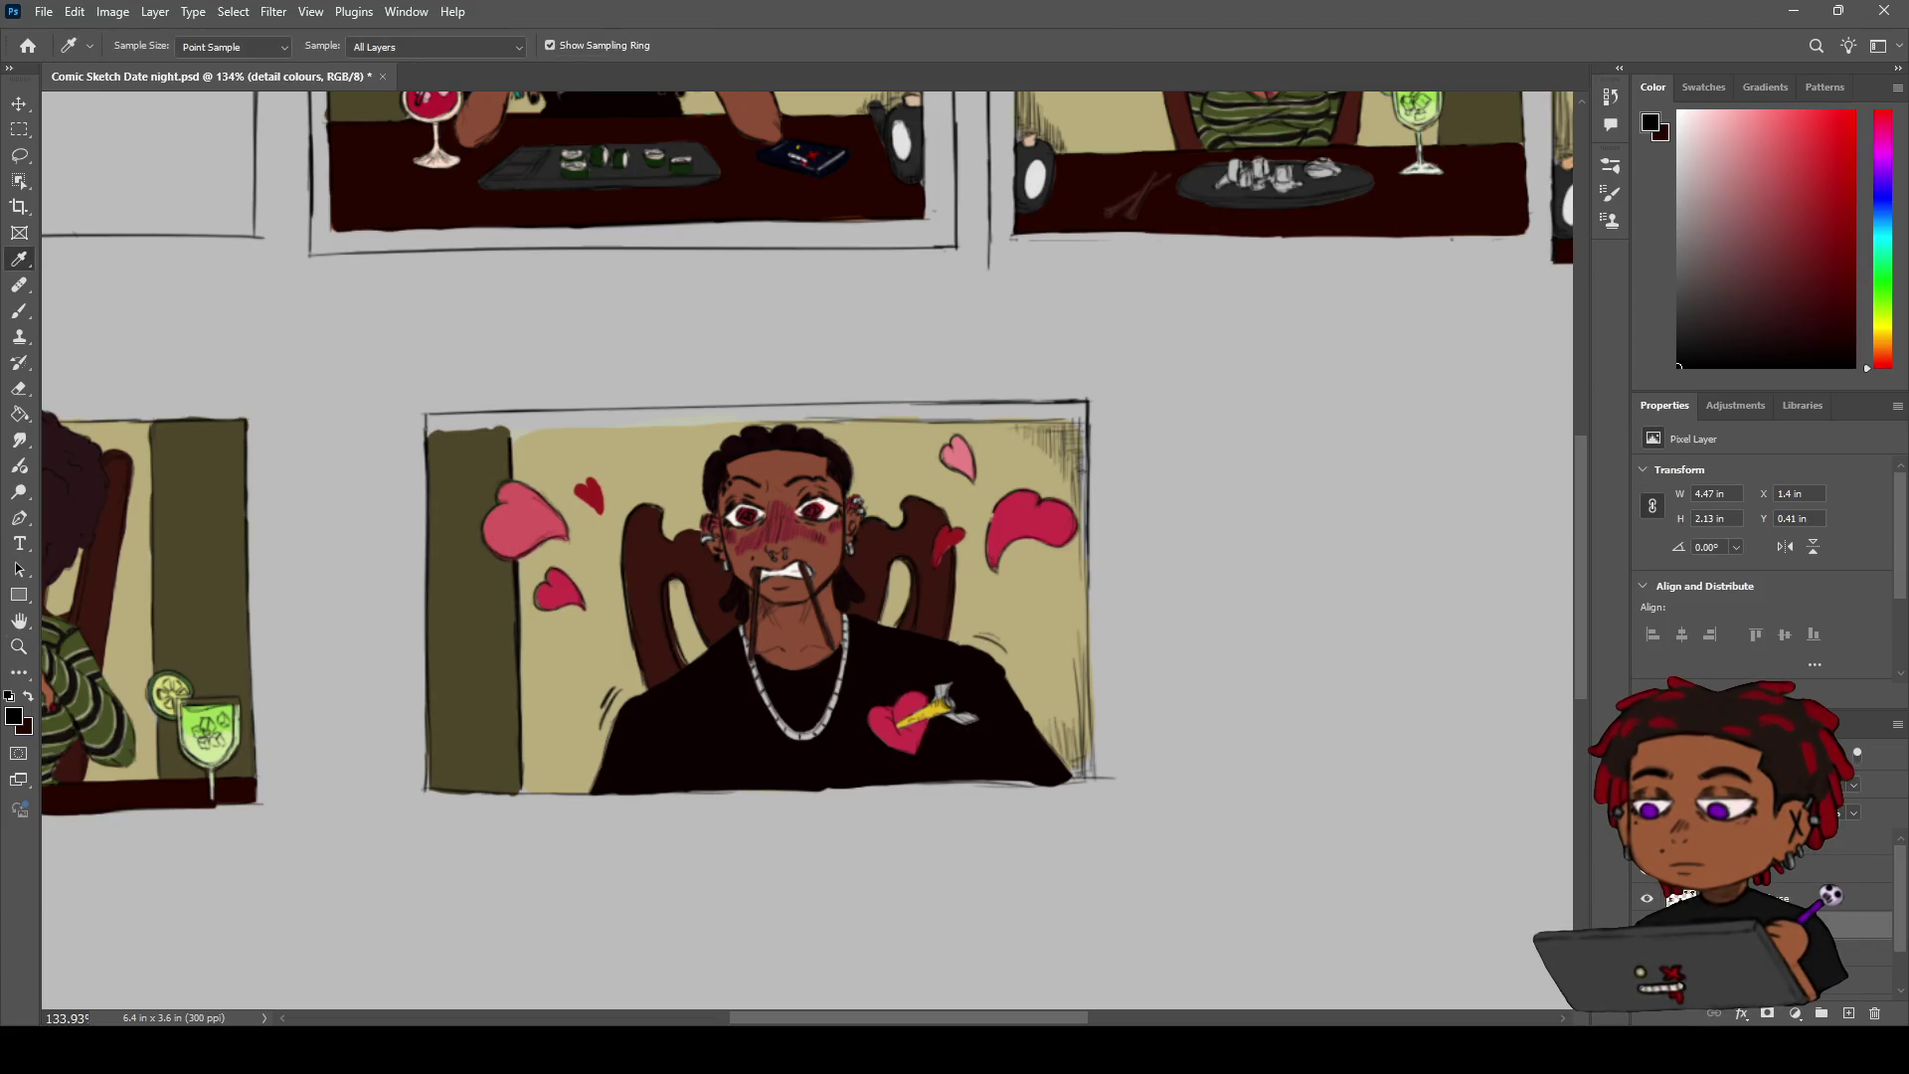
{"action": "left_click", "coordinate": [1870, 952]}
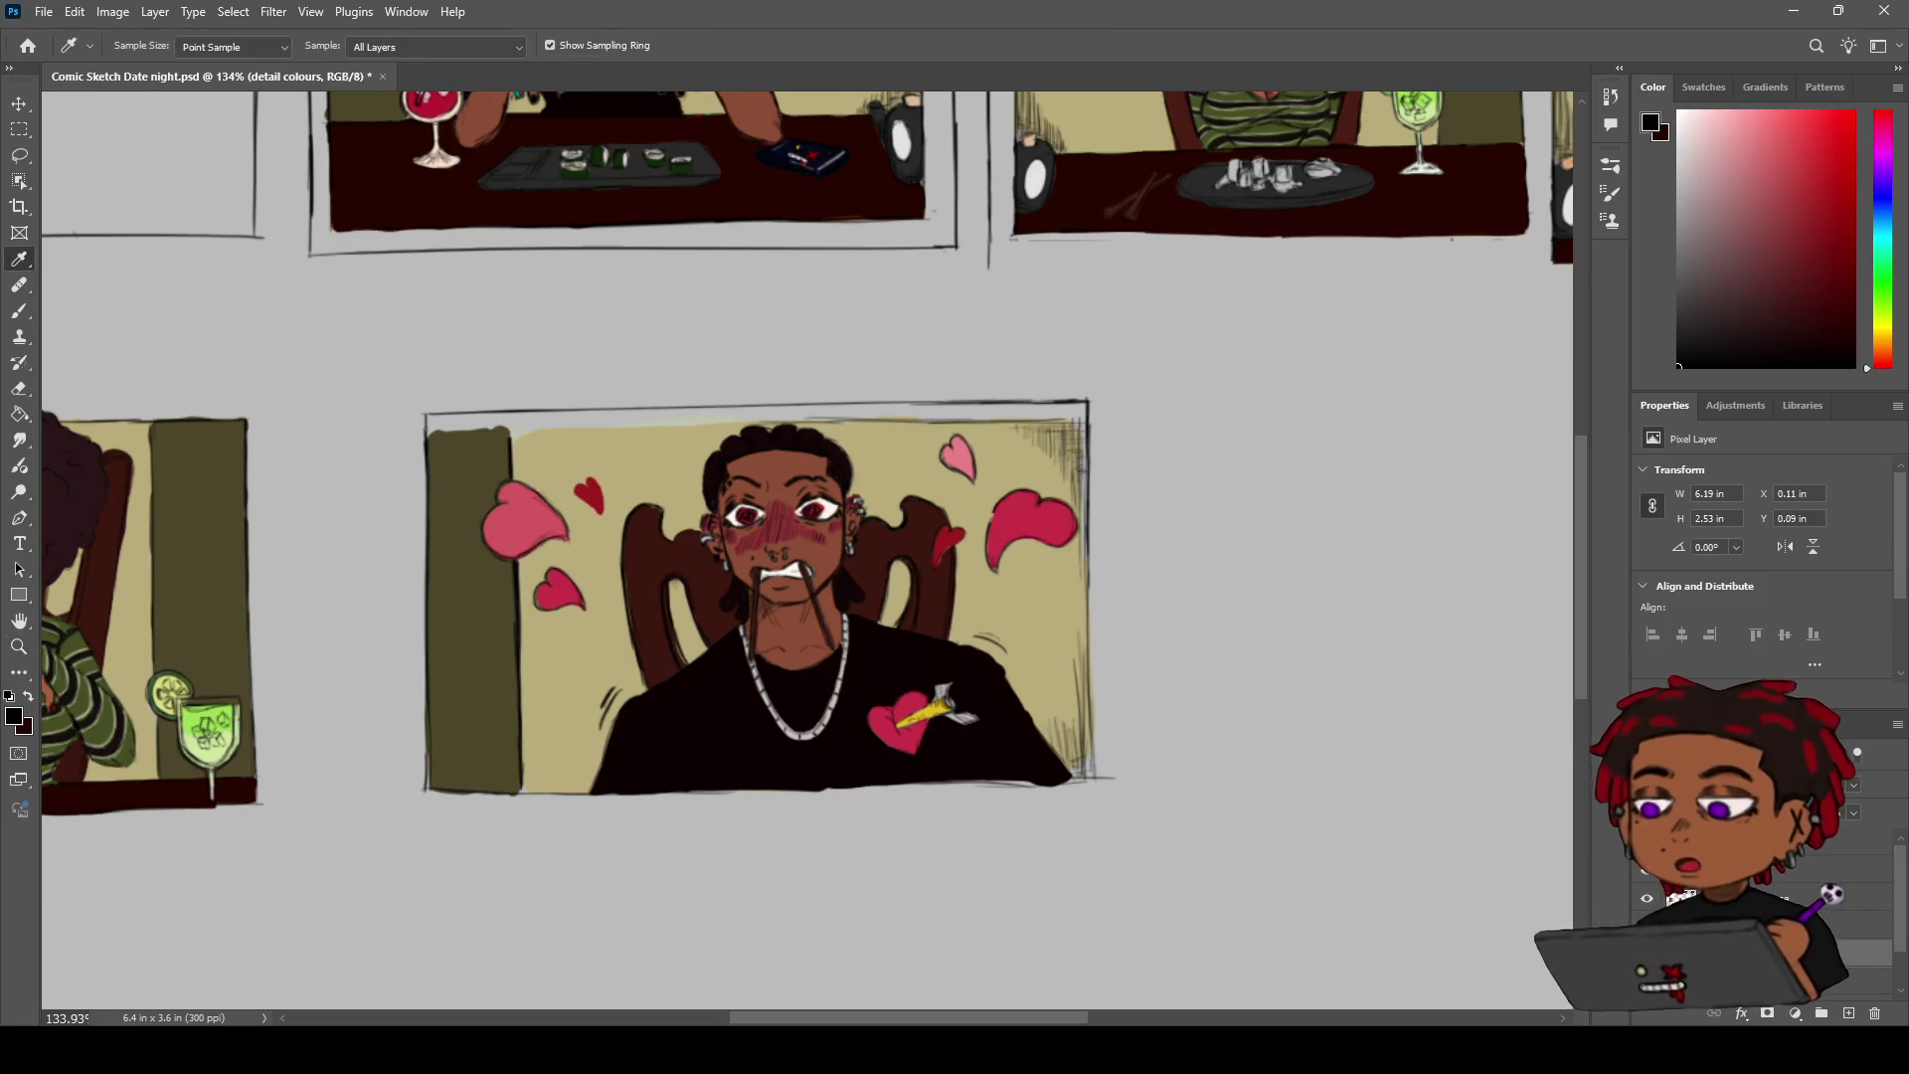
{"action": "left_click", "coordinate": [1065, 554]}
{"action": "key", "text": "b"}
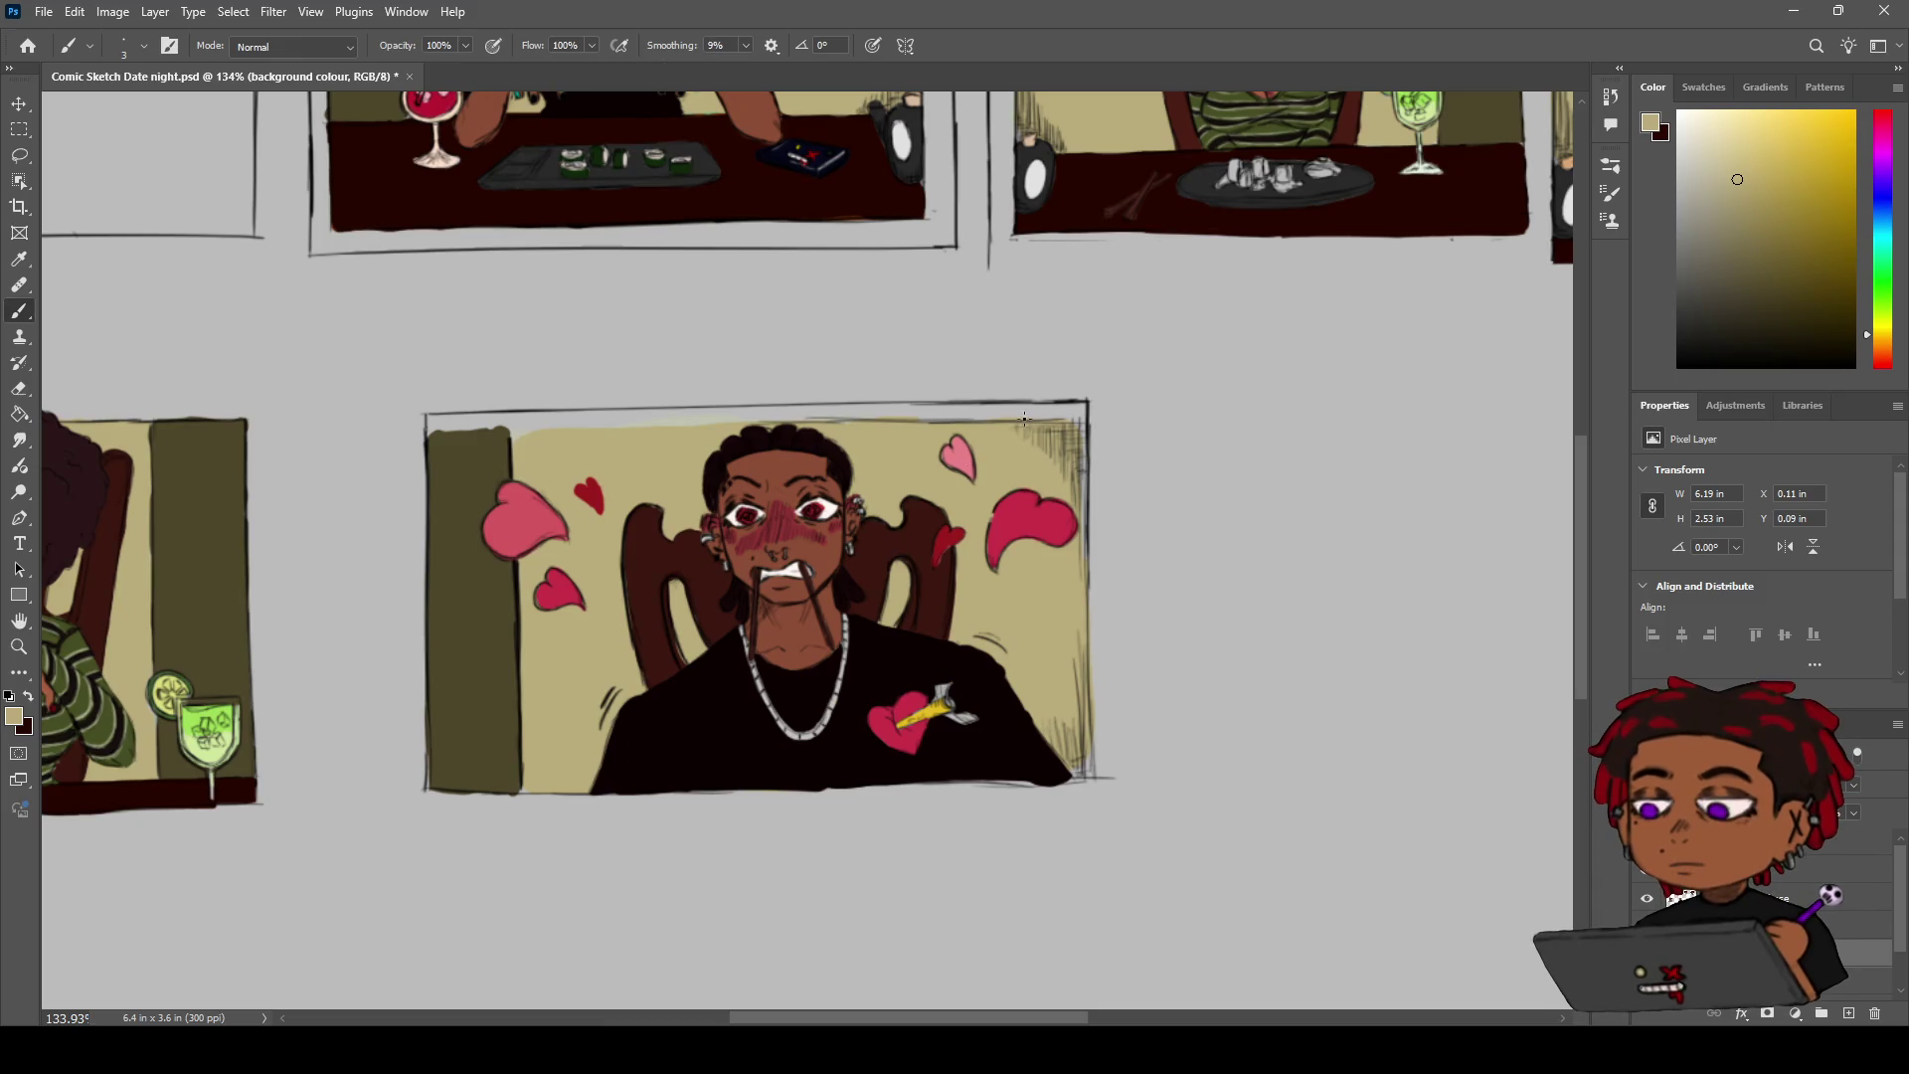
{"action": "key", "text": "e"}
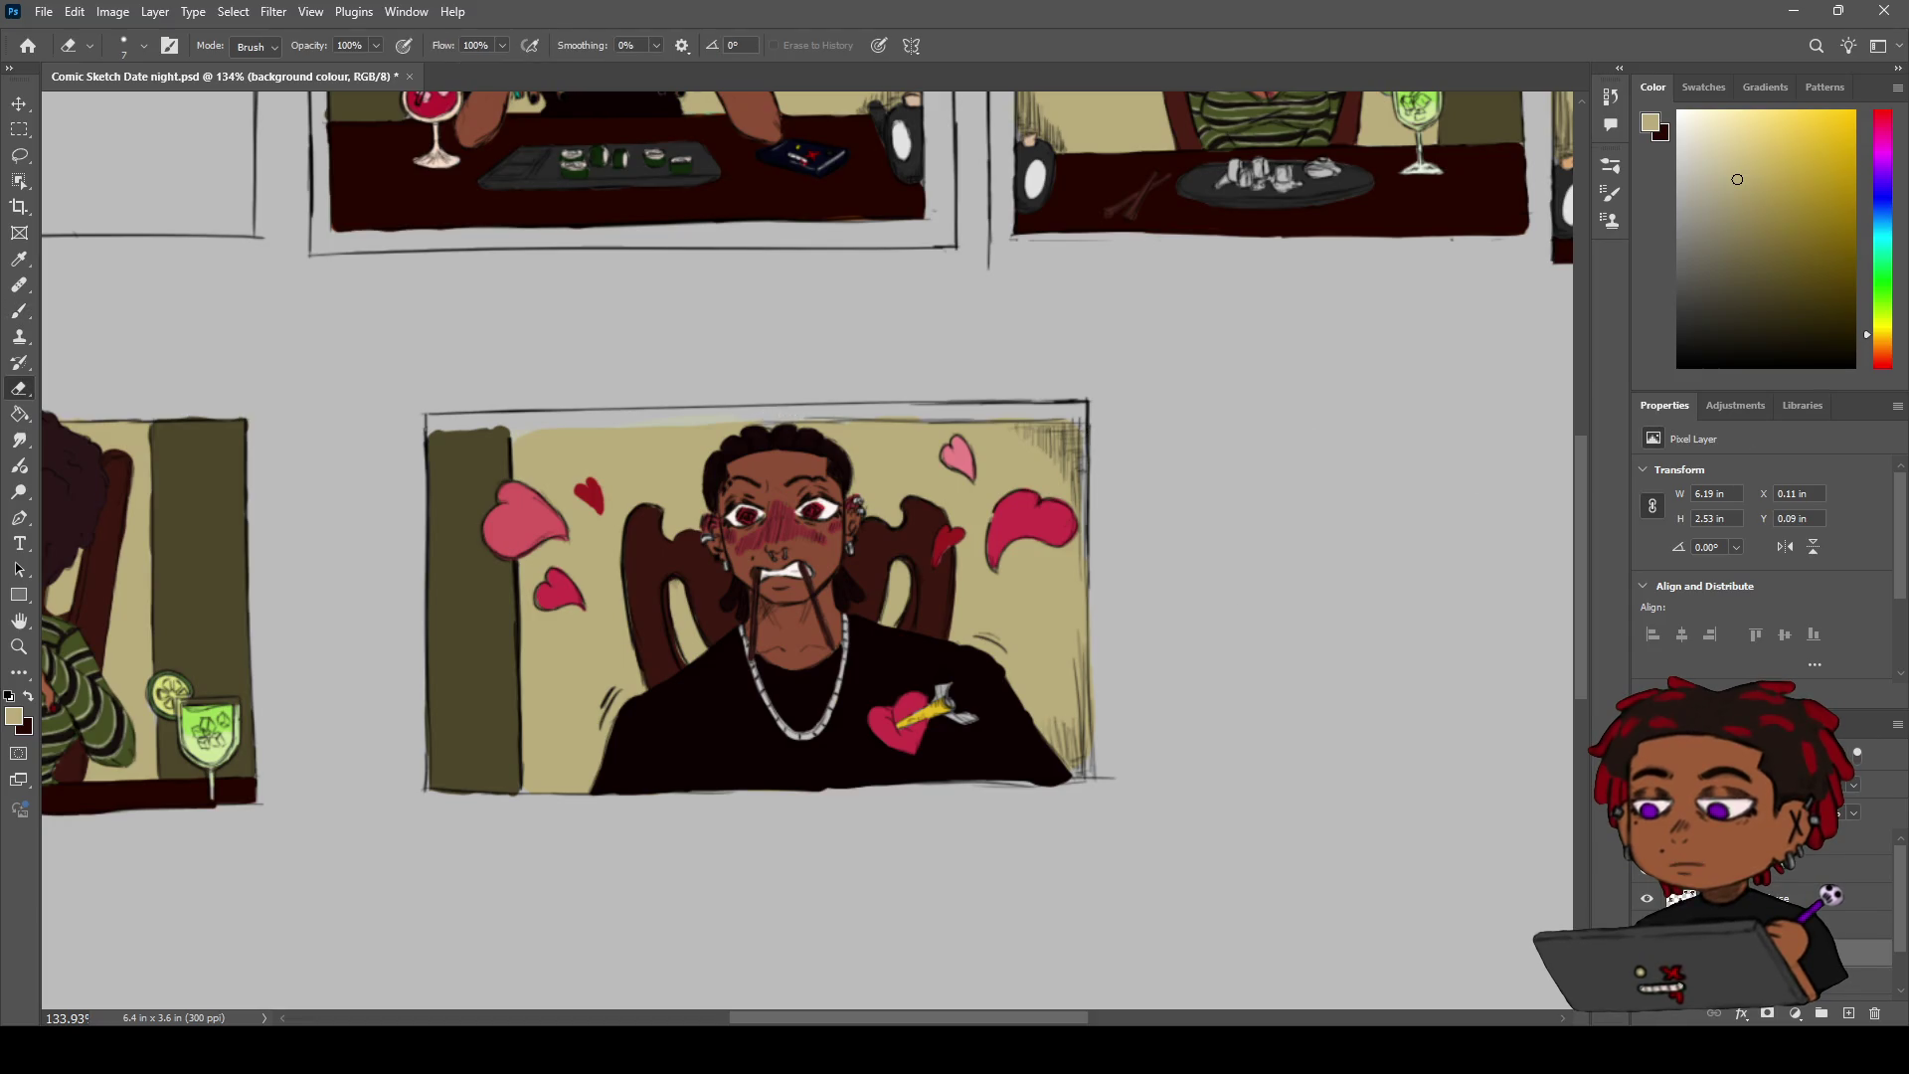
{"action": "left_click", "coordinate": [1849, 840]}
{"action": "mouse_move", "coordinate": [958, 422]}
{"action": "left_mouse_down"}
{"action": "mouse_move", "coordinate": [818, 419]}
{"action": "mouse_move", "coordinate": [1063, 416]}
{"action": "left_mouse_up"}
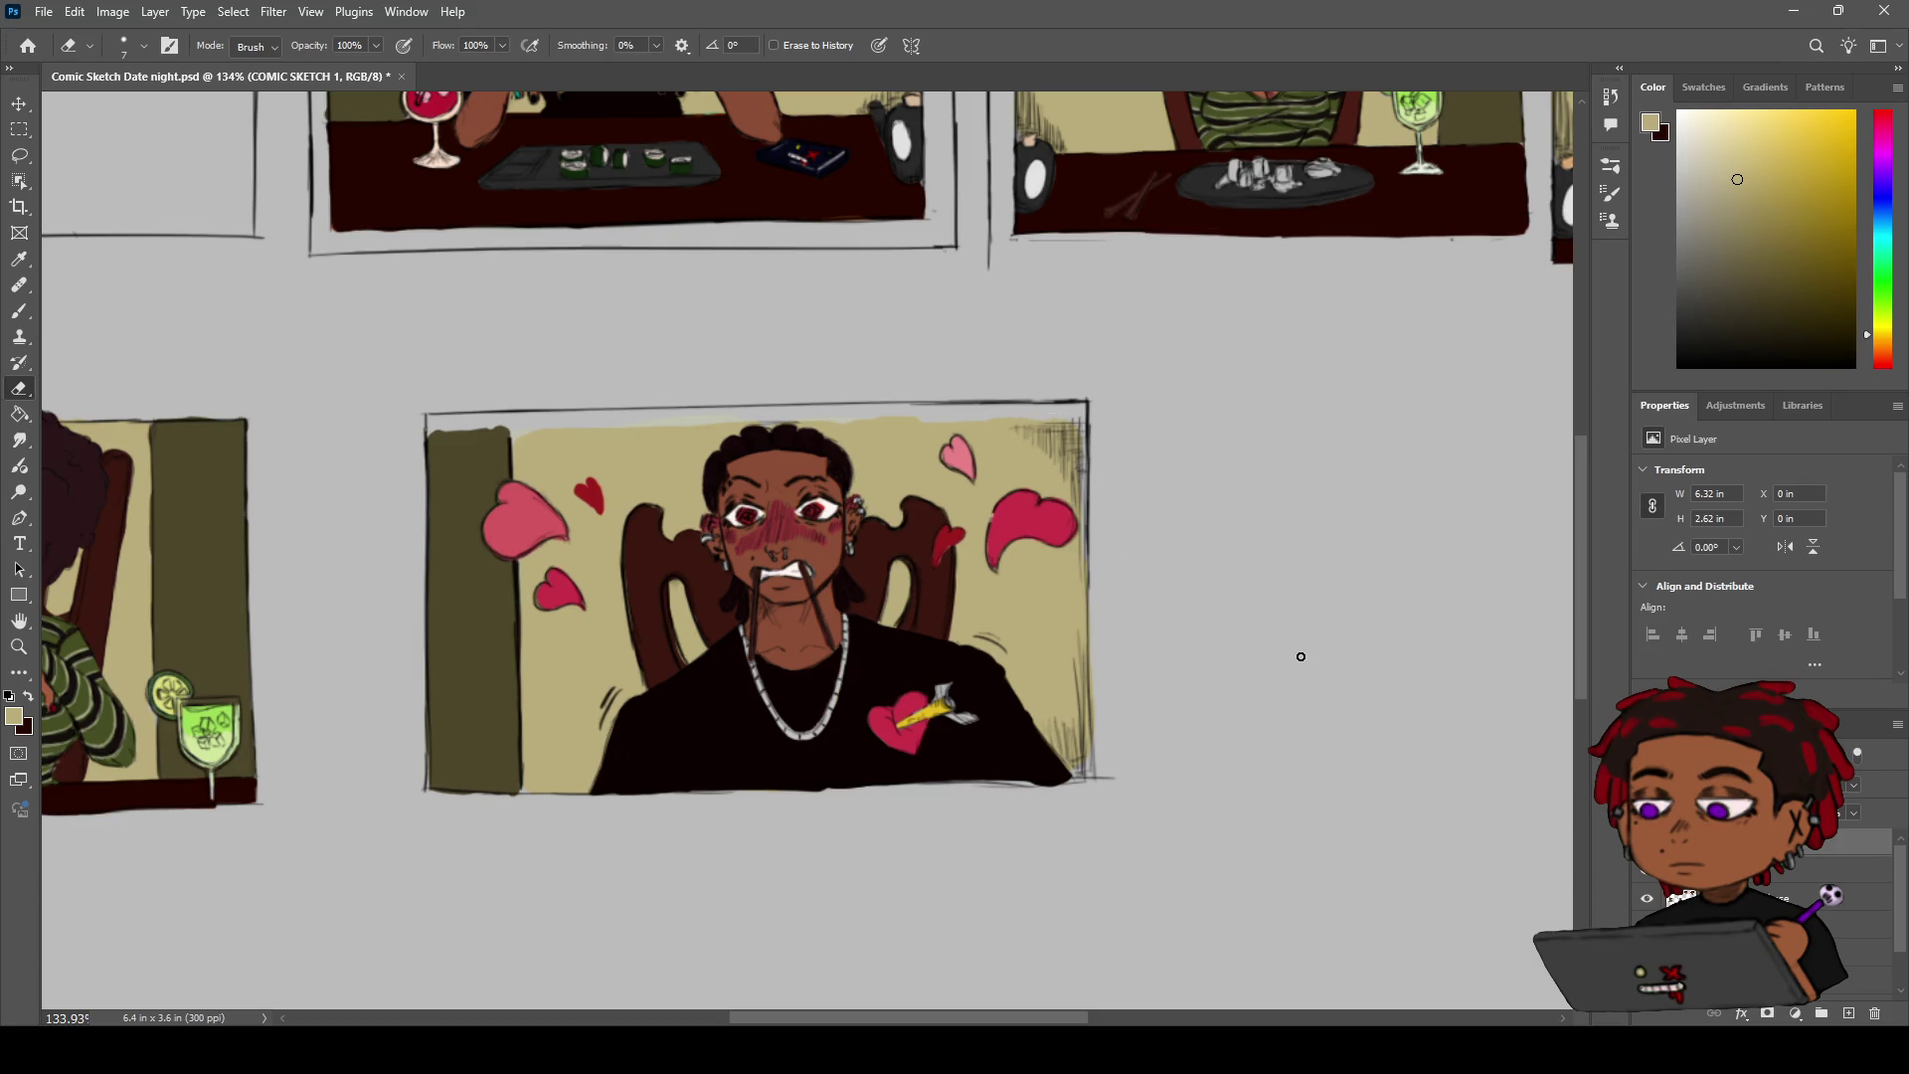
Paint tan along the panel's top edge on the background colour layer with a size 33 brush
{"action": "left_click", "coordinate": [1869, 952]}
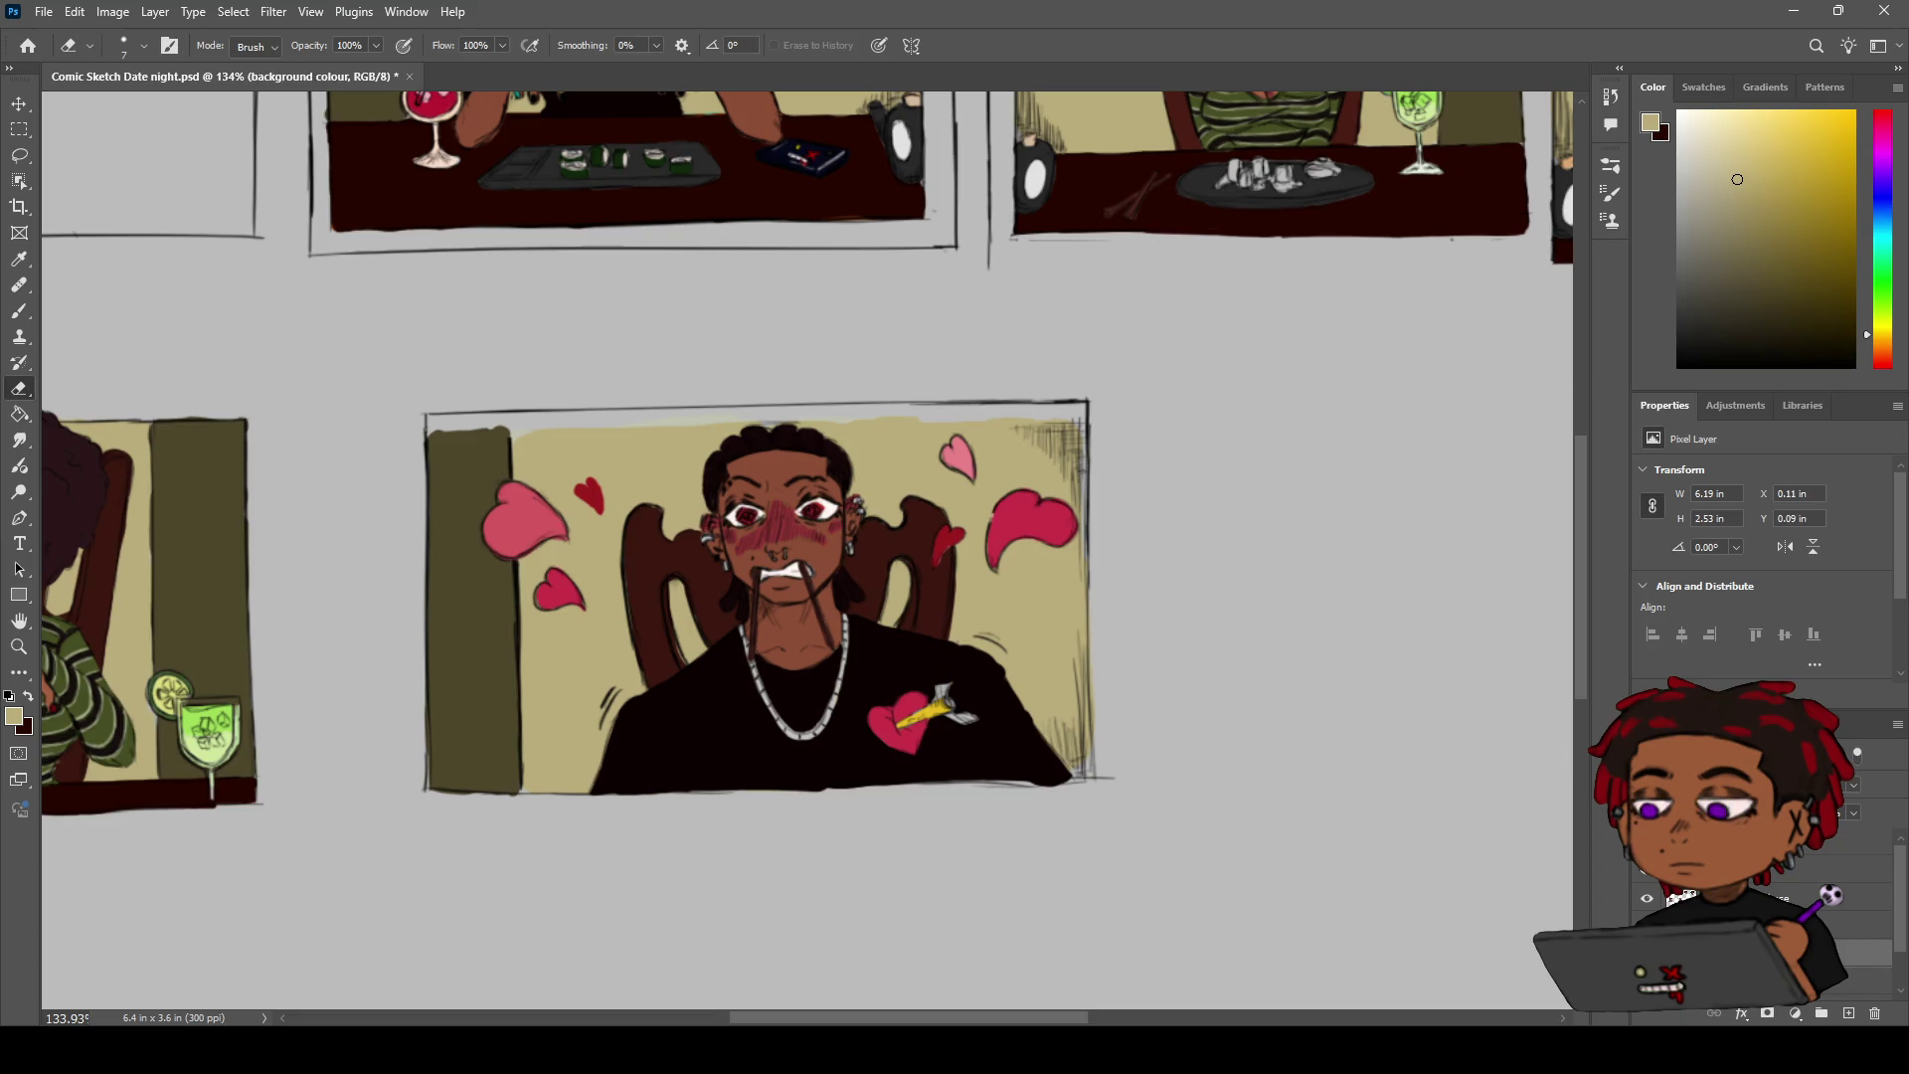
{"action": "key", "text": "b"}
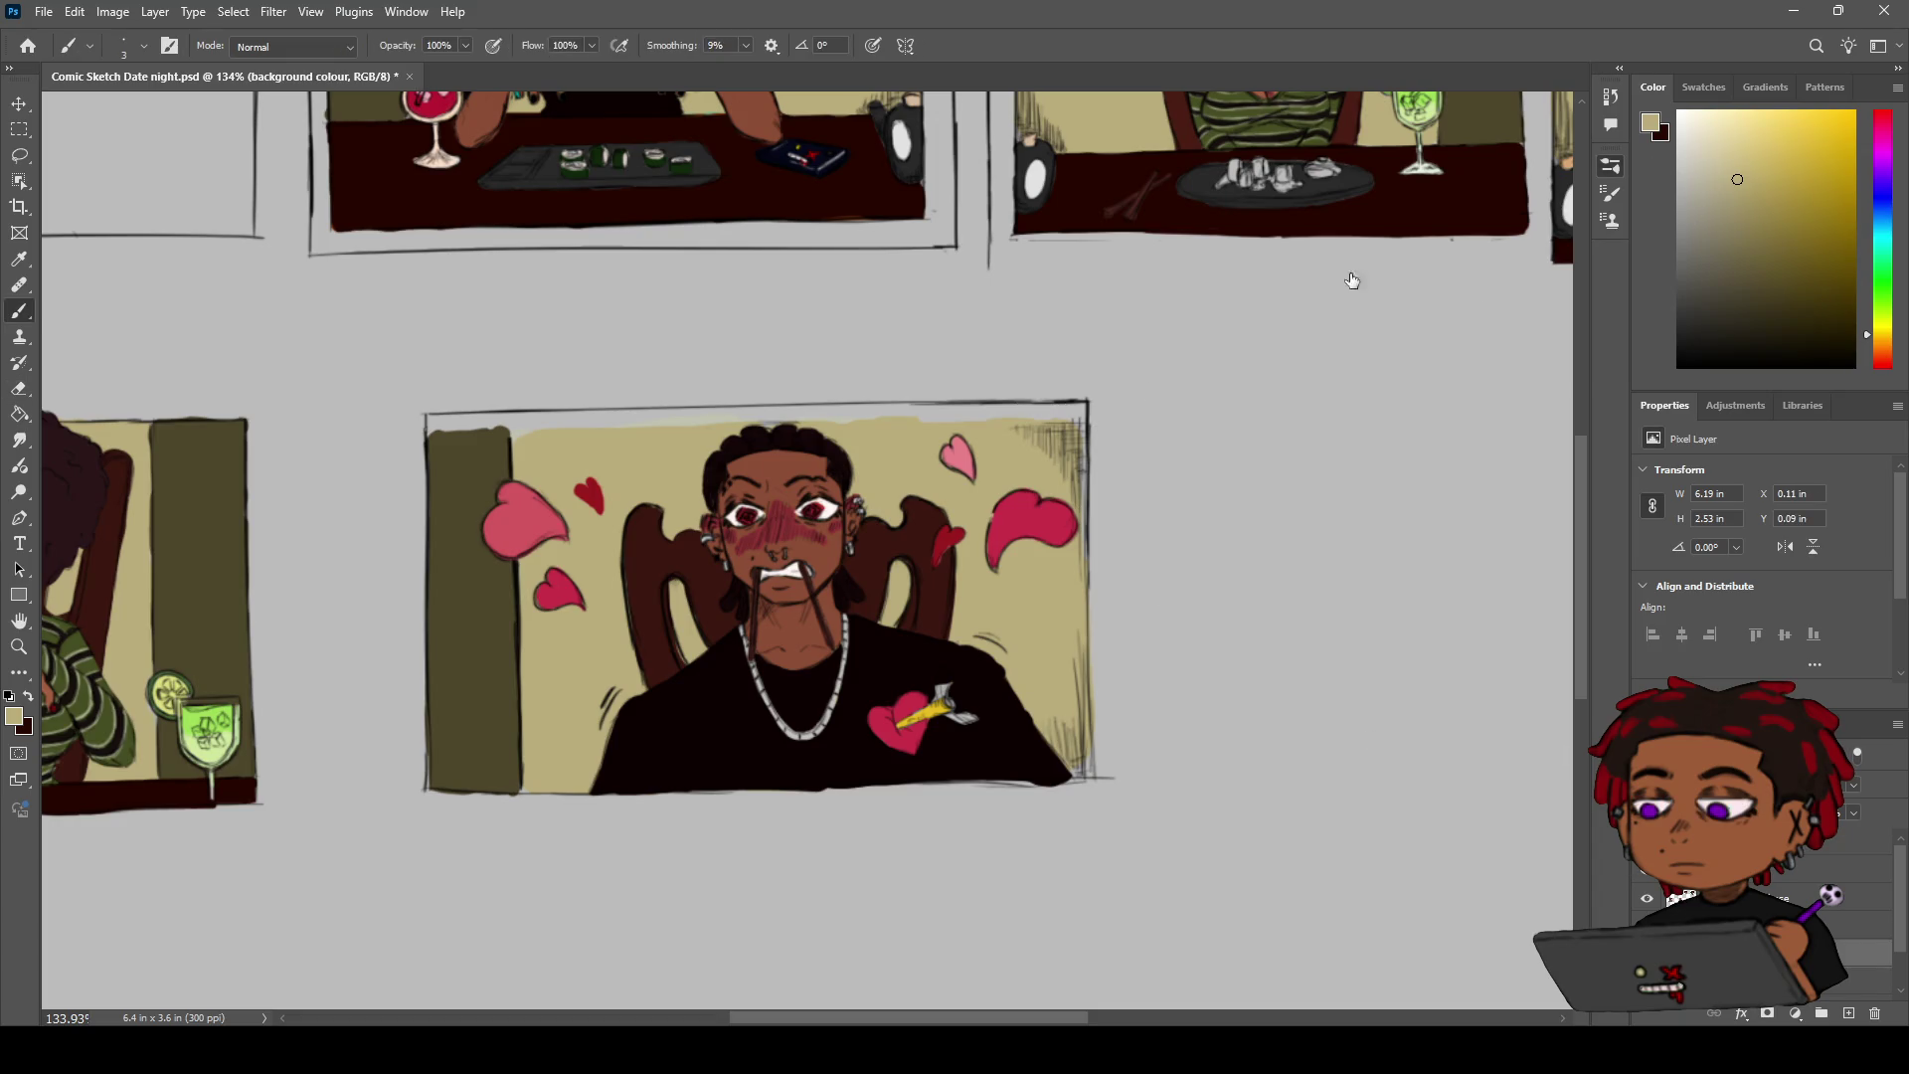
{"action": "key", "text": "bracketright"}
{"action": "key", "text": "bracketright"}
{"action": "key", "text": "bracketright"}
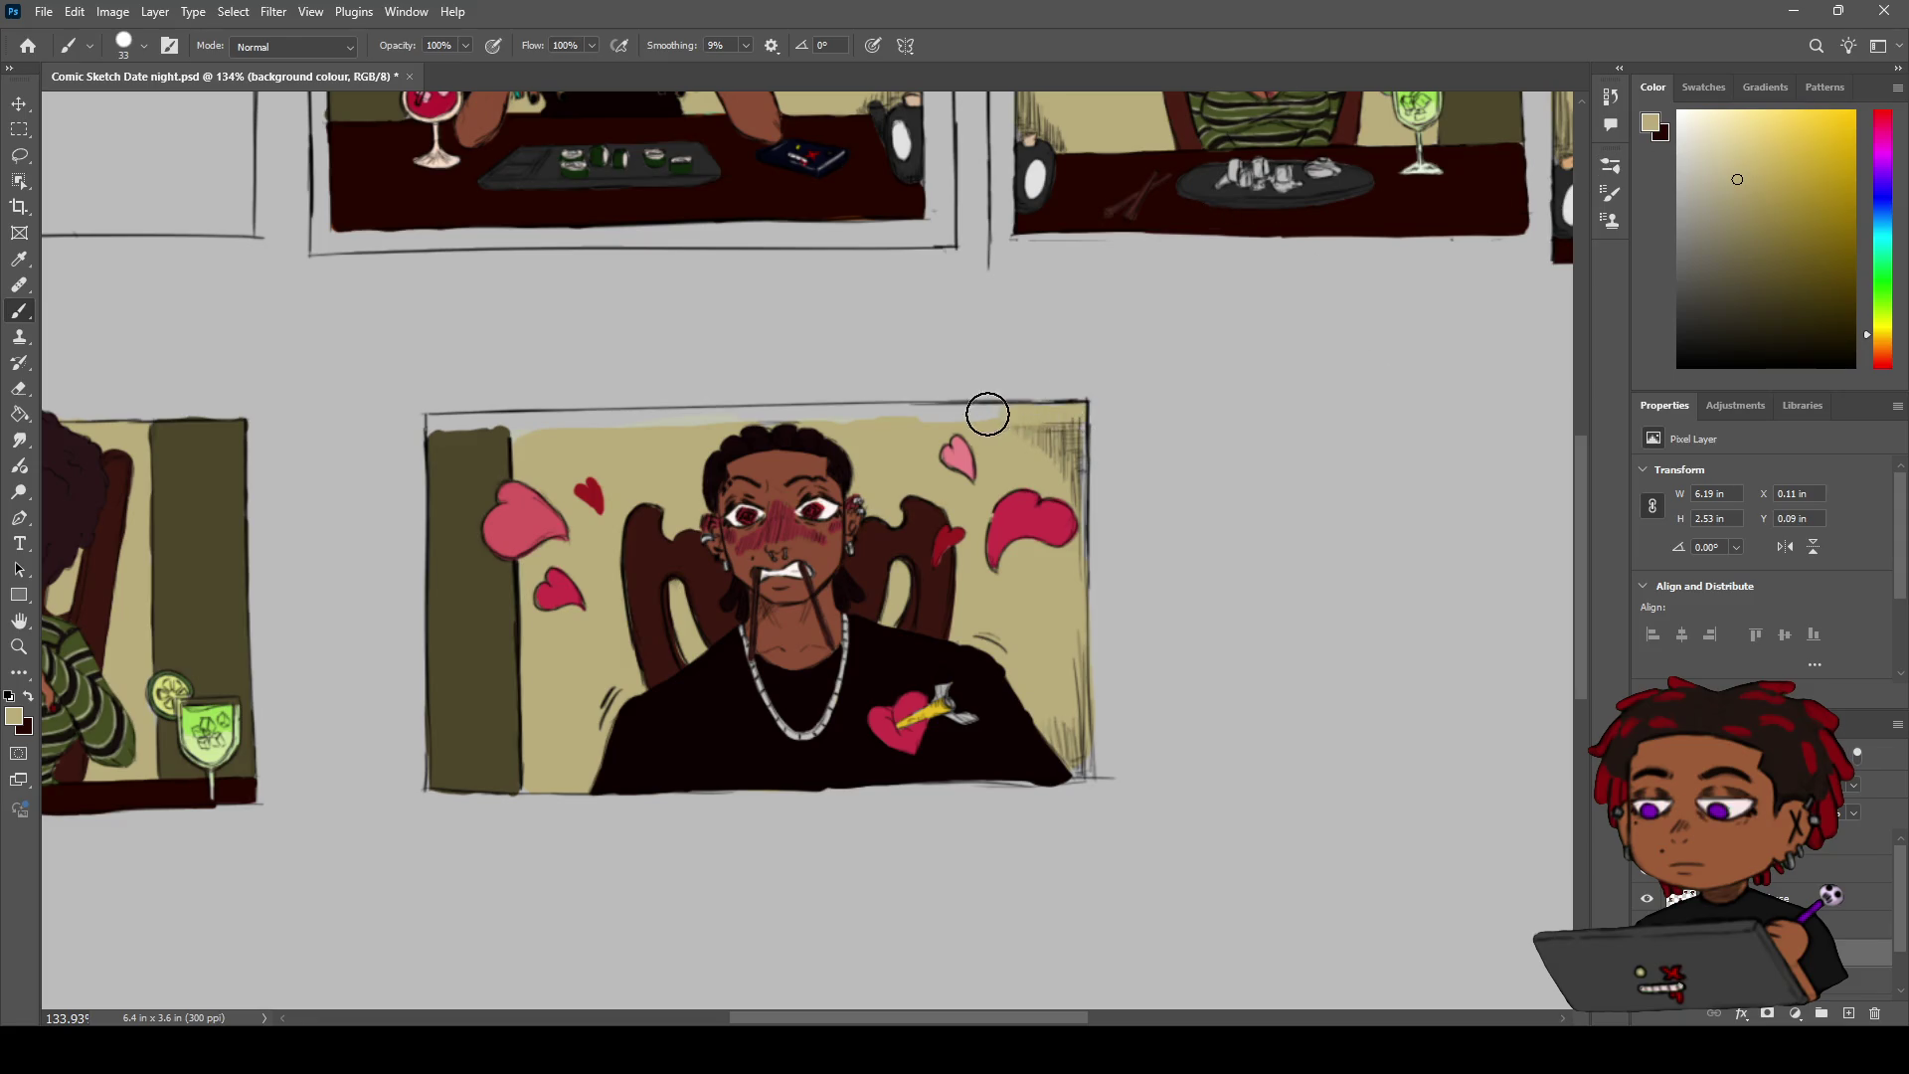
{"action": "mouse_move", "coordinate": [958, 422]}
{"action": "left_mouse_down"}
{"action": "mouse_move", "coordinate": [475, 429]}
{"action": "mouse_move", "coordinate": [502, 407]}
{"action": "left_mouse_up"}
Sample the dark olive of the wall strip and pan over to the left panel
{"action": "key", "text": "i"}
{"action": "left_click", "coordinate": [434, 491]}
{"action": "key", "text": "b"}
{"action": "key", "text": "e"}
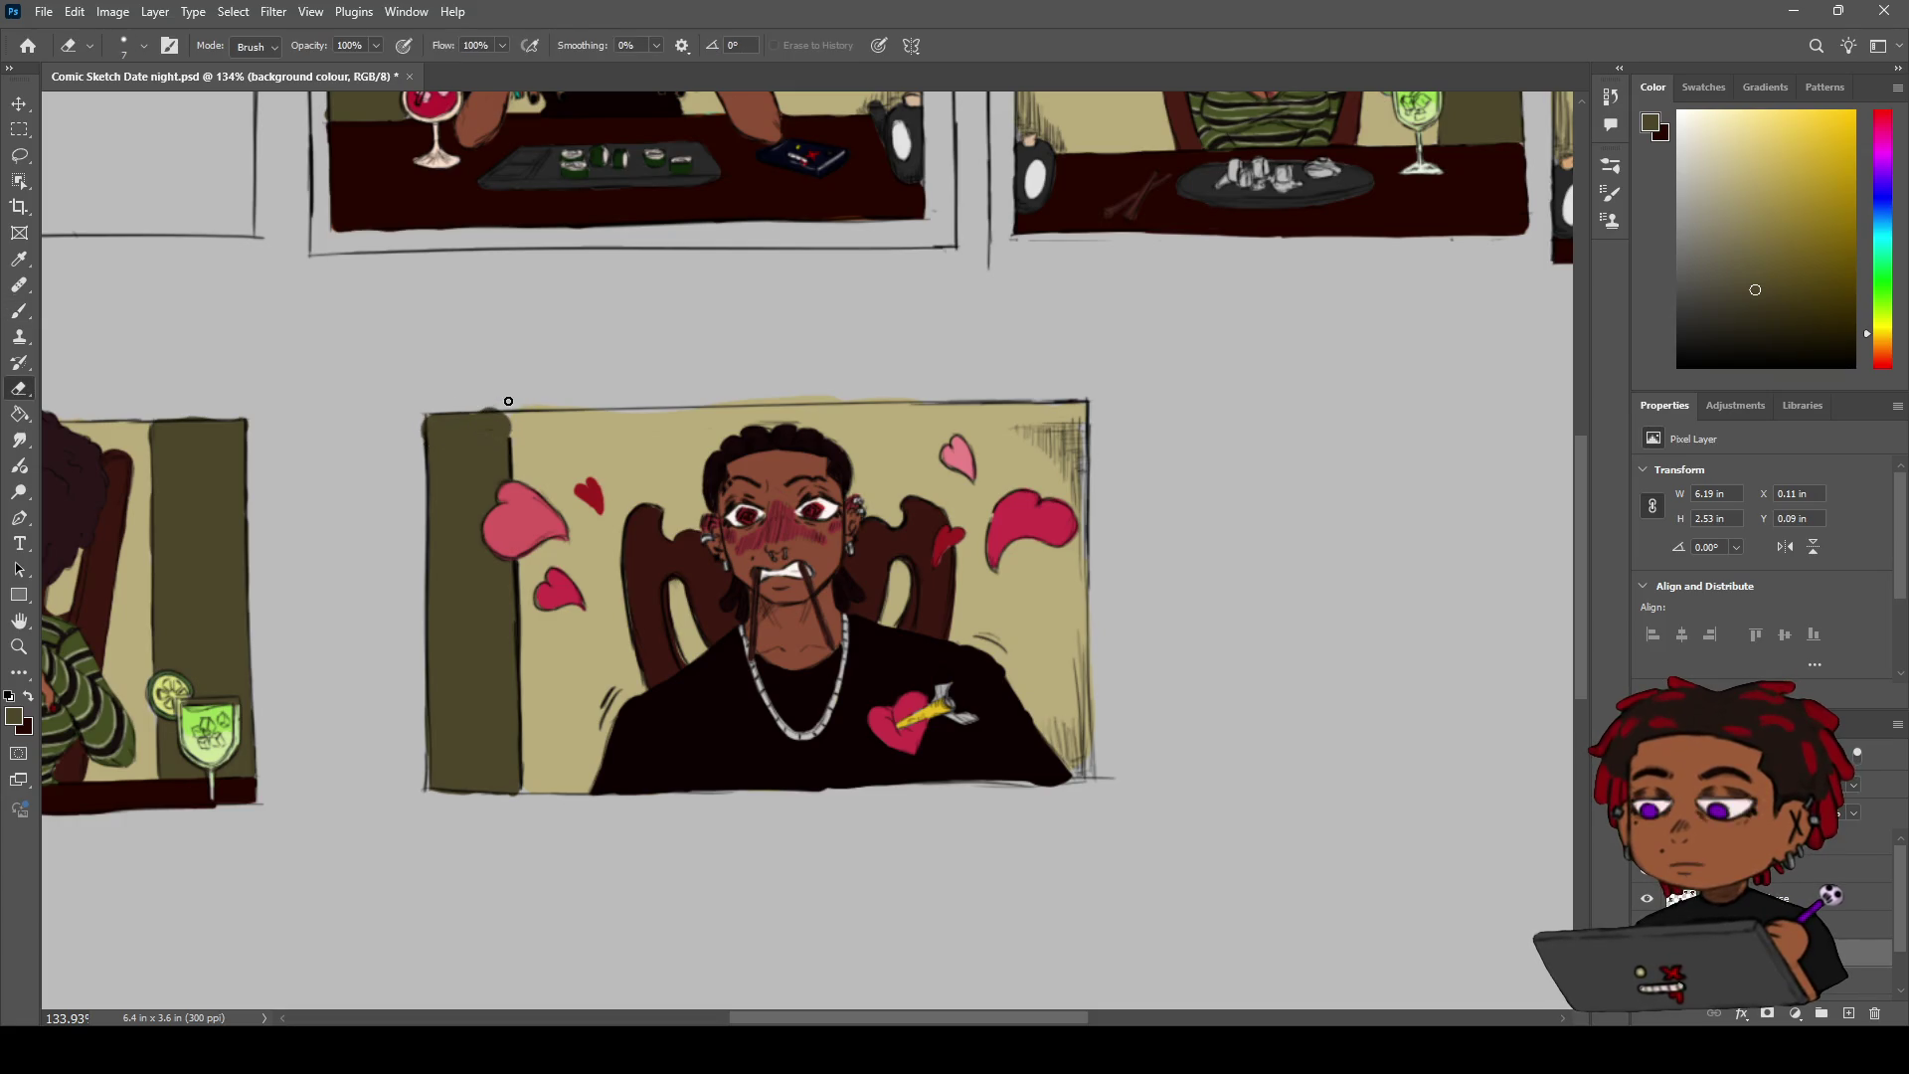
{"action": "key", "text": "h"}
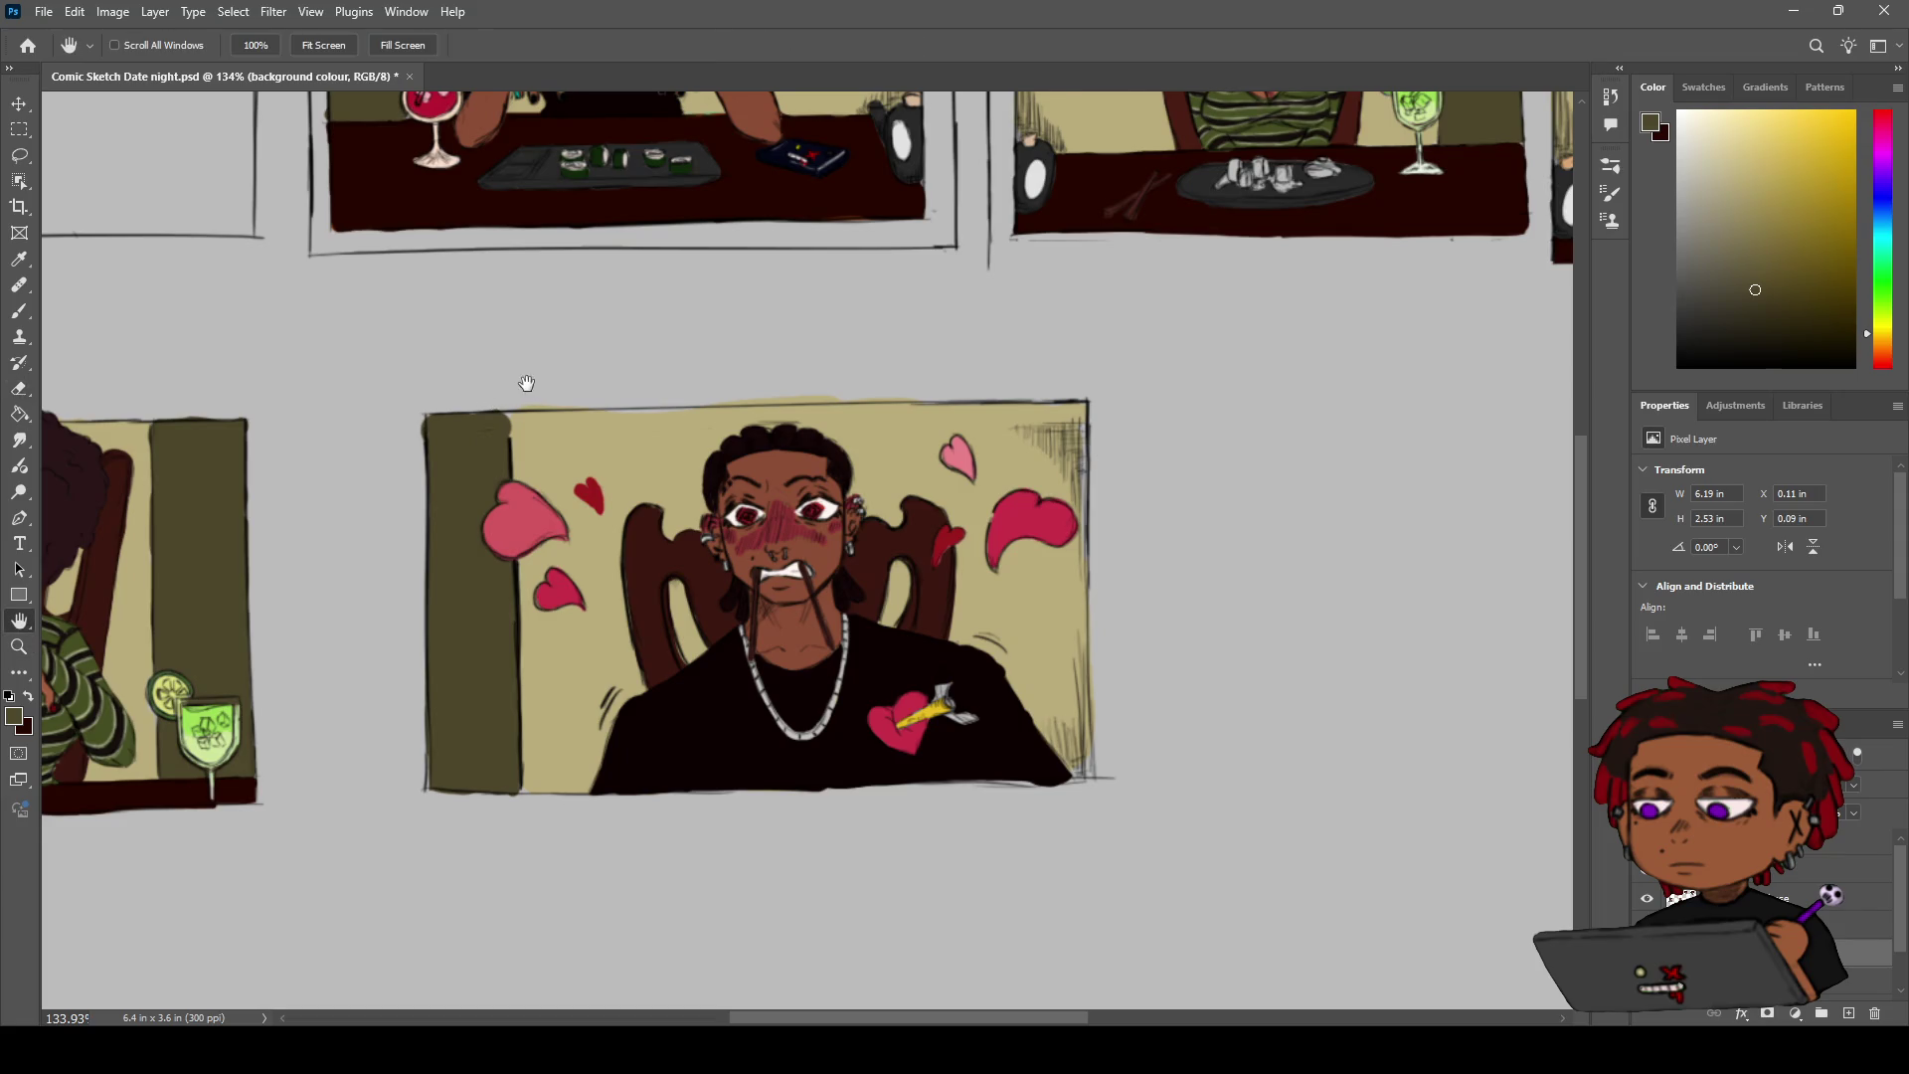
{"action": "left_click_drag", "start_coordinate": [520, 384], "coordinate": [1010, 367]}
{"action": "key", "text": "e"}
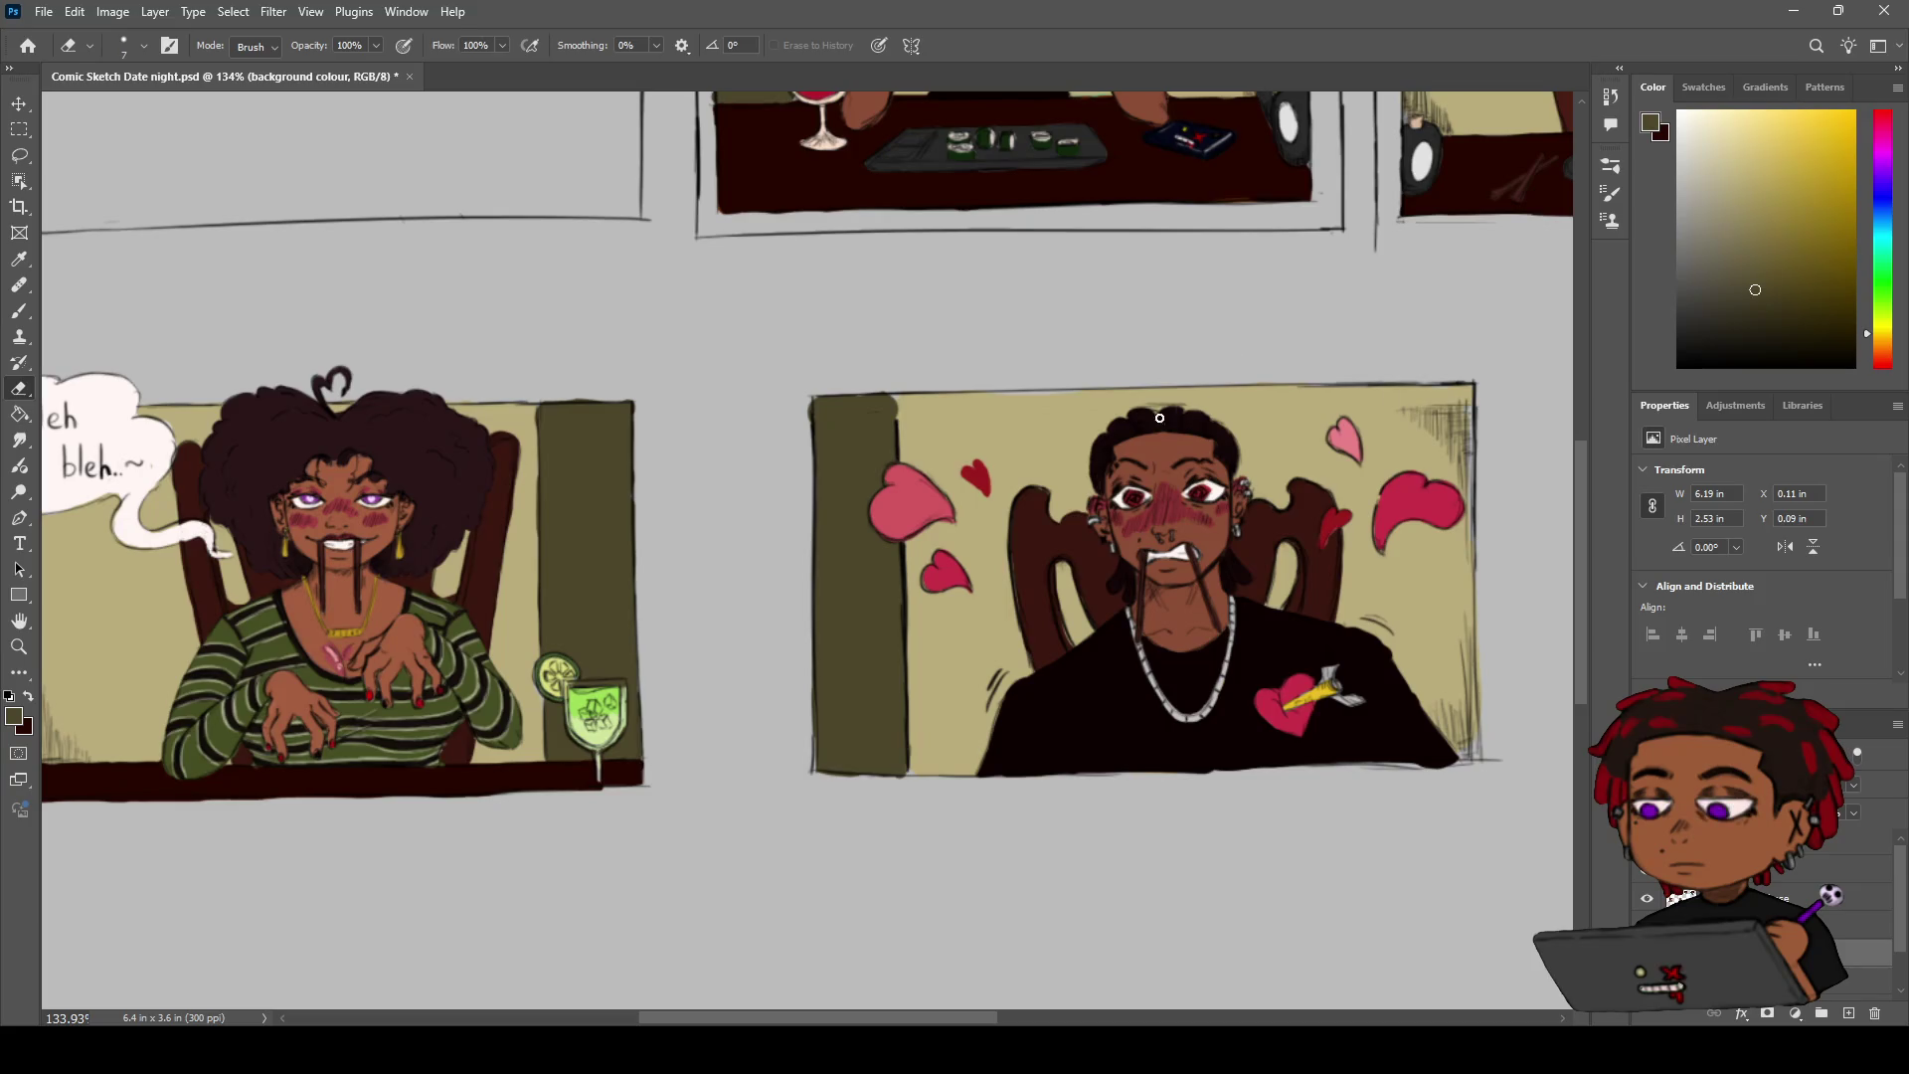
Set a black soft round brush at size 7 on the COMIC SKETCH 1 layer
{"action": "key", "text": "b"}
{"action": "left_click", "coordinate": [1679, 366]}
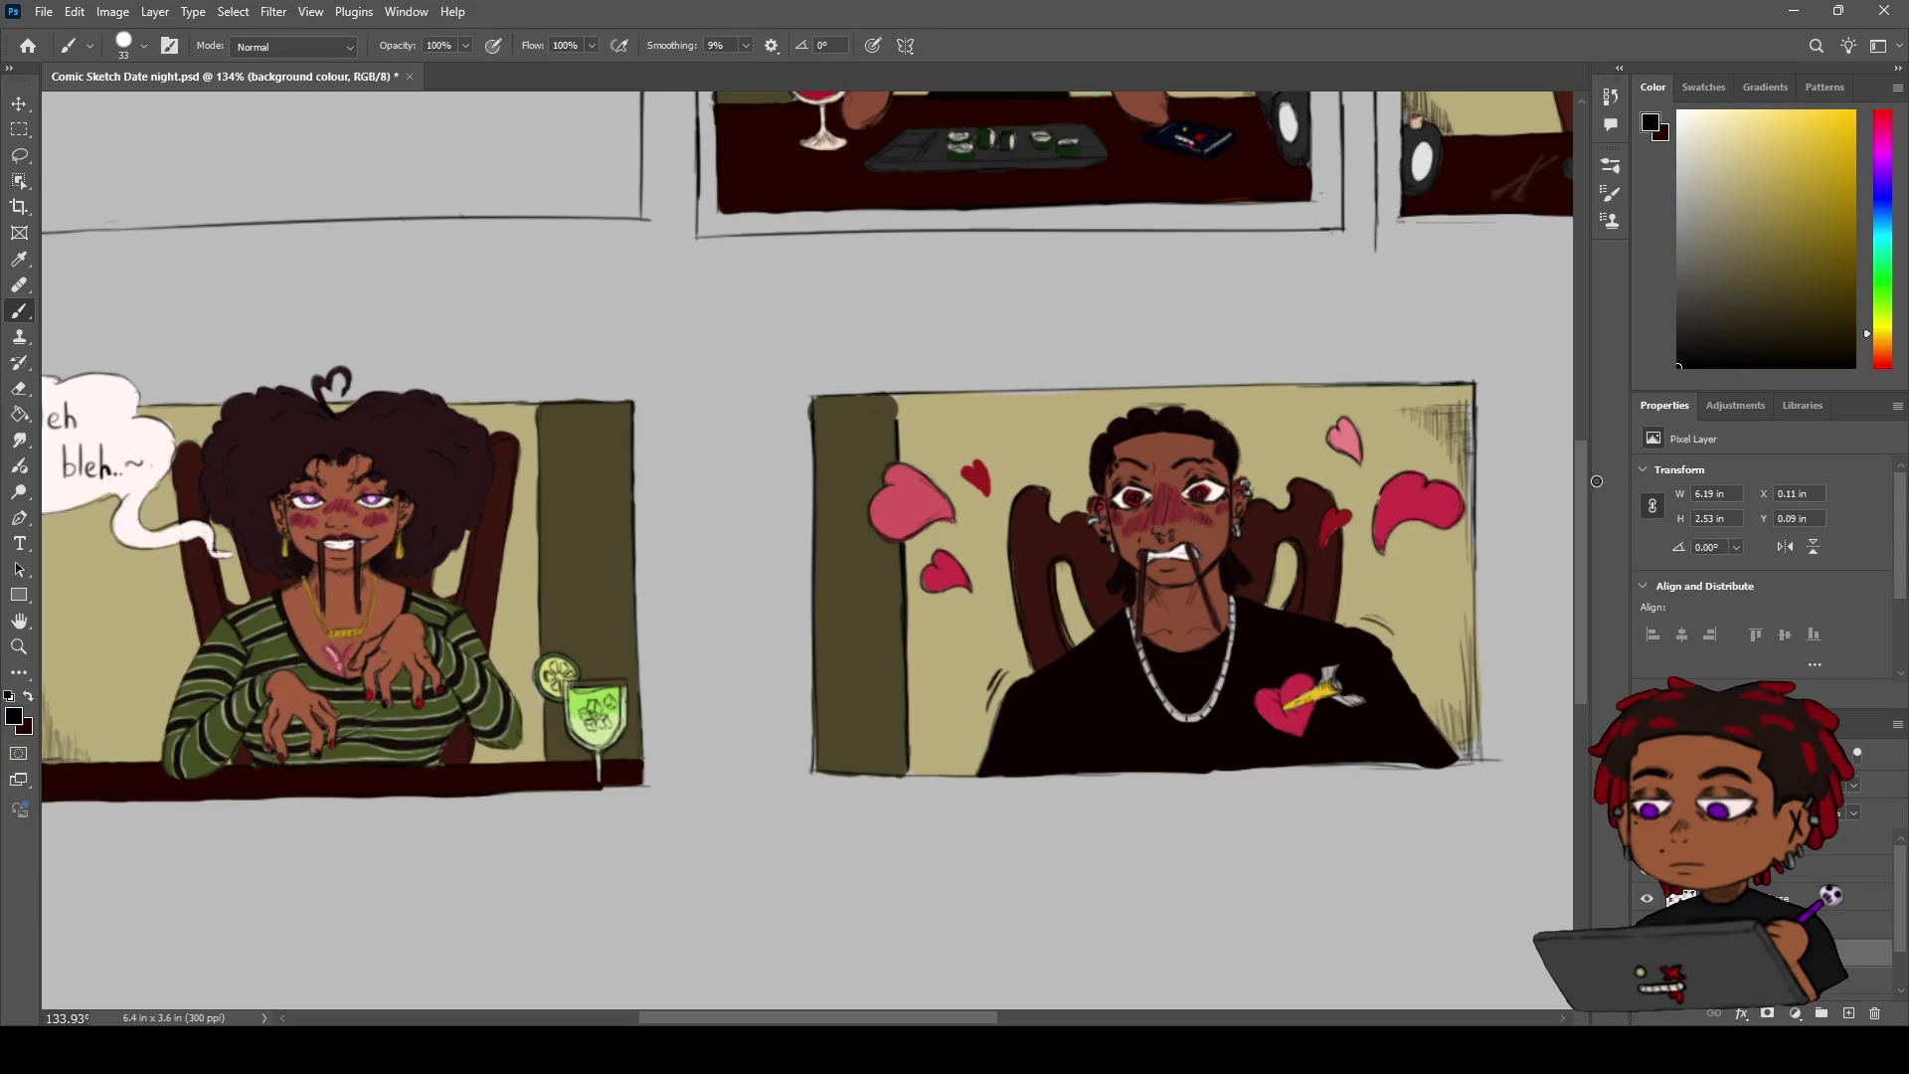
{"action": "left_click", "coordinate": [1867, 841]}
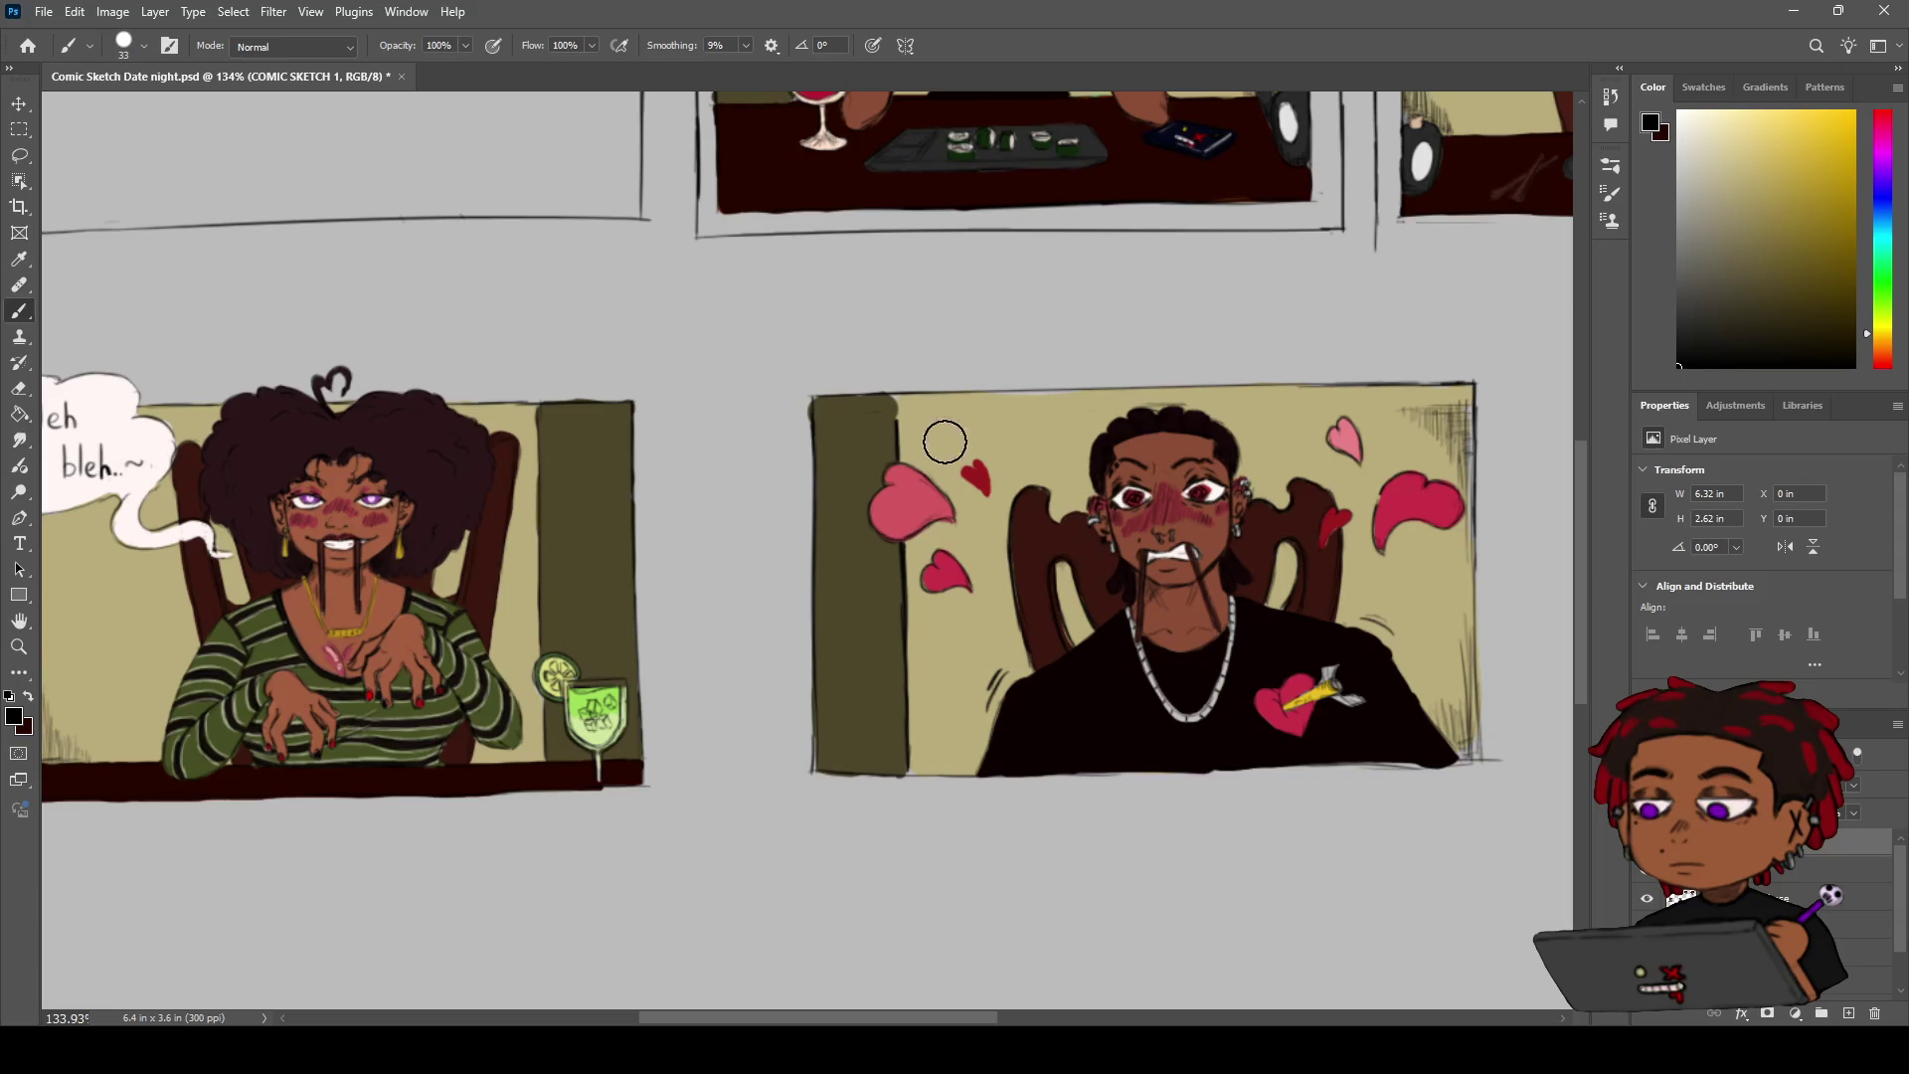
{"action": "key", "text": "shift+bracketleft"}
{"action": "key", "text": "bracketleft"}
{"action": "key", "text": "bracketleft"}
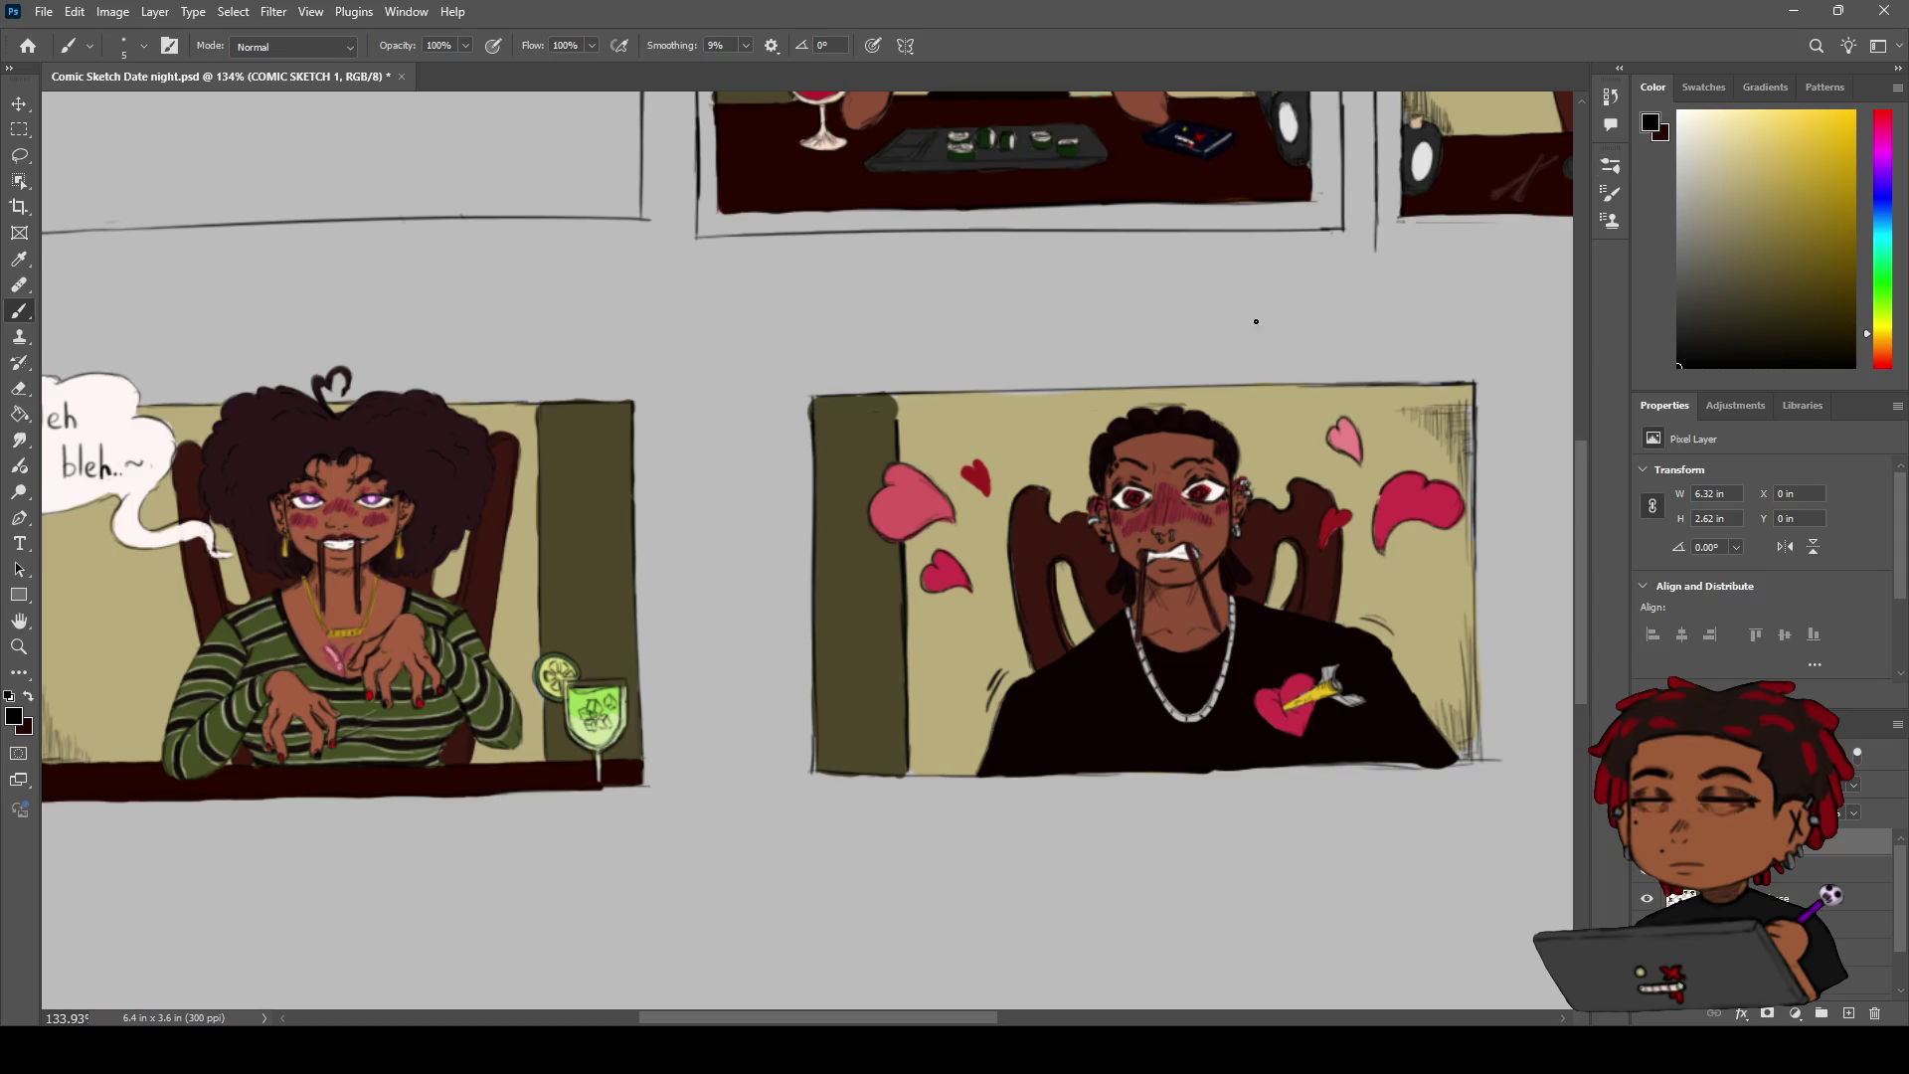
Zoom in and centre the view on the man's panel
{"action": "left_click_drag", "start_coordinate": [855, 424], "coordinate": [945, 387]}
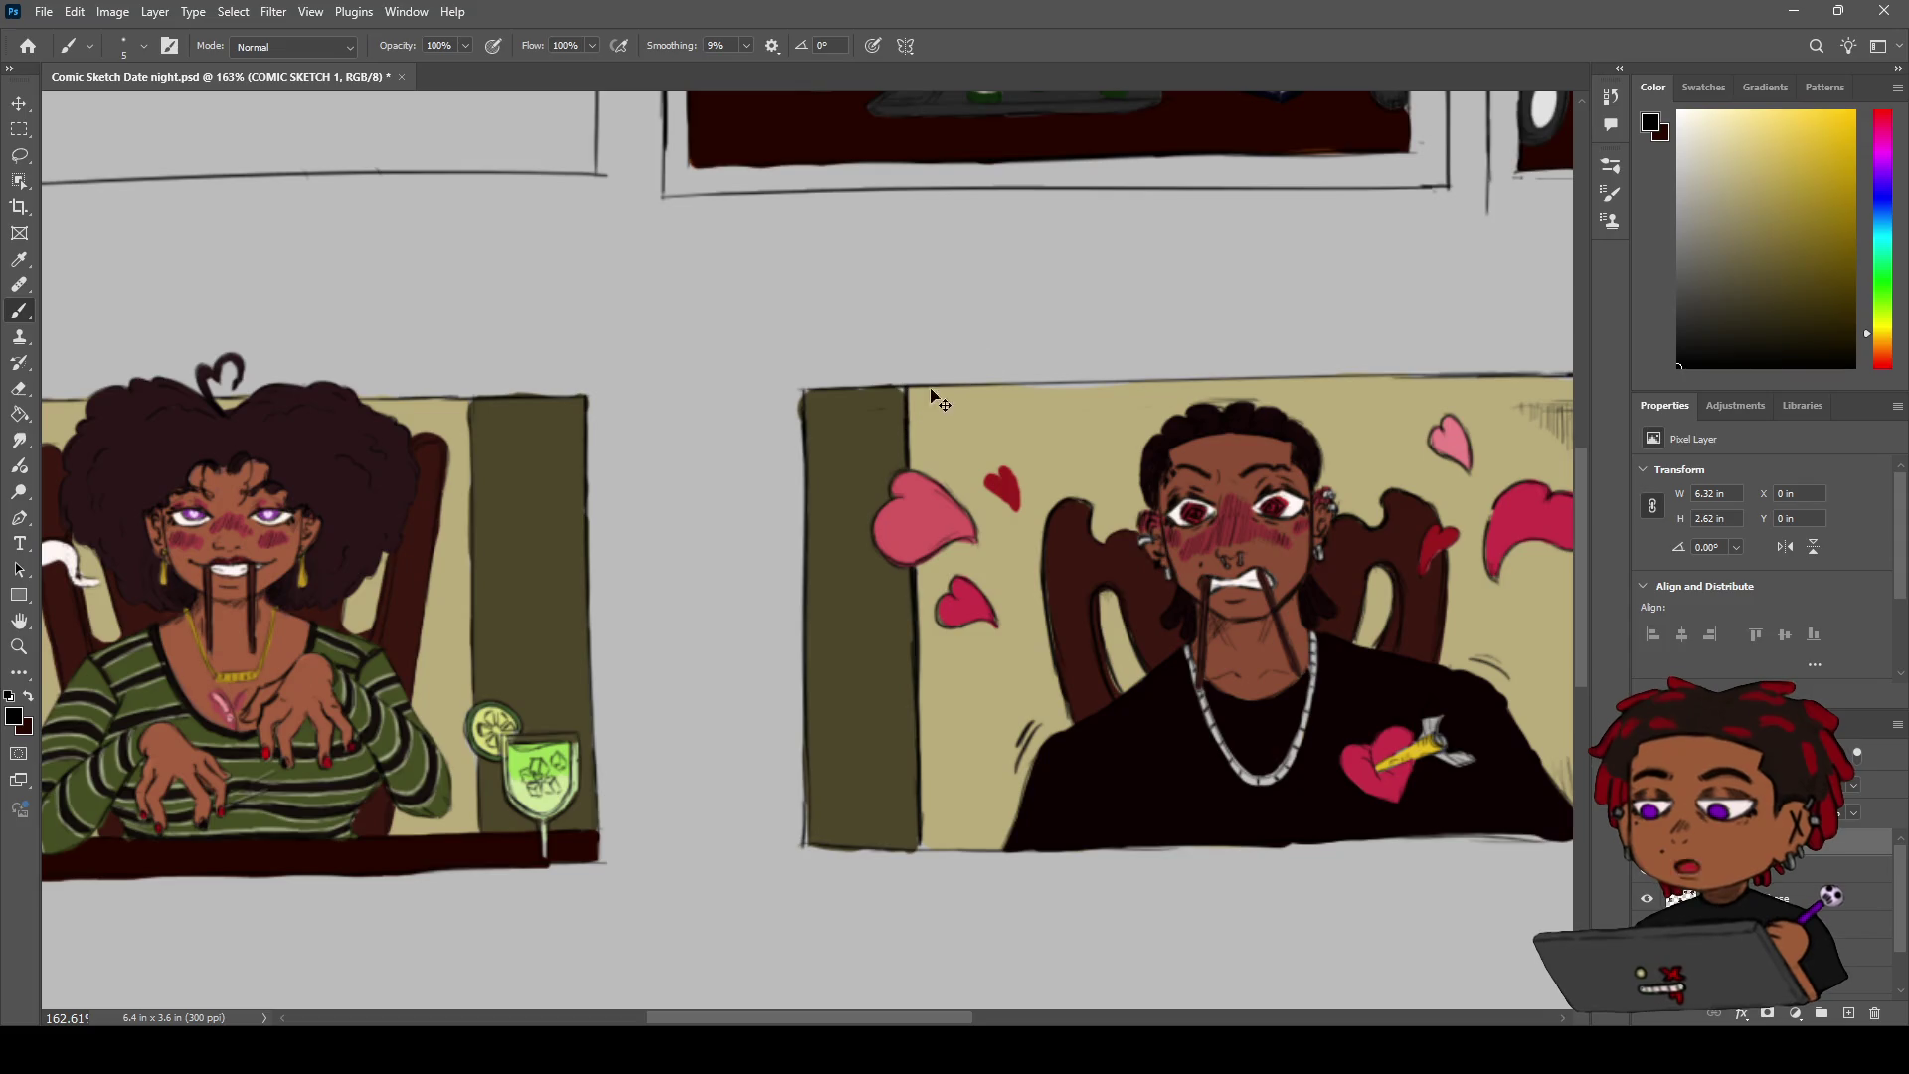
{"action": "key", "text": "z"}
{"action": "mouse_move", "coordinate": [964, 362]}
{"action": "left_mouse_down"}
{"action": "mouse_move", "coordinate": [1003, 338]}
{"action": "mouse_move", "coordinate": [992, 316]}
{"action": "left_mouse_up"}
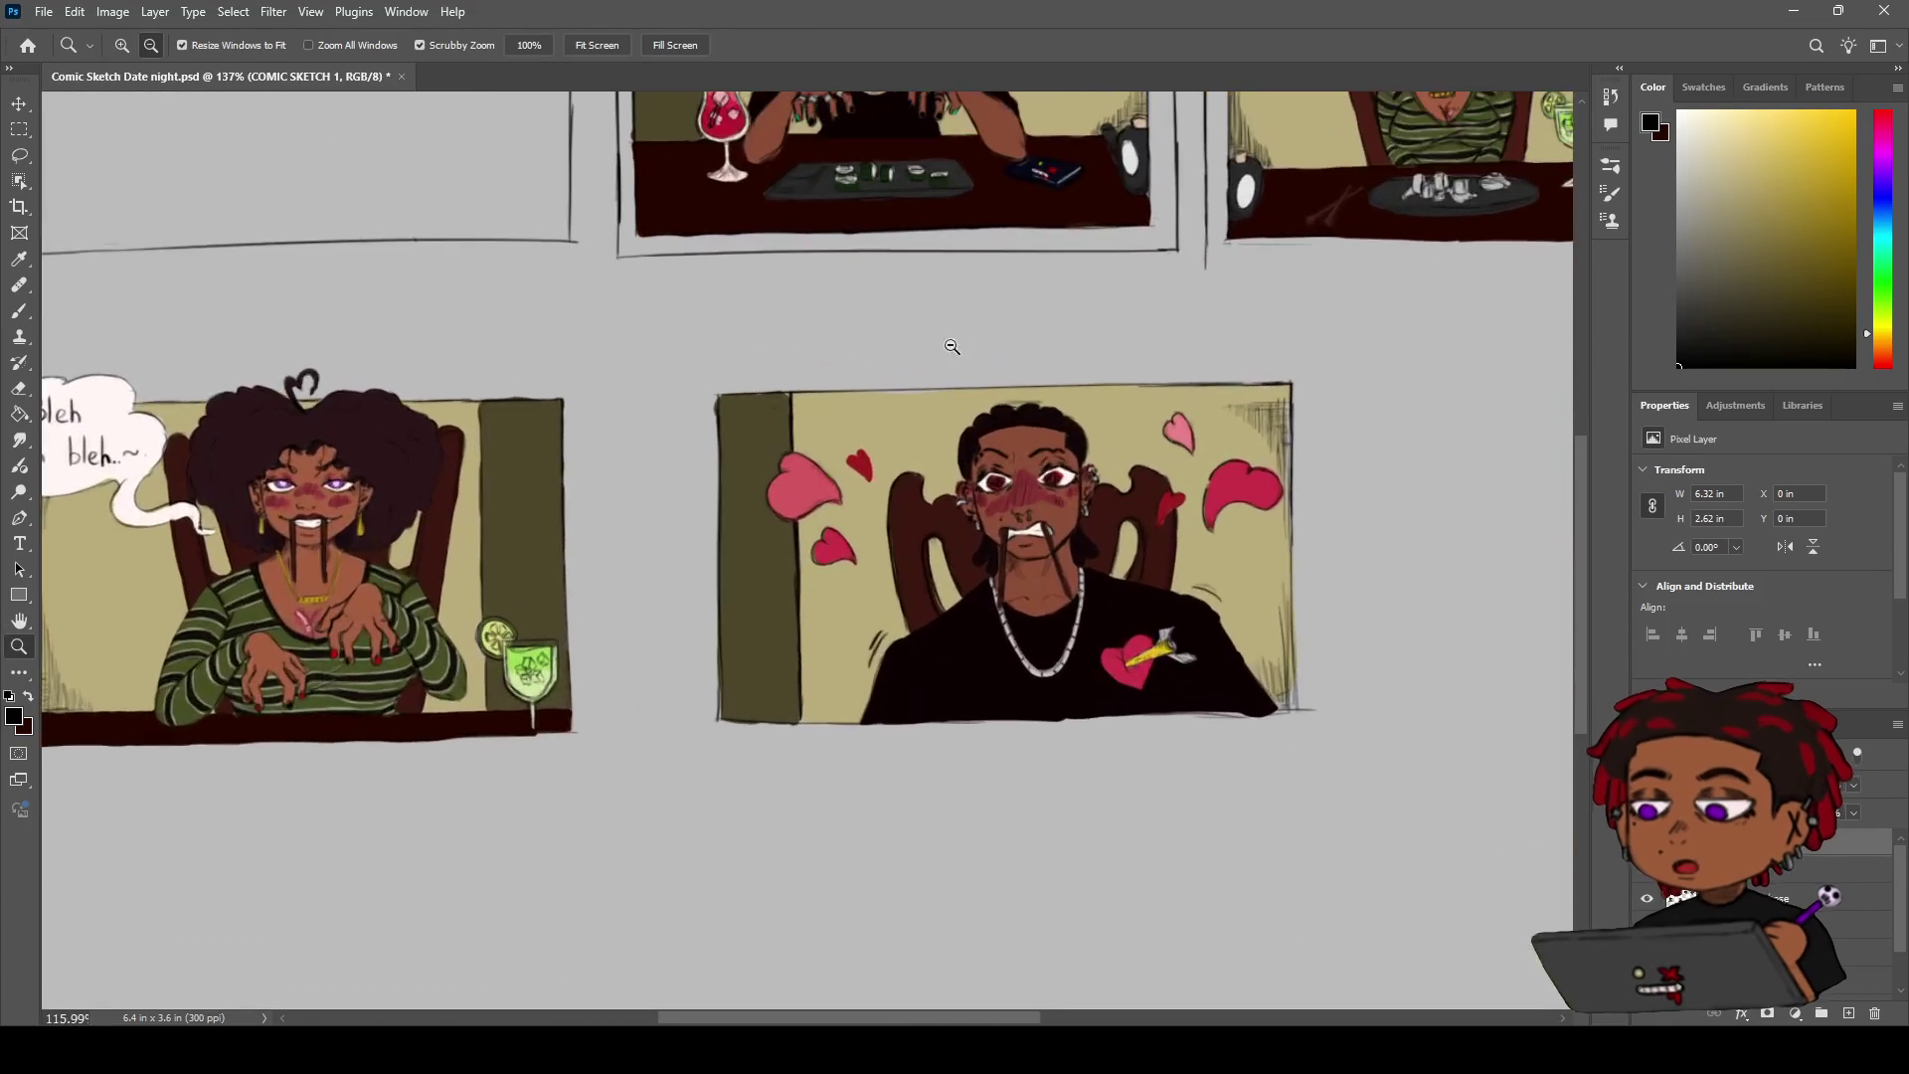
{"action": "key", "text": "h"}
{"action": "scroll", "coordinate": [1010, 328], "scroll_direction": "right", "scroll_amount": 3}
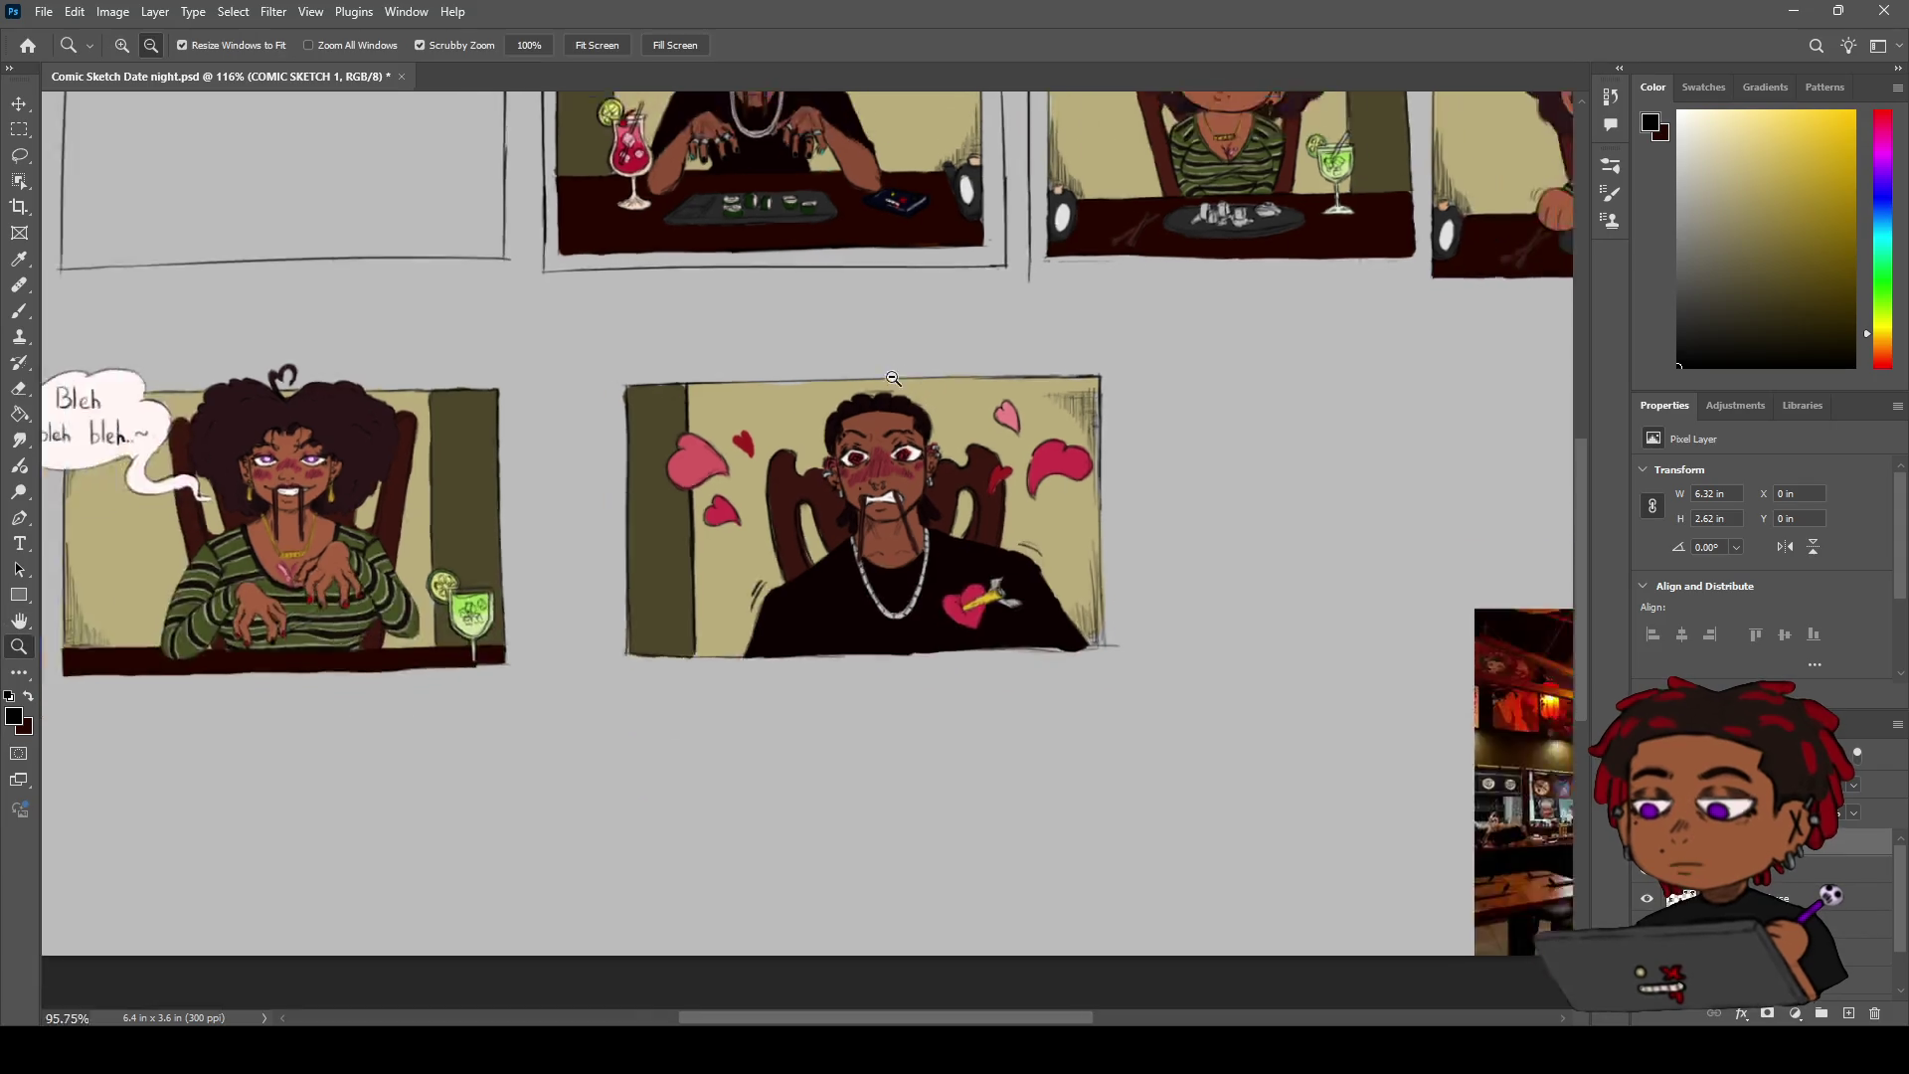
{"action": "left_click_drag", "start_coordinate": [892, 379], "coordinate": [945, 381]}
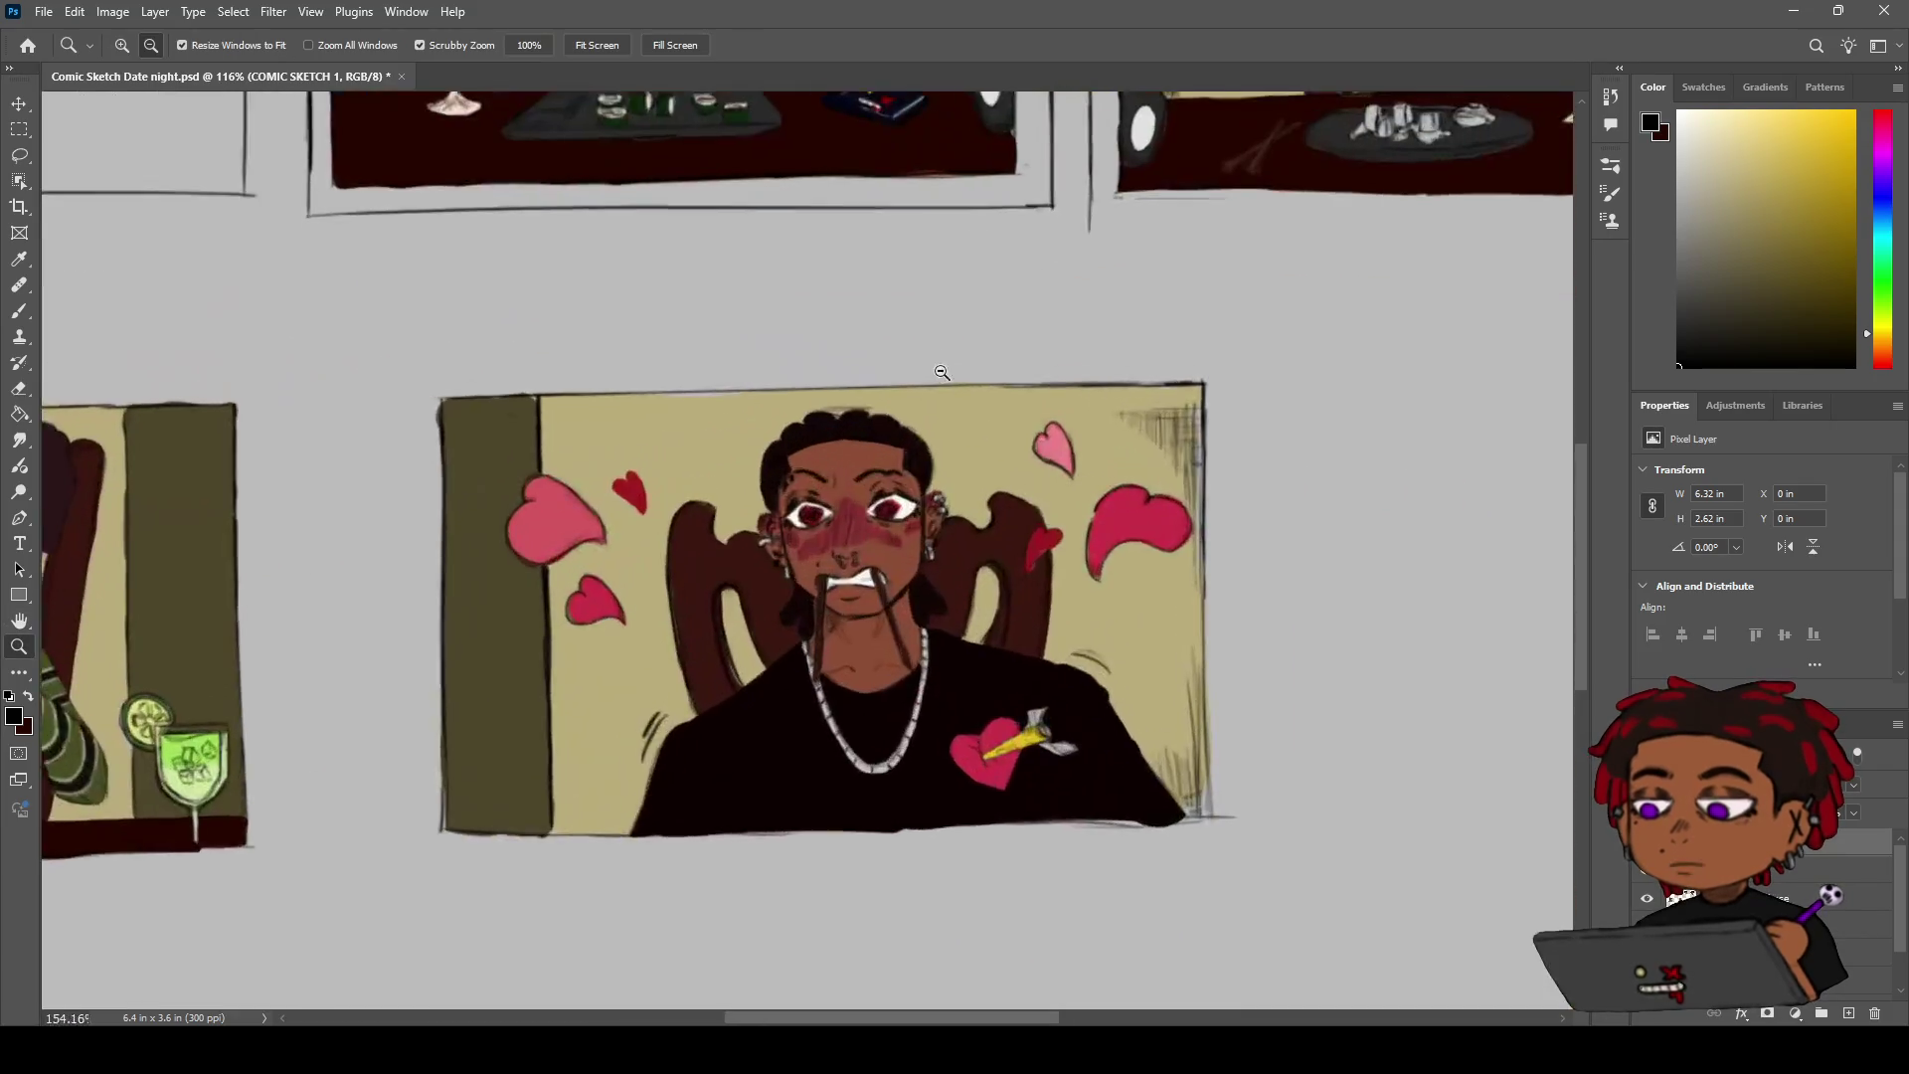
{"action": "left_click_drag", "start_coordinate": [981, 464], "coordinate": [840, 358]}
{"action": "key", "text": "z"}
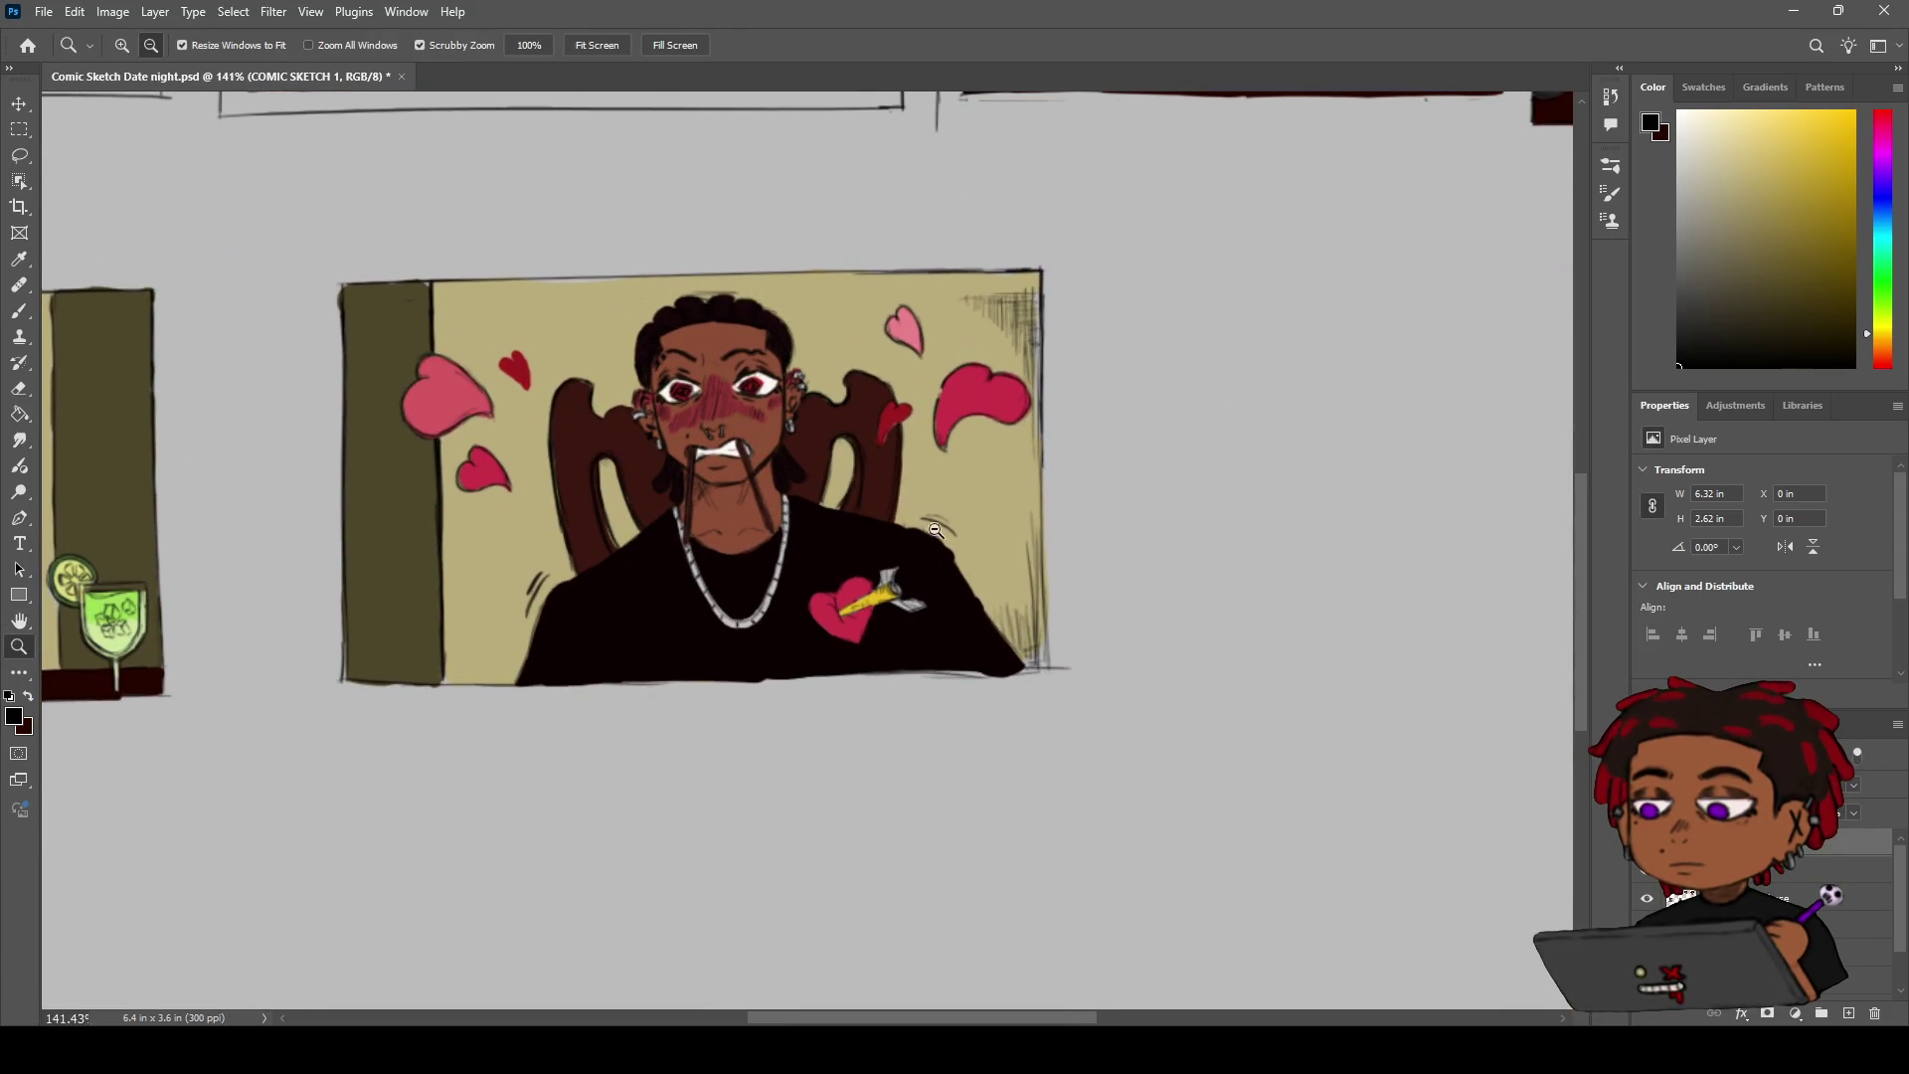
{"action": "left_click", "coordinate": [877, 463], "text": "alt"}
{"action": "left_click_drag", "start_coordinate": [876, 463], "coordinate": [924, 448]}
{"action": "key", "text": "h"}
{"action": "mouse_move", "coordinate": [597, 99]}
{"action": "left_mouse_down"}
{"action": "mouse_move", "coordinate": [726, 351]}
{"action": "mouse_move", "coordinate": [699, 382]}
{"action": "left_mouse_up"}
{"action": "key", "text": "e"}
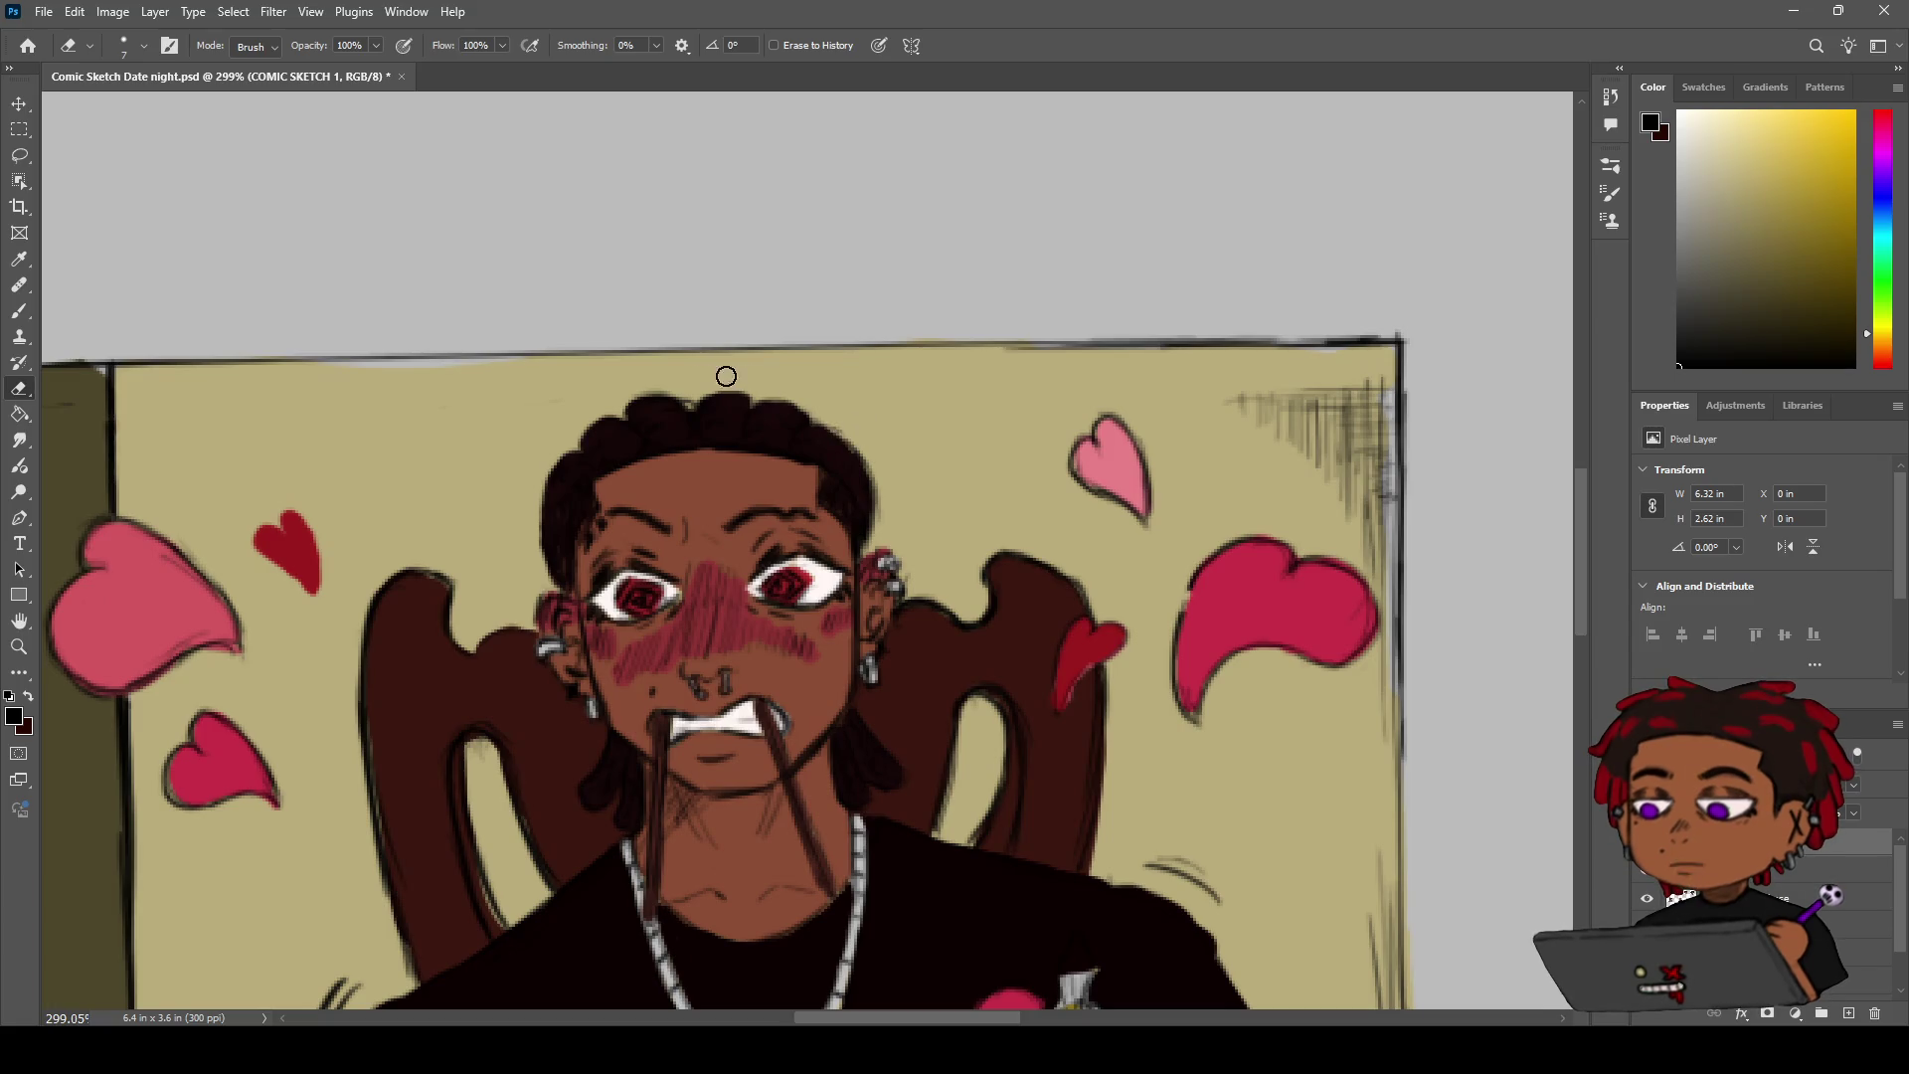
{"action": "key", "text": "z"}
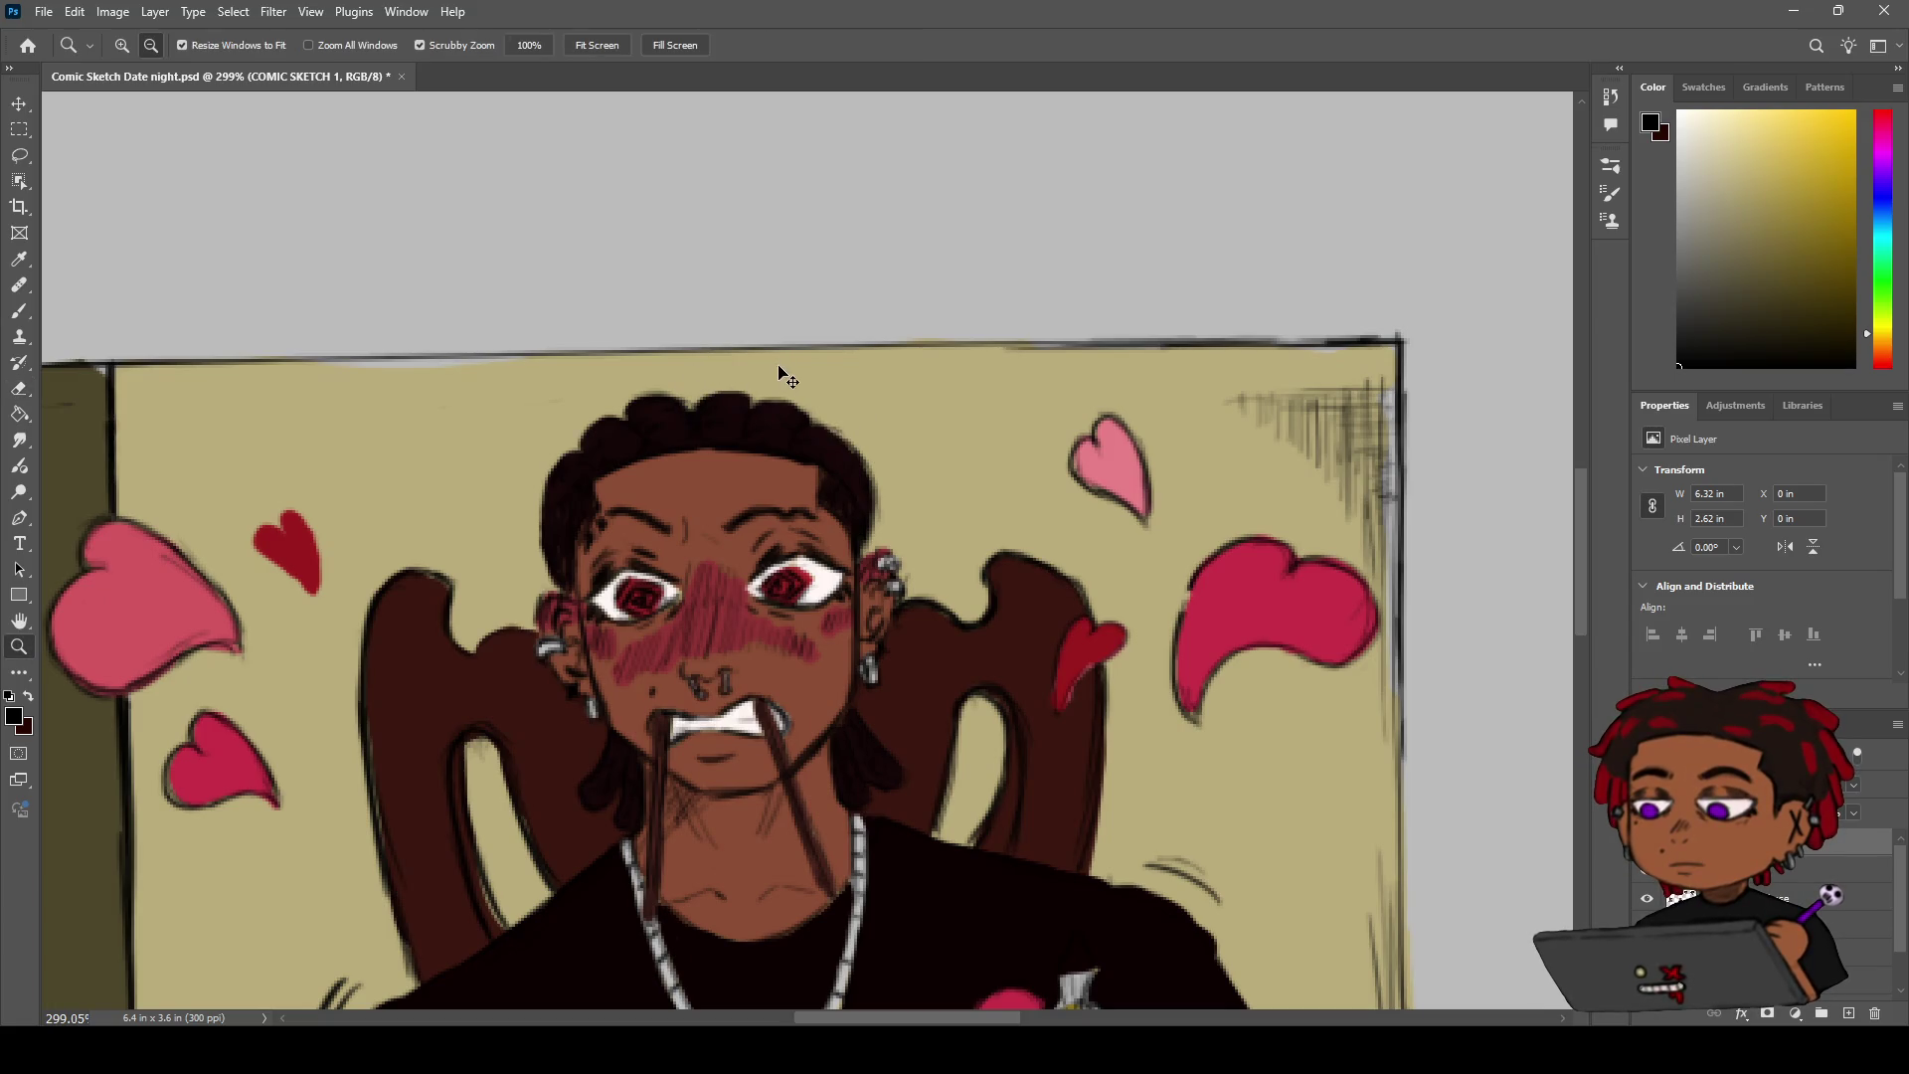
{"action": "key", "text": "e"}
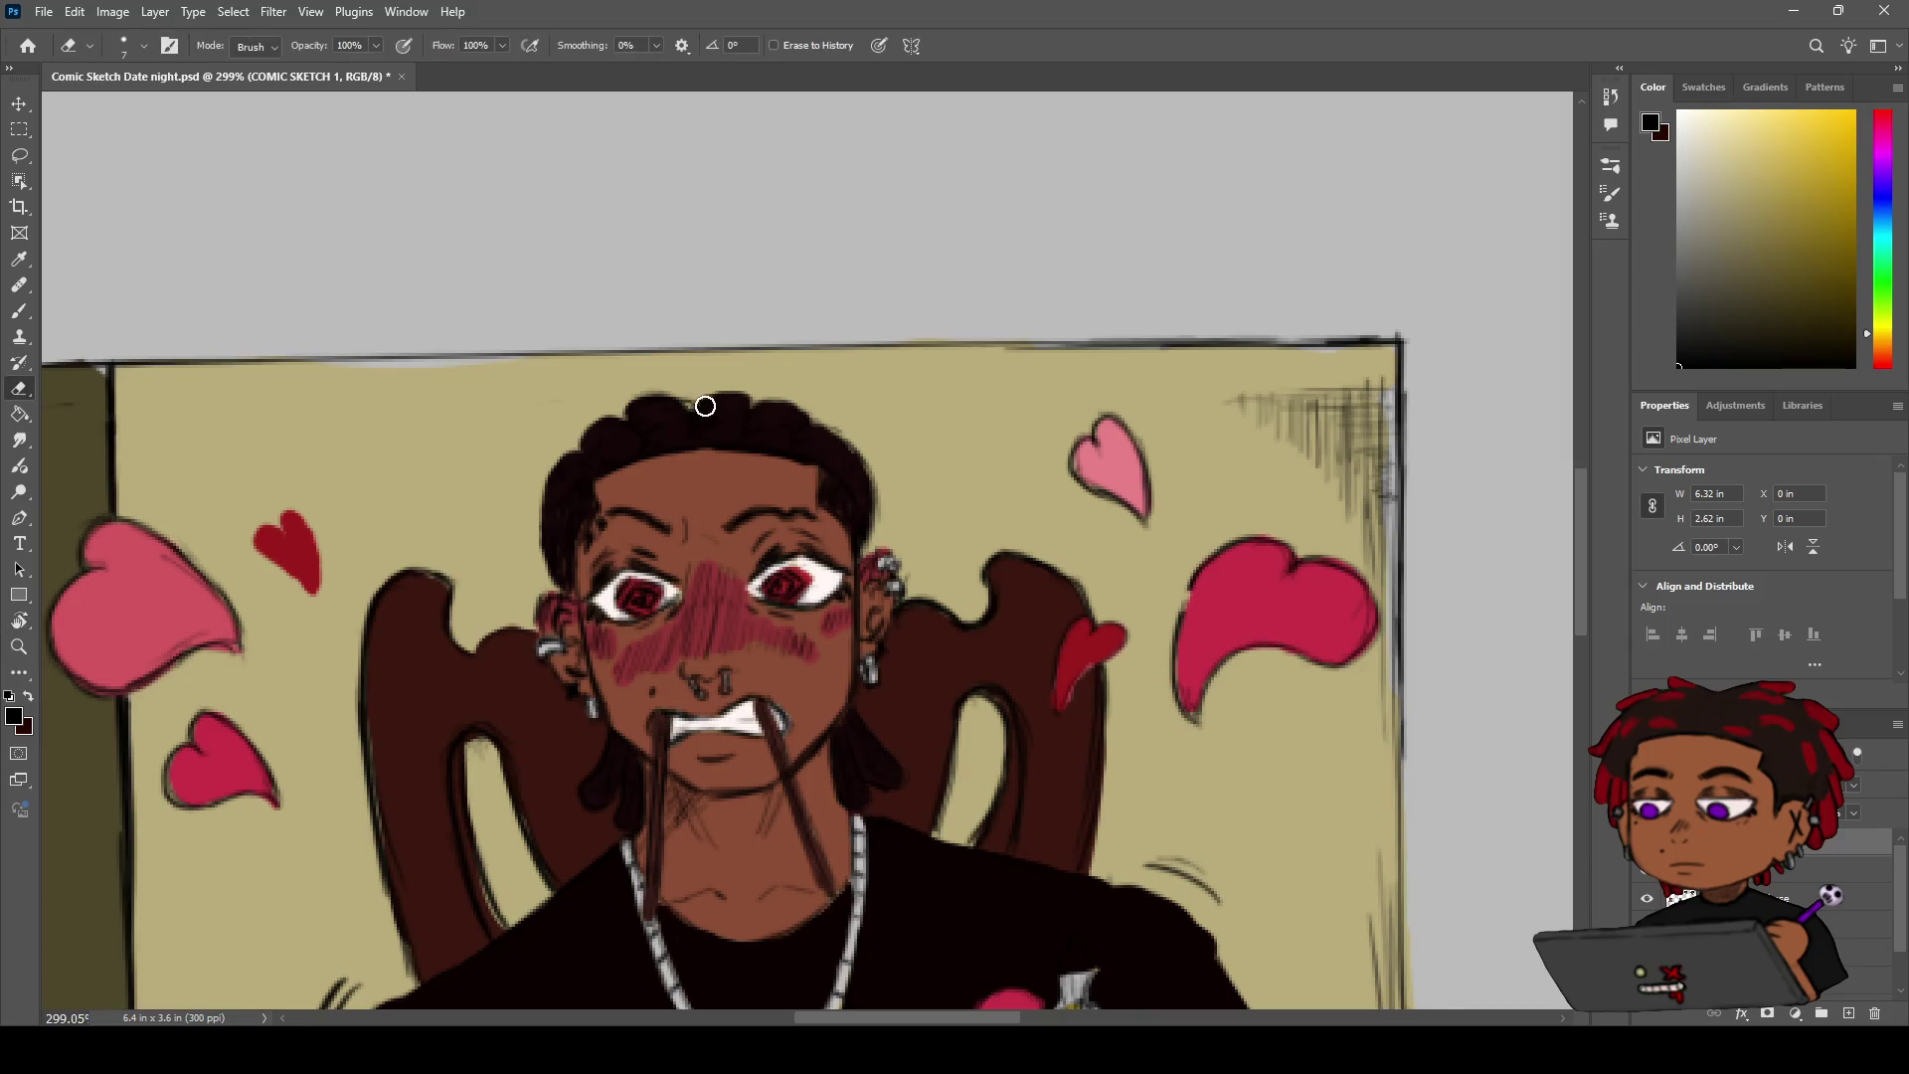
{"action": "key", "text": "z"}
{"action": "scroll", "coordinate": [719, 368], "scroll_direction": "down", "scroll_amount": 3}
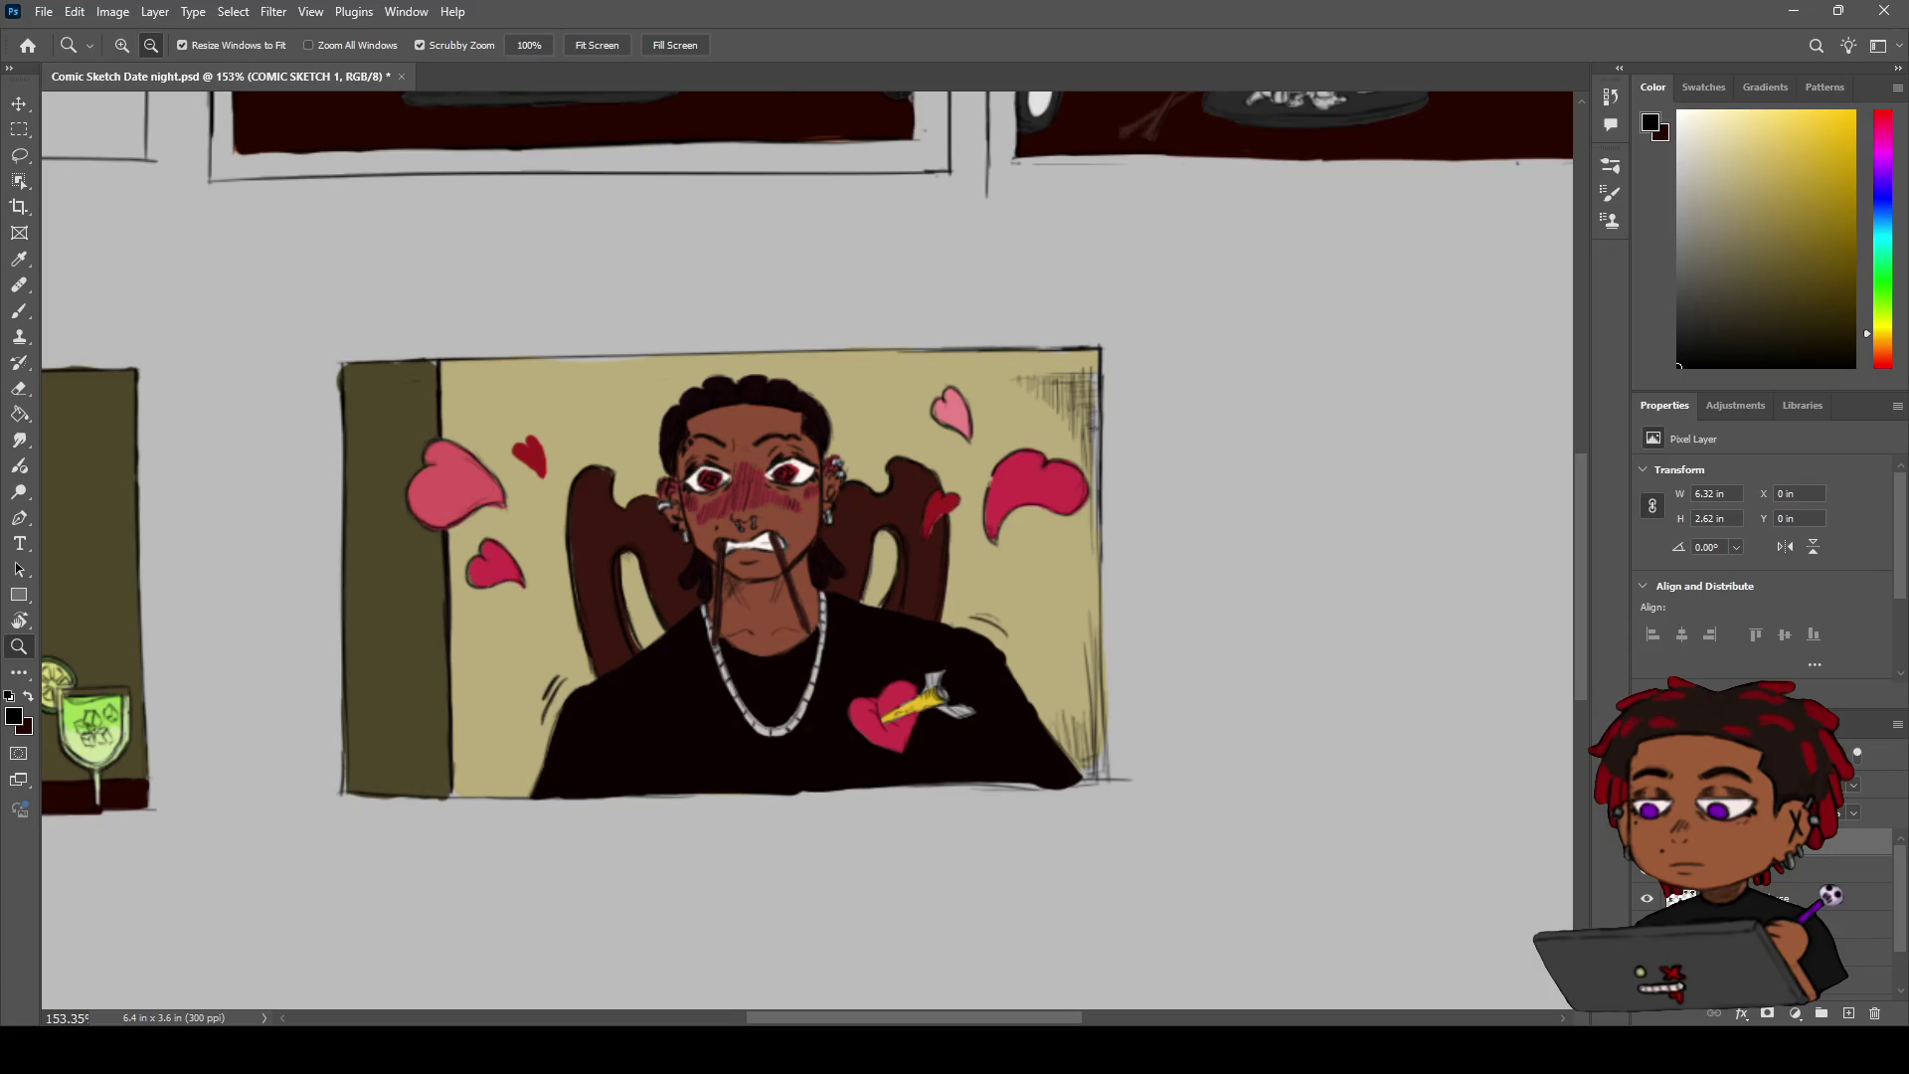
{"action": "key", "text": "h"}
{"action": "mouse_move", "coordinate": [916, 484]}
{"action": "left_mouse_down"}
{"action": "mouse_move", "coordinate": [1143, 439]}
{"action": "mouse_move", "coordinate": [1175, 457]}
{"action": "left_mouse_up"}
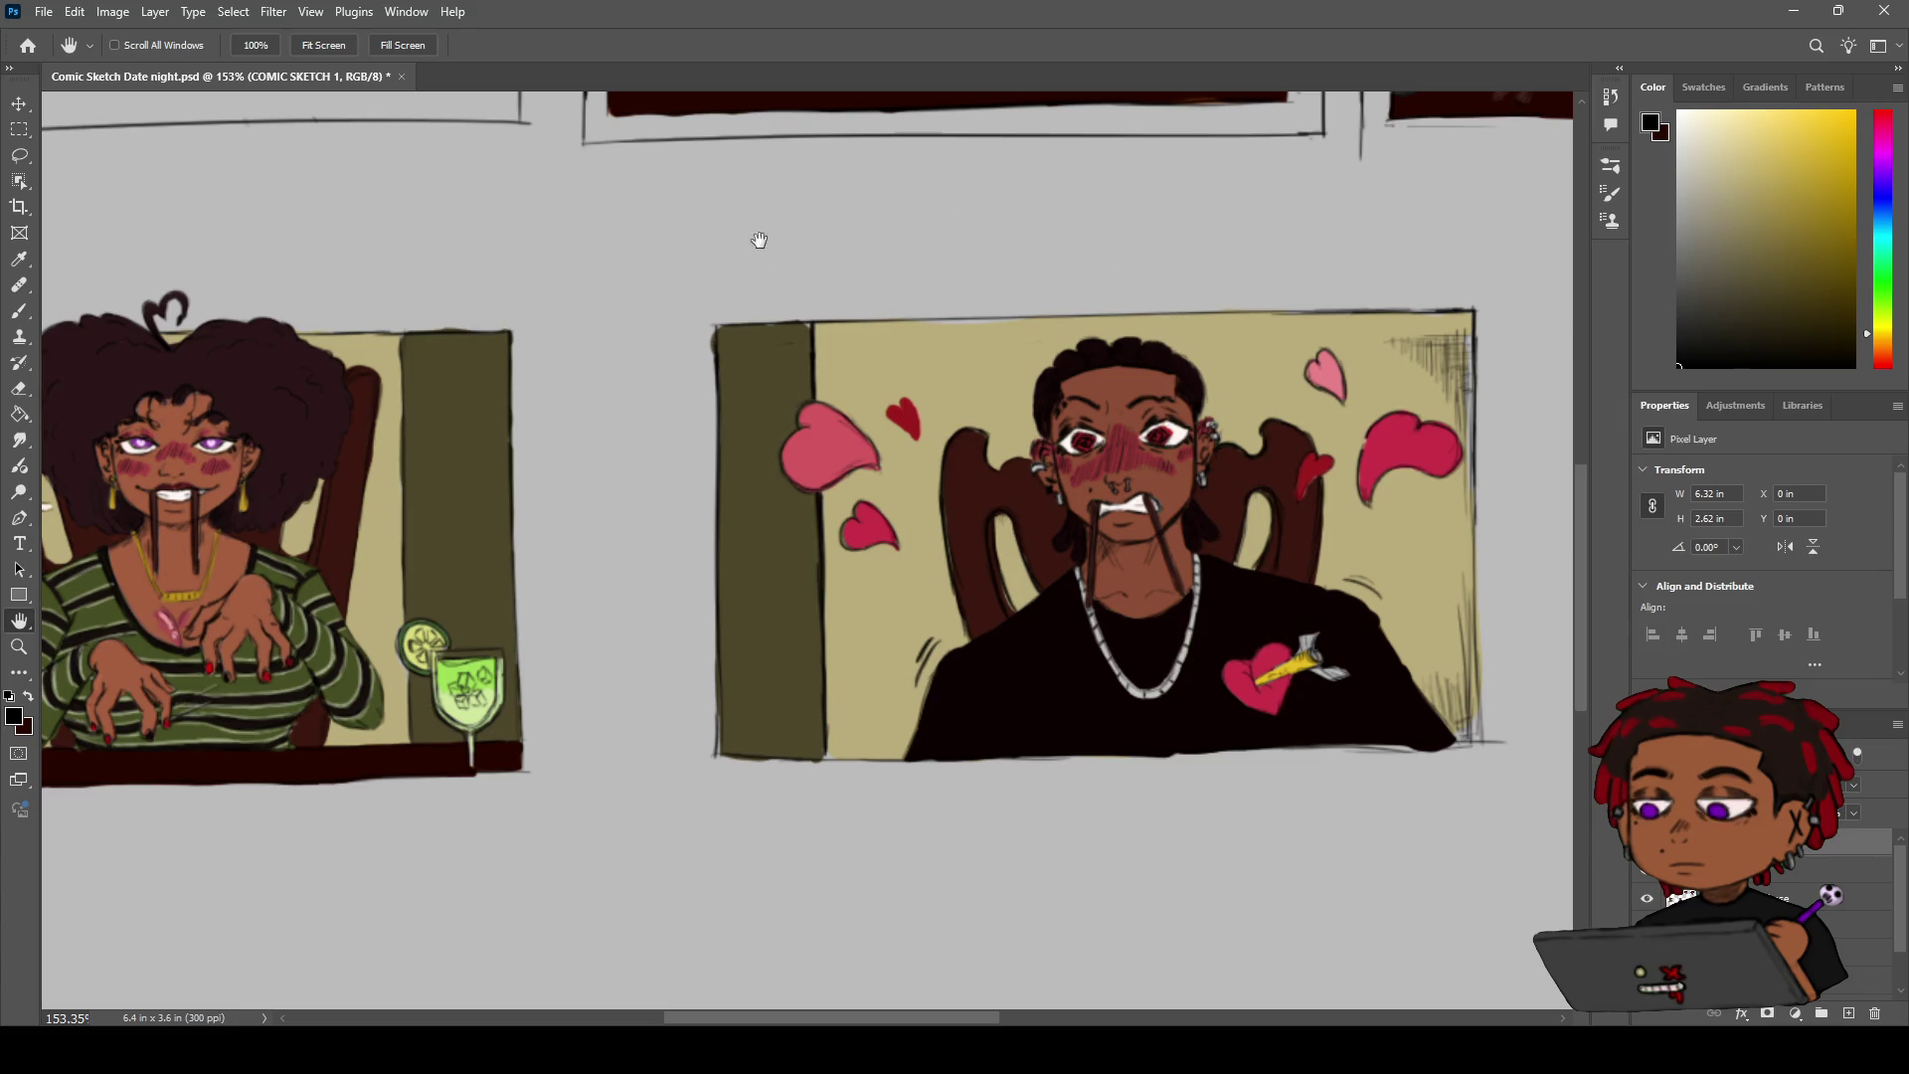
Try stroking a line down the panel's right border, undoing both attempts
{"action": "key", "text": "b"}
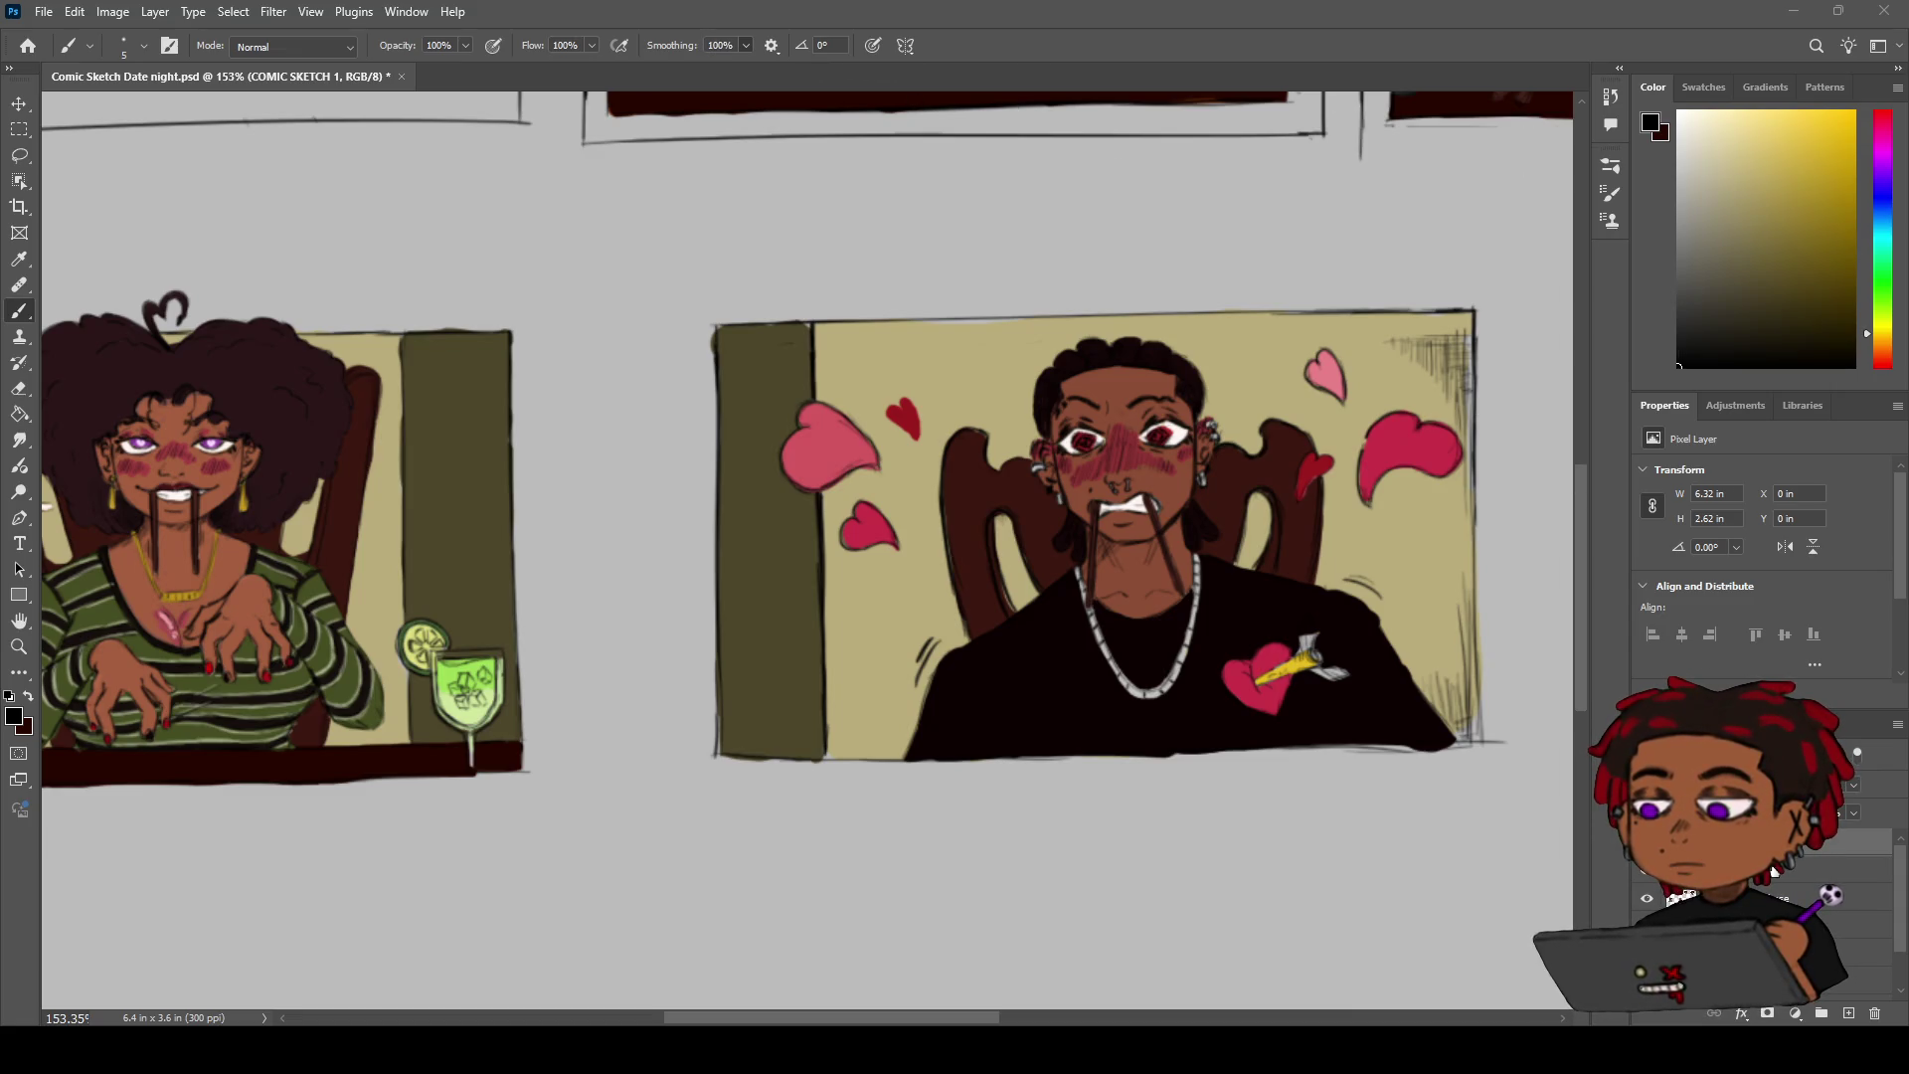
{"action": "left_click_drag", "start_coordinate": [1471, 350], "coordinate": [1097, 321]}
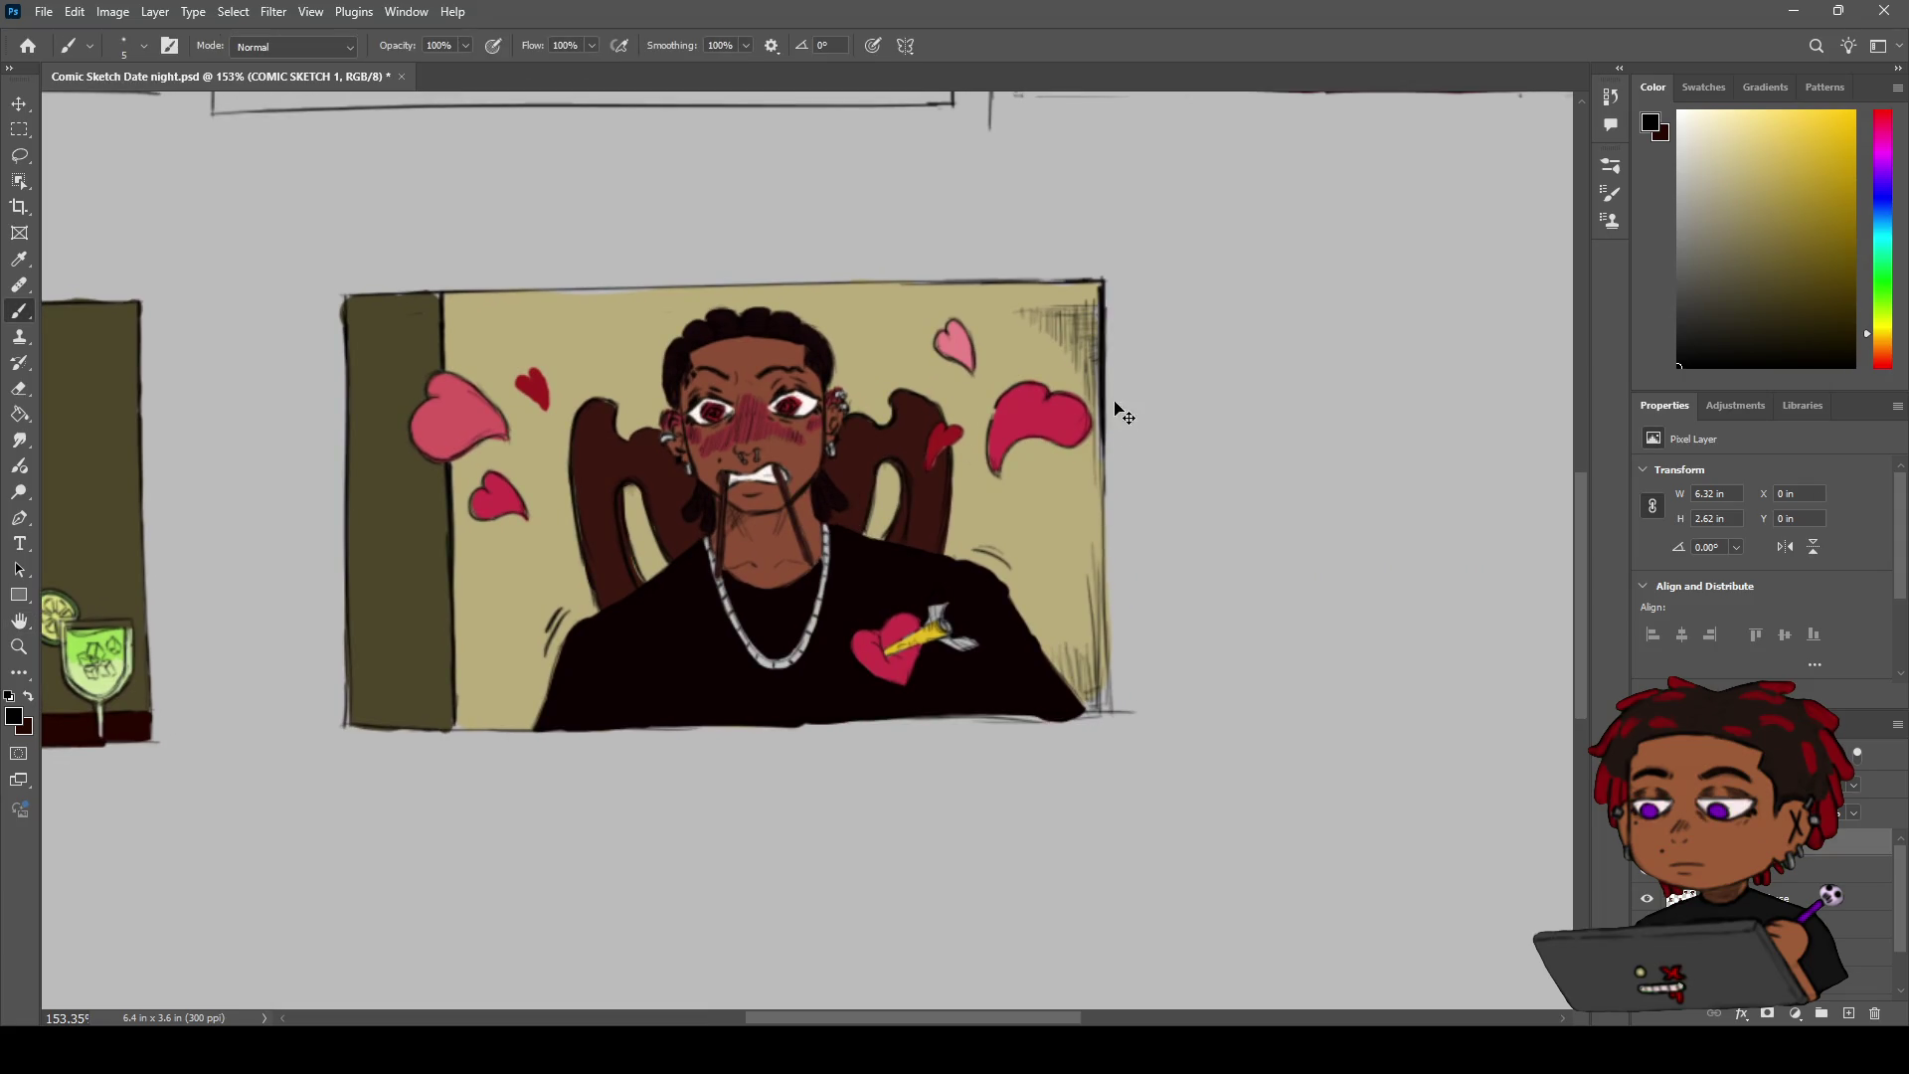
{"action": "left_click_drag", "start_coordinate": [1108, 298], "coordinate": [1105, 665]}
{"action": "key", "text": "ctrl+z"}
{"action": "left_click_drag", "start_coordinate": [1103, 279], "coordinate": [1104, 709]}
{"action": "key", "text": "ctrl+z"}
Ink the right border of the man's panel and trim stray ends at the bottom-right corner
{"action": "key", "text": "h"}
{"action": "left_click_drag", "start_coordinate": [1103, 557], "coordinate": [917, 532]}
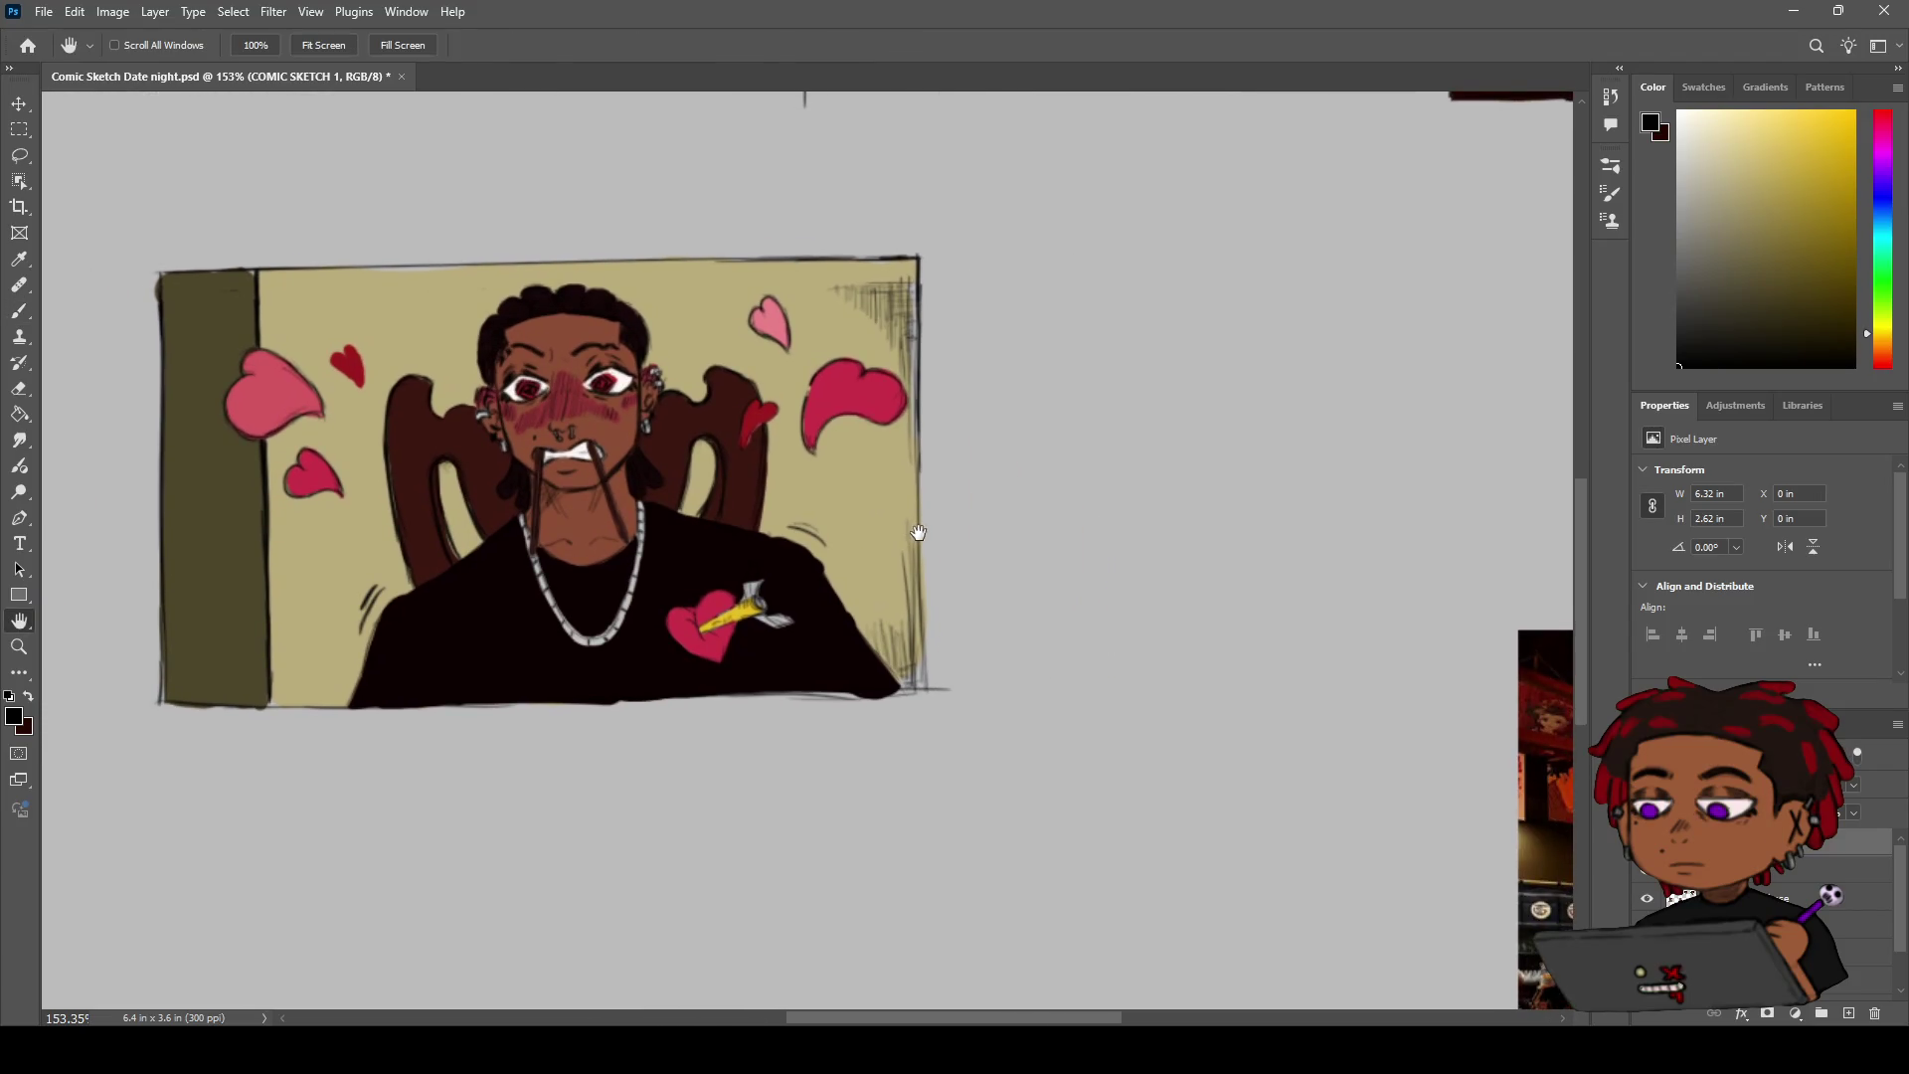
{"action": "key", "text": "b"}
{"action": "left_click_drag", "start_coordinate": [918, 353], "coordinate": [926, 680]}
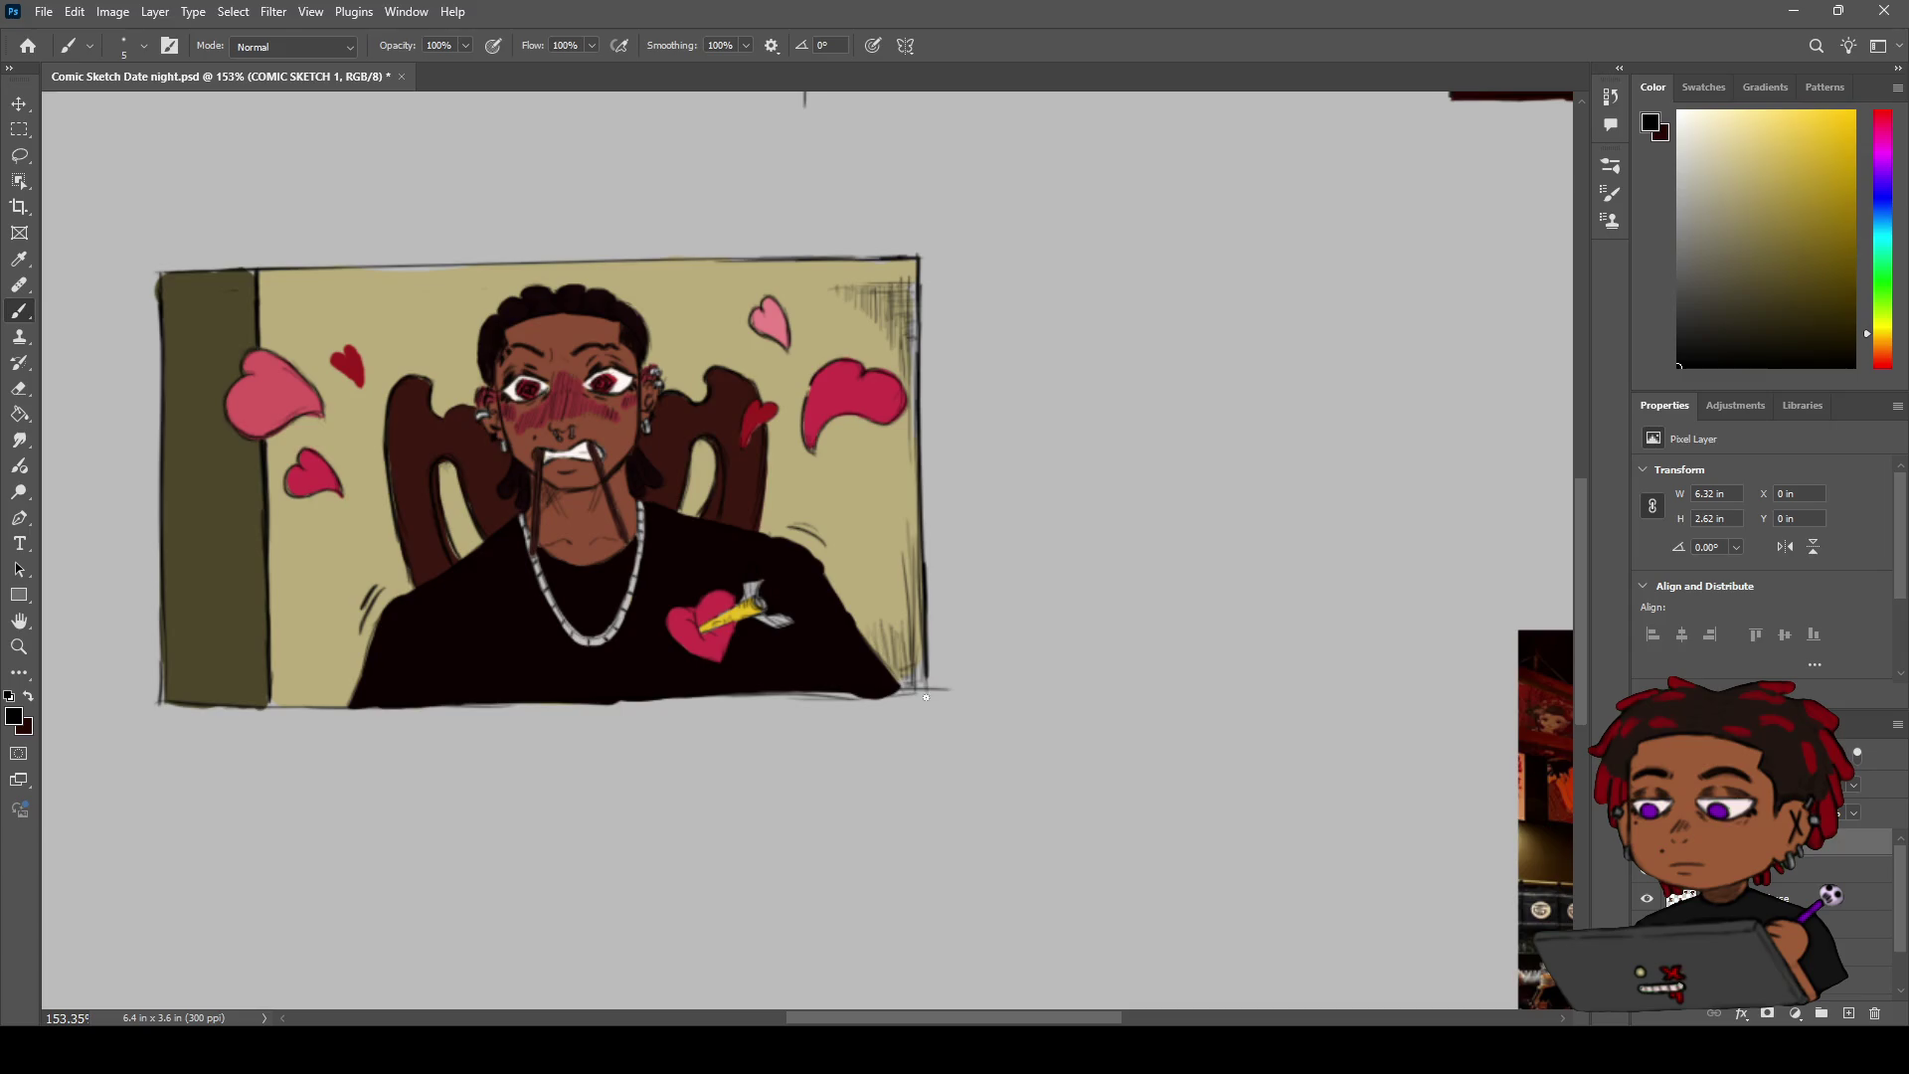
{"action": "key", "text": "e"}
{"action": "left_click_drag", "start_coordinate": [936, 702], "coordinate": [942, 696]}
{"action": "mouse_move", "coordinate": [967, 586]}
{"action": "left_mouse_down"}
{"action": "mouse_move", "coordinate": [1259, 488]}
{"action": "mouse_move", "coordinate": [1116, 597]}
{"action": "mouse_move", "coordinate": [892, 226]}
{"action": "mouse_move", "coordinate": [975, 338]}
{"action": "left_mouse_up"}
{"action": "key", "text": "r"}
Extend the panel's border line downward in two brush strokes
{"action": "key", "text": "z"}
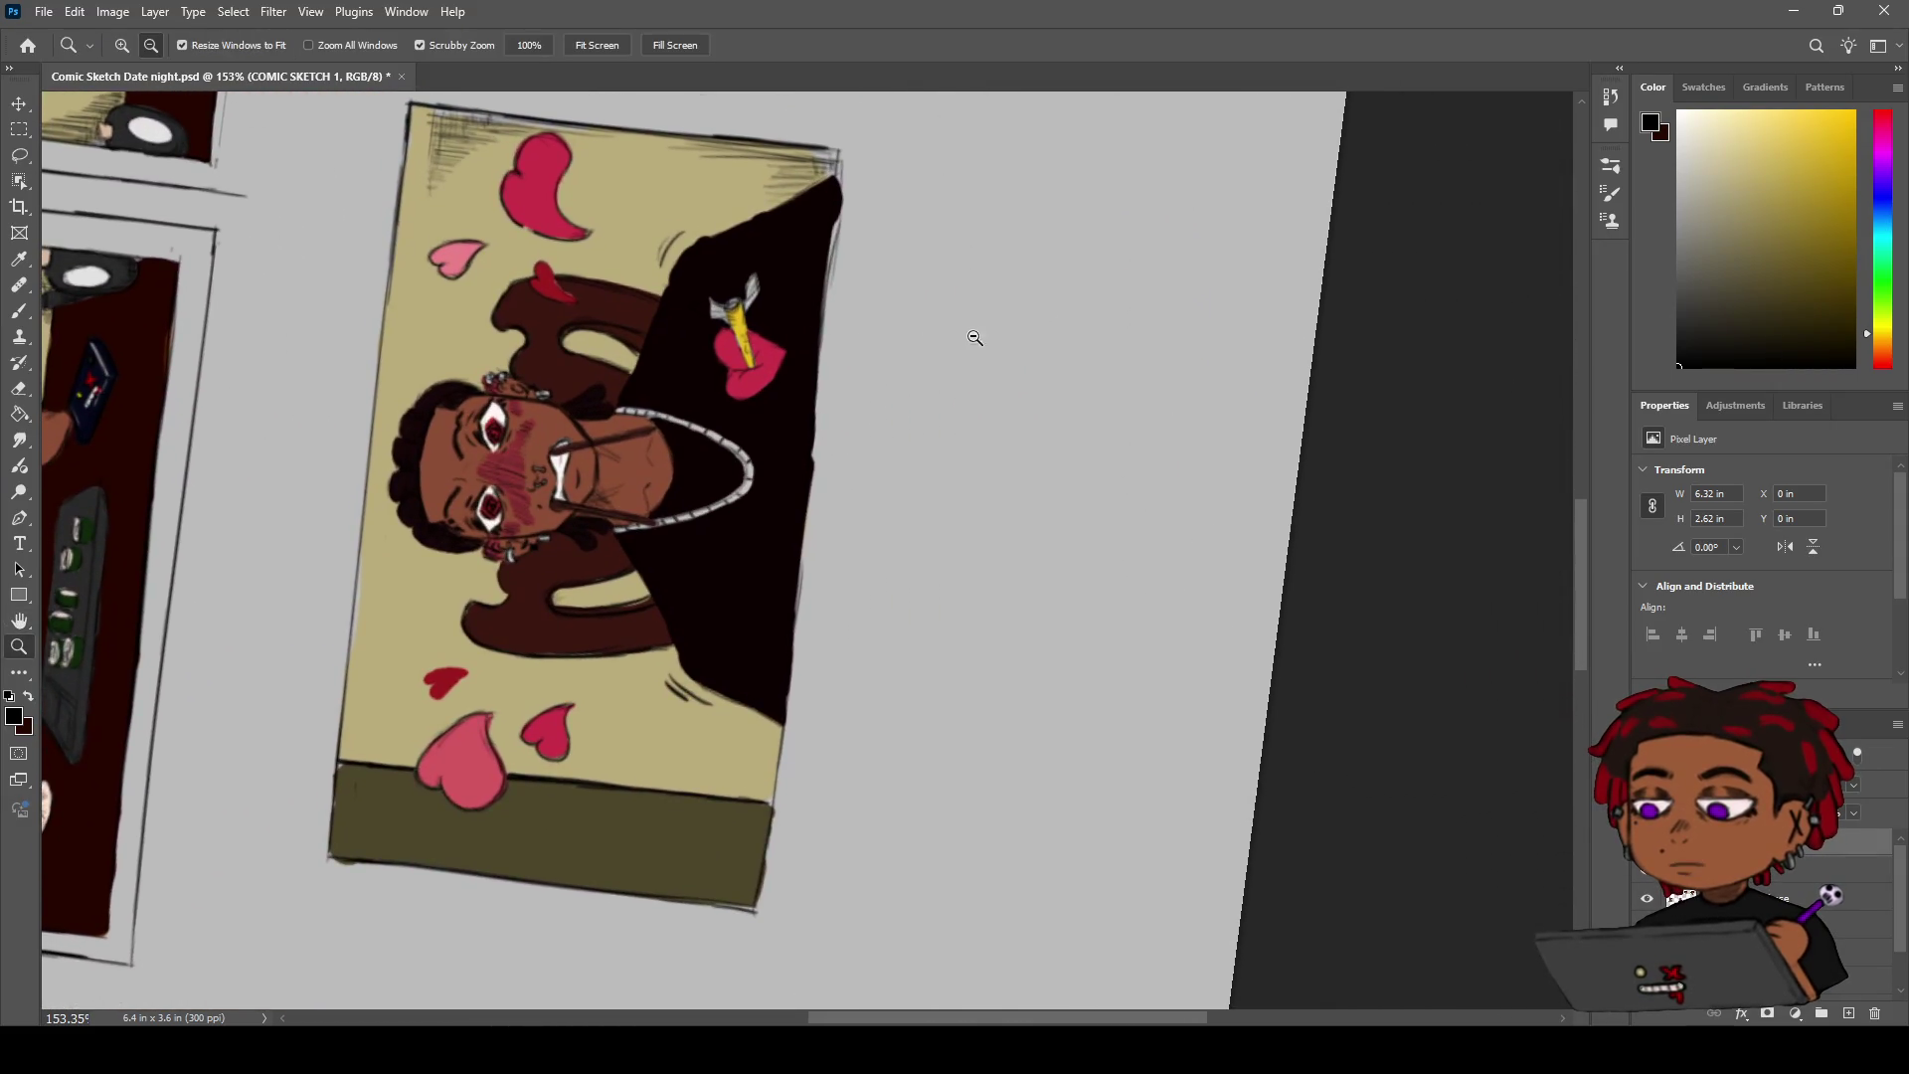
{"action": "key", "text": "b"}
{"action": "left_click_drag", "start_coordinate": [841, 159], "coordinate": [792, 691]}
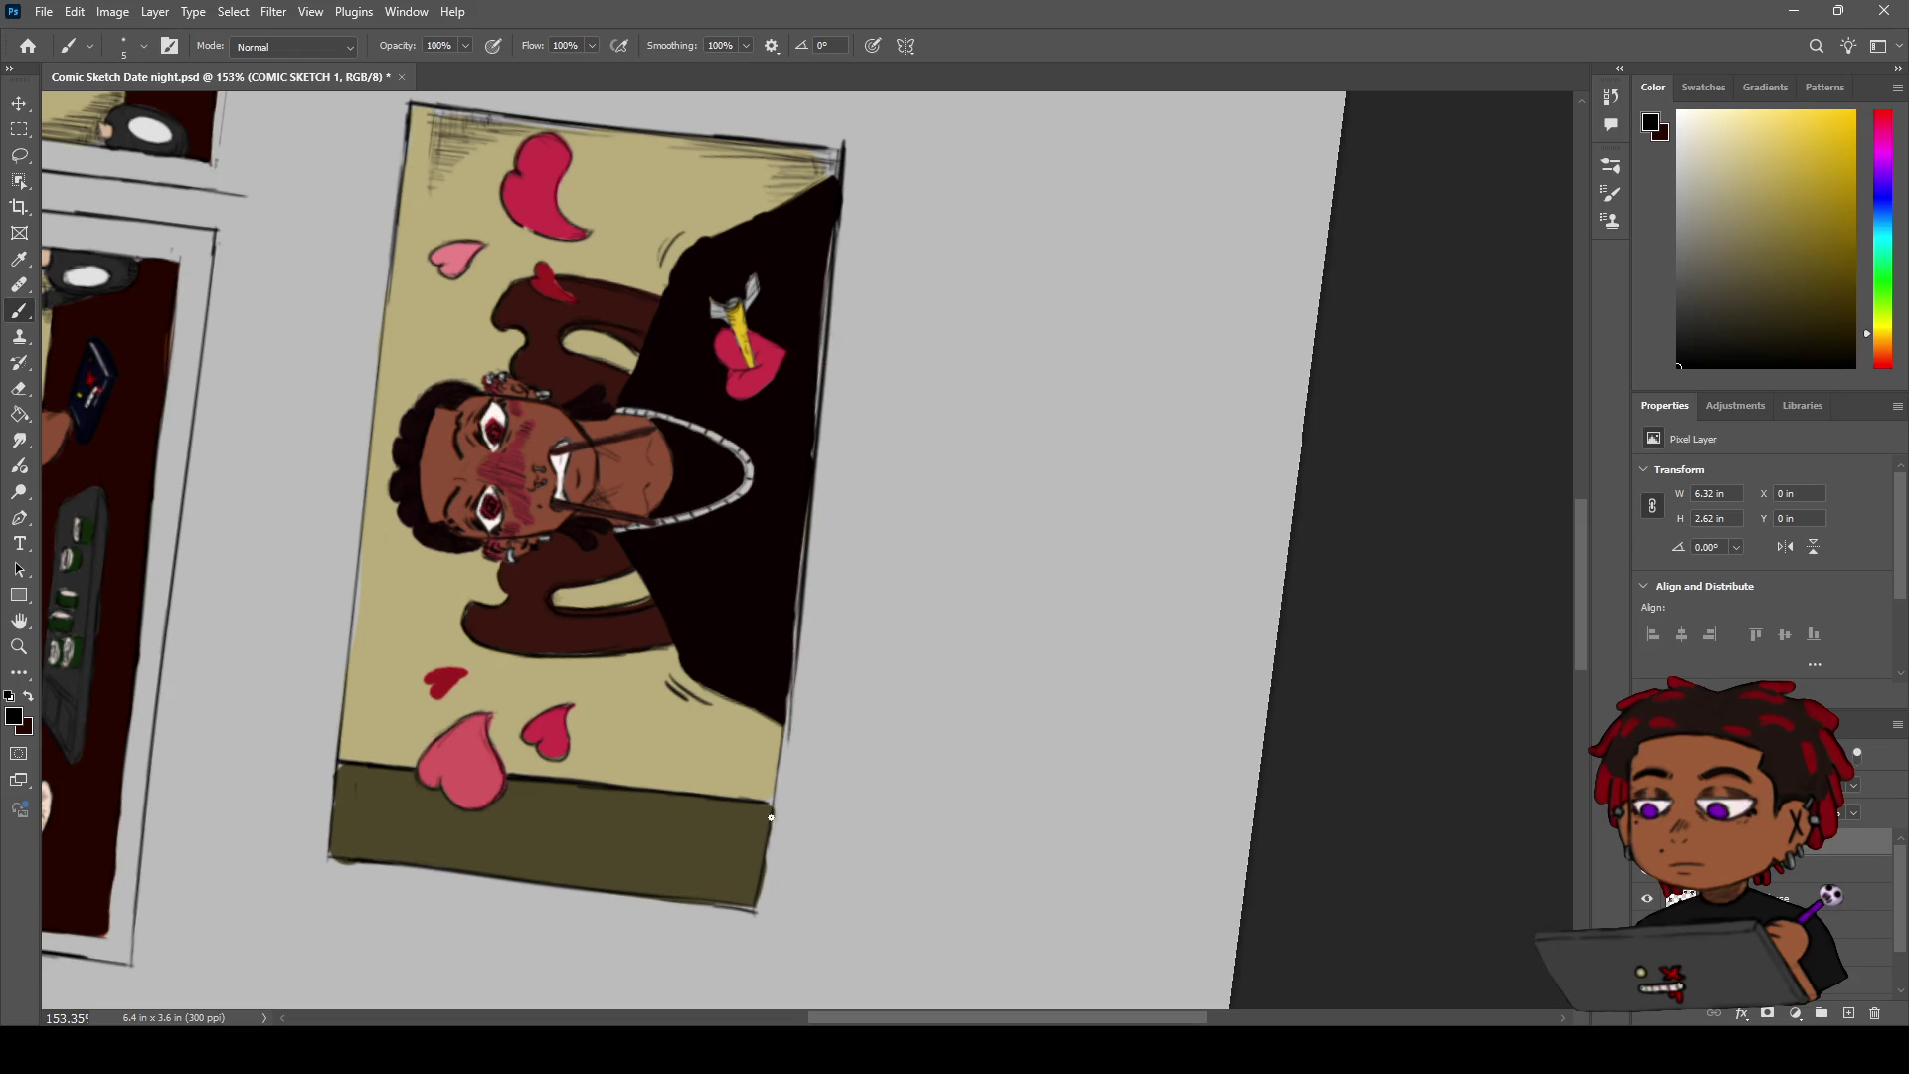
{"action": "left_click_drag", "start_coordinate": [795, 696], "coordinate": [770, 865]}
Rotate the canvas back upright and zoom out to see the neighbouring panels
{"action": "key", "text": "r"}
{"action": "mouse_move", "coordinate": [971, 374]}
{"action": "left_mouse_down"}
{"action": "mouse_move", "coordinate": [987, 699]}
{"action": "mouse_move", "coordinate": [1024, 686]}
{"action": "left_mouse_up"}
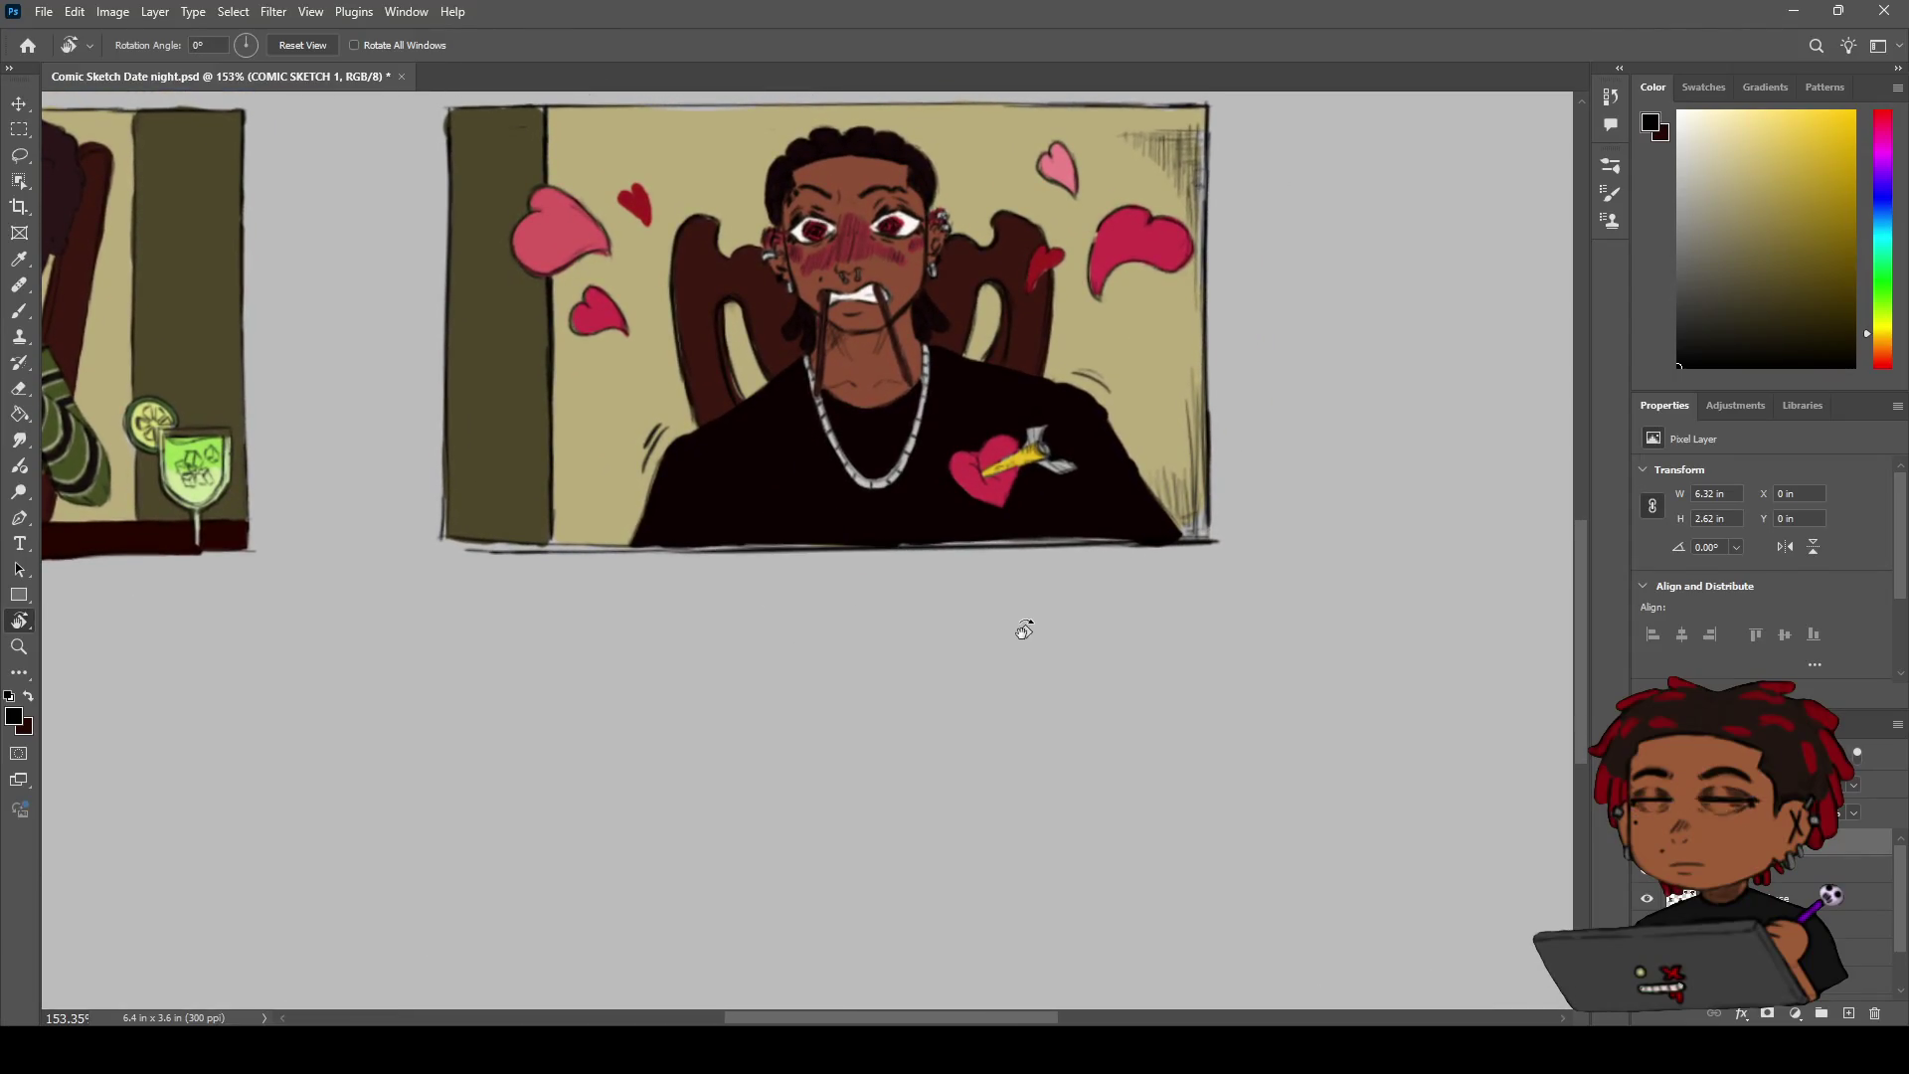
{"action": "key", "text": "z"}
{"action": "mouse_move", "coordinate": [1060, 584]}
{"action": "left_mouse_down"}
{"action": "mouse_move", "coordinate": [1001, 595]}
{"action": "mouse_move", "coordinate": [1094, 564]}
{"action": "mouse_move", "coordinate": [1101, 535]}
{"action": "mouse_move", "coordinate": [1008, 559]}
{"action": "mouse_move", "coordinate": [1040, 430]}
{"action": "mouse_move", "coordinate": [635, 563]}
{"action": "mouse_move", "coordinate": [866, 512]}
{"action": "mouse_move", "coordinate": [603, 701]}
{"action": "left_mouse_up"}
{"action": "key", "text": "r"}
{"action": "key", "text": "z"}
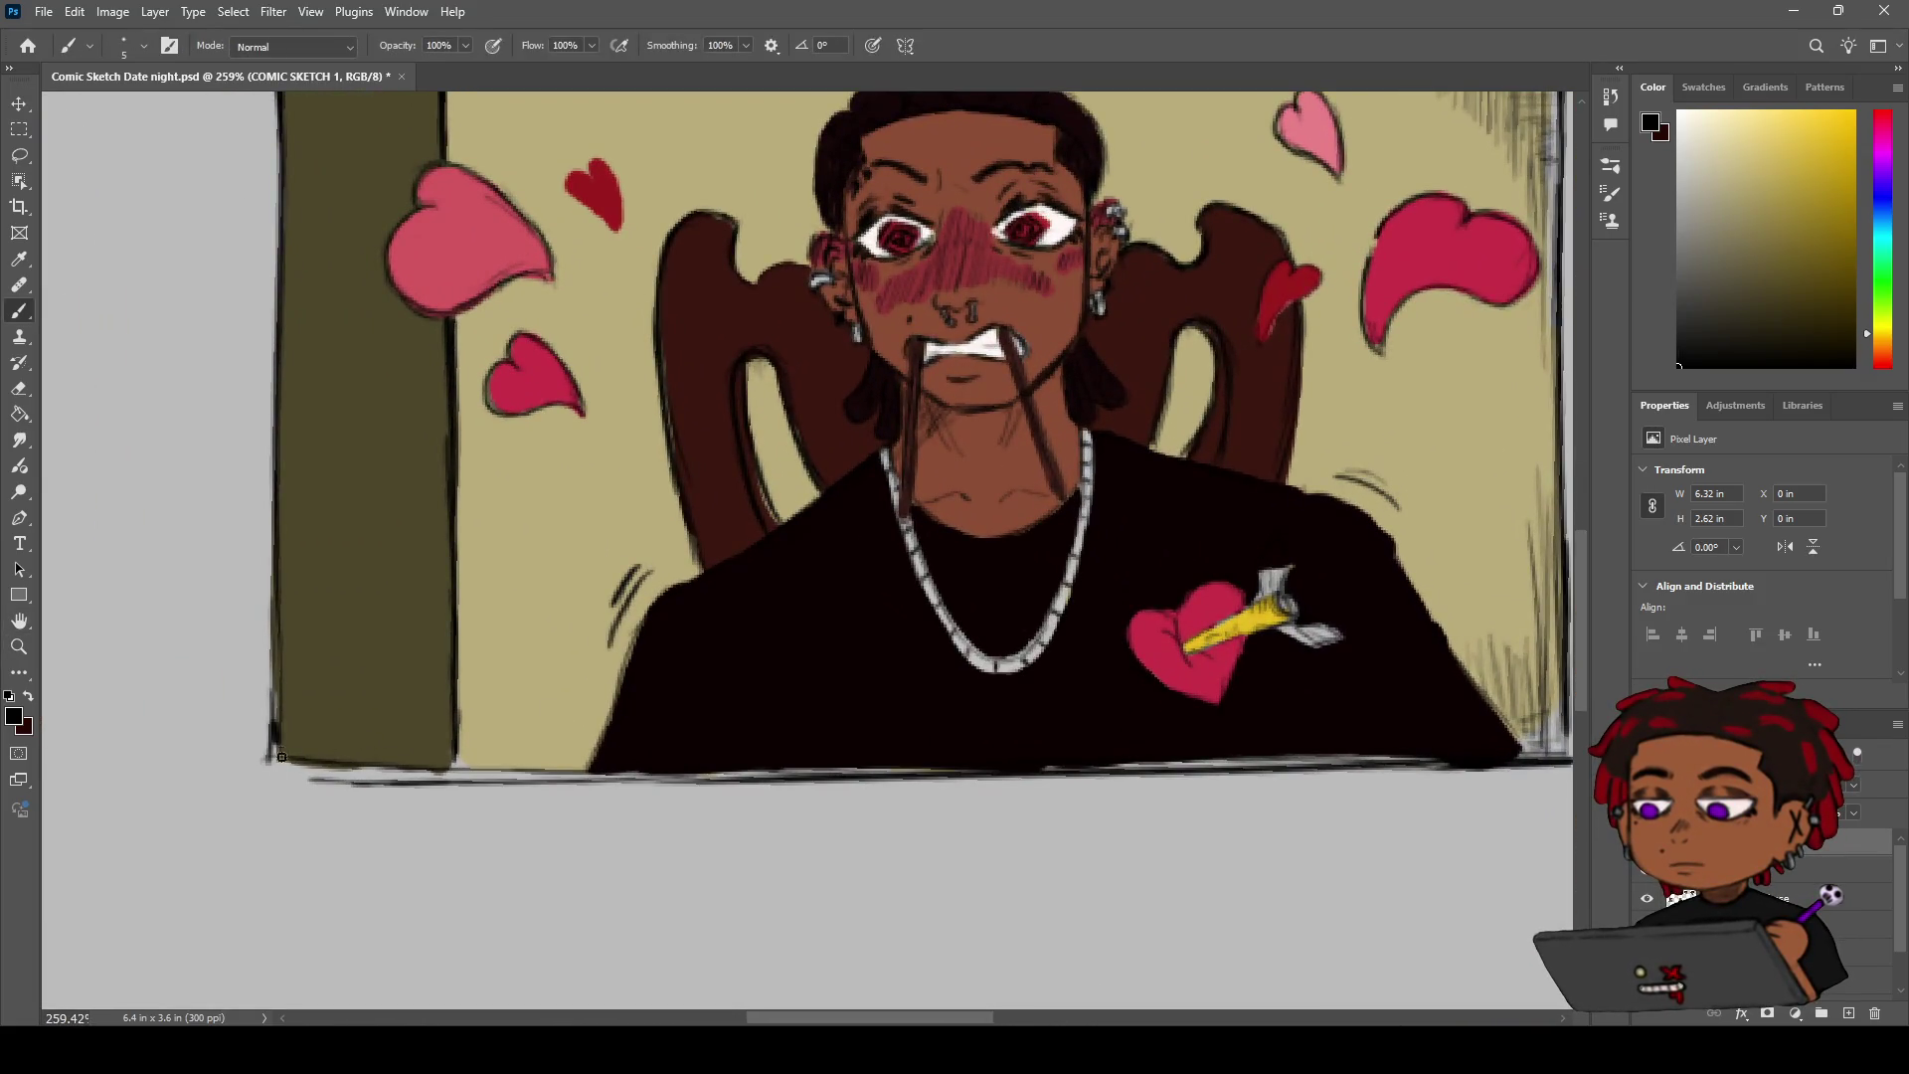
Undo the door left-edge strokes and erase the stroke tail below the bottom-left corner
{"action": "left_click_drag", "start_coordinate": [271, 688], "coordinate": [268, 762]}
{"action": "key", "text": "ctrl+z"}
{"action": "key", "text": "ctrl+z"}
{"action": "mouse_move", "coordinate": [282, 641]}
{"action": "left_mouse_down"}
{"action": "mouse_move", "coordinate": [271, 800]}
{"action": "mouse_move", "coordinate": [747, 768]}
{"action": "left_mouse_up"}
{"action": "key", "text": "ctrl+z"}
{"action": "key", "text": "ctrl+z"}
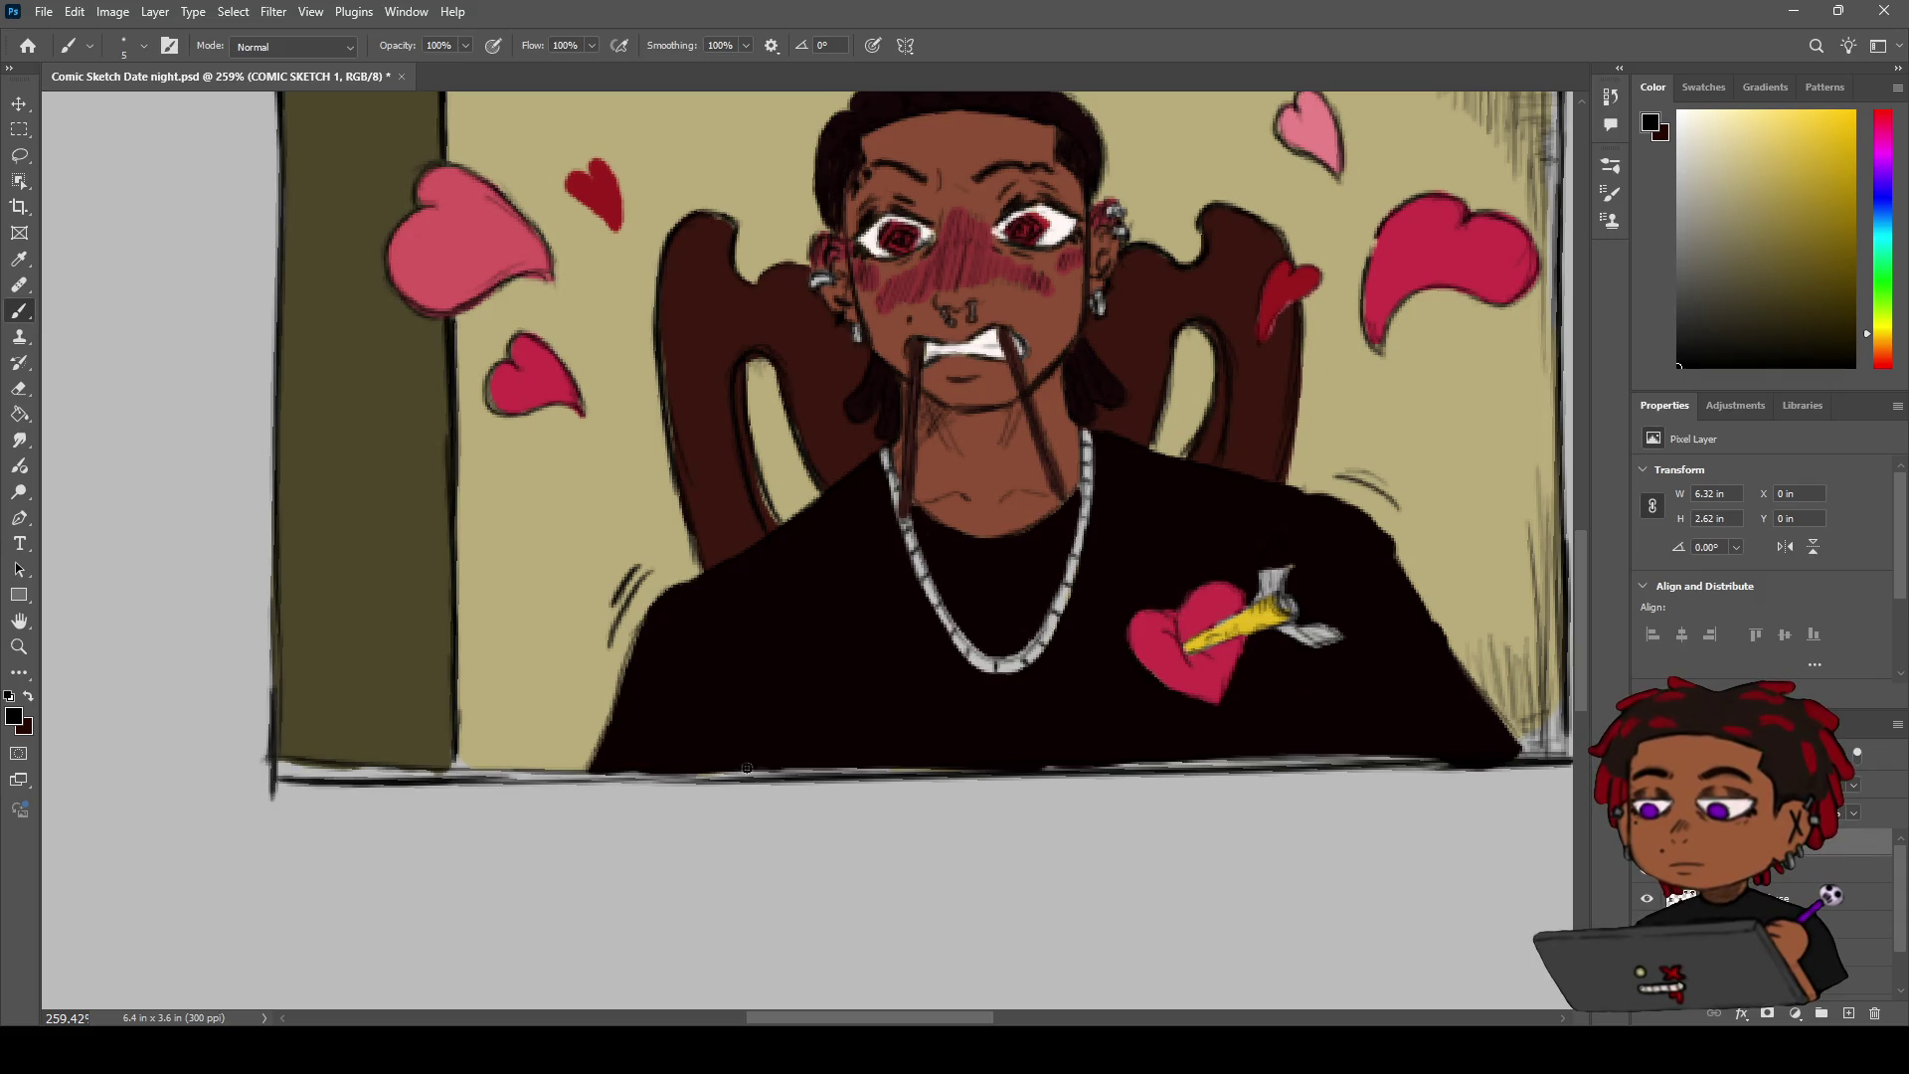
{"action": "key", "text": "e"}
{"action": "left_click_drag", "start_coordinate": [271, 801], "coordinate": [294, 758]}
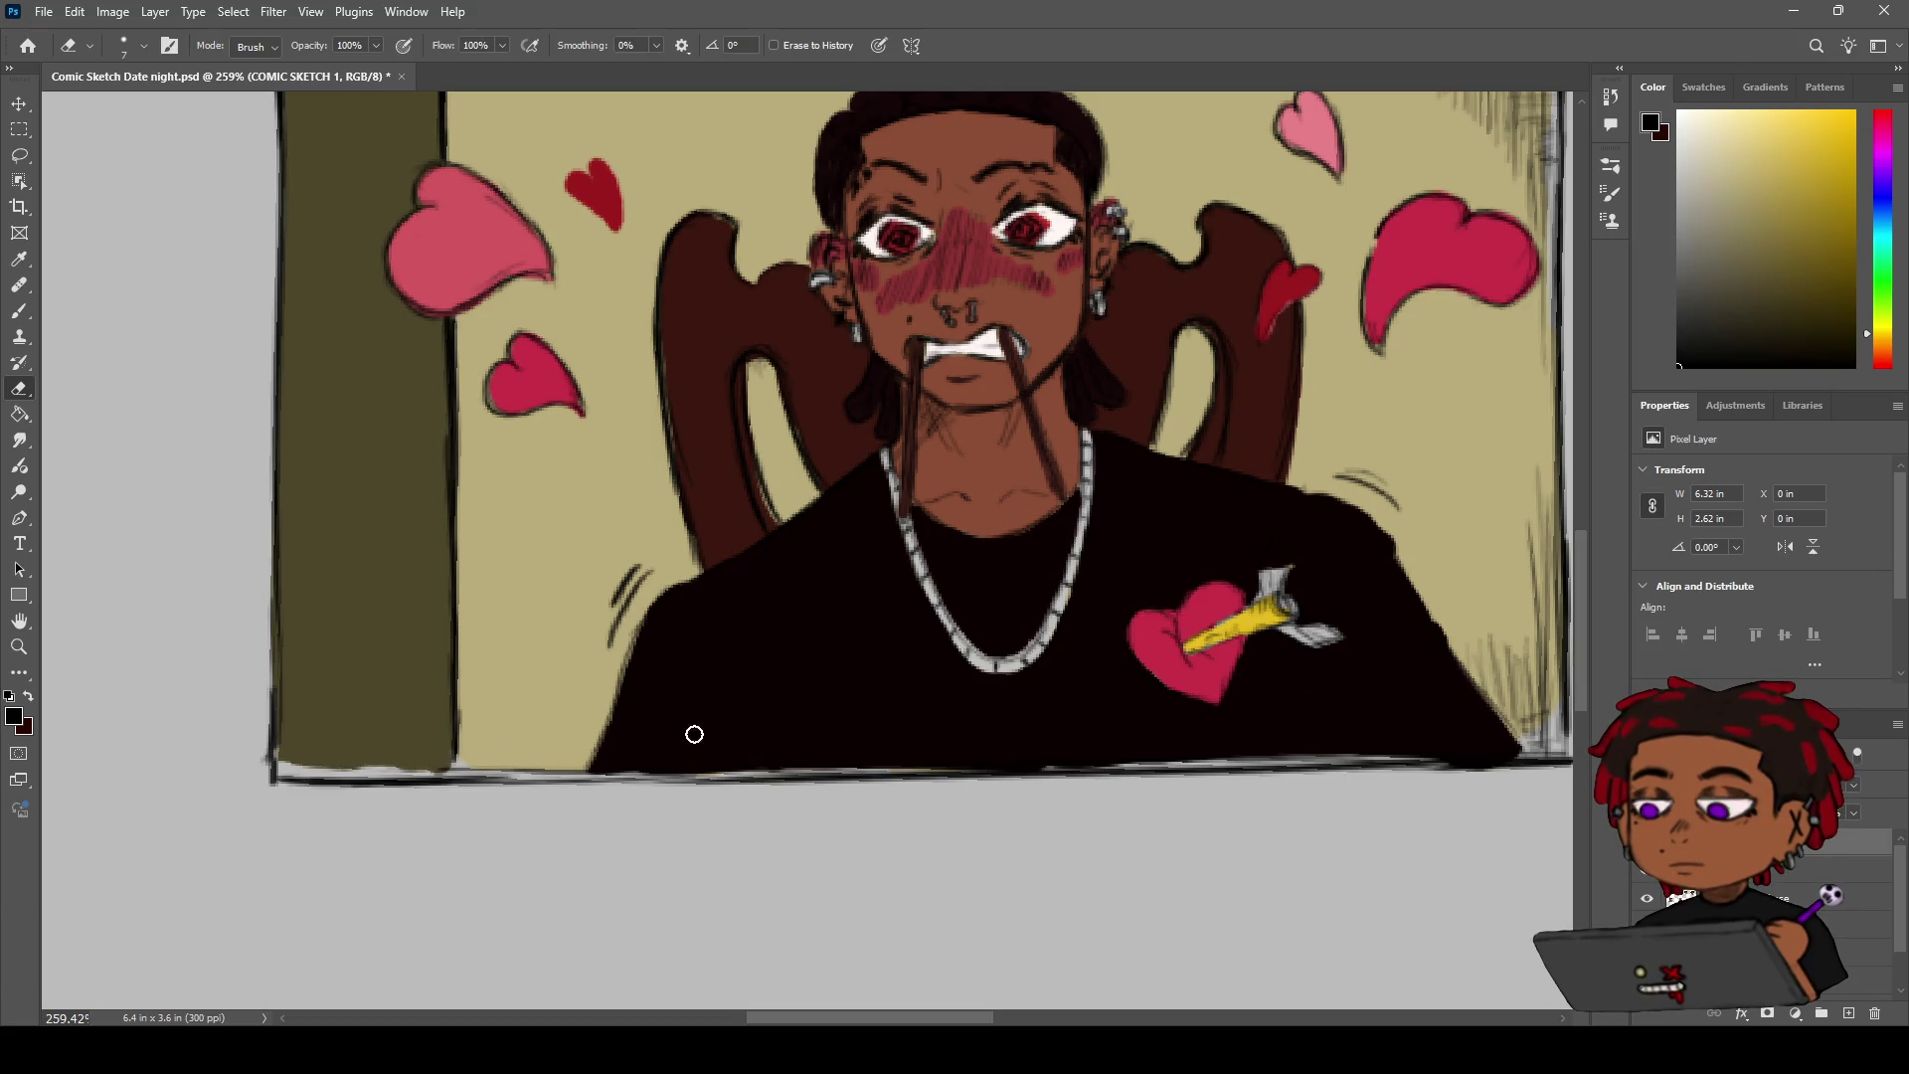
Sample the dark shirt colour and paint black along the shirt's bottom edge and grey bottom line
{"action": "key", "text": "i"}
{"action": "left_click", "coordinate": [984, 727]}
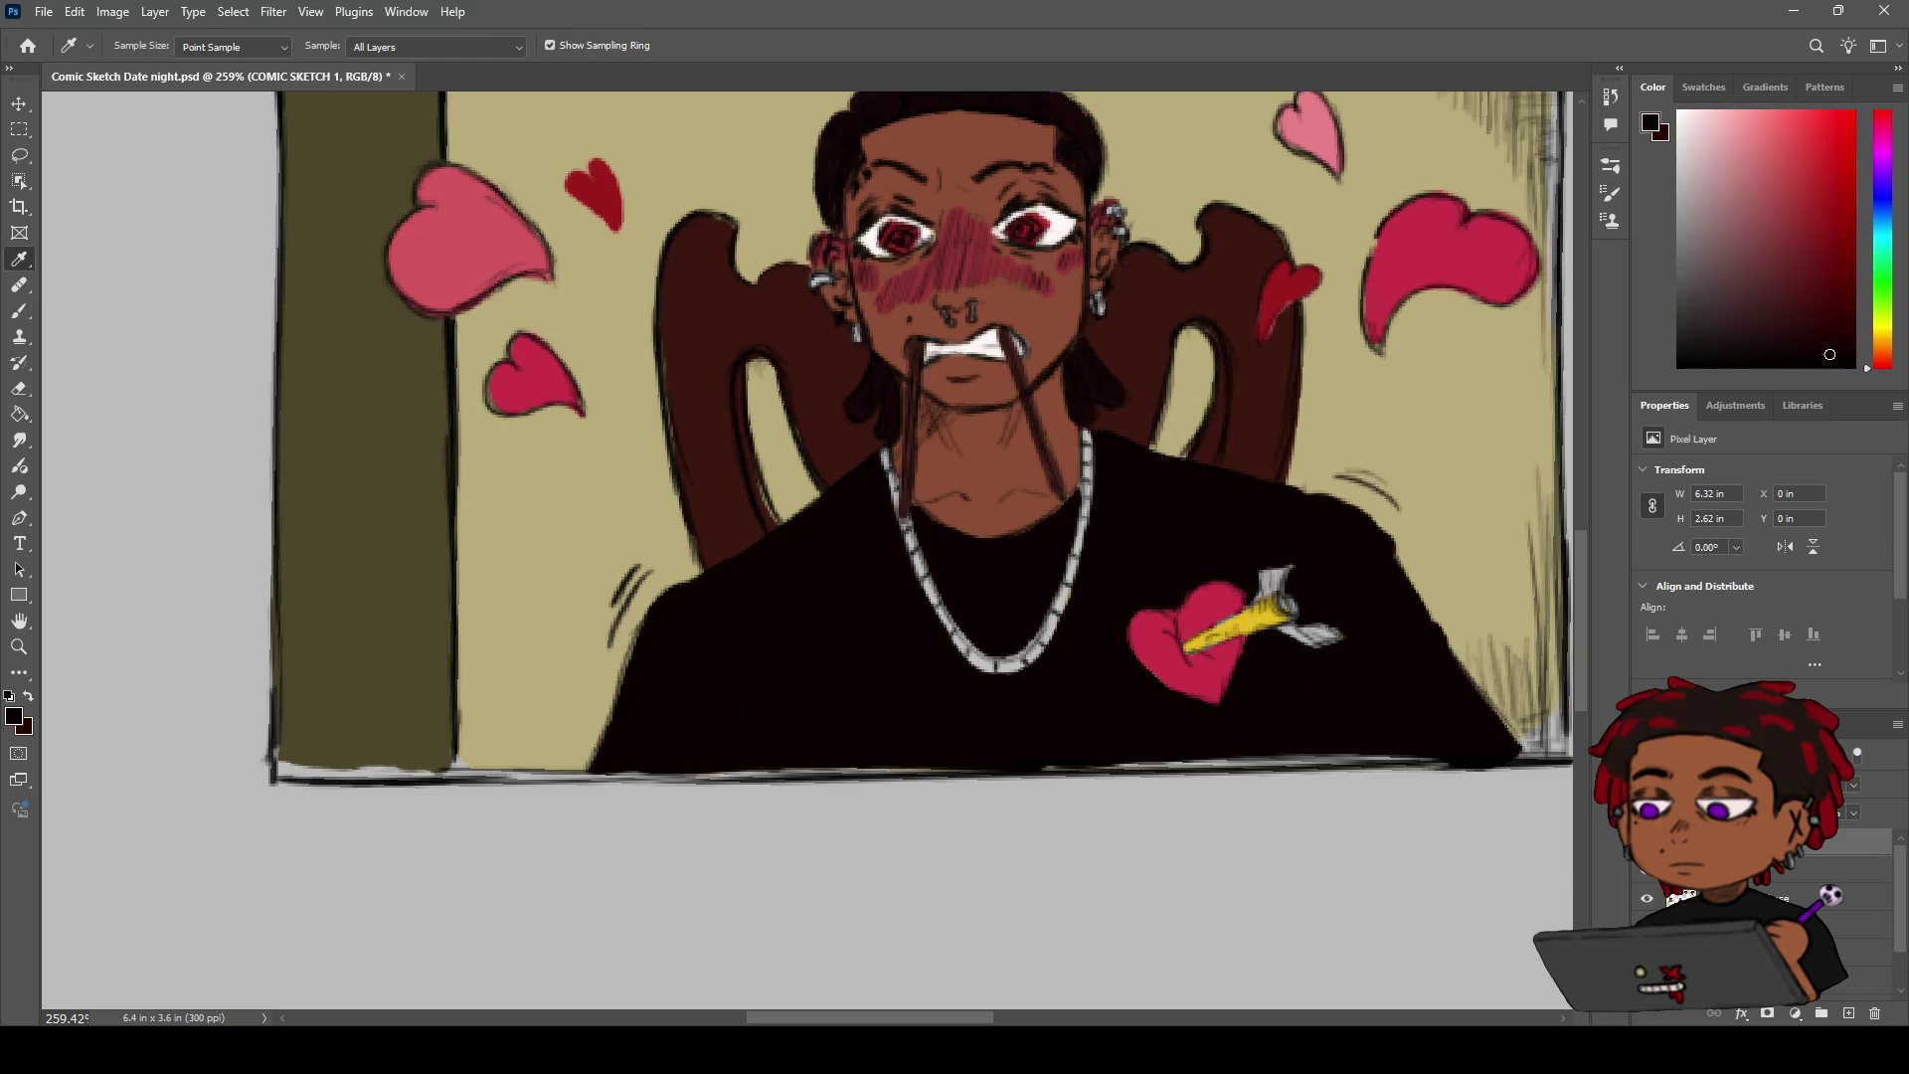
{"action": "key", "text": "alt+bracketleft"}
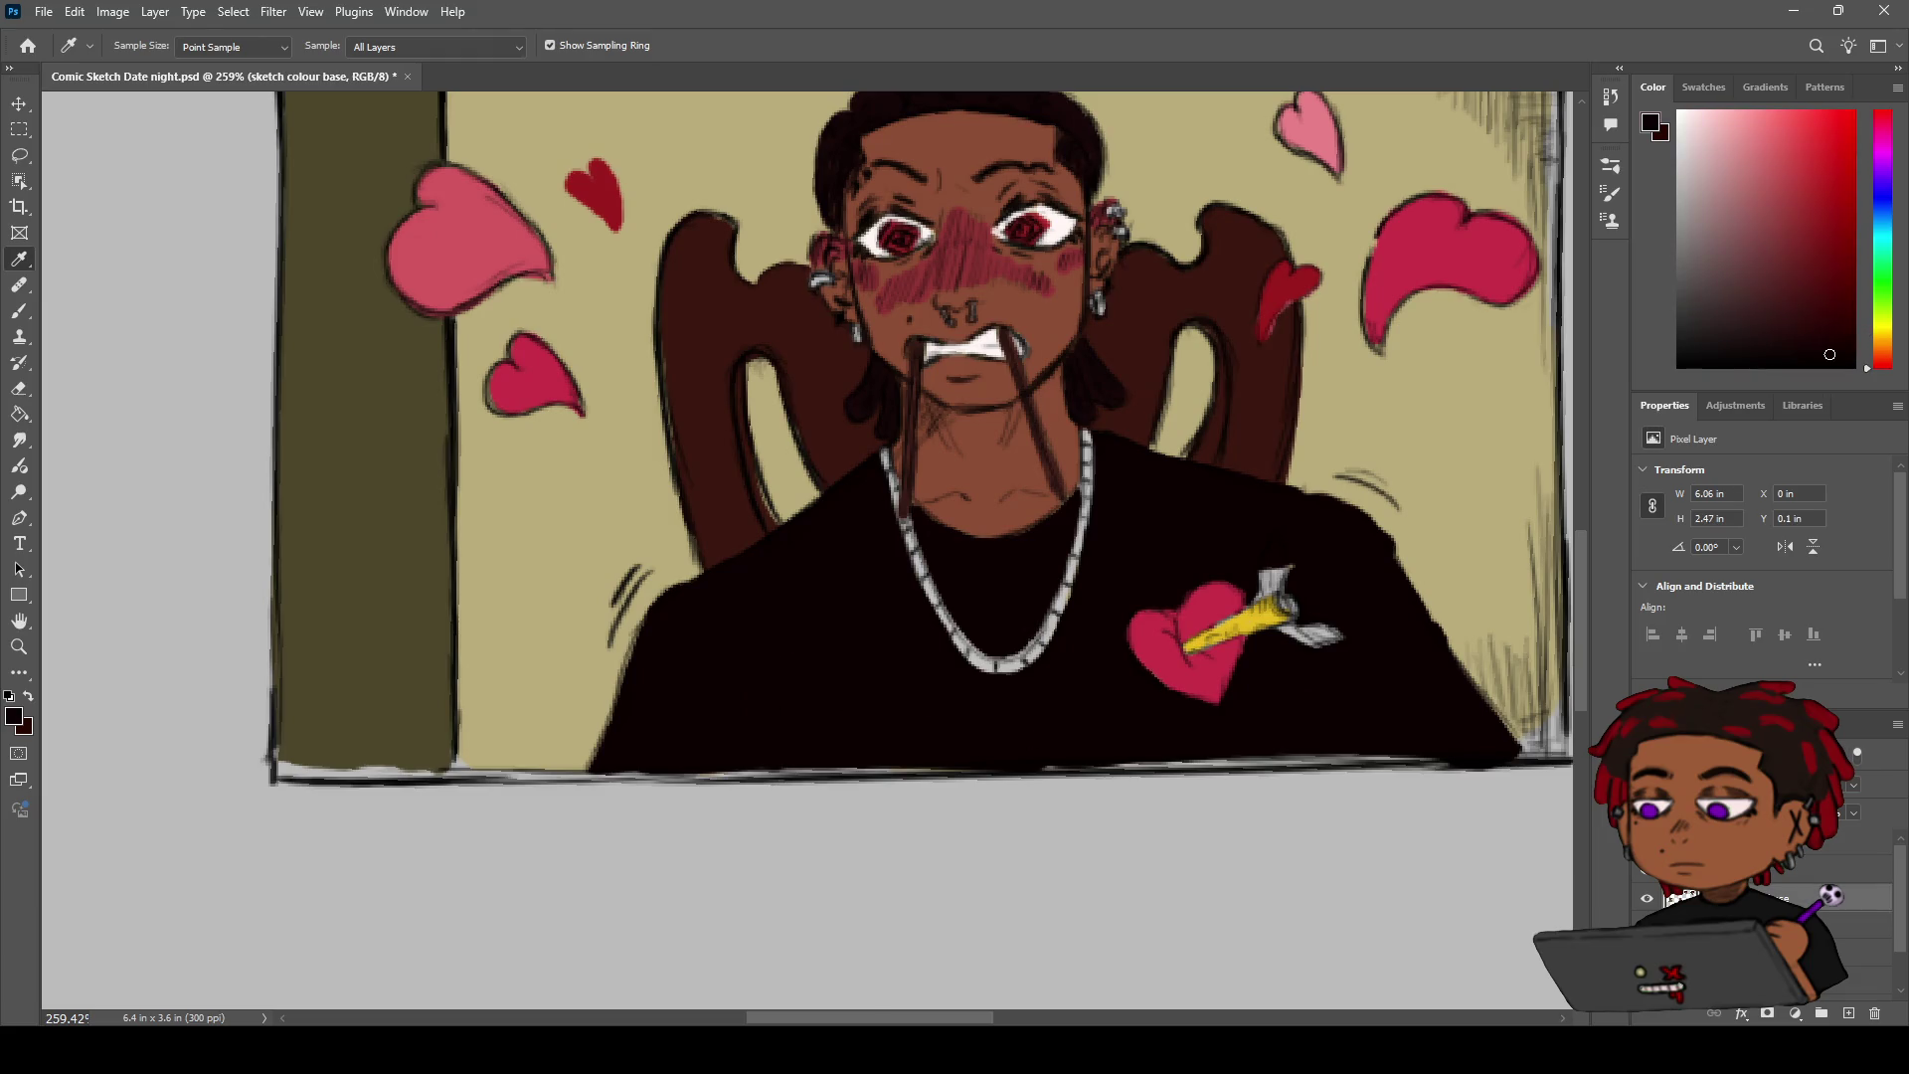
{"action": "key", "text": "b"}
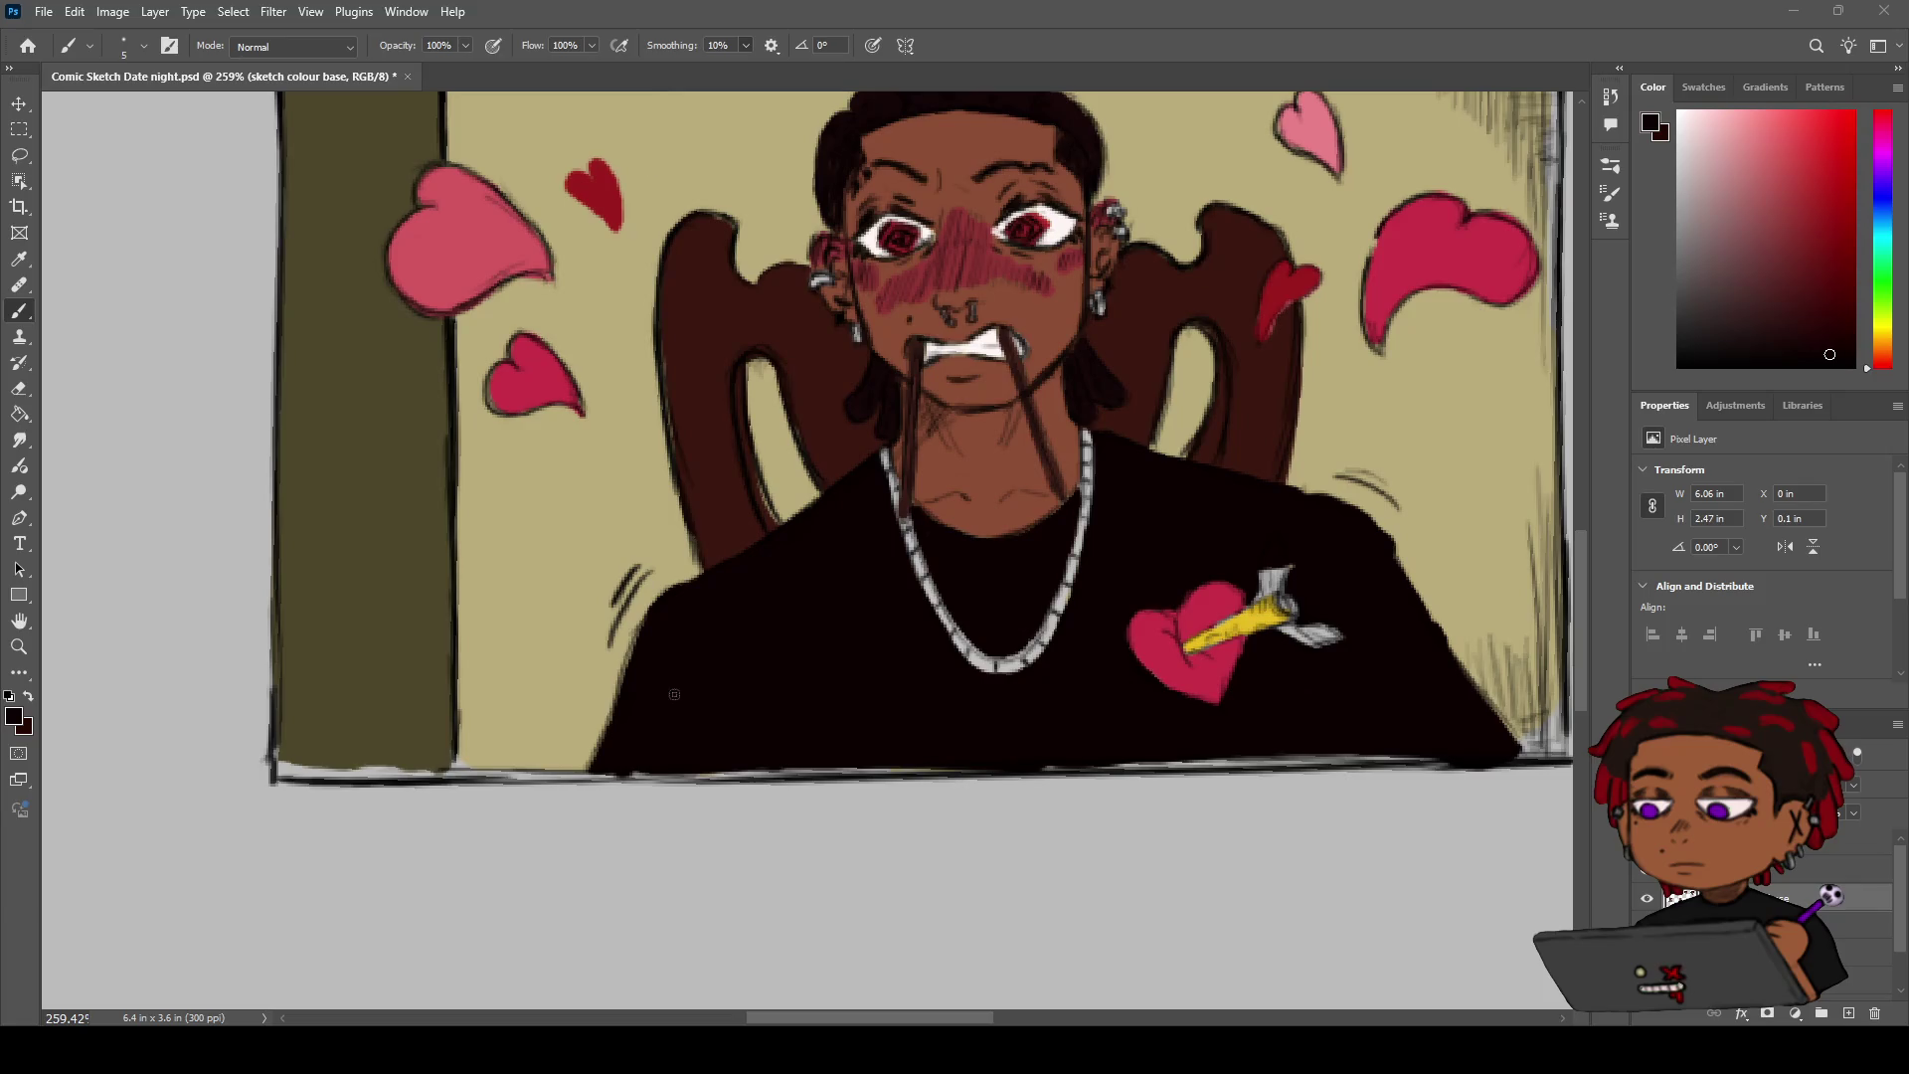
{"action": "left_click_drag", "start_coordinate": [620, 770], "coordinate": [952, 768]}
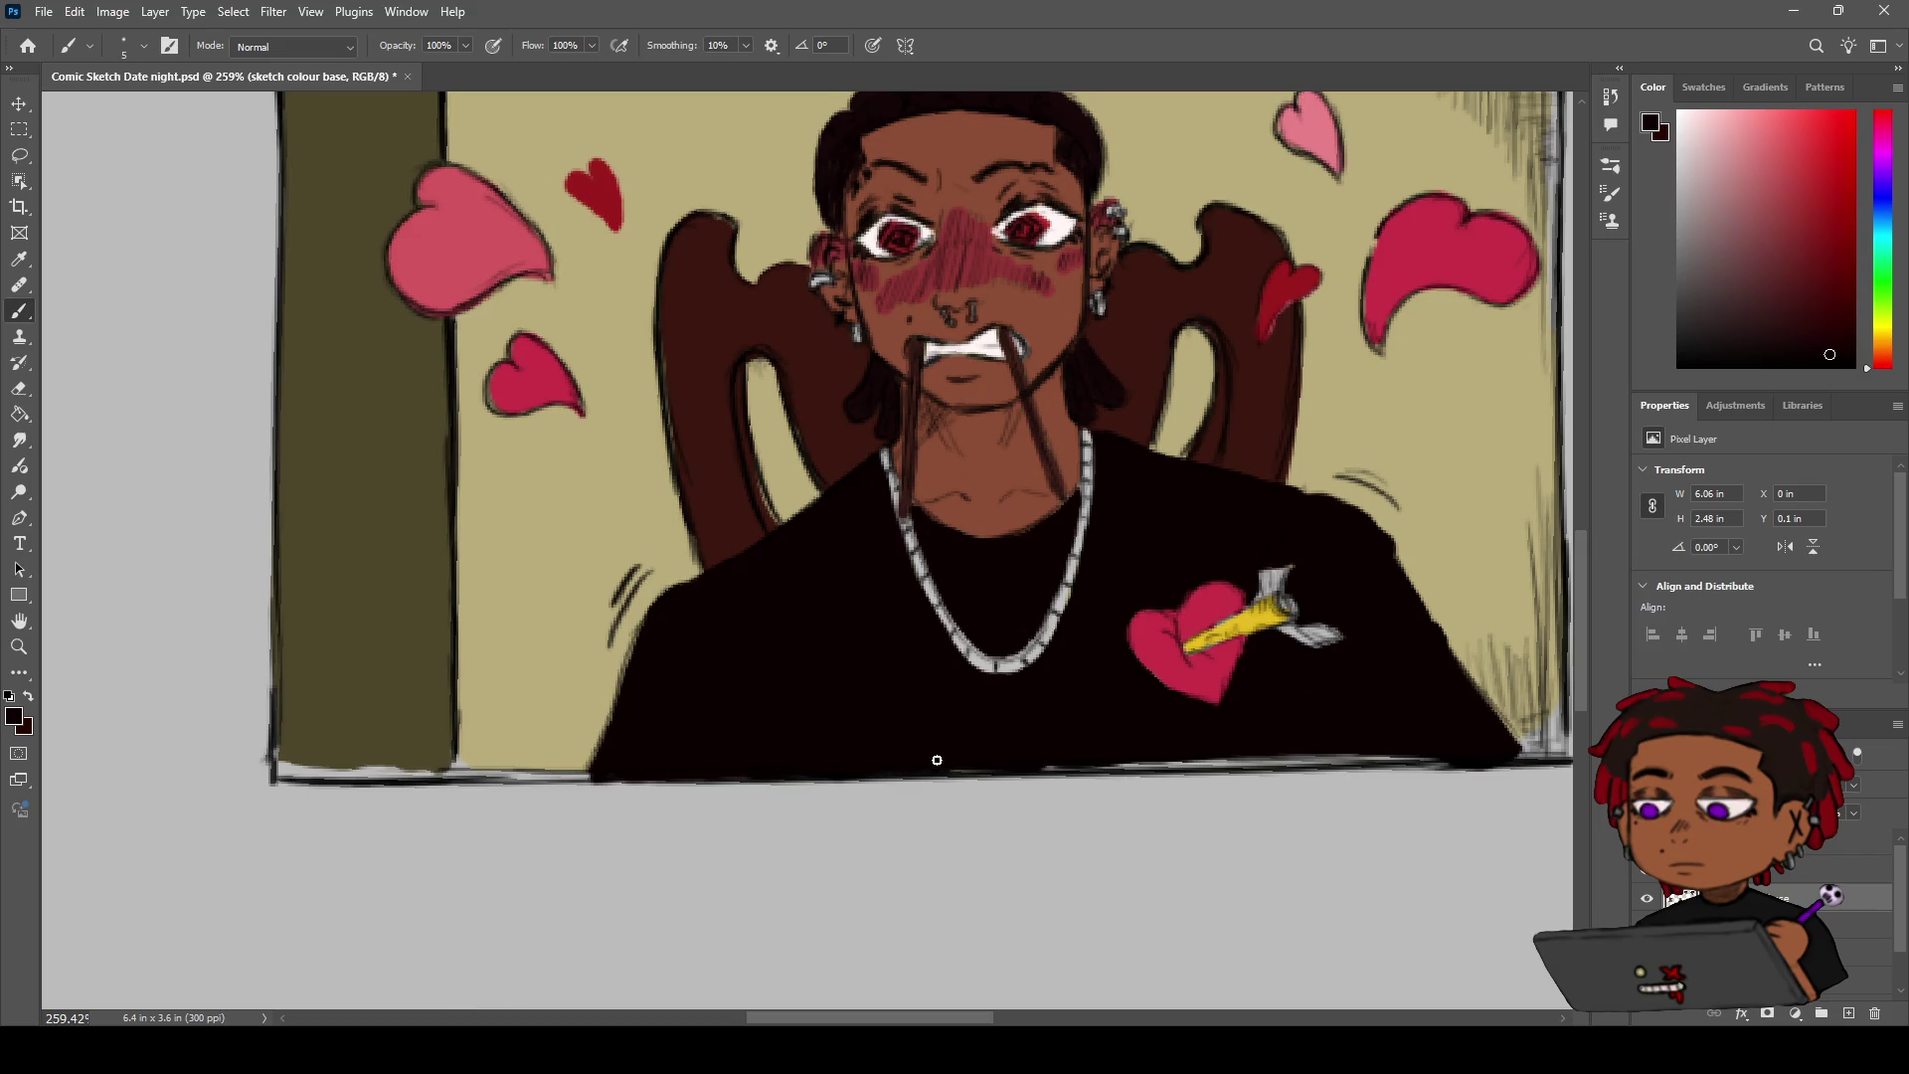
{"action": "left_click_drag", "start_coordinate": [1212, 752], "coordinate": [1425, 754]}
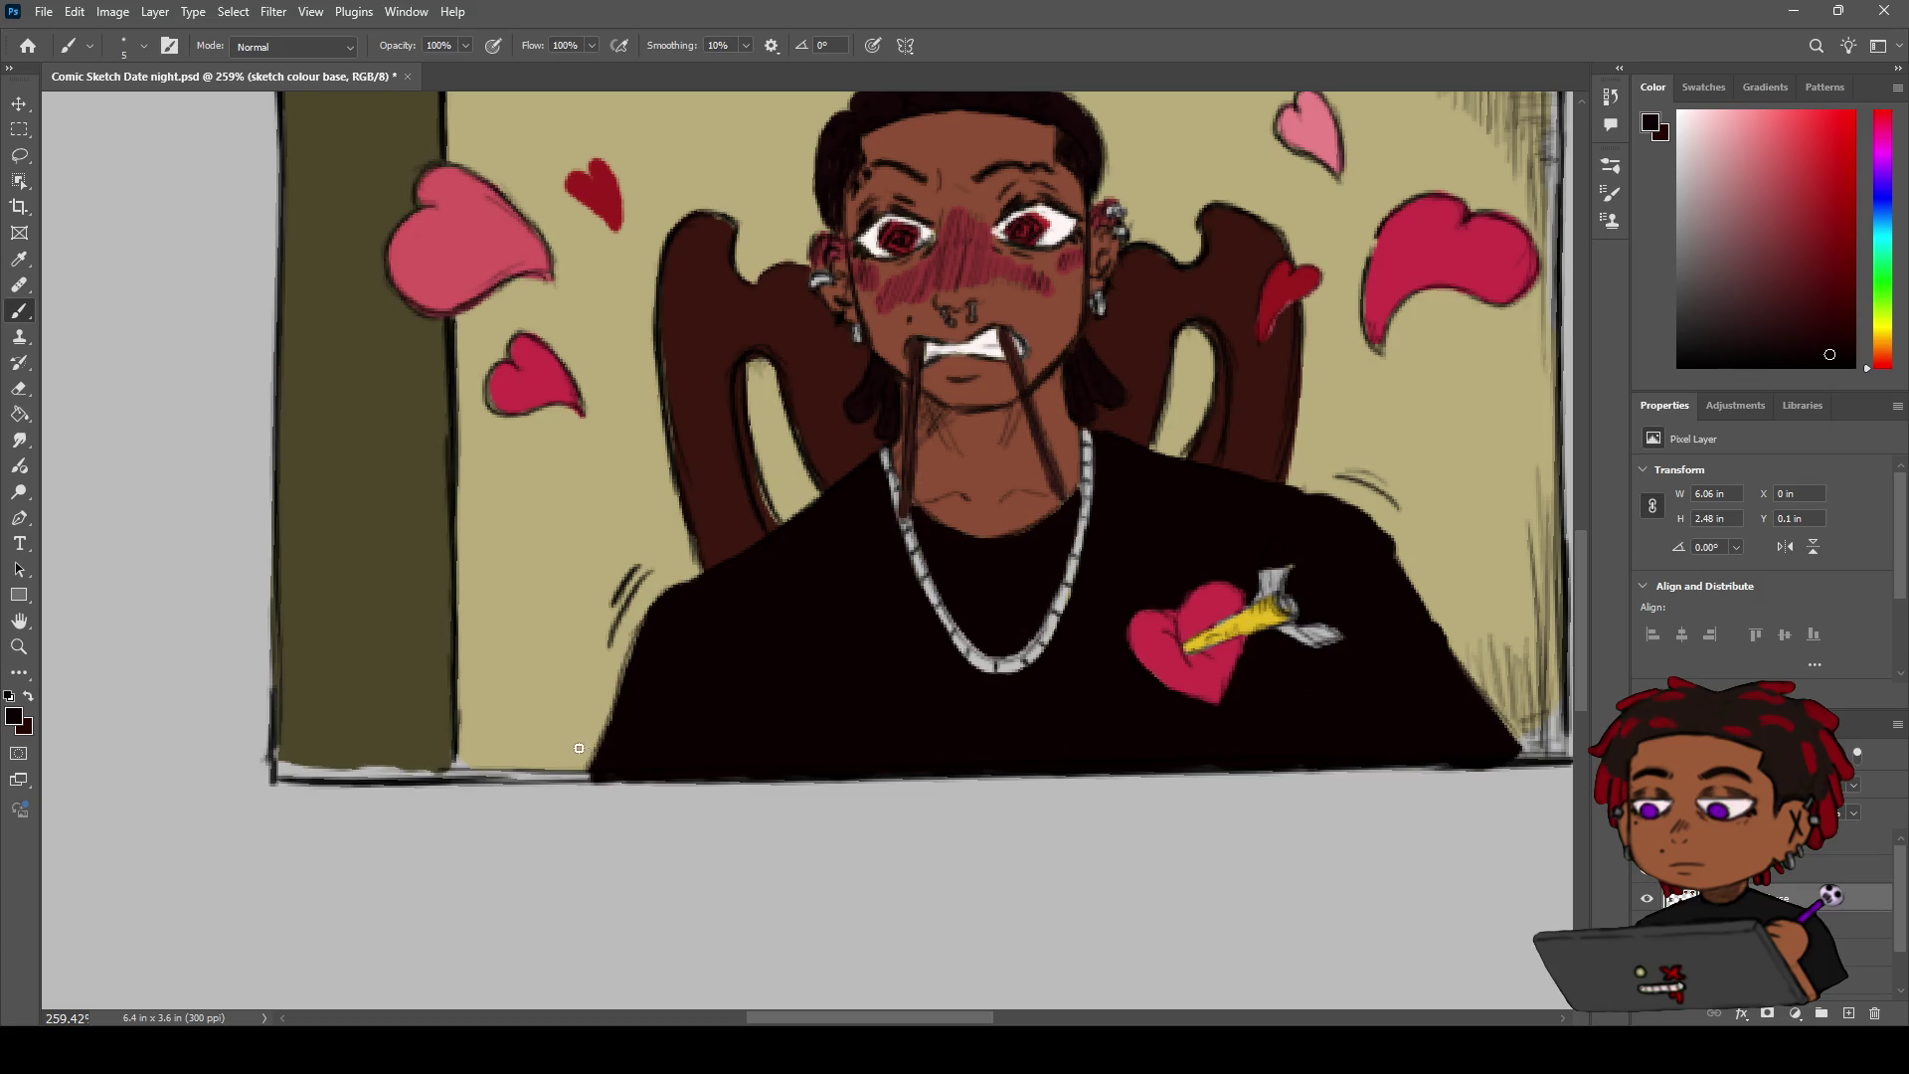
Erase the stray line along the panel's bottom edge on COMIC SKETCH 1
{"action": "key", "text": "e"}
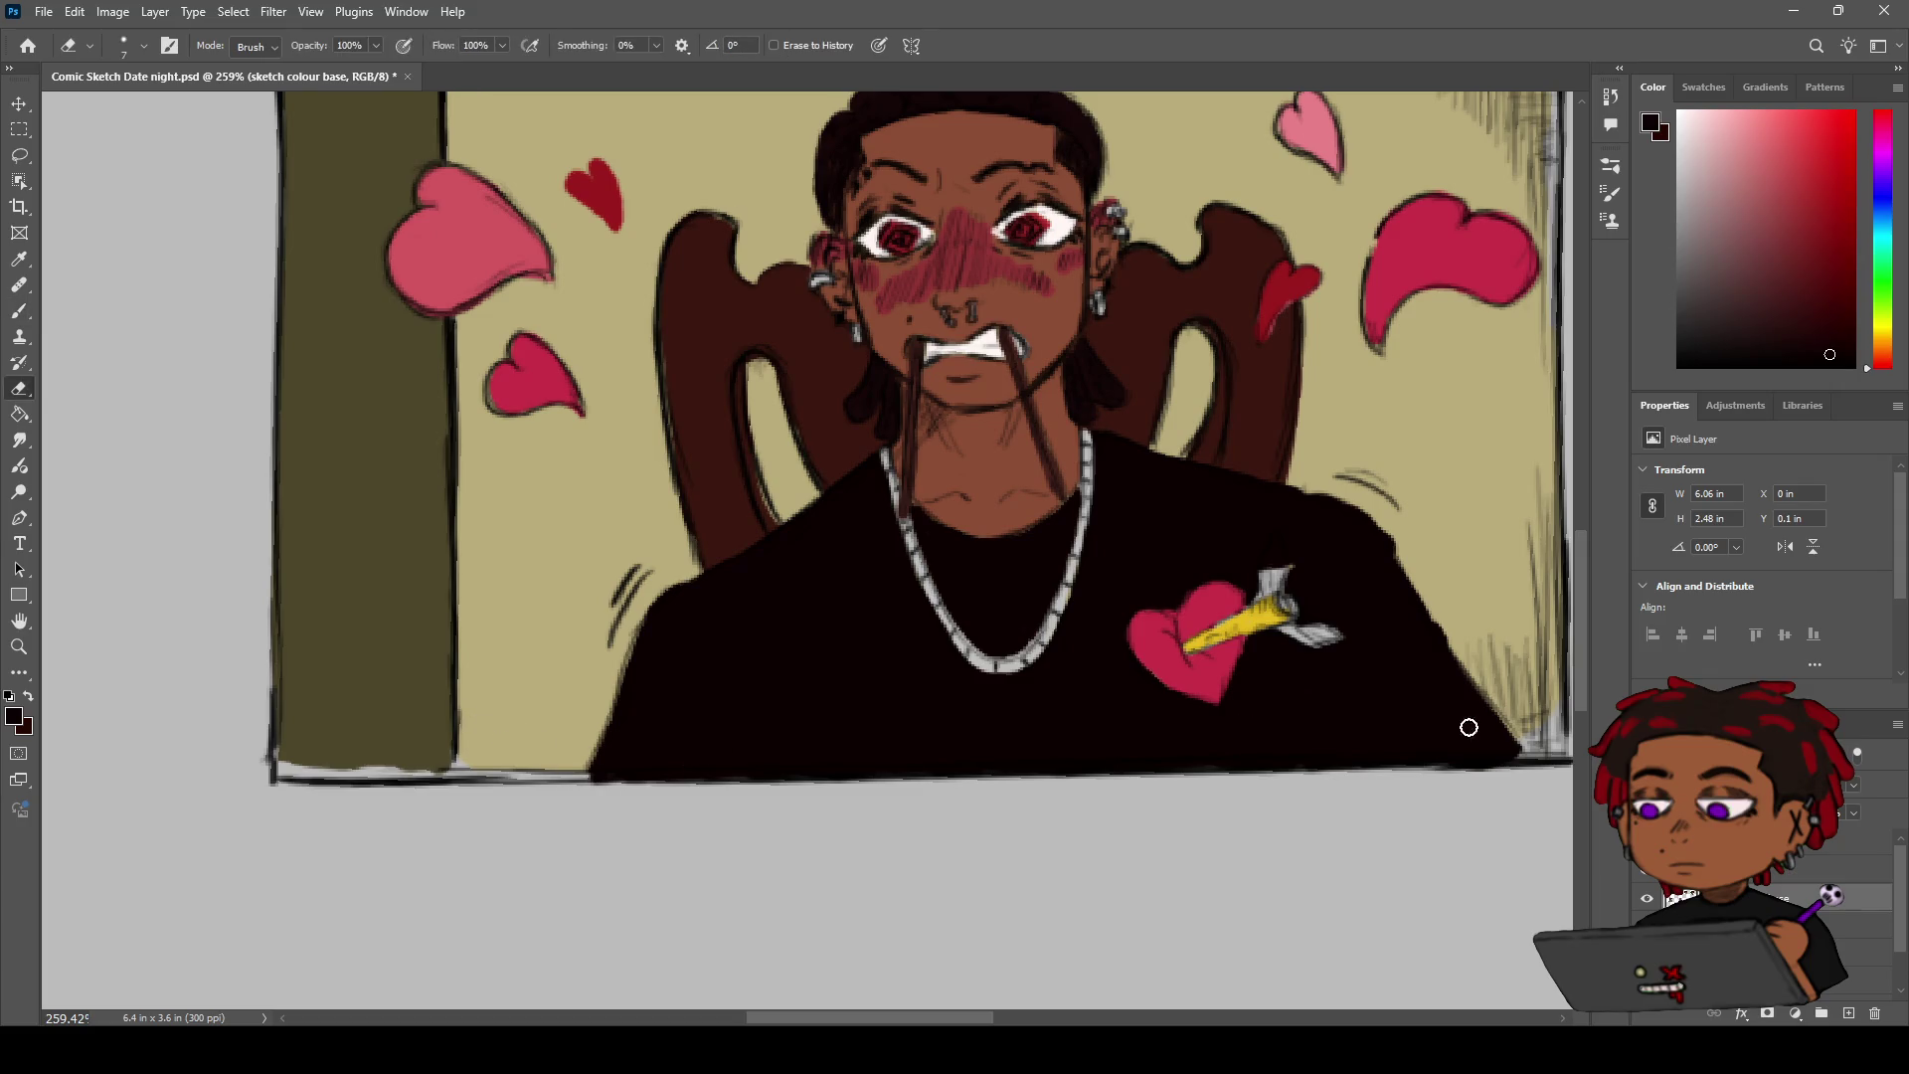
{"action": "left_click", "coordinate": [1750, 840]}
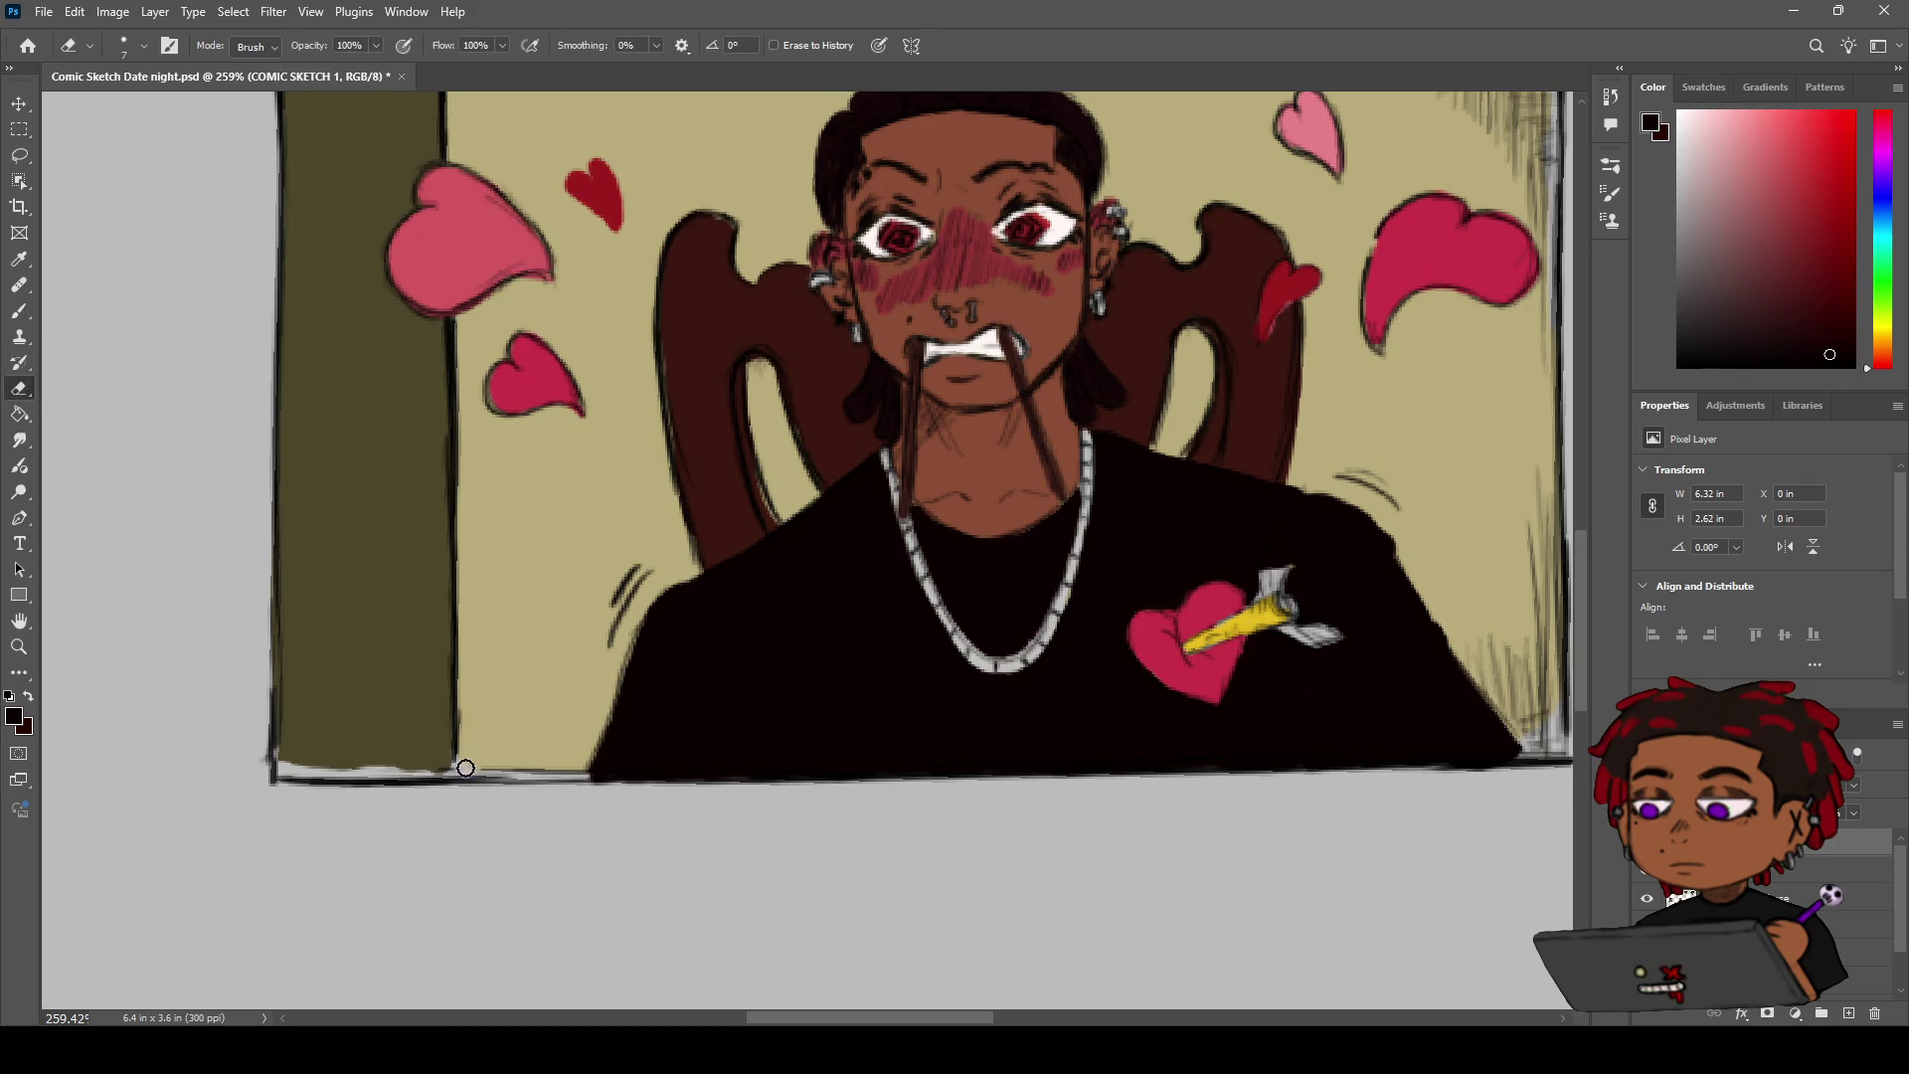
{"action": "left_click_drag", "start_coordinate": [515, 761], "coordinate": [537, 763]}
On the background colour layer, paint dark olive over the light gap at the olive strip's bottom
{"action": "key", "text": "space"}
{"action": "left_click_drag", "start_coordinate": [1058, 608], "coordinate": [630, 572]}
{"action": "key", "text": "i"}
{"action": "left_click", "coordinate": [964, 401]}
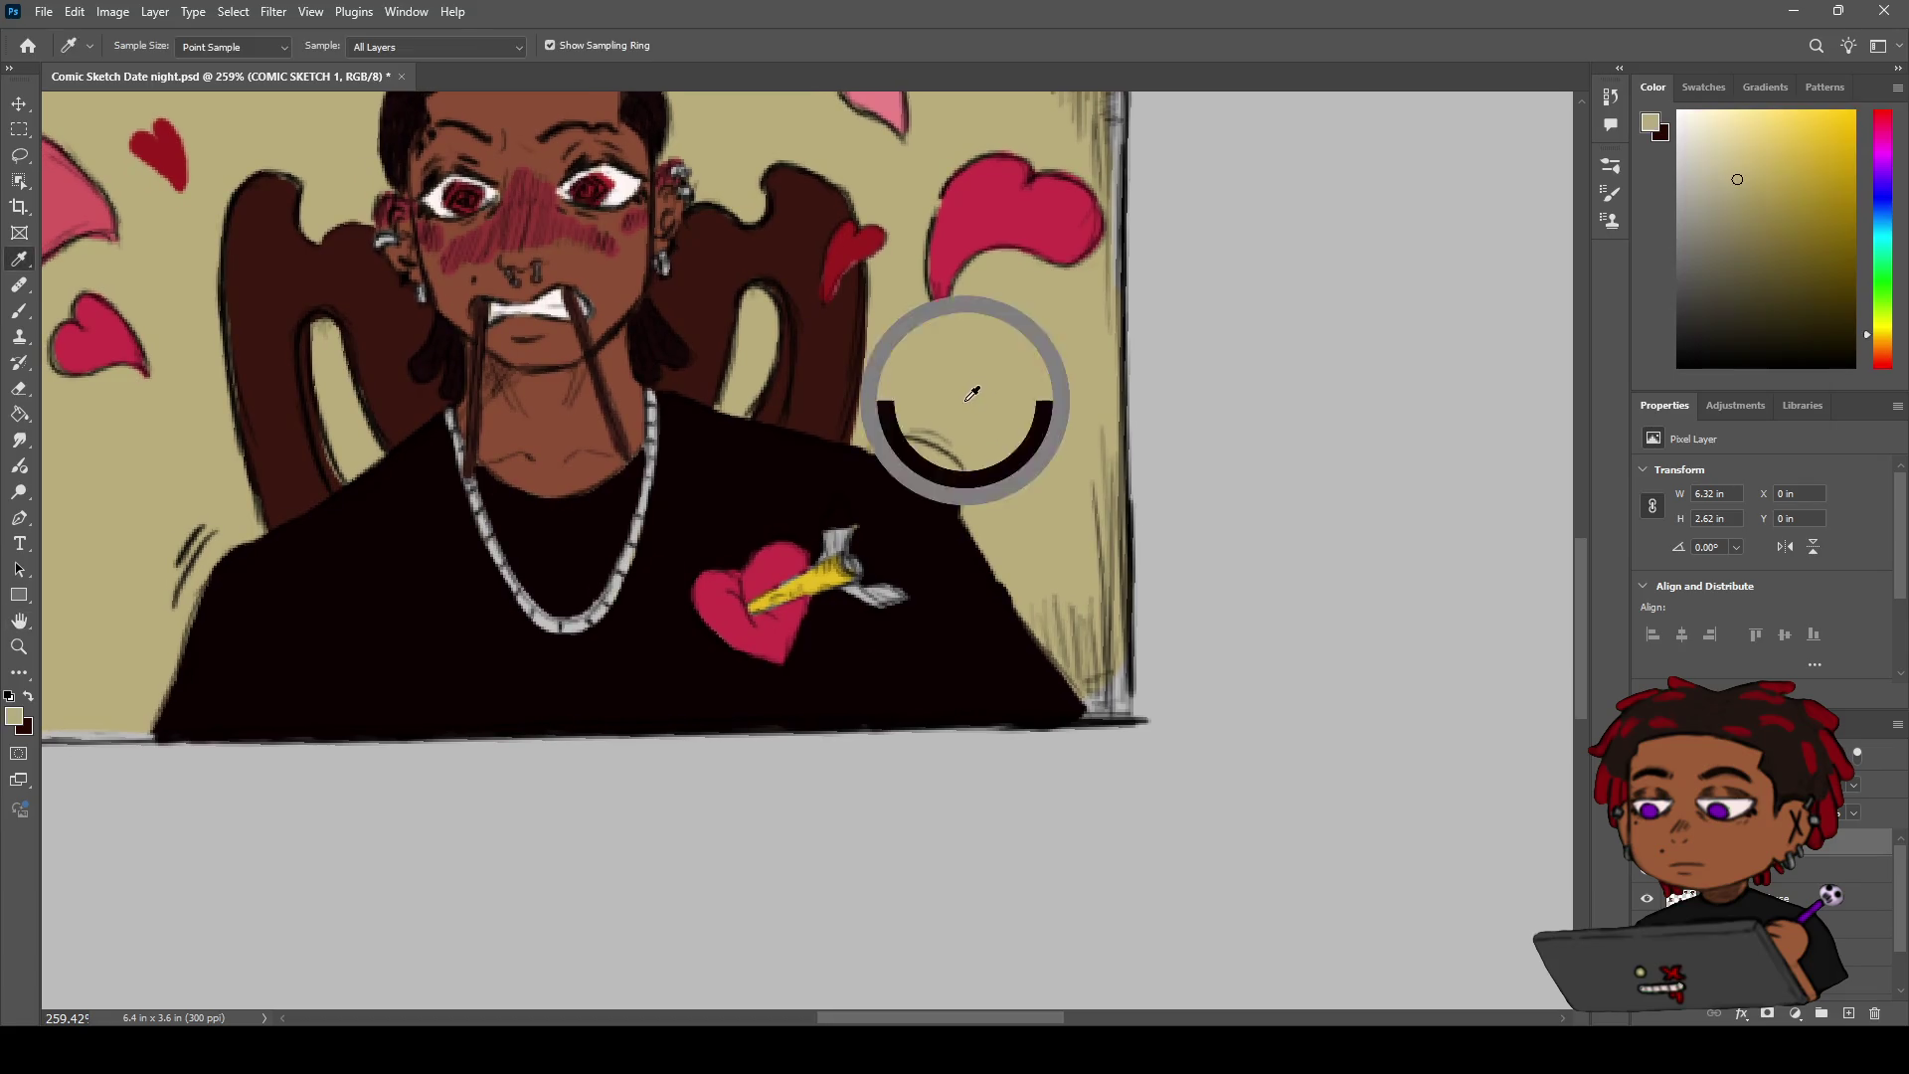
{"action": "key", "text": "b"}
{"action": "left_click", "coordinate": [1750, 952]}
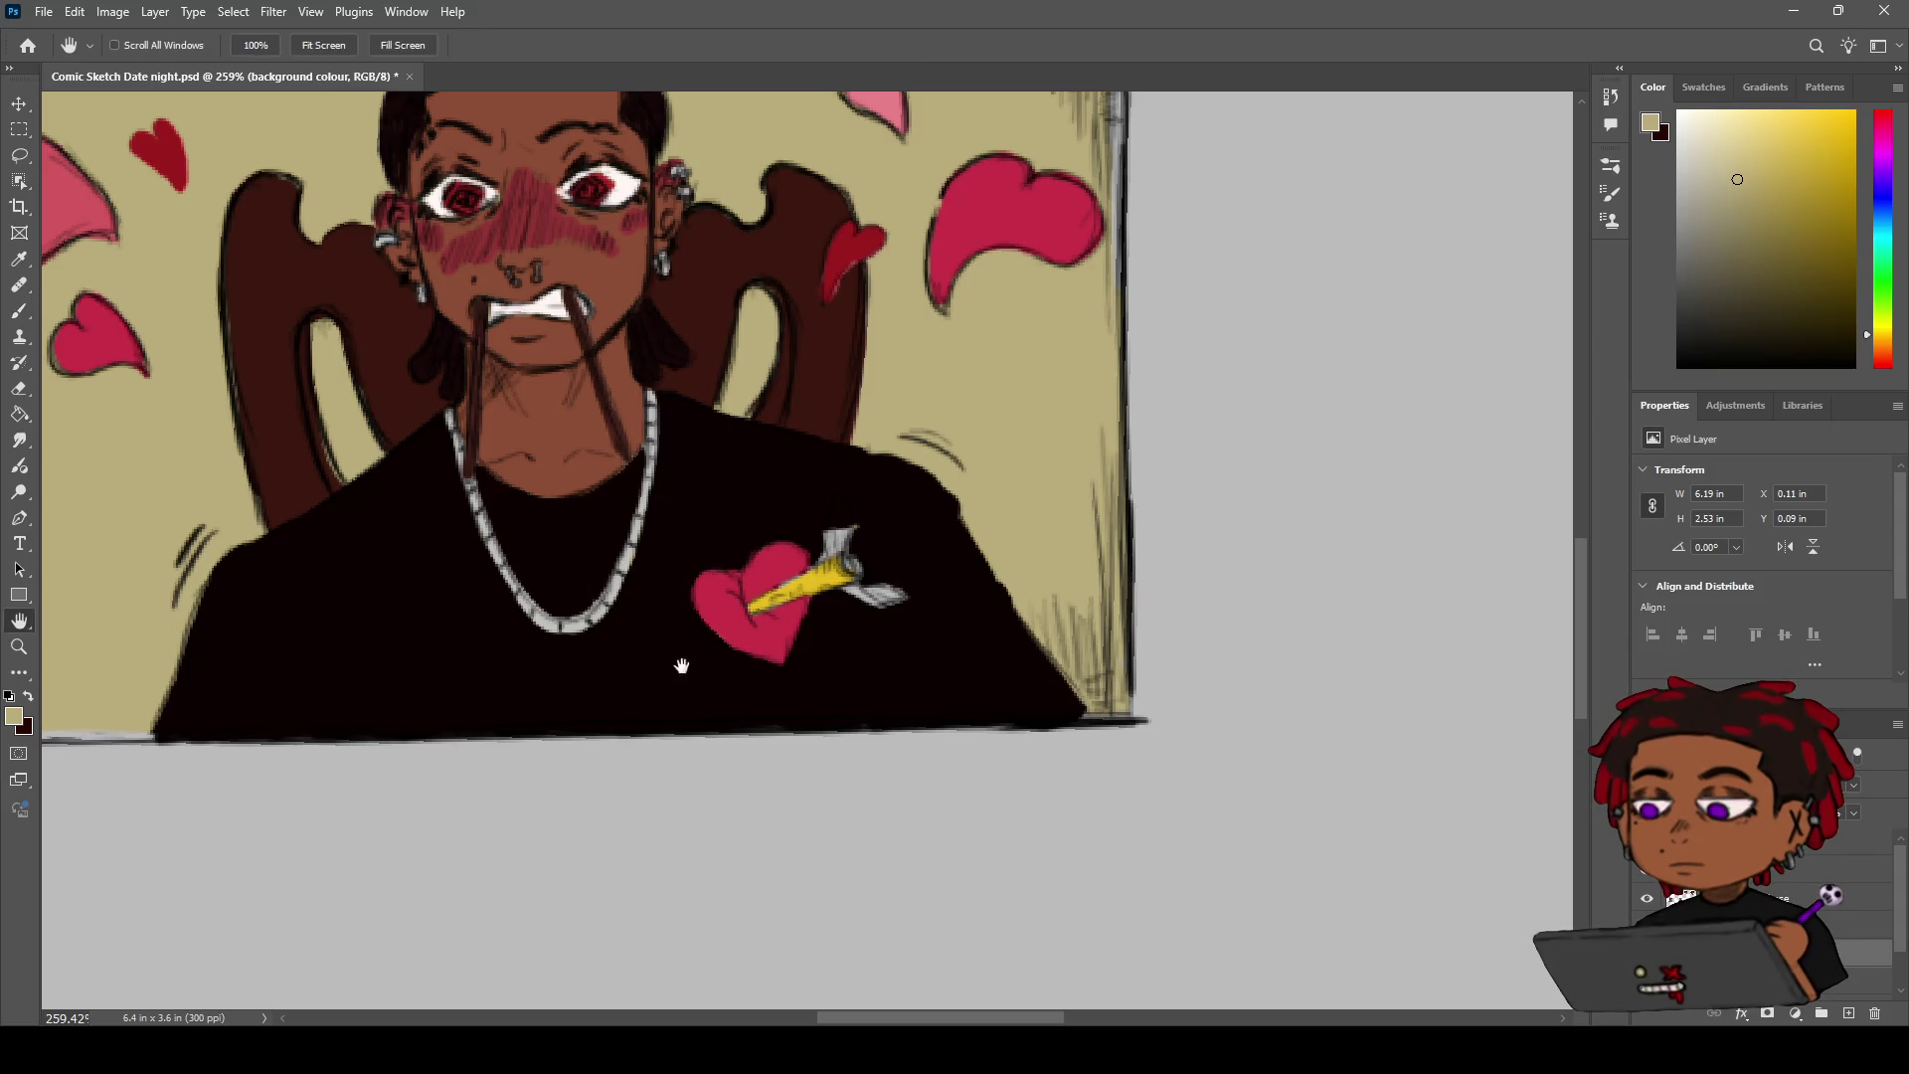
{"action": "scroll", "coordinate": [696, 676], "scroll_direction": "left", "scroll_amount": 6}
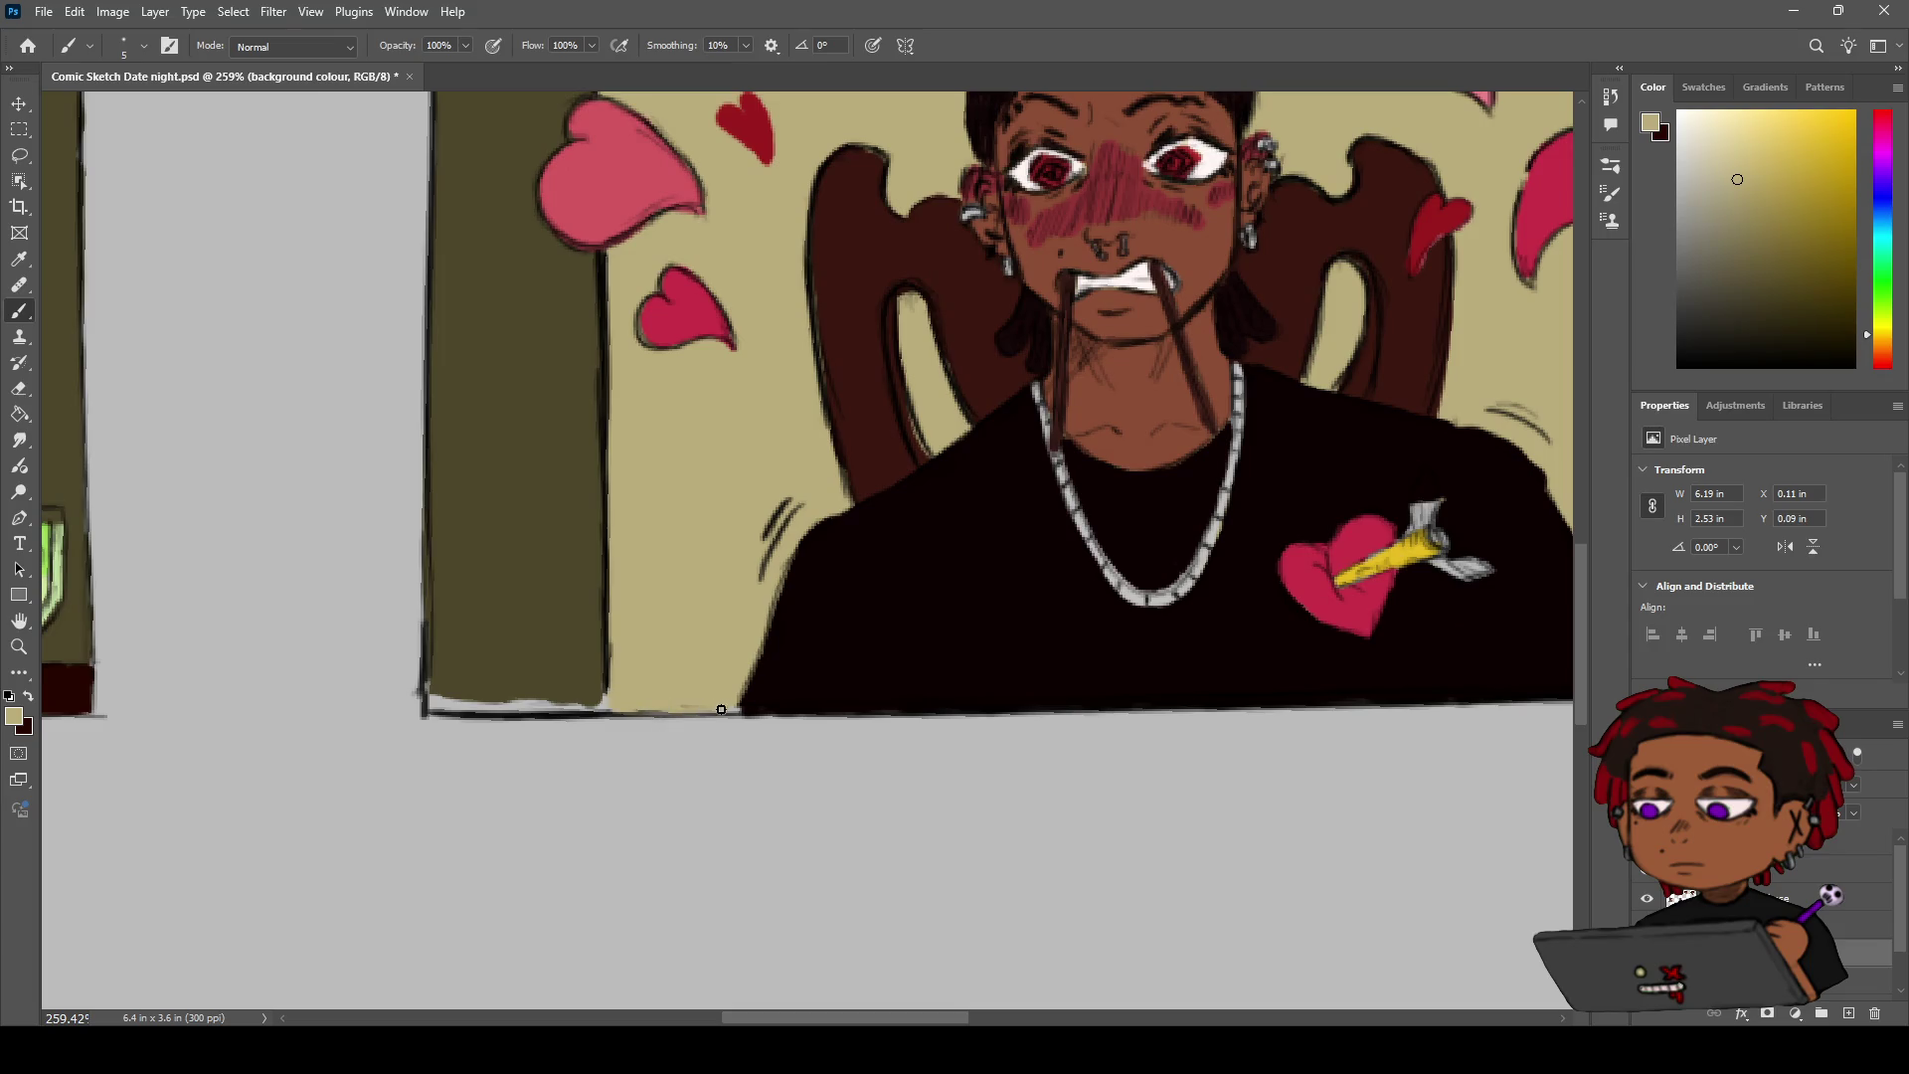
{"action": "left_click", "coordinate": [501, 611], "text": "alt"}
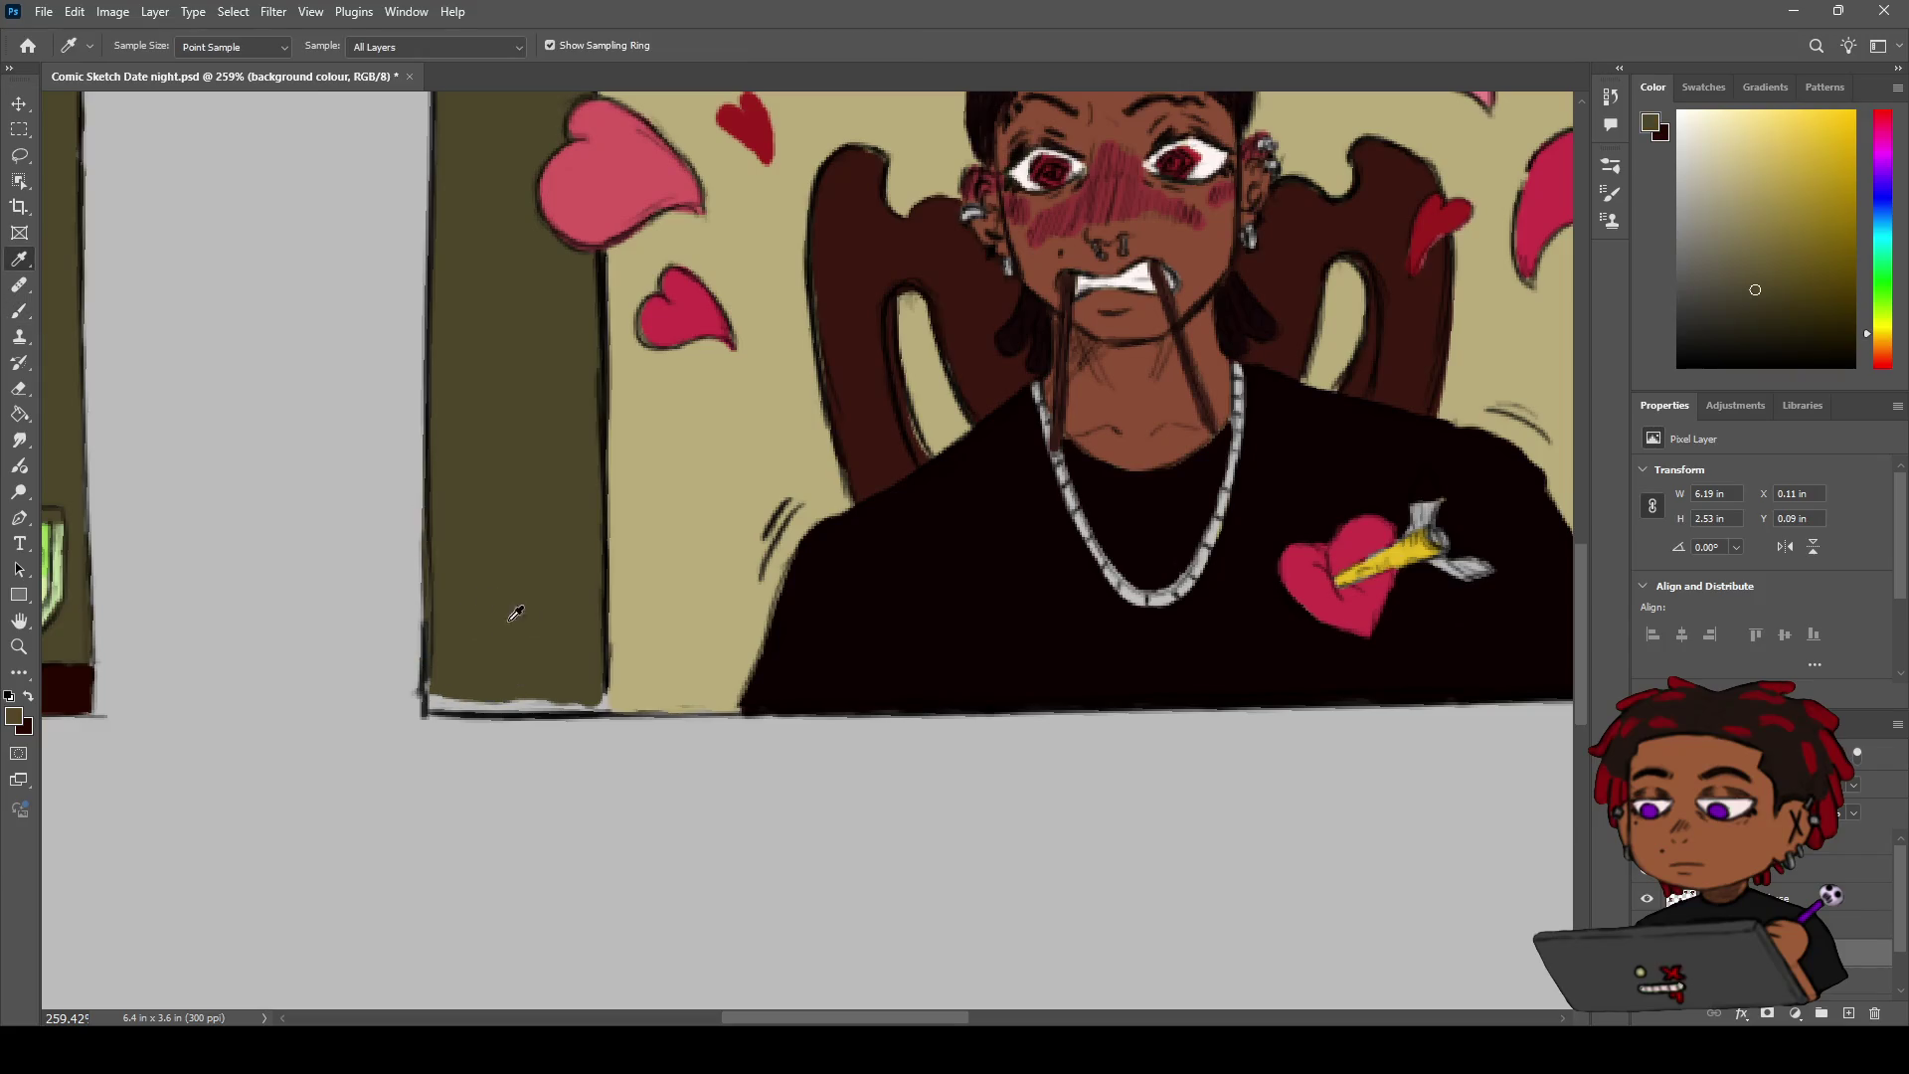
{"action": "left_click_drag", "start_coordinate": [435, 703], "coordinate": [545, 705]}
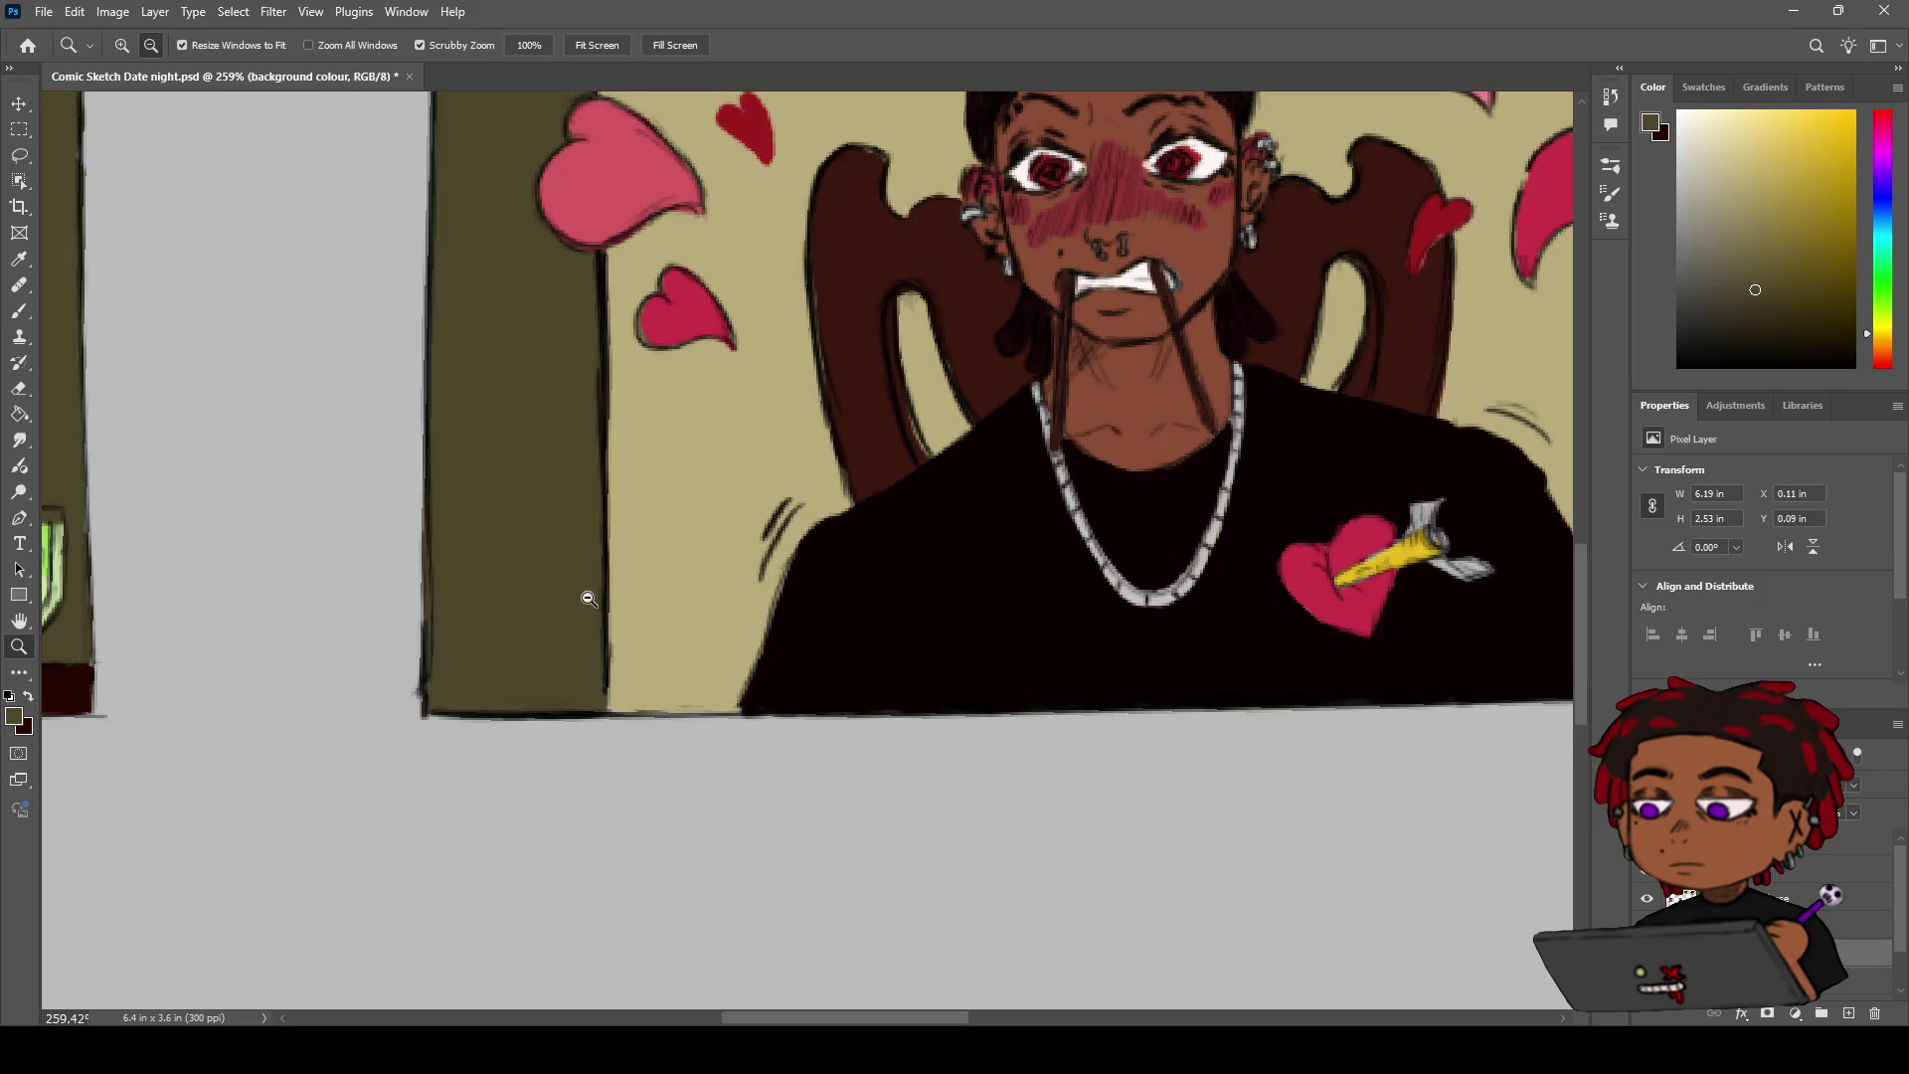
Sample the beige wall colour and paint over the grey streak along the wall's top edge
{"action": "scroll", "coordinate": [433, 695], "scroll_direction": "down", "scroll_amount": 3}
{"action": "mouse_move", "coordinate": [626, 546]}
{"action": "left_mouse_down"}
{"action": "mouse_move", "coordinate": [756, 610]}
{"action": "mouse_move", "coordinate": [831, 682]}
{"action": "left_mouse_up"}
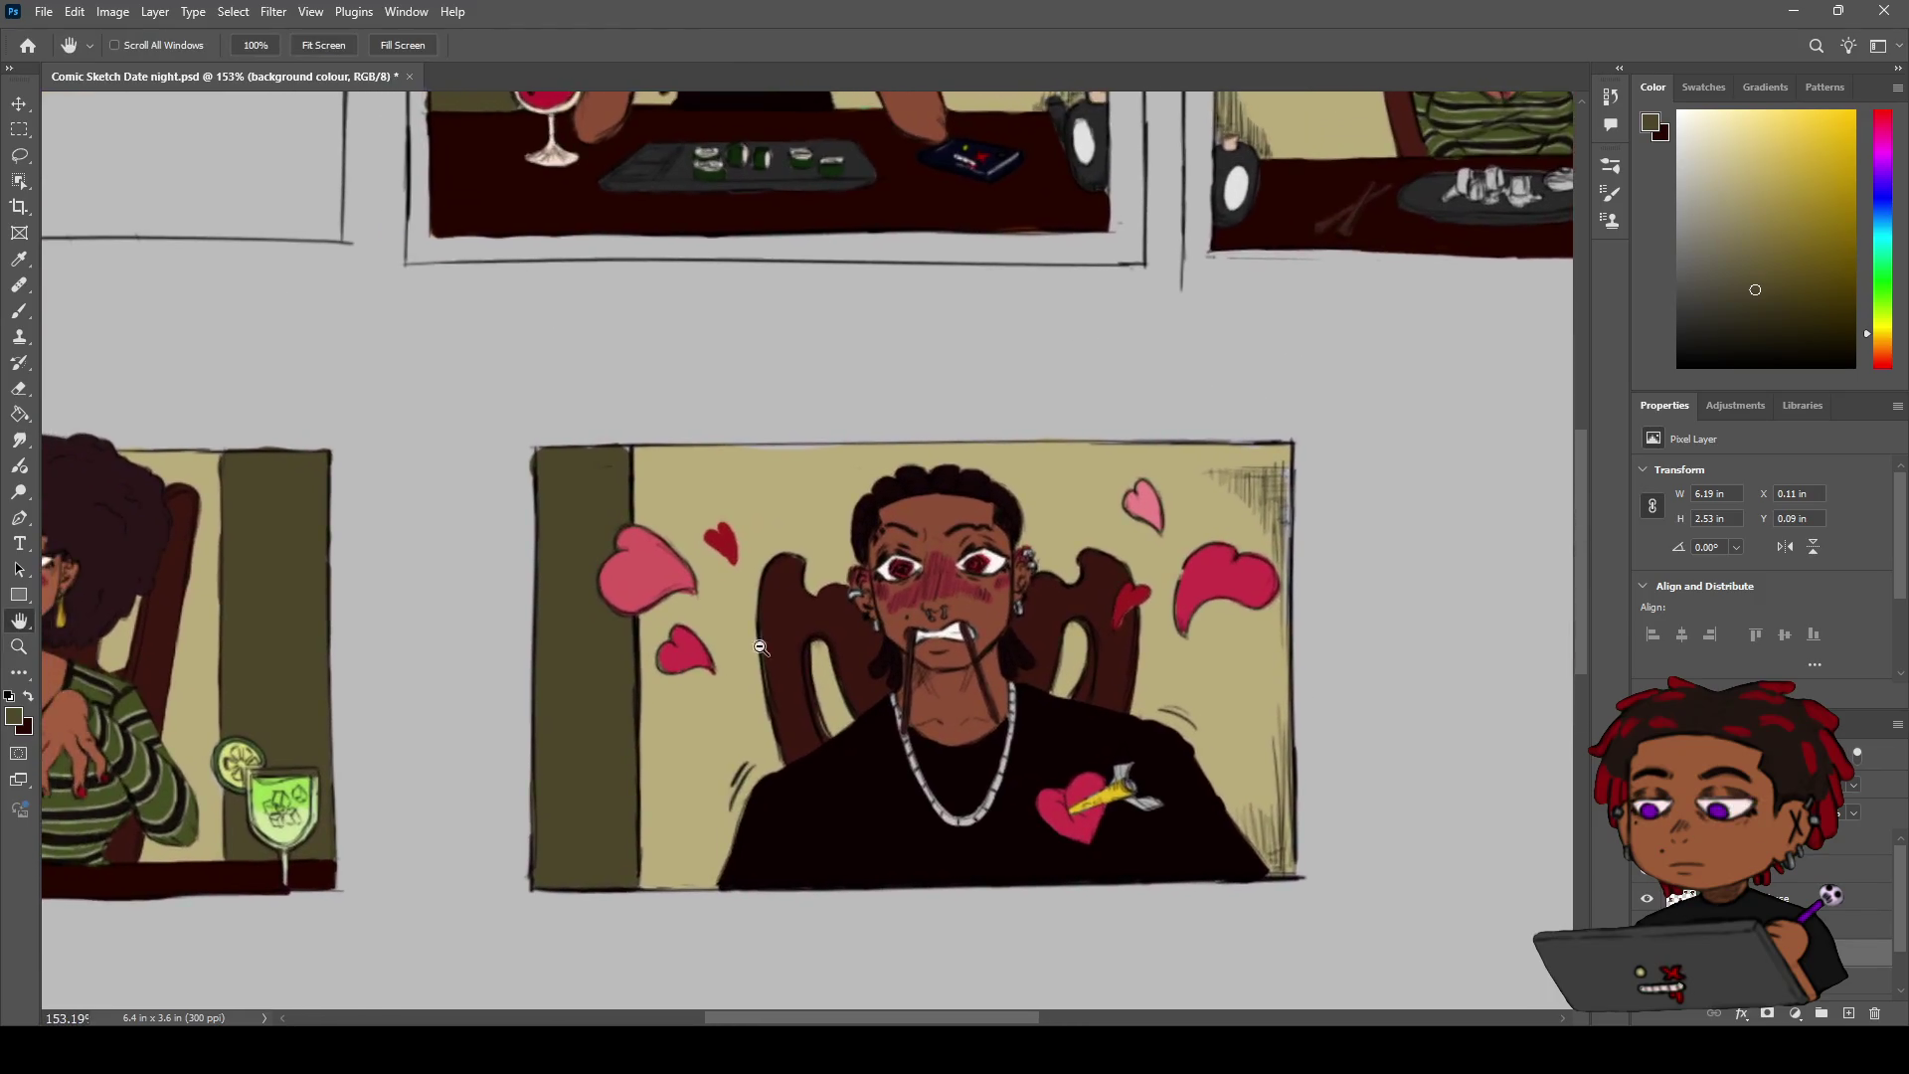
{"action": "scroll", "coordinate": [708, 508], "scroll_direction": "up", "scroll_amount": 3}
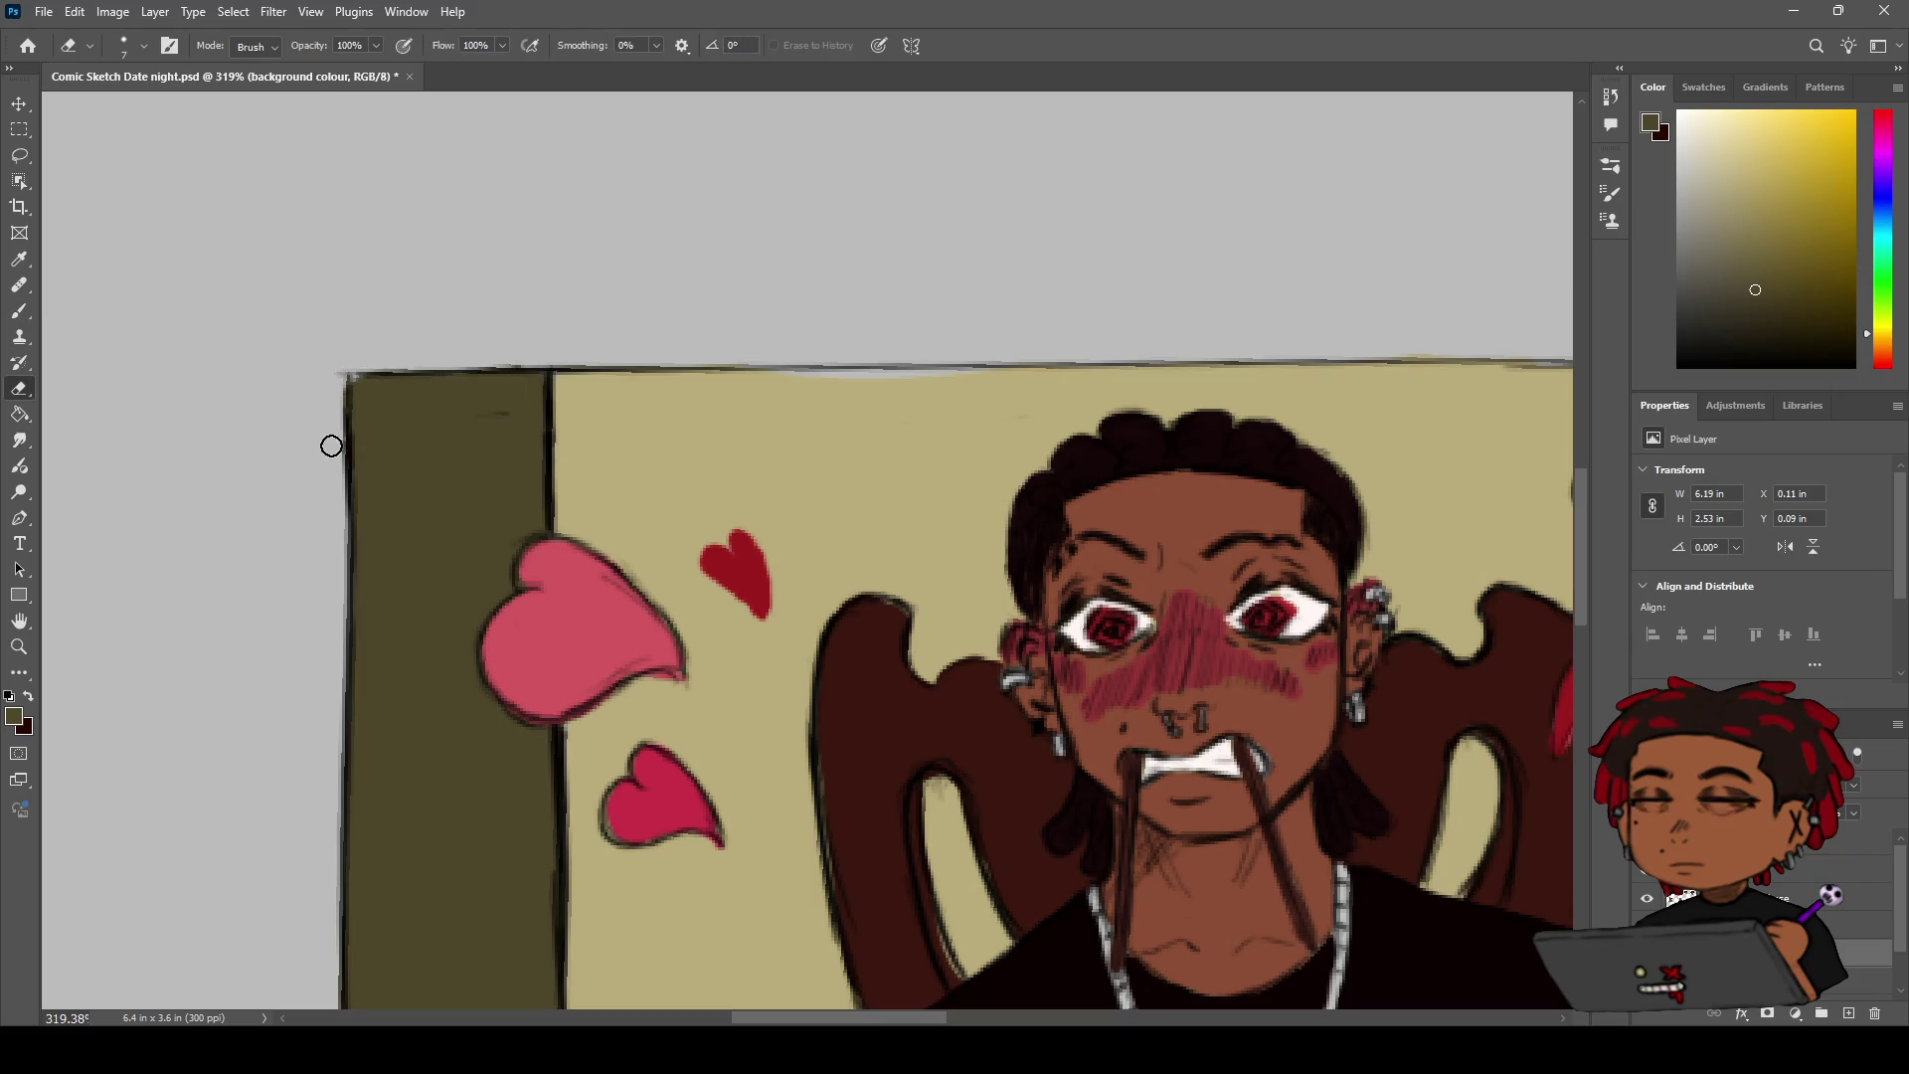
{"action": "key", "text": "i"}
{"action": "left_click", "coordinate": [807, 457]}
{"action": "key", "text": "b"}
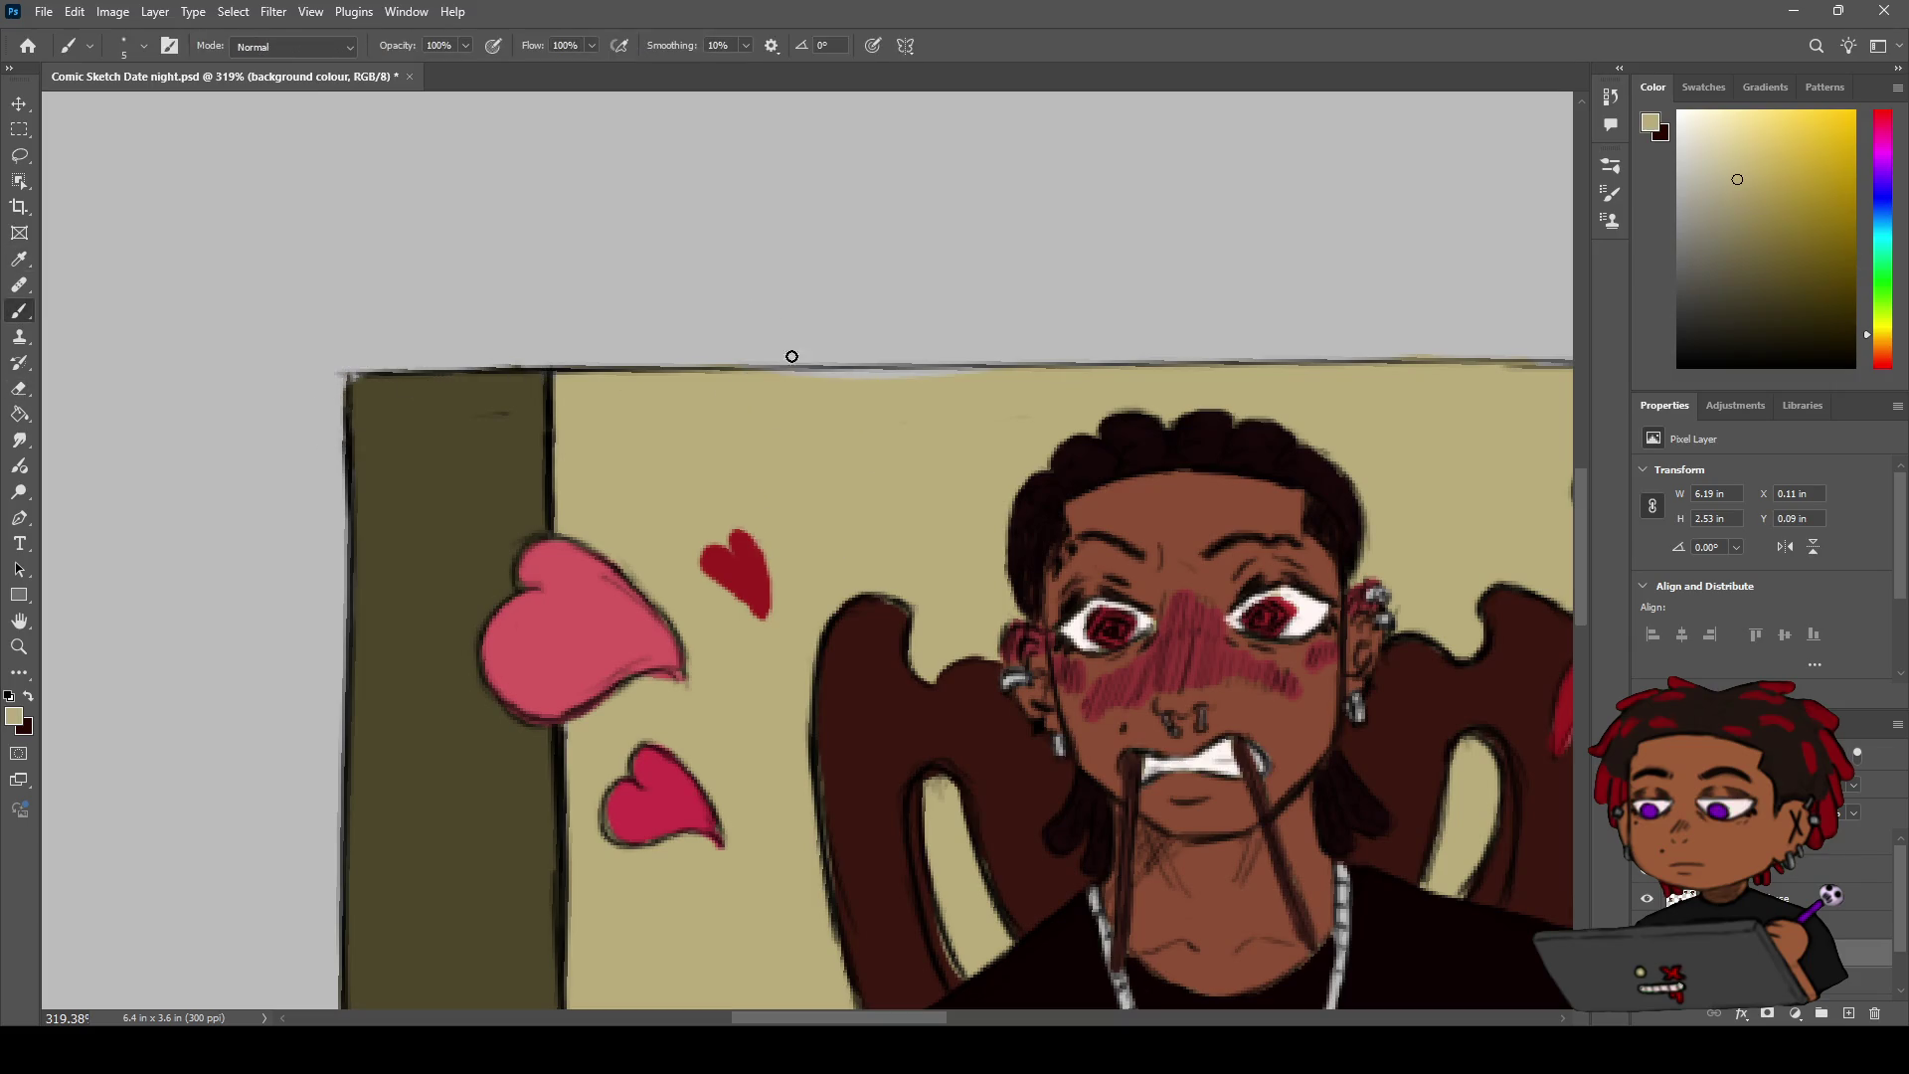
{"action": "left_click_drag", "start_coordinate": [764, 377], "coordinate": [969, 379]}
Zoom out to check the repaired wall against the neighbouring panels
{"action": "scroll", "coordinate": [823, 390], "scroll_direction": "down", "scroll_amount": 5}
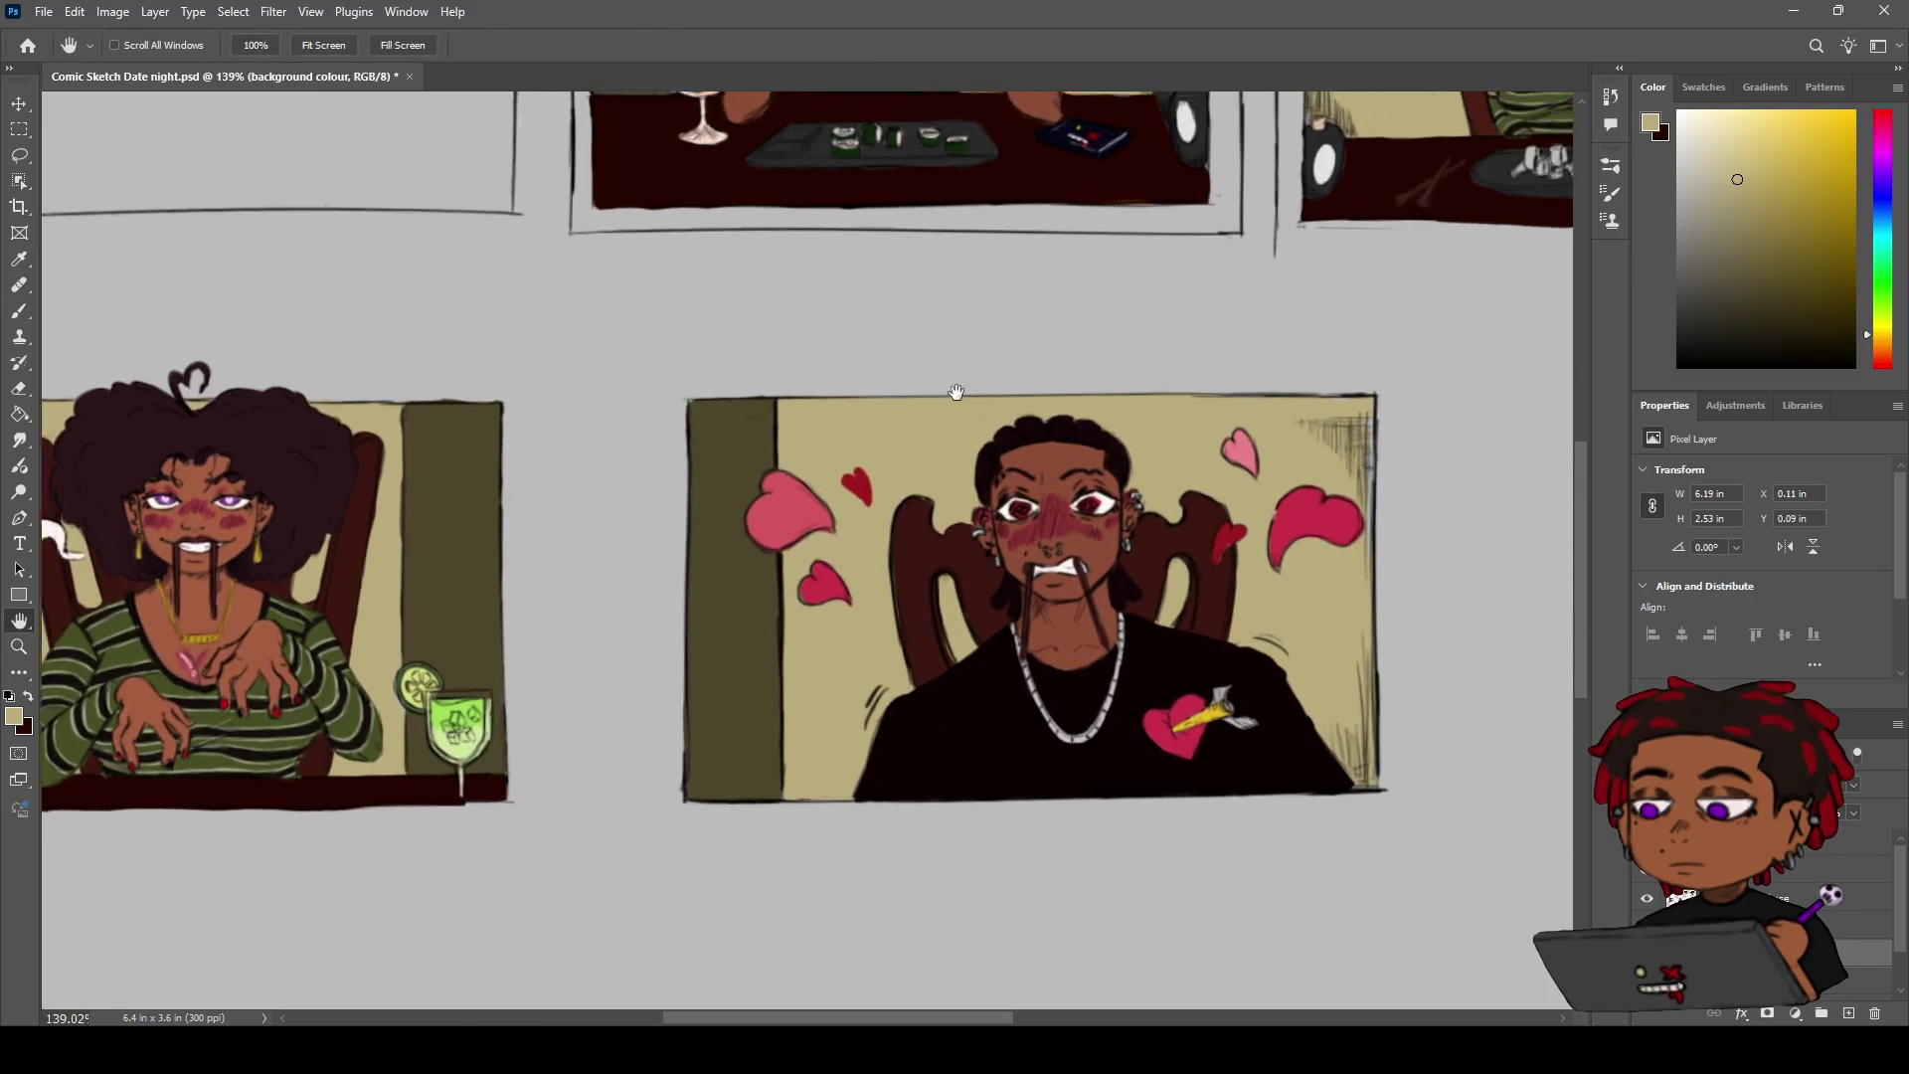
{"action": "scroll", "coordinate": [956, 392], "scroll_direction": "down", "scroll_amount": 1}
{"action": "key", "text": "z"}
{"action": "left_click_drag", "start_coordinate": [956, 391], "coordinate": [981, 389]}
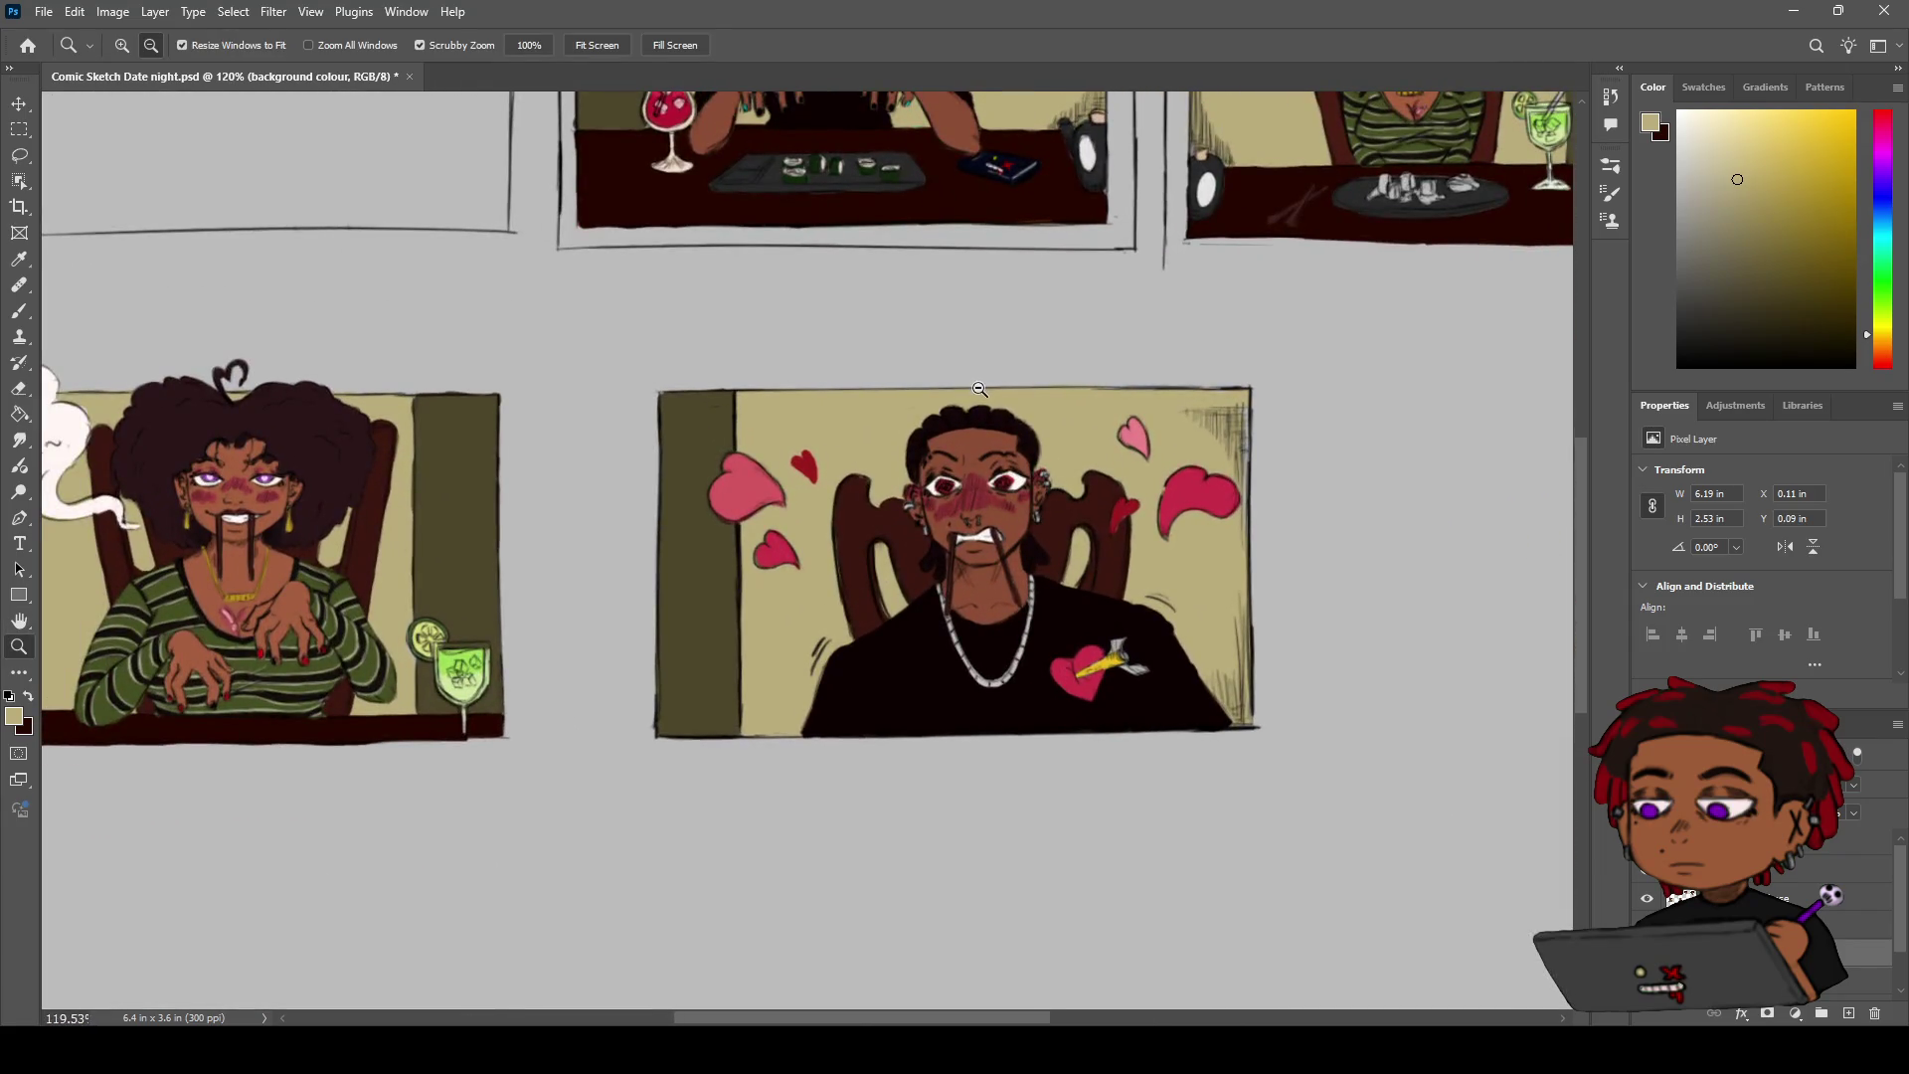
{"action": "key", "text": "h"}
{"action": "left_click_drag", "start_coordinate": [844, 450], "coordinate": [926, 496]}
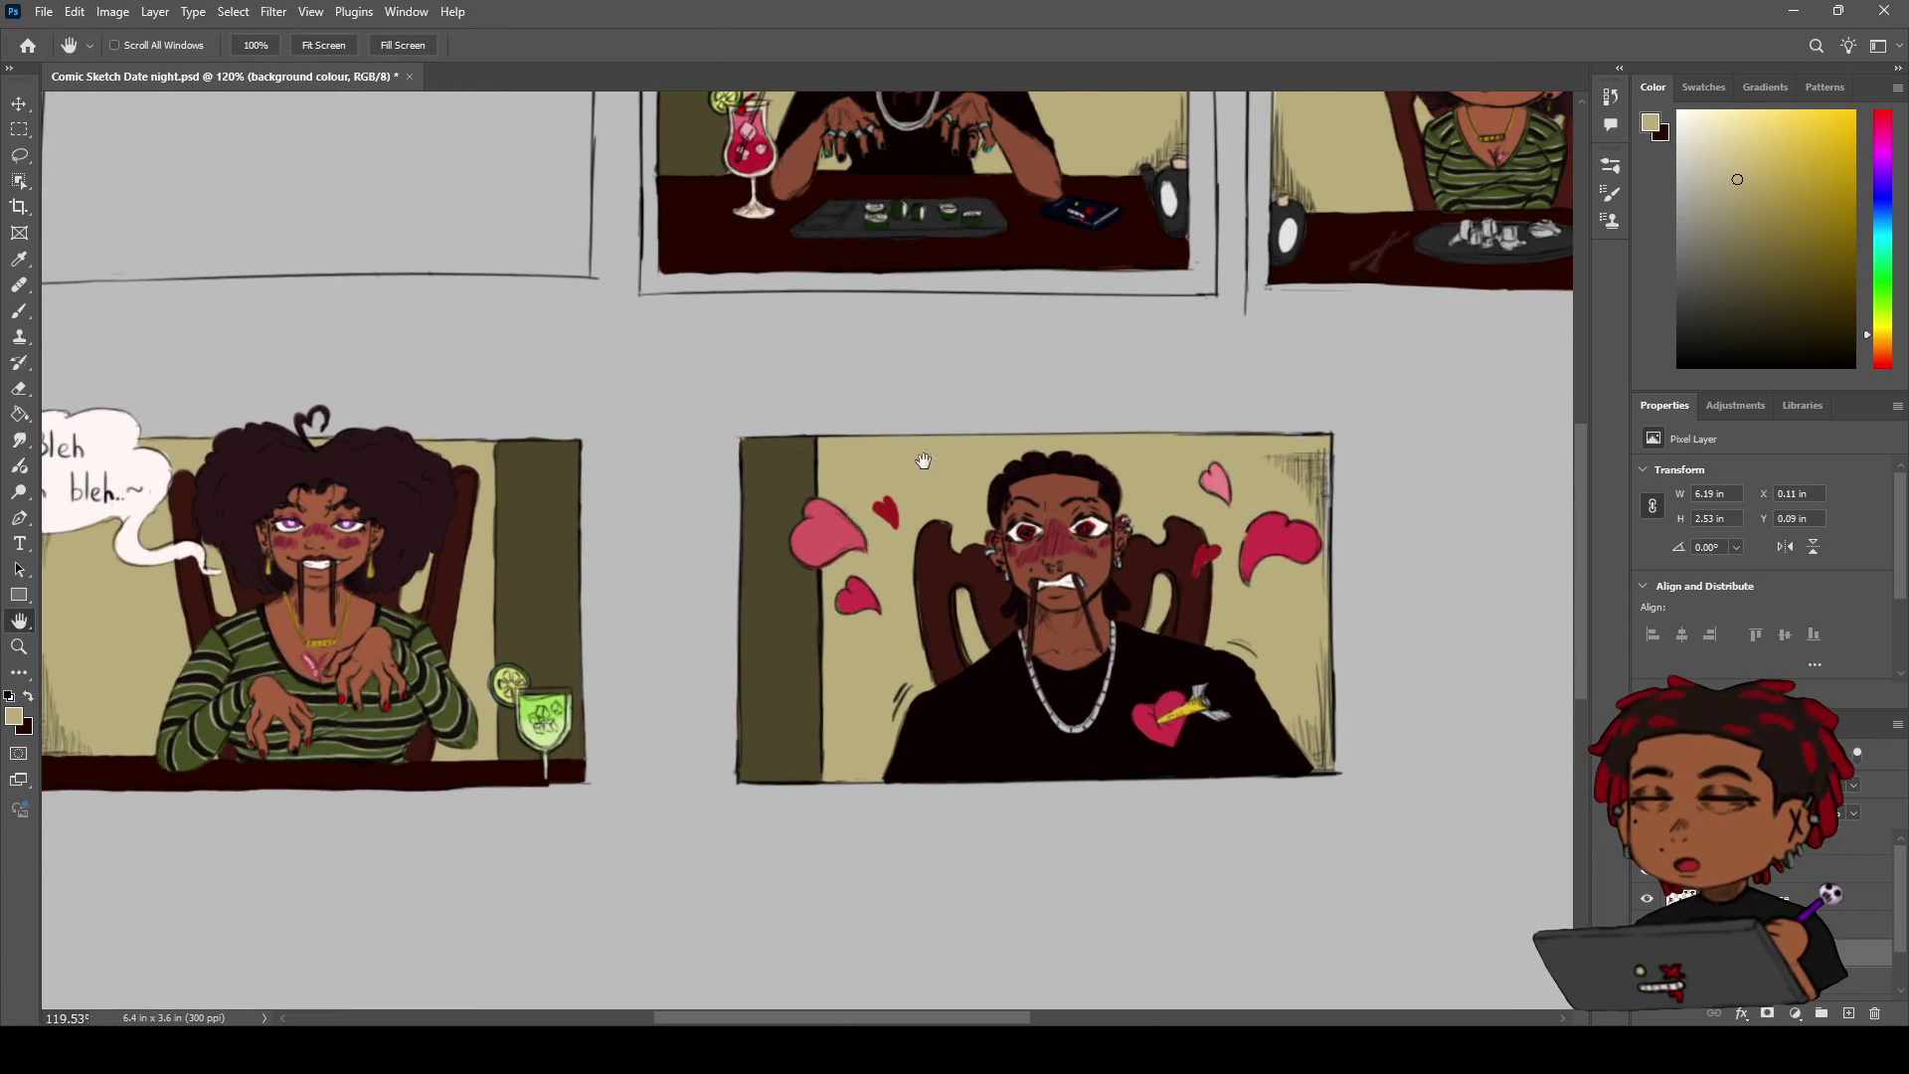
On the COMIC SKETCH 1 layer, erase the first panel's stray right border line
{"action": "scroll", "coordinate": [934, 457], "scroll_direction": "up", "scroll_amount": 3}
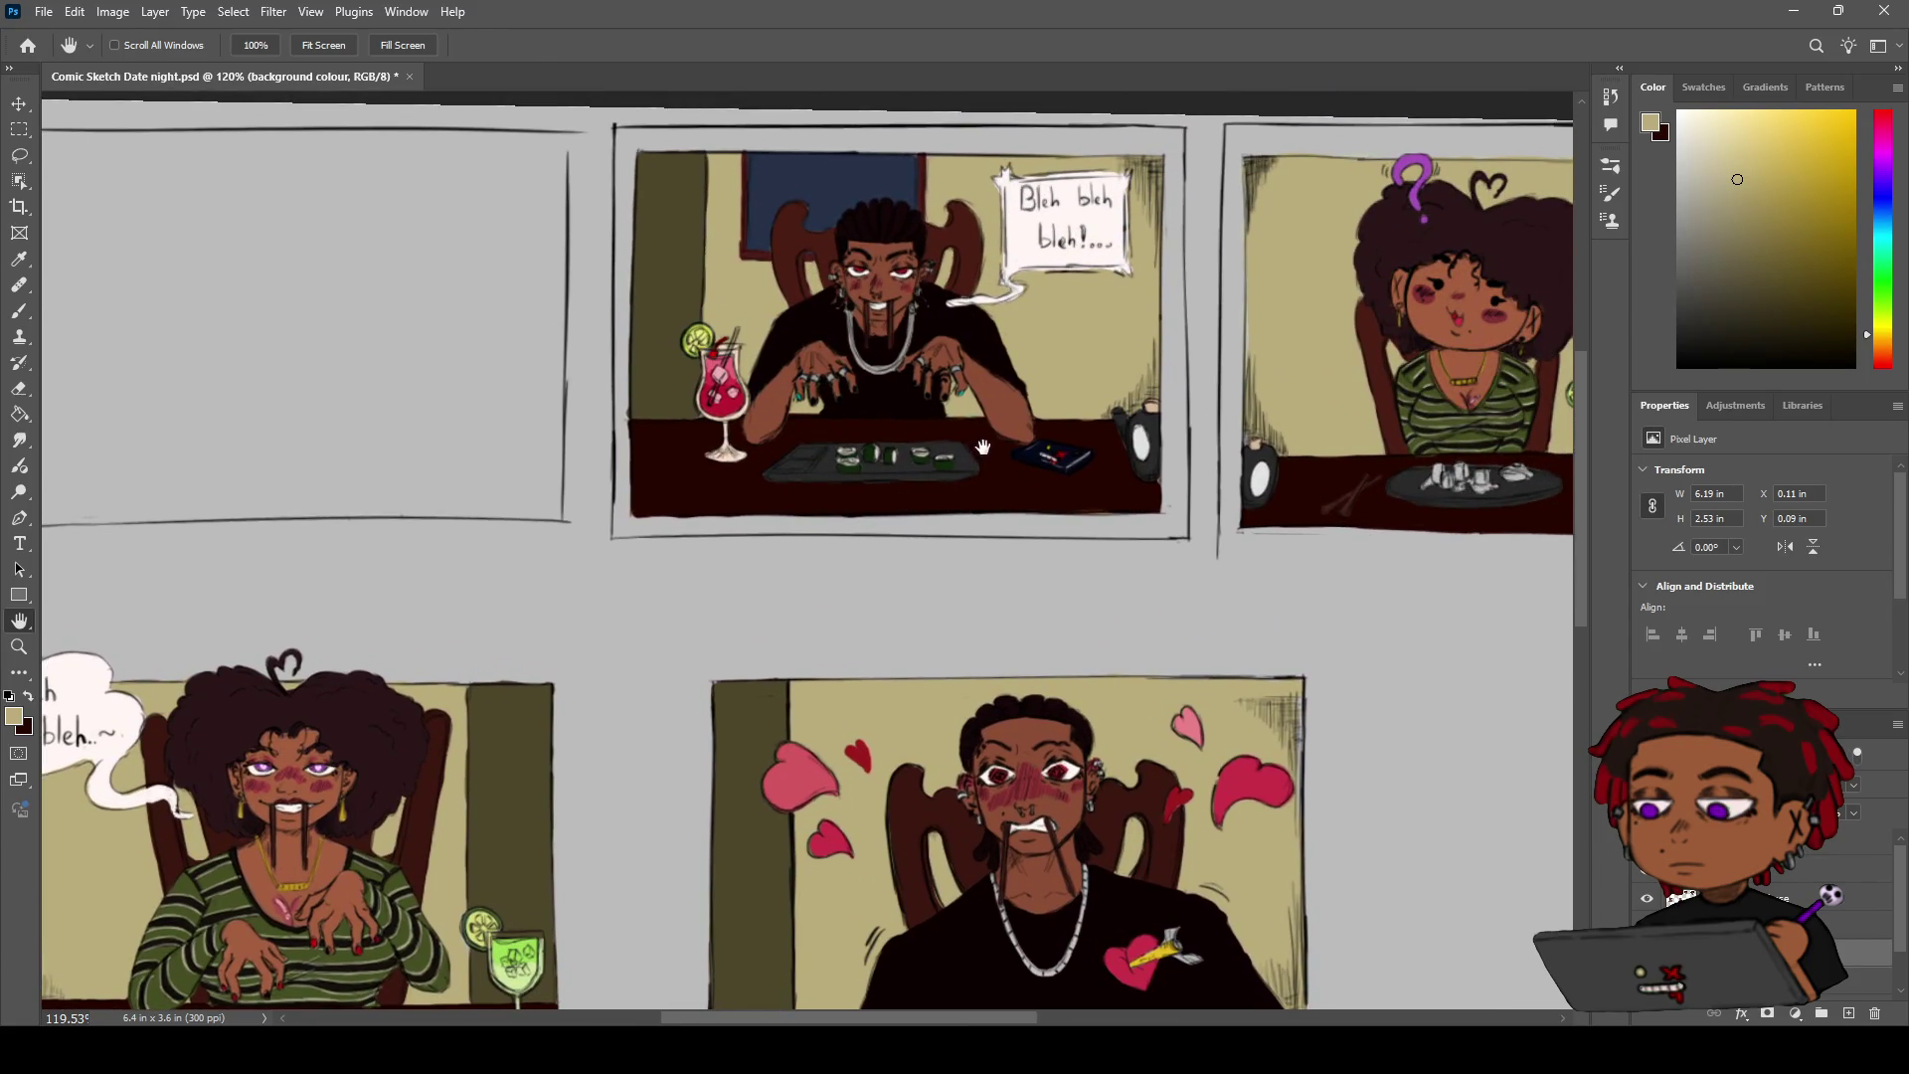
{"action": "mouse_move", "coordinate": [919, 575]}
{"action": "left_mouse_down"}
{"action": "mouse_move", "coordinate": [891, 397]}
{"action": "mouse_move", "coordinate": [912, 435]}
{"action": "mouse_move", "coordinate": [997, 405]}
{"action": "left_mouse_up"}
{"action": "key", "text": "z"}
{"action": "key", "text": "h"}
{"action": "scroll", "coordinate": [869, 575], "scroll_direction": "up", "scroll_amount": 2}
{"action": "key", "text": "e"}
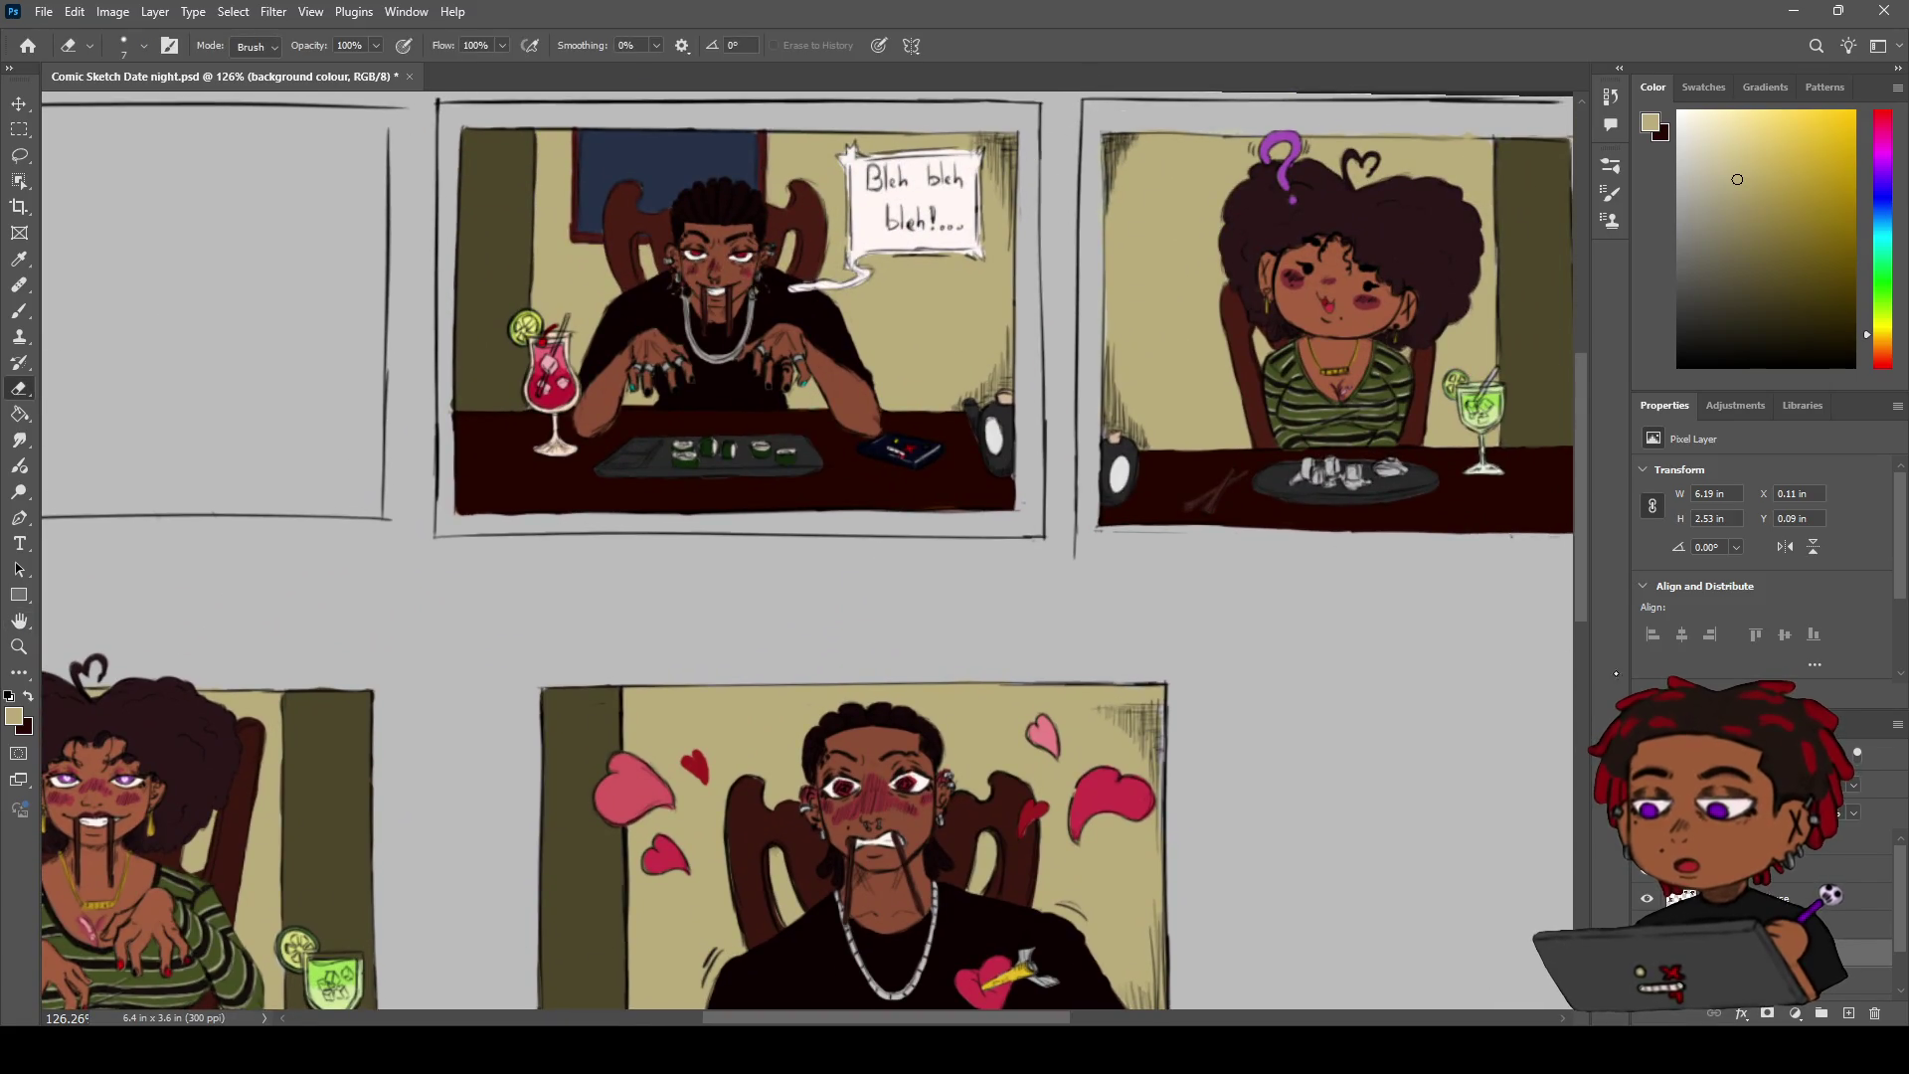
{"action": "left_click", "coordinate": [1150, 390], "text": "ctrl"}
{"action": "left_click_drag", "start_coordinate": [1042, 249], "coordinate": [1044, 438]}
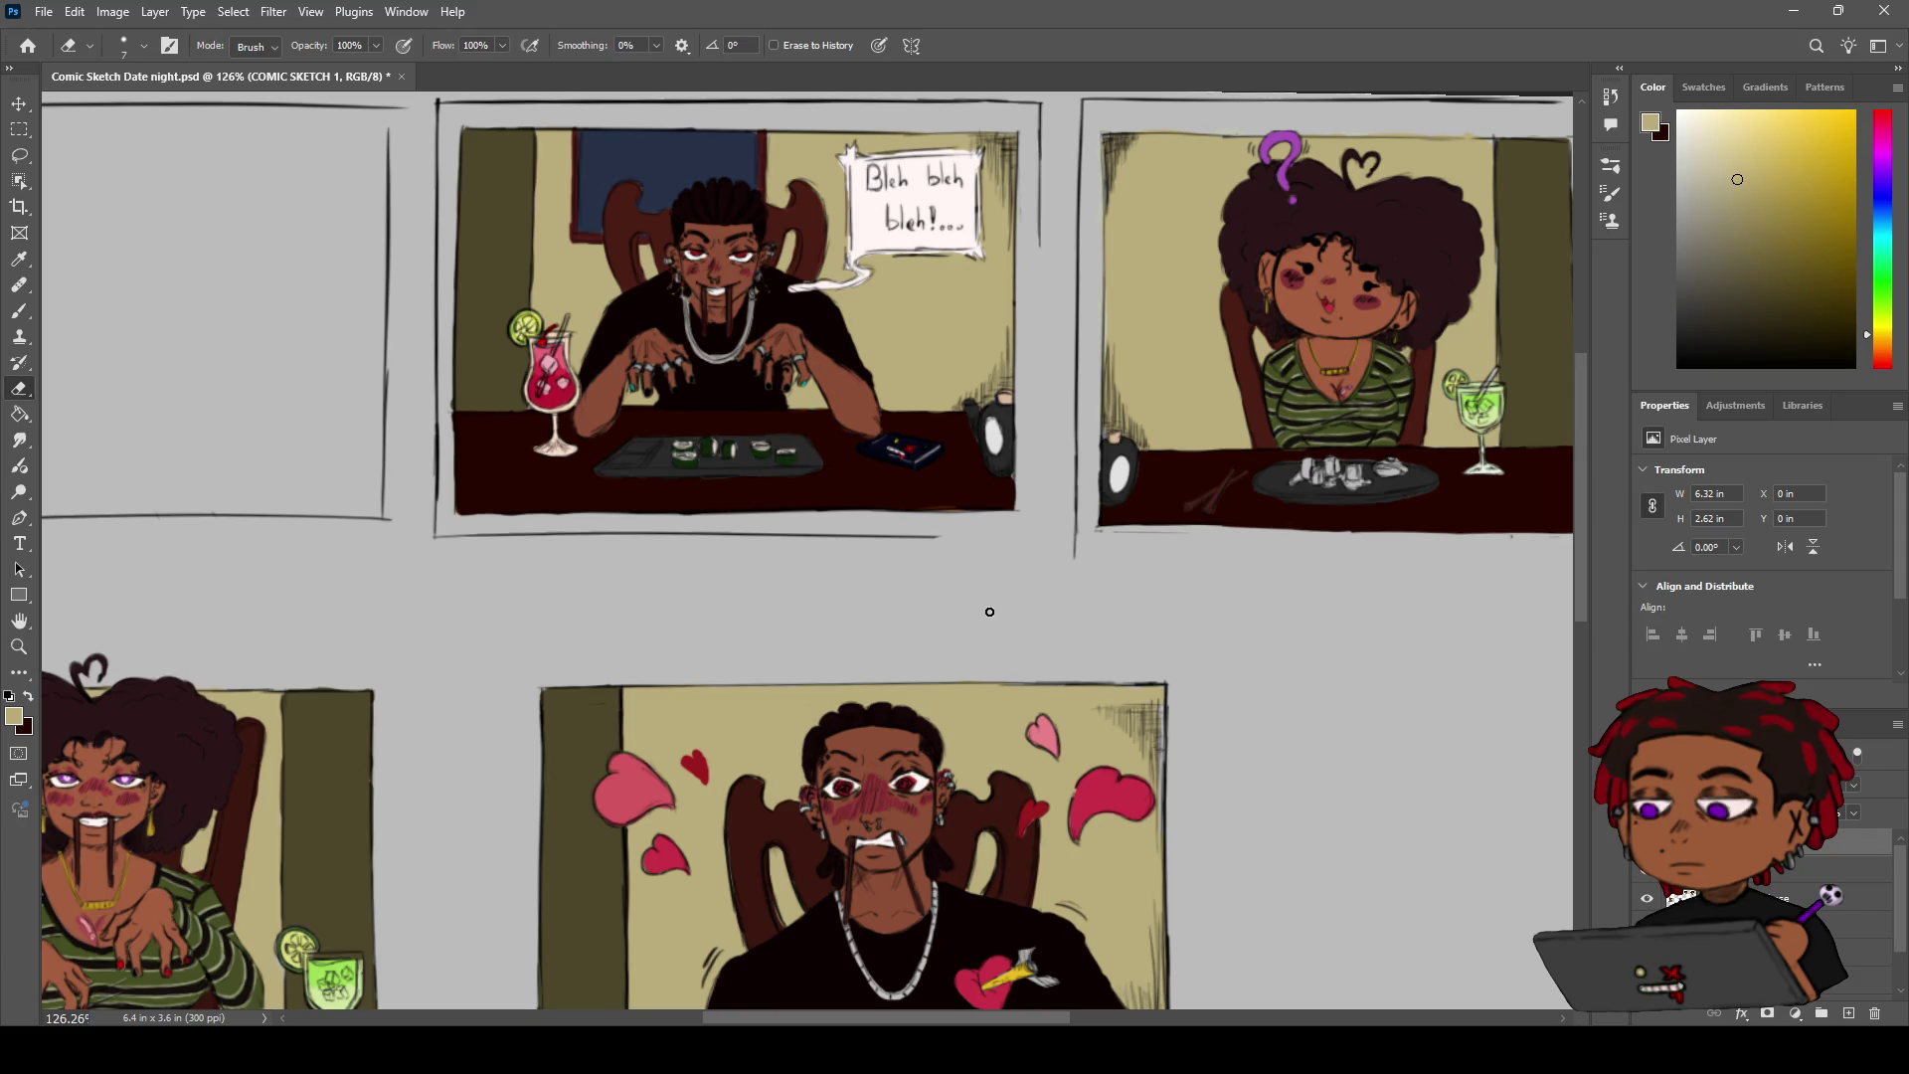
Erase the lower part of the middle panel's left border and show the purple sketch layer
{"action": "mouse_move", "coordinate": [971, 567]}
{"action": "left_mouse_down"}
{"action": "mouse_move", "coordinate": [1117, 588]}
{"action": "mouse_move", "coordinate": [1019, 559]}
{"action": "mouse_move", "coordinate": [602, 566]}
{"action": "left_mouse_up"}
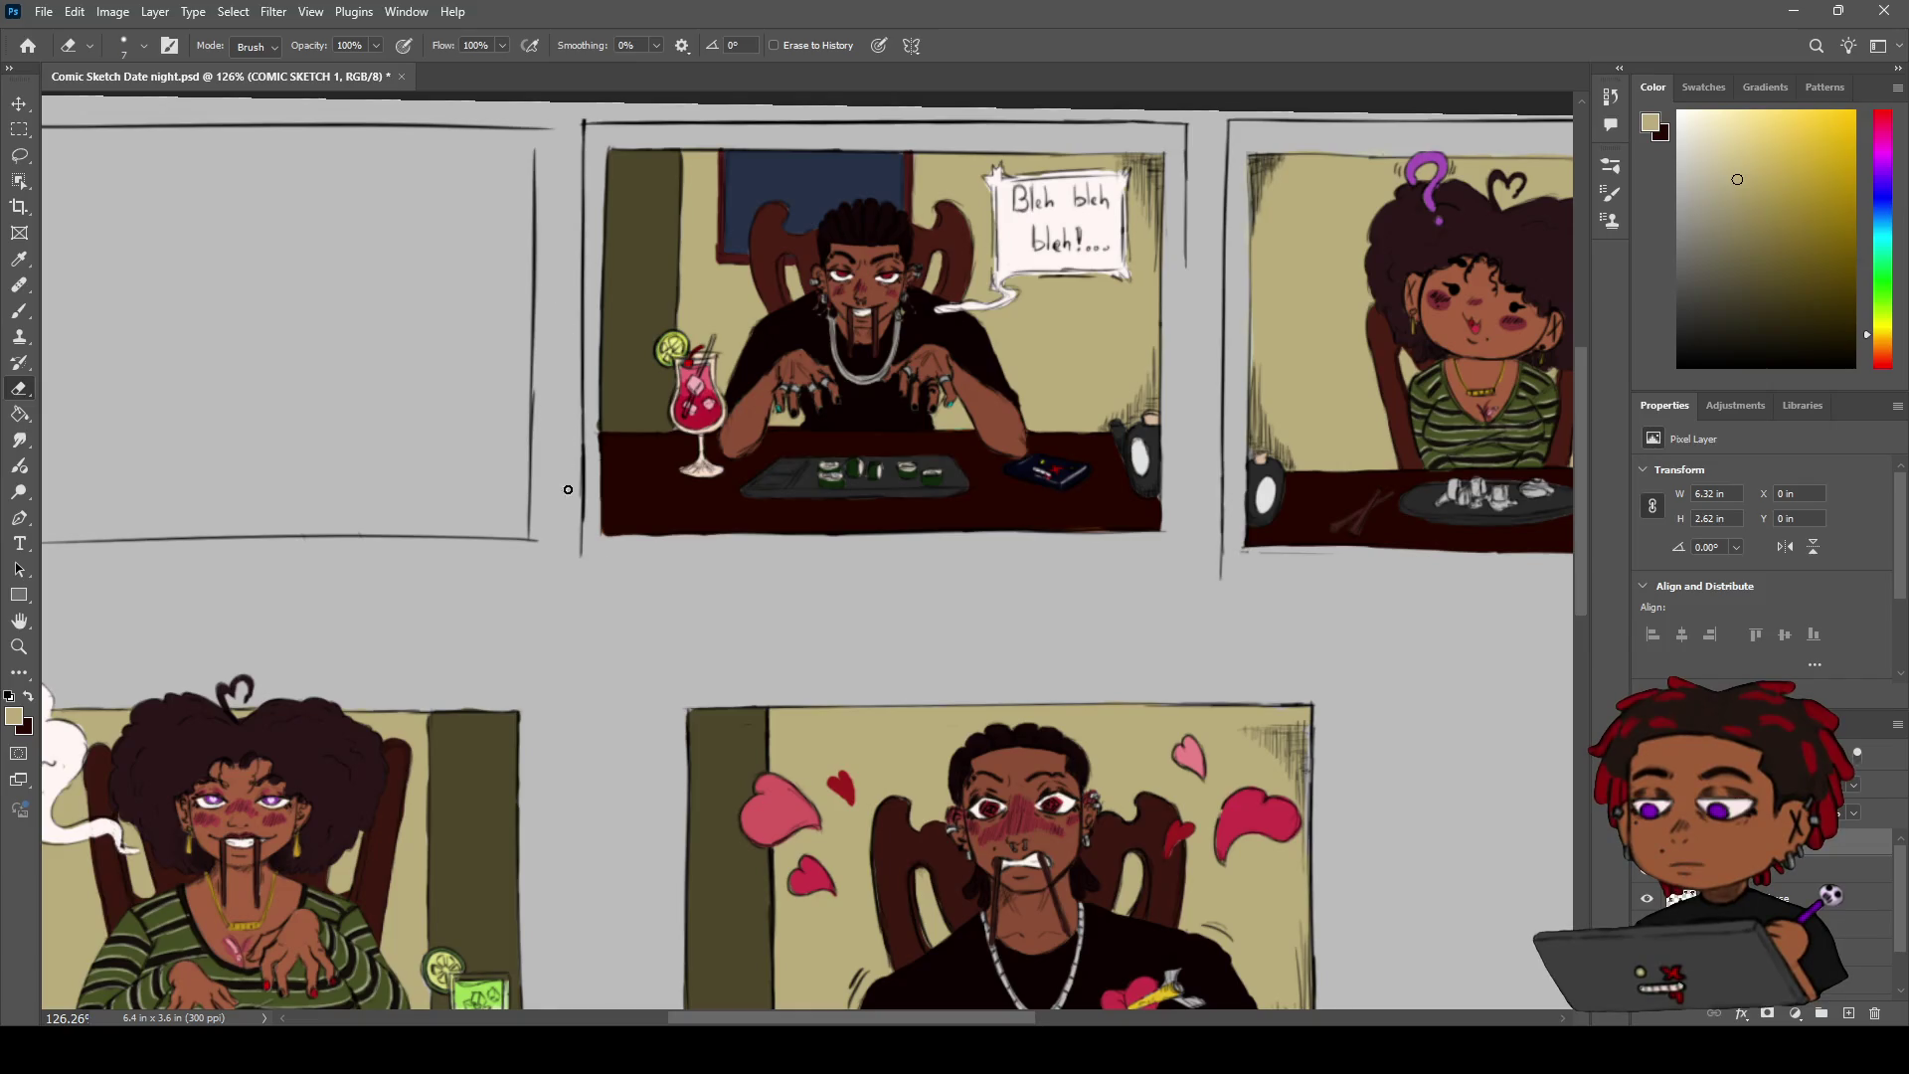
{"action": "left_click_drag", "start_coordinate": [578, 527], "coordinate": [583, 458]}
{"action": "scroll", "coordinate": [1897, 924], "scroll_direction": "down", "scroll_amount": 2}
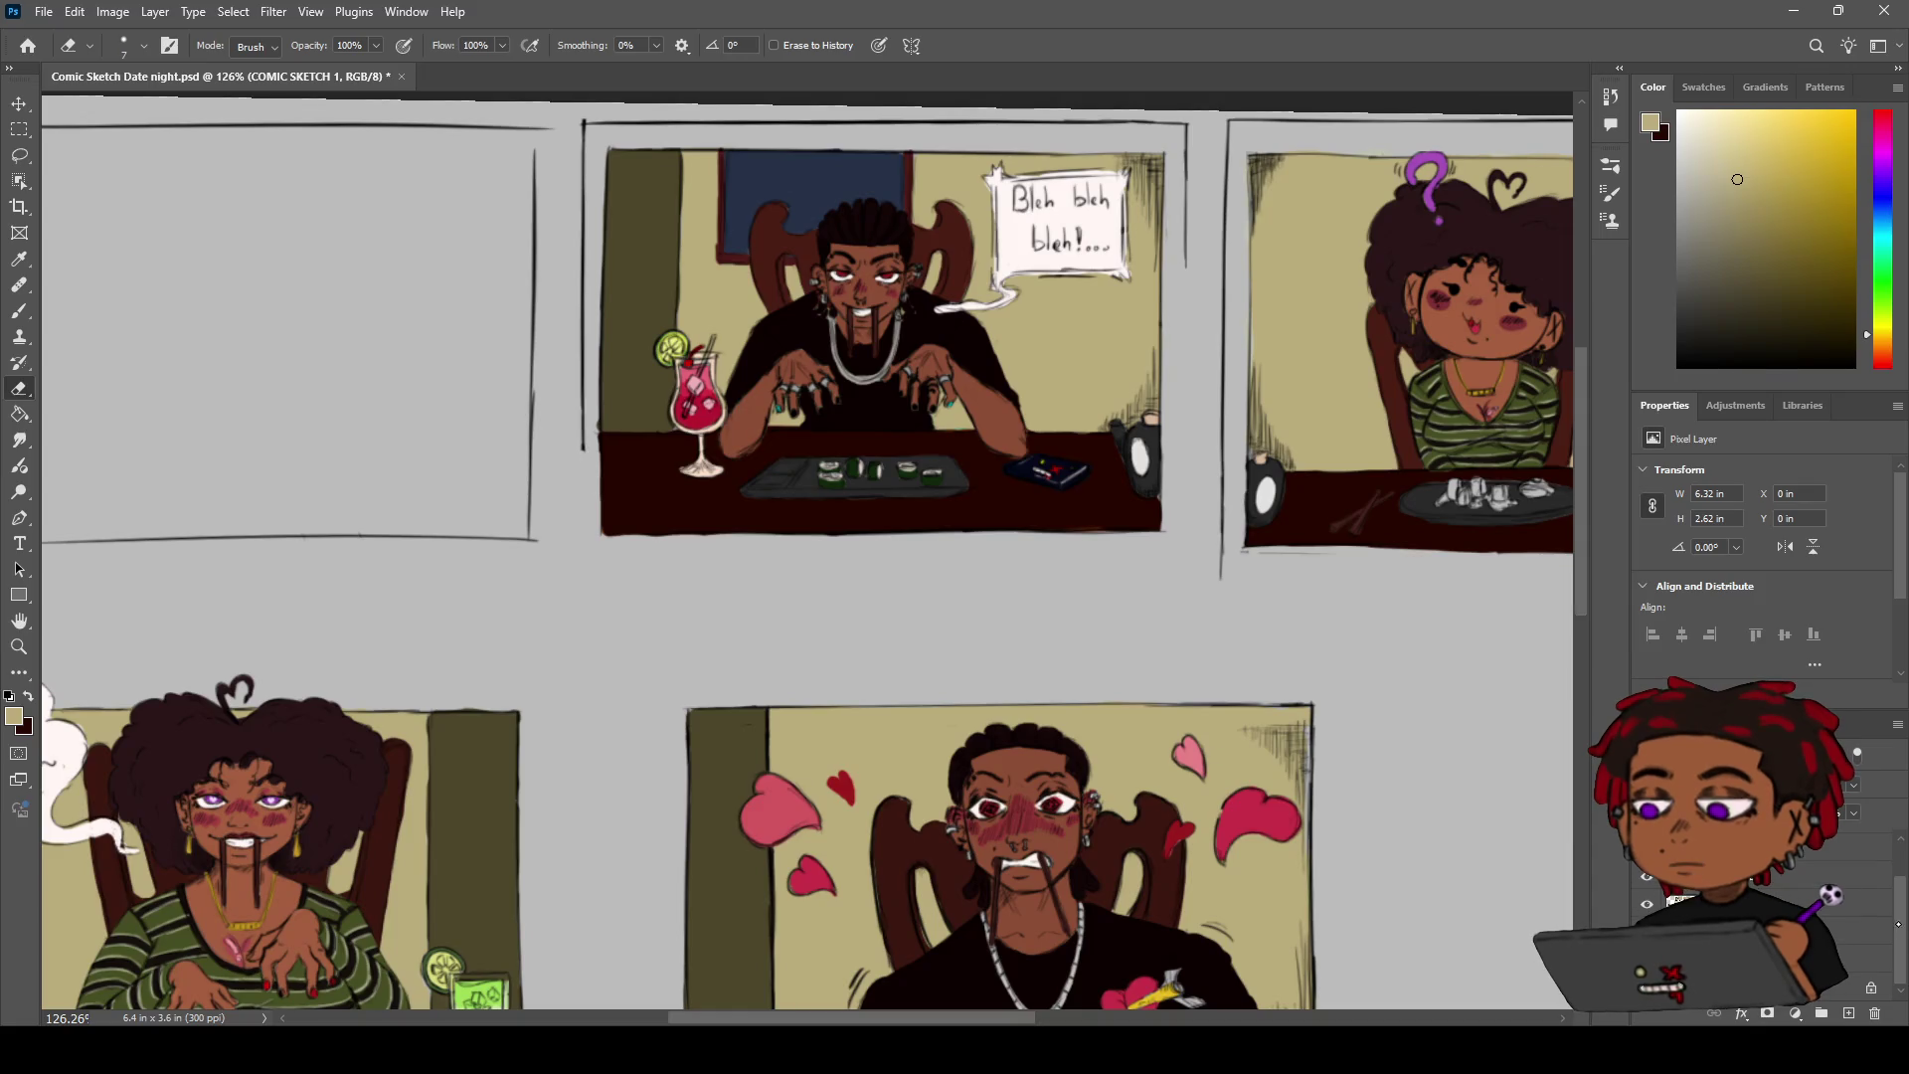
{"action": "left_click", "coordinate": [1646, 959]}
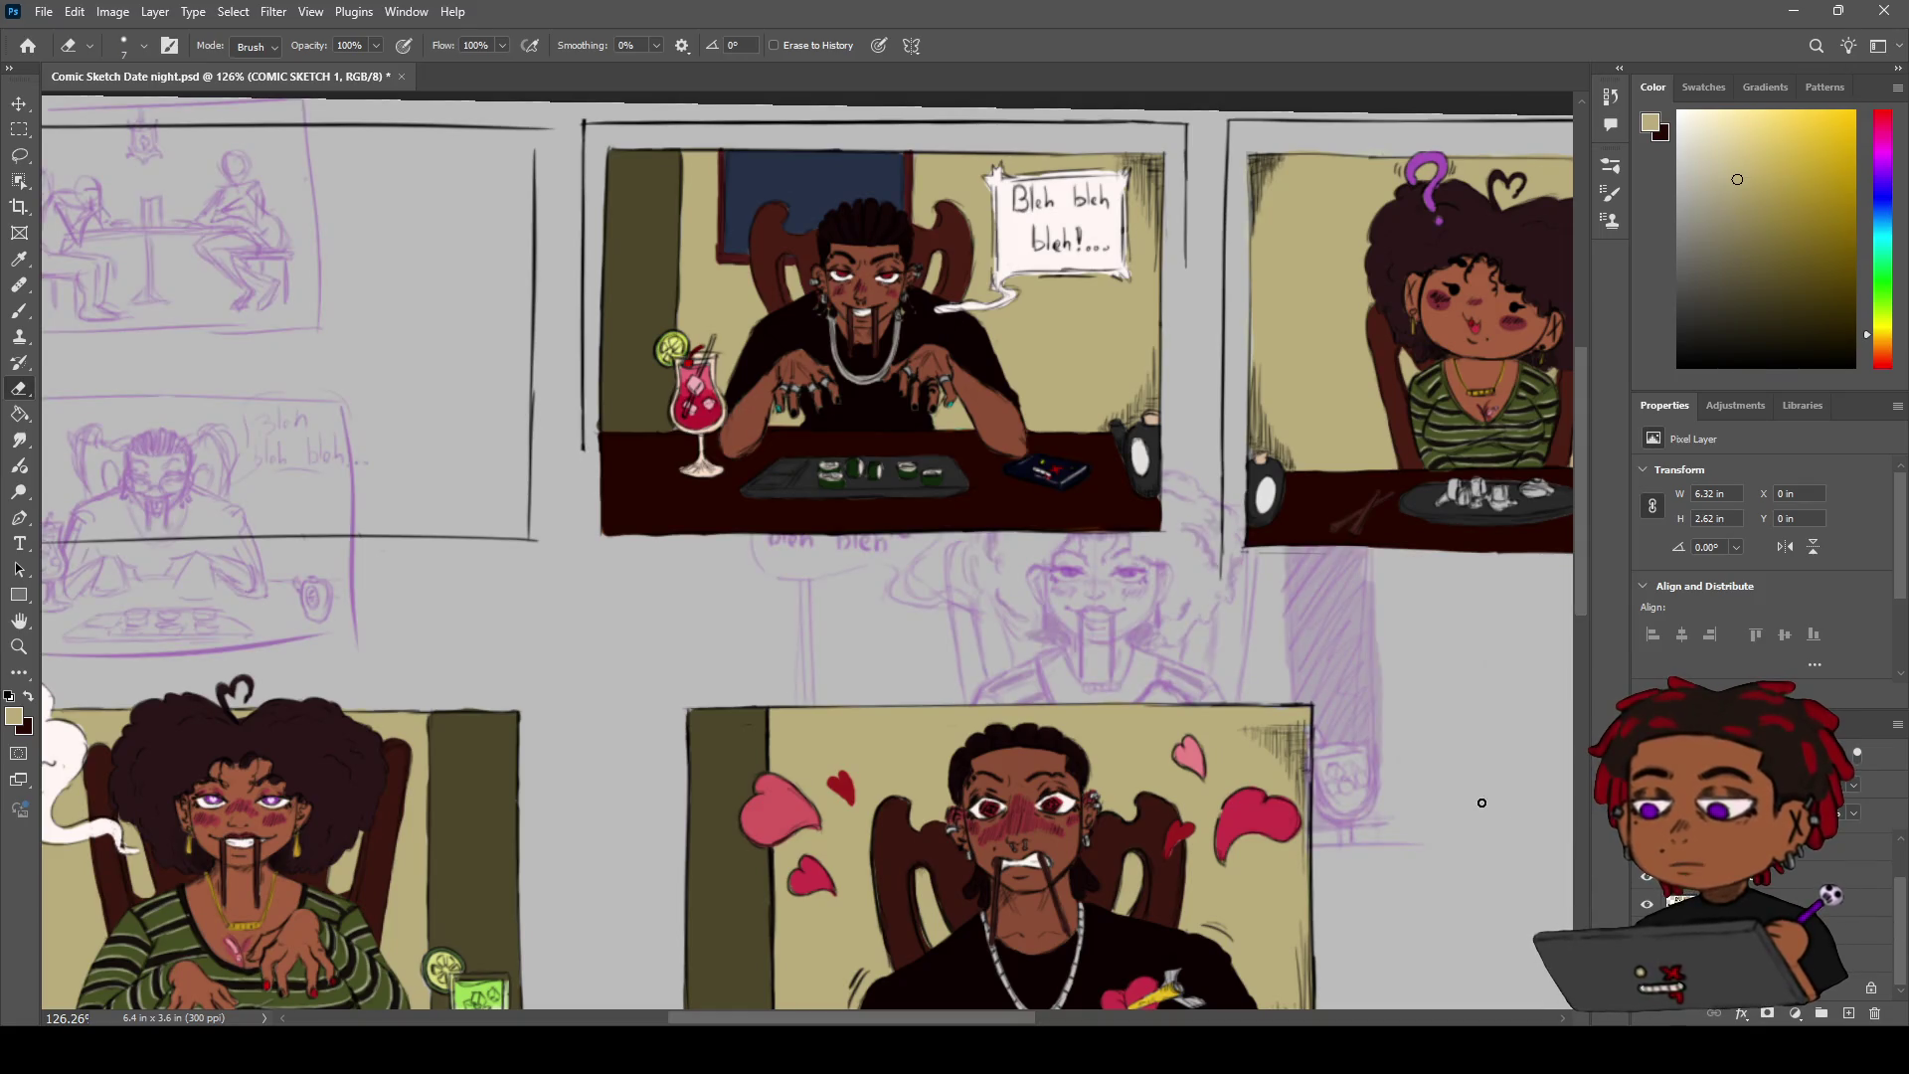
Erase the middle panel's leftover left and top sketch border lines
{"action": "key", "text": "h"}
{"action": "left_click_drag", "start_coordinate": [905, 354], "coordinate": [947, 489]}
{"action": "key", "text": "e"}
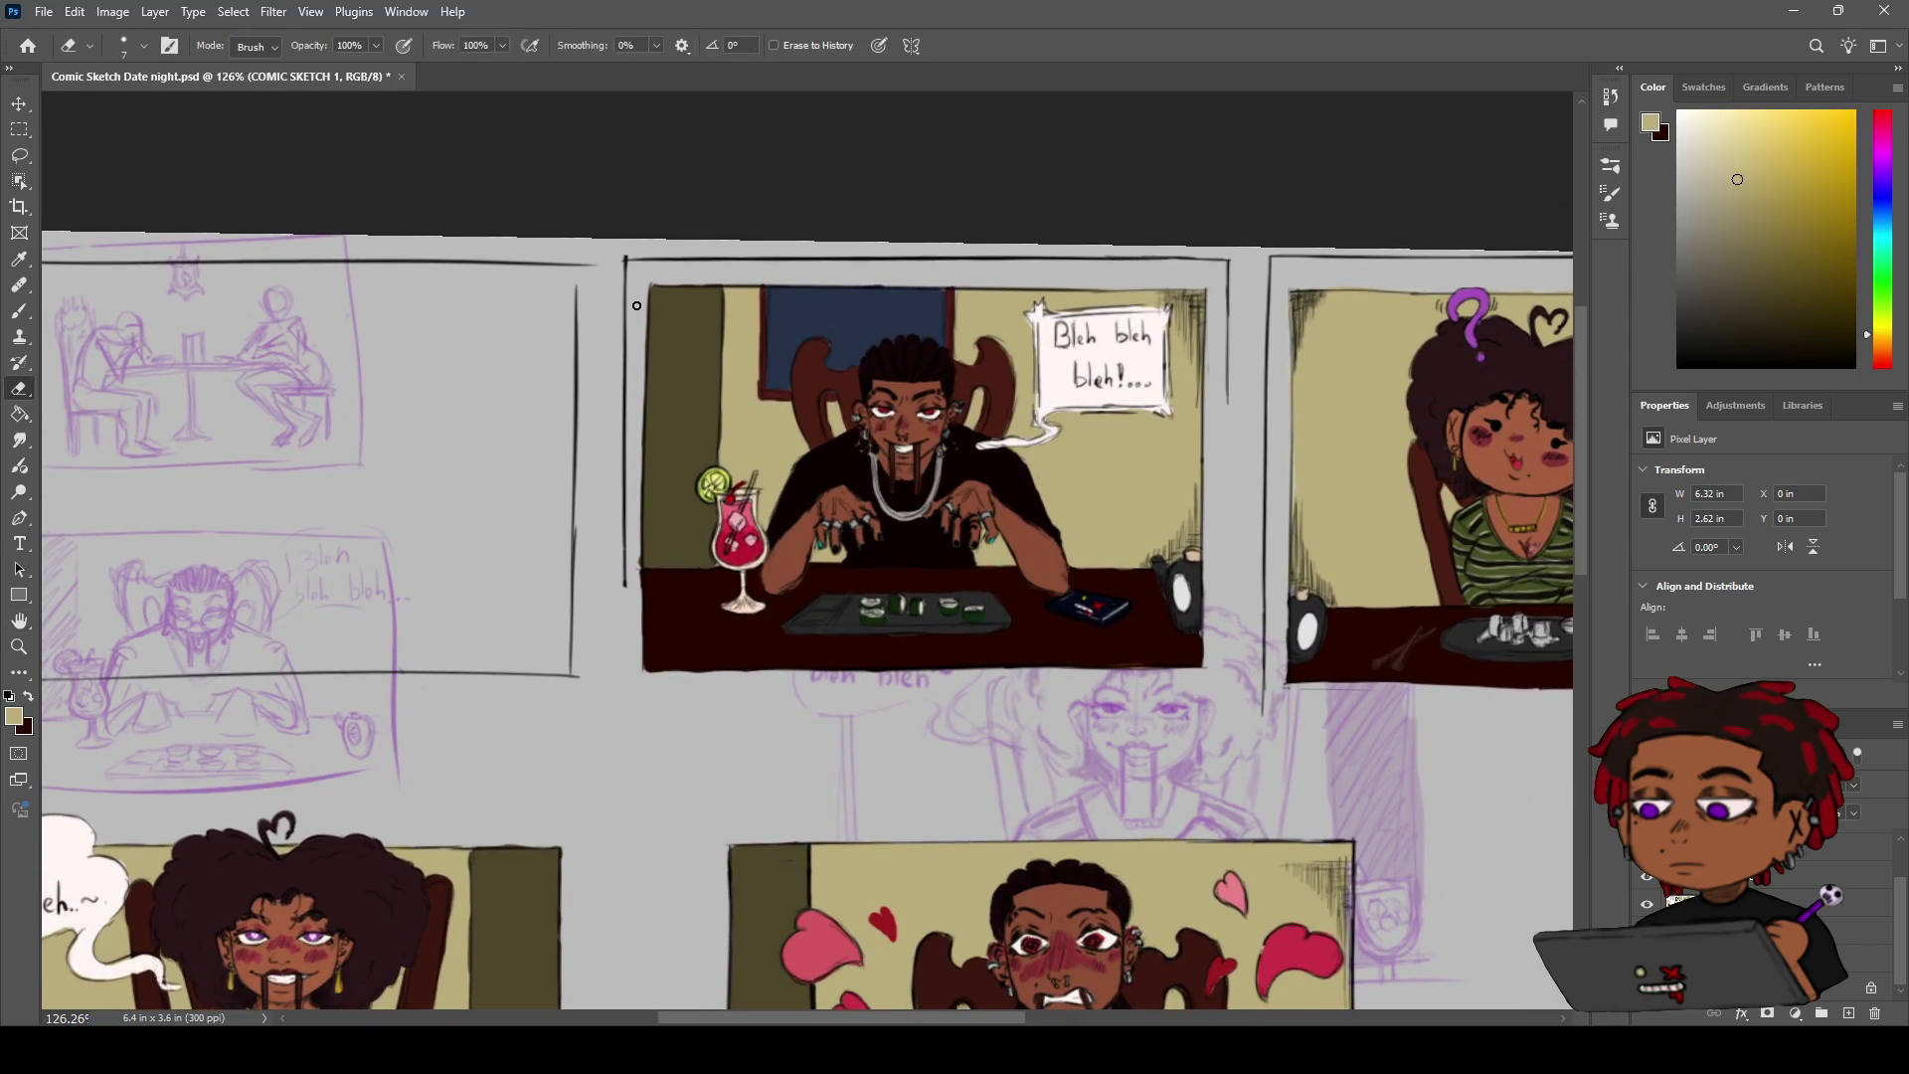
{"action": "left_click_drag", "start_coordinate": [627, 464], "coordinate": [616, 482]}
{"action": "left_click_drag", "start_coordinate": [622, 366], "coordinate": [620, 313]}
{"action": "left_click_drag", "start_coordinate": [799, 257], "coordinate": [1176, 256]}
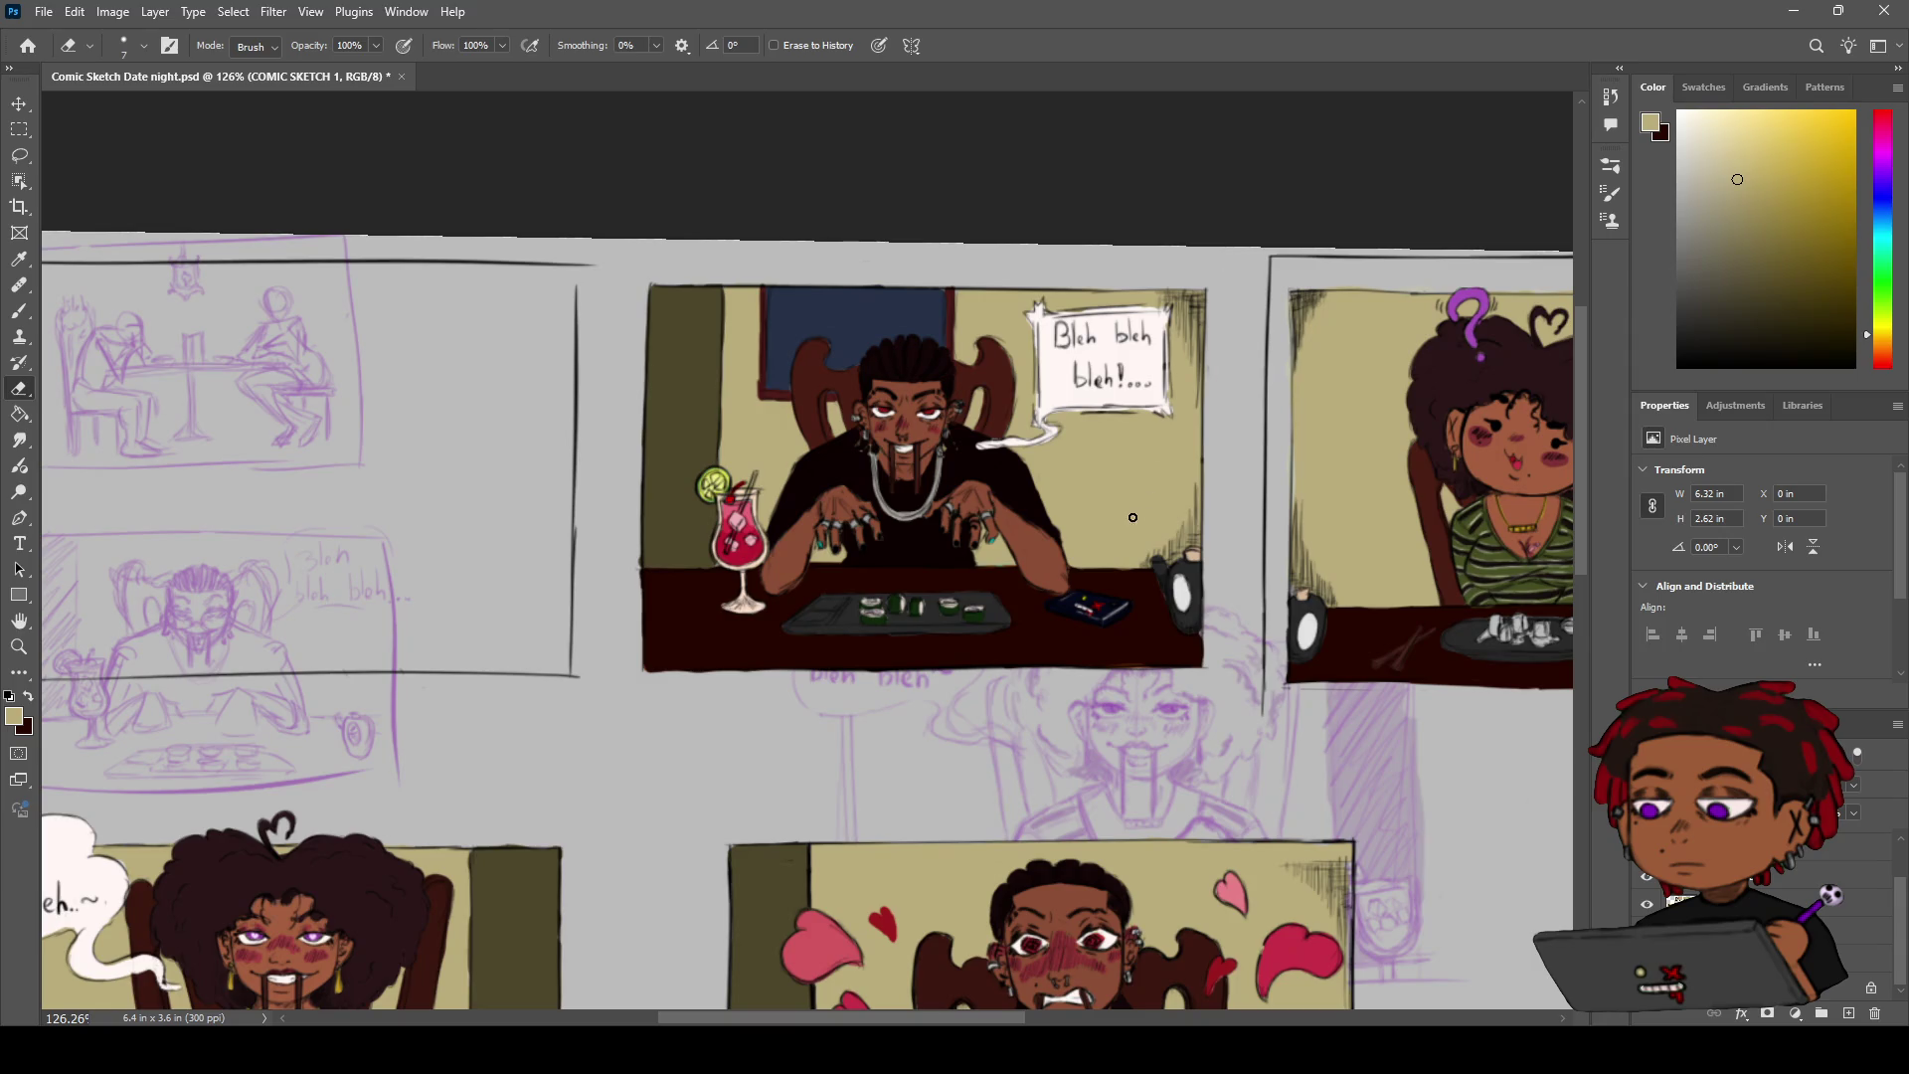
Reset the canvas rotation and zoom in on the first panel's rough sketch
{"action": "key", "text": "r"}
{"action": "key", "text": "Escape"}
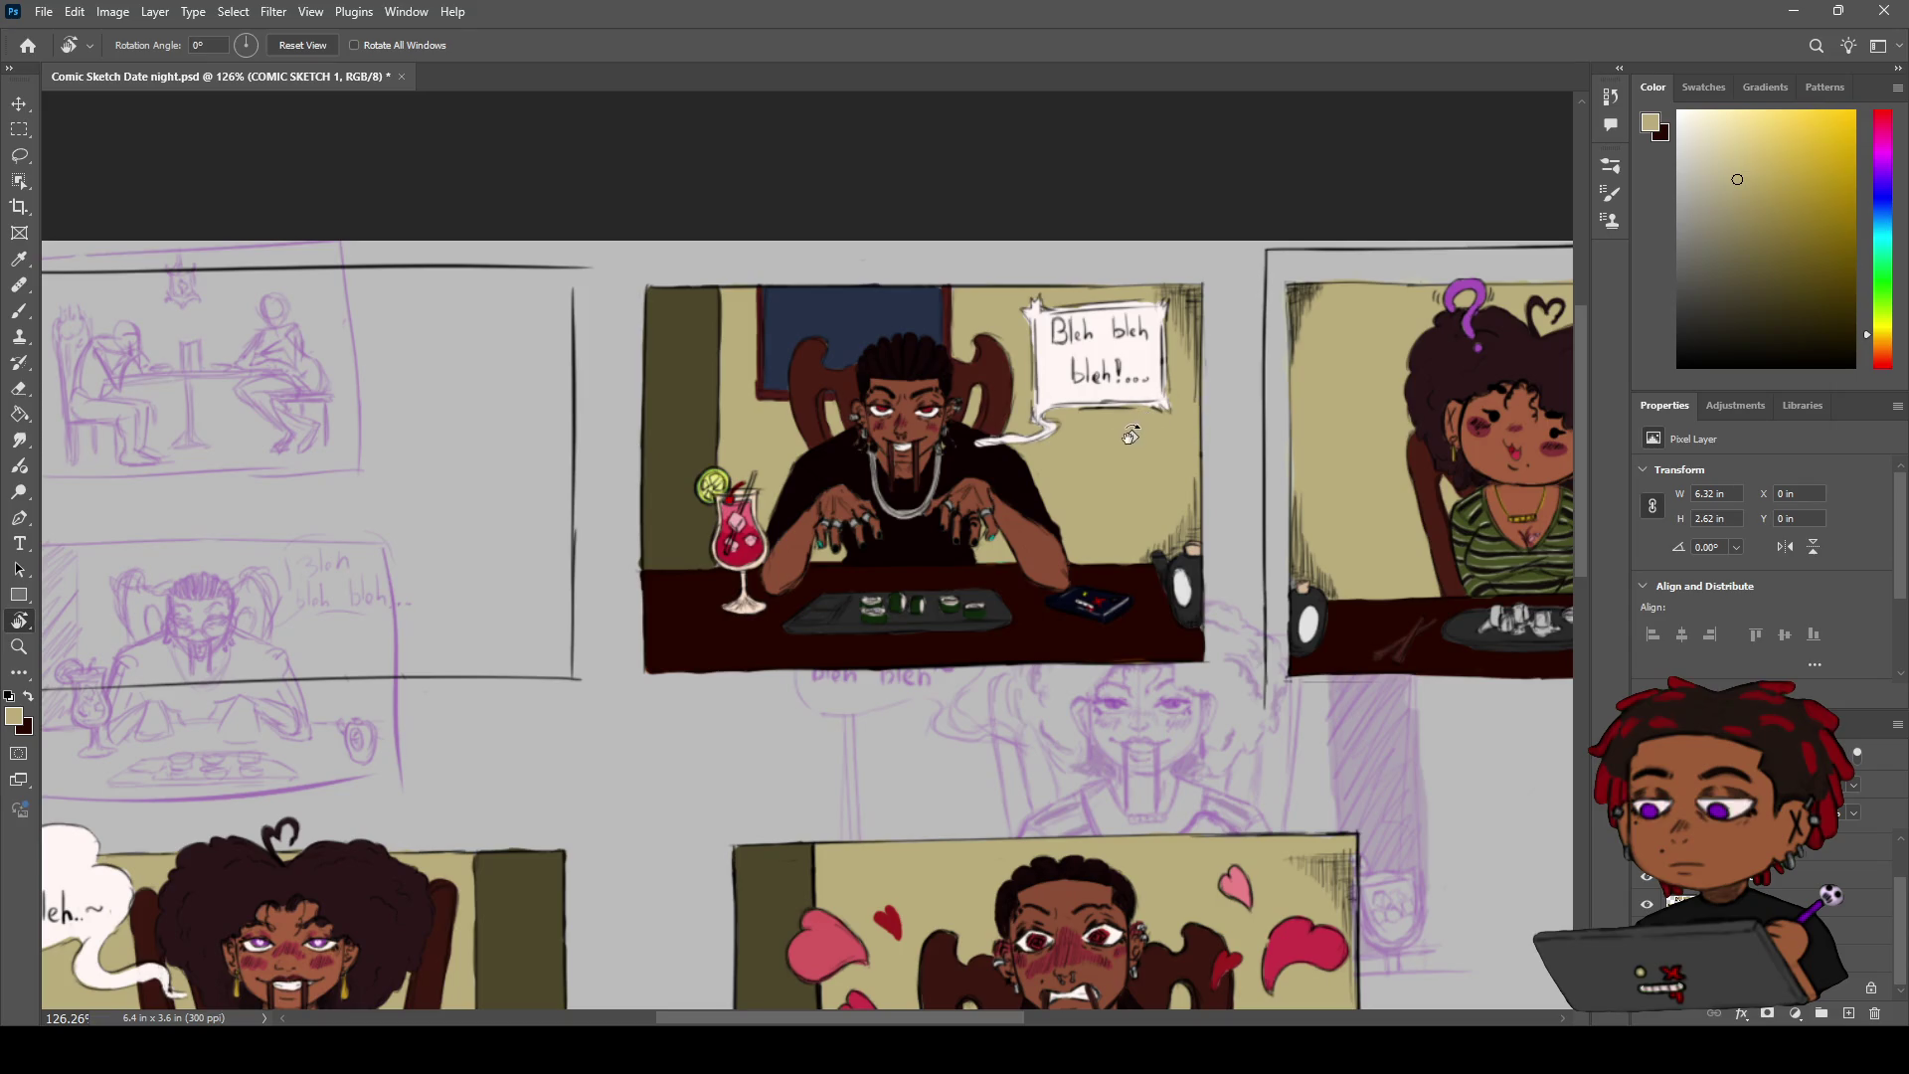
{"action": "key", "text": "h"}
{"action": "mouse_move", "coordinate": [734, 525]}
{"action": "left_mouse_down"}
{"action": "mouse_move", "coordinate": [1080, 491]}
{"action": "mouse_move", "coordinate": [1060, 503]}
{"action": "left_mouse_up"}
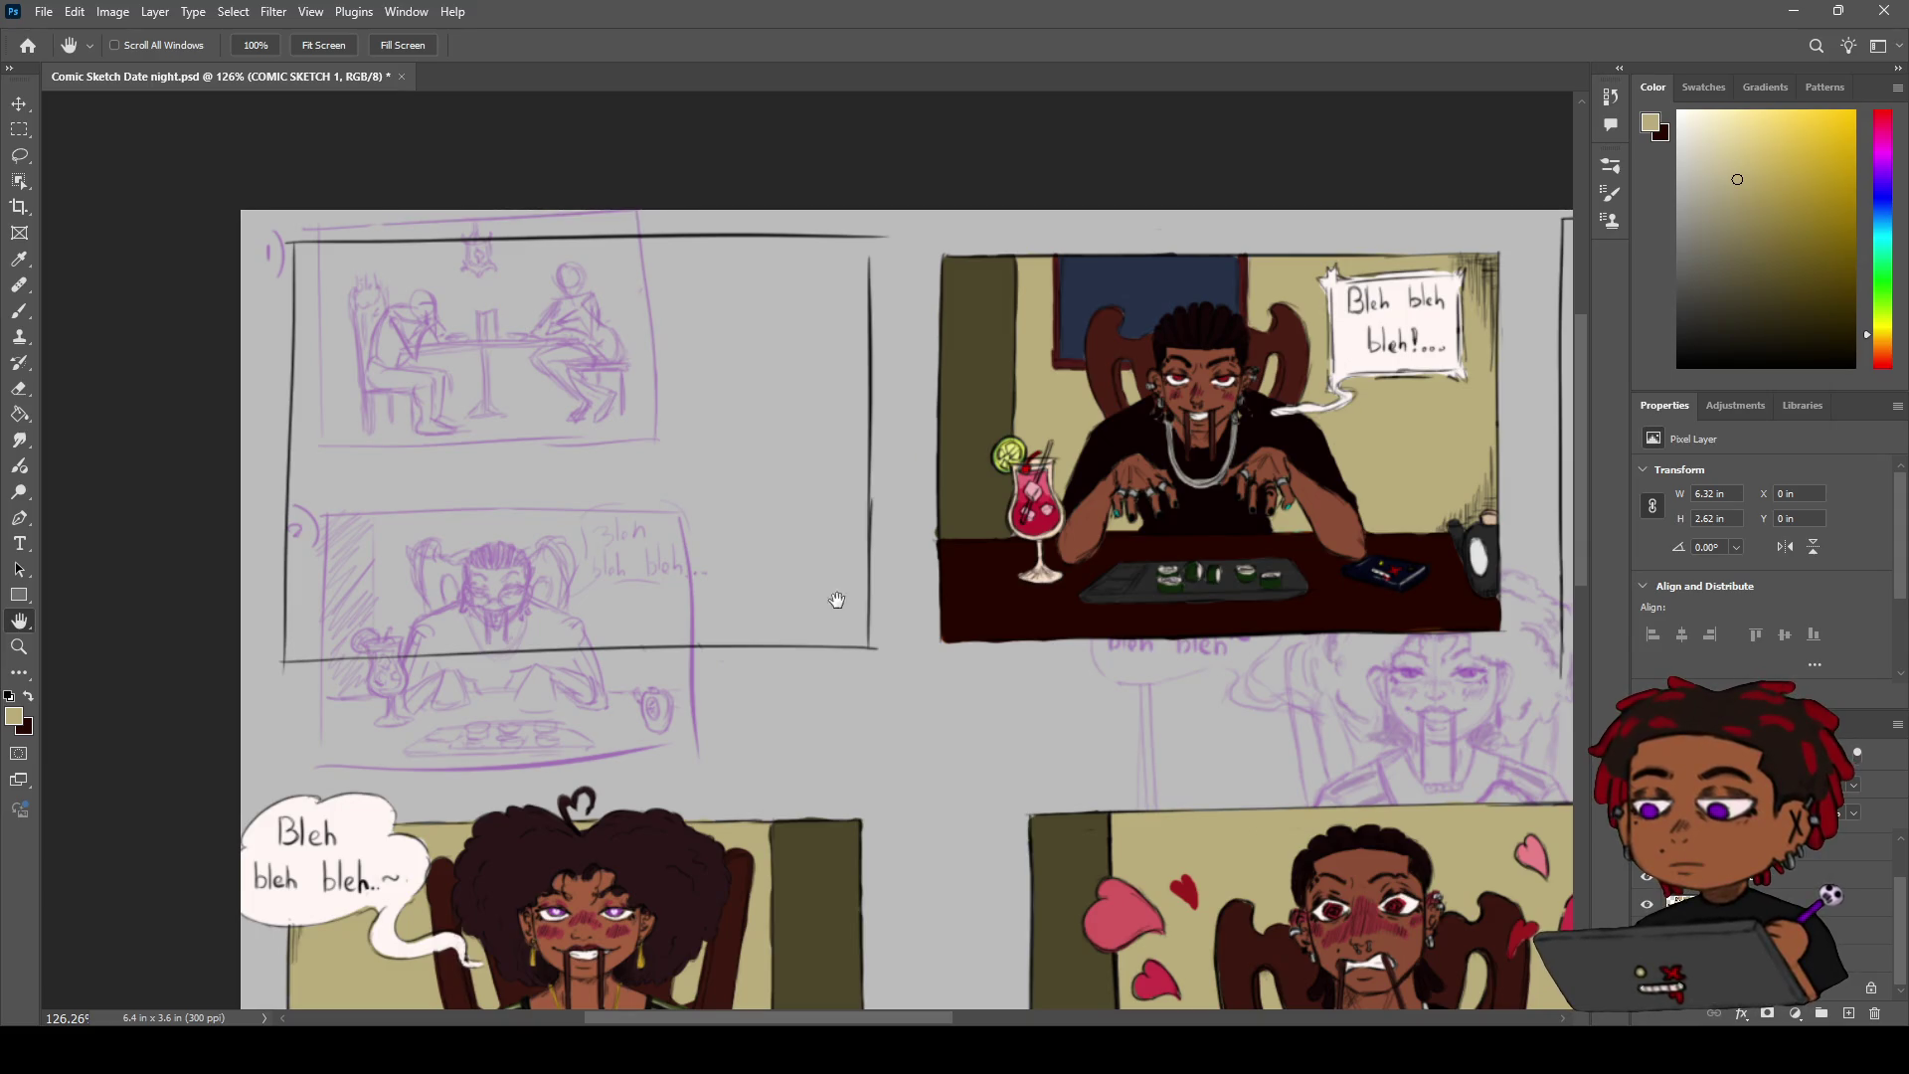
{"action": "key", "text": "z"}
{"action": "left_click_drag", "start_coordinate": [873, 548], "coordinate": [818, 541]}
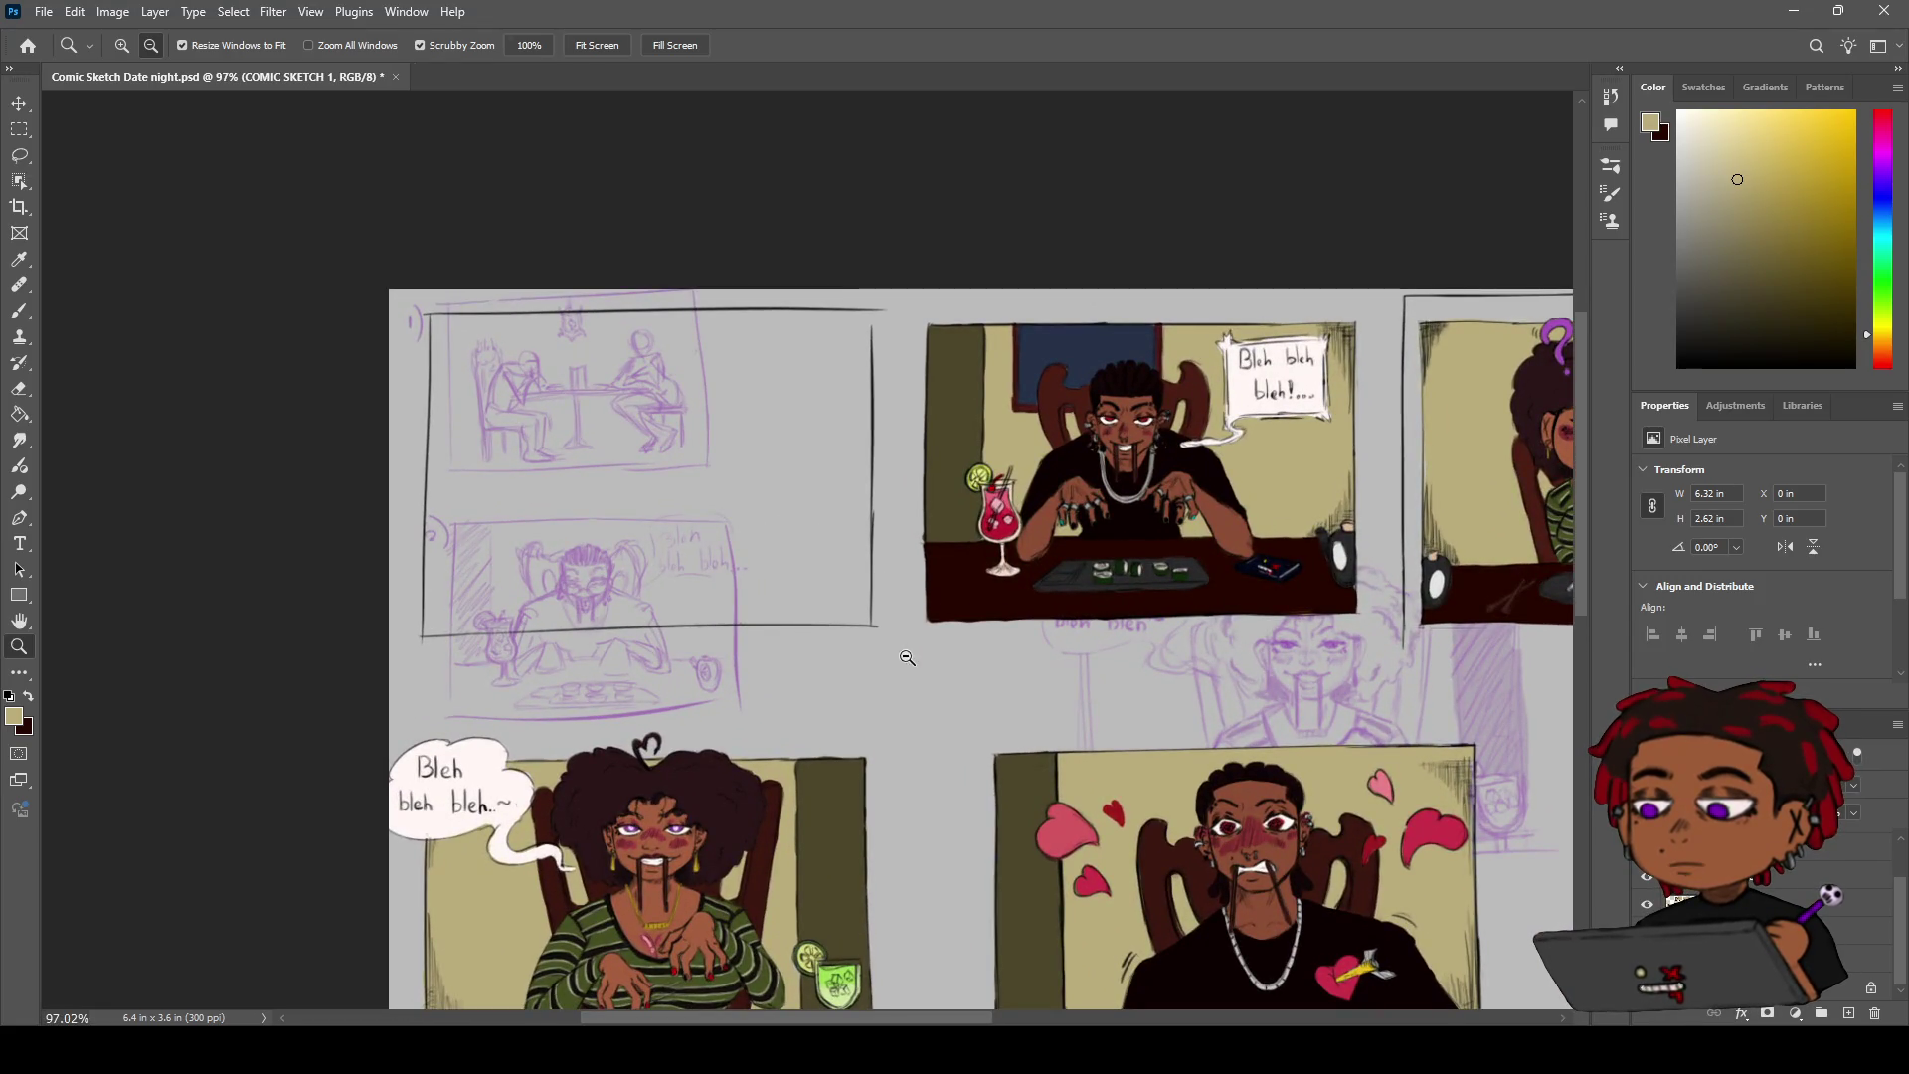
{"action": "key", "text": "h"}
{"action": "left_click_drag", "start_coordinate": [807, 556], "coordinate": [753, 480]}
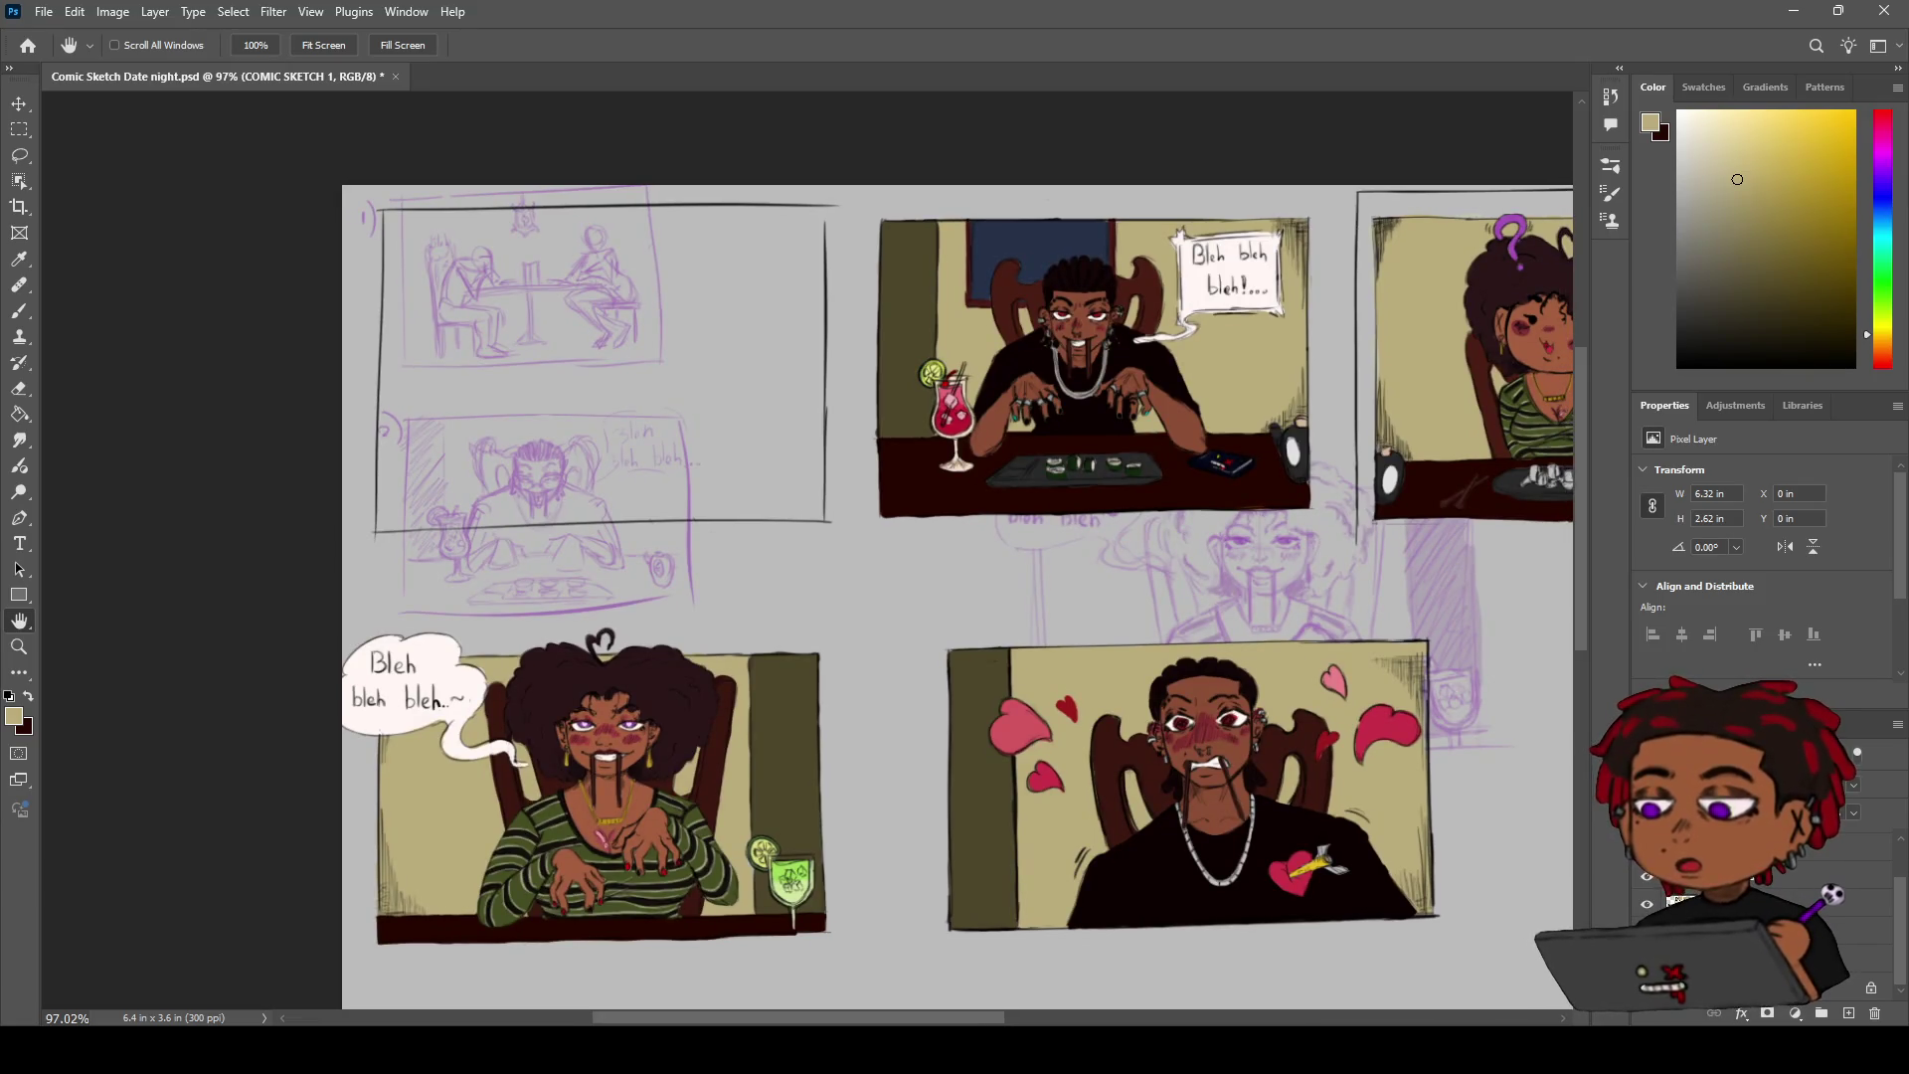
{"action": "mouse_move", "coordinate": [680, 481]}
{"action": "left_mouse_down"}
{"action": "mouse_move", "coordinate": [657, 603]}
{"action": "mouse_move", "coordinate": [675, 566]}
{"action": "left_mouse_up"}
{"action": "key", "text": "z"}
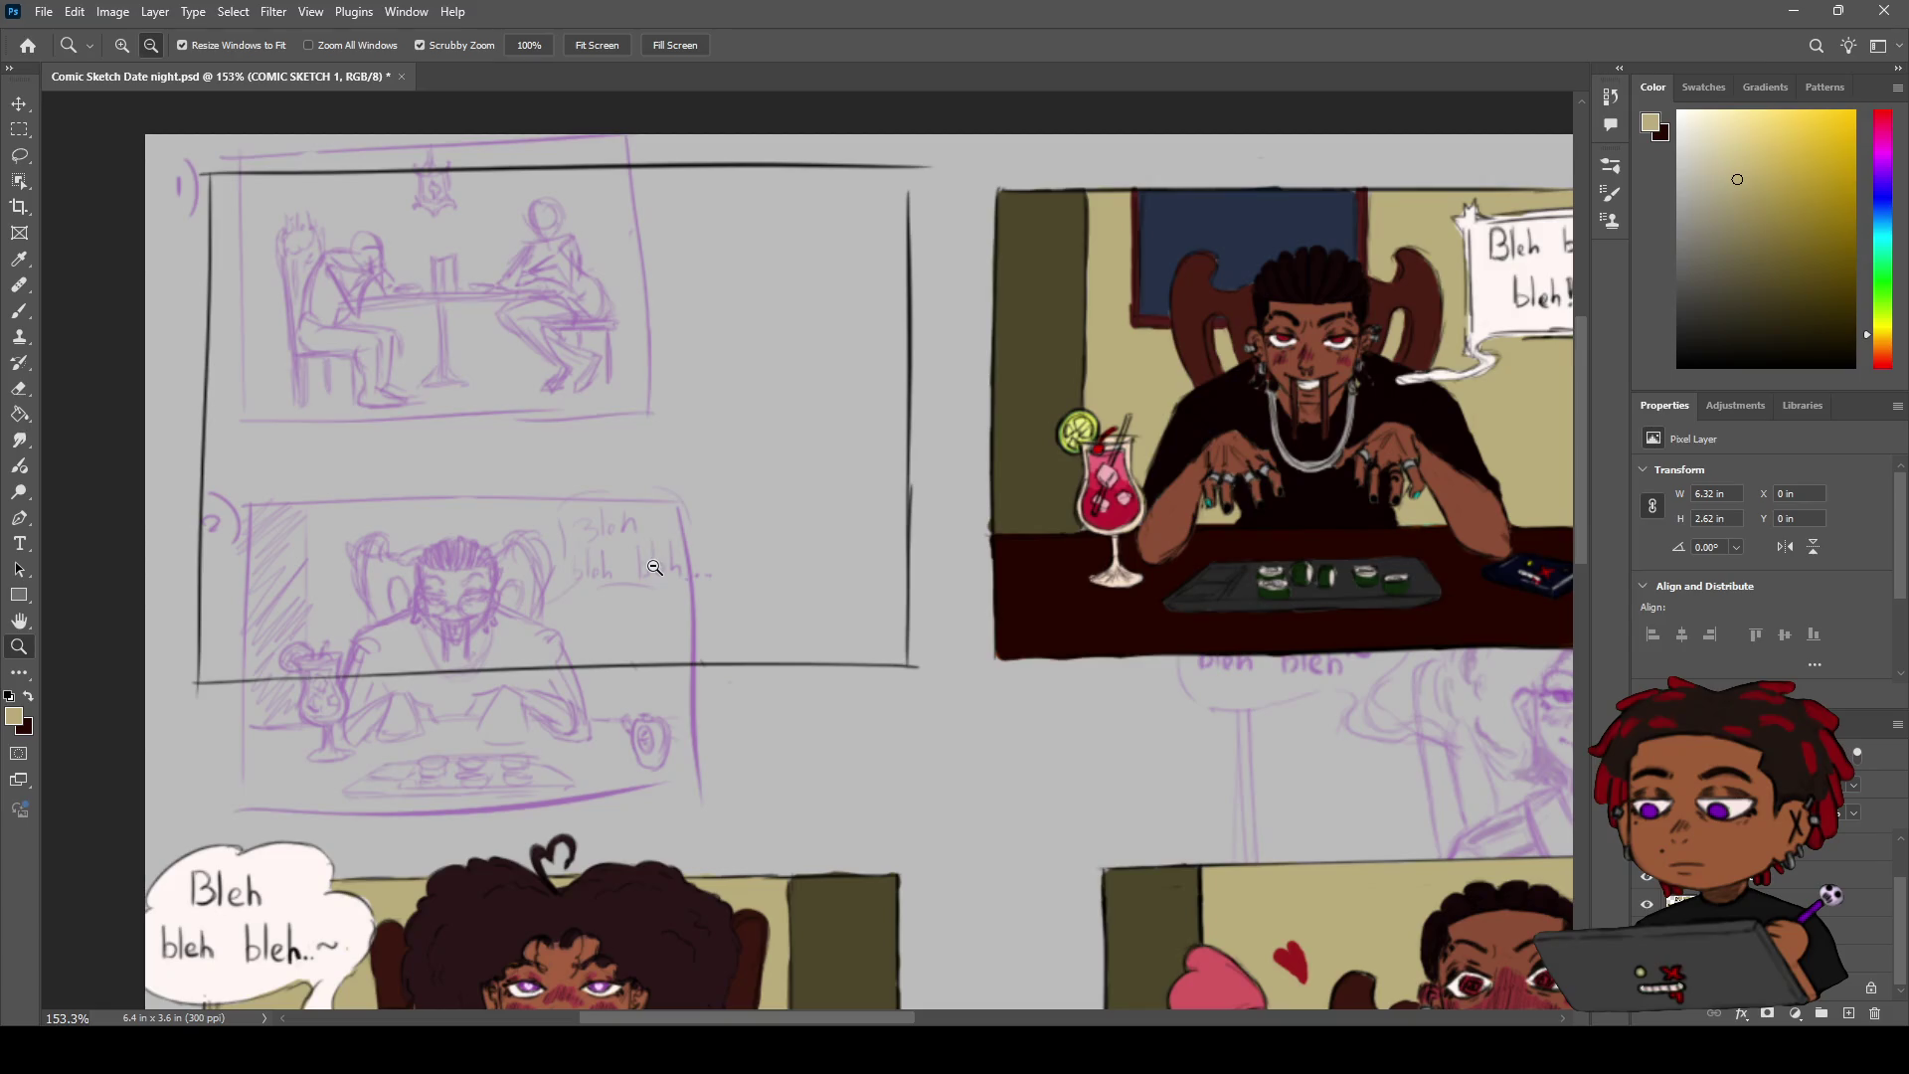
Copy the rough sketch of the two diners and paste it as a new layer
{"action": "key", "text": "h"}
{"action": "left_click_drag", "start_coordinate": [542, 592], "coordinate": [630, 581]}
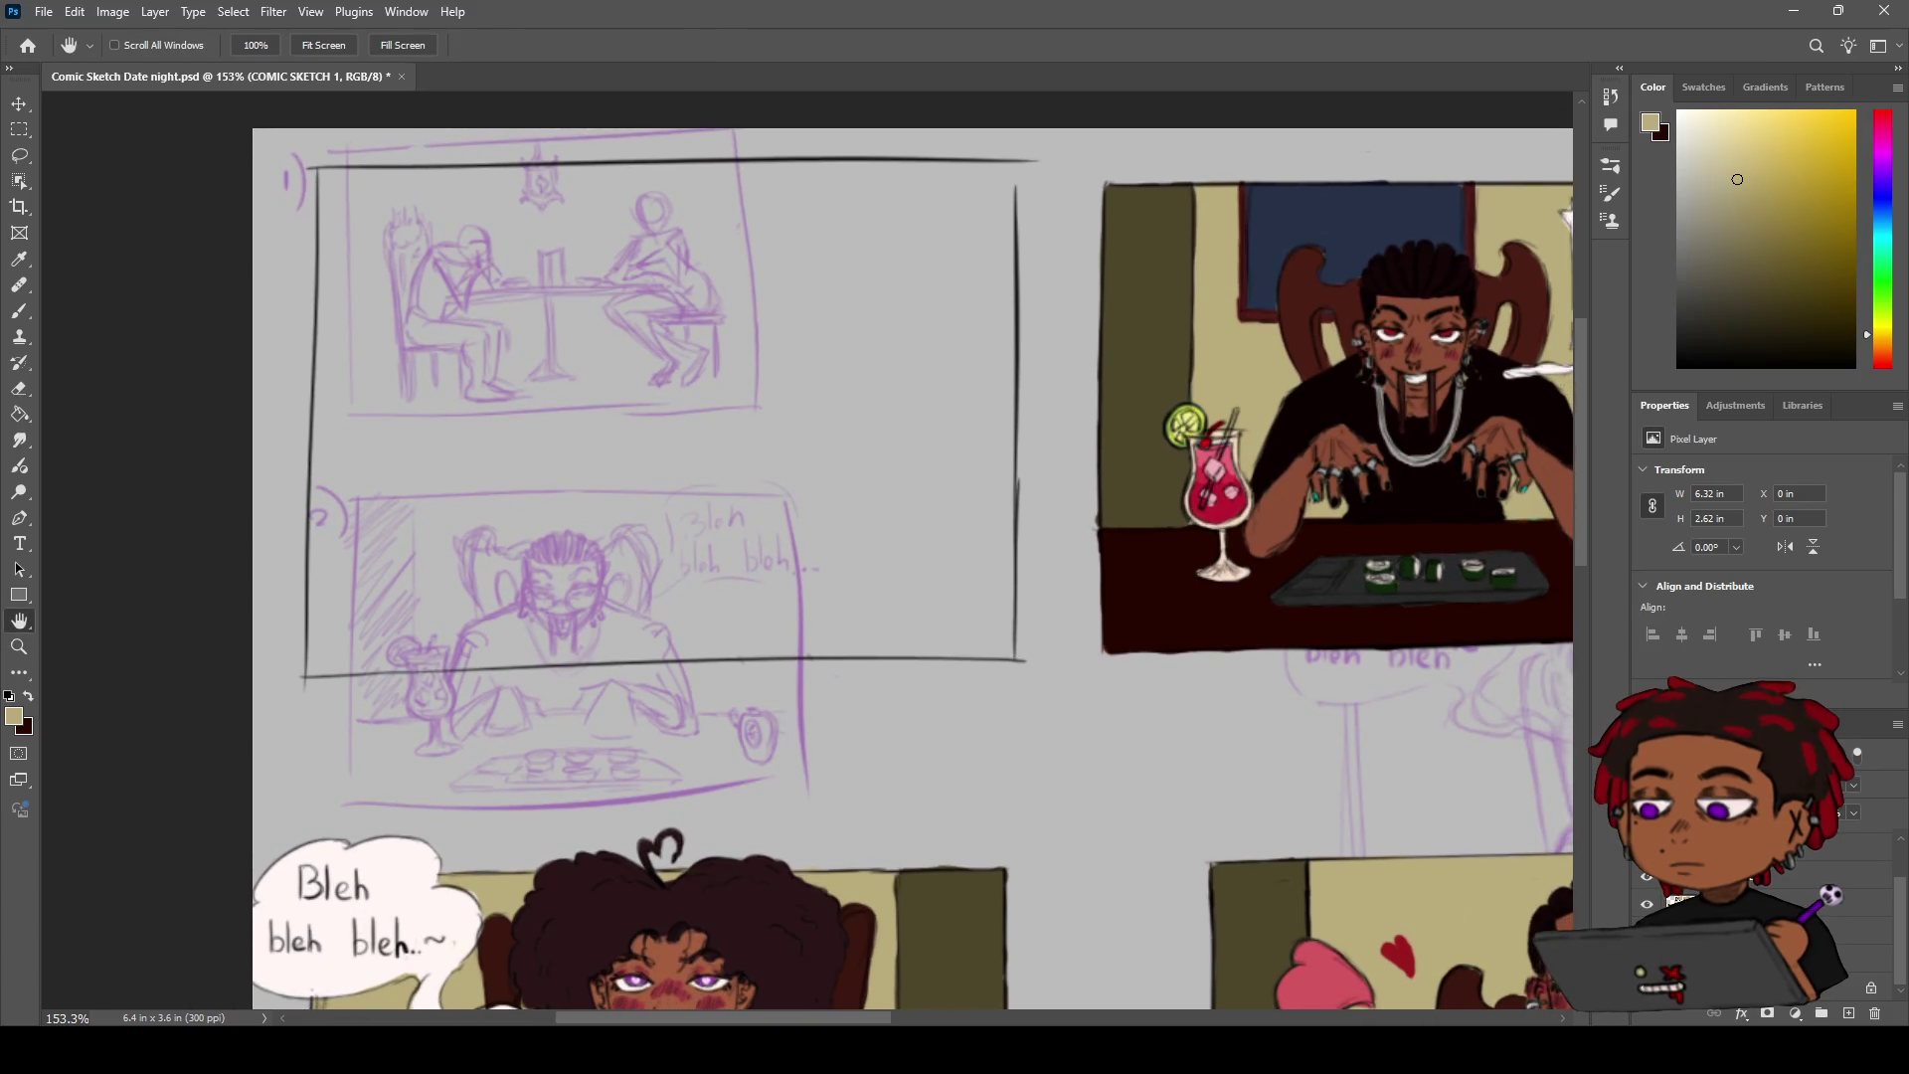
{"action": "key", "text": "alt+bracketleft"}
{"action": "key", "text": "m"}
{"action": "left_click_drag", "start_coordinate": [271, 132], "coordinate": [833, 433]}
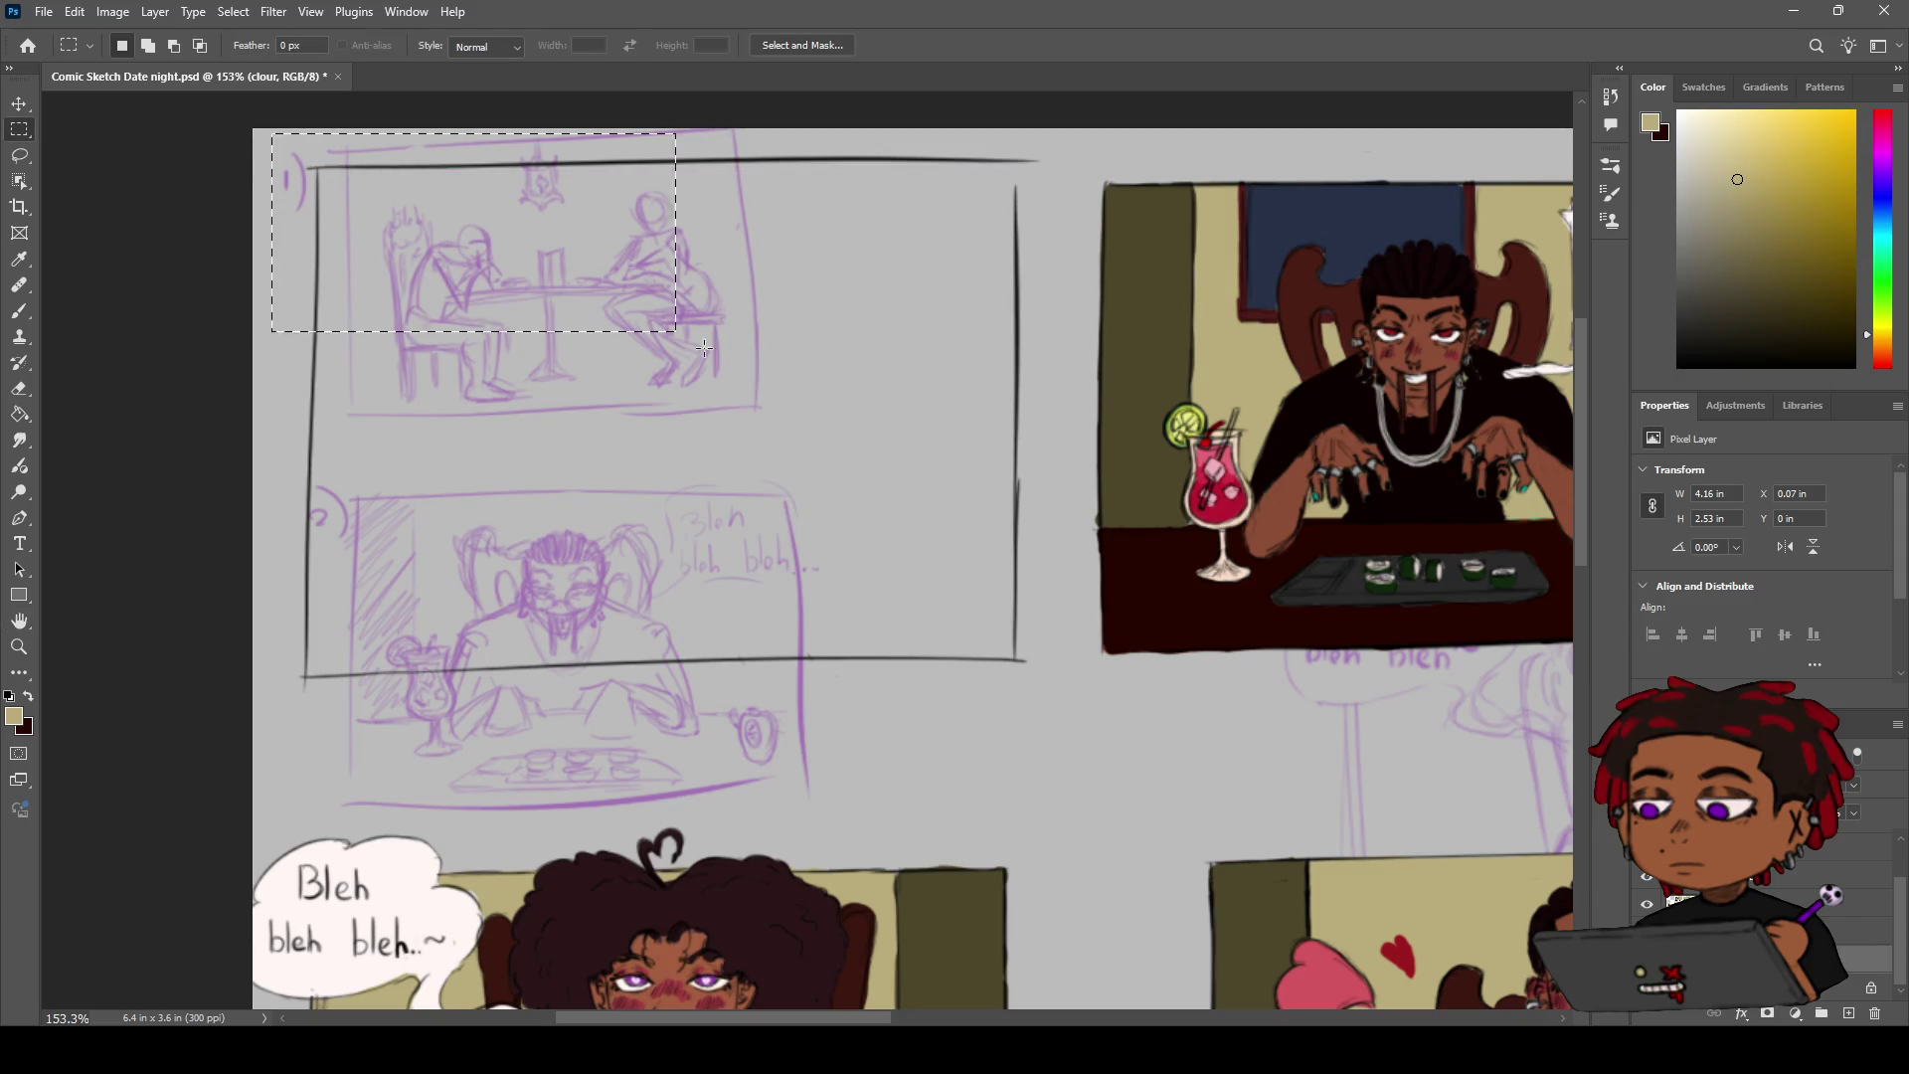
{"action": "key", "text": "ctrl+c"}
{"action": "key", "text": "ctrl+v"}
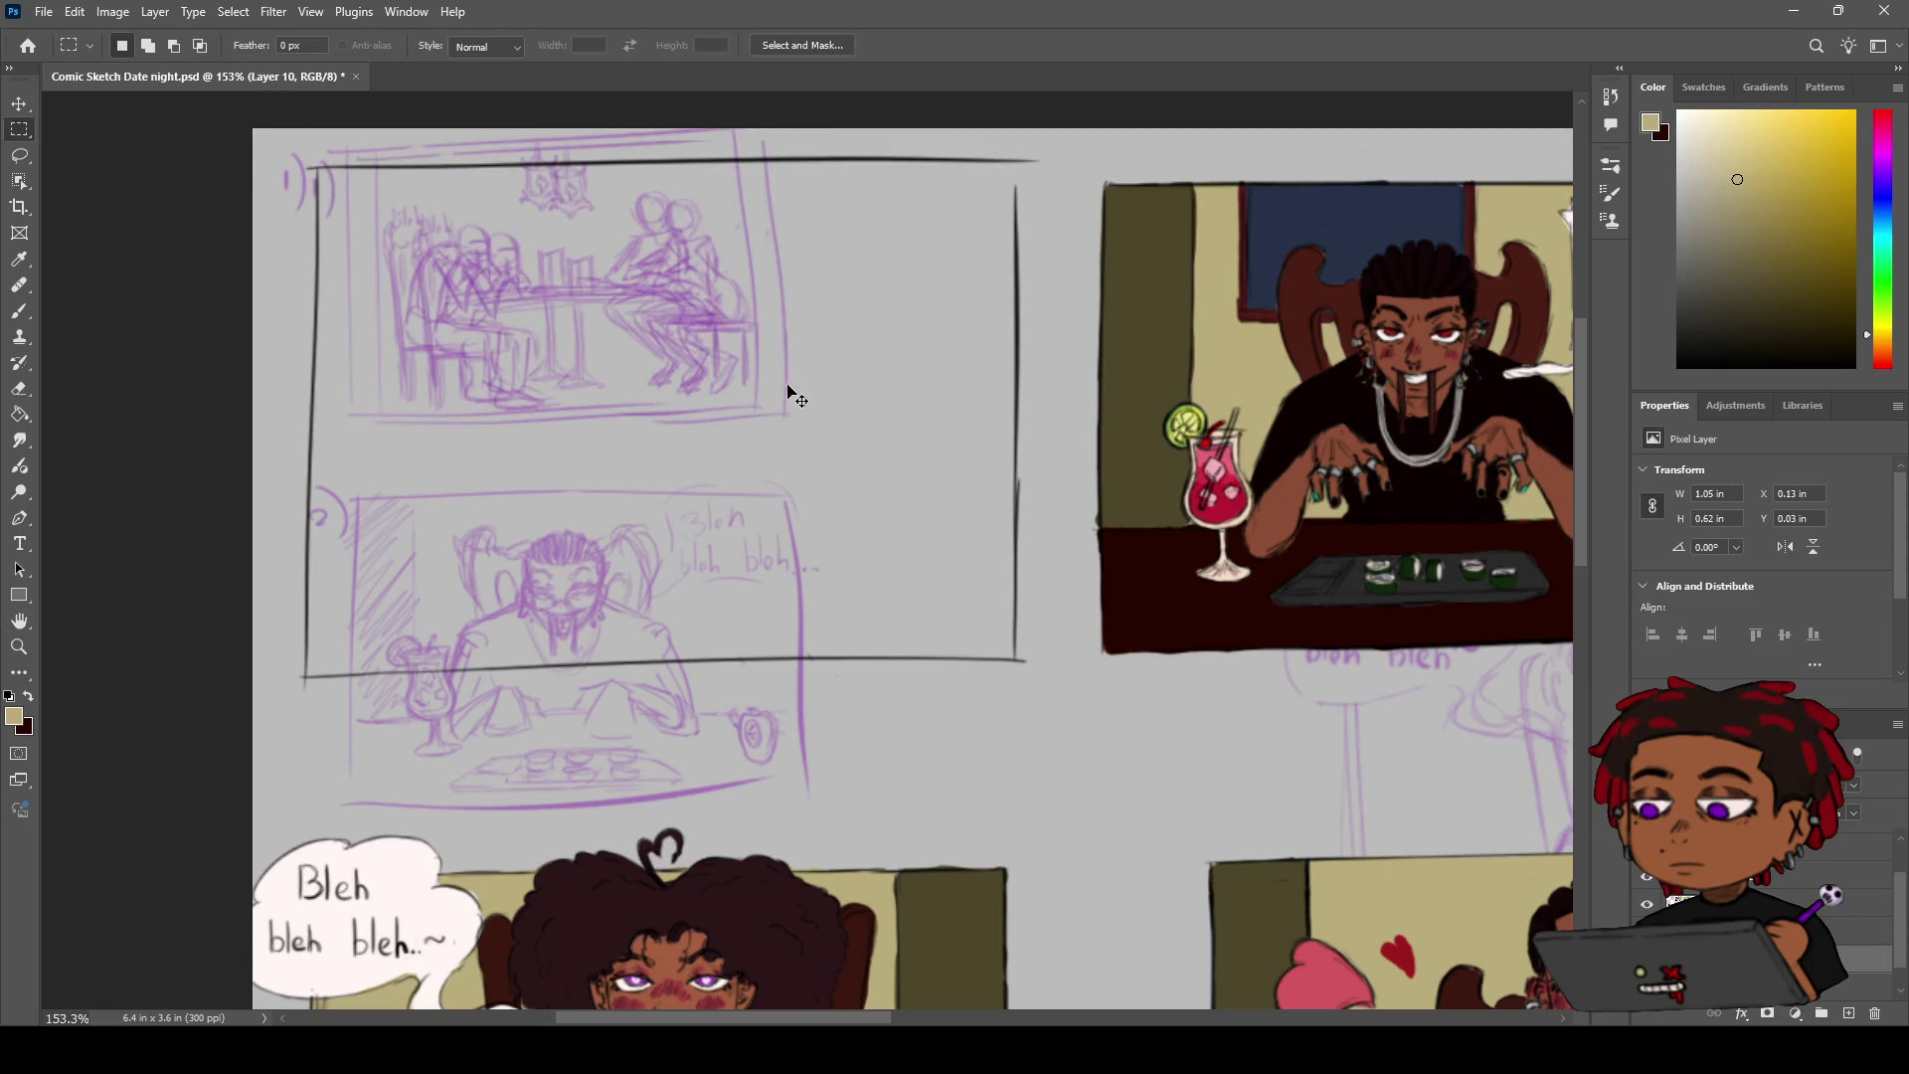
Scale the pasted sketch to about 167% and position it inside the first panel
{"action": "key", "text": "v"}
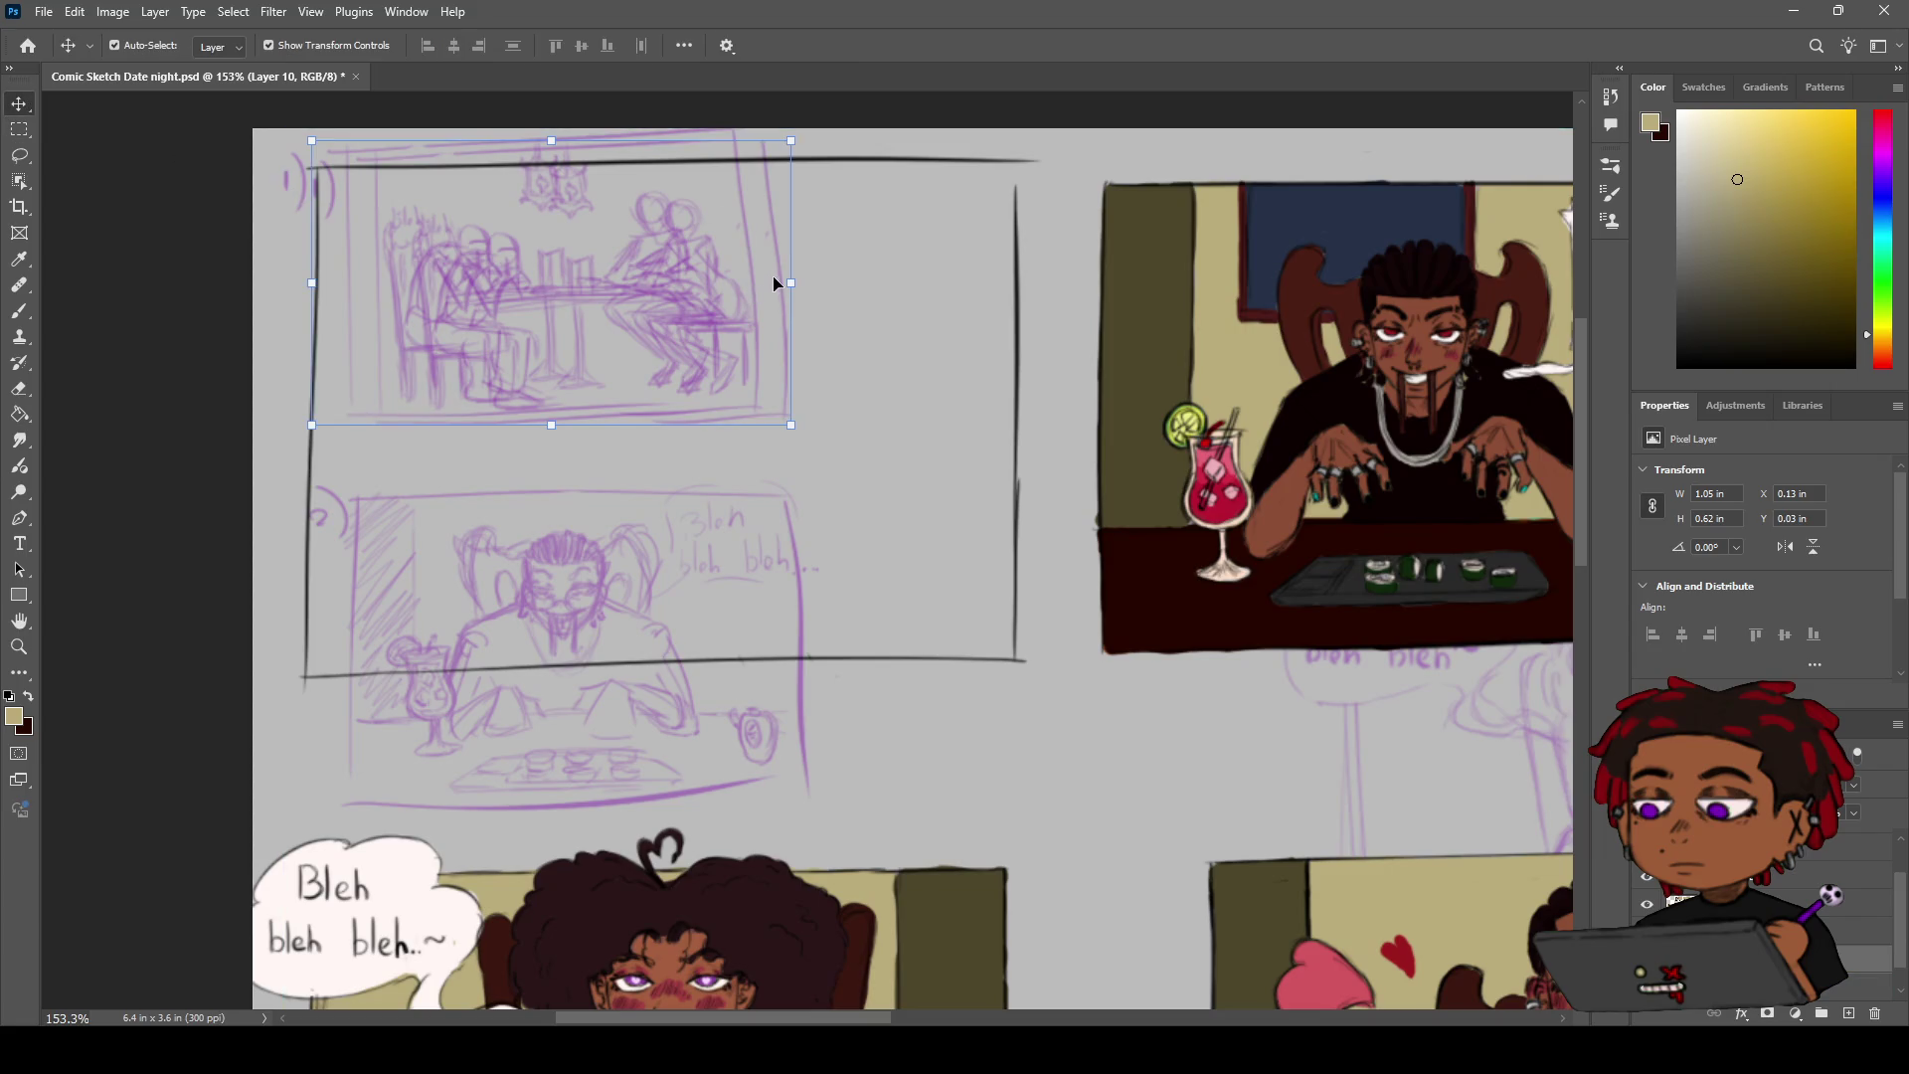
{"action": "mouse_move", "coordinate": [781, 264]}
{"action": "left_mouse_down"}
{"action": "mouse_move", "coordinate": [939, 392]}
{"action": "mouse_move", "coordinate": [755, 313]}
{"action": "left_mouse_up"}
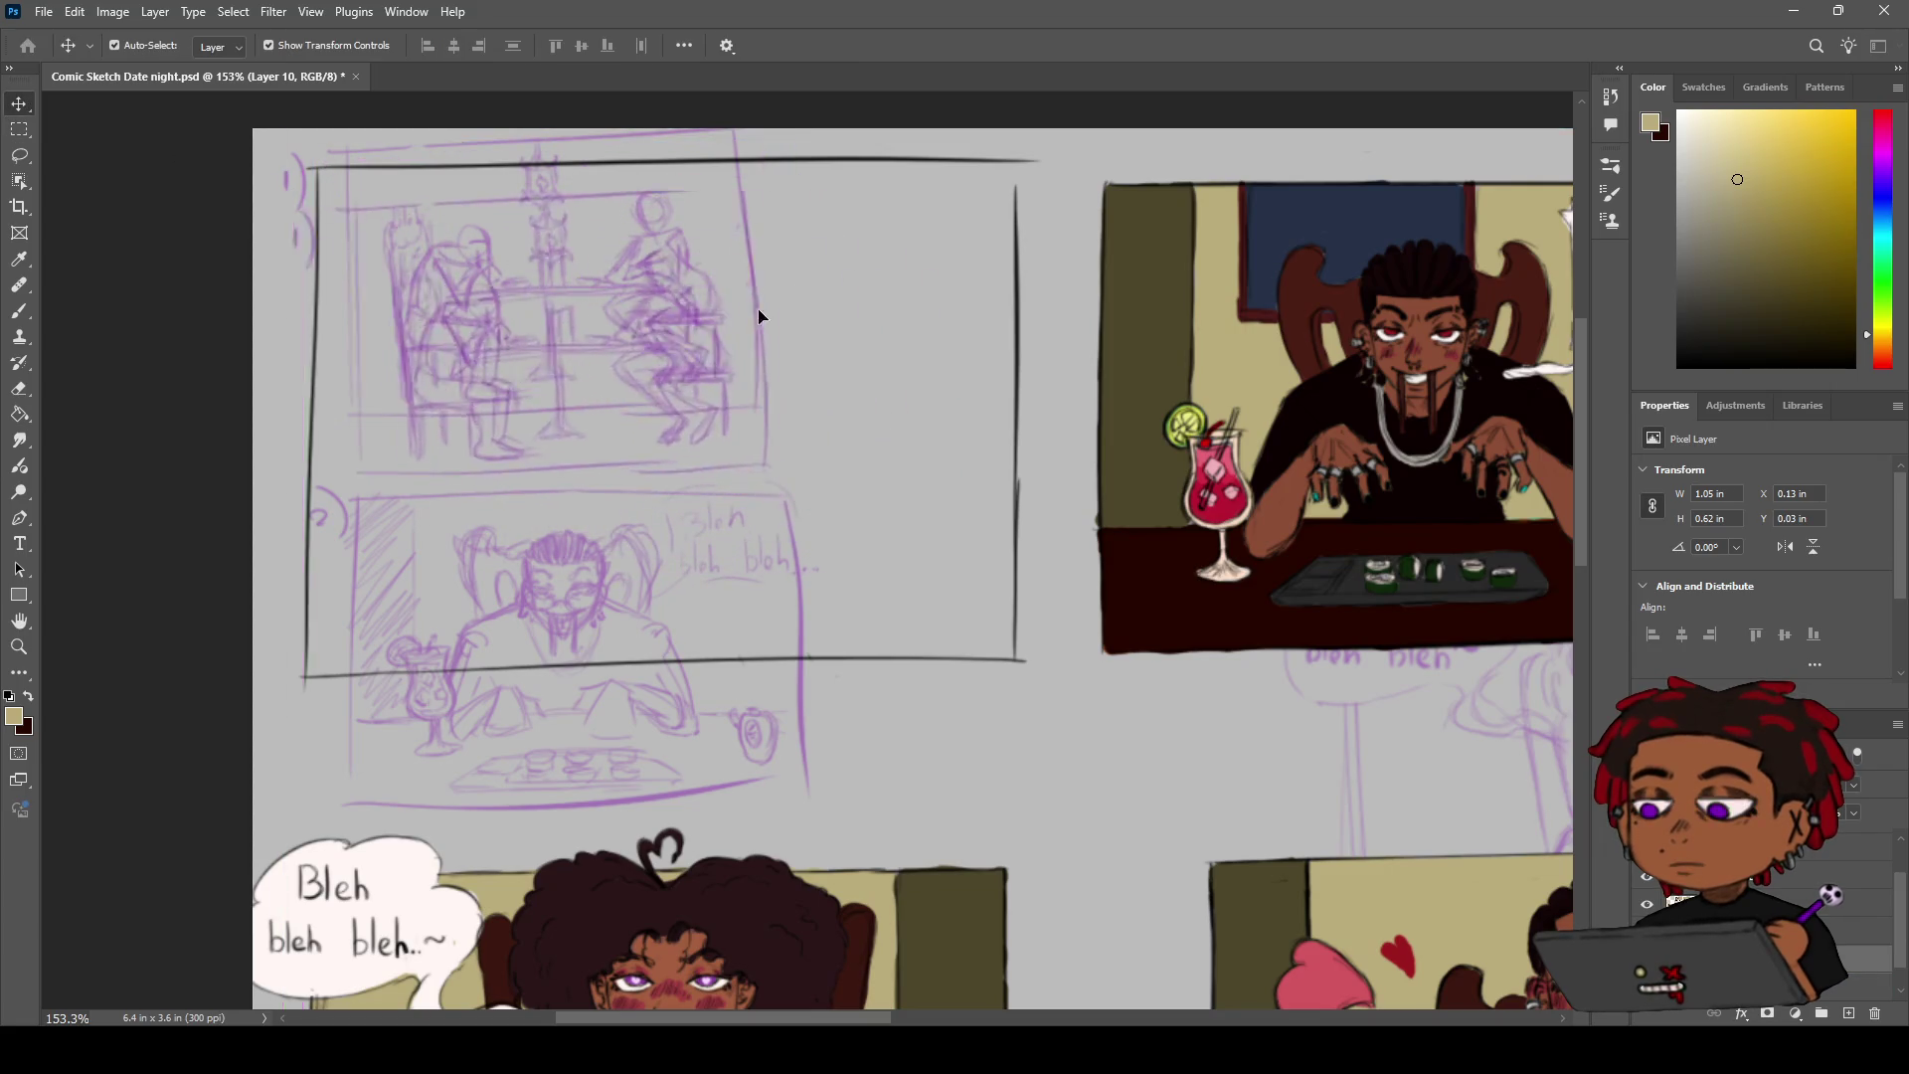
{"action": "left_click_drag", "start_coordinate": [825, 495], "coordinate": [1039, 736]}
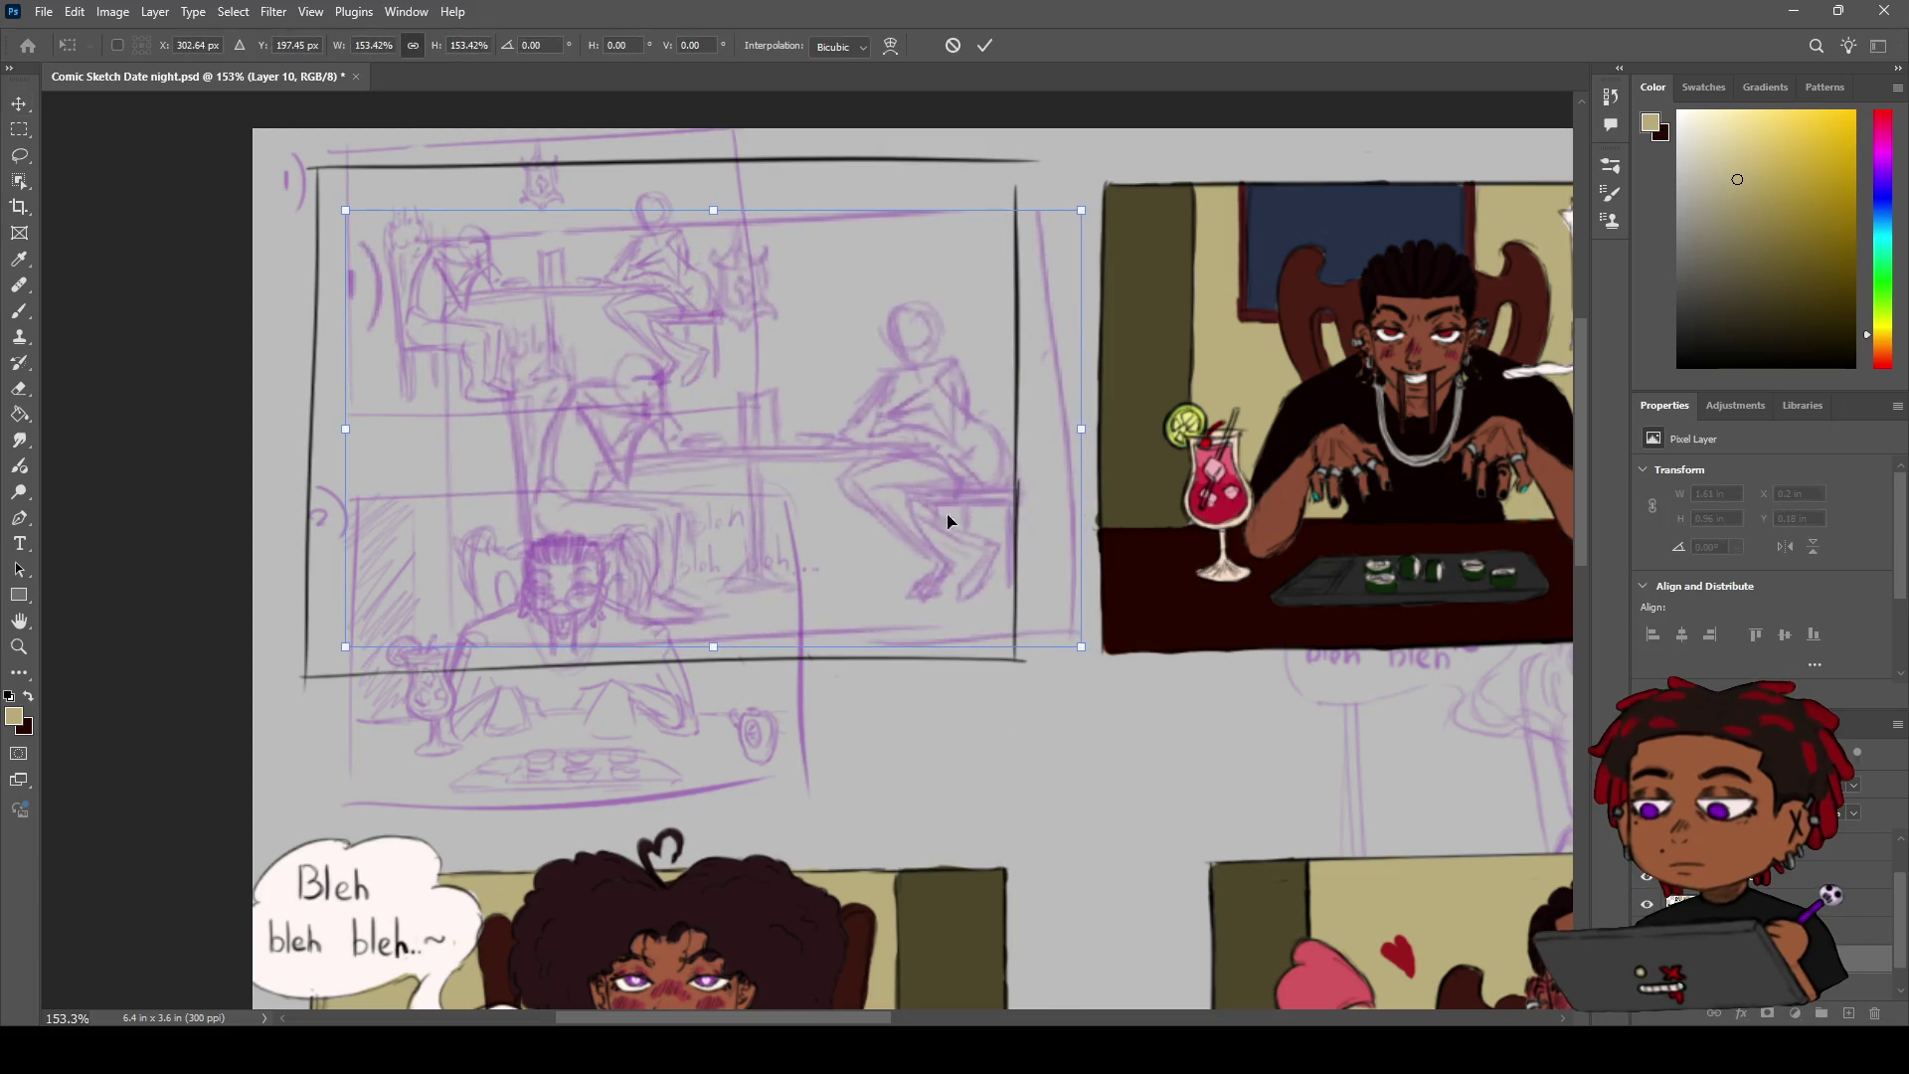
{"action": "left_click_drag", "start_coordinate": [841, 396], "coordinate": [787, 352]}
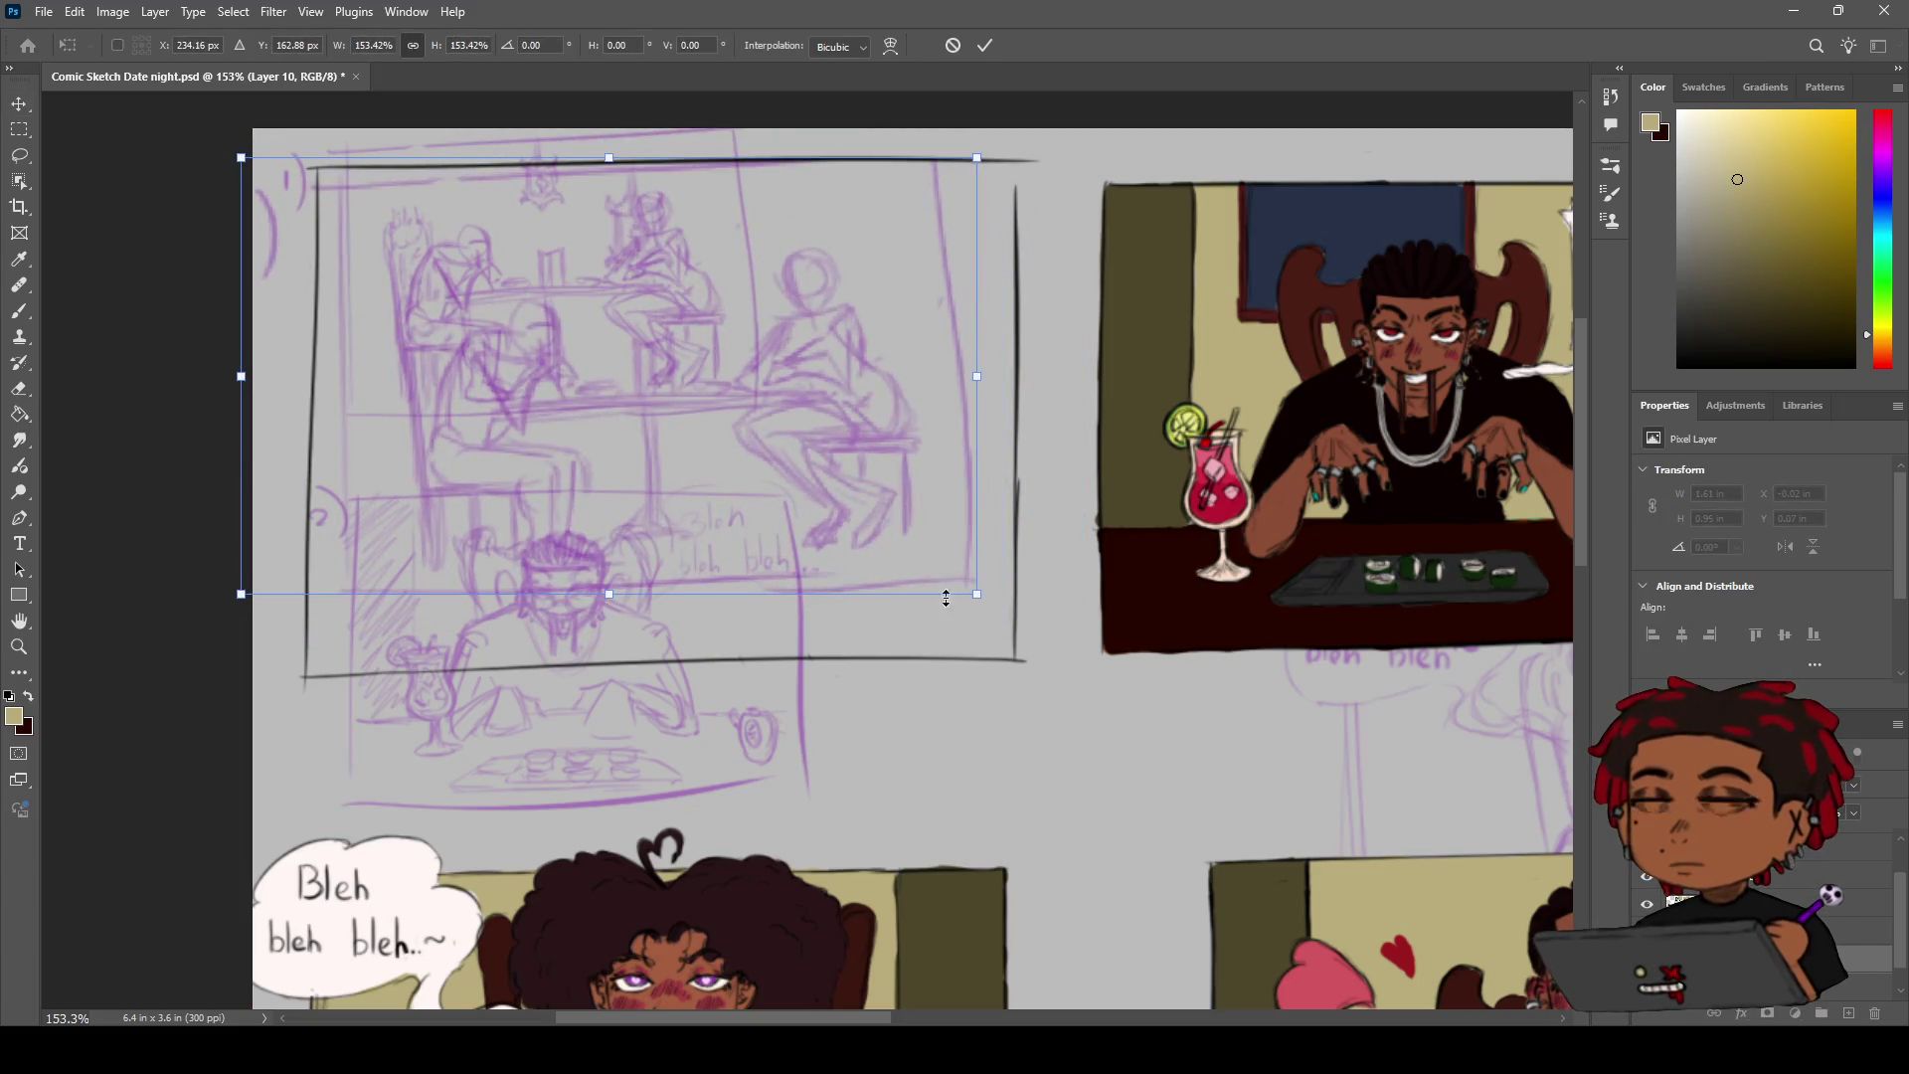
{"action": "left_click_drag", "start_coordinate": [978, 592], "coordinate": [1042, 633]}
{"action": "left_click_drag", "start_coordinate": [884, 439], "coordinate": [860, 443]}
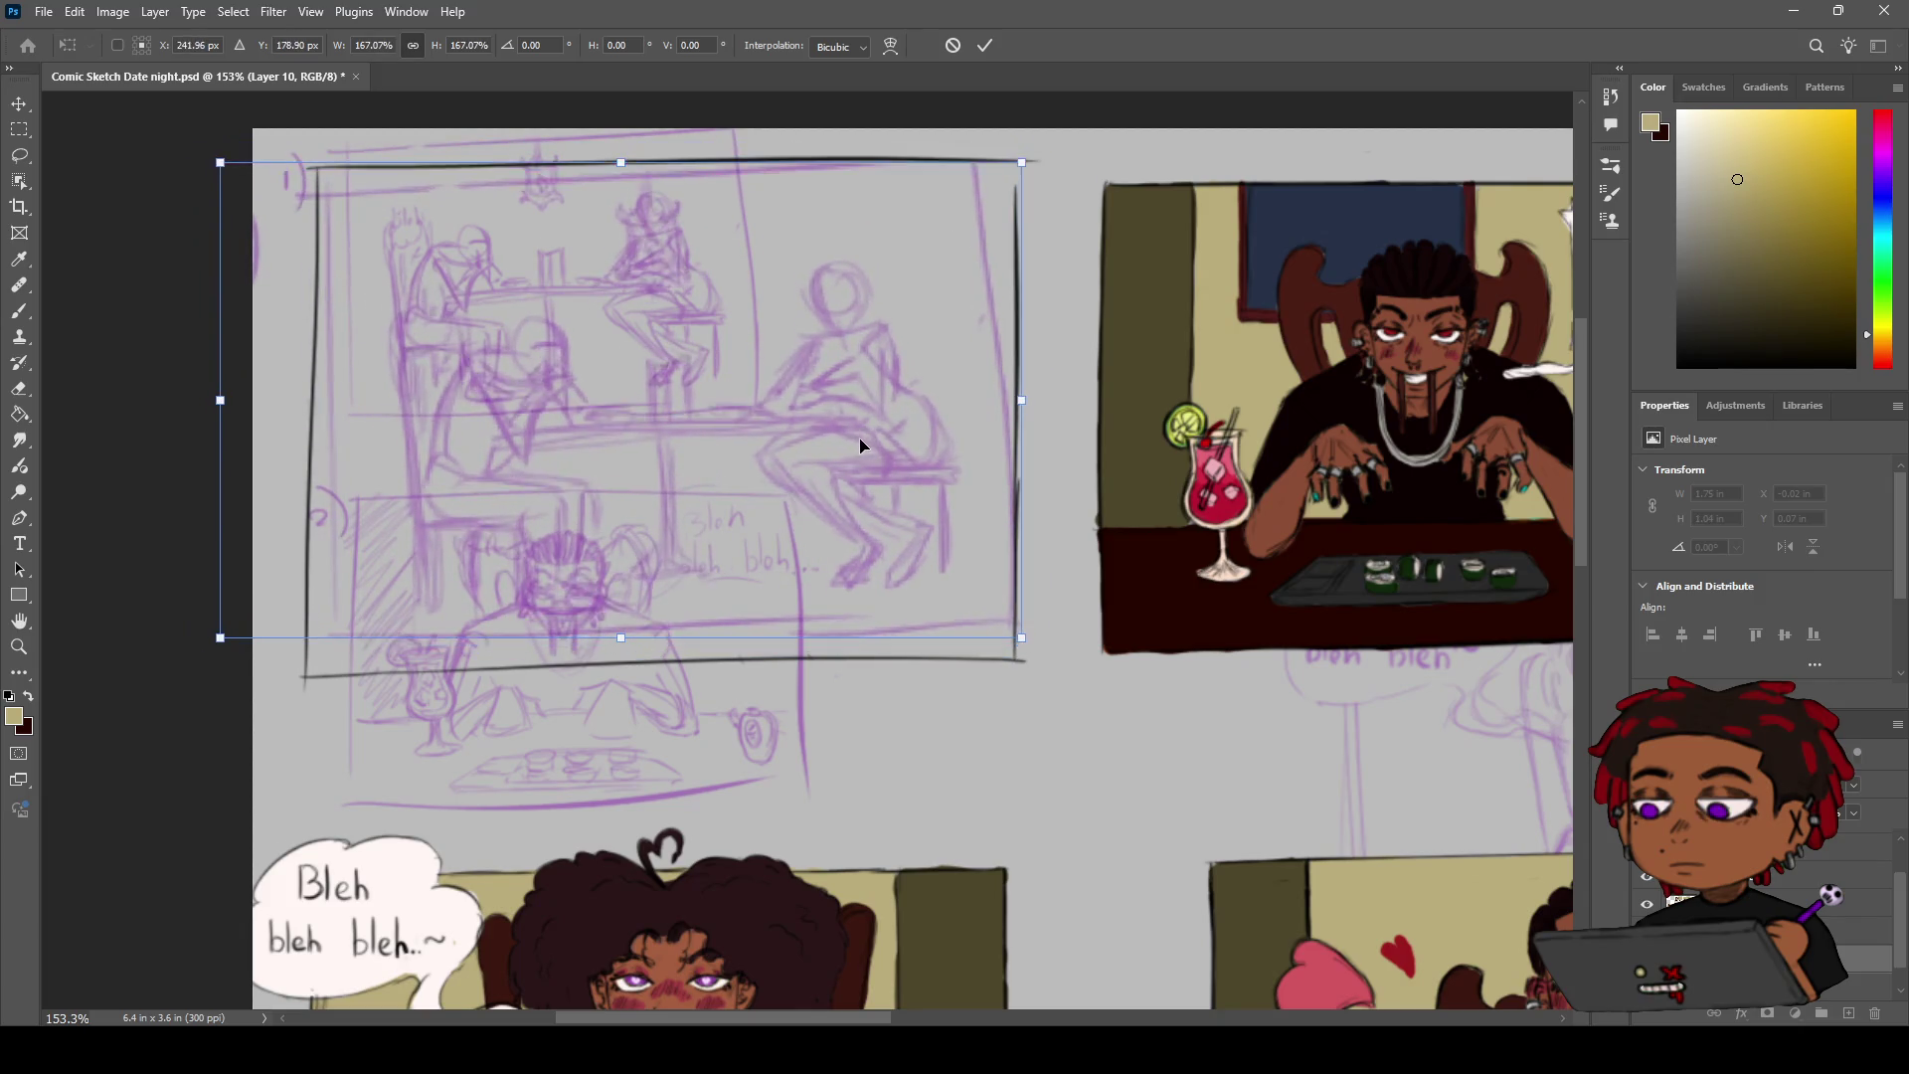
{"action": "left_click_drag", "start_coordinate": [860, 444], "coordinate": [867, 451]}
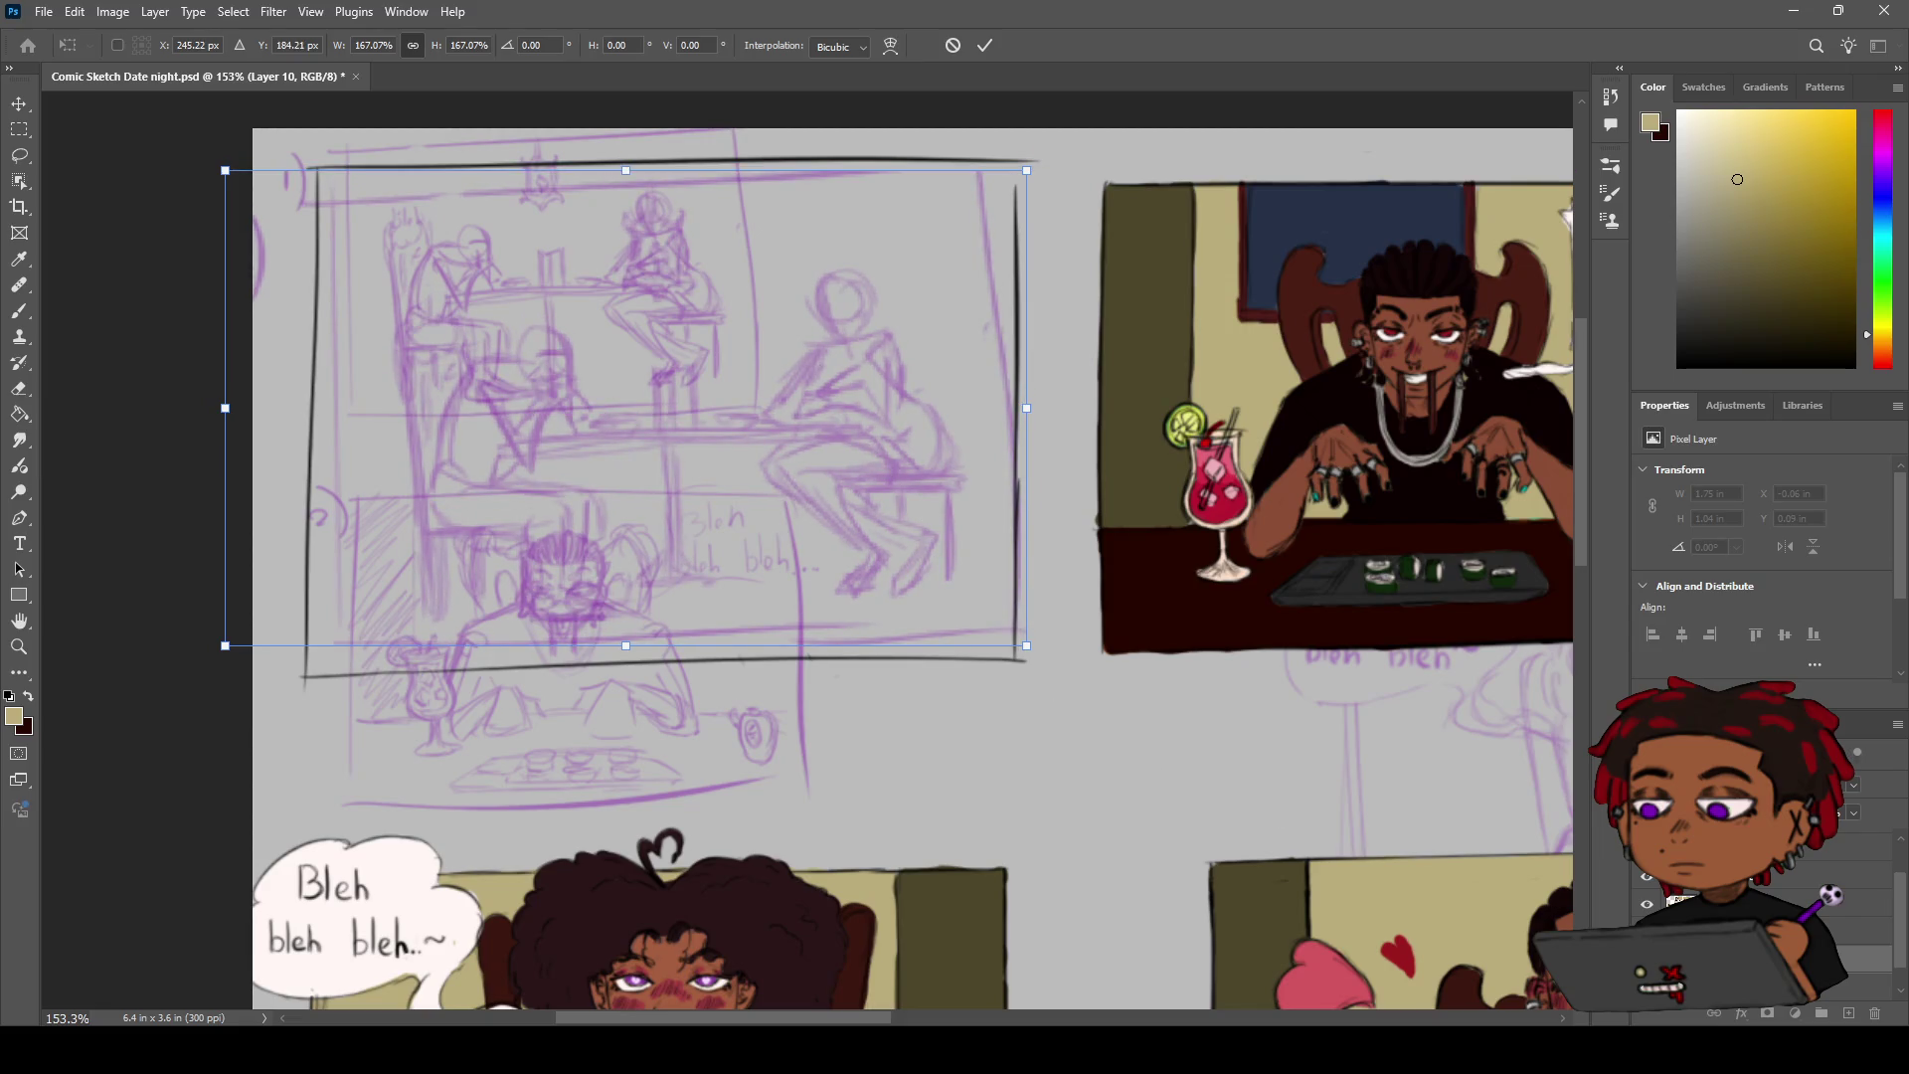
{"action": "key", "text": "Return"}
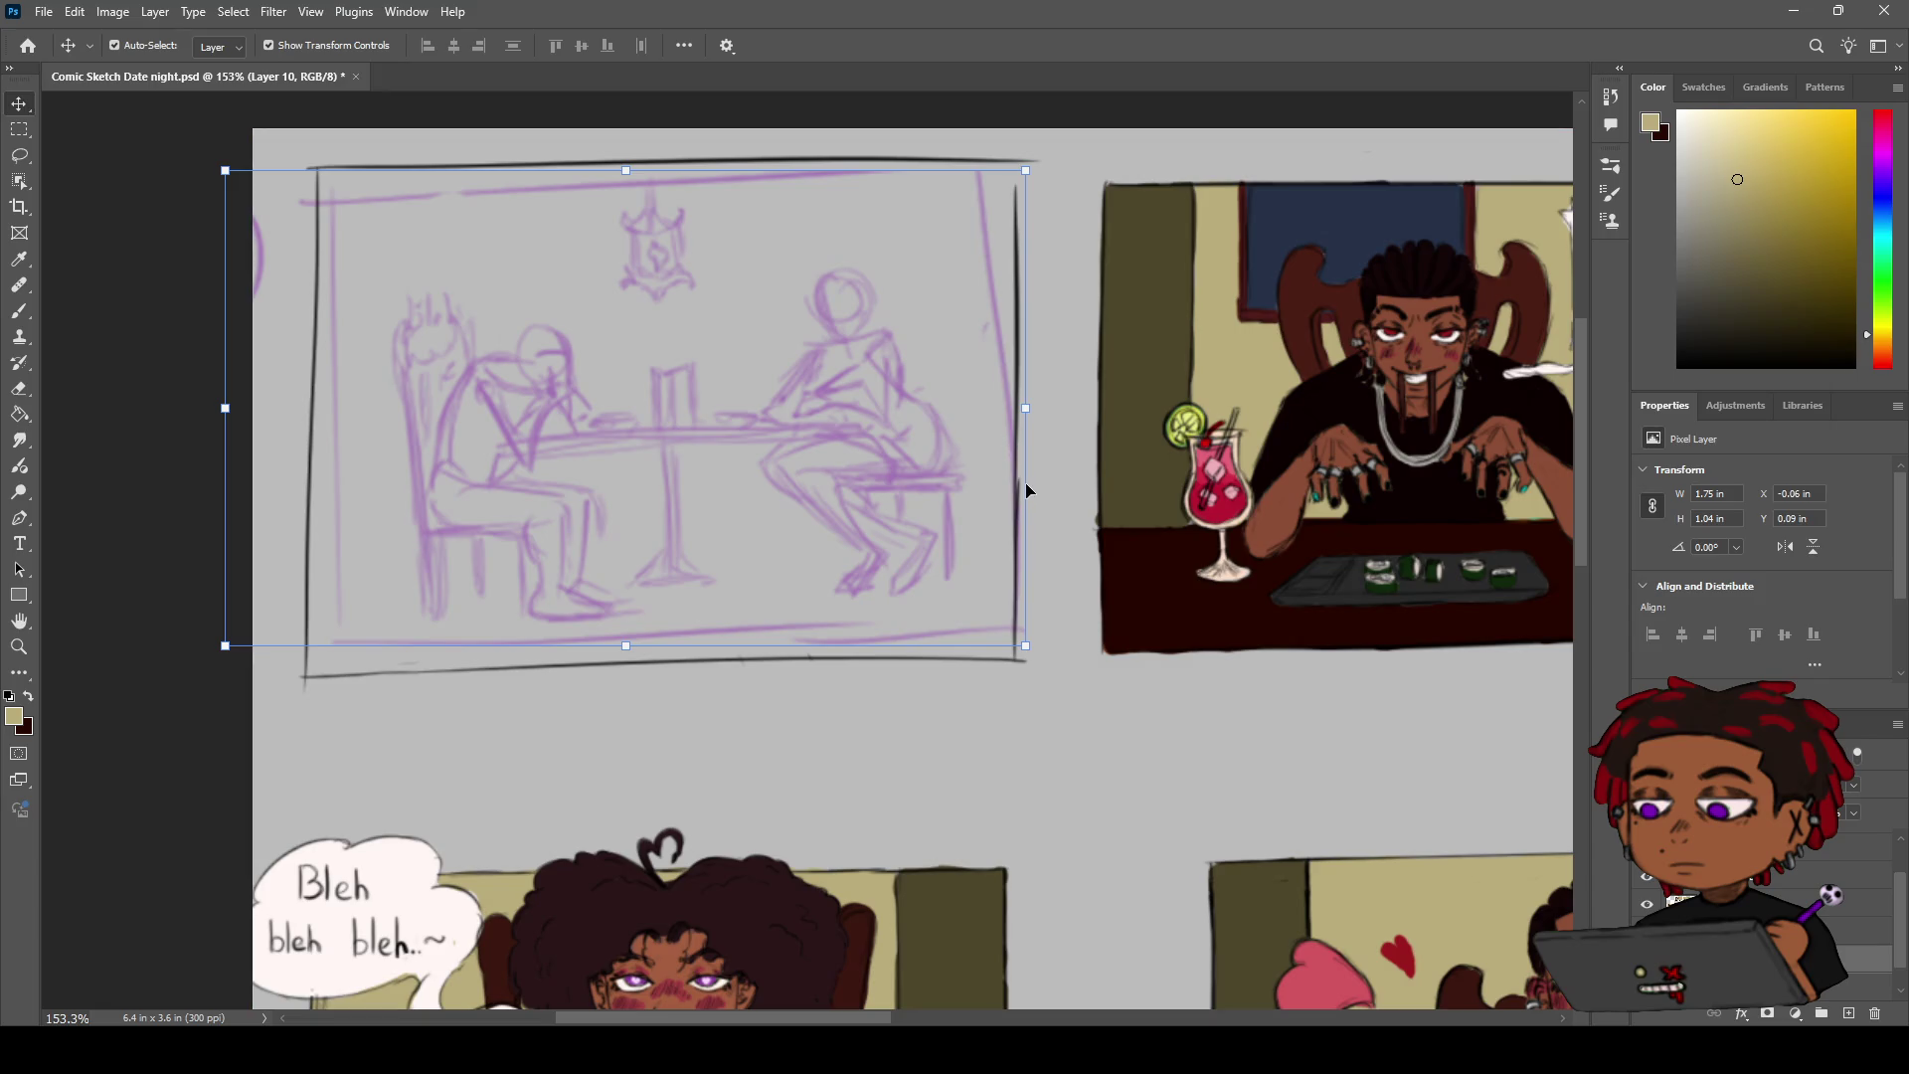
{"action": "key", "text": "h"}
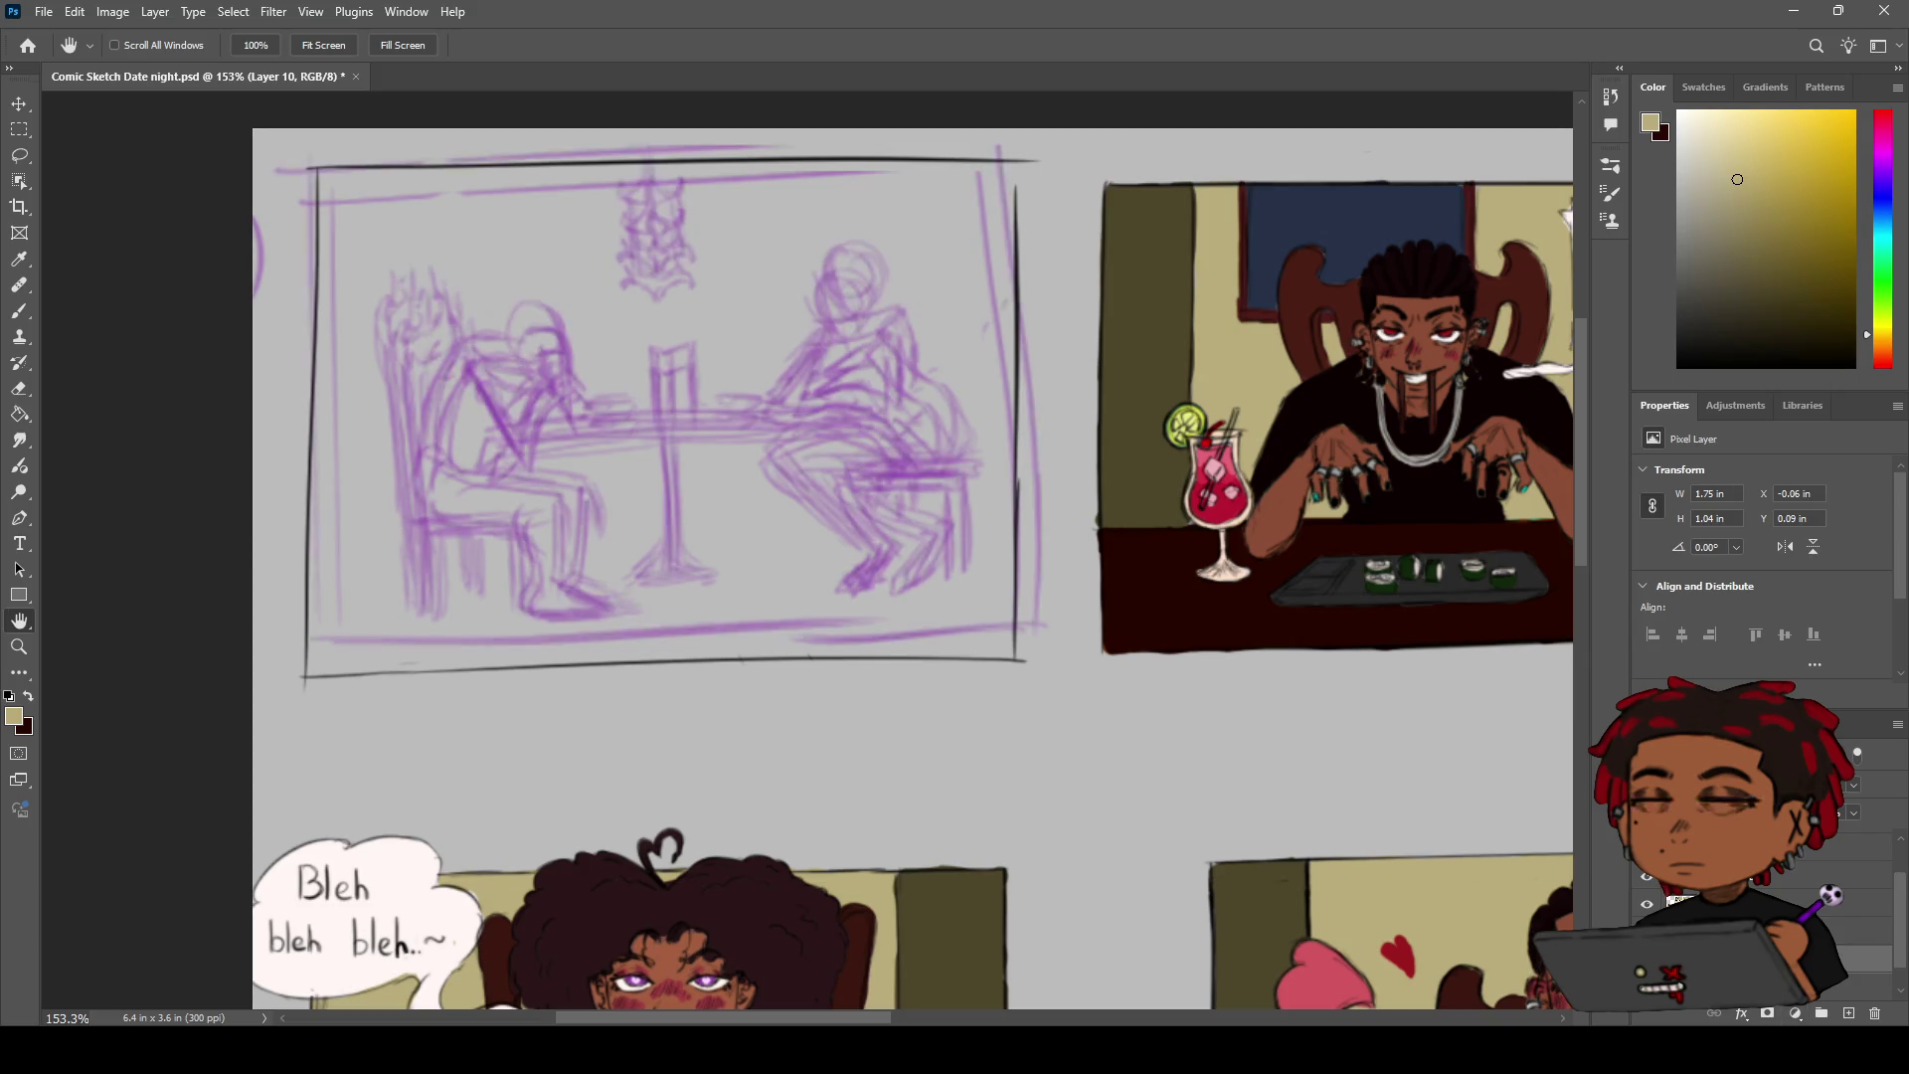
{"action": "left_click", "coordinate": [1869, 930]}
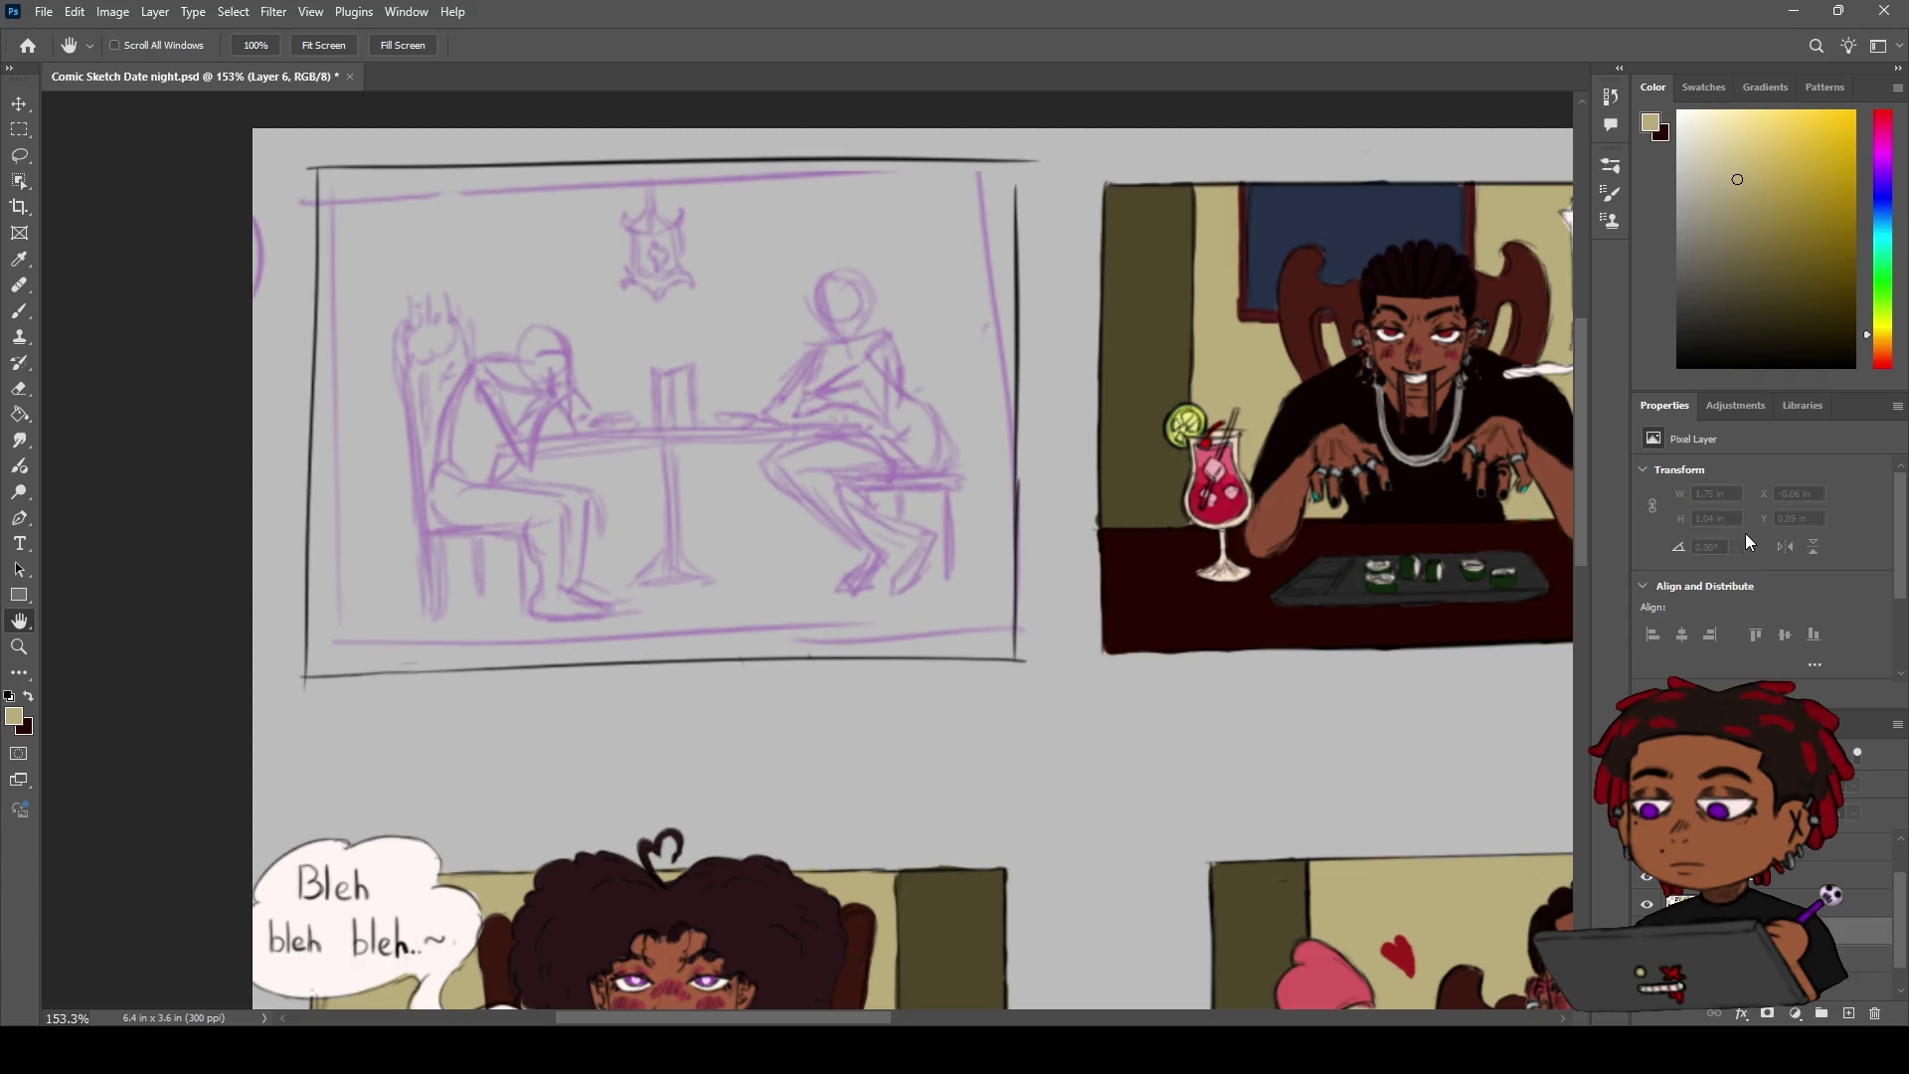
Switch between layers and zoom out to review the whole comic page
{"action": "key", "text": "alt+bracketleft"}
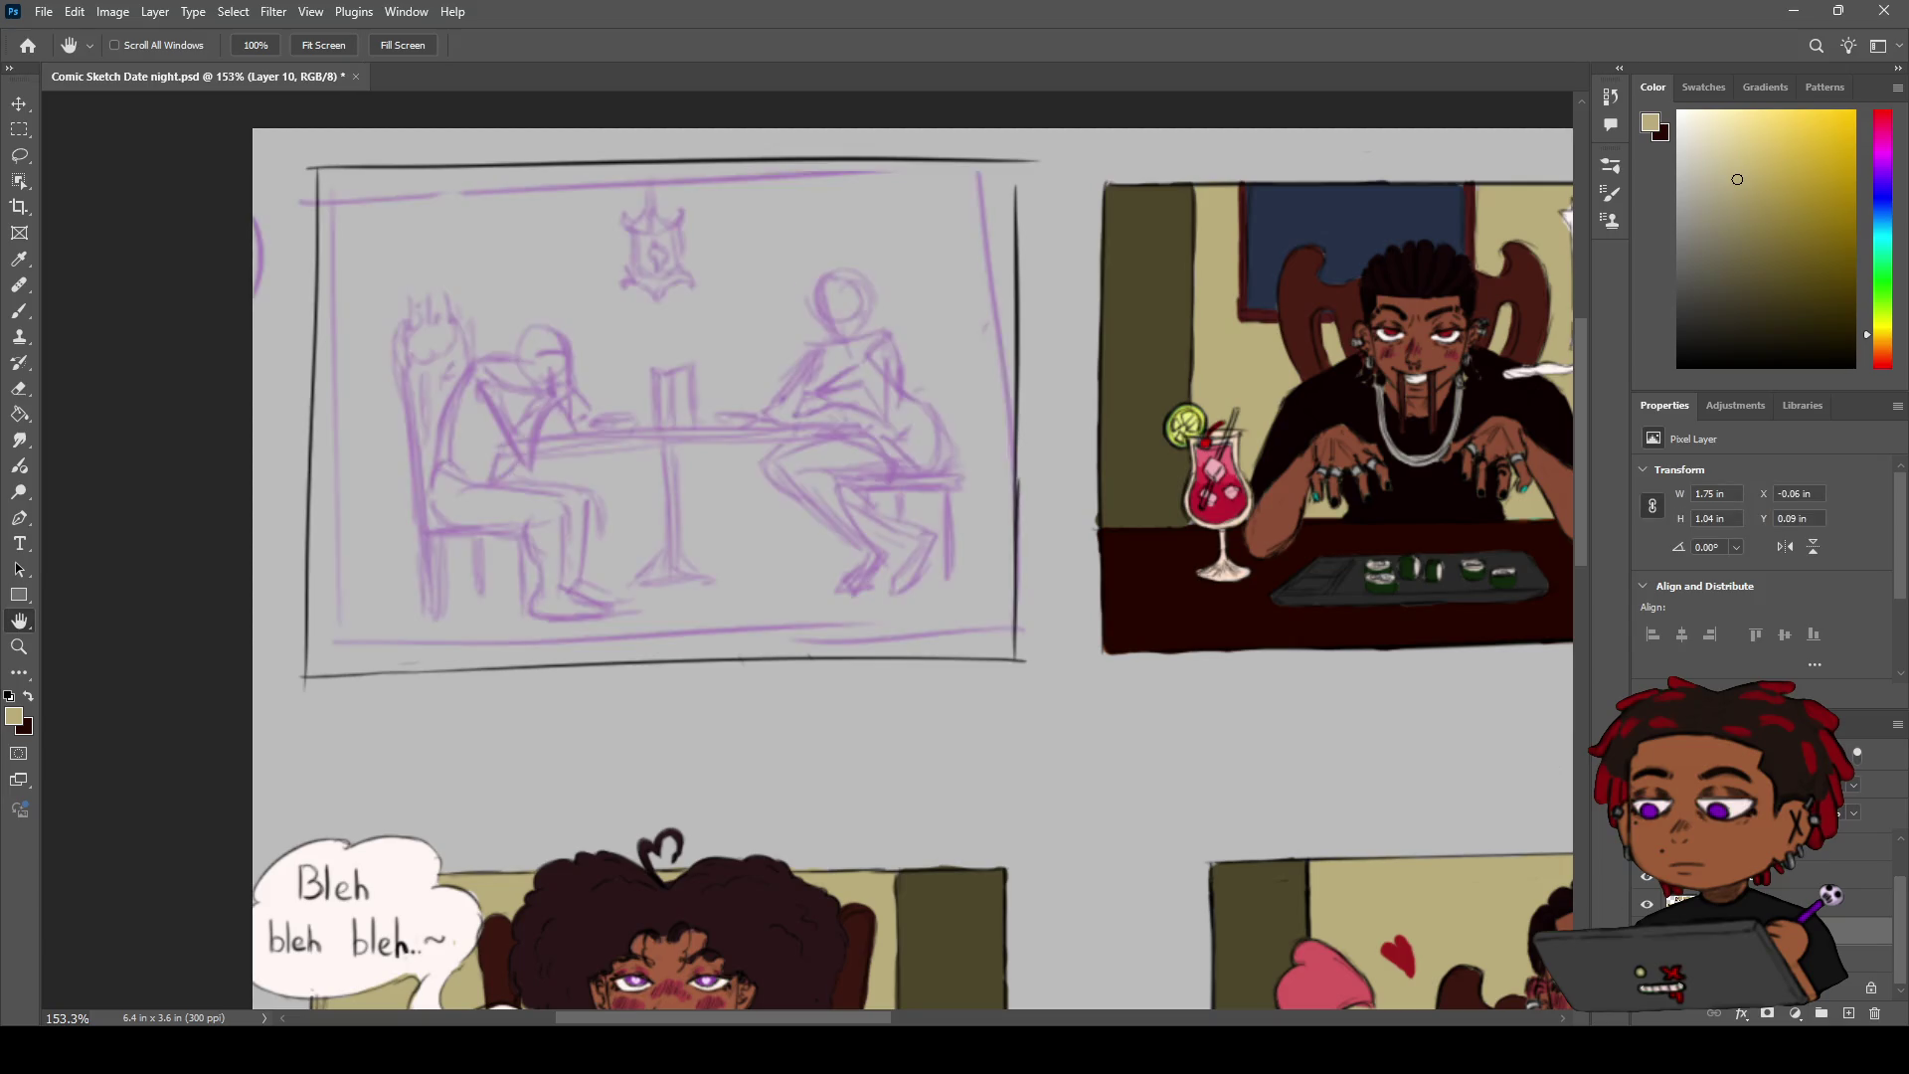
{"action": "key", "text": "ctrl+bracketleft"}
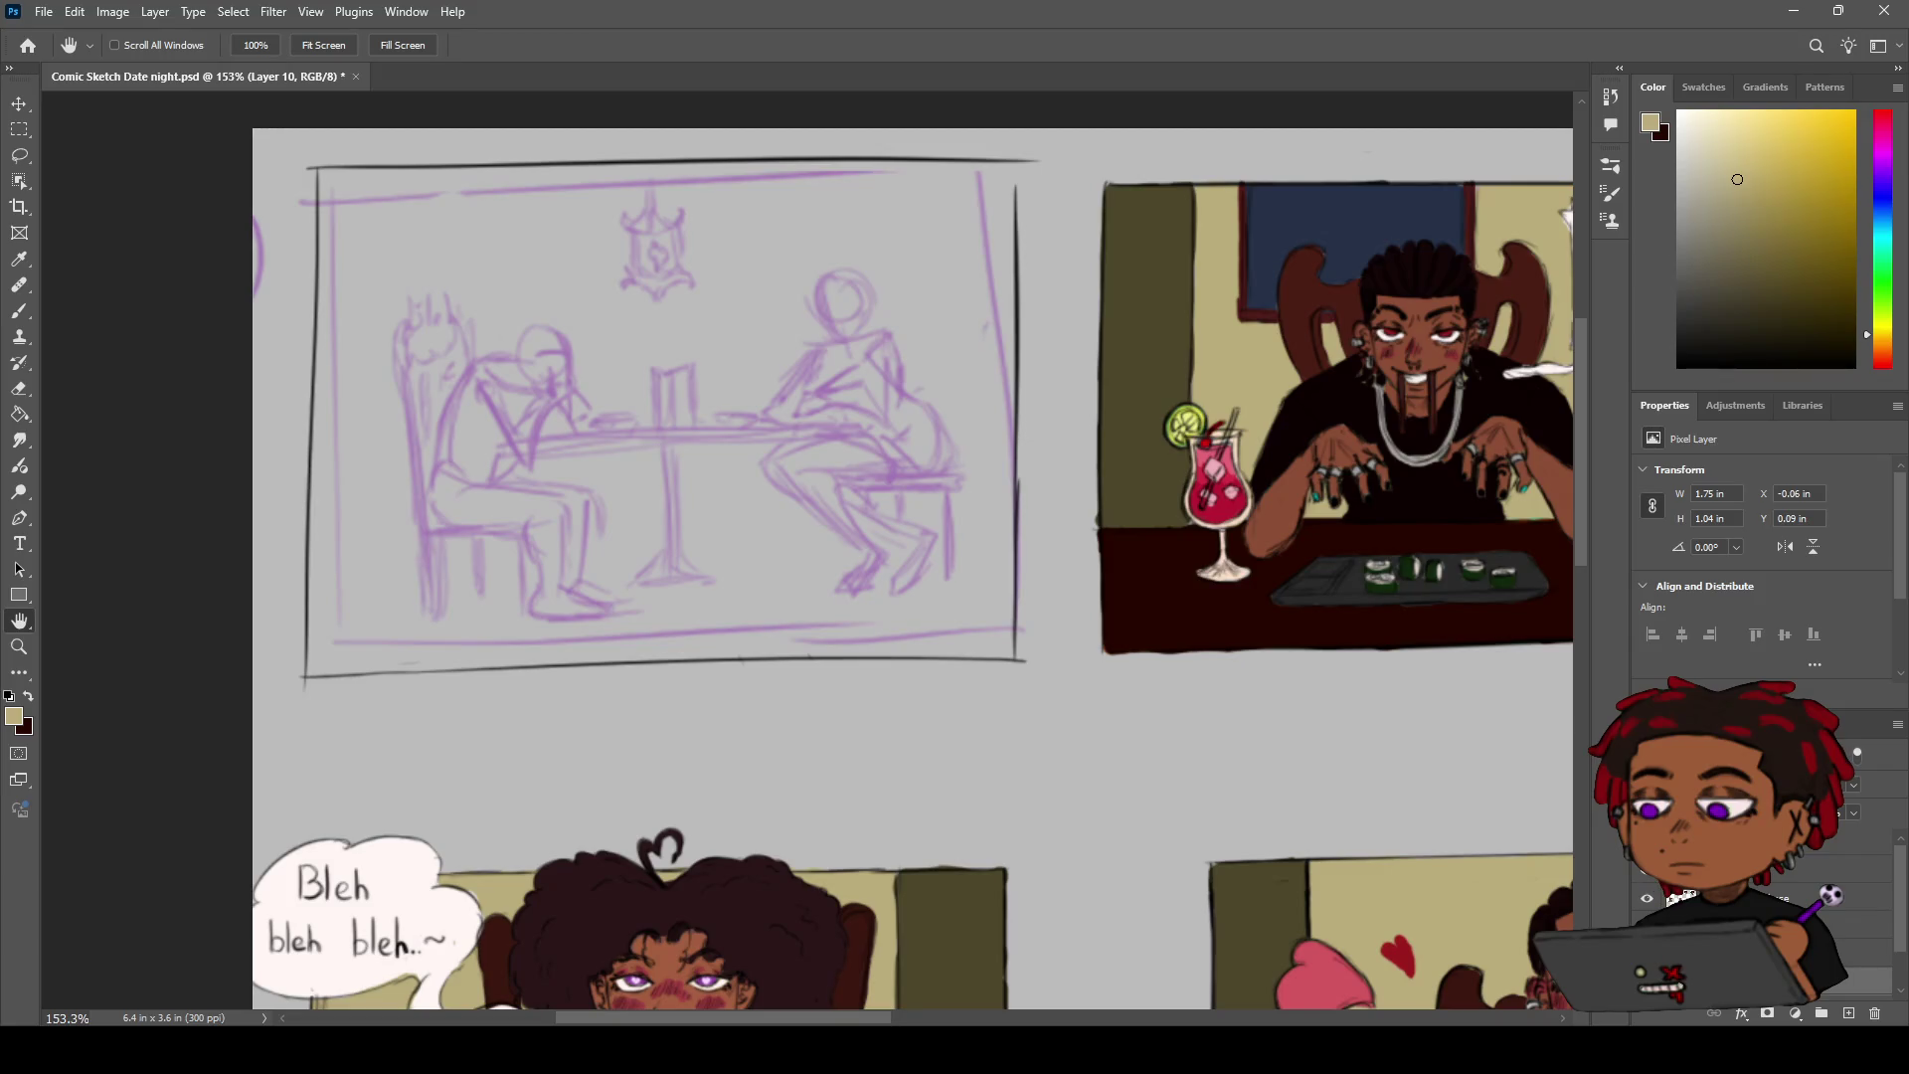
{"action": "key", "text": "ctrl+bracketright"}
{"action": "scroll", "coordinate": [1231, 703], "scroll_direction": "down", "scroll_amount": 2}
{"action": "scroll", "coordinate": [1189, 703], "scroll_direction": "down", "scroll_amount": 3}
{"action": "left_click_drag", "start_coordinate": [1165, 752], "coordinate": [924, 750]}
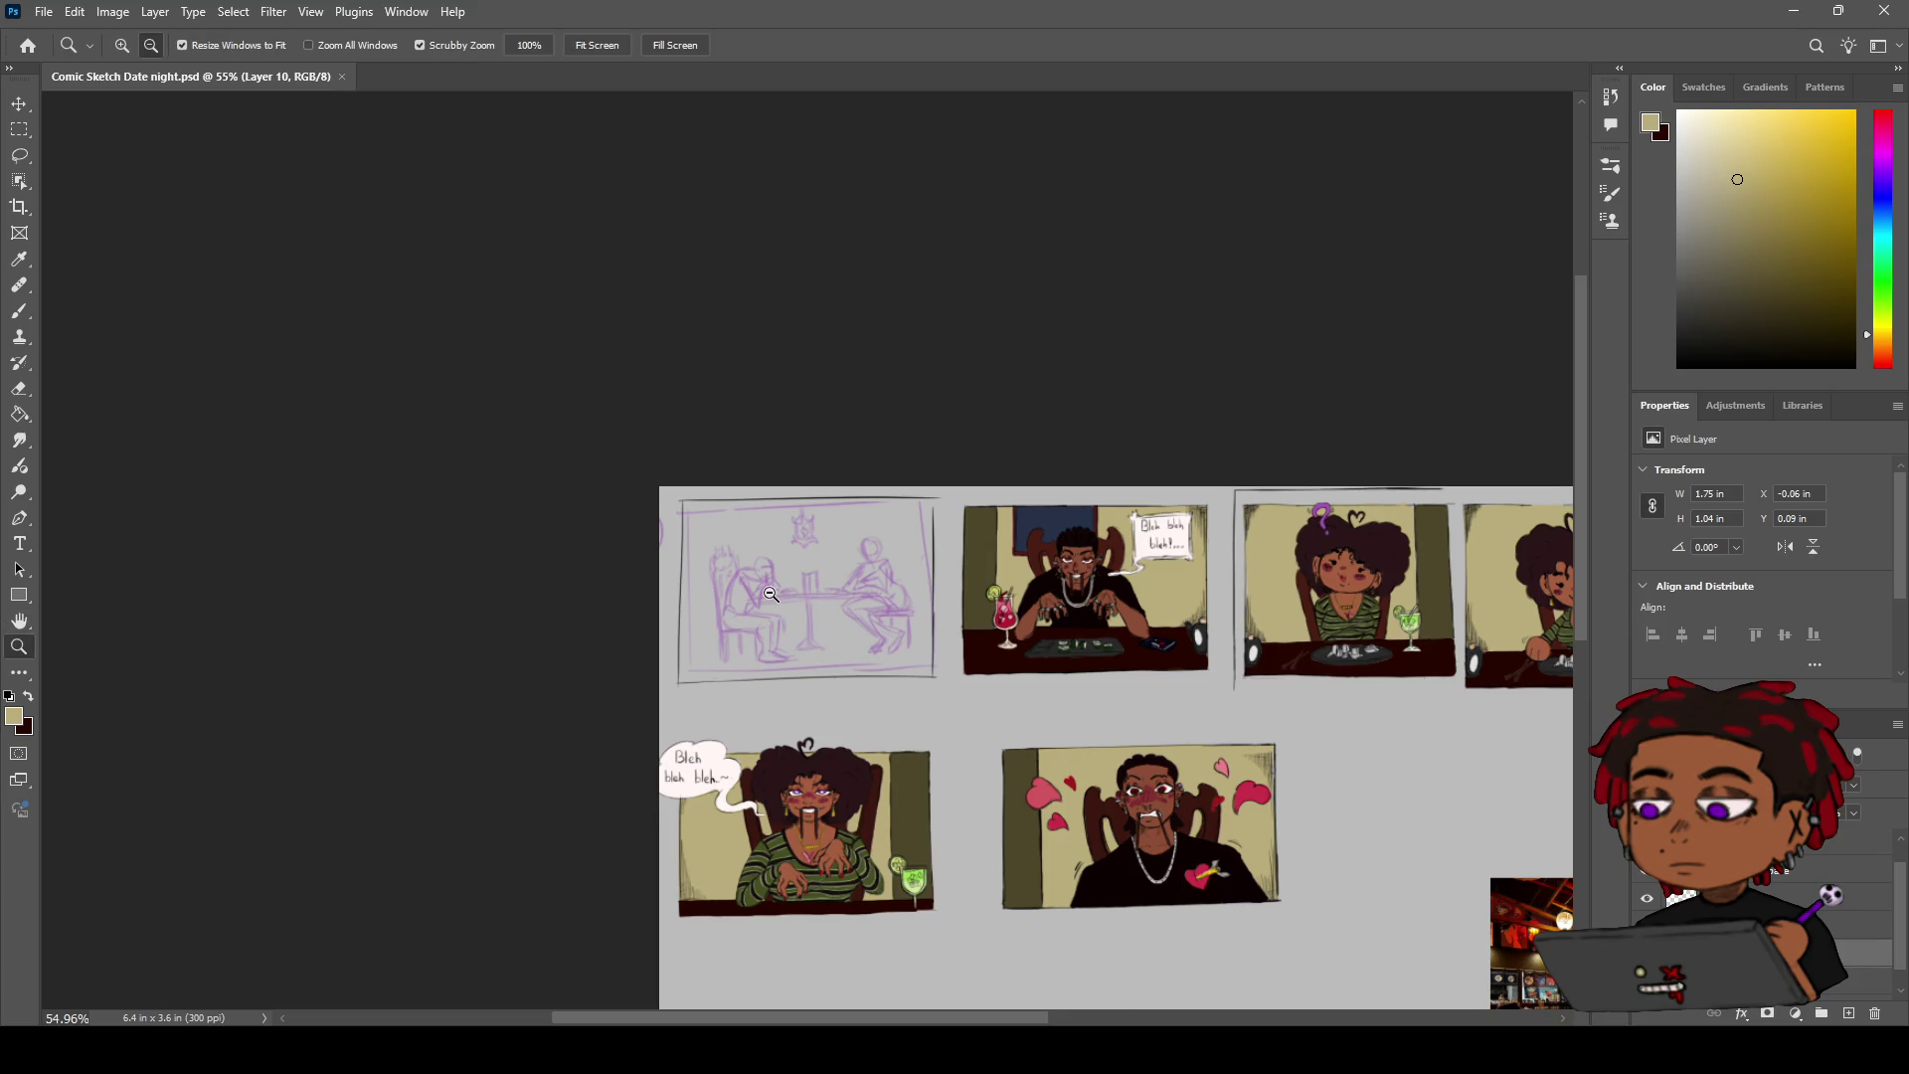
{"action": "scroll", "coordinate": [769, 593], "scroll_direction": "up", "scroll_amount": 5}
{"action": "left_click_drag", "start_coordinate": [646, 434], "coordinate": [622, 395]}
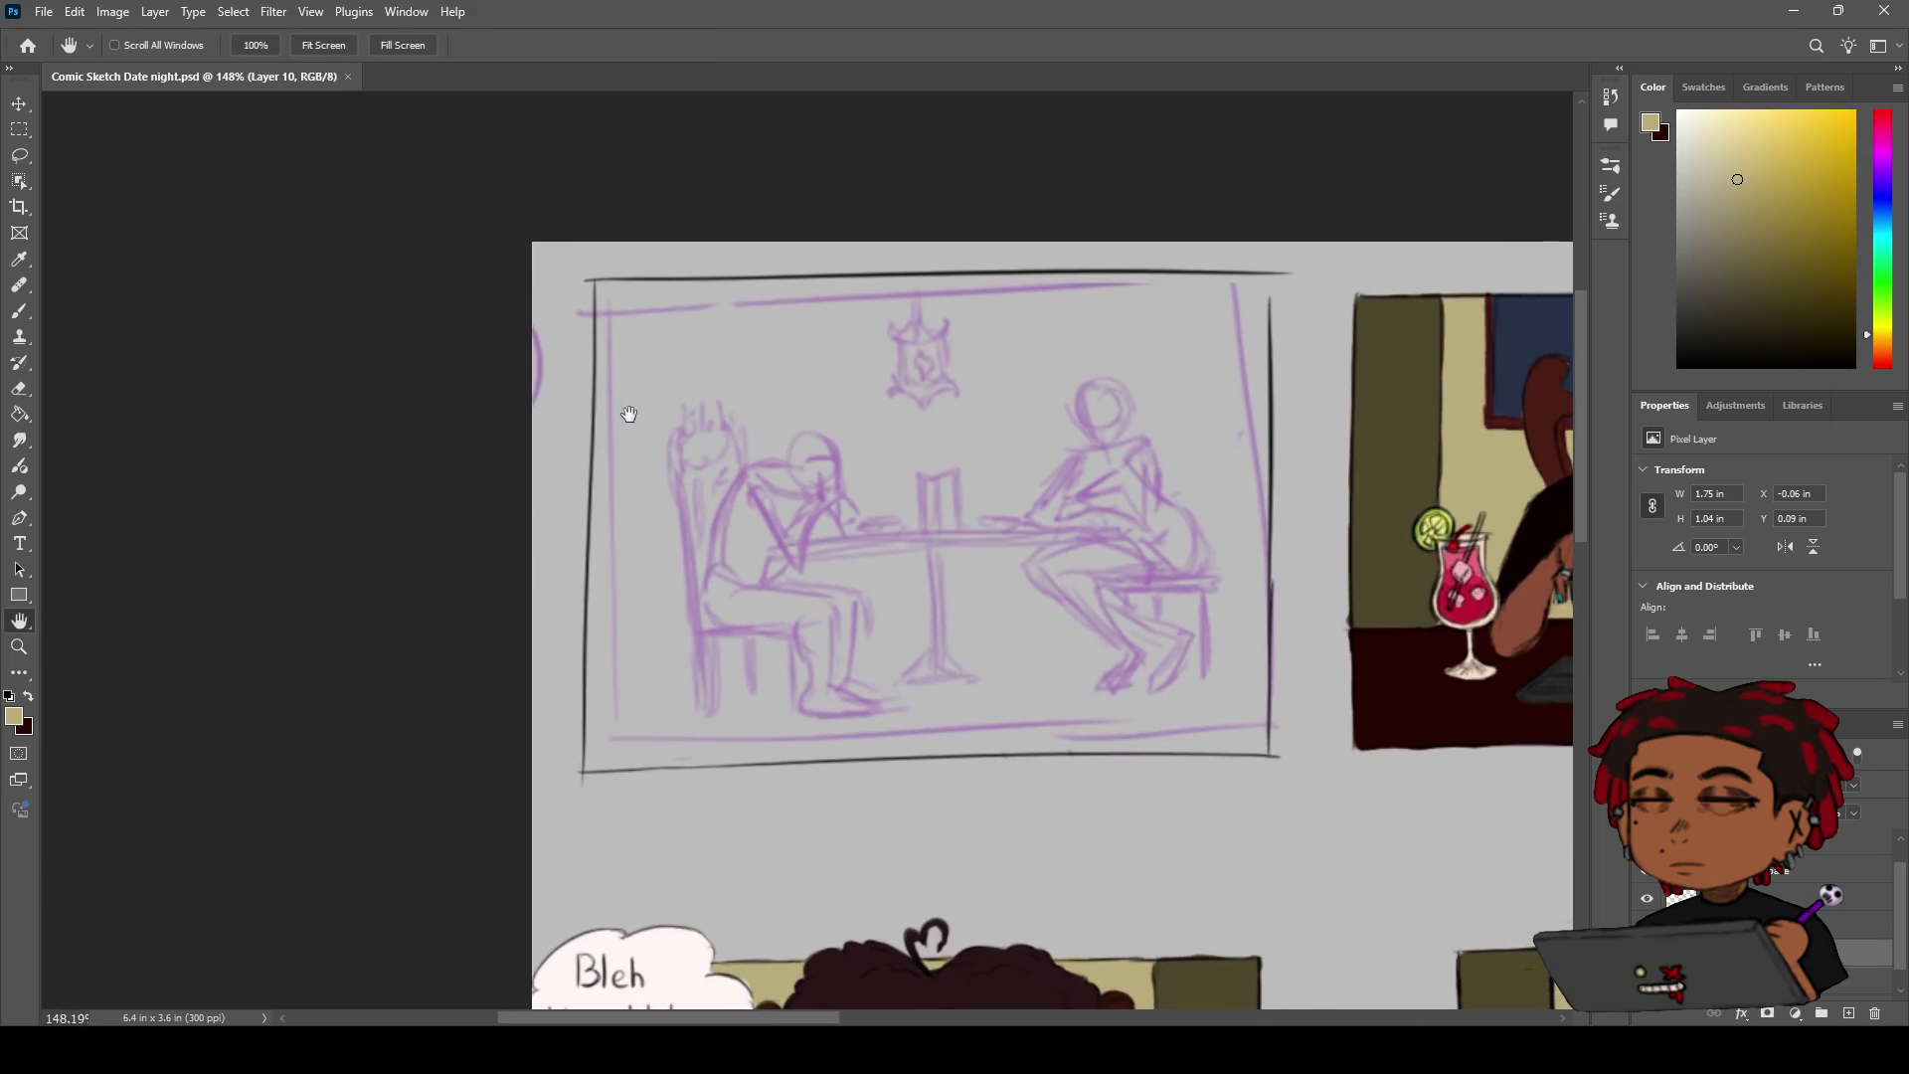
Set the brush colour to black and frame the first panel at 148%
{"action": "key", "text": "b"}
{"action": "left_click_drag", "start_coordinate": [735, 652], "coordinate": [758, 686]}
{"action": "key", "text": "ctrl+z"}
{"action": "left_click", "coordinate": [1679, 365]}
{"action": "scroll", "coordinate": [1760, 954], "scroll_direction": "up", "scroll_amount": 1}
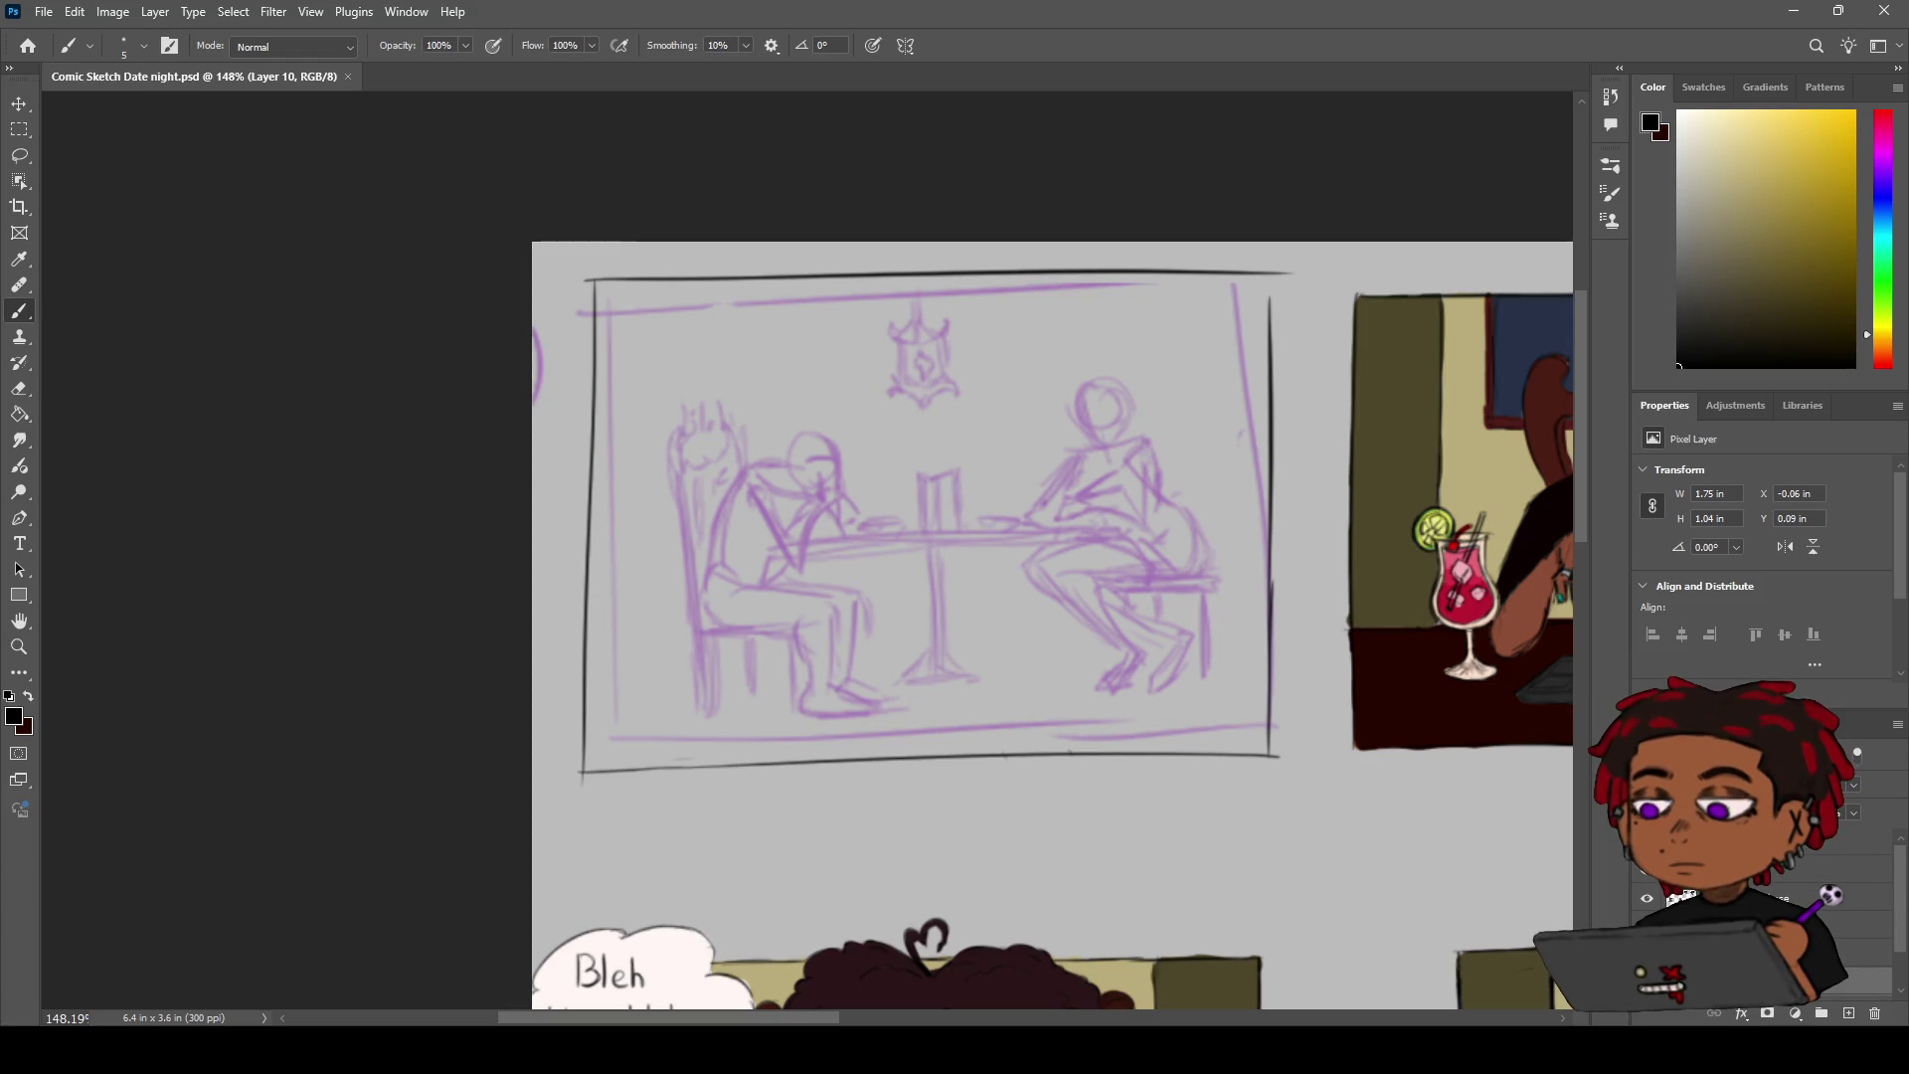
{"action": "mouse_move", "coordinate": [977, 506]}
{"action": "left_mouse_down"}
{"action": "mouse_move", "coordinate": [984, 307]}
{"action": "mouse_move", "coordinate": [994, 320]}
{"action": "left_mouse_up"}
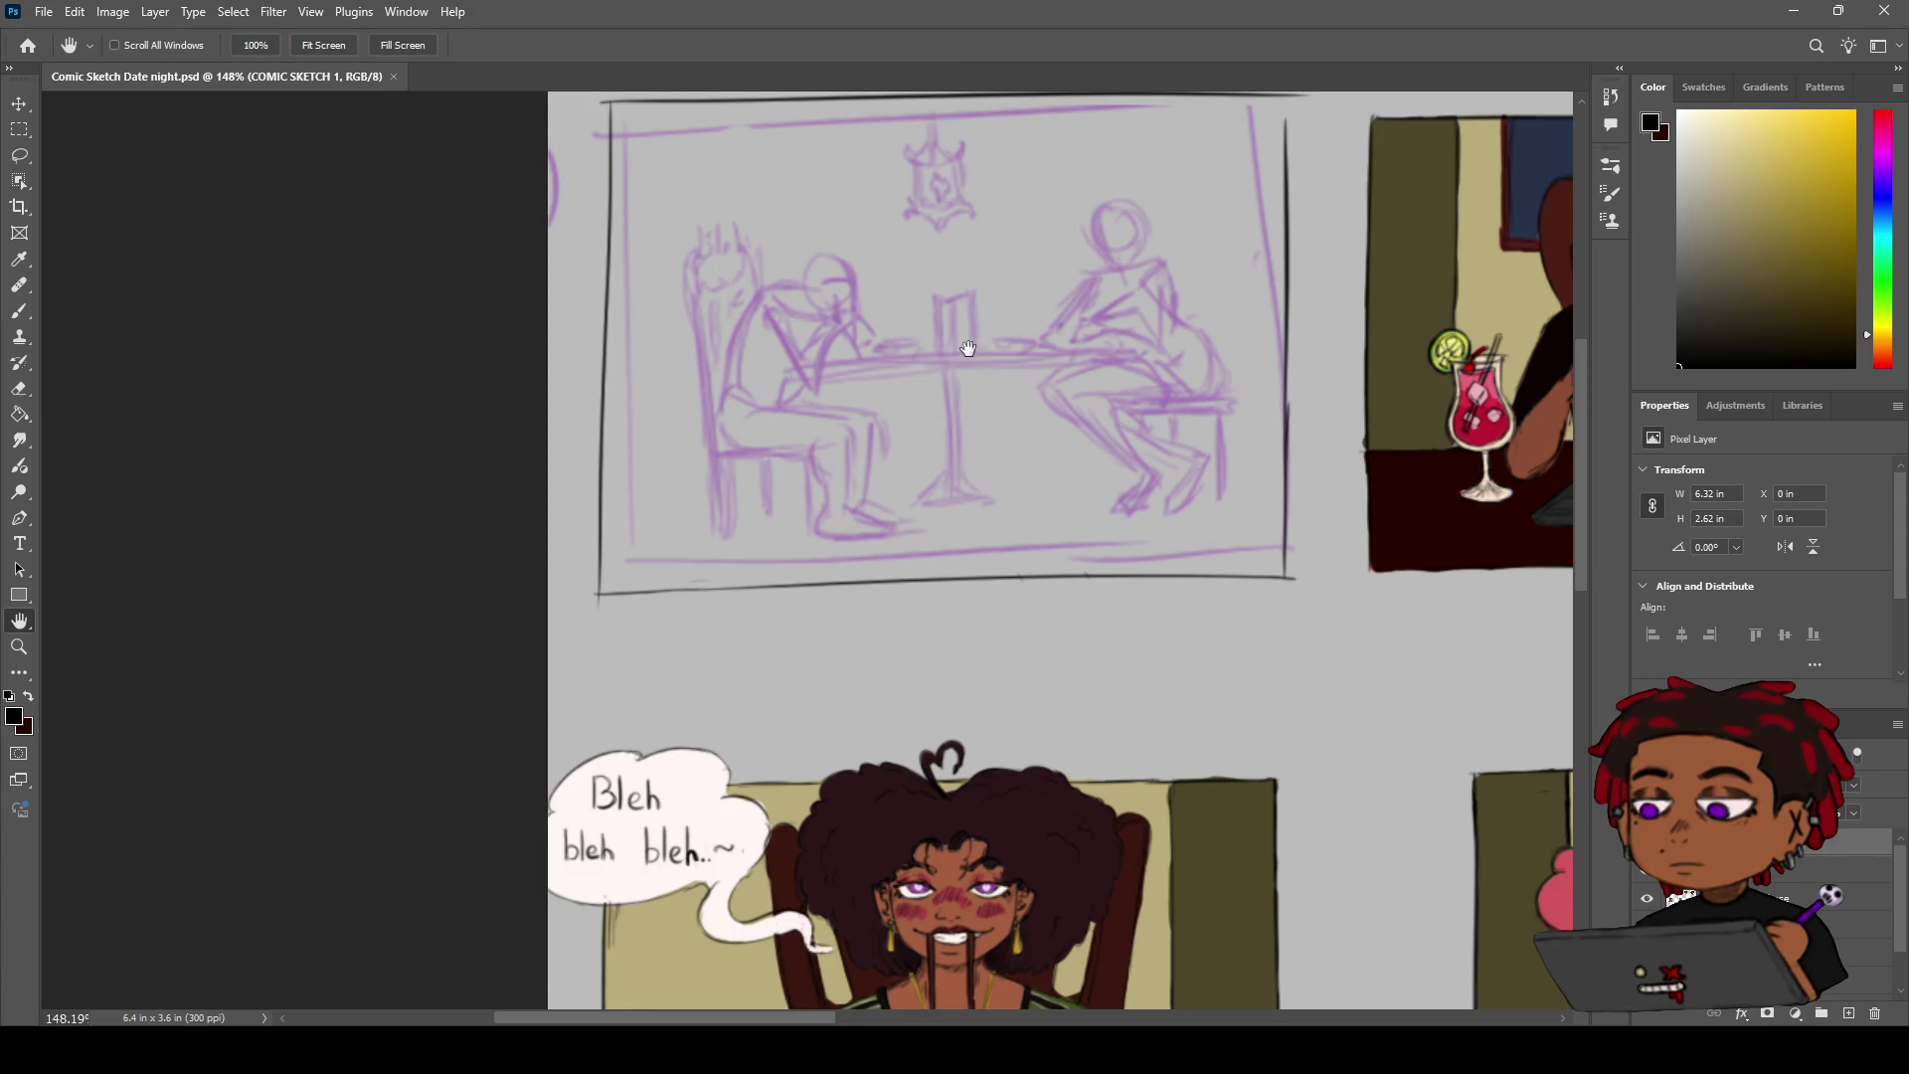
{"action": "scroll", "coordinate": [948, 328], "scroll_direction": "down", "scroll_amount": 1}
Ink black head ovals for both diners over the purple sketch
{"action": "left_click_drag", "start_coordinate": [948, 328], "coordinate": [949, 393]}
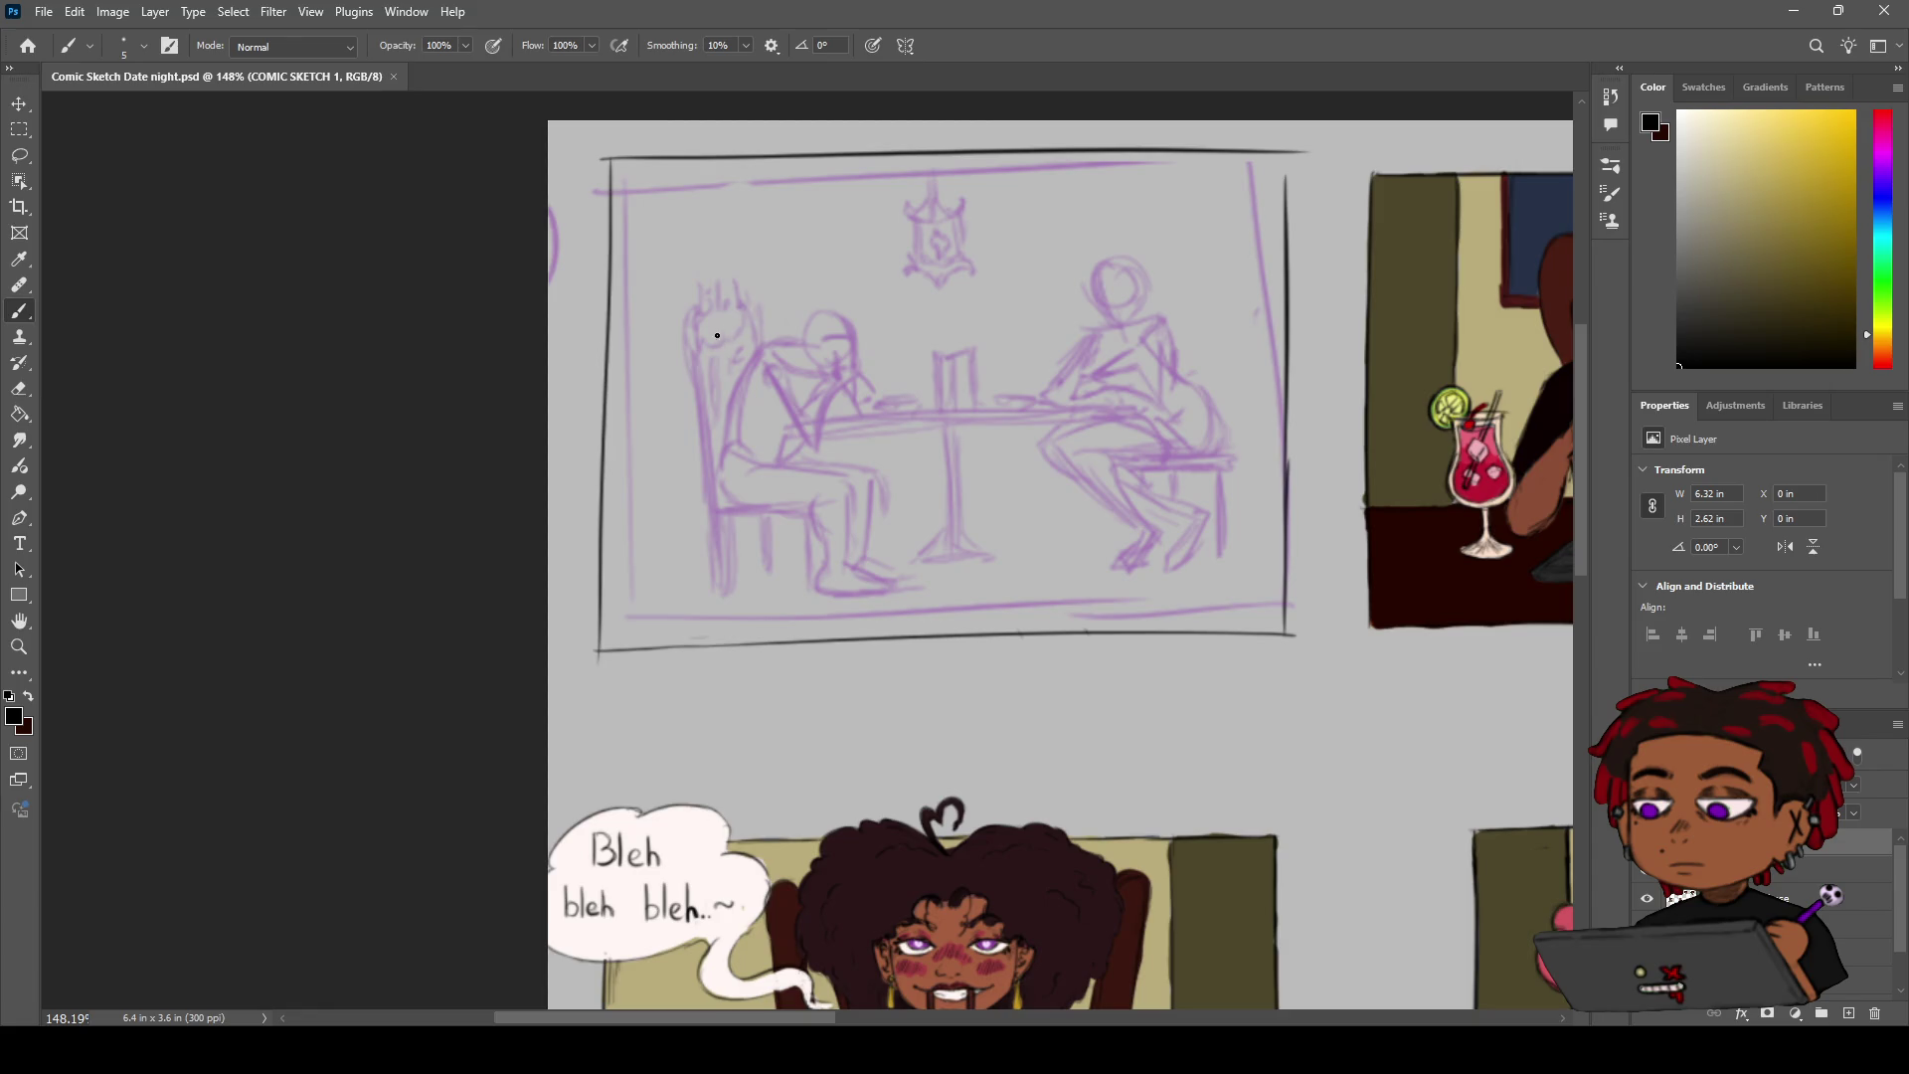
{"action": "mouse_move", "coordinate": [797, 286]}
{"action": "left_mouse_down"}
{"action": "mouse_move", "coordinate": [815, 287]}
{"action": "mouse_move", "coordinate": [795, 358]}
{"action": "left_mouse_up"}
{"action": "key", "text": "ctrl+z"}
{"action": "left_click_drag", "start_coordinate": [805, 281], "coordinate": [840, 298]}
{"action": "mouse_move", "coordinate": [1113, 287]}
{"action": "left_mouse_down"}
{"action": "mouse_move", "coordinate": [1133, 328]}
{"action": "mouse_move", "coordinate": [1138, 297]}
{"action": "left_mouse_up"}
{"action": "key", "text": "ctrl+z"}
{"action": "key", "text": "ctrl+z"}
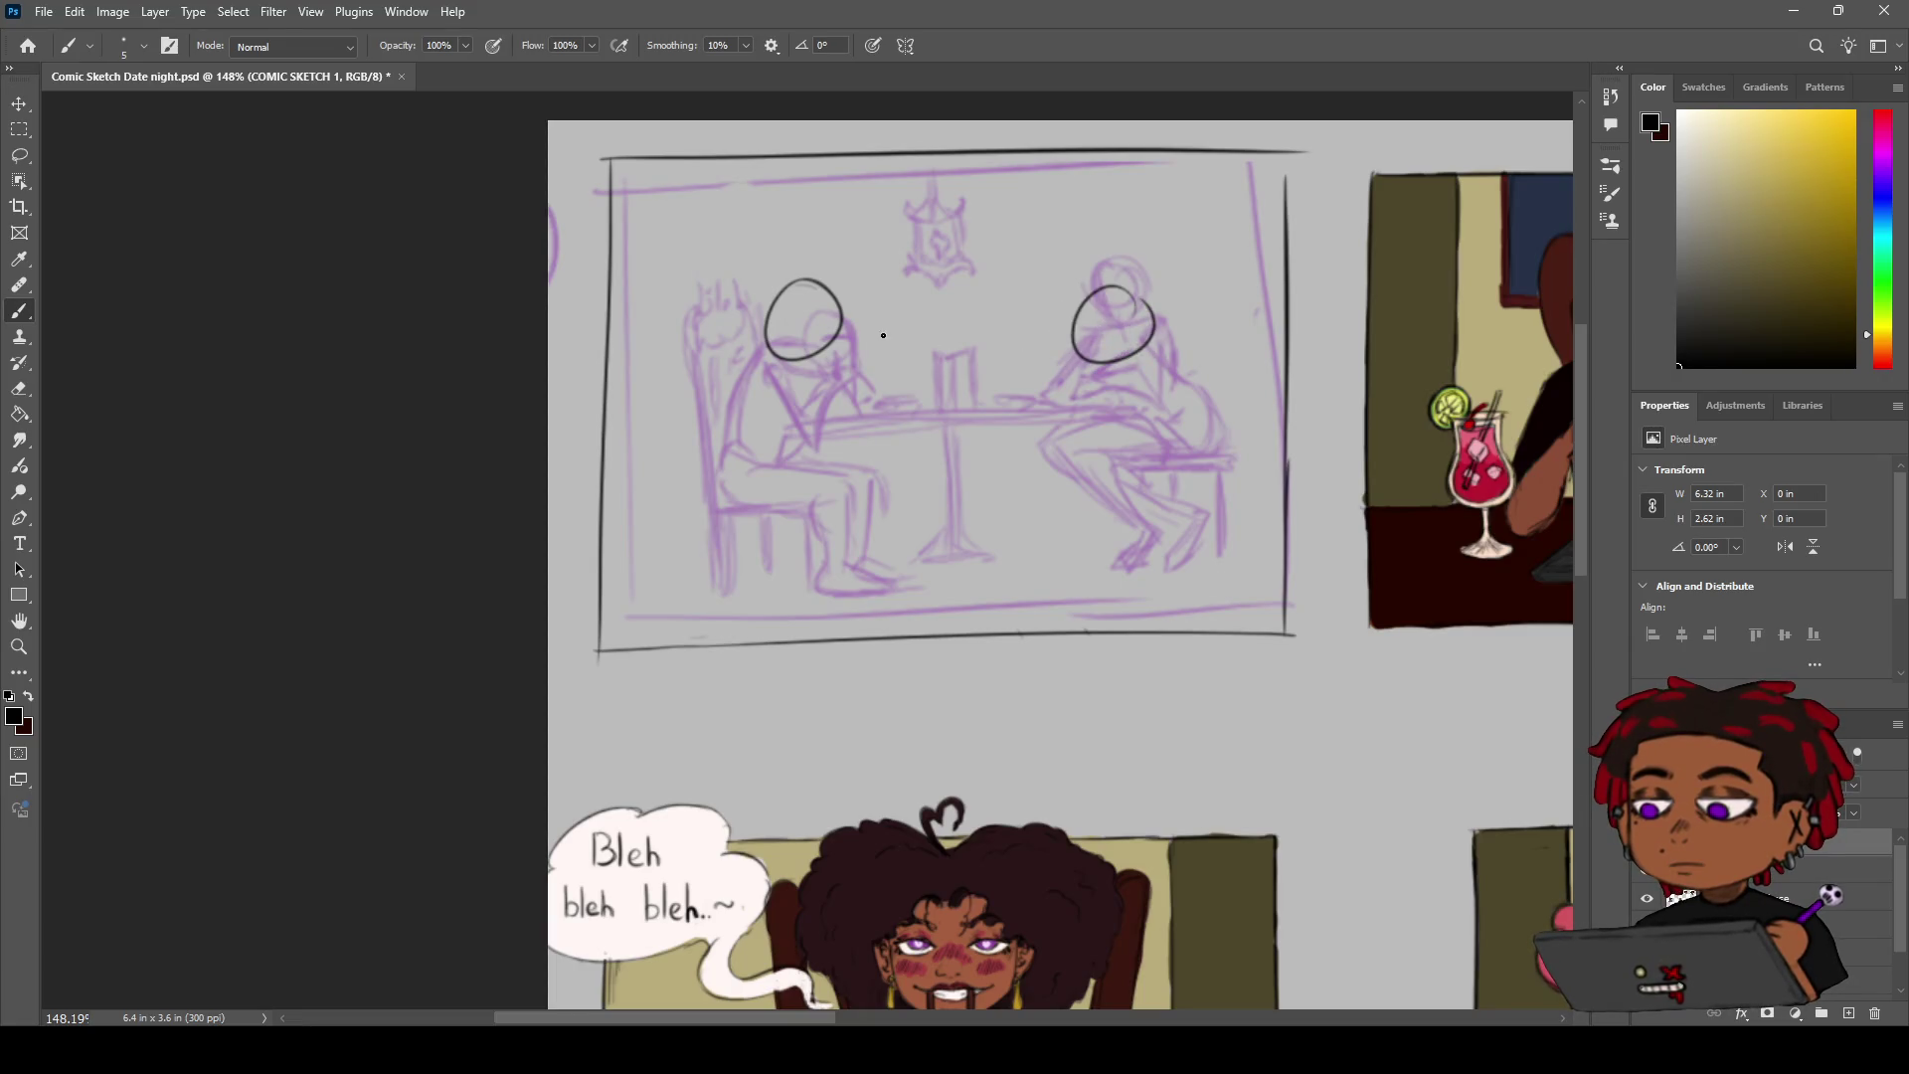
{"action": "key", "text": "ctrl+z"}
{"action": "mouse_move", "coordinate": [825, 288]}
{"action": "left_mouse_down"}
{"action": "mouse_move", "coordinate": [835, 383]}
{"action": "mouse_move", "coordinate": [837, 303]}
{"action": "left_mouse_up"}
{"action": "key", "text": "ctrl+z"}
{"action": "left_click_drag", "start_coordinate": [781, 291], "coordinate": [765, 350]}
{"action": "mouse_move", "coordinate": [802, 282]}
{"action": "left_mouse_down"}
{"action": "mouse_move", "coordinate": [840, 316]}
{"action": "mouse_move", "coordinate": [820, 287]}
{"action": "left_mouse_up"}
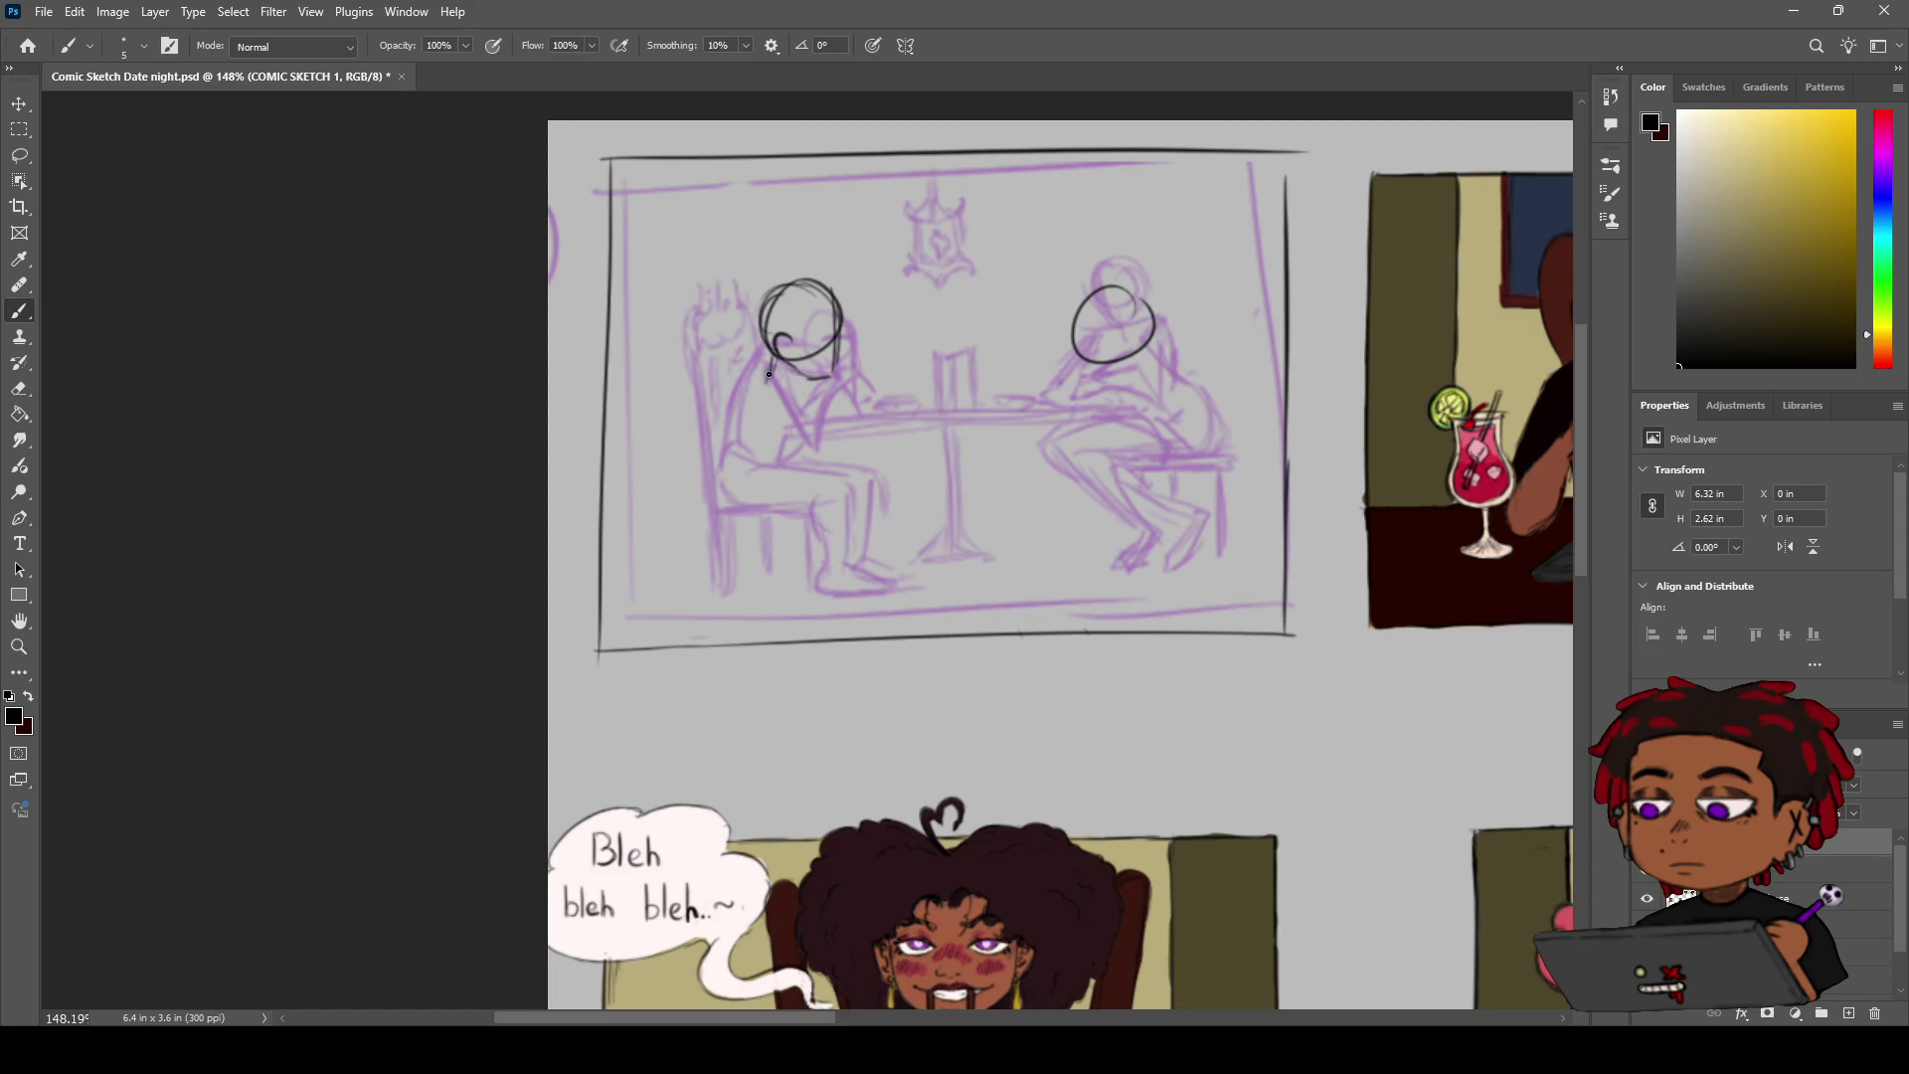
Draw the left diner's arm lines in black
{"action": "left_click_drag", "start_coordinate": [770, 368], "coordinate": [719, 431]}
{"action": "key", "text": "ctrl+z"}
{"action": "left_click_drag", "start_coordinate": [807, 377], "coordinate": [858, 393]}
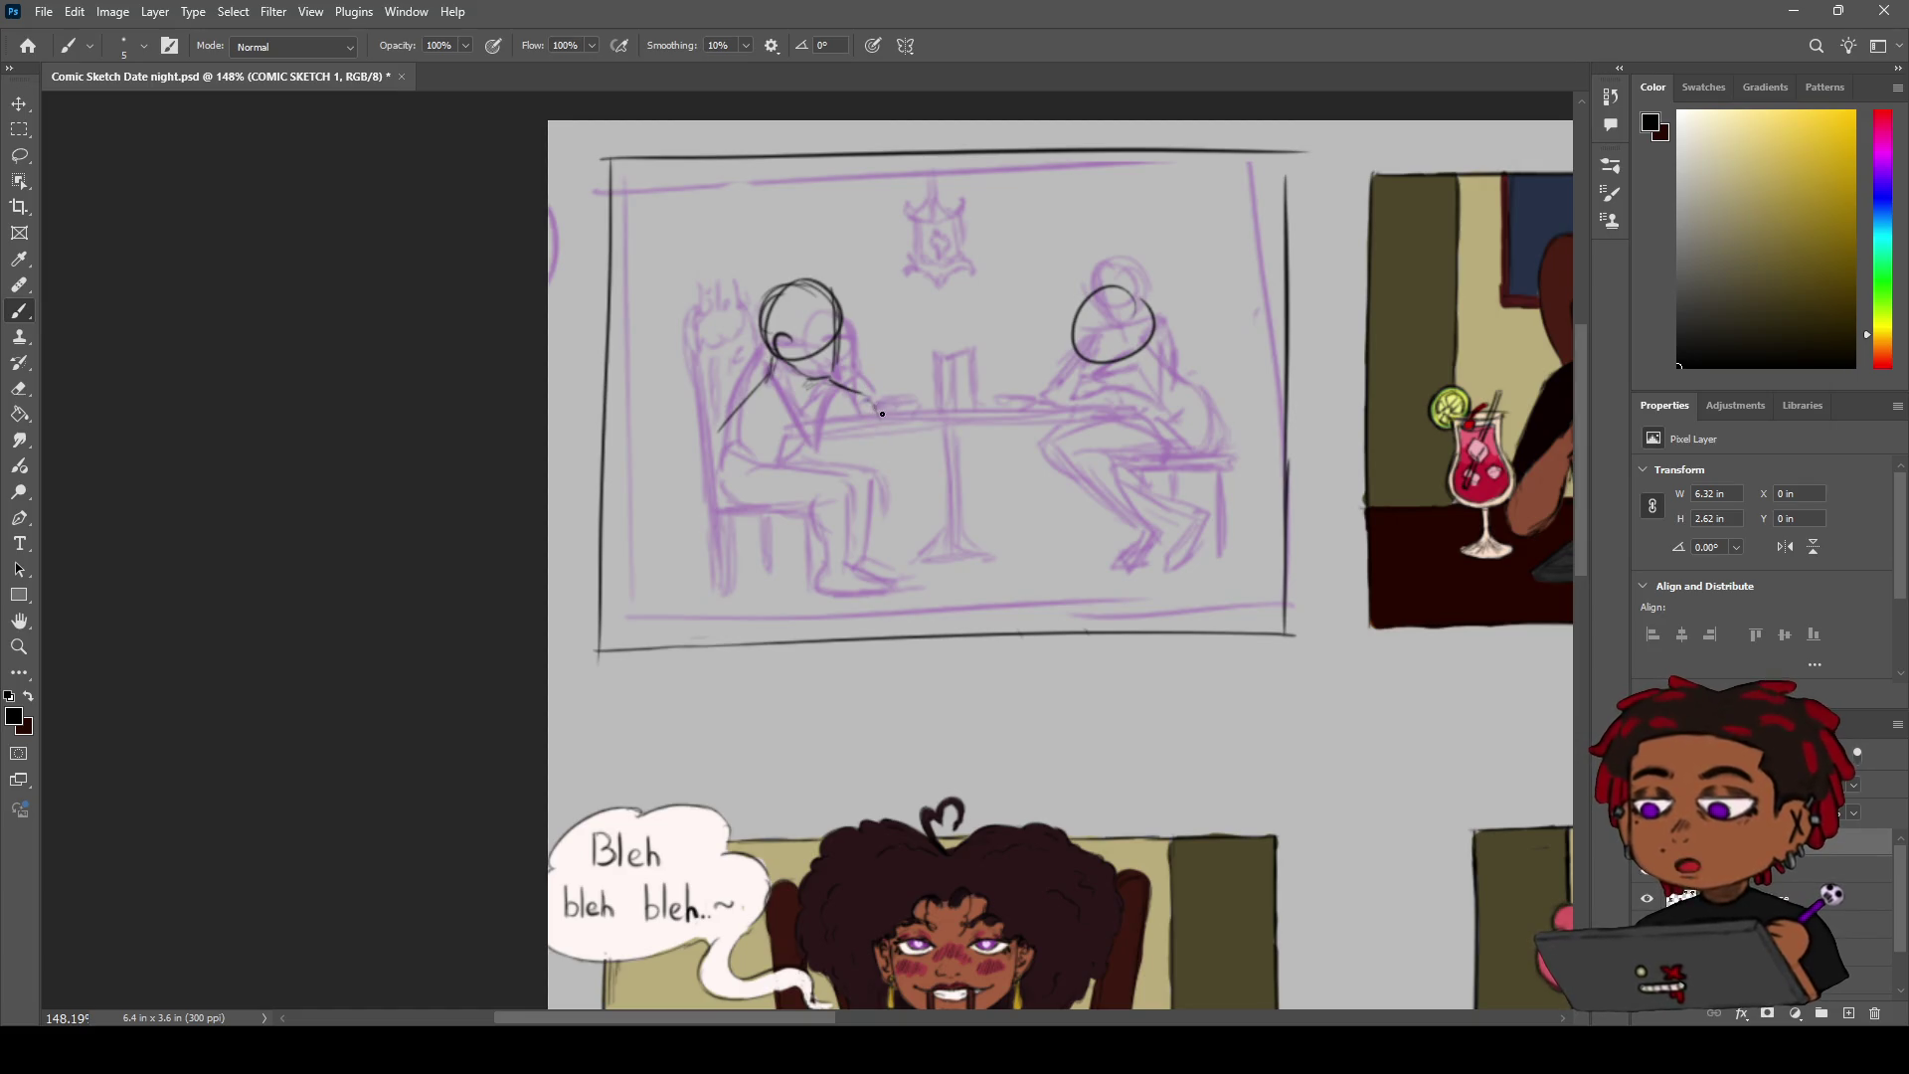
{"action": "key", "text": "ctrl+z"}
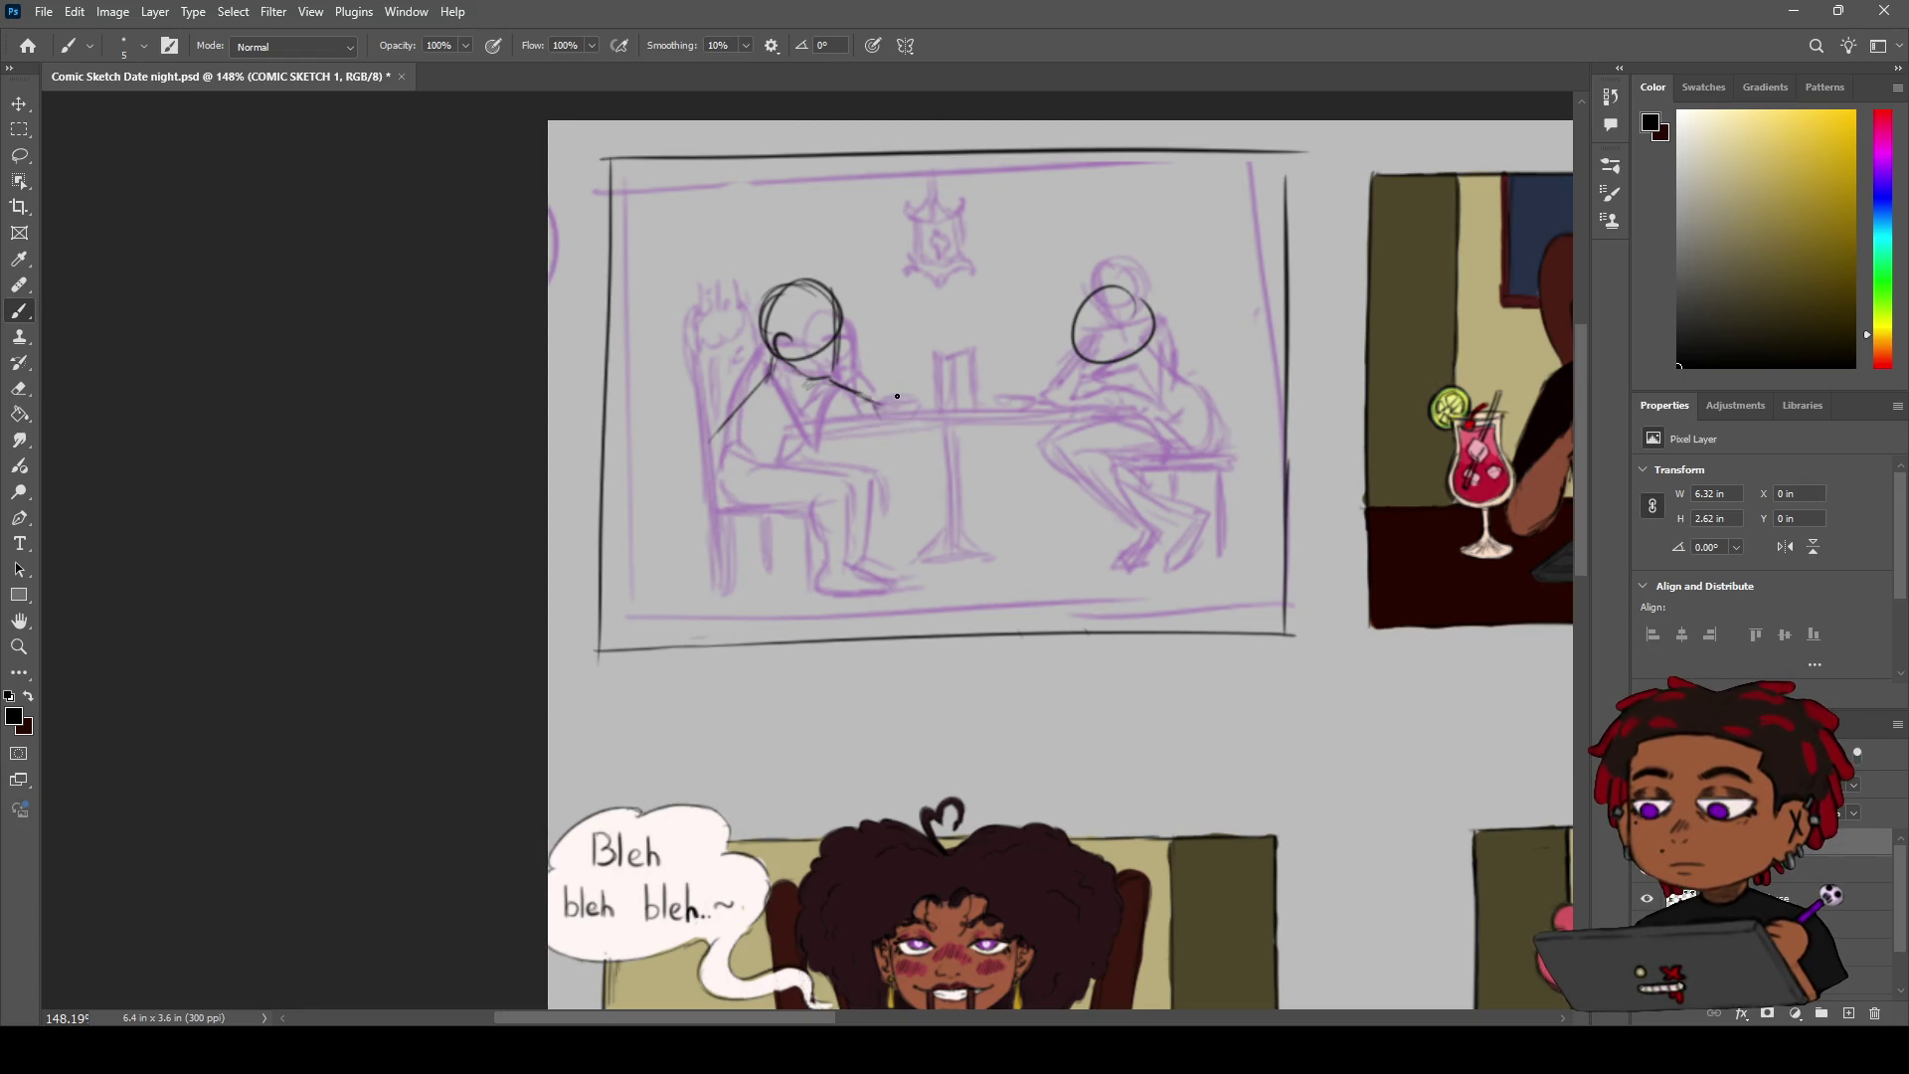
Draw the lamp's two hanging chain lines down to the lantern
{"action": "key", "text": "h"}
{"action": "key", "text": "b"}
{"action": "left_click_drag", "start_coordinate": [939, 157], "coordinate": [936, 235]}
{"action": "key", "text": "ctrl+z"}
{"action": "left_click_drag", "start_coordinate": [937, 155], "coordinate": [935, 226]}
Select the left diner's black head and arm lines and move them up and left
{"action": "key", "text": "m"}
{"action": "mouse_move", "coordinate": [715, 279]}
{"action": "left_mouse_down"}
{"action": "mouse_move", "coordinate": [792, 324]}
{"action": "mouse_move", "coordinate": [886, 477]}
{"action": "left_mouse_up"}
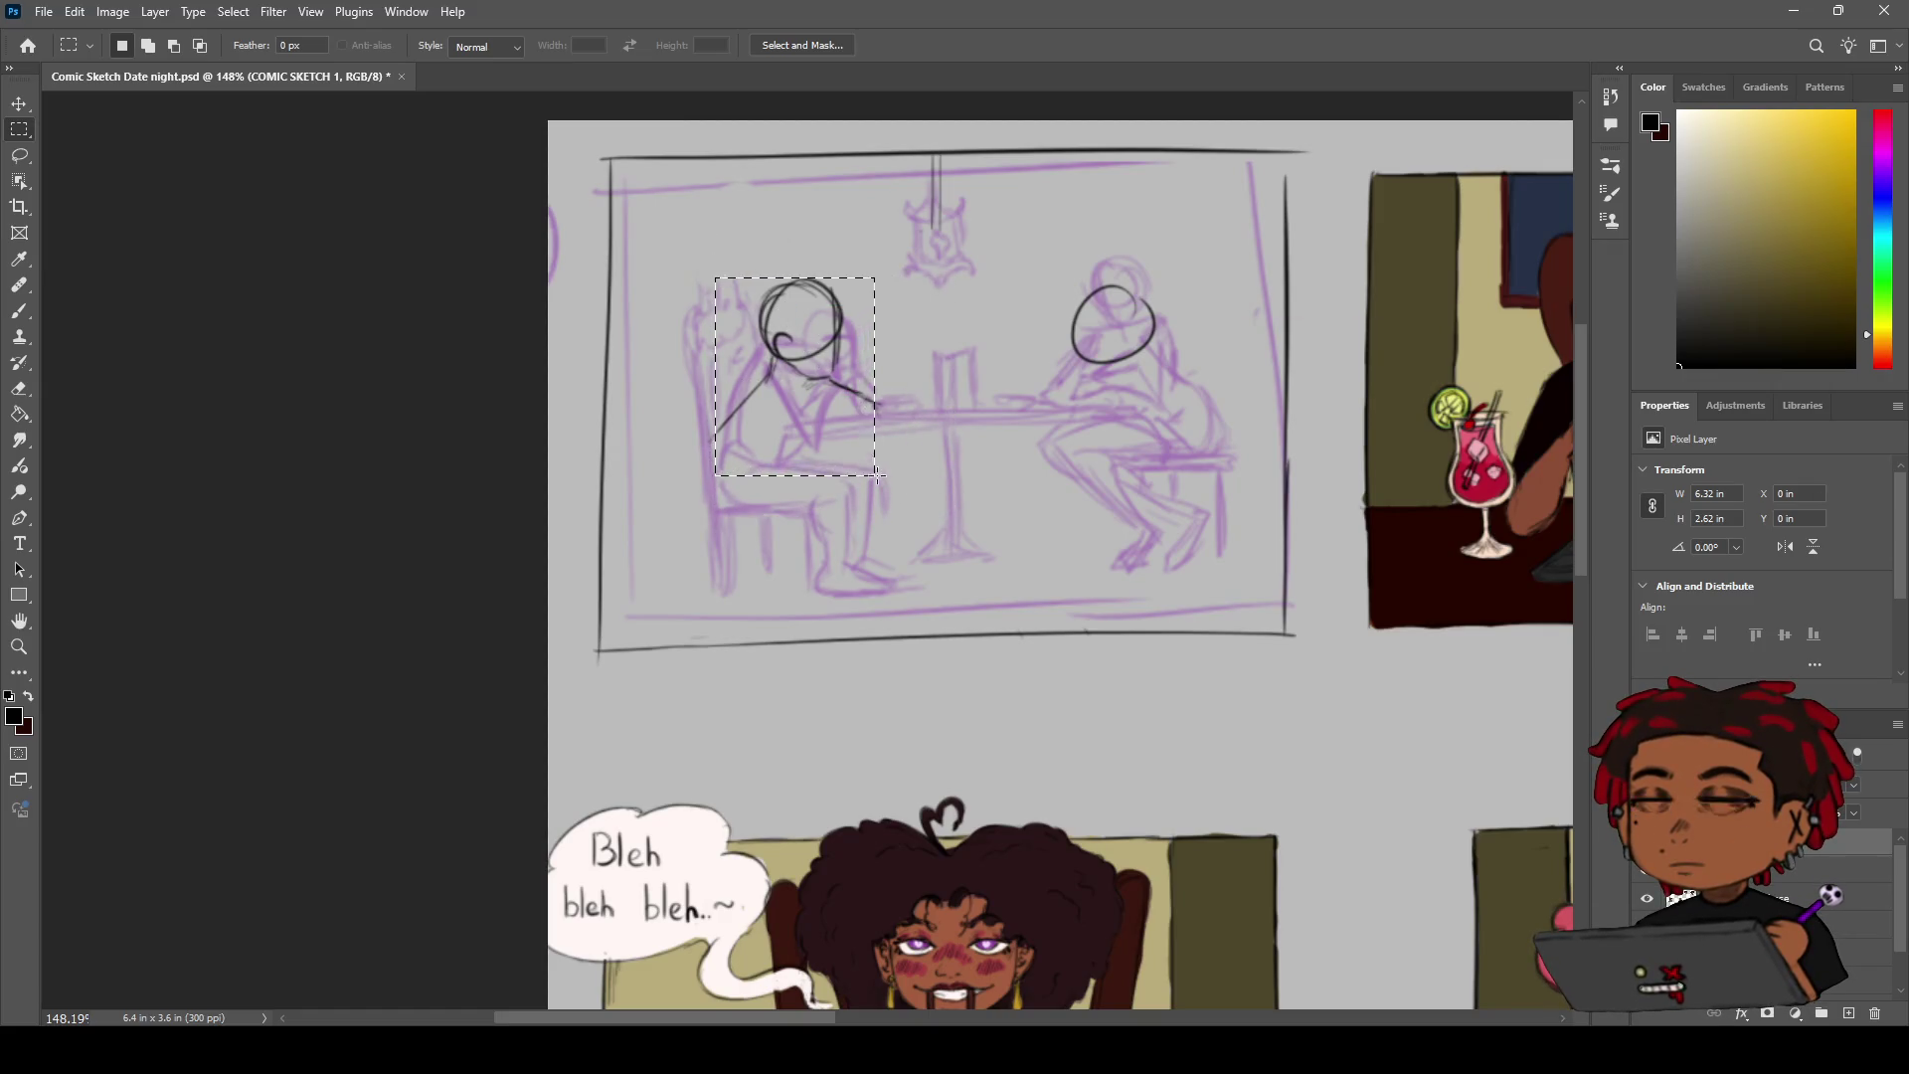
{"action": "key", "text": "v"}
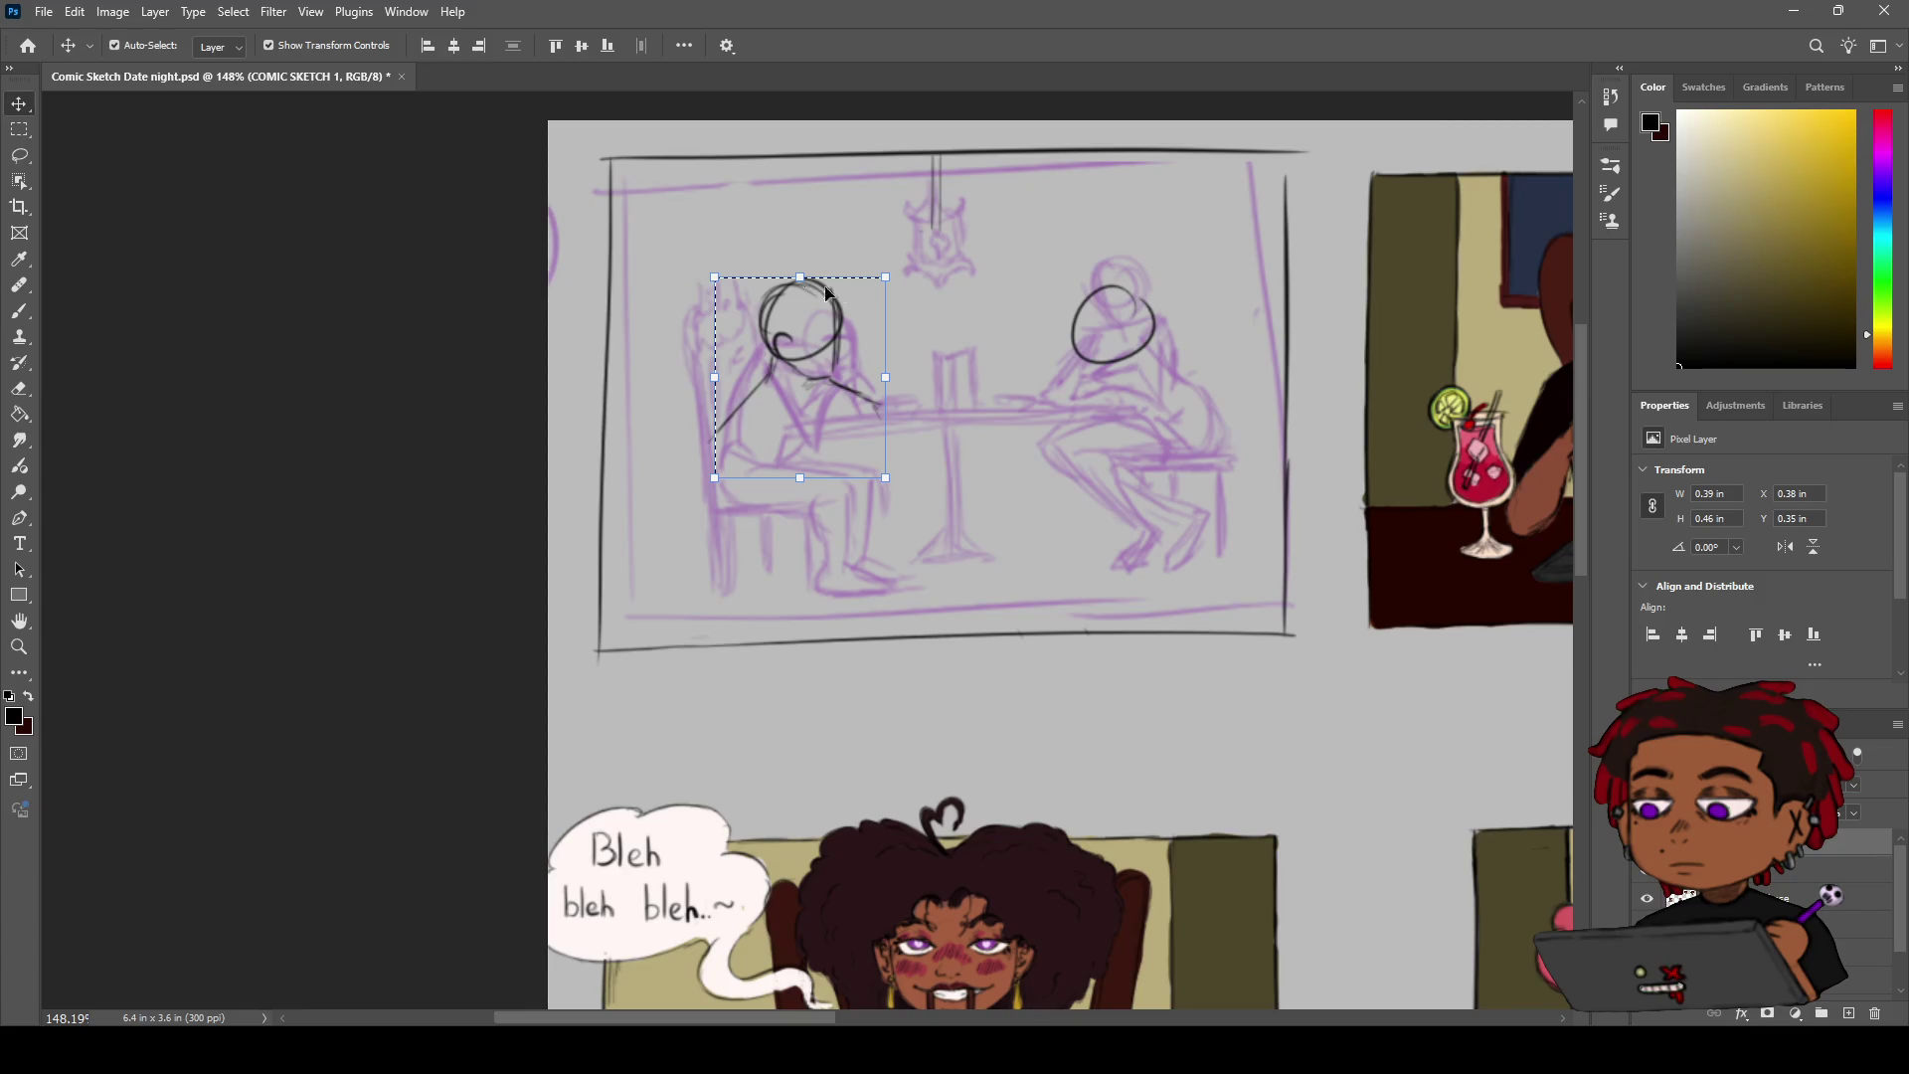
{"action": "left_click_drag", "start_coordinate": [816, 297], "coordinate": [799, 275]}
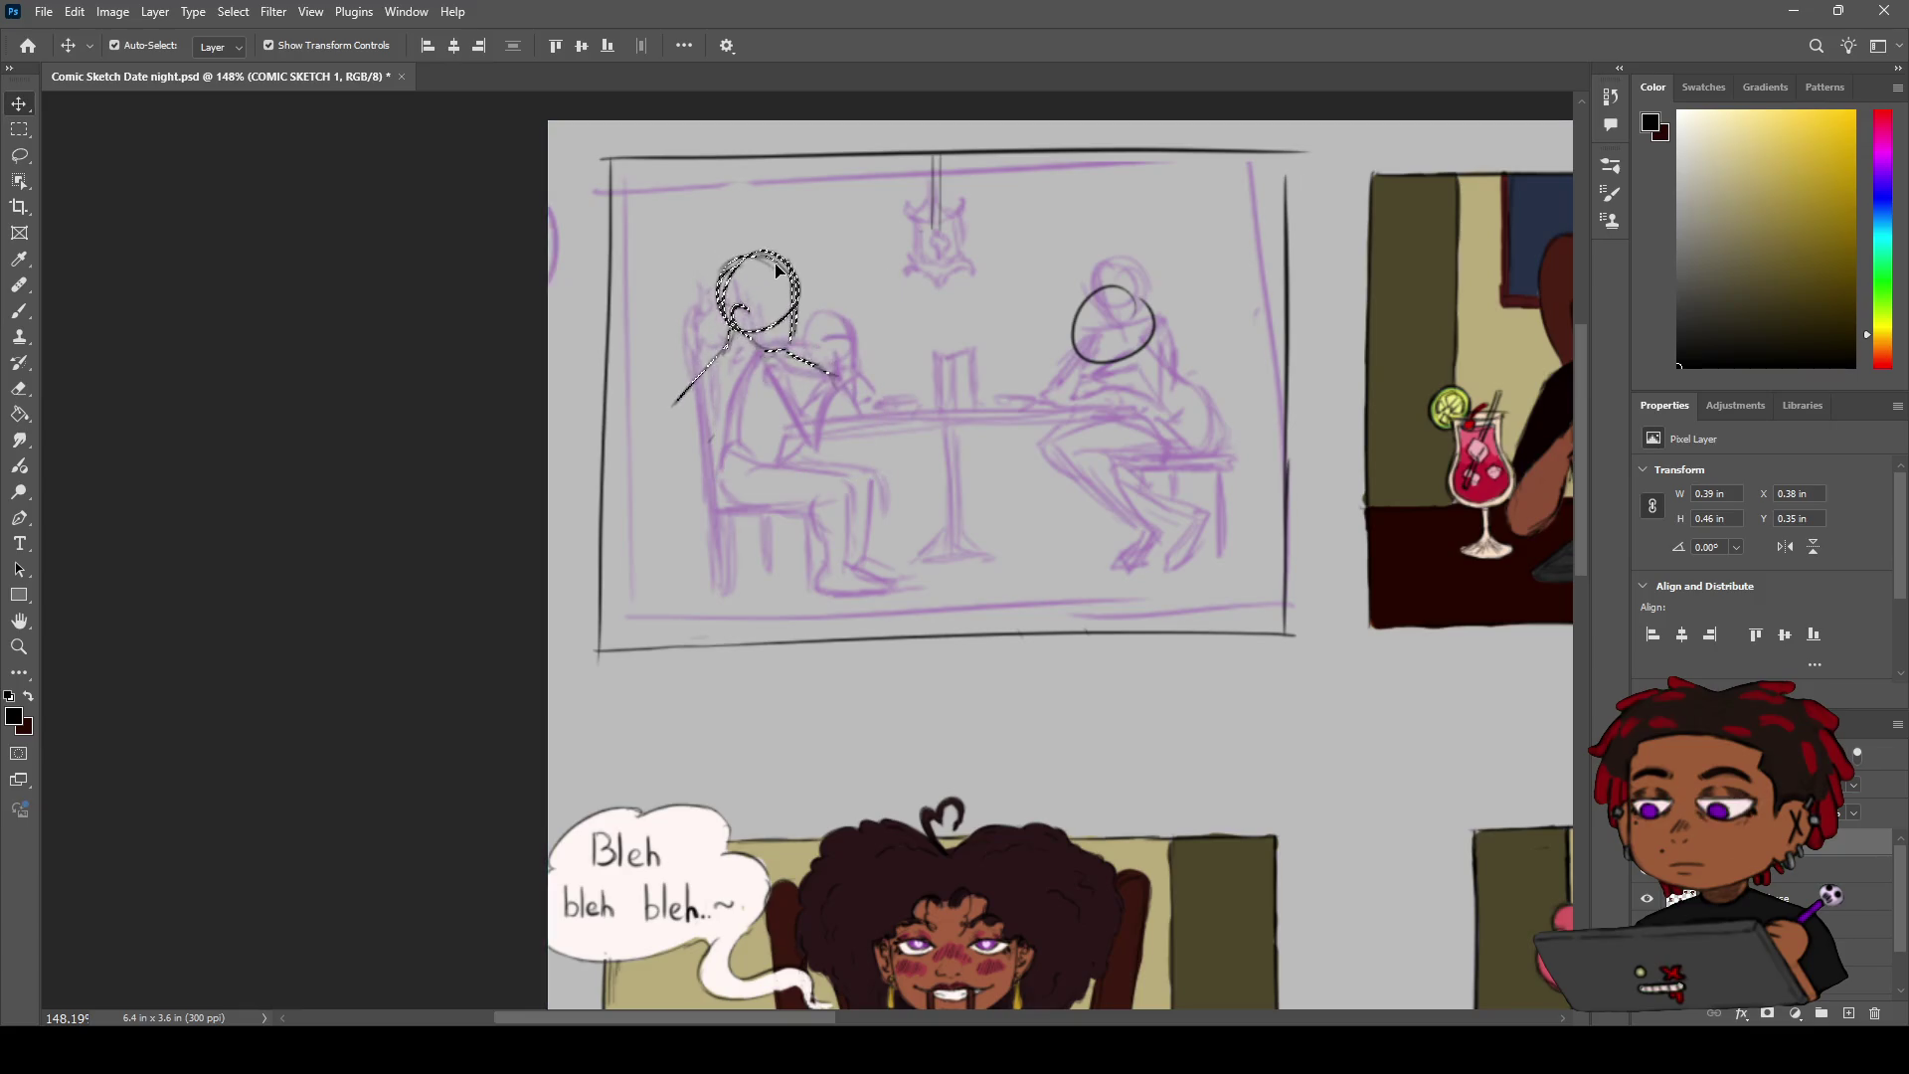
Resize the selected head lines slightly to fit the sketch and deselect
{"action": "key", "text": "ctrl+t"}
{"action": "left_click_drag", "start_coordinate": [856, 410], "coordinate": [893, 444]}
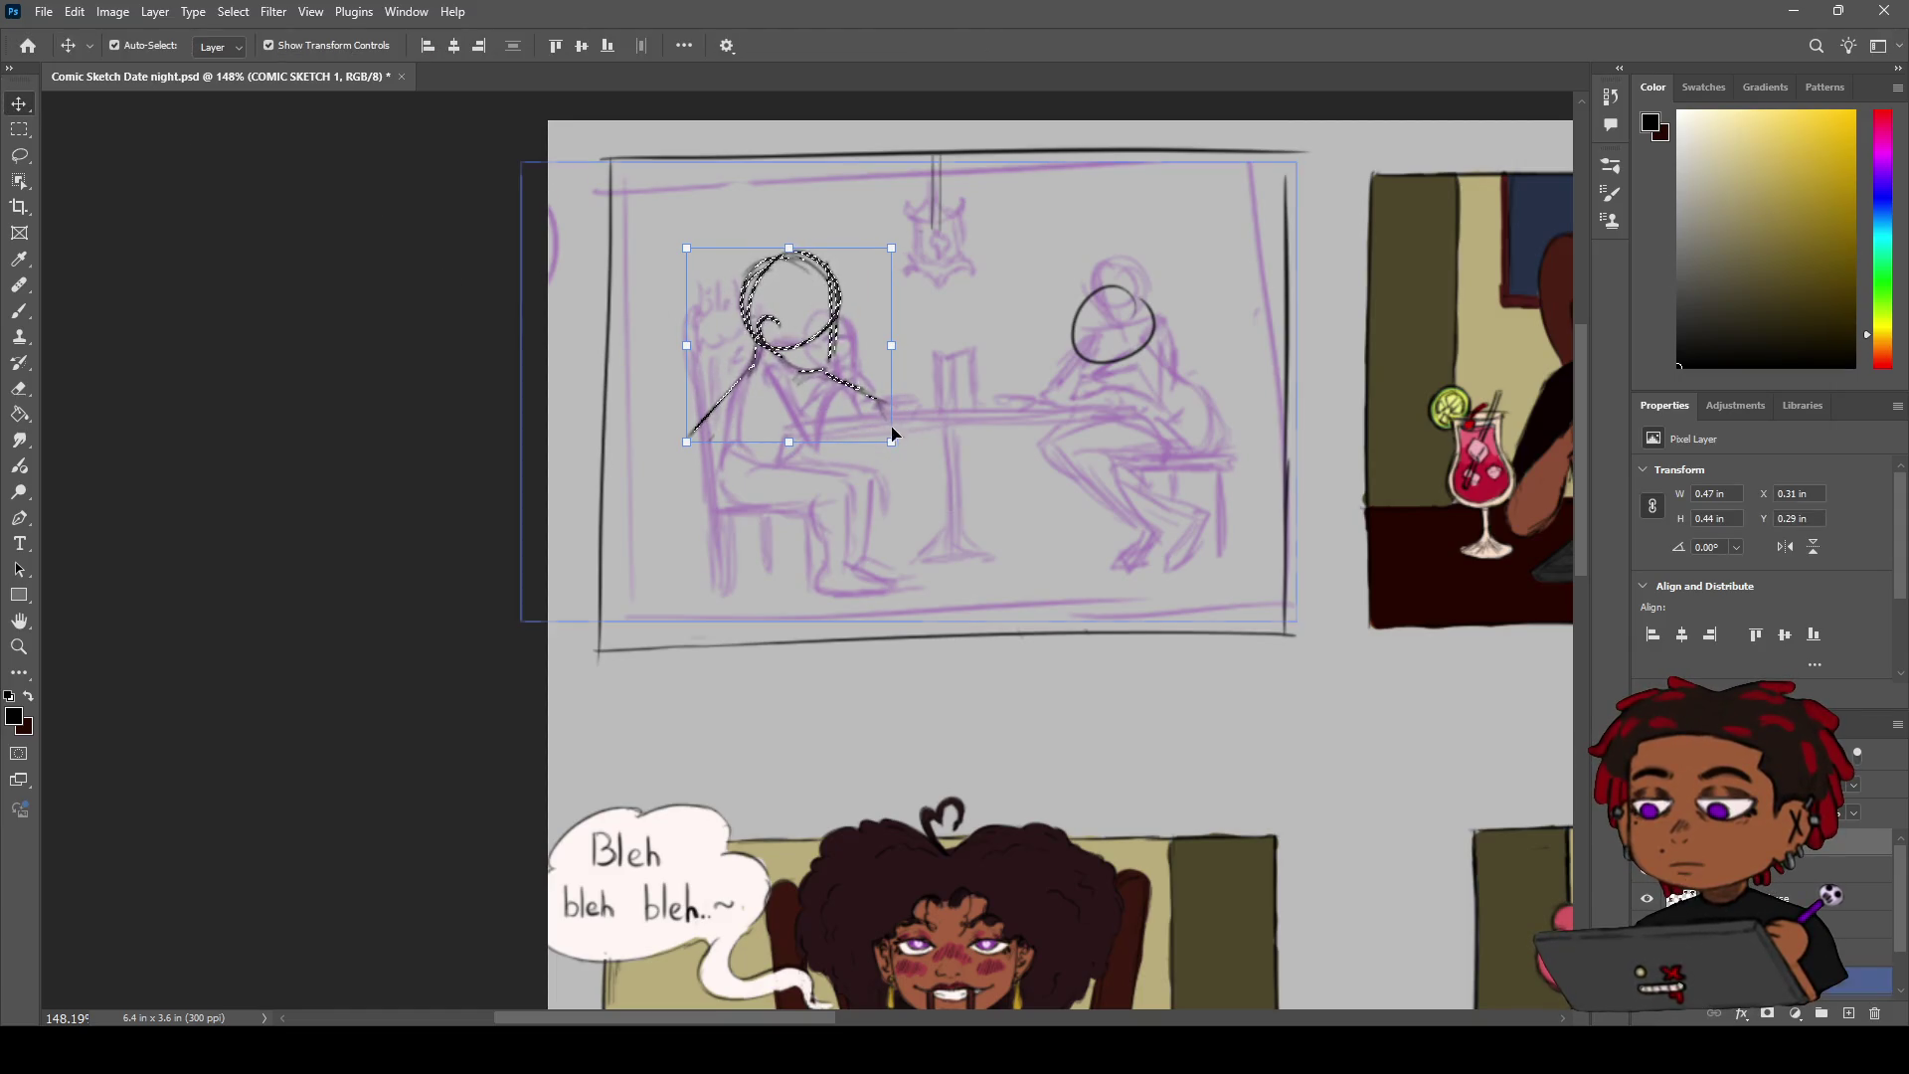
{"action": "mouse_move", "coordinate": [871, 418]}
{"action": "left_mouse_down"}
{"action": "mouse_move", "coordinate": [844, 398]}
{"action": "mouse_move", "coordinate": [887, 434]}
{"action": "left_mouse_up"}
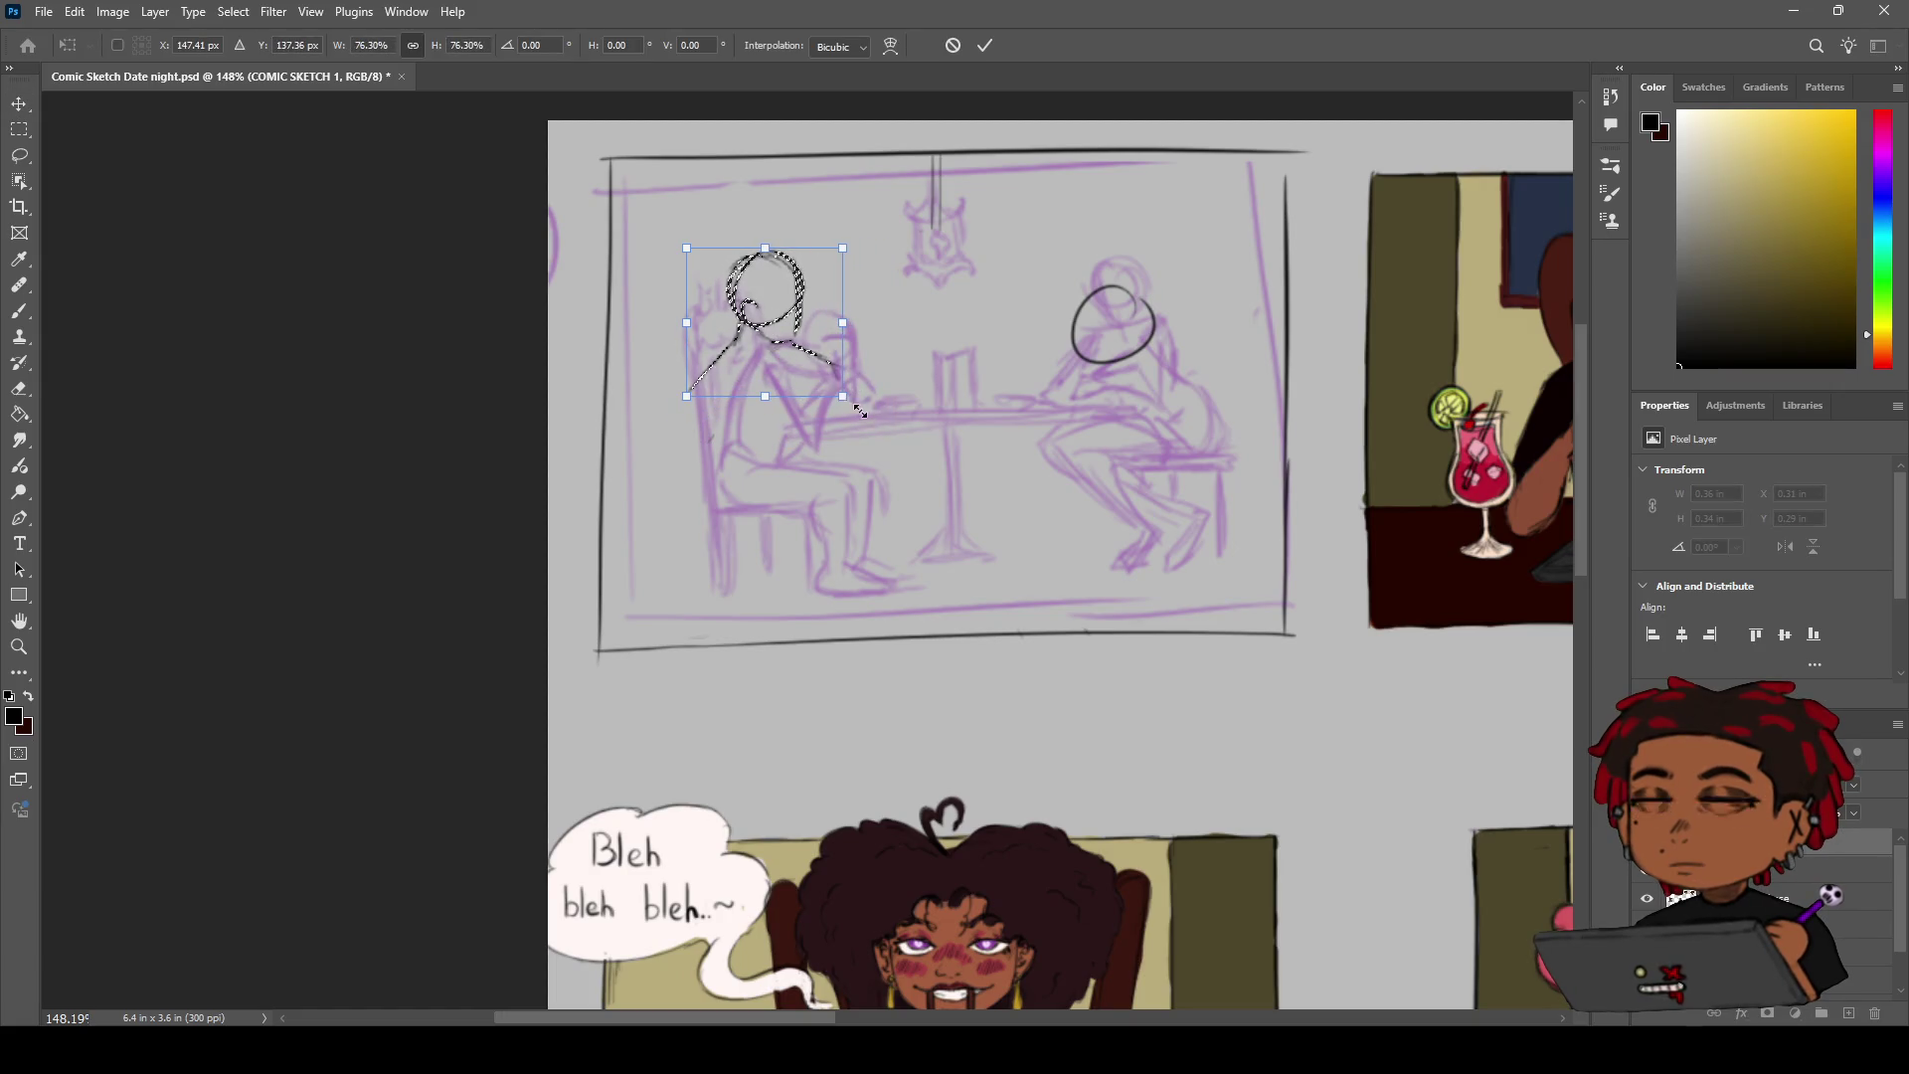
{"action": "key", "text": "Return"}
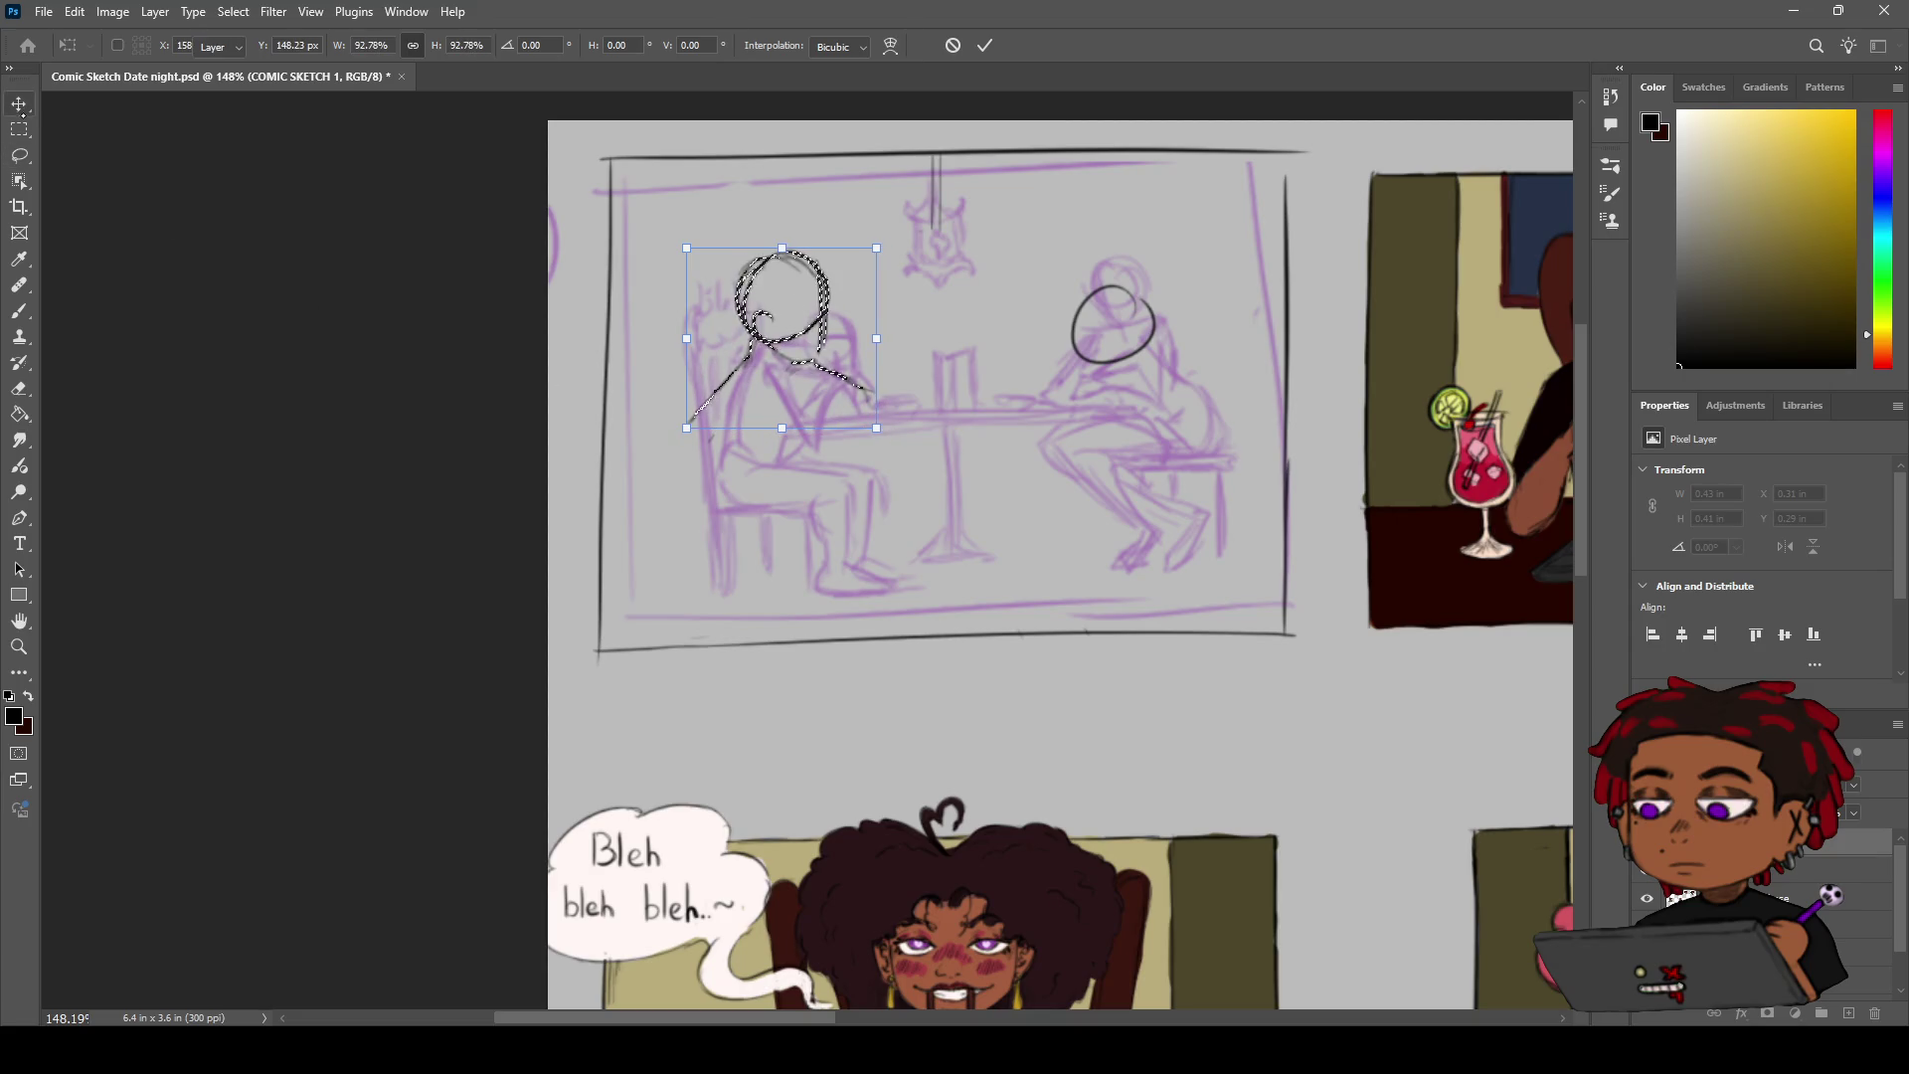
{"action": "key", "text": "b"}
{"action": "key", "text": "ctrl+d"}
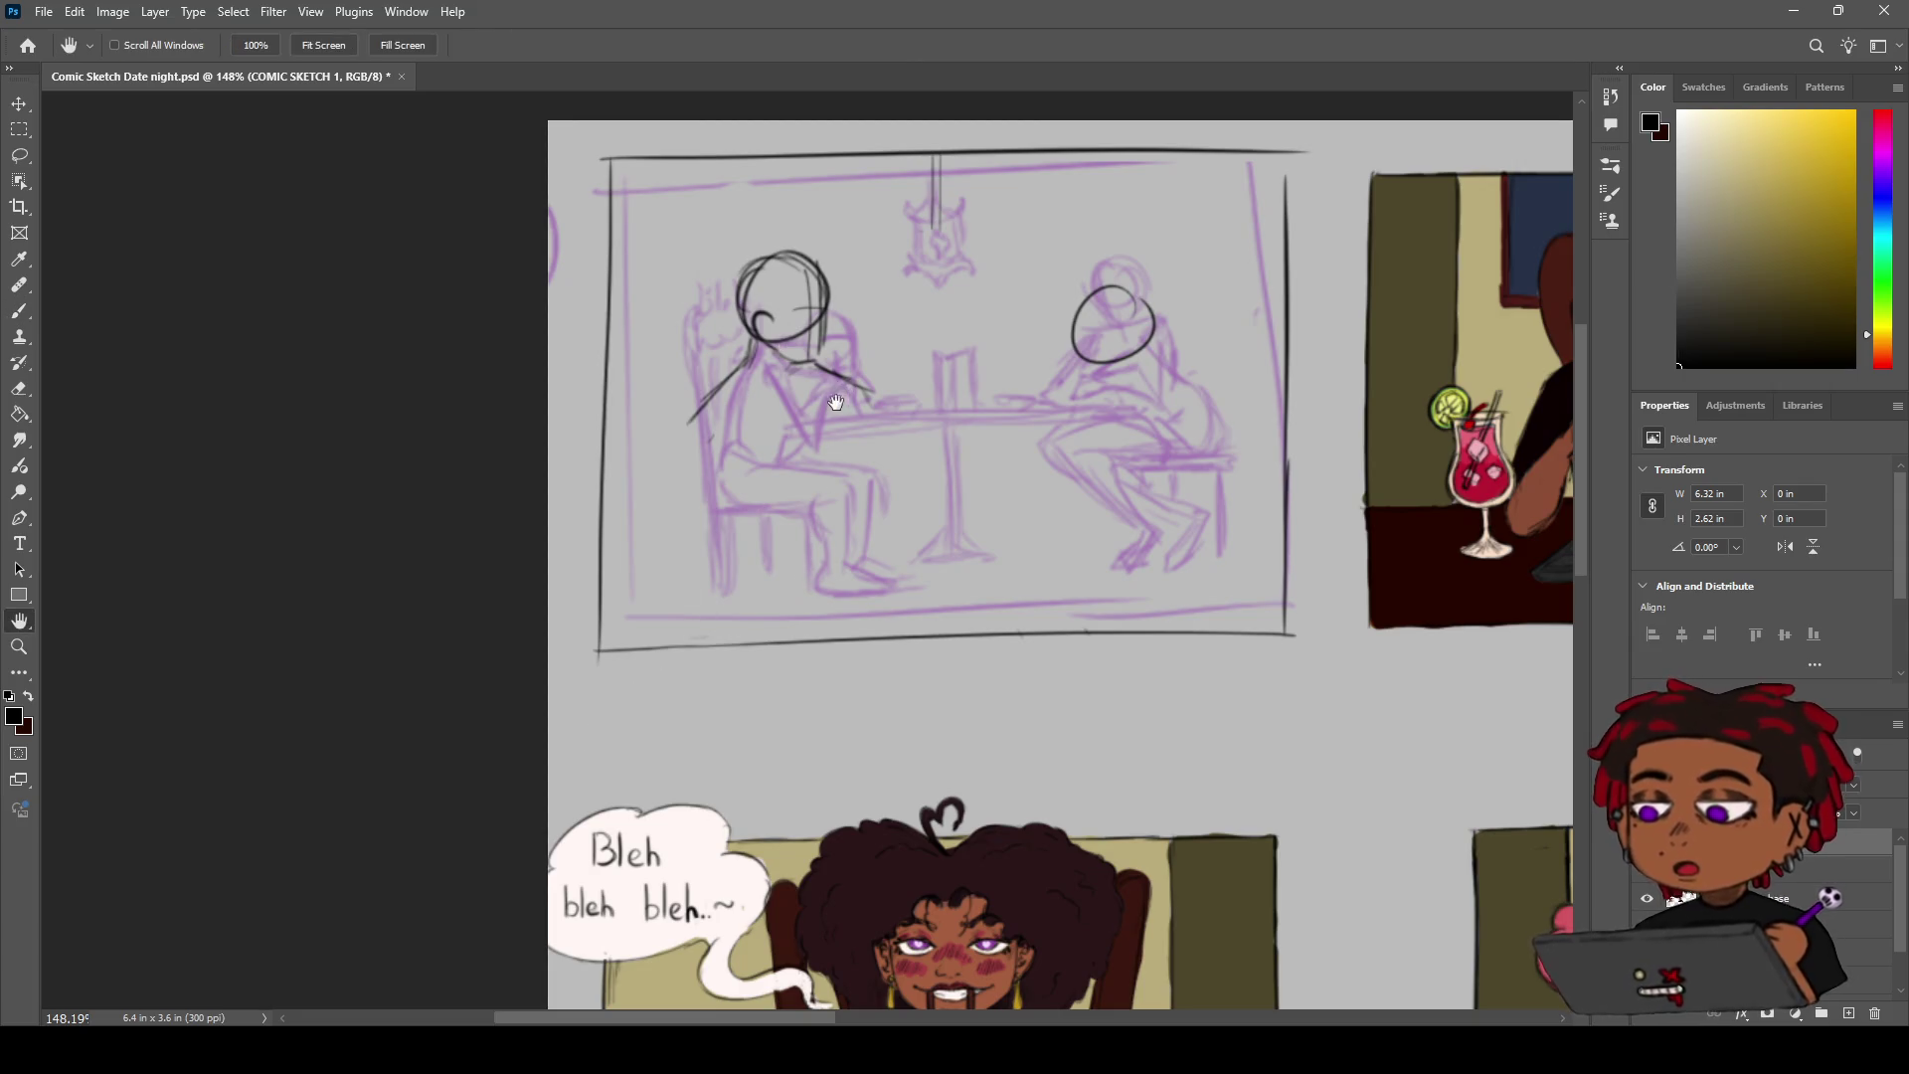
{"action": "left_click_drag", "start_coordinate": [834, 374], "coordinate": [819, 399]}
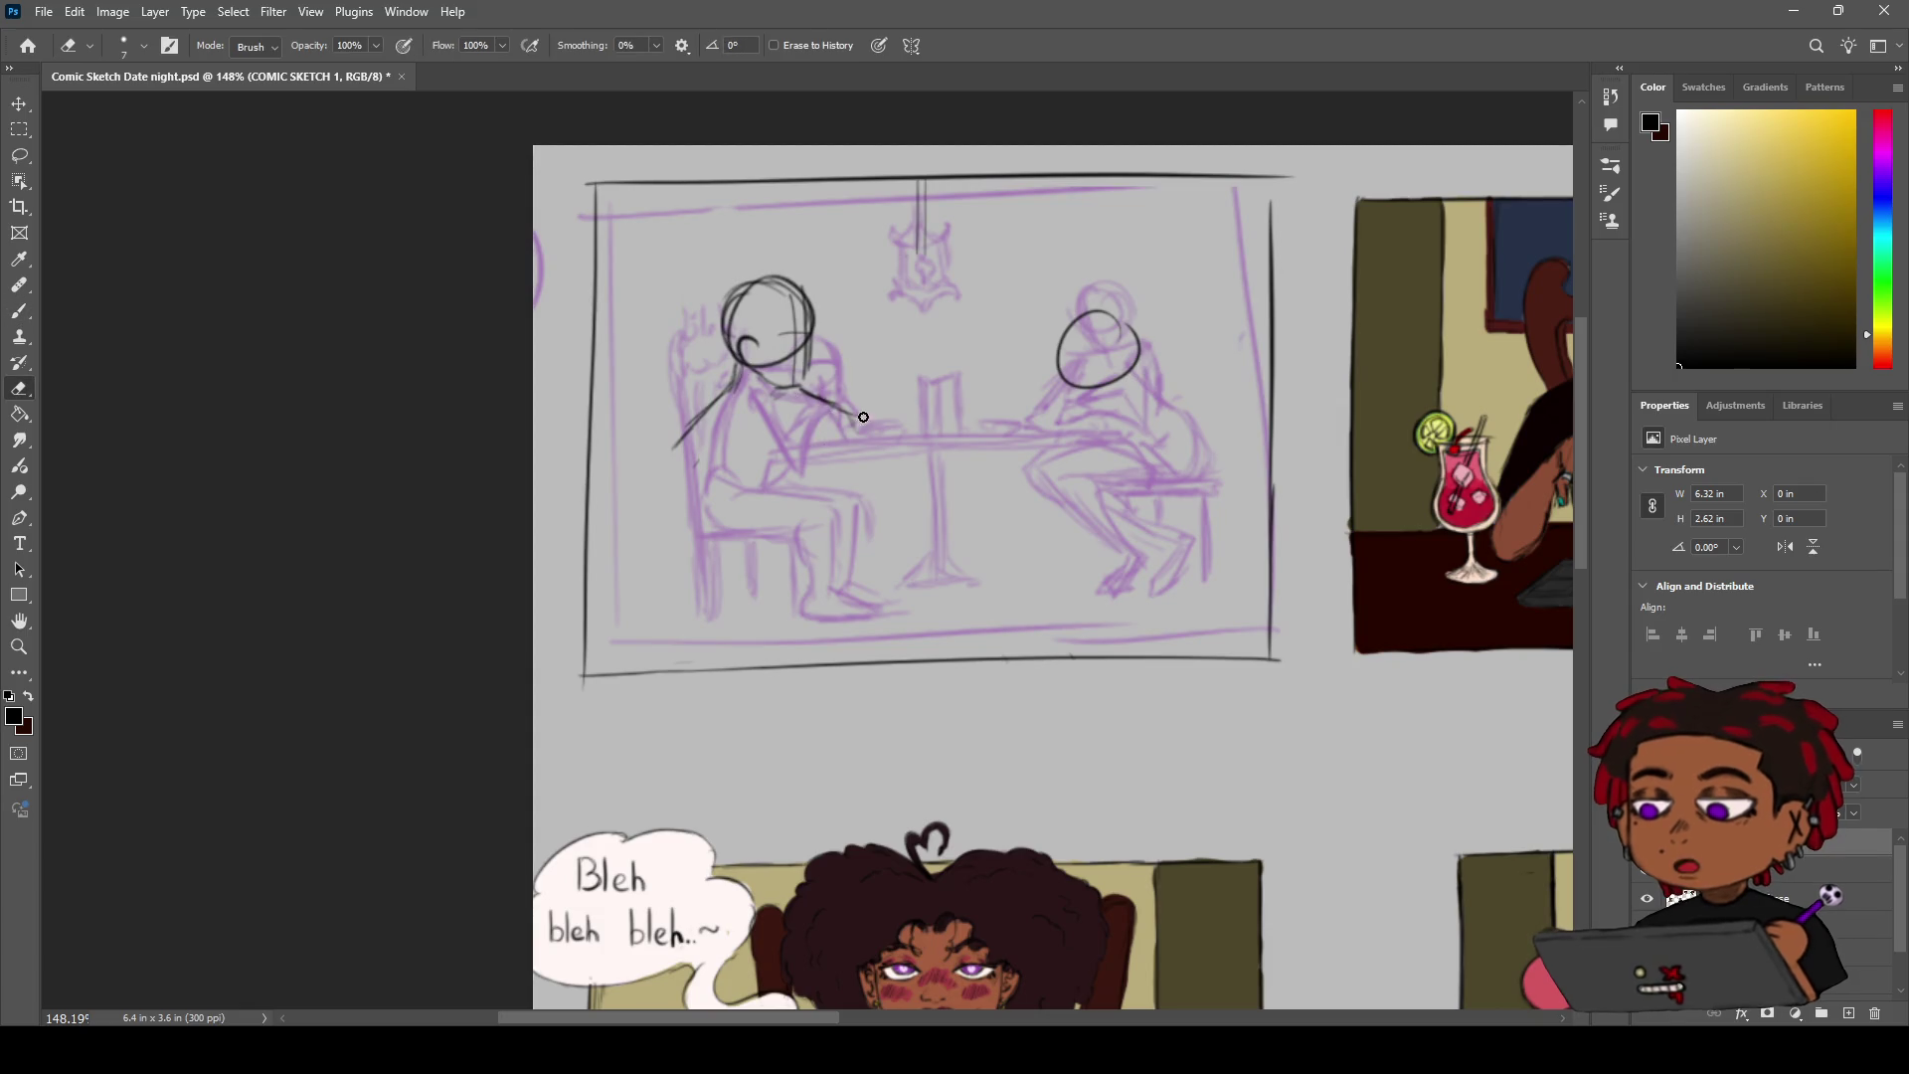